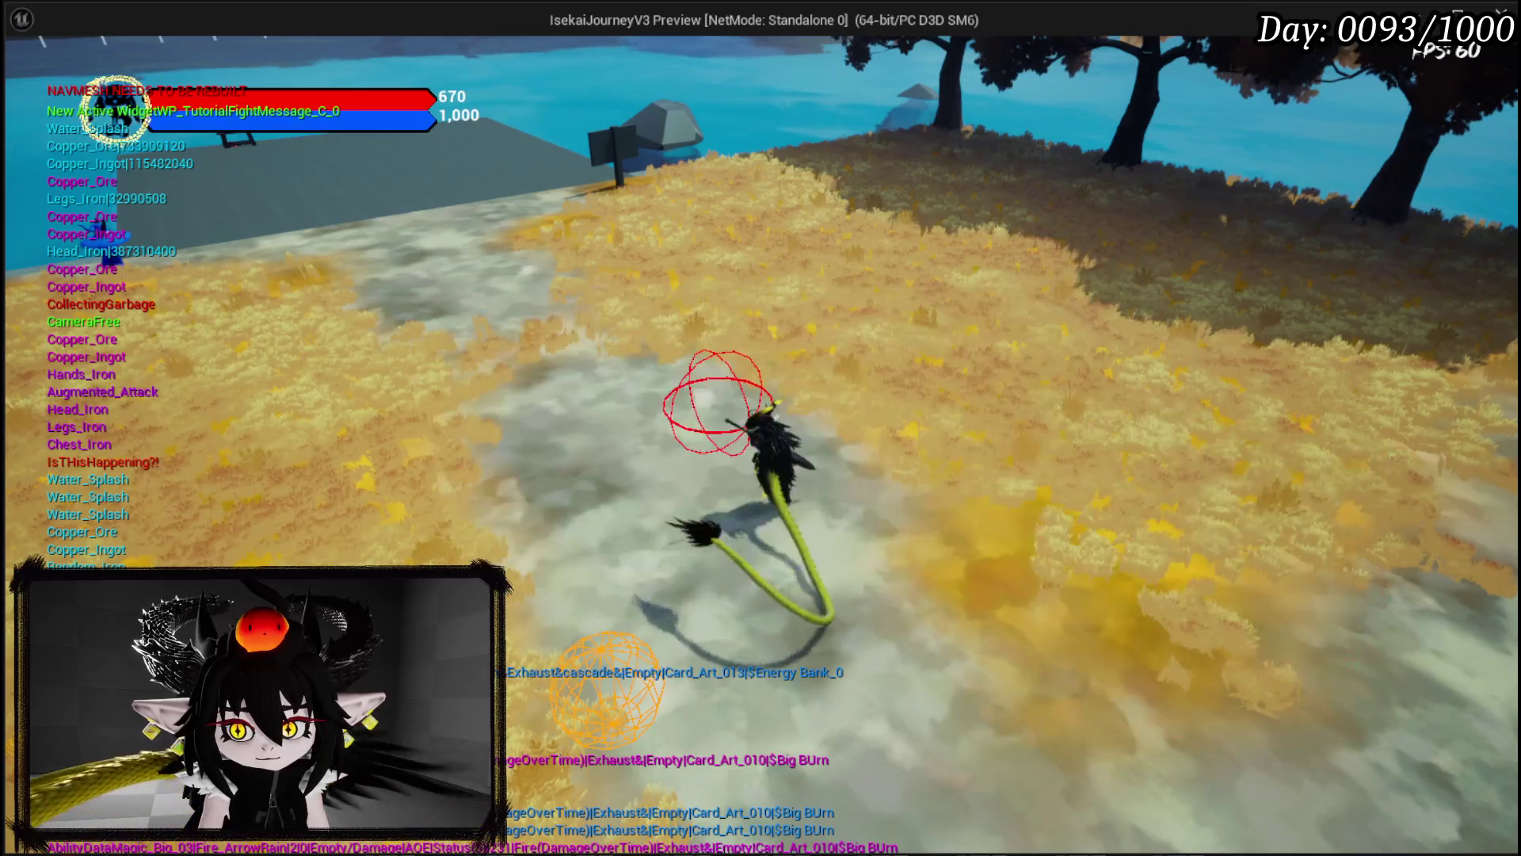
Step: Run the character toward the slime, then release input and end the play session
key(w)
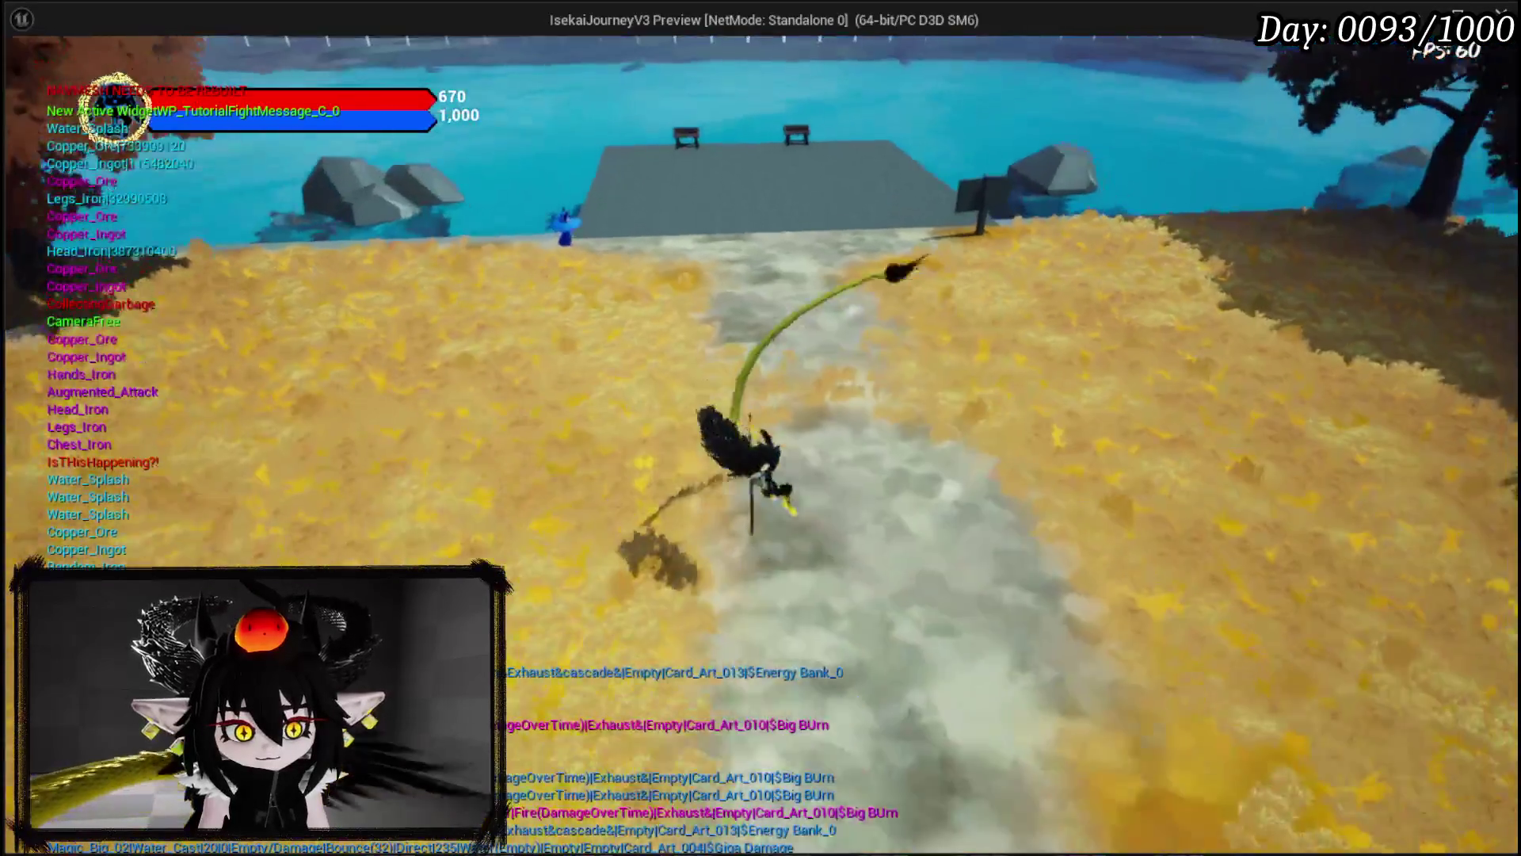
key(a)
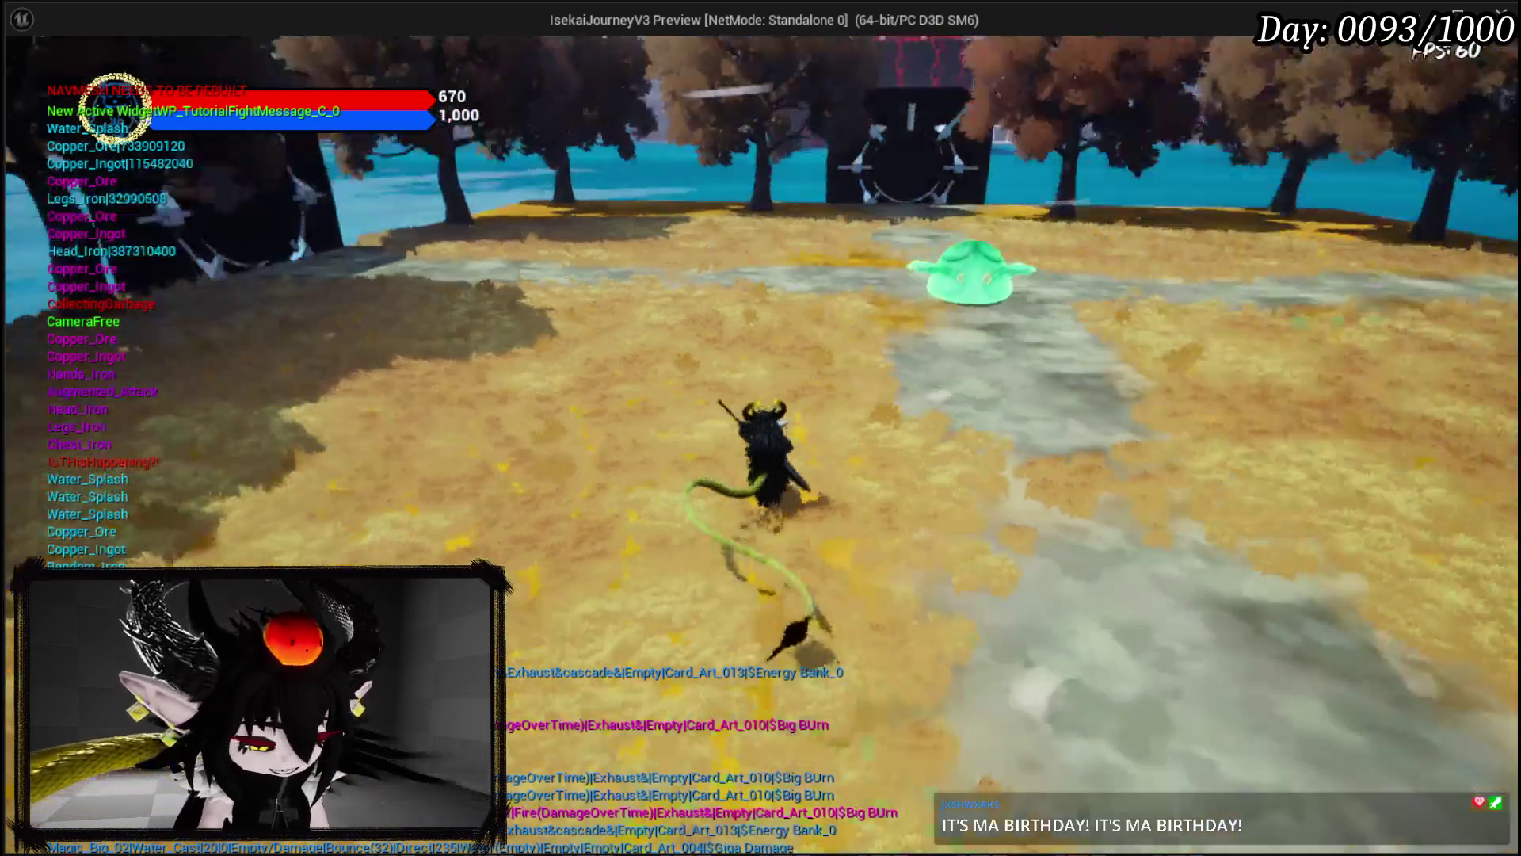
key(alt+Tab)
key(Escape)
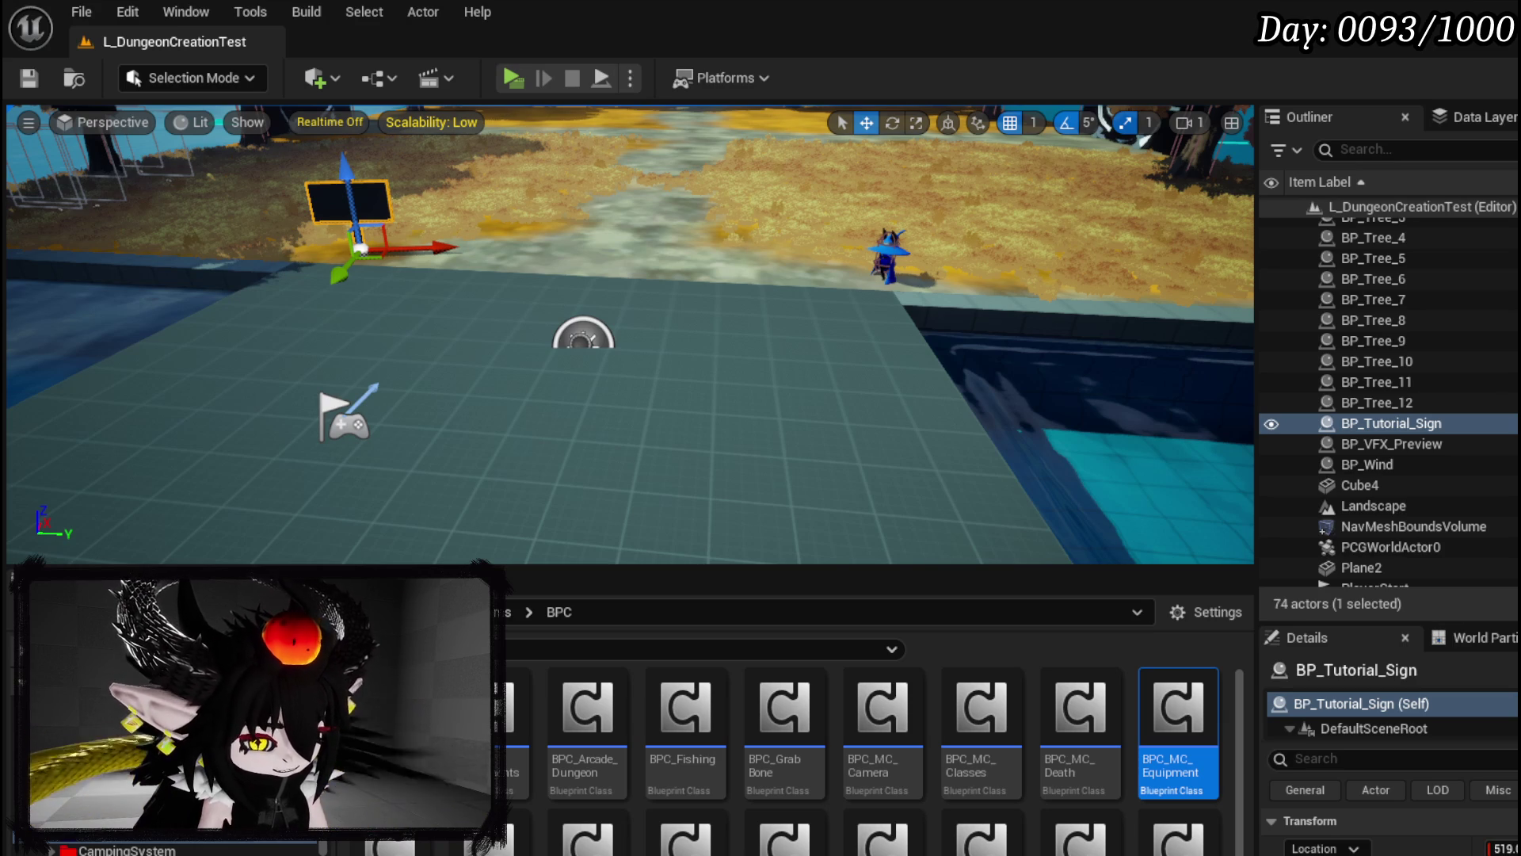
Step: Fly the viewport through the tree canopy and turn to face the path with the gate signs
key(1)
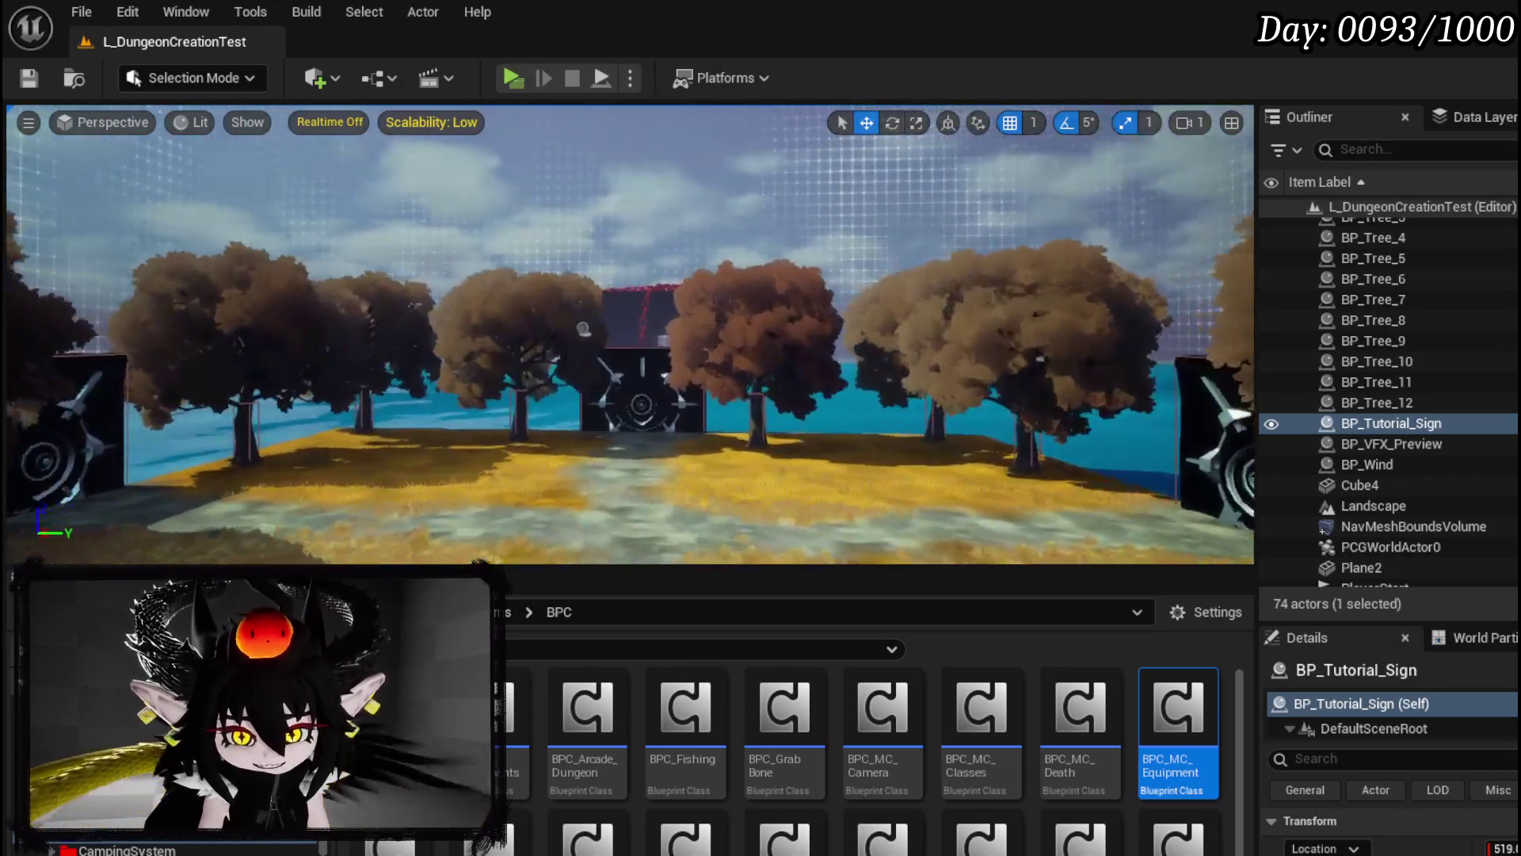
key(a)
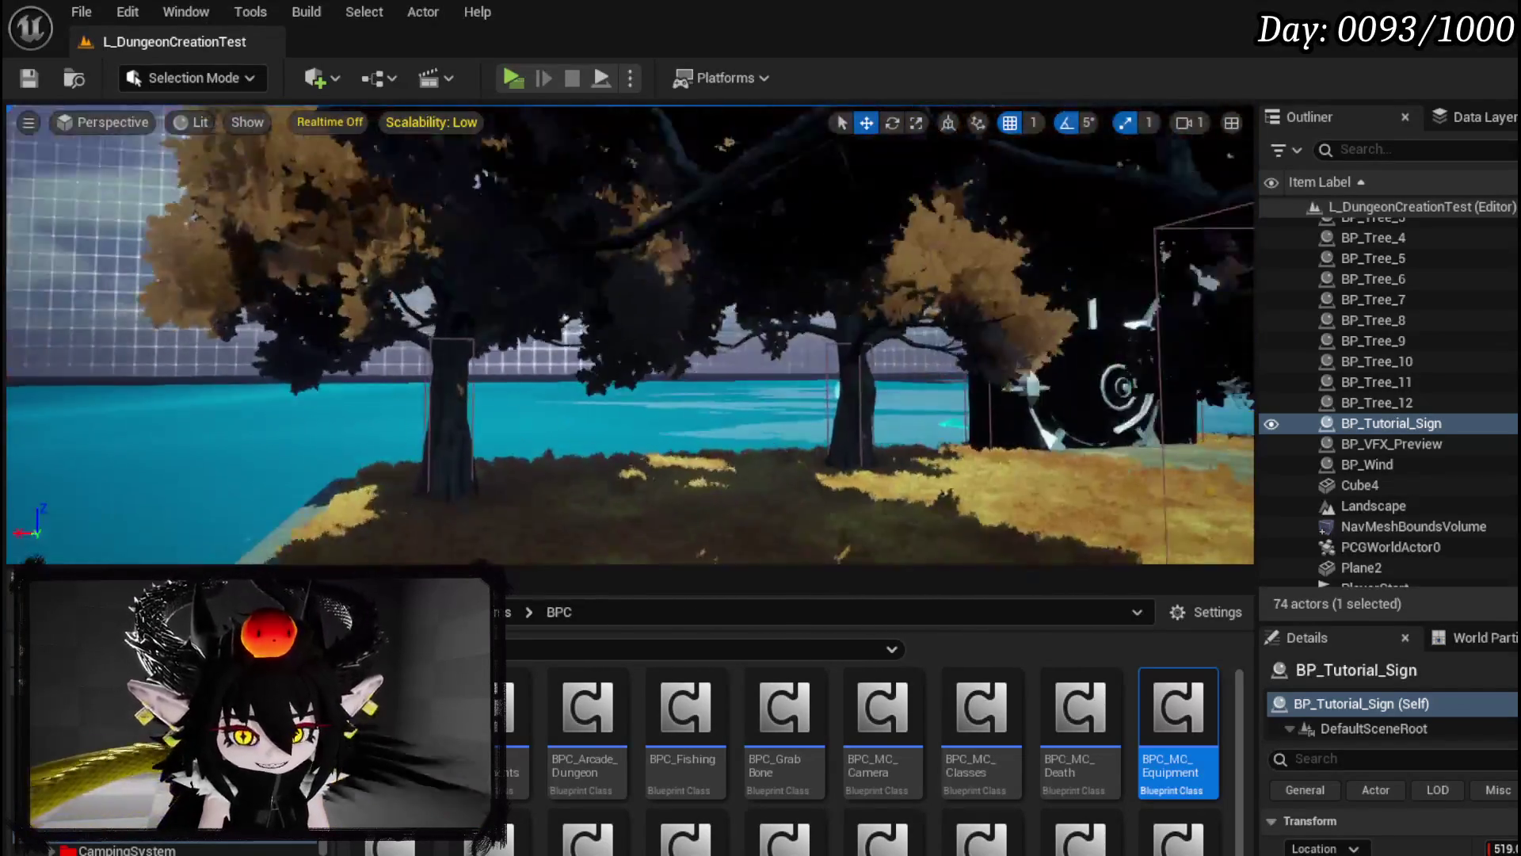
key(2)
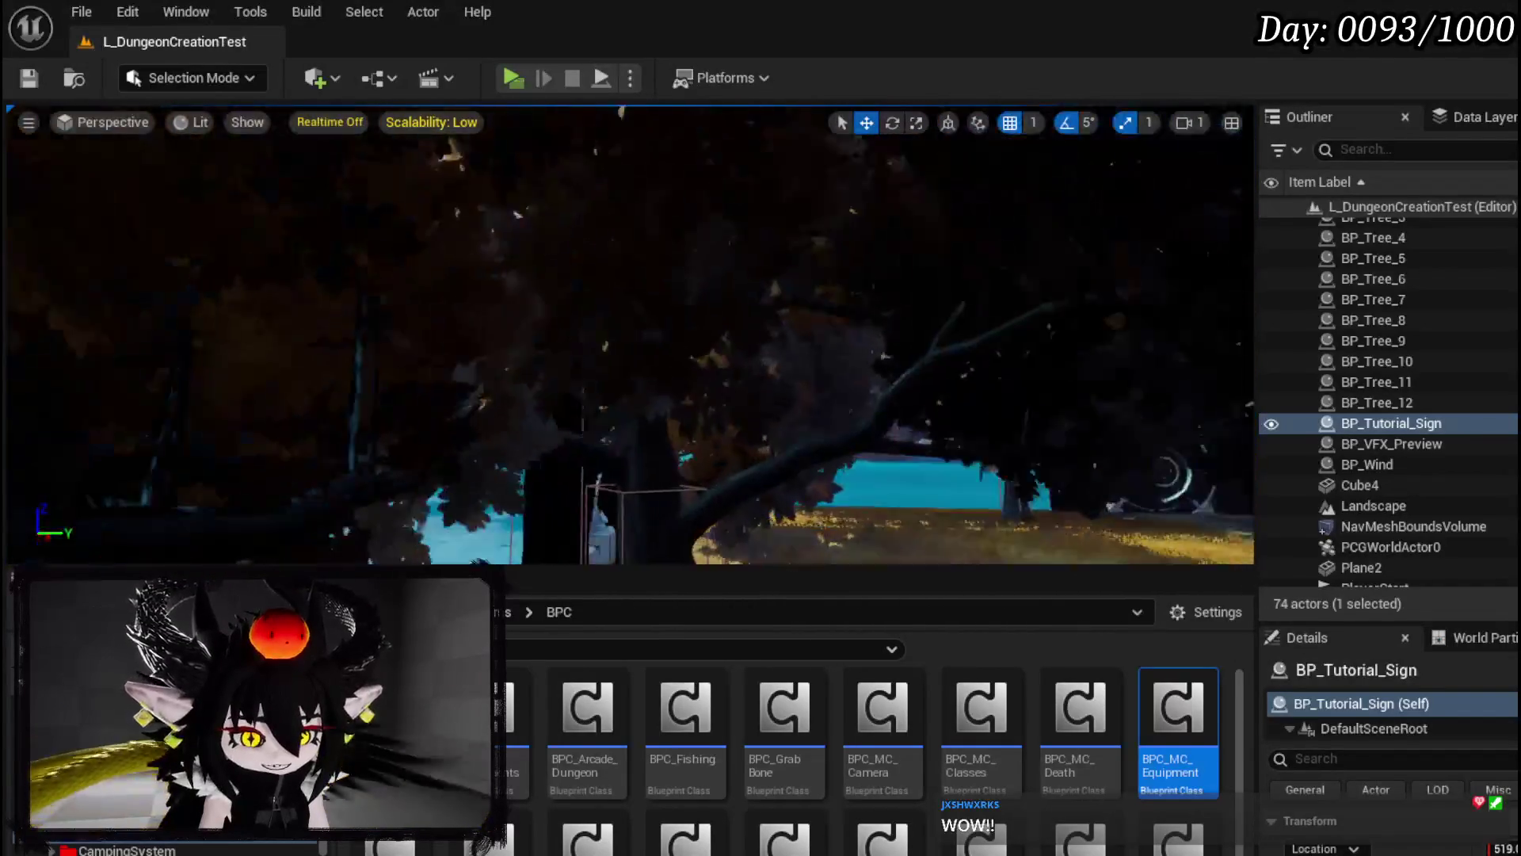
key(2)
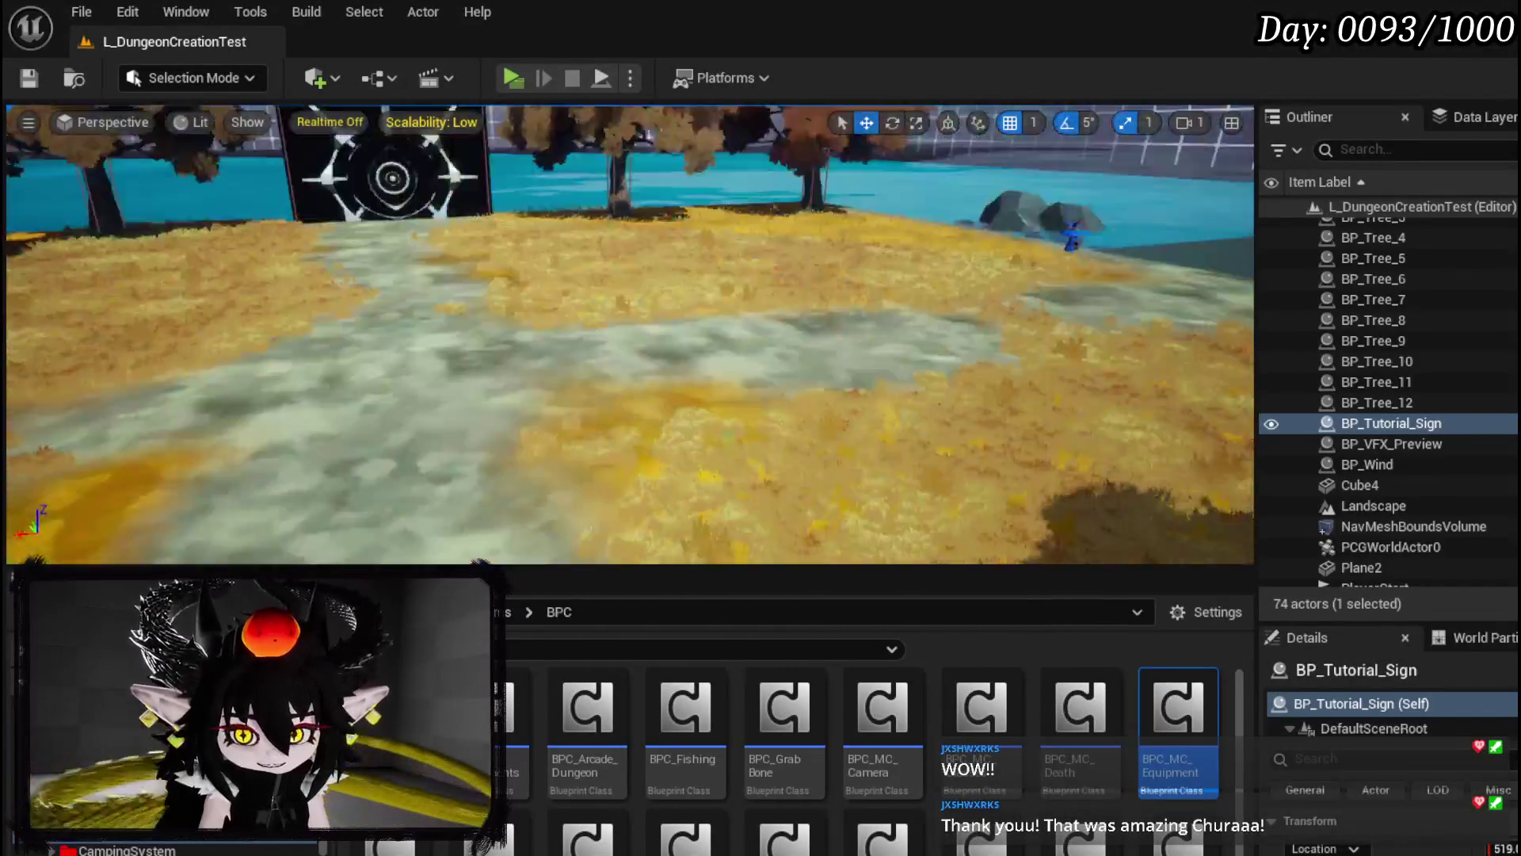
drag(701, 330, 701, 330)
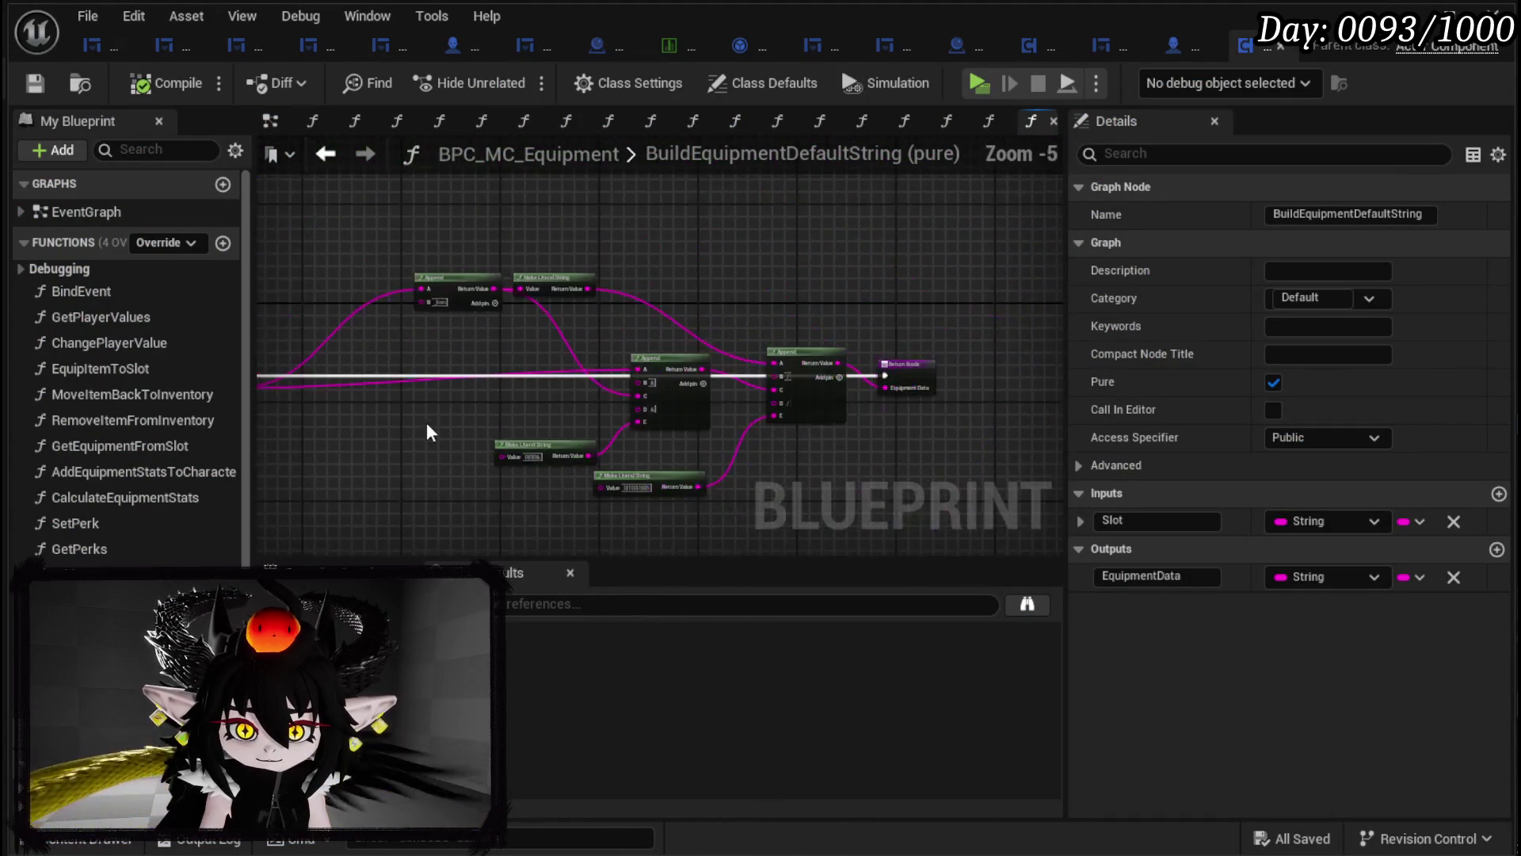
Step: Return to the BuildDefaultEquipment graph and bring the Cast To and Branch nodes into view
click(324, 152)
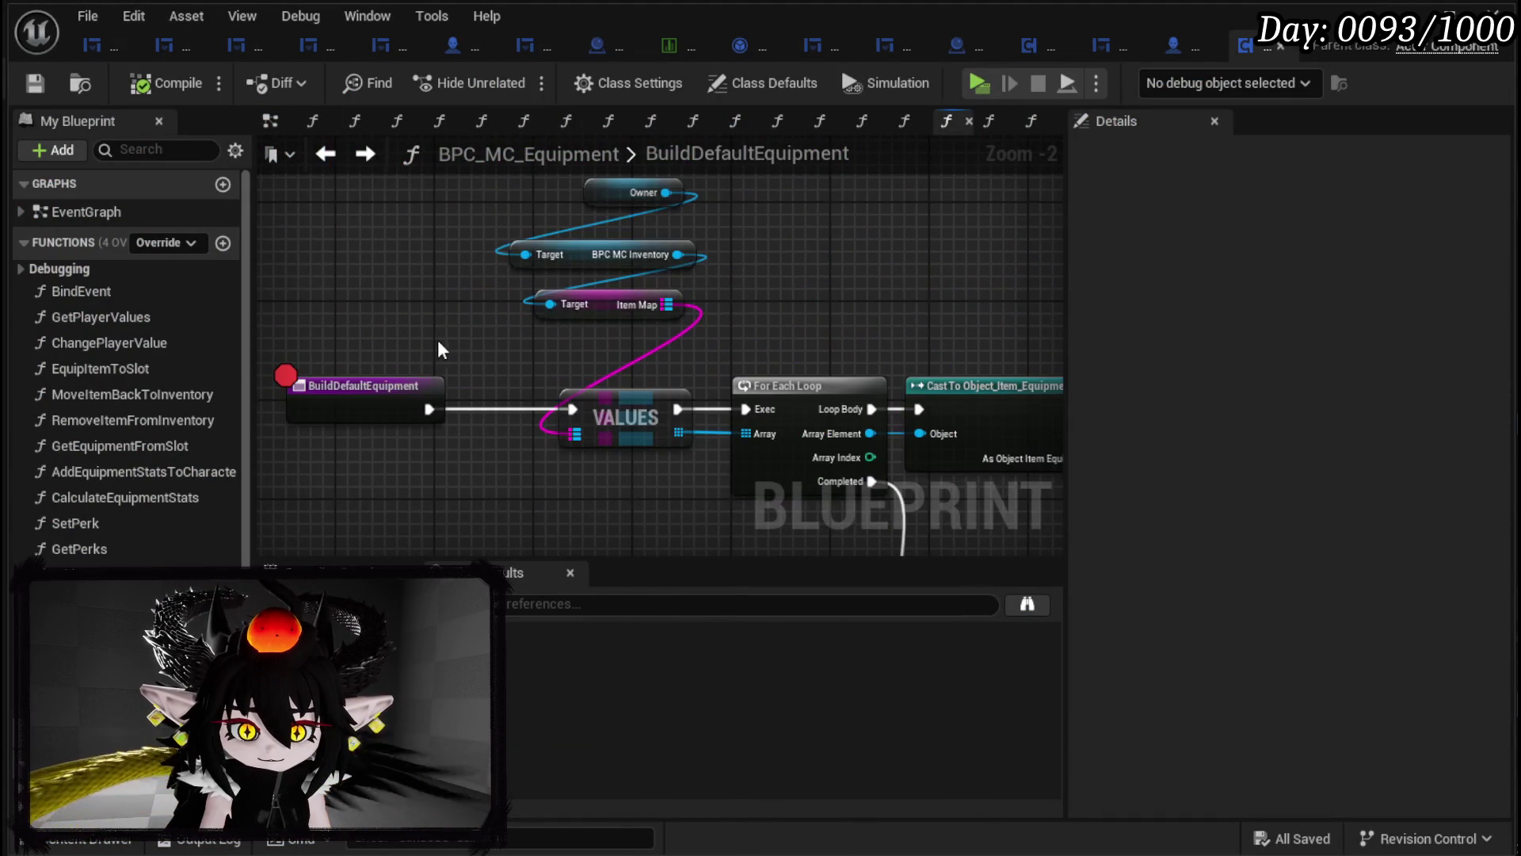
mouse_move(537, 482)
mouse_down()
mouse_move(421, 411)
mouse_move(383, 367)
mouse_move(884, 375)
mouse_move(476, 384)
mouse_move(594, 291)
mouse_move(805, 193)
mouse_move(378, 339)
mouse_move(663, 332)
mouse_up()
scroll(883, 375, down, 2)
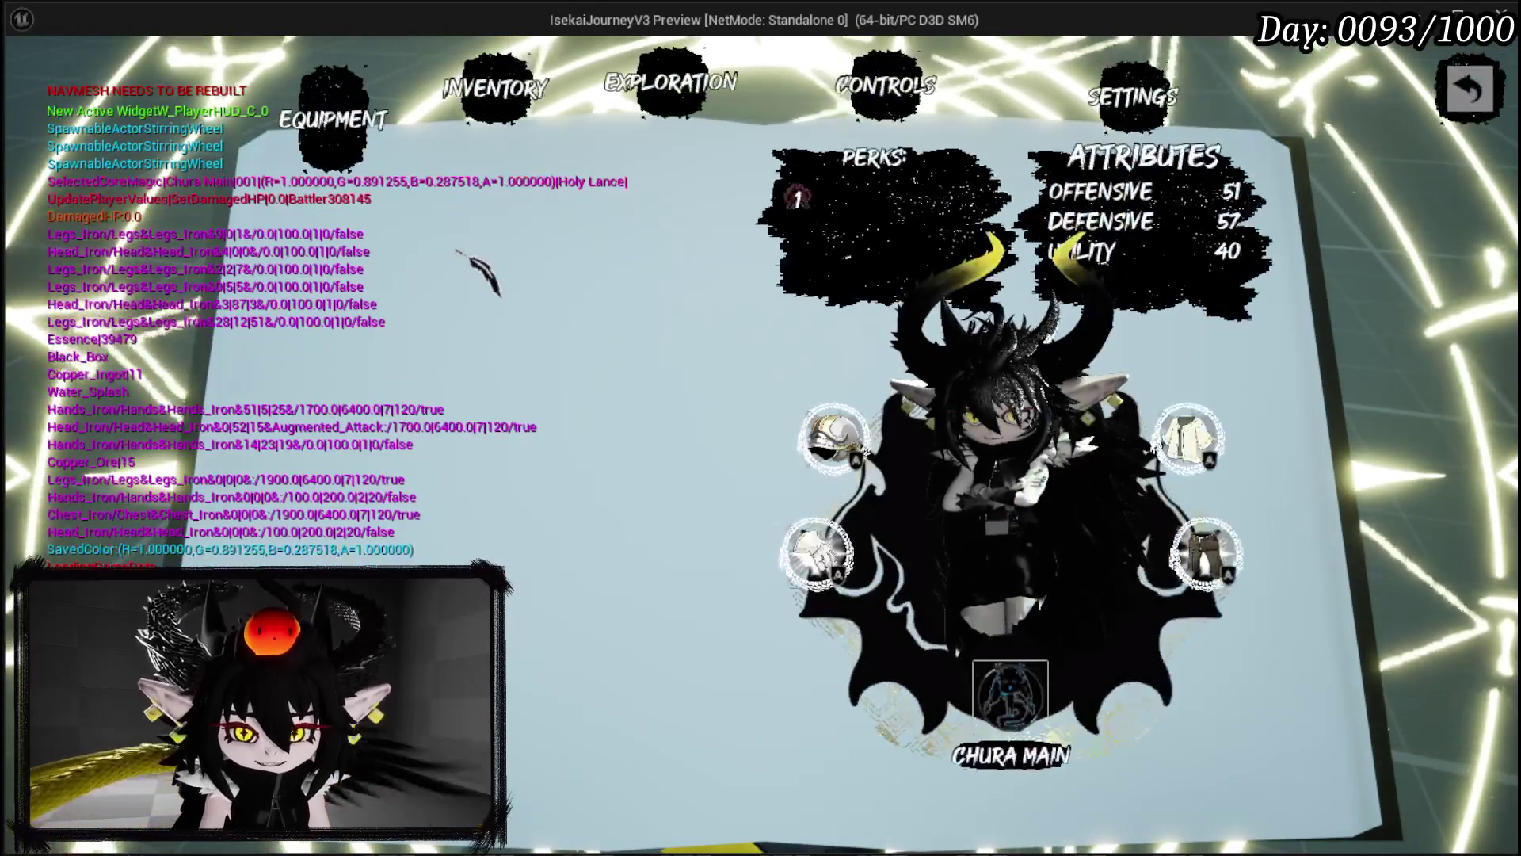
Step: Browse the gear slots, Inventory and Black Box pages of the menu book, then close it
mouse_move(1204, 552)
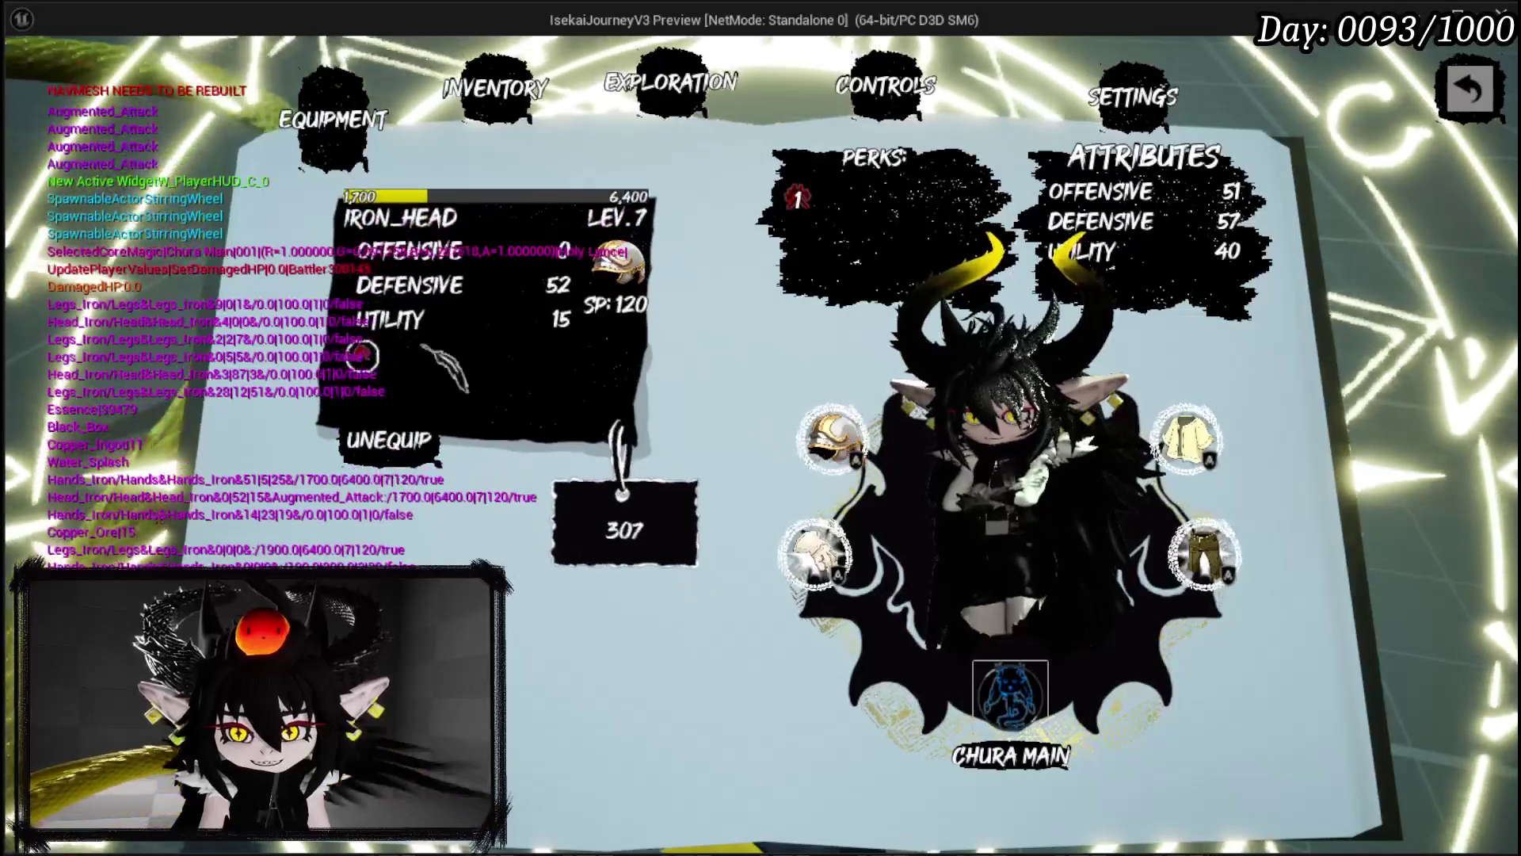
click(493, 87)
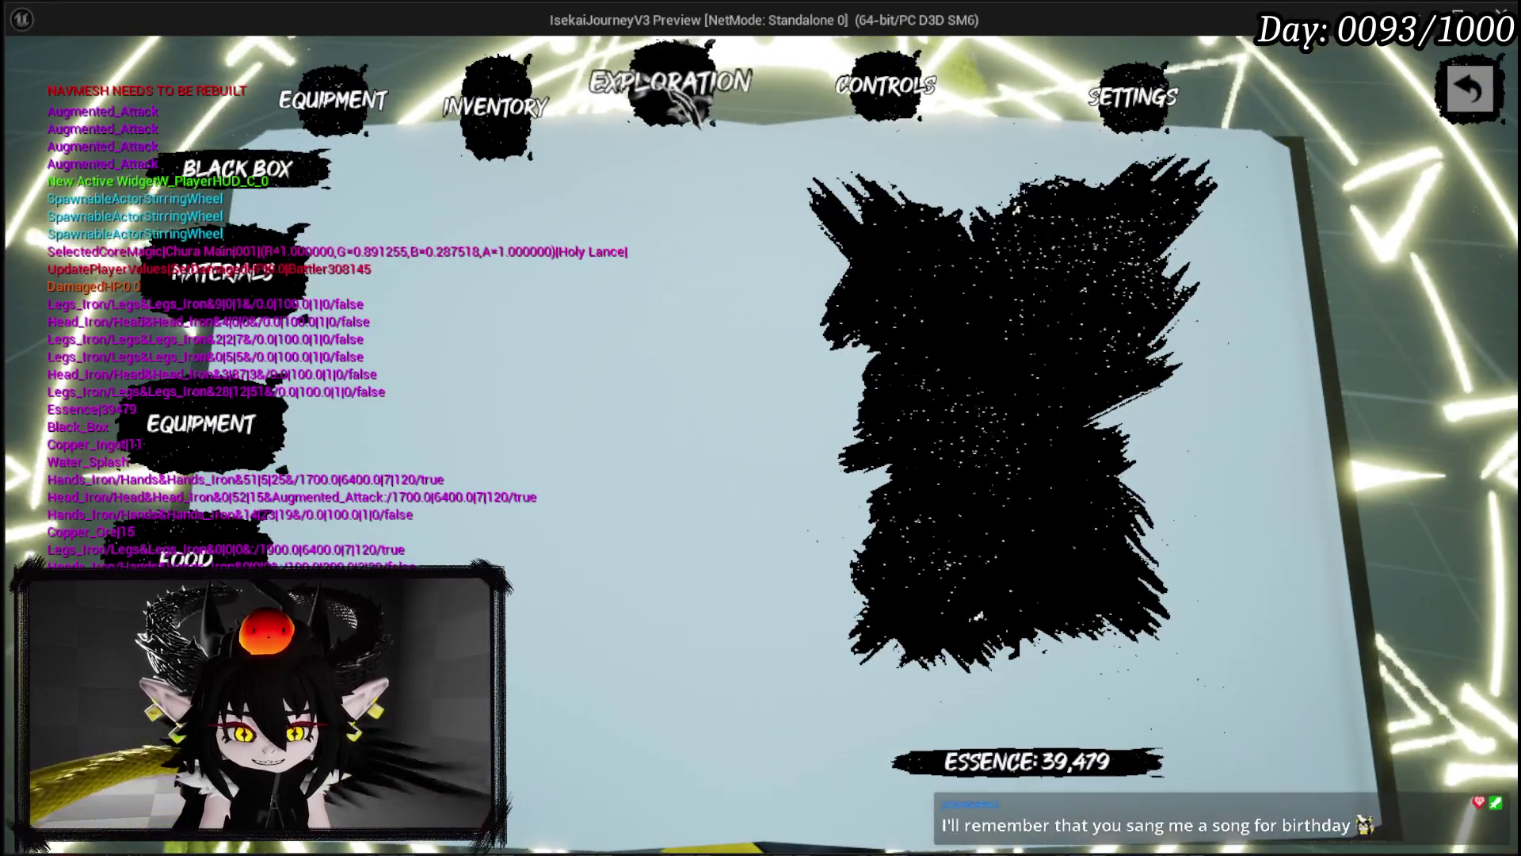
click(659, 84)
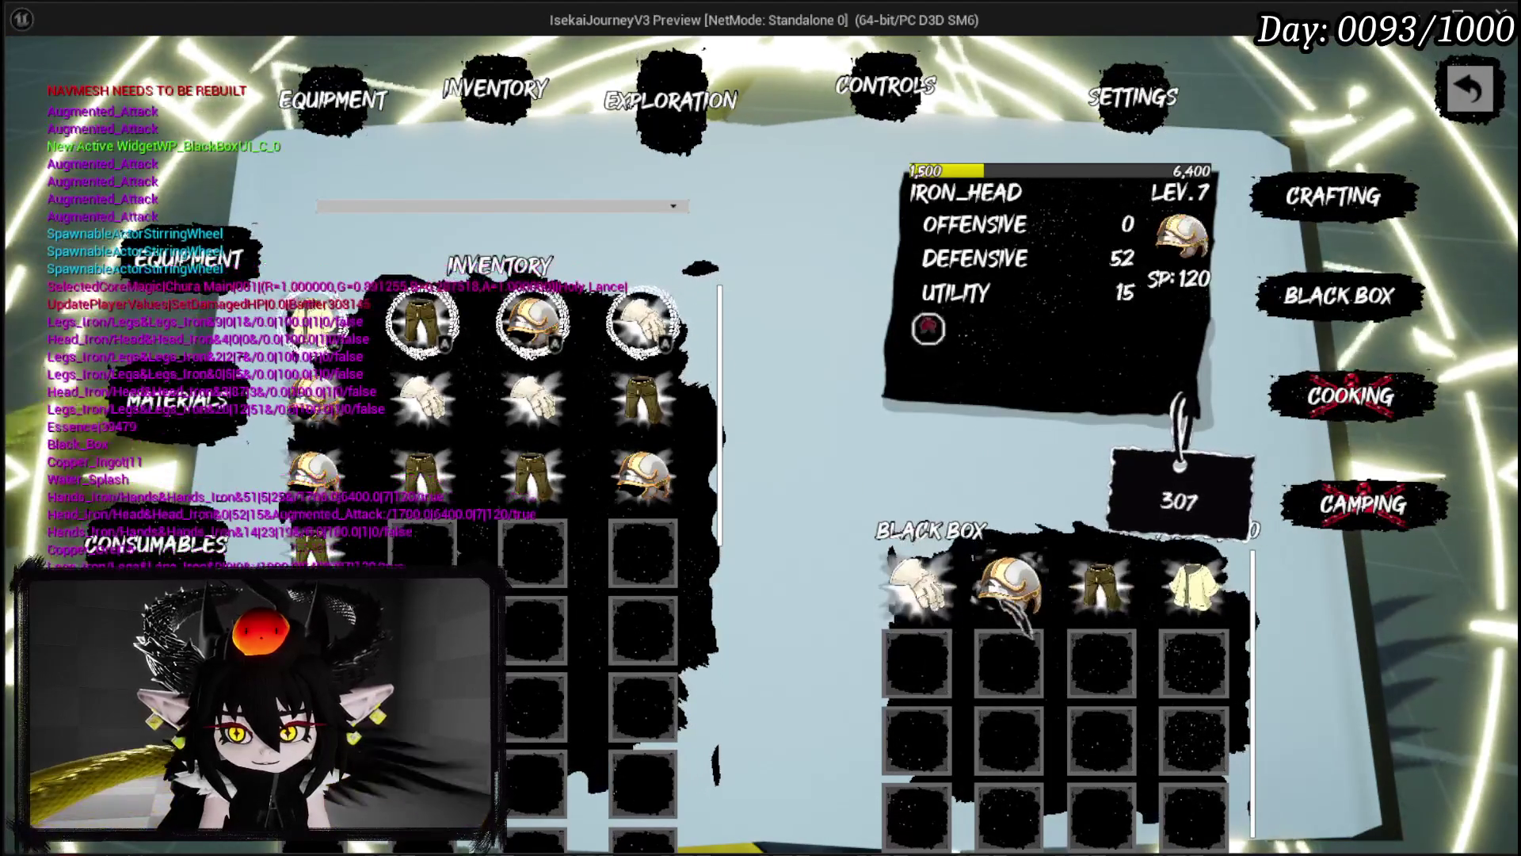
key(Escape)
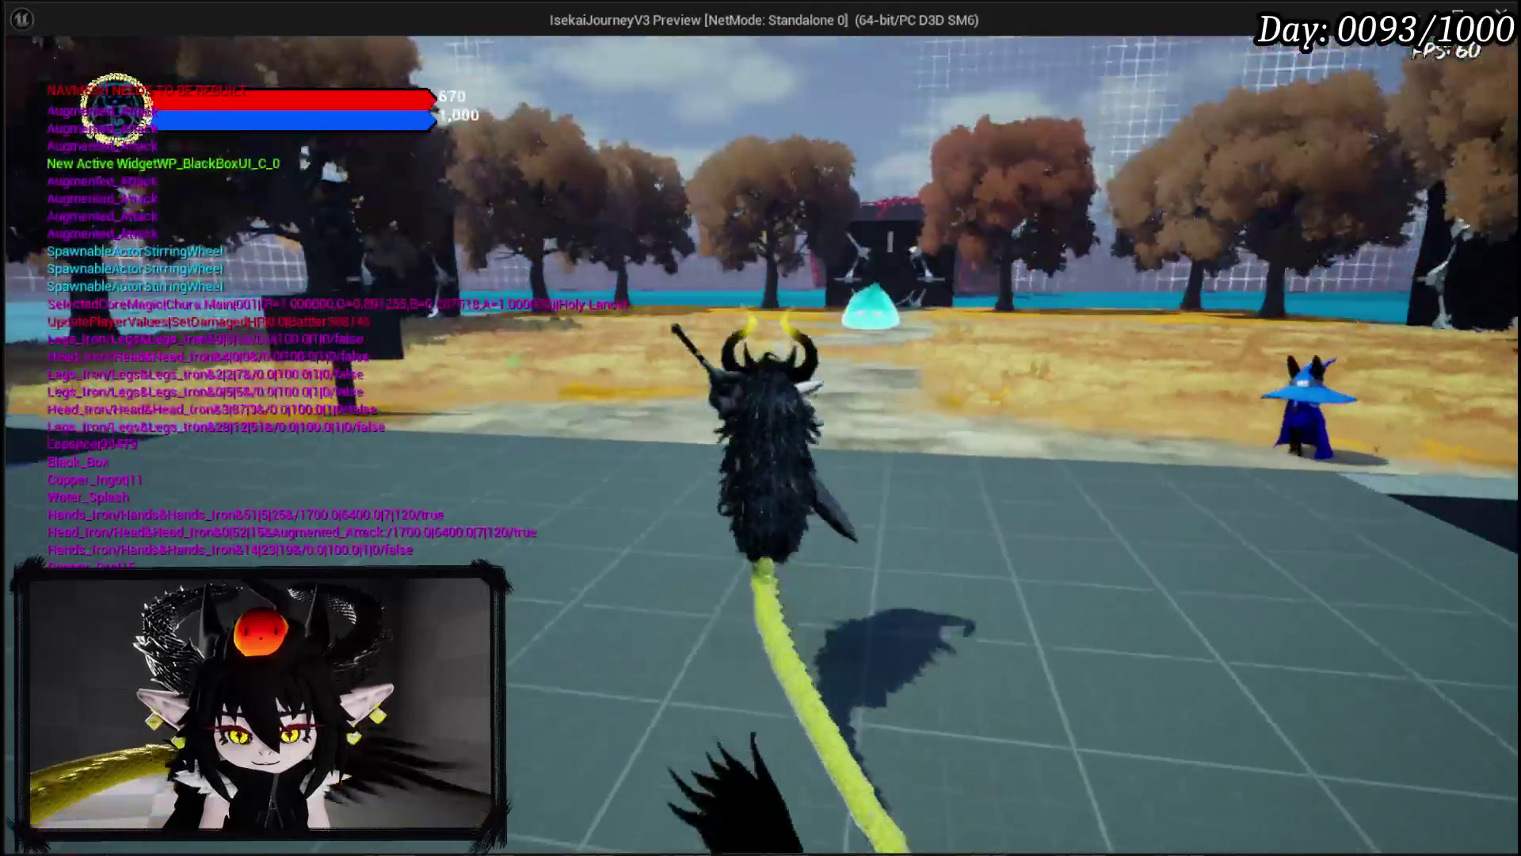
Step: Move the character to the slime and fight it until the victory loot screen appears
key(w)
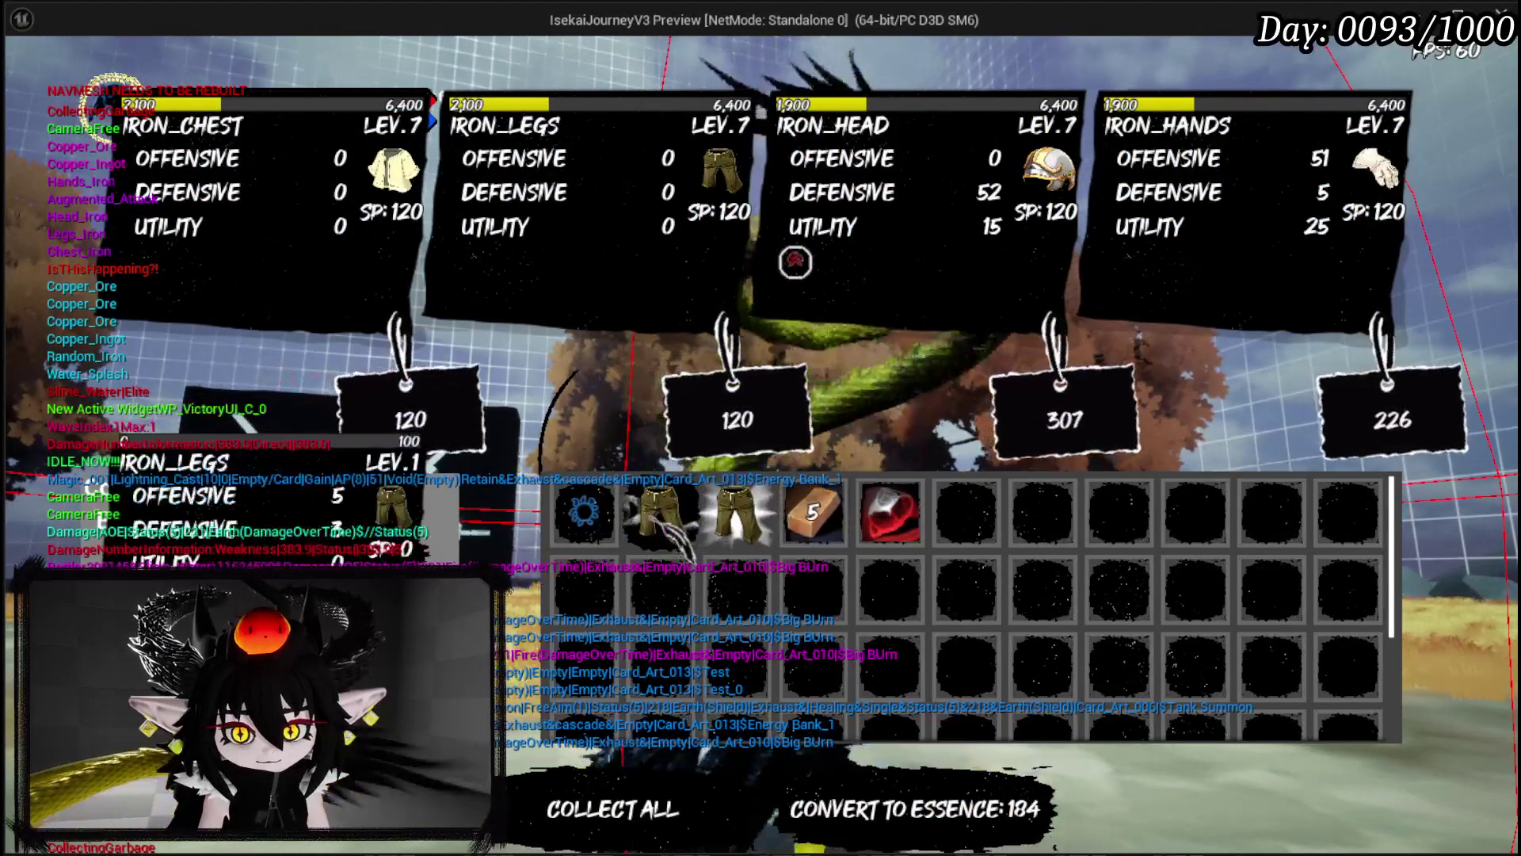
Step: Convert the loot to essence, dismiss the Black Box tip, and check the dock's crafting bench
click(799, 812)
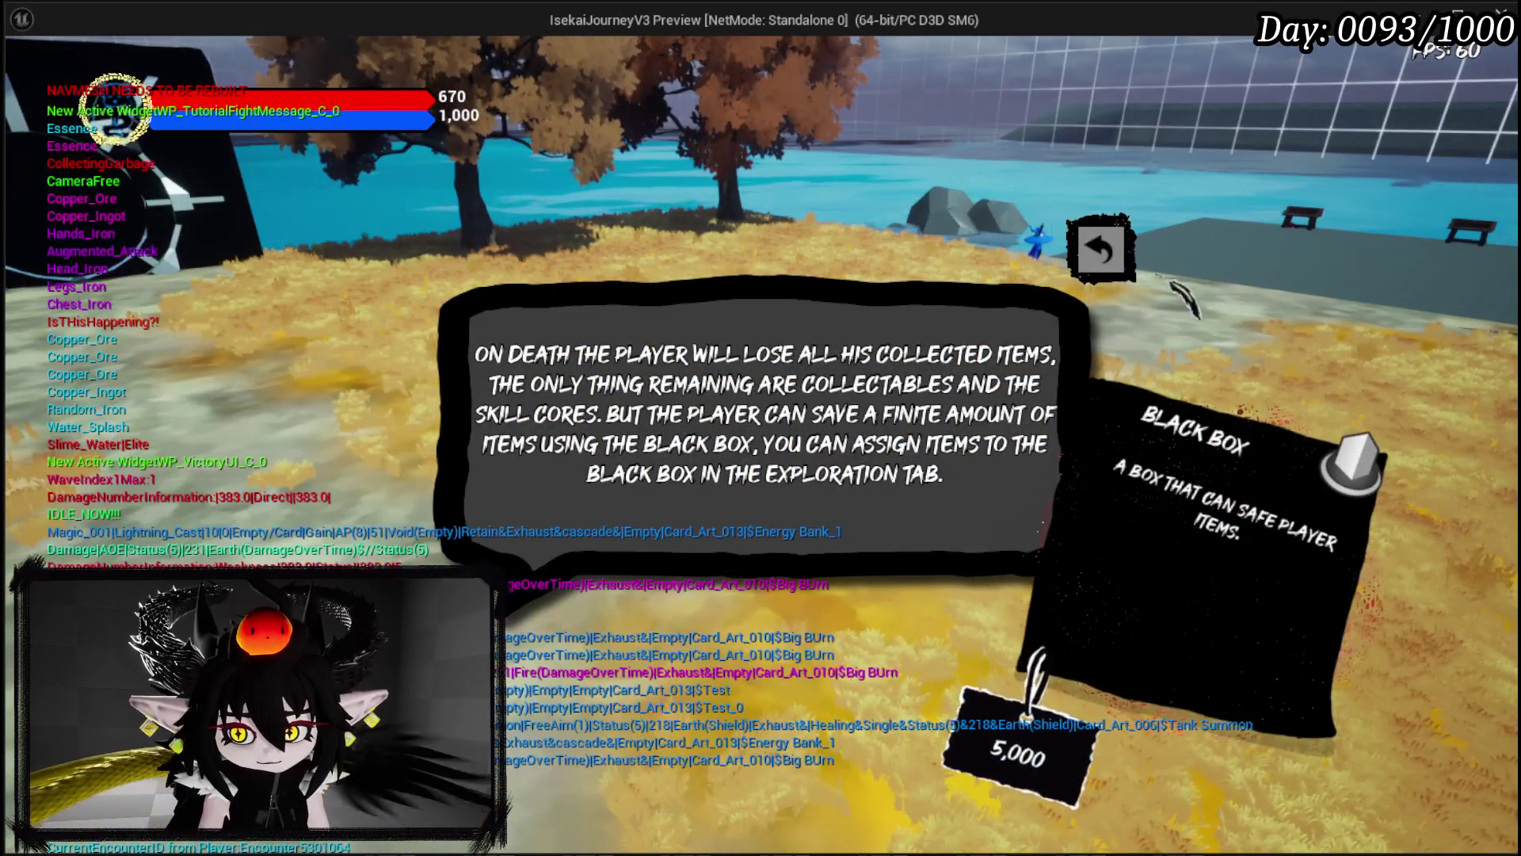
click(1100, 249)
key(w)
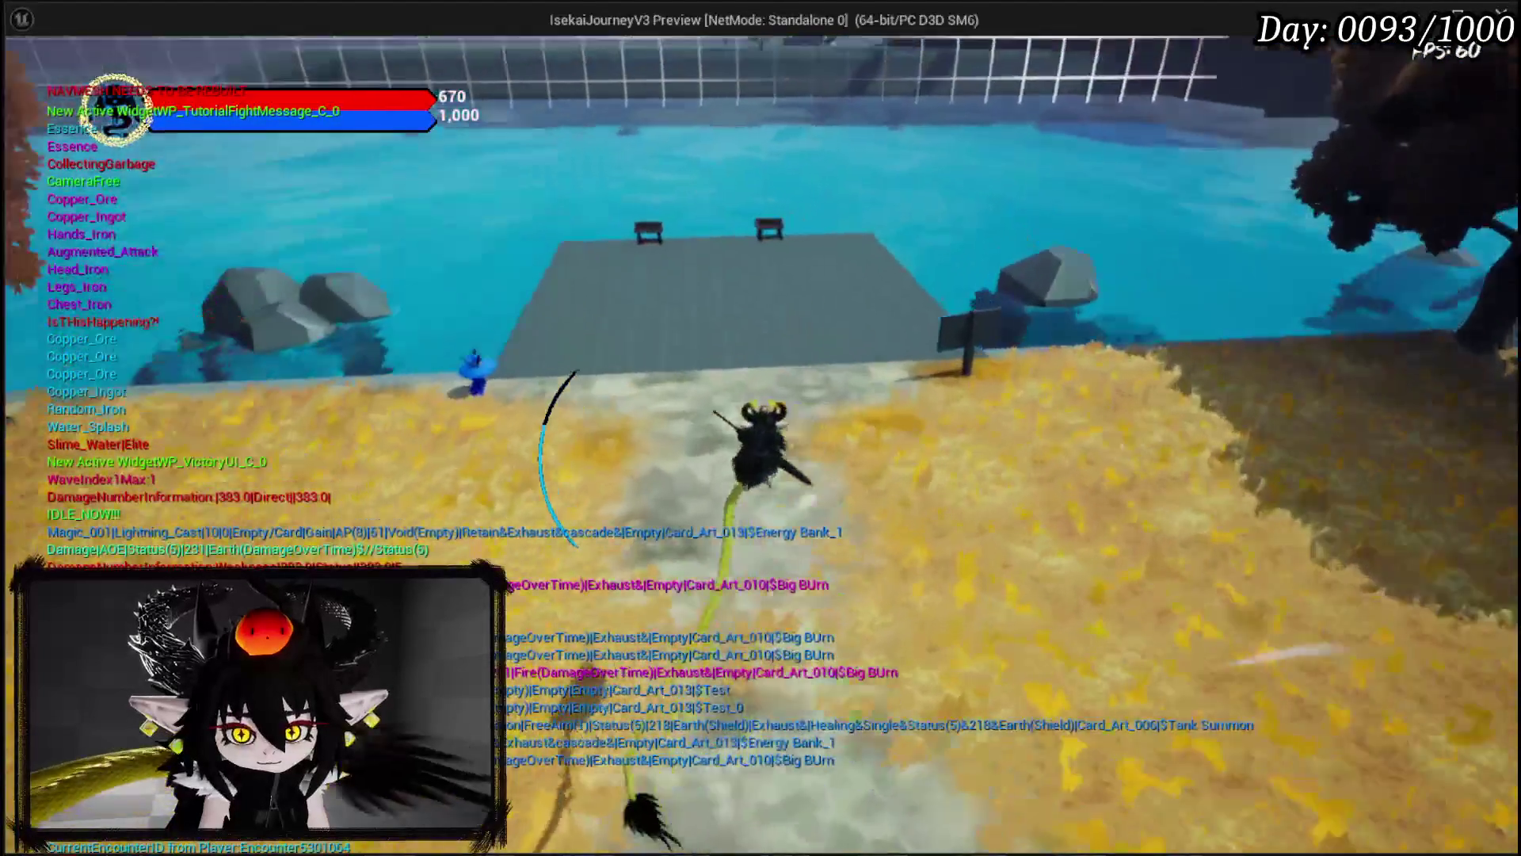
key(w)
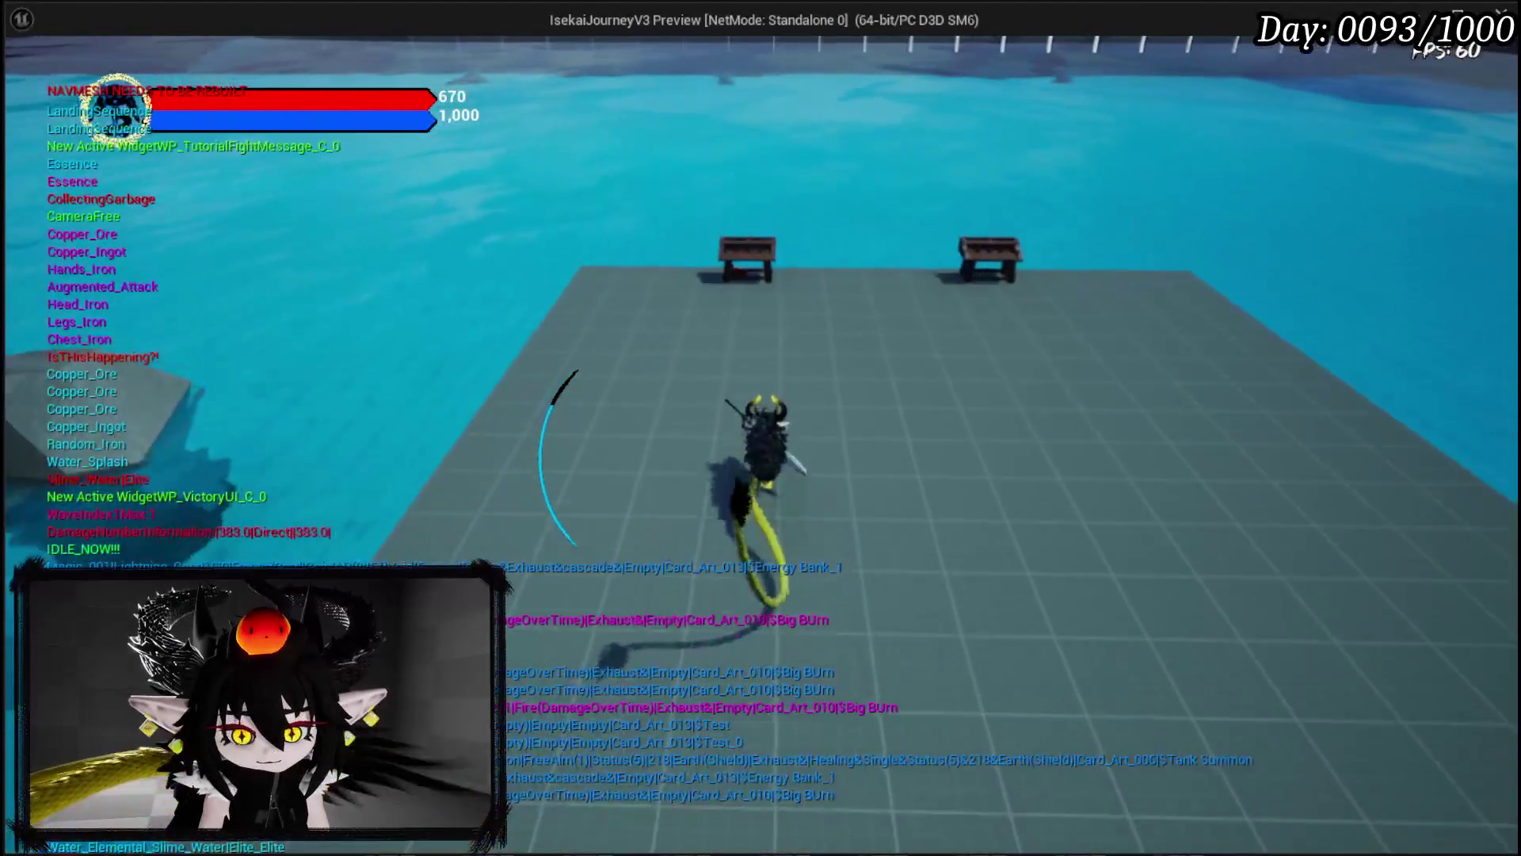
key(e)
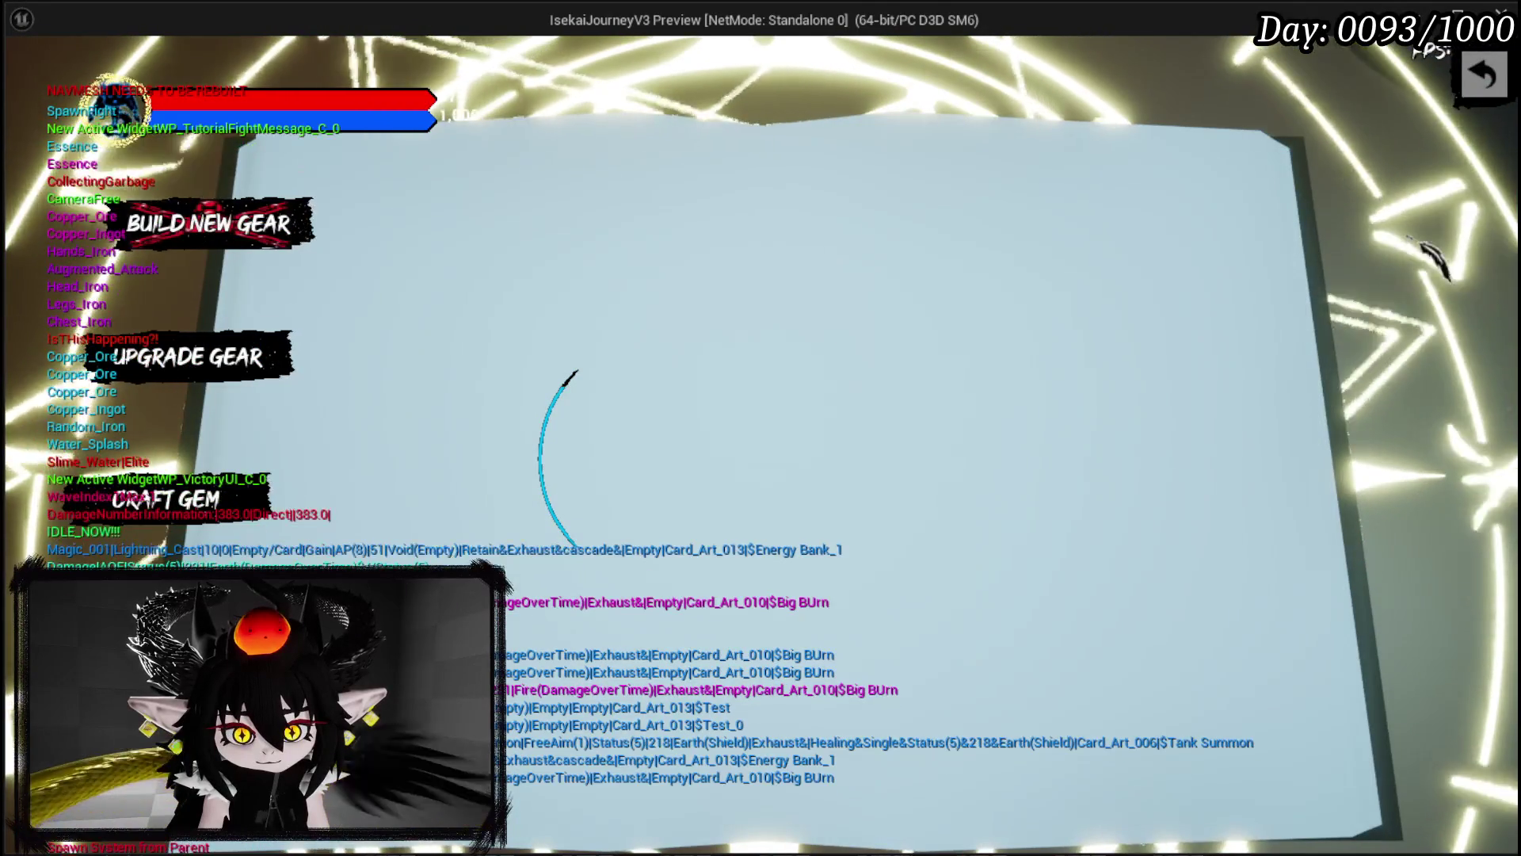
key(Escape)
Step: Open and close the menu book, then run up the path at the green slime
key(w)
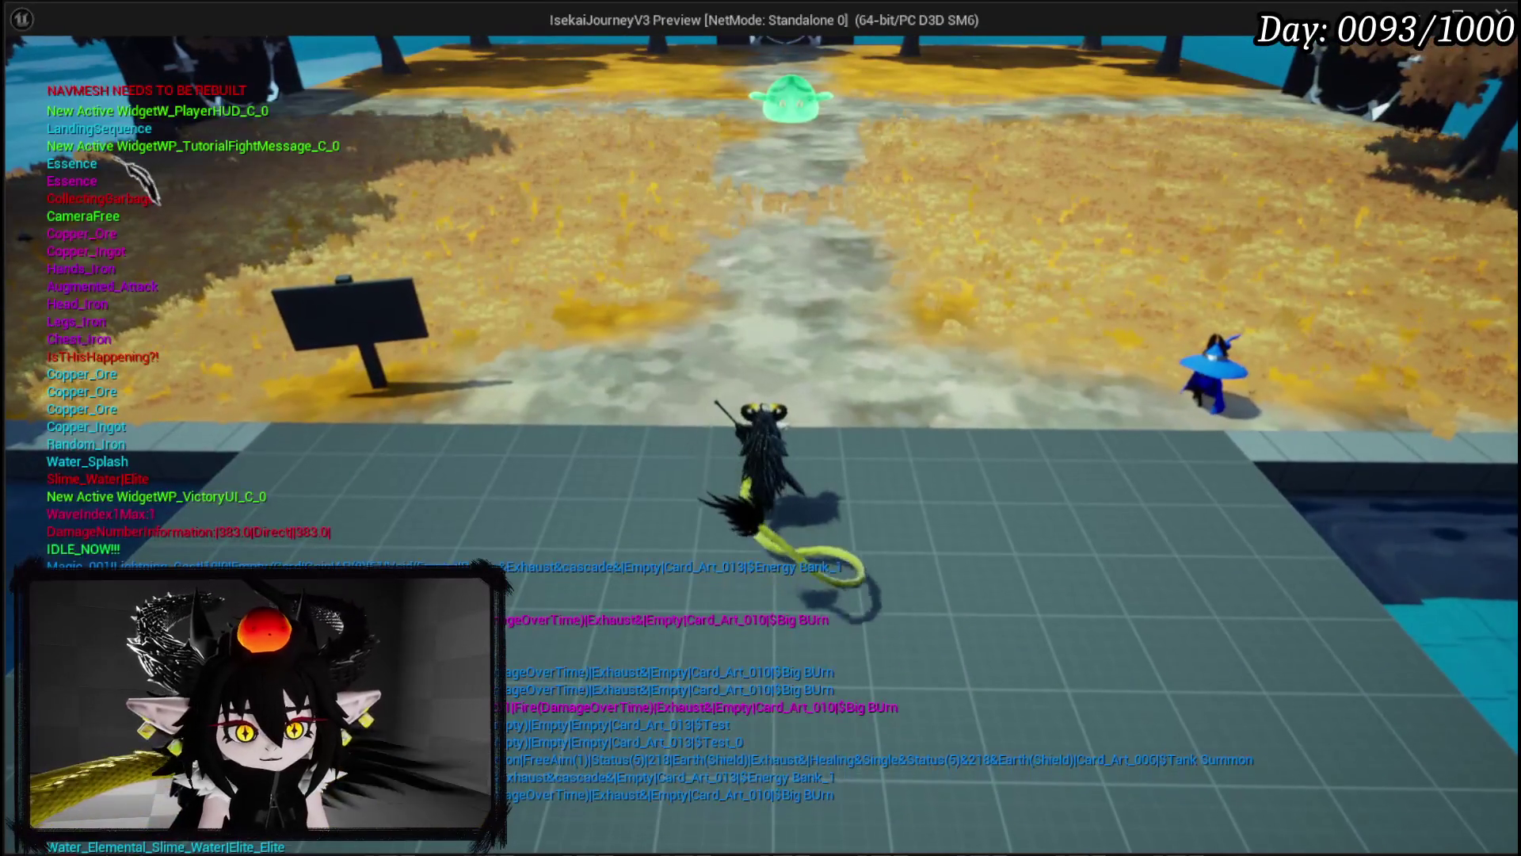
key(e)
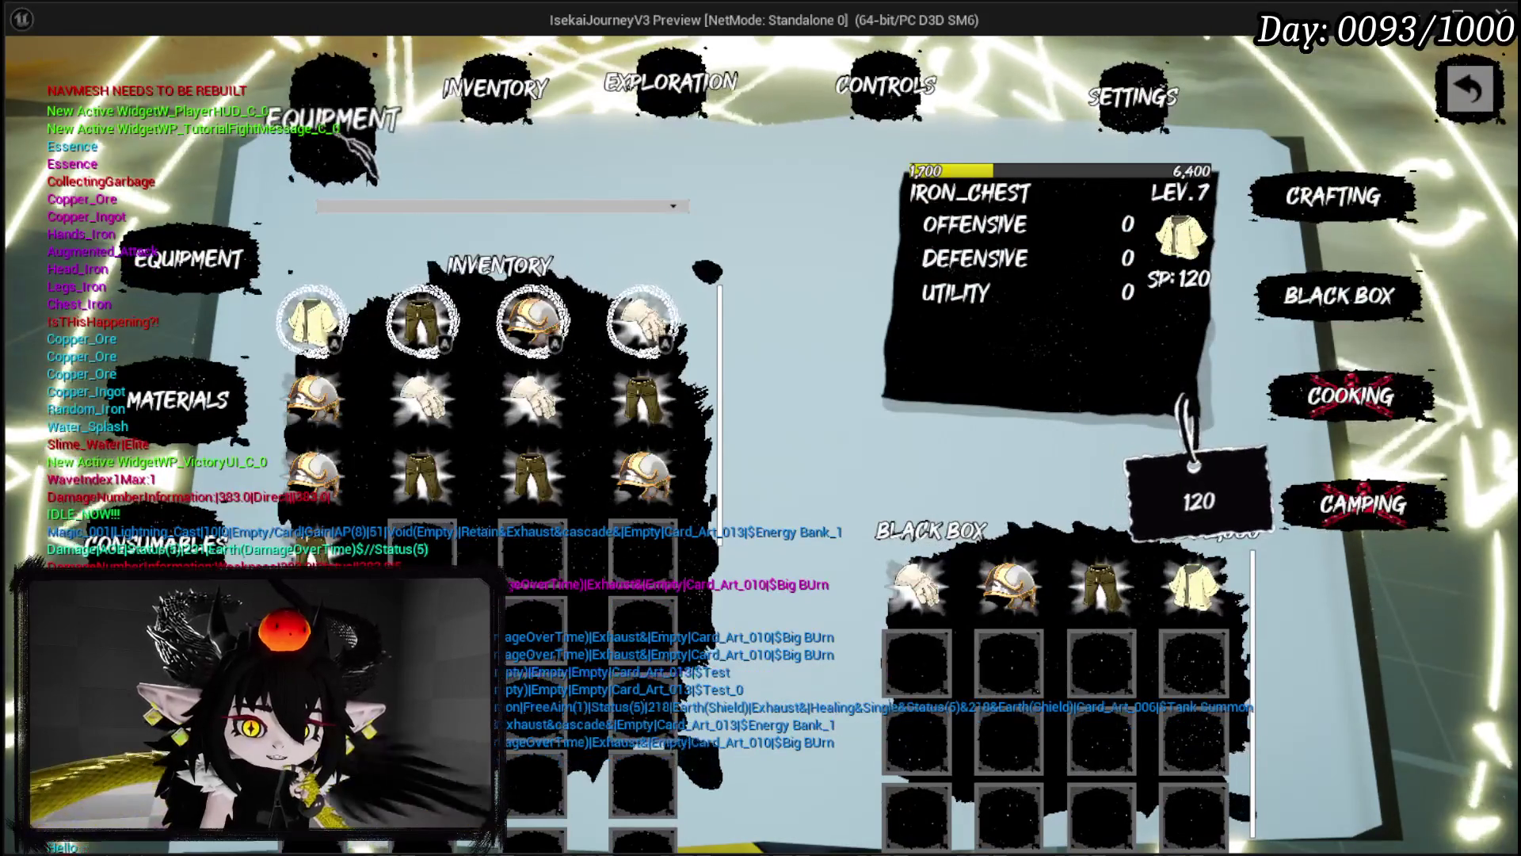
key(Escape)
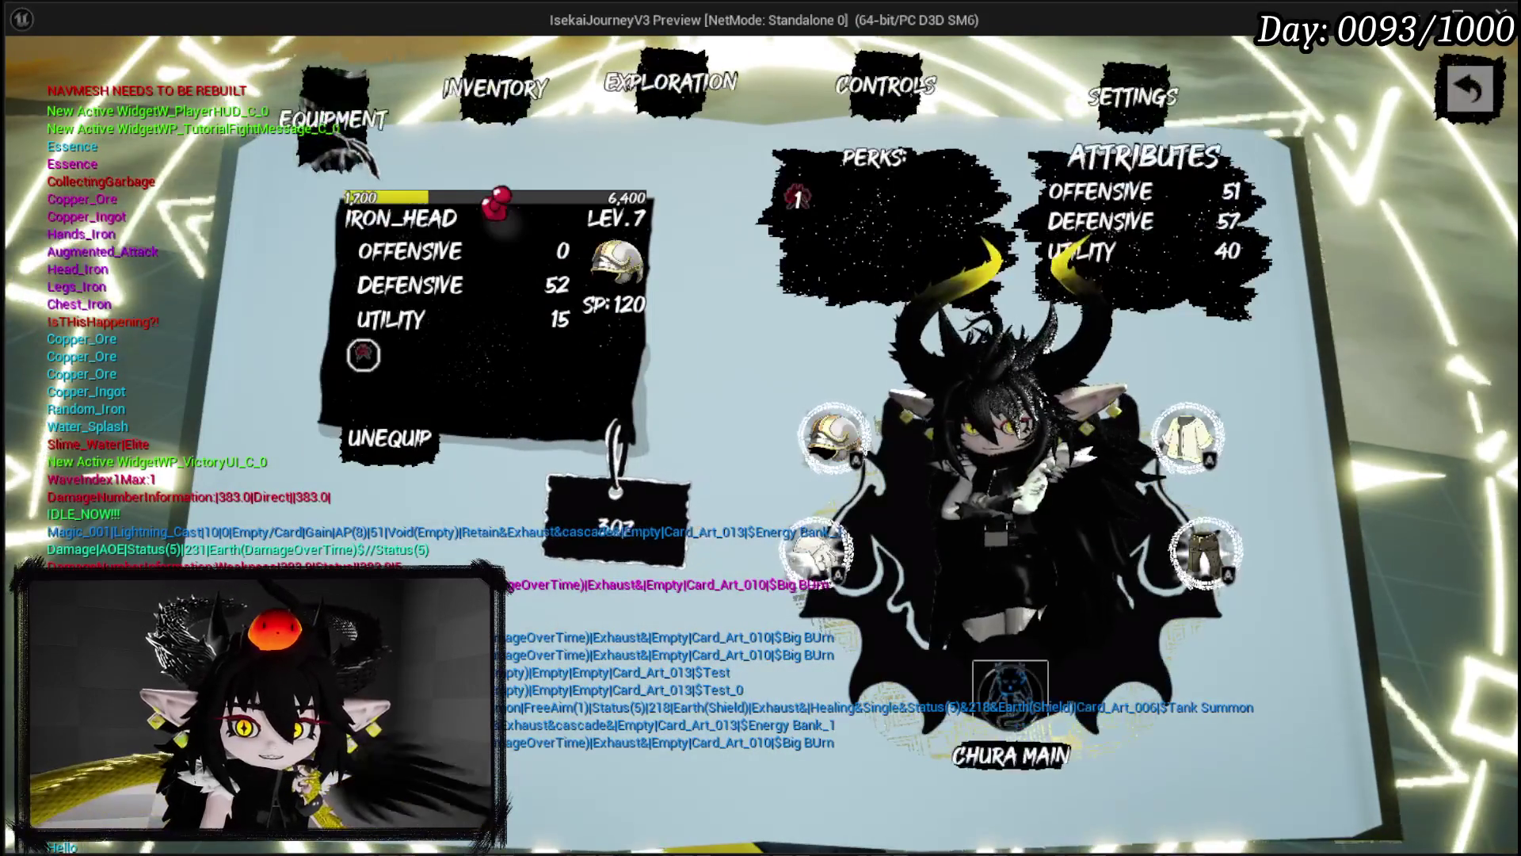
key(Escape)
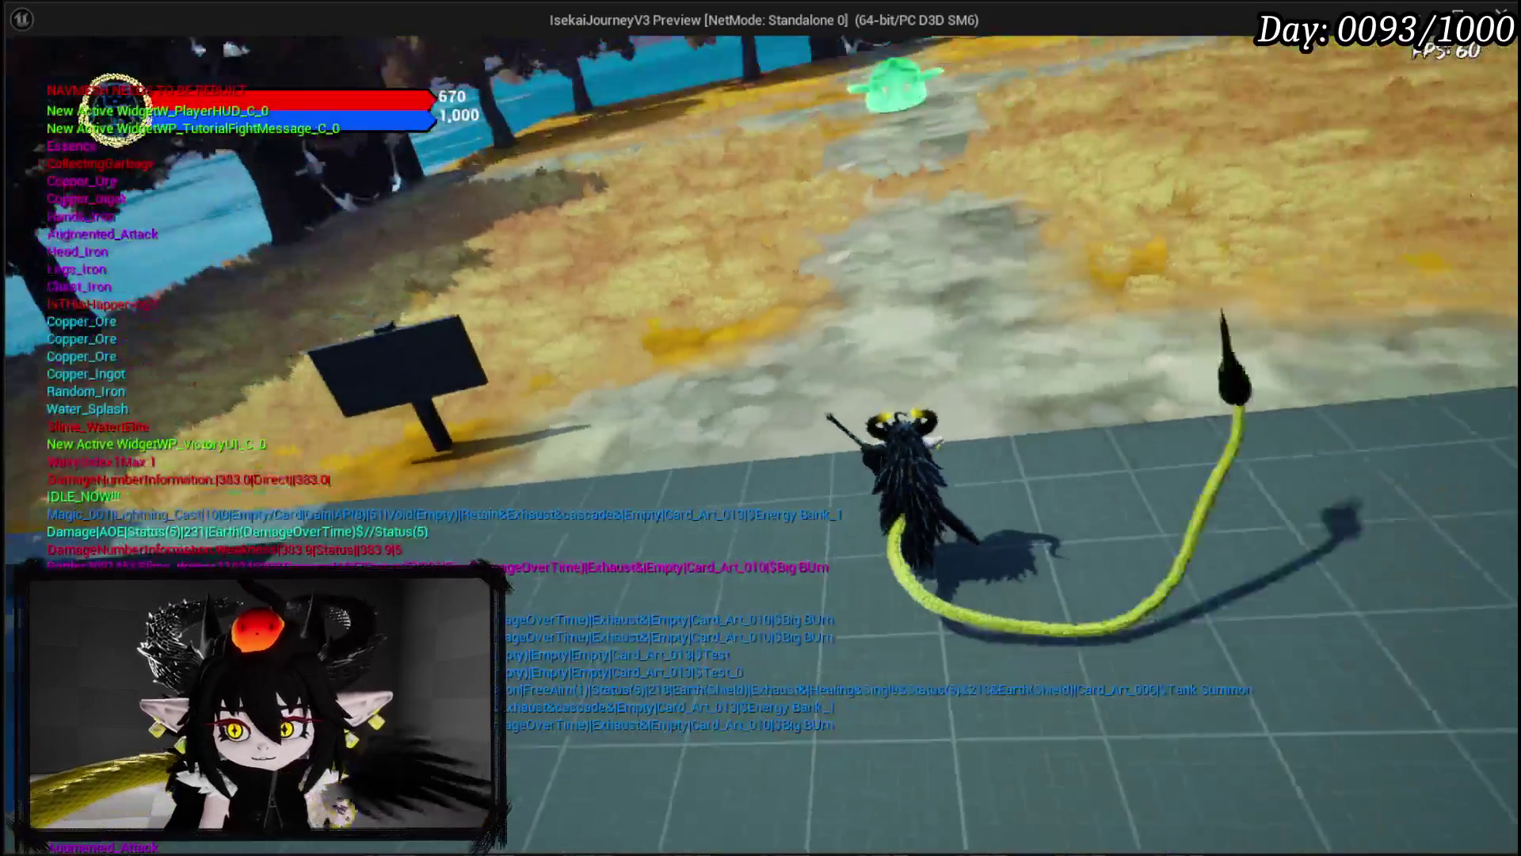
key(w)
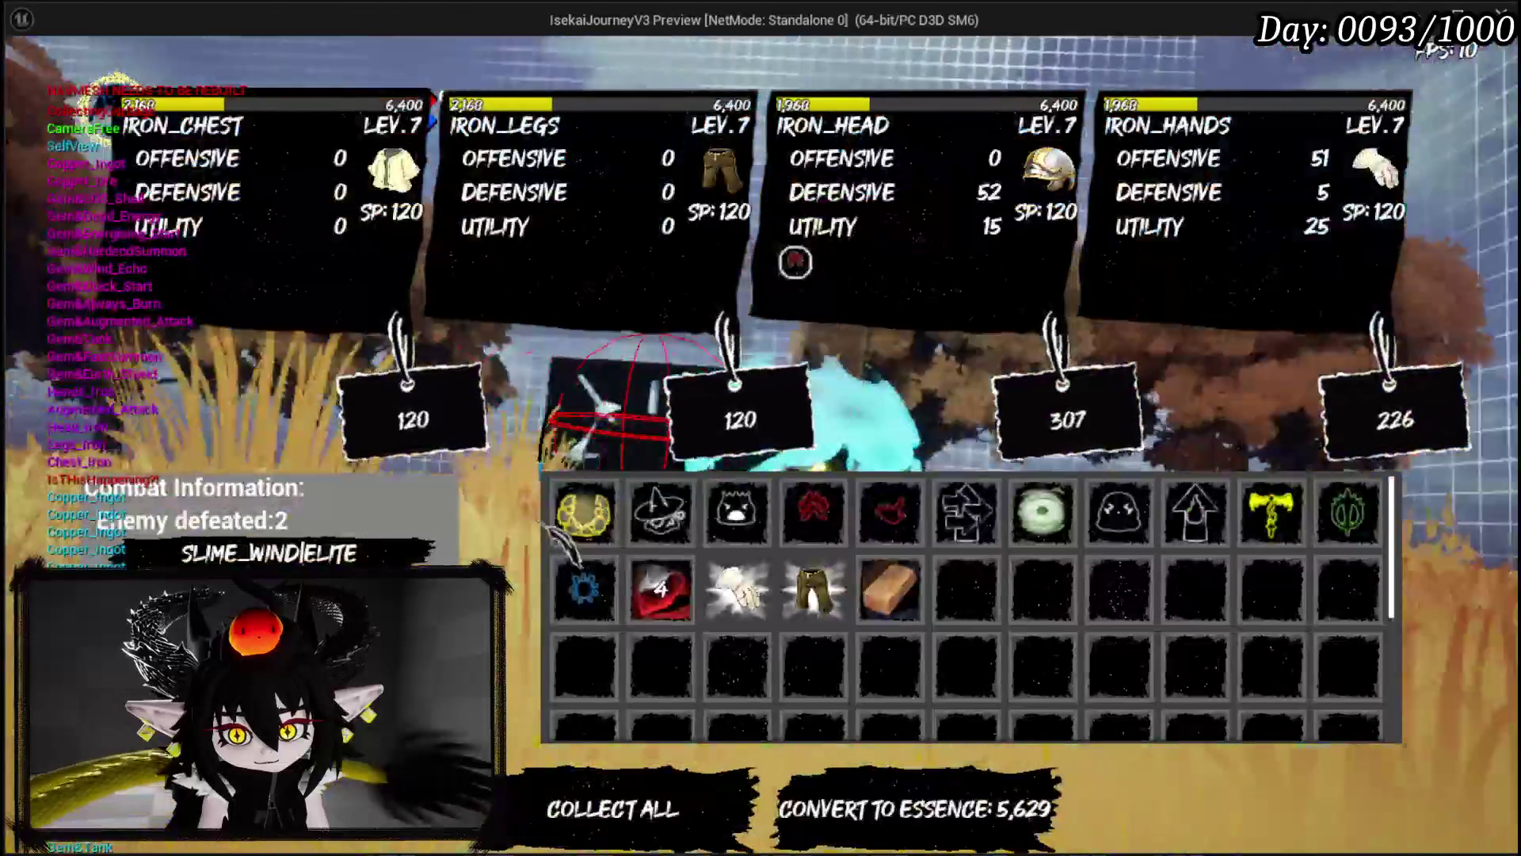
Step: Dismiss the gear level-up tip and briefly check the equipment book while heading toward the gate
mouse_move(813, 522)
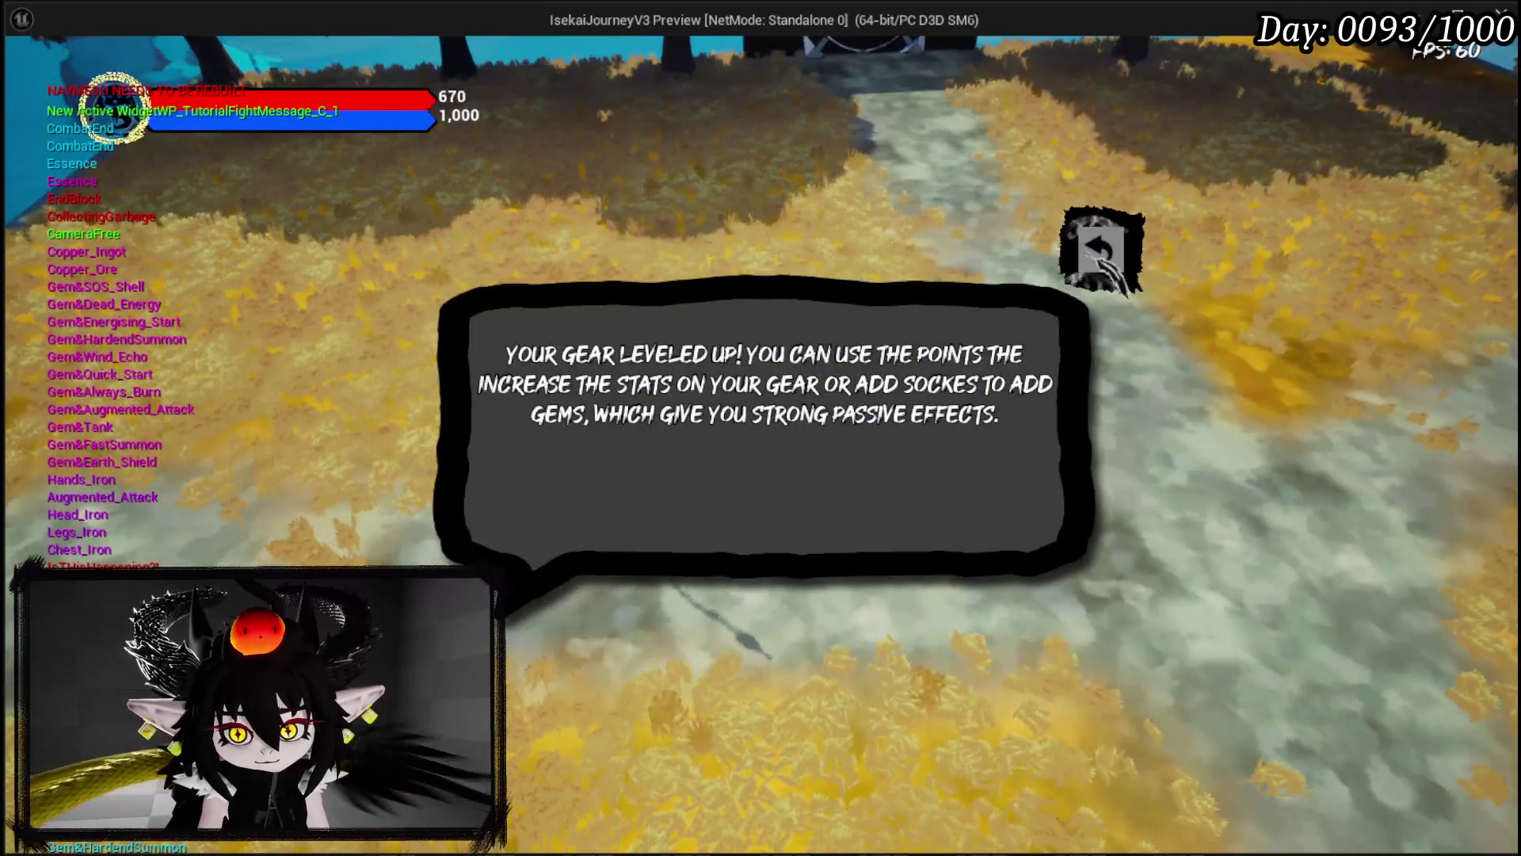
click(1101, 250)
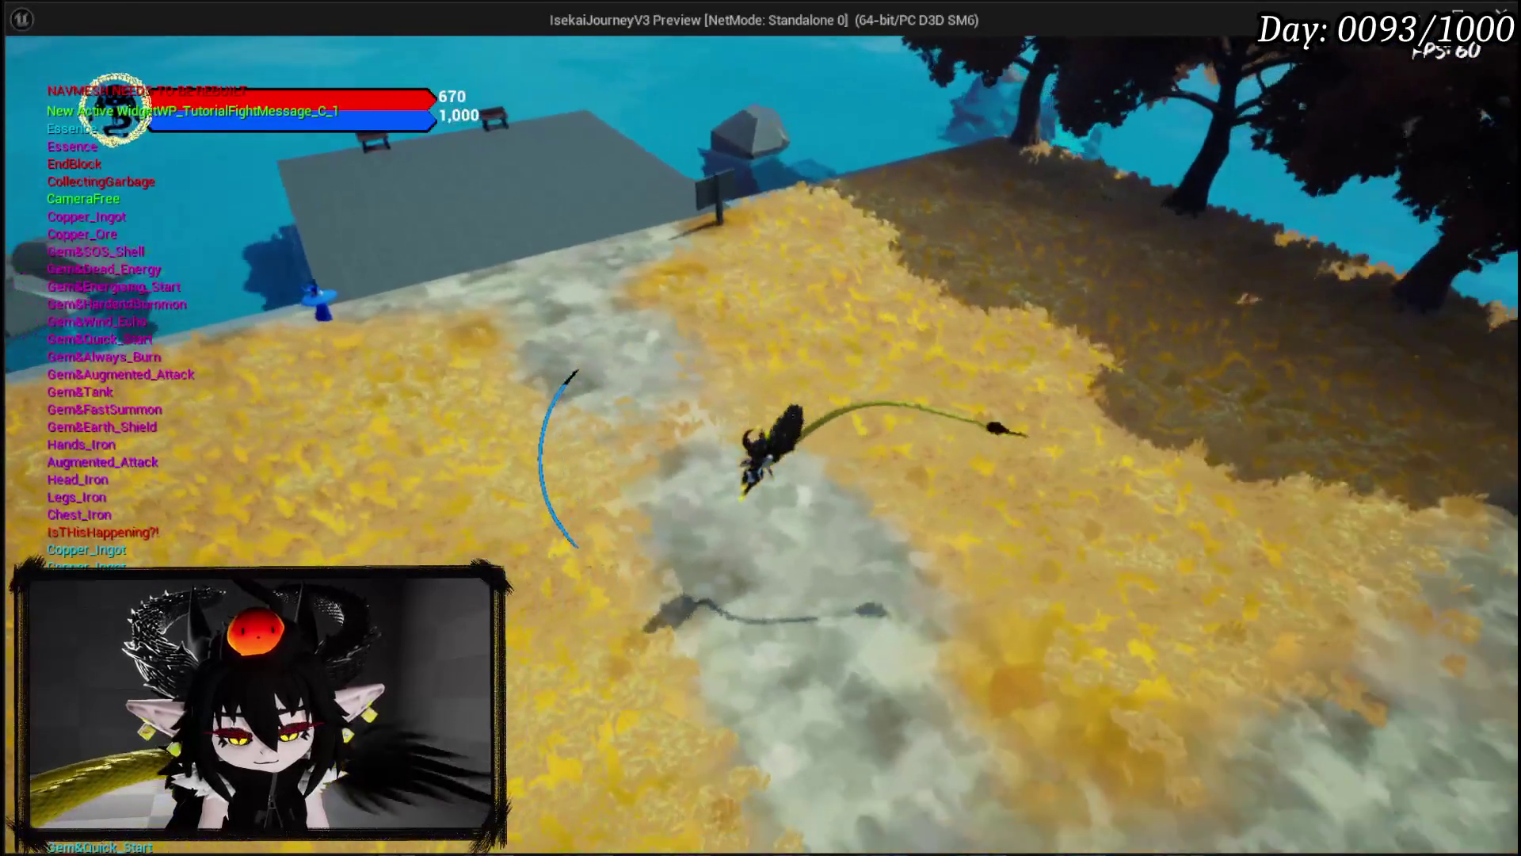
key(w)
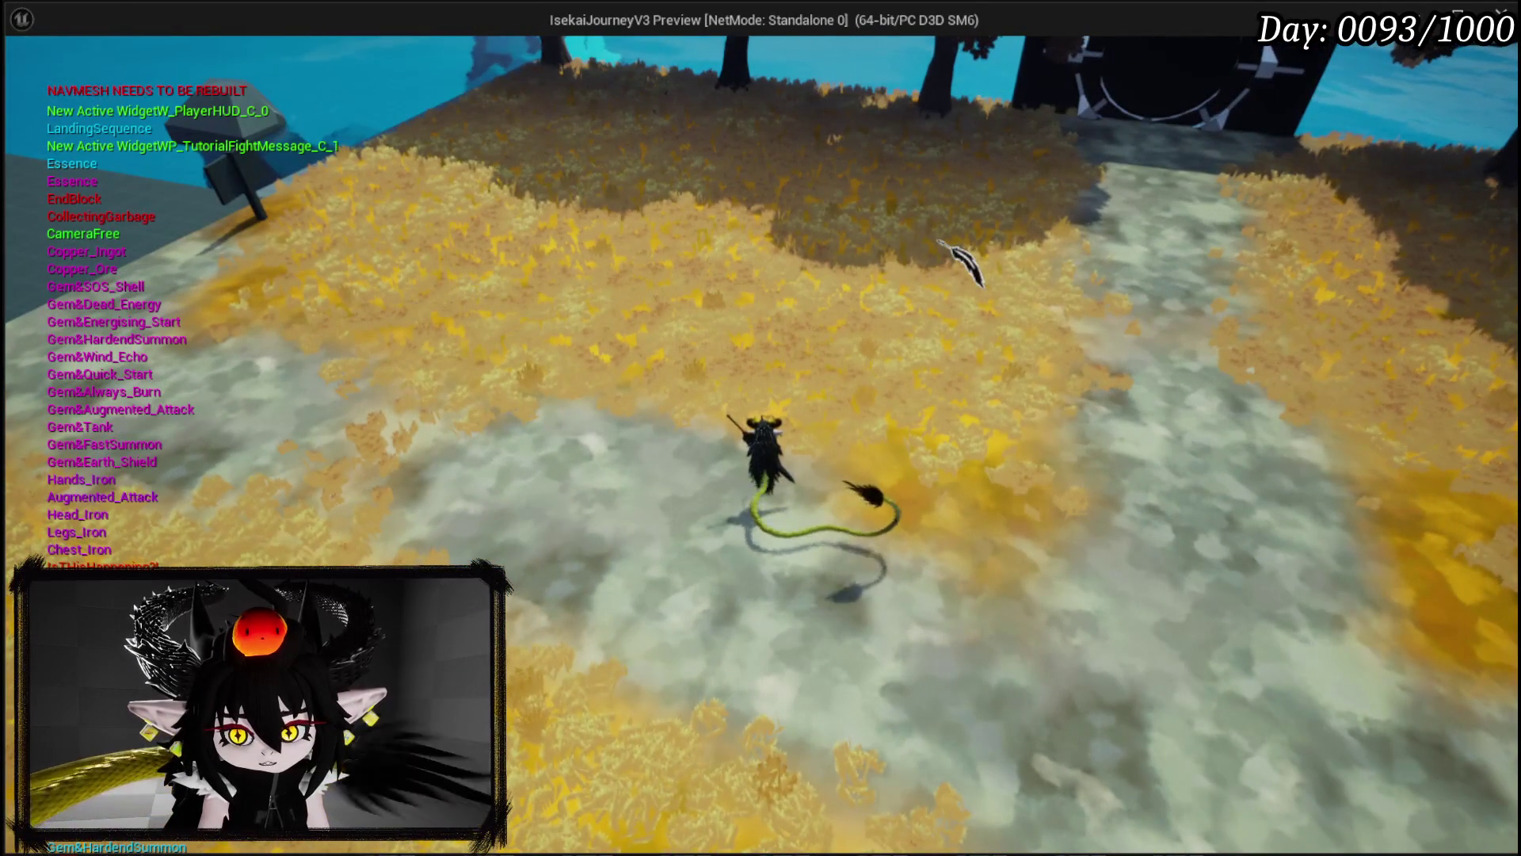
key(Tab)
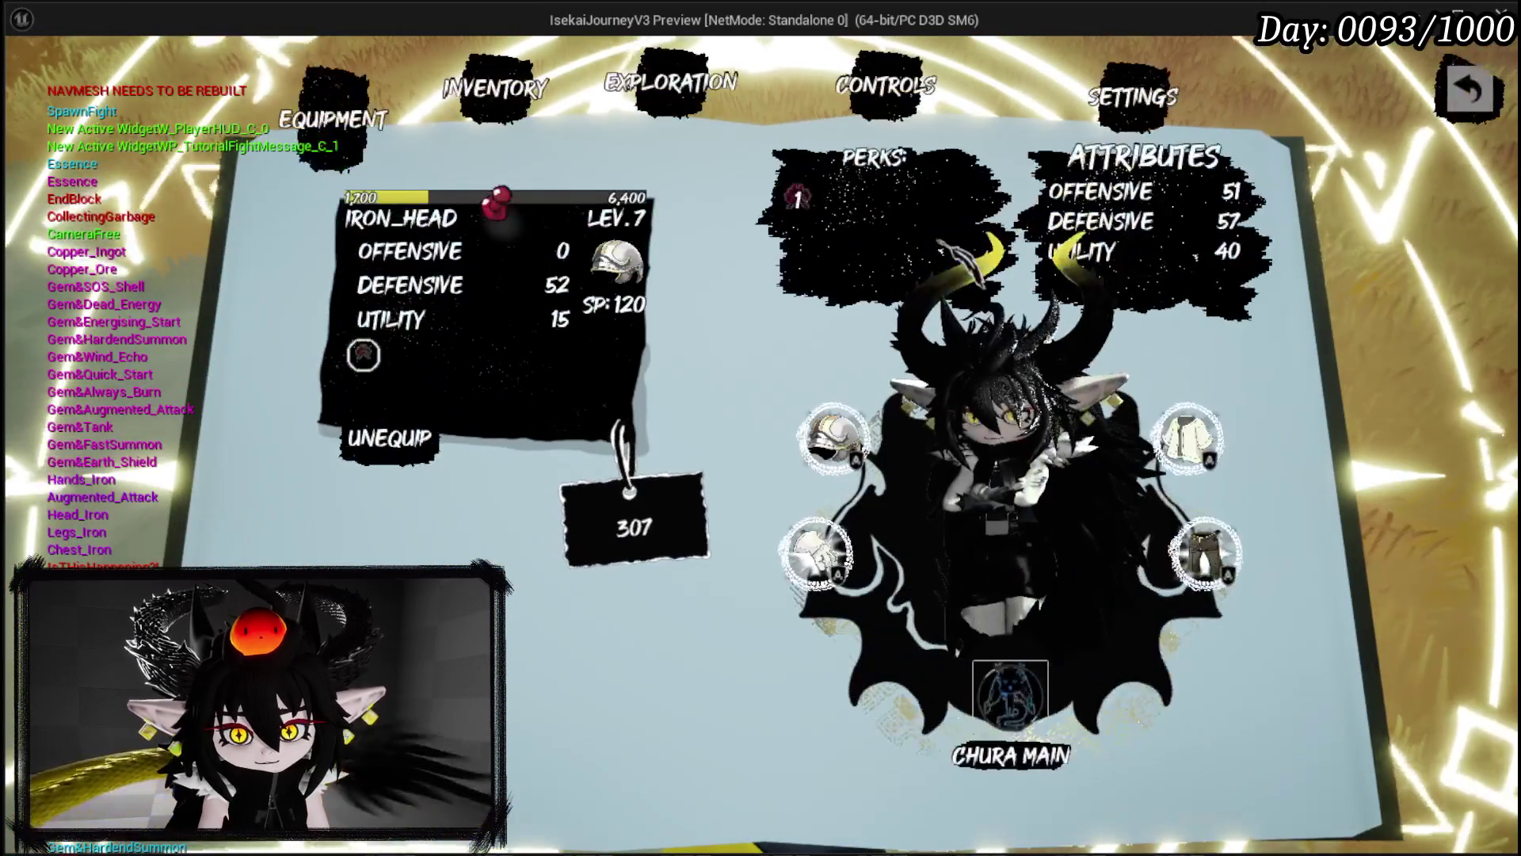
key(Tab)
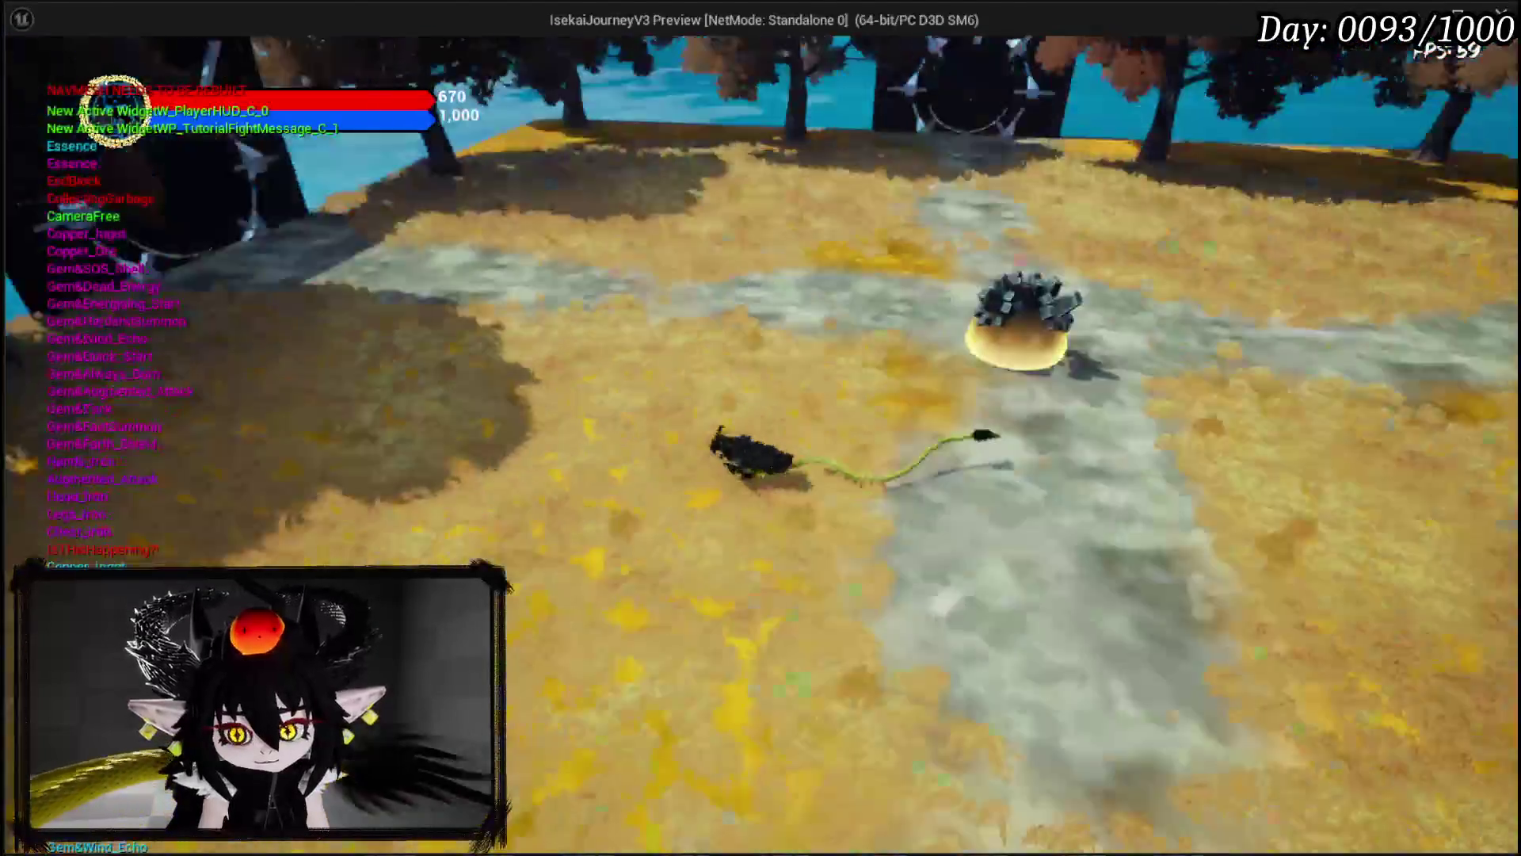
Step: Block repeatedly while moving around the field, then run at the spiked slime
key(shift)
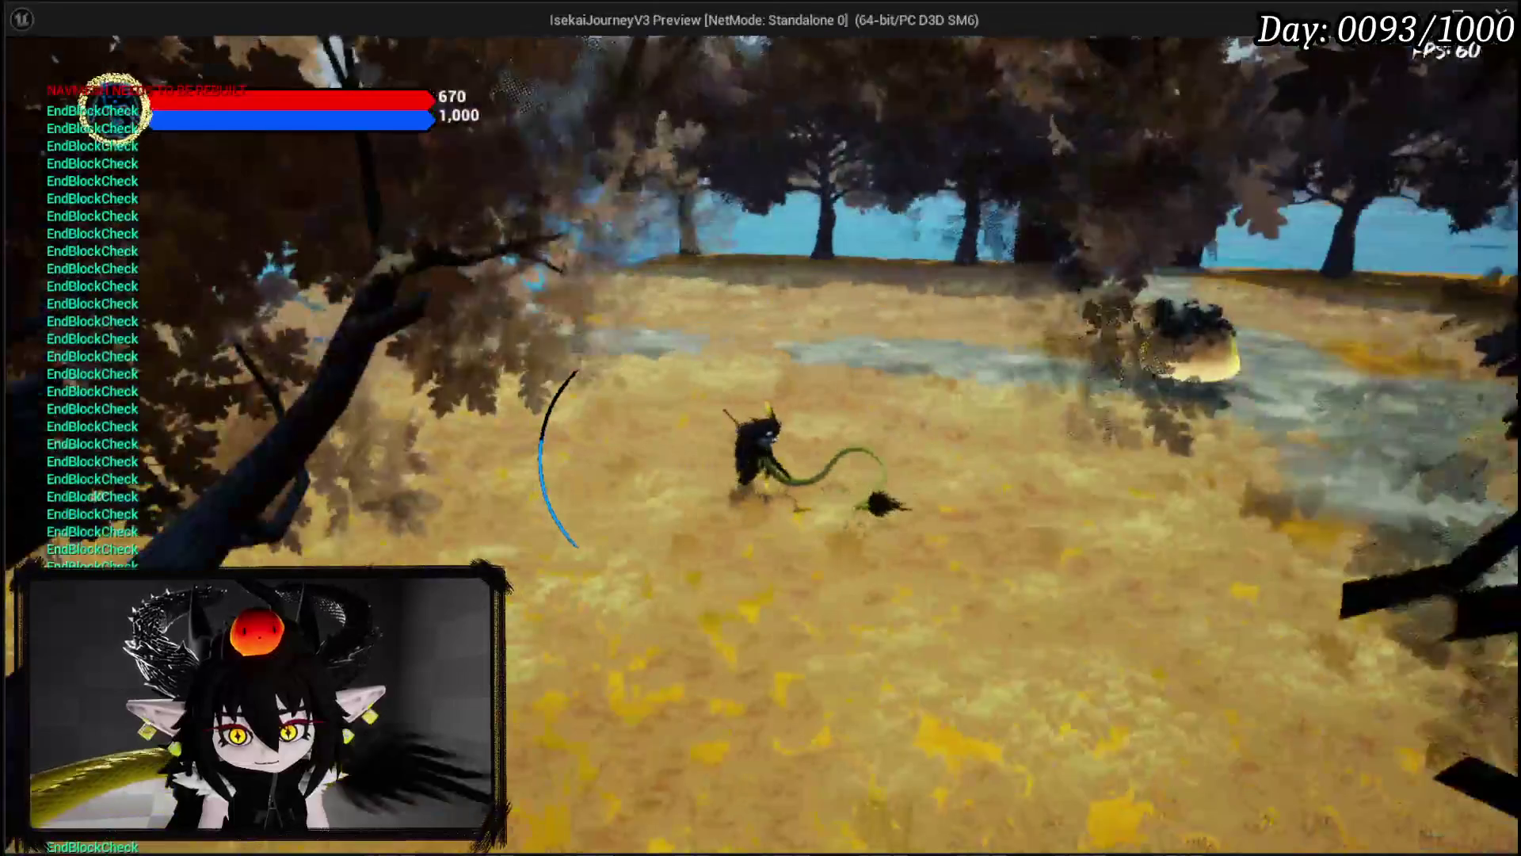
key(shift)
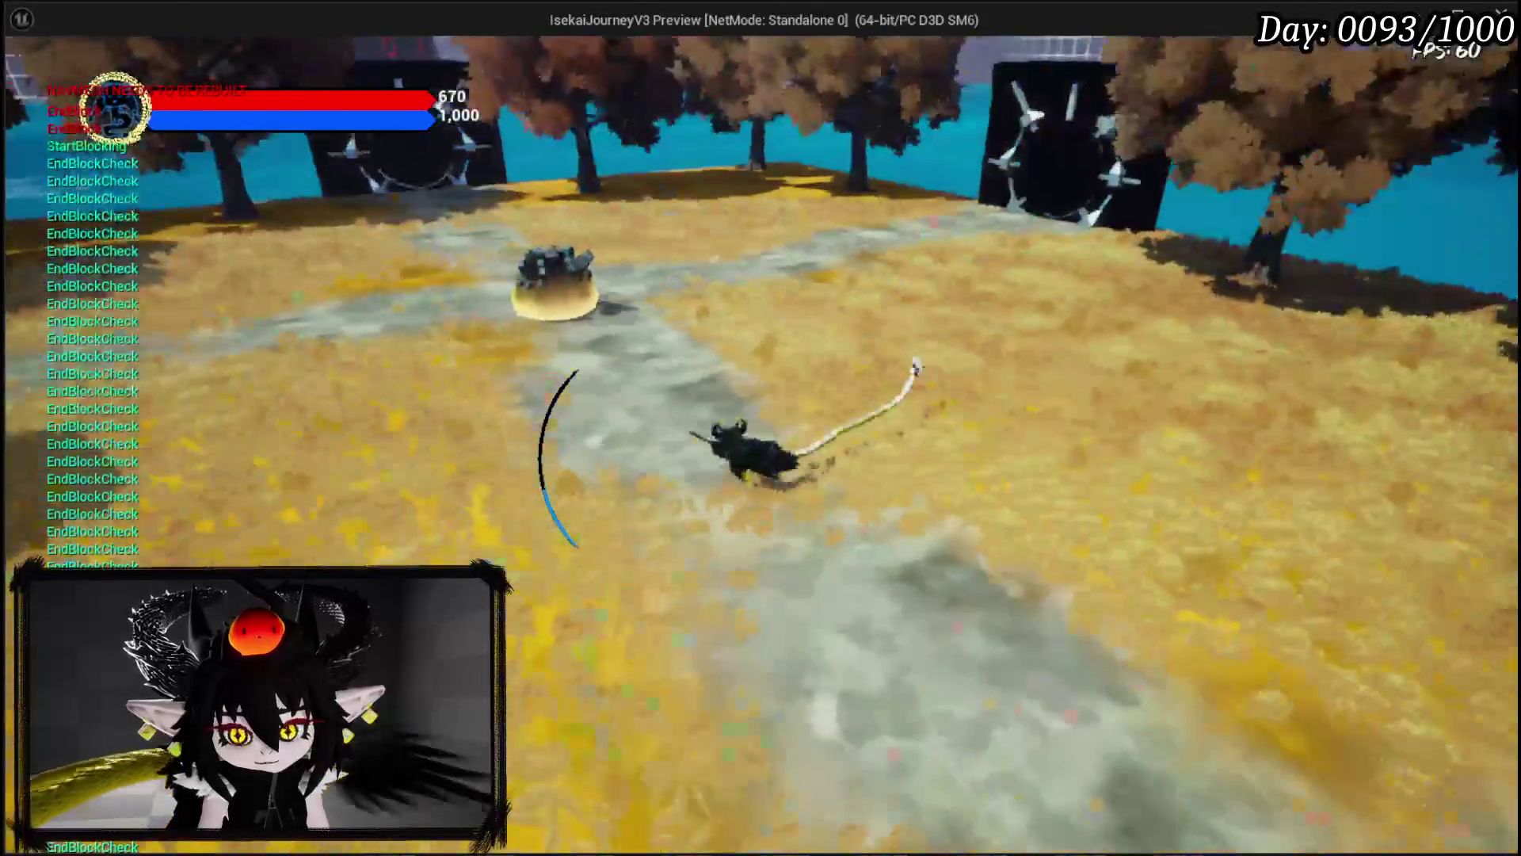
key(shift)
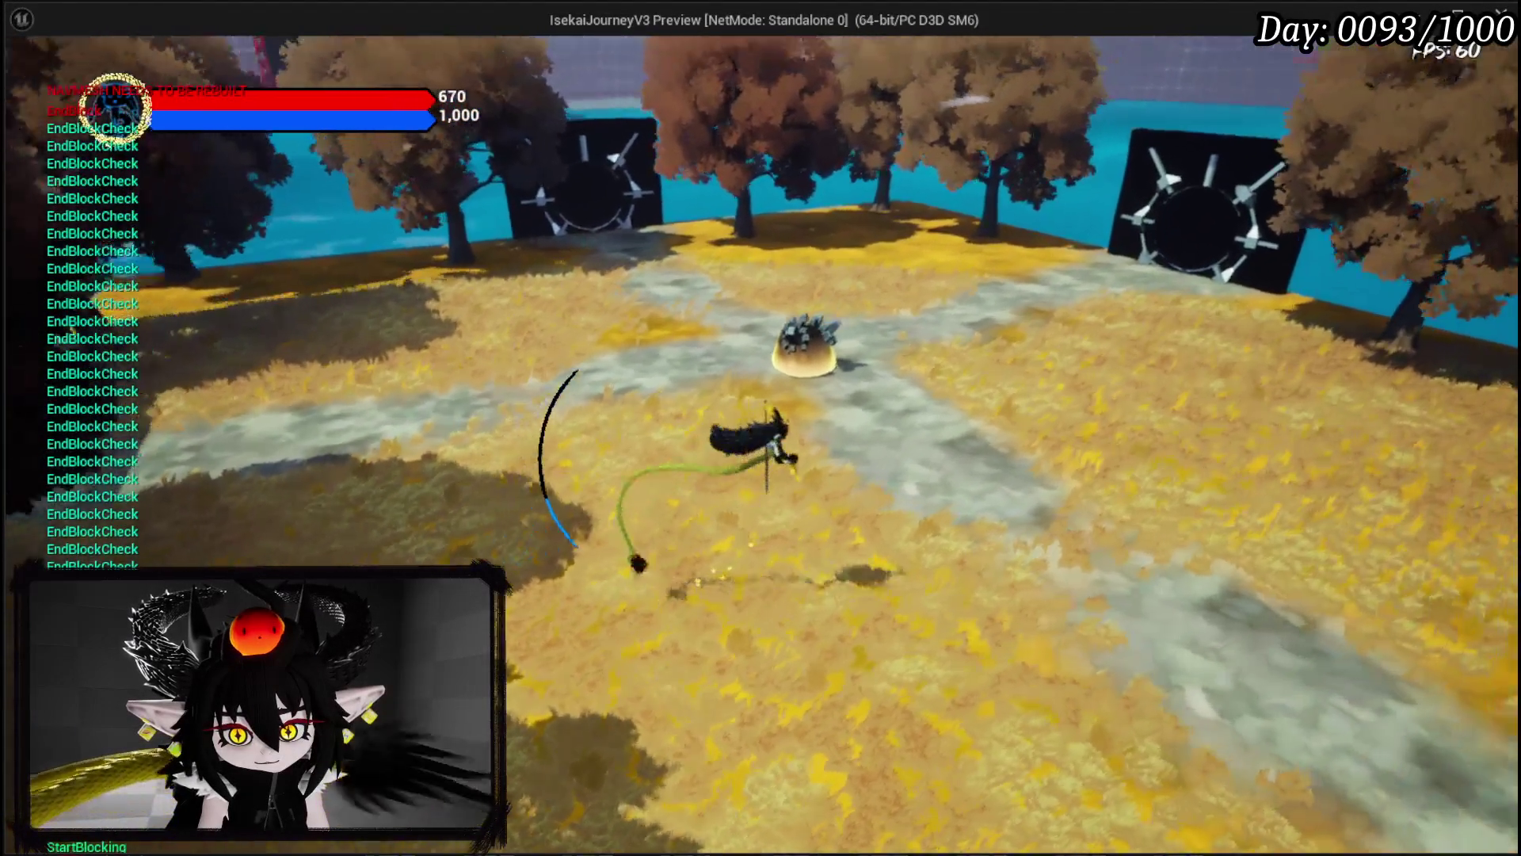
key(shift)
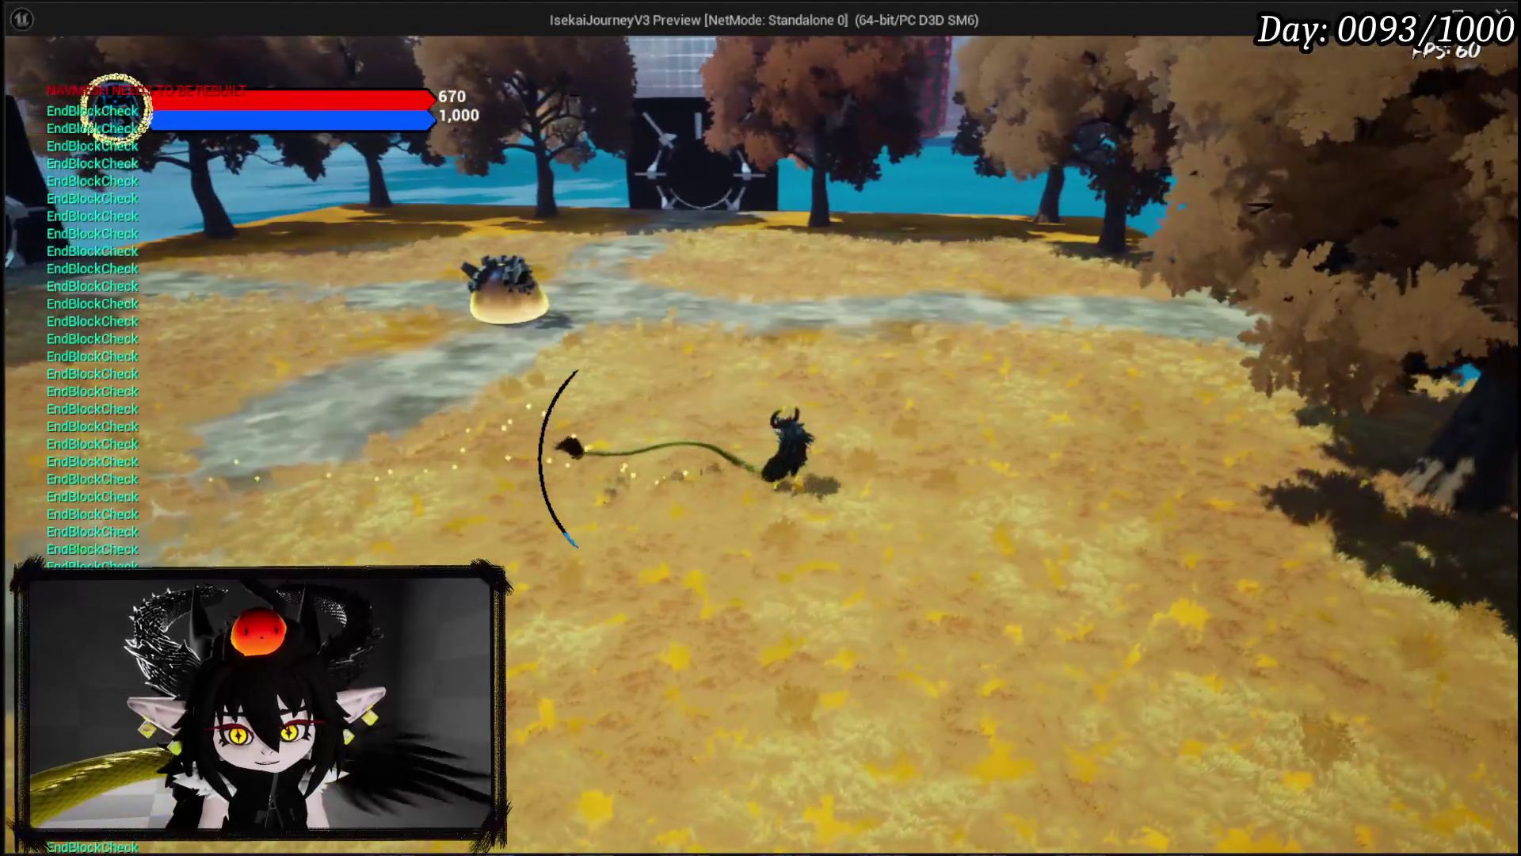
key(shift)
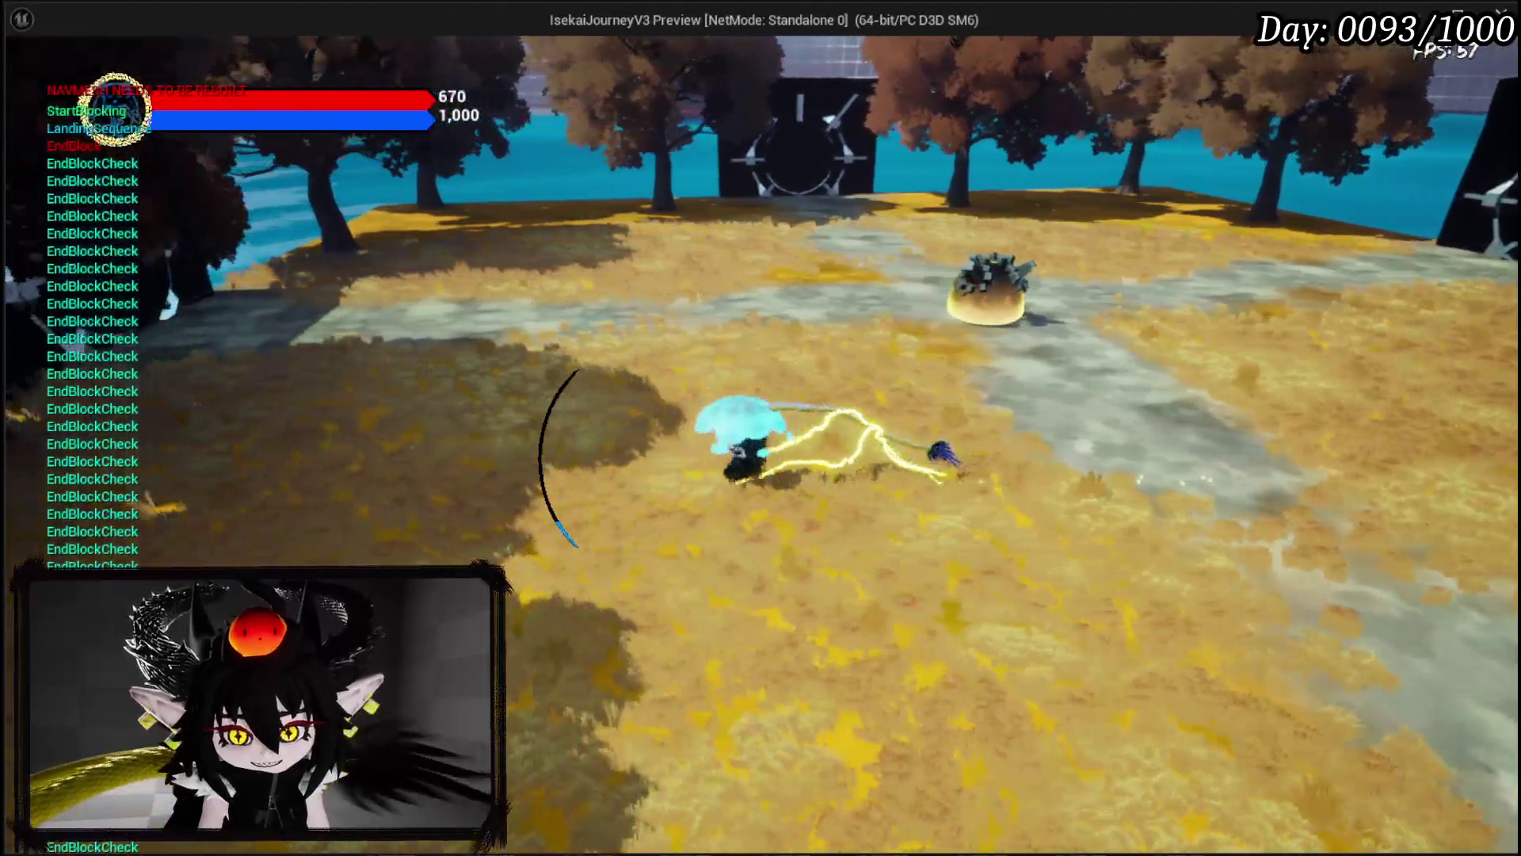
key(w)
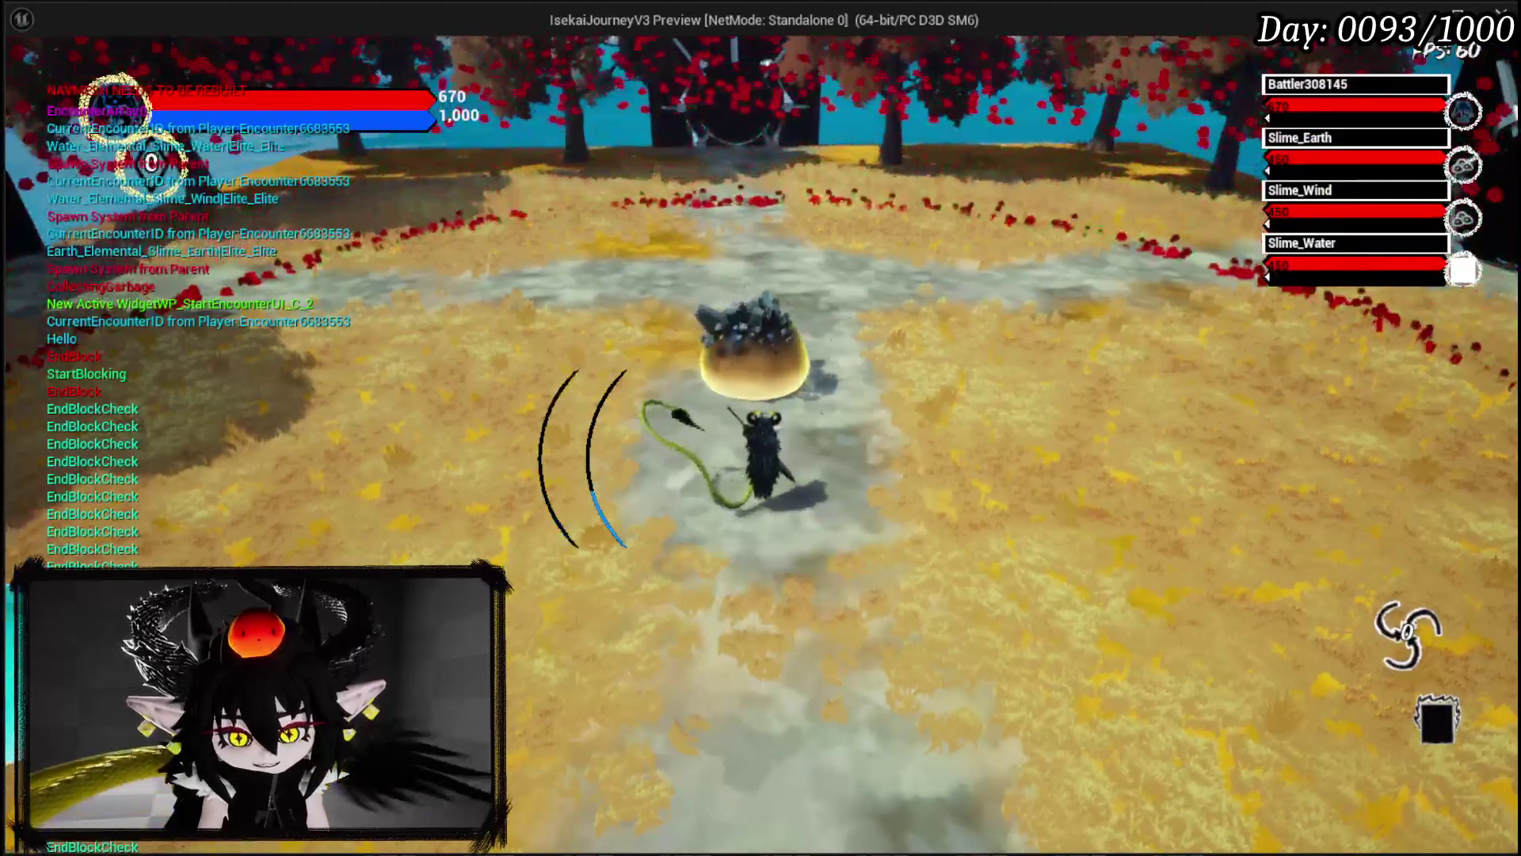
Step: Dash around while fighting the Slime_Earth, Slime_Wind and Slime_Water encounter
key(e)
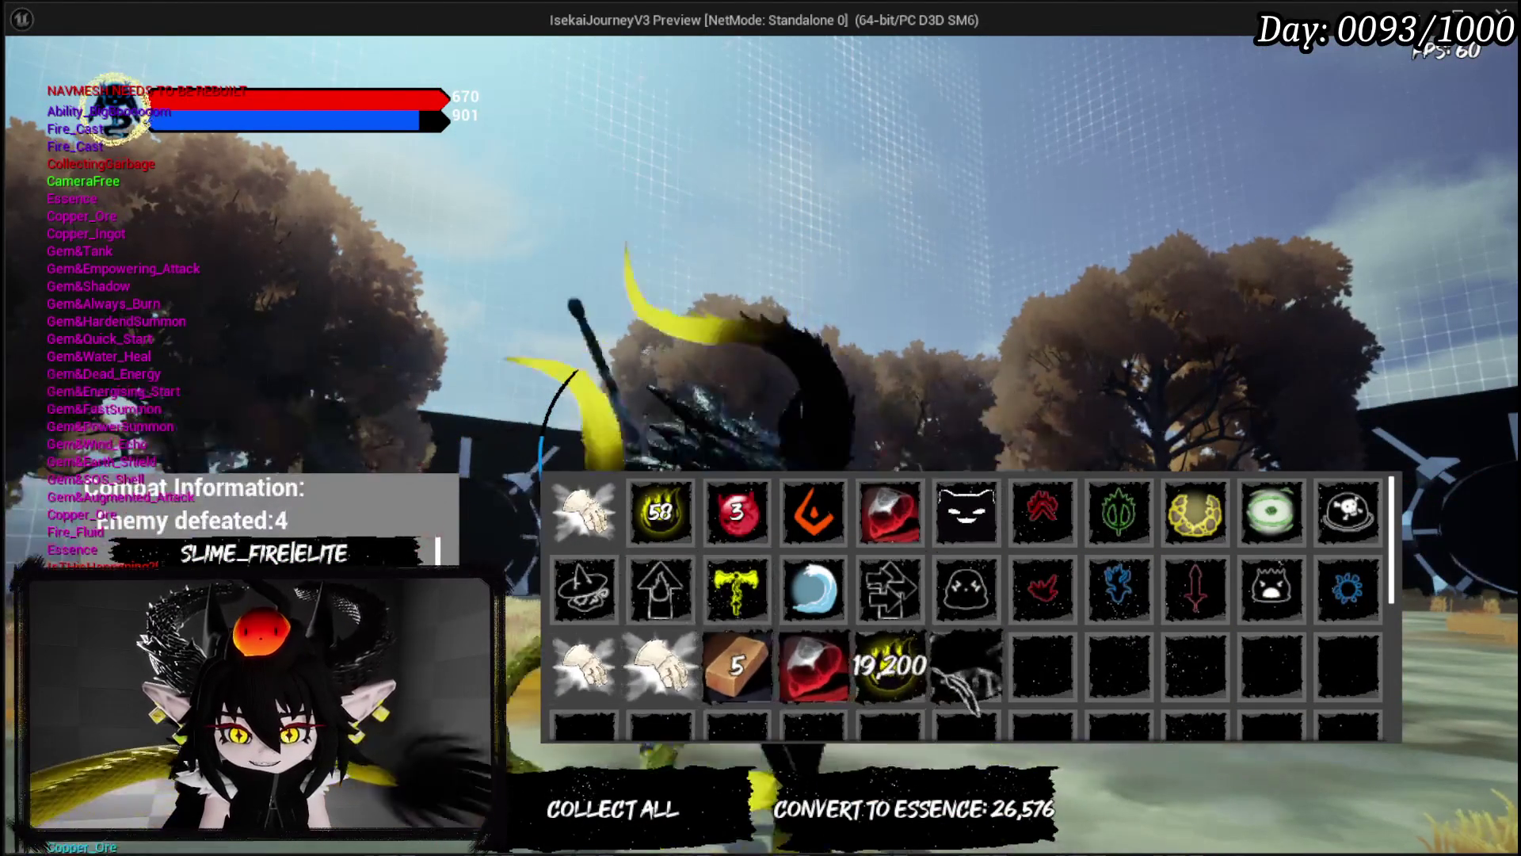
Step: Collect all the dropped loot from the four defeated slimes
click(672, 812)
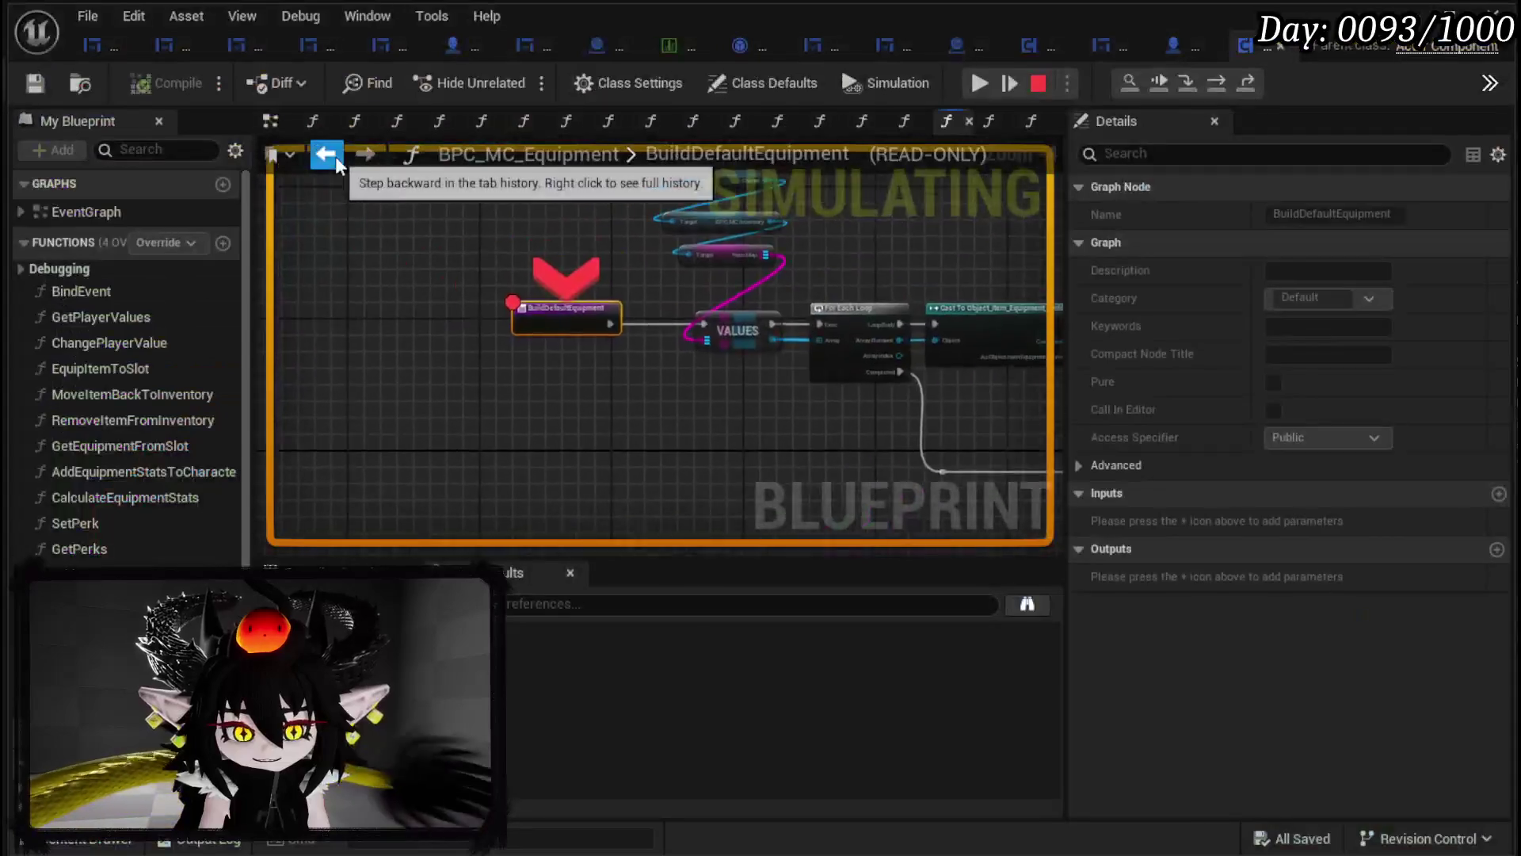
Step: Select the BuildDefaultEquipment node and resume the game from the breakpoint
drag(502, 230, 832, 446)
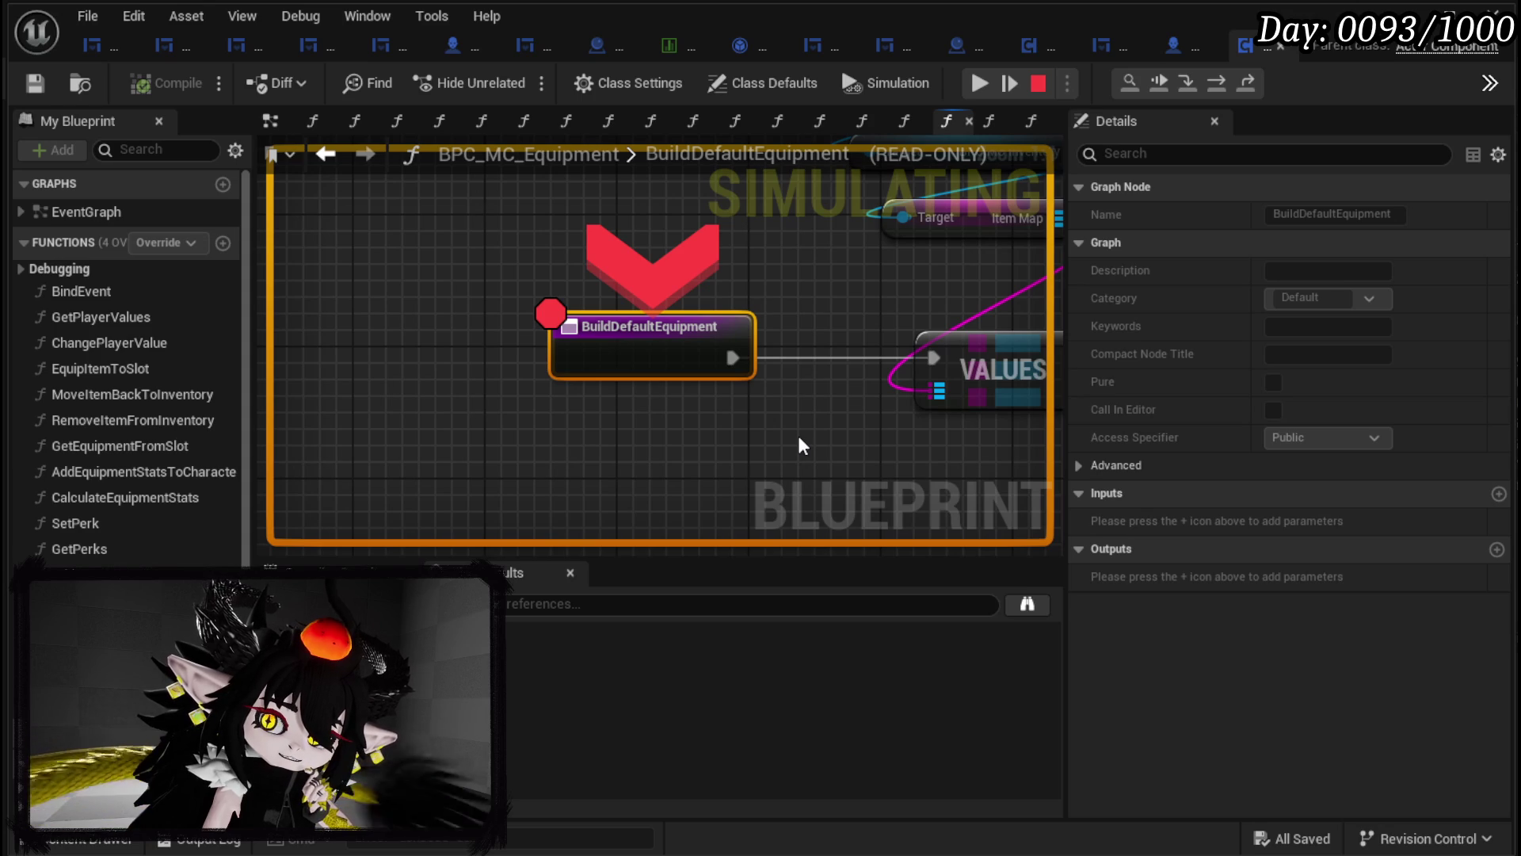
click(980, 83)
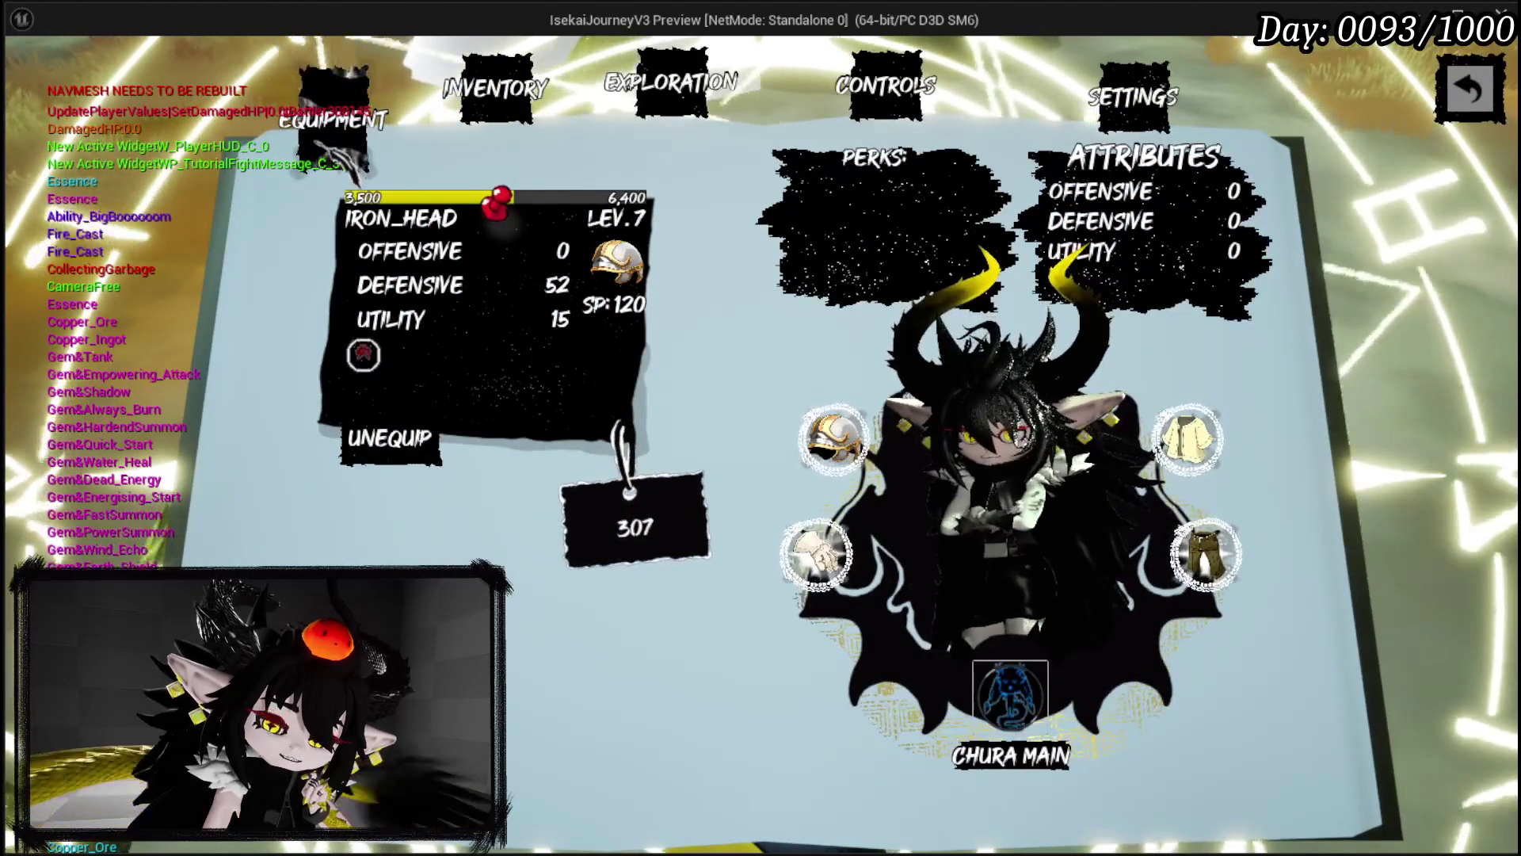
Step: Browse the equipment slots to Iron_Hands, view the Inventory grid, then return to Equipment
key(Right)
key(Down)
key(Left)
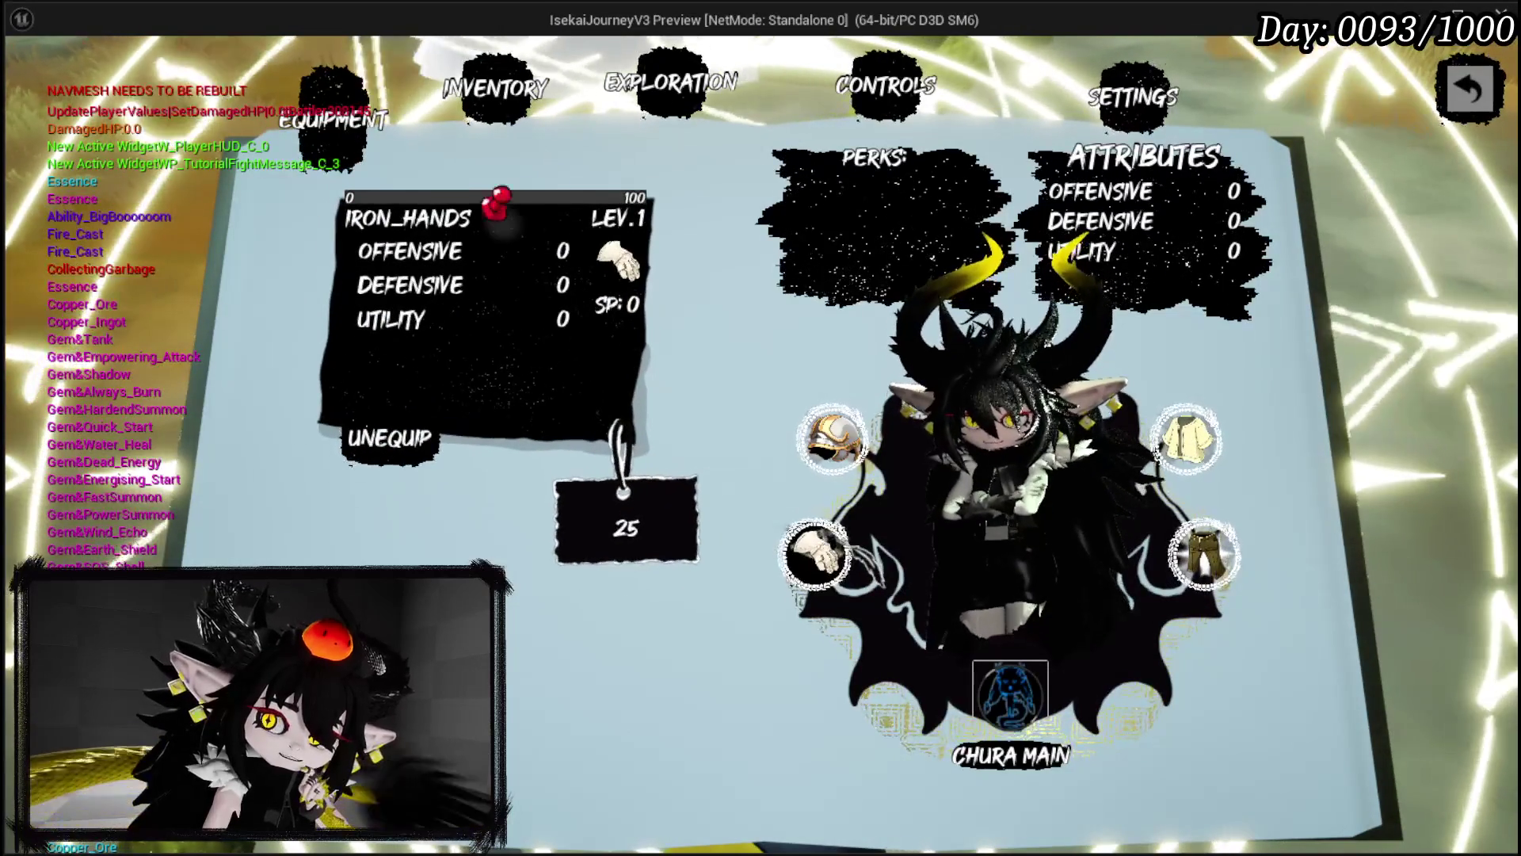
key(e)
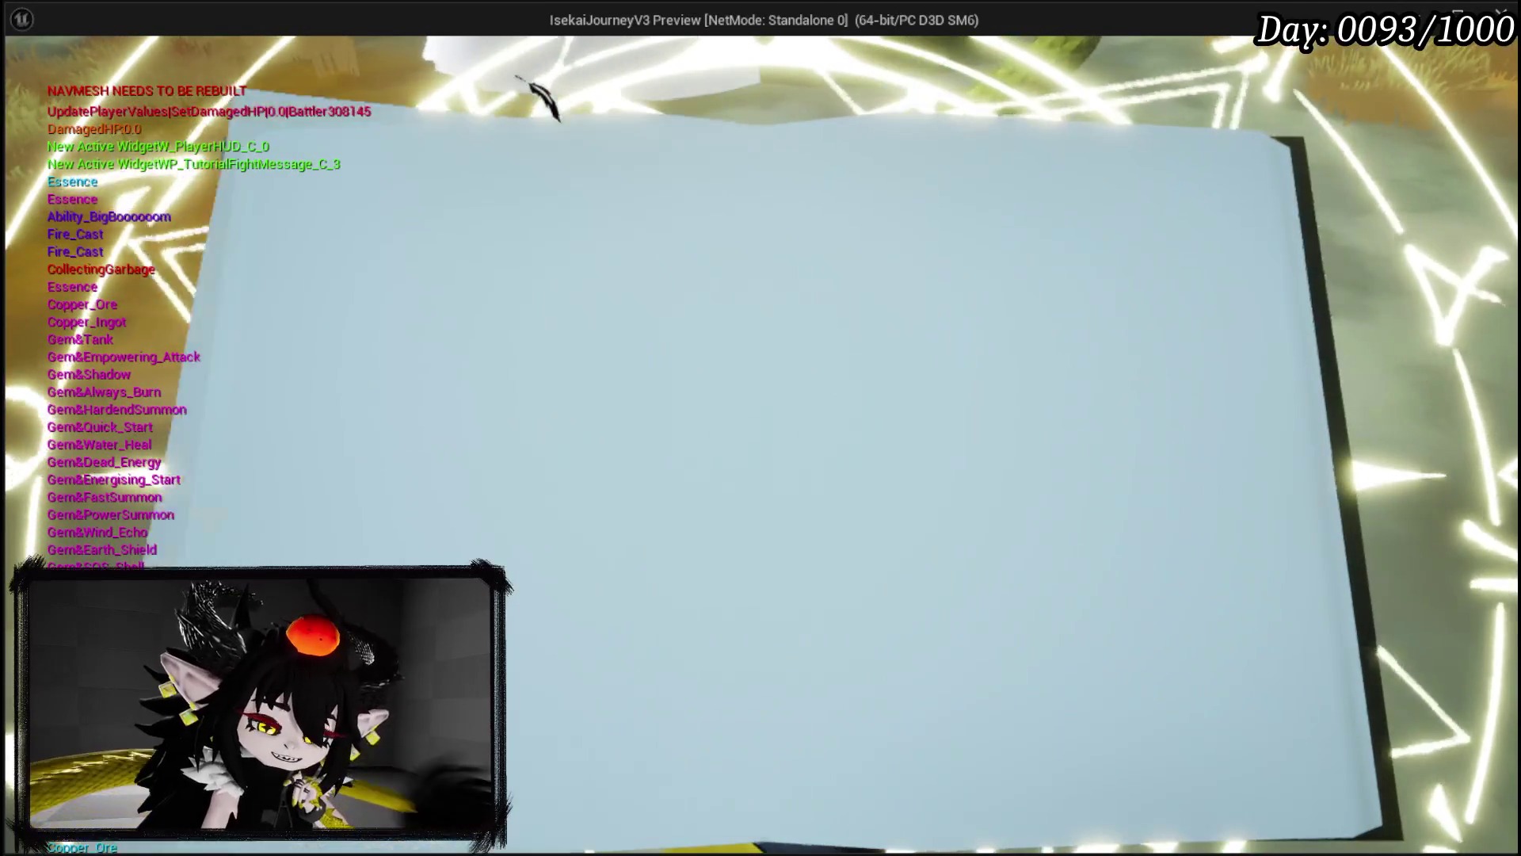
key(q)
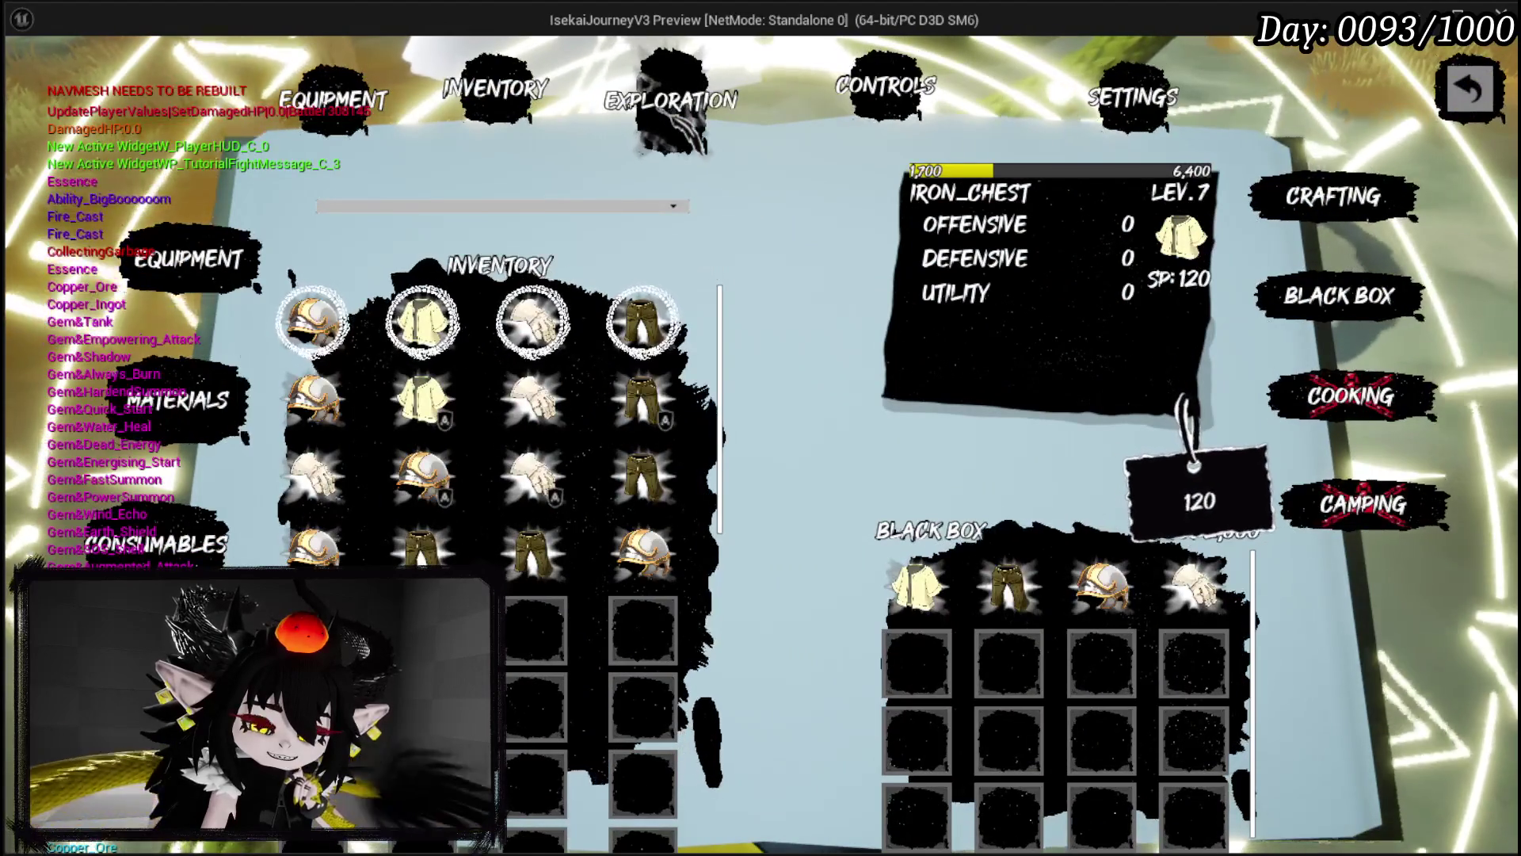
key(q)
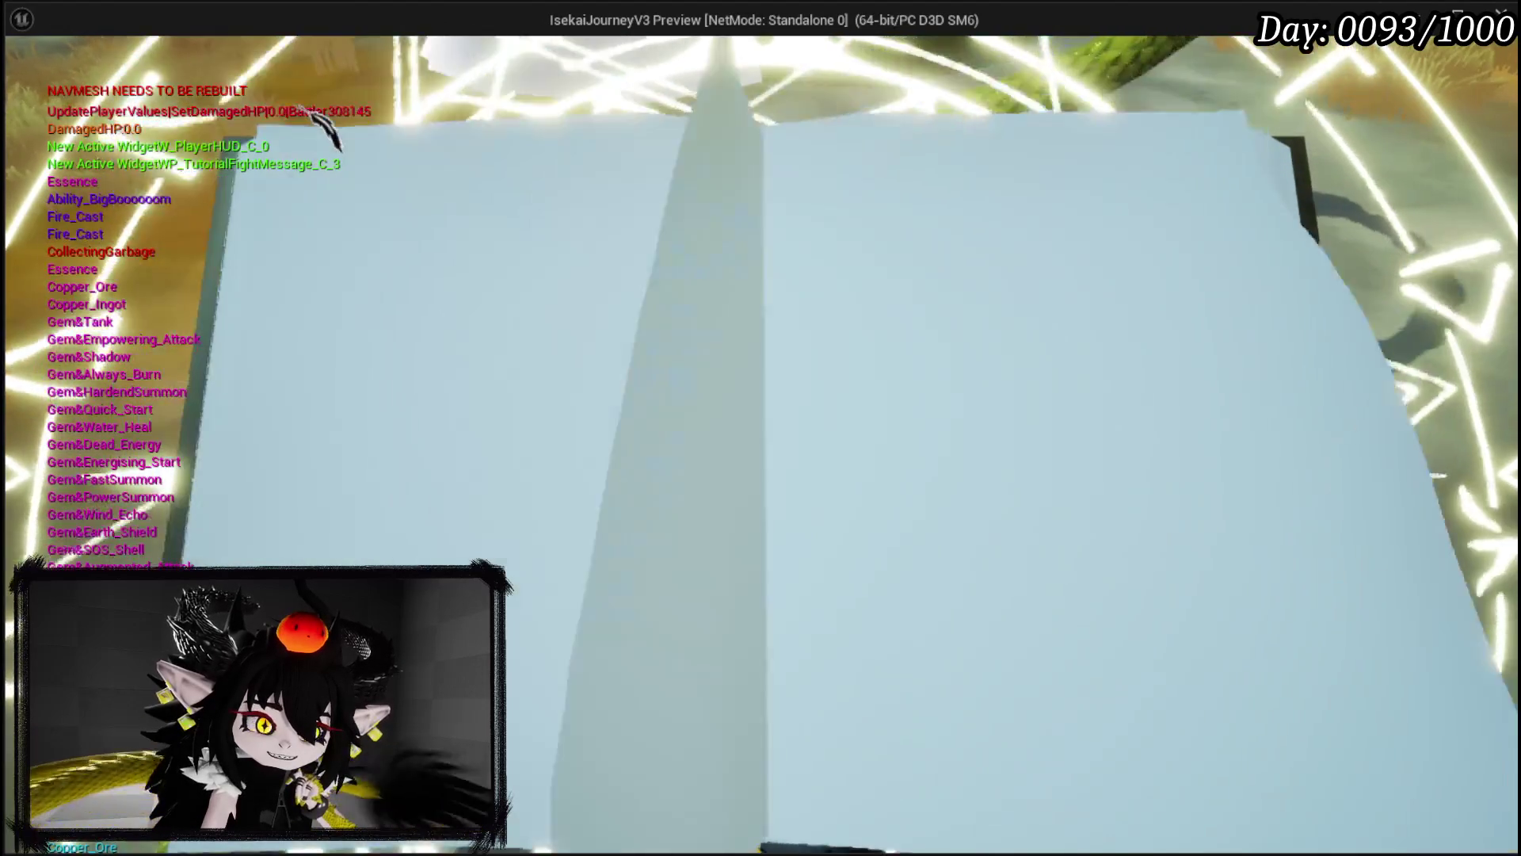
Step: Close the book, walk toward the black-and-white slime, and reopen the equipment book
key(Escape)
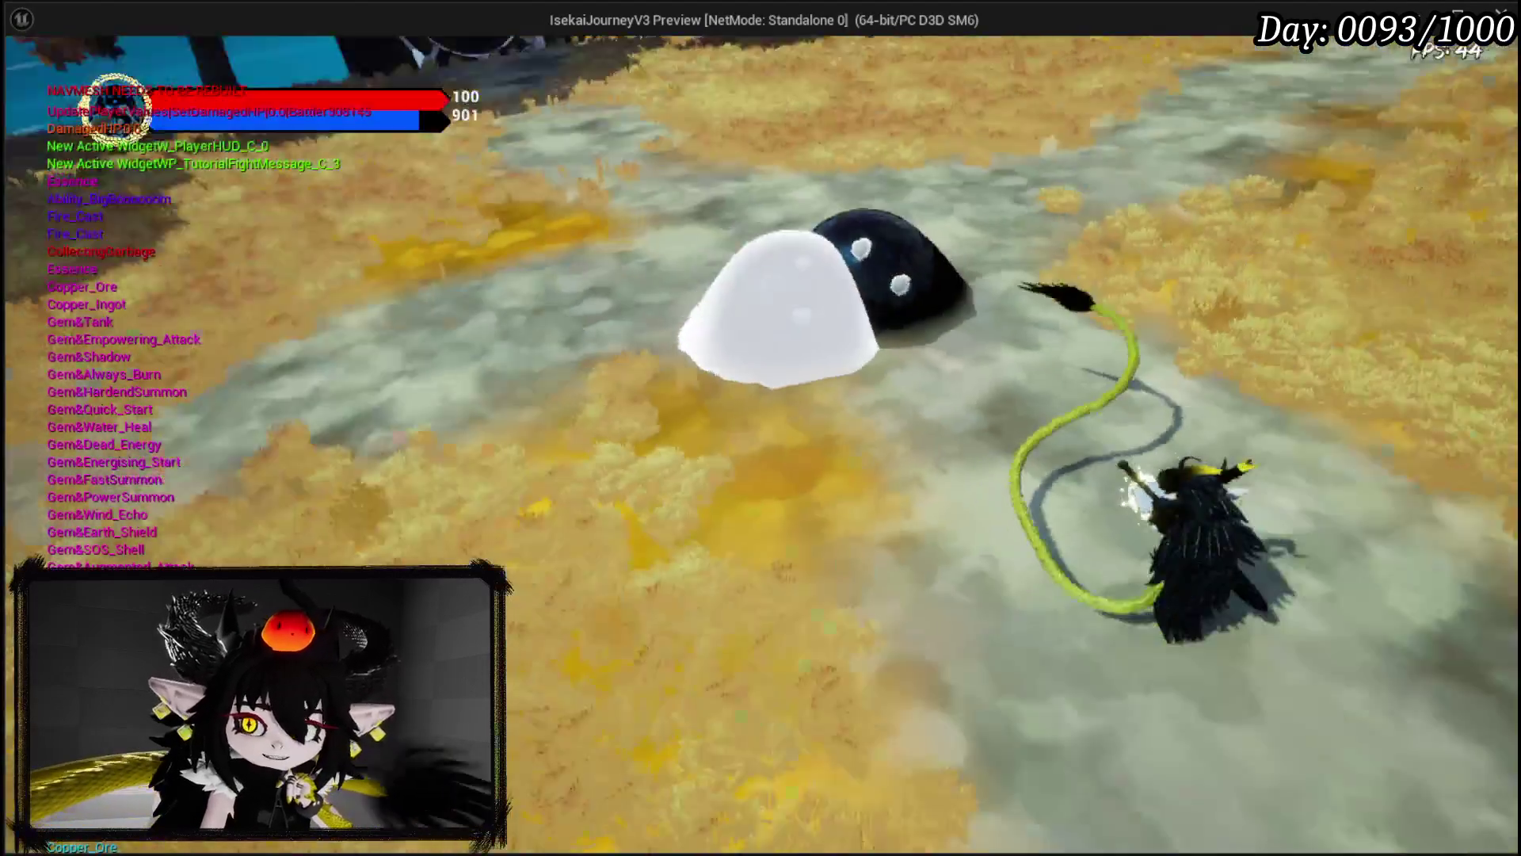
key(w)
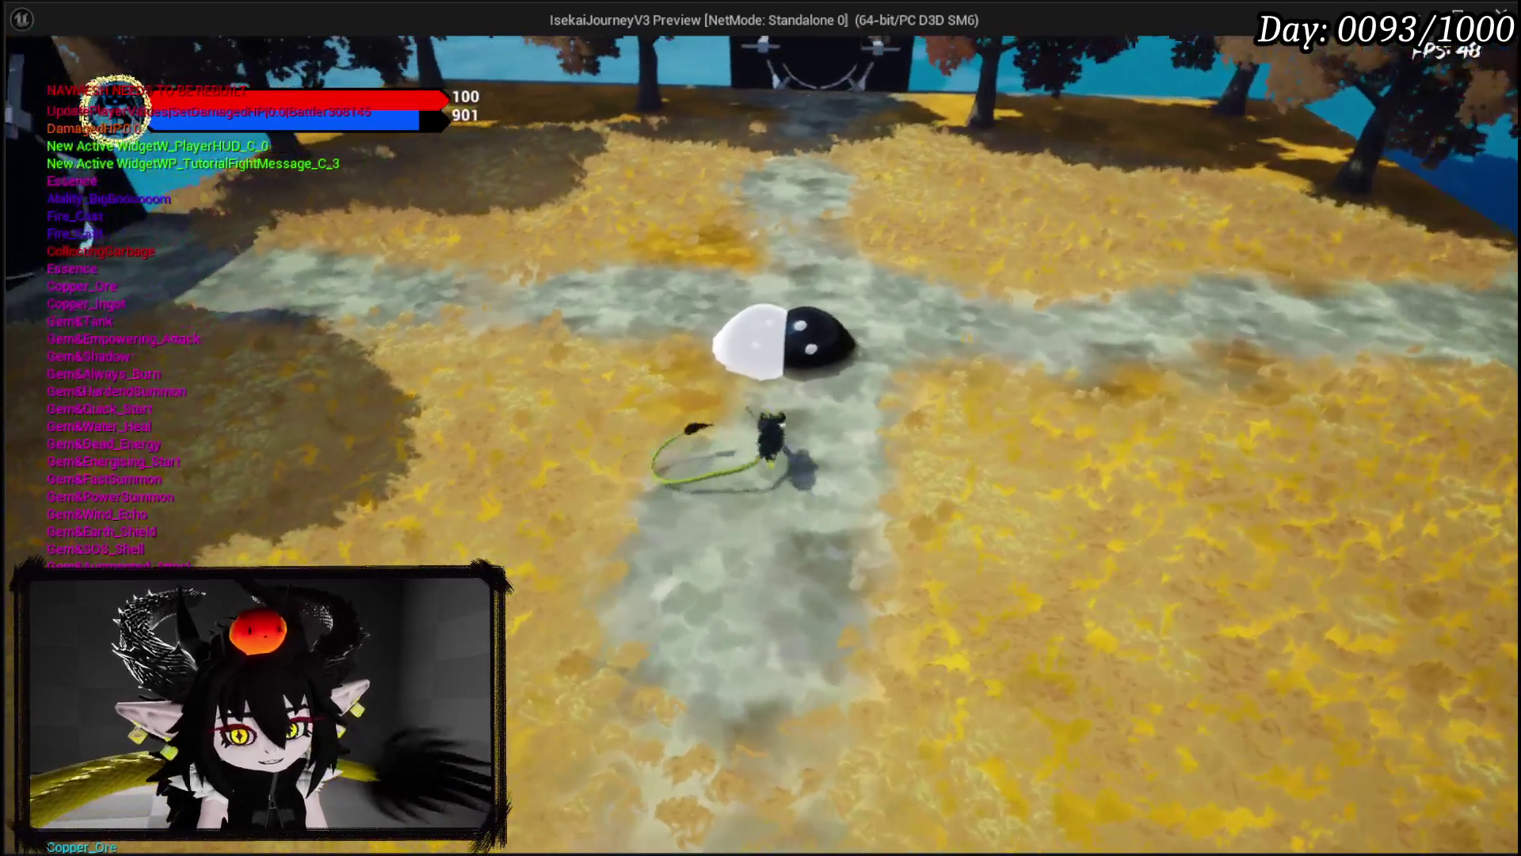
key(Escape)
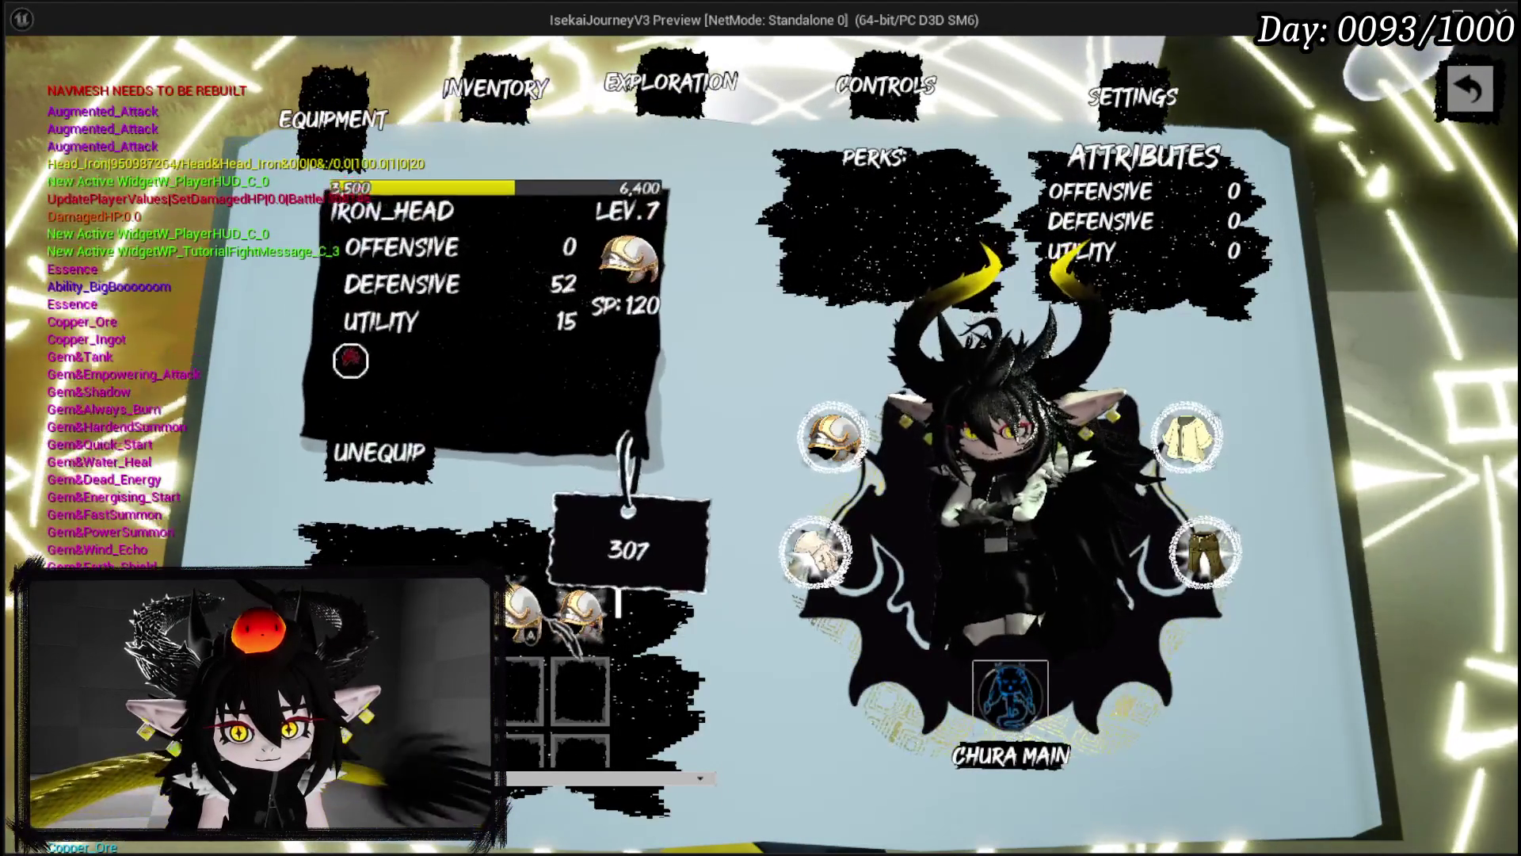
Step: Equip an Iron_Head item and an Iron_Chest piece
key(Right)
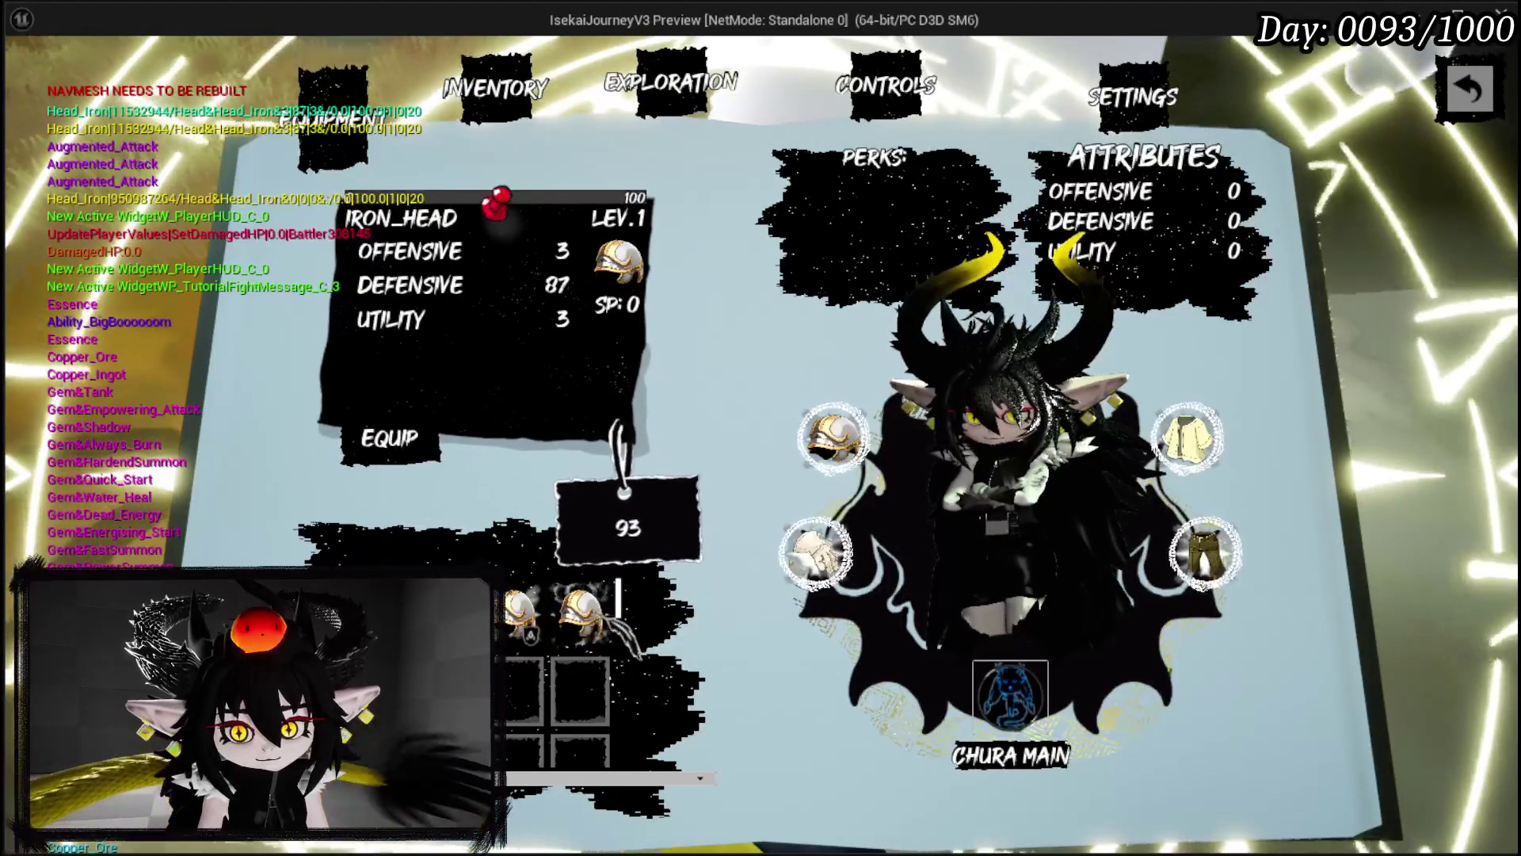
key(Return)
key(Right)
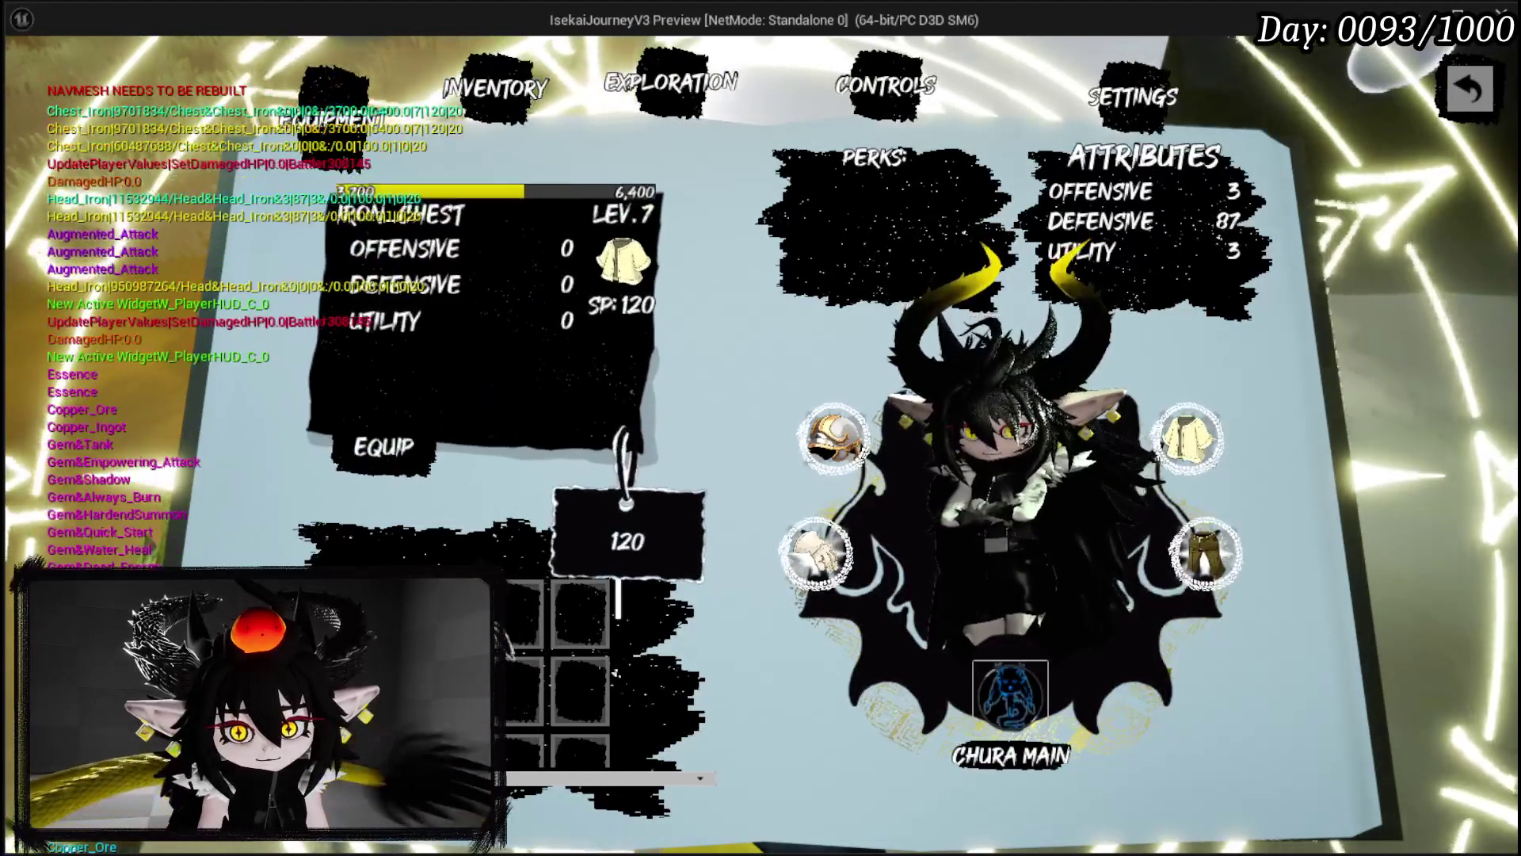
key(Right)
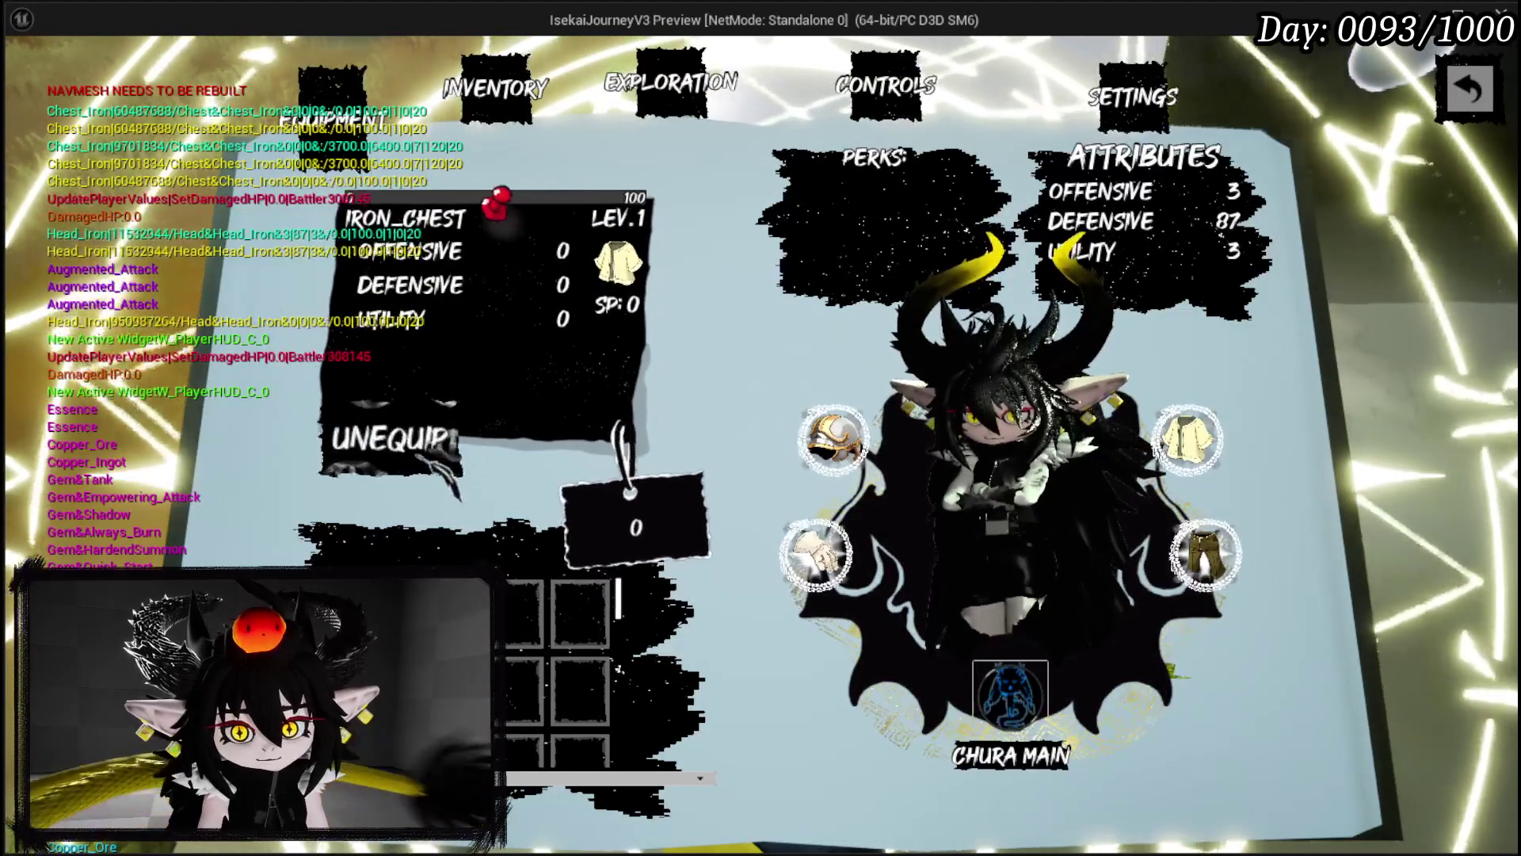
key(Return)
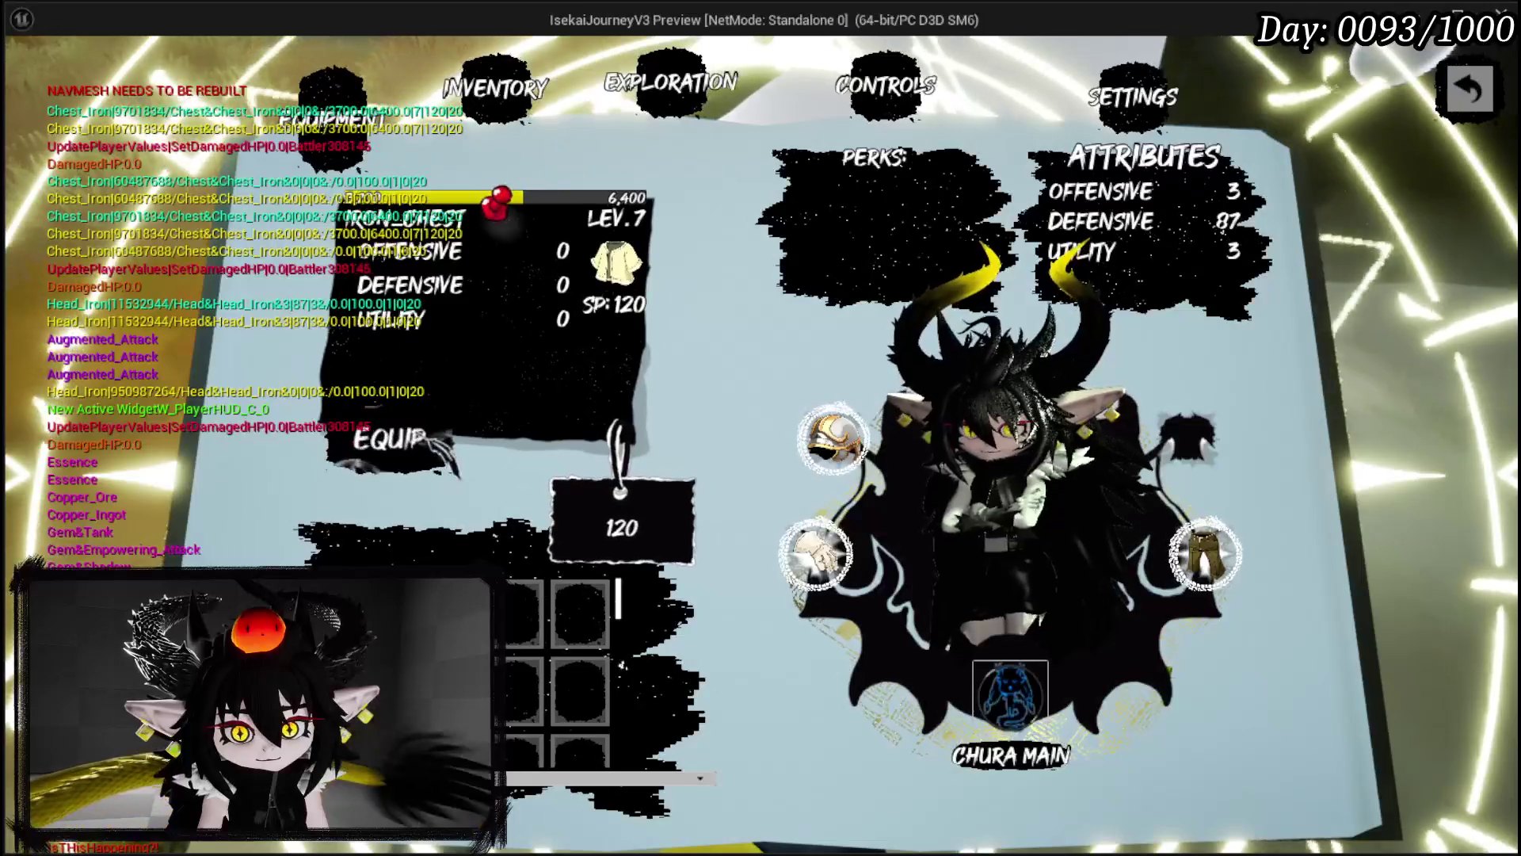
key(Return)
Step: Equip Iron_Hands and Iron_Legs pieces, then close the book and walk up to attack the slime
key(Down)
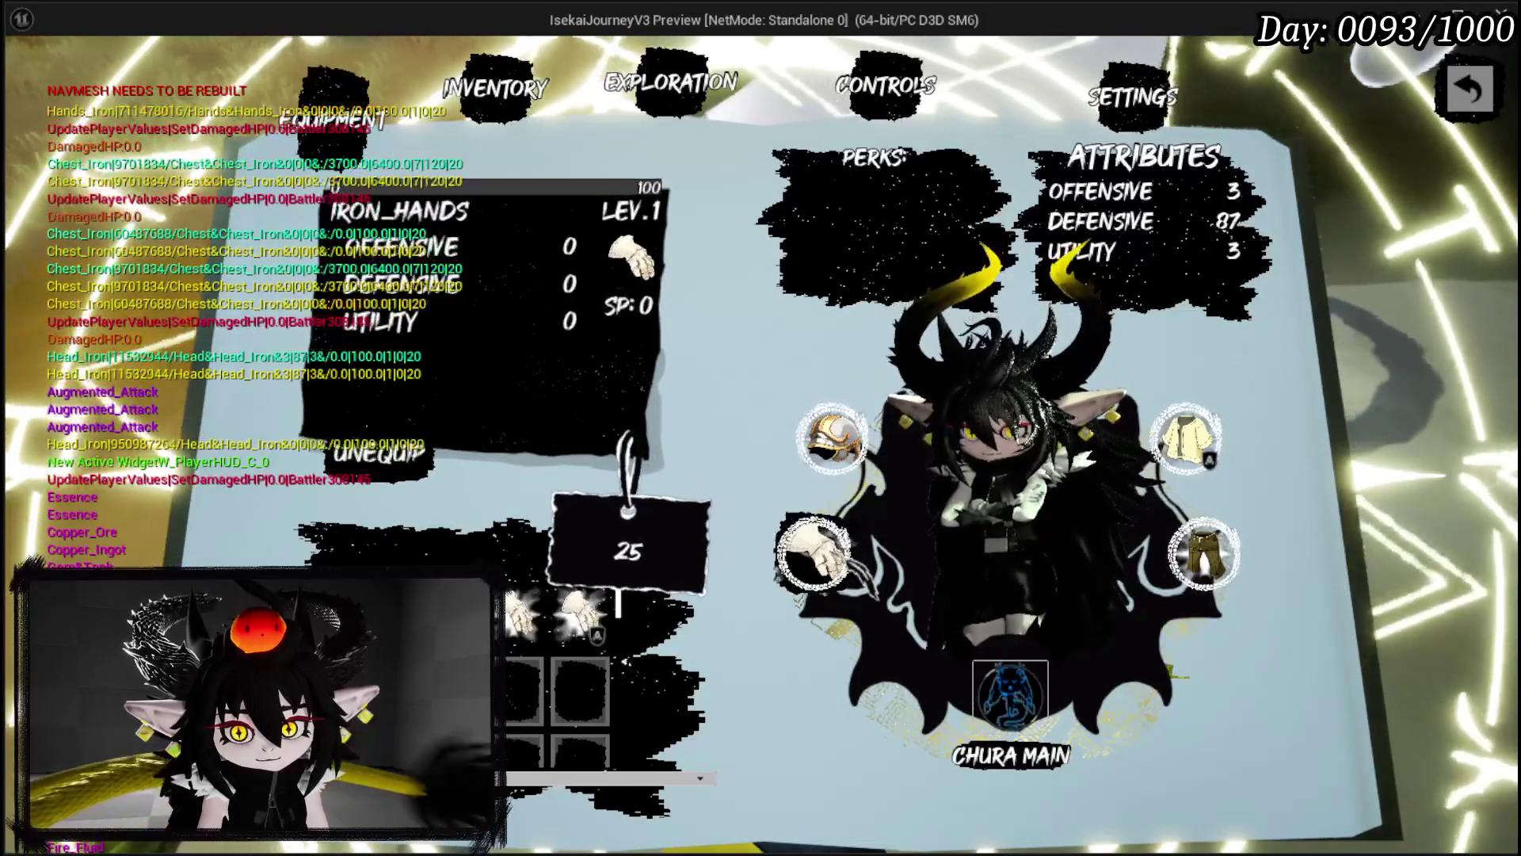
key(Right)
key(Right)
key(Right)
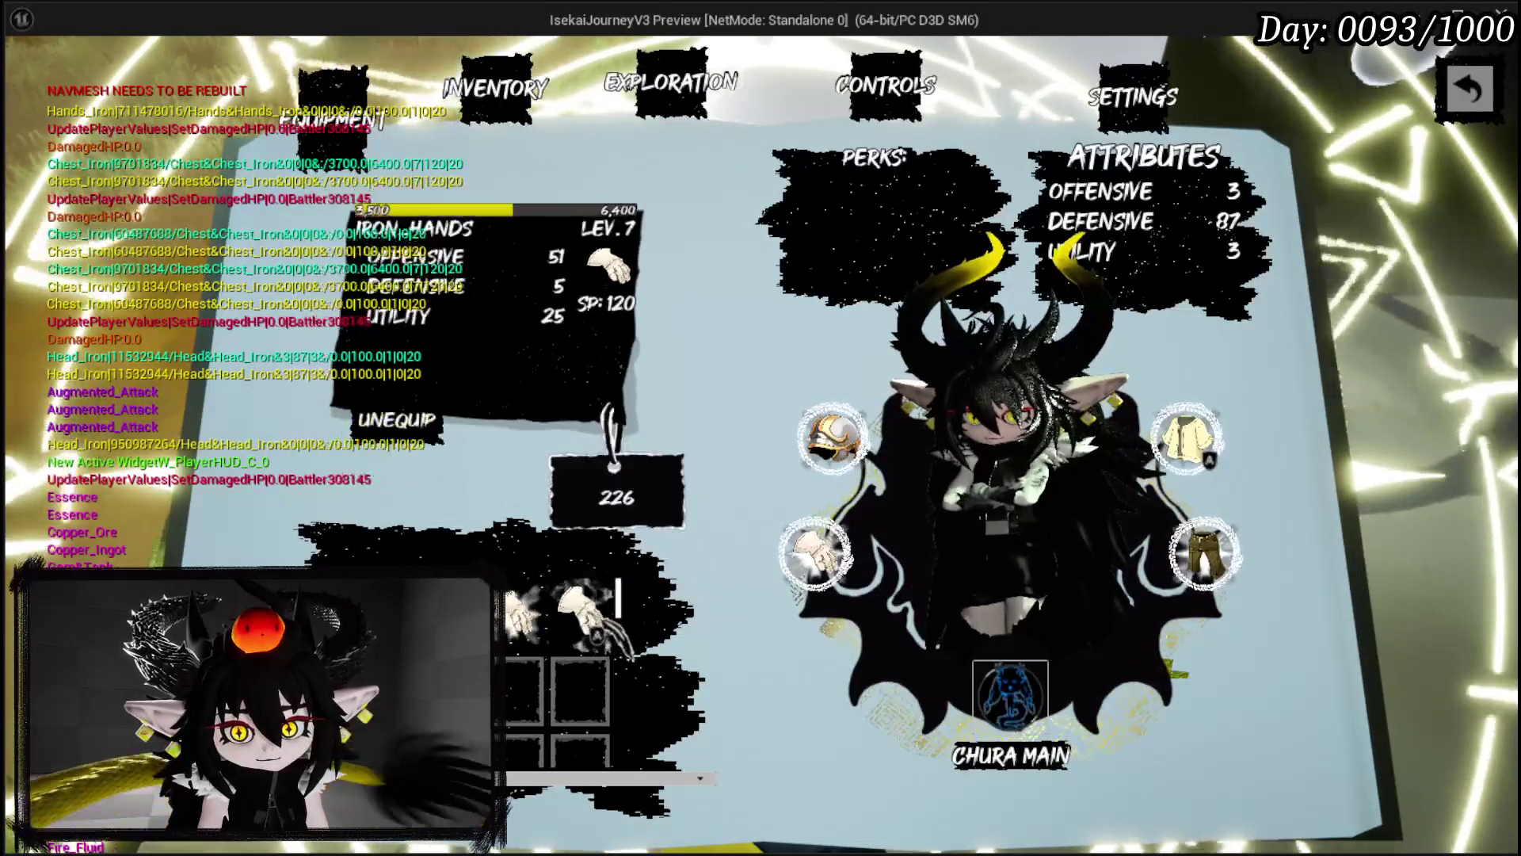
key(Right)
key(Return)
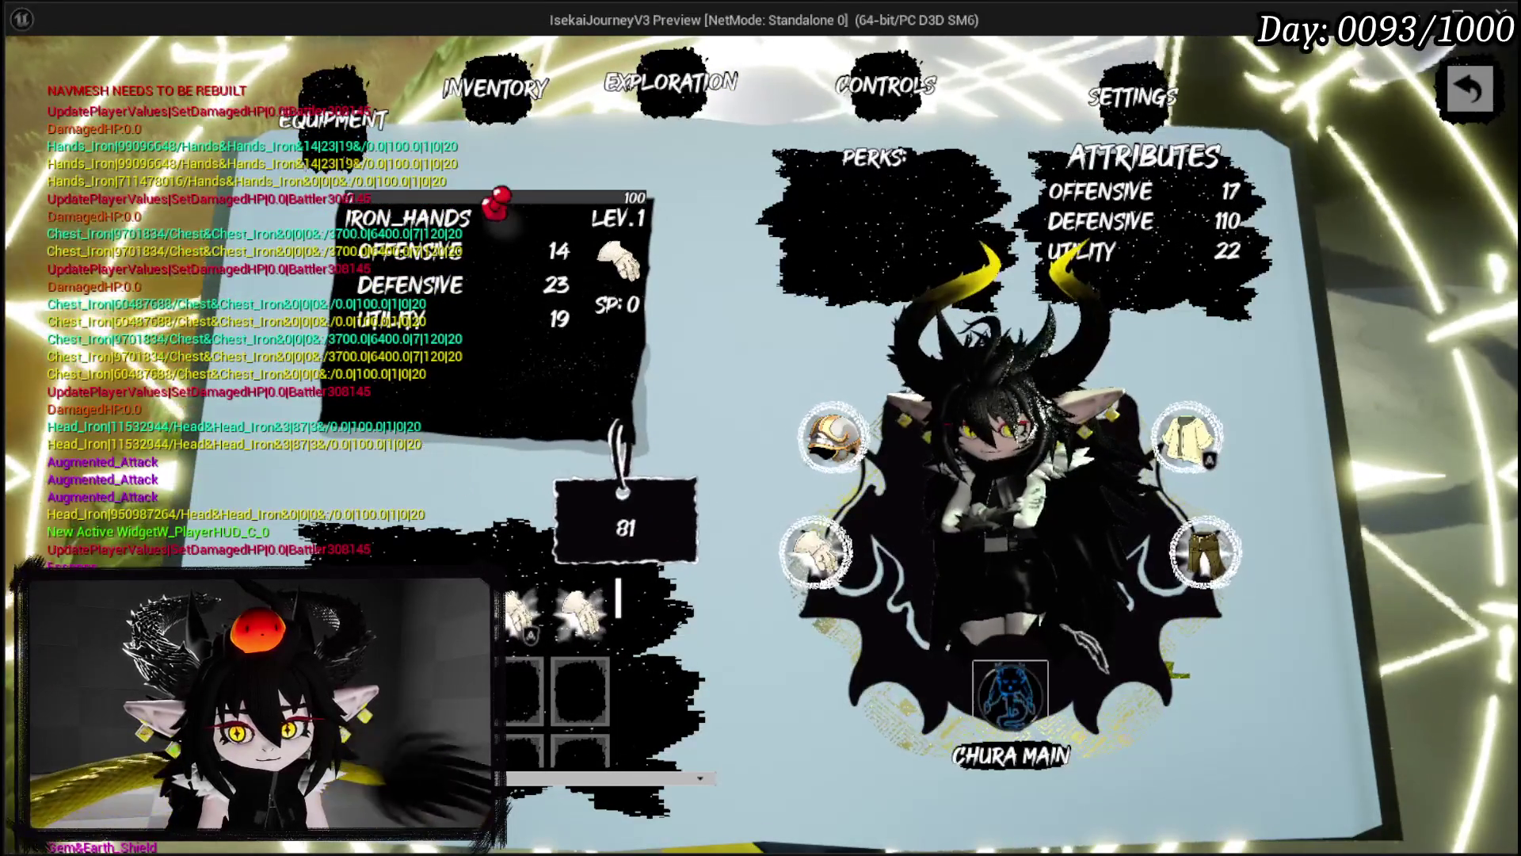
key(Down)
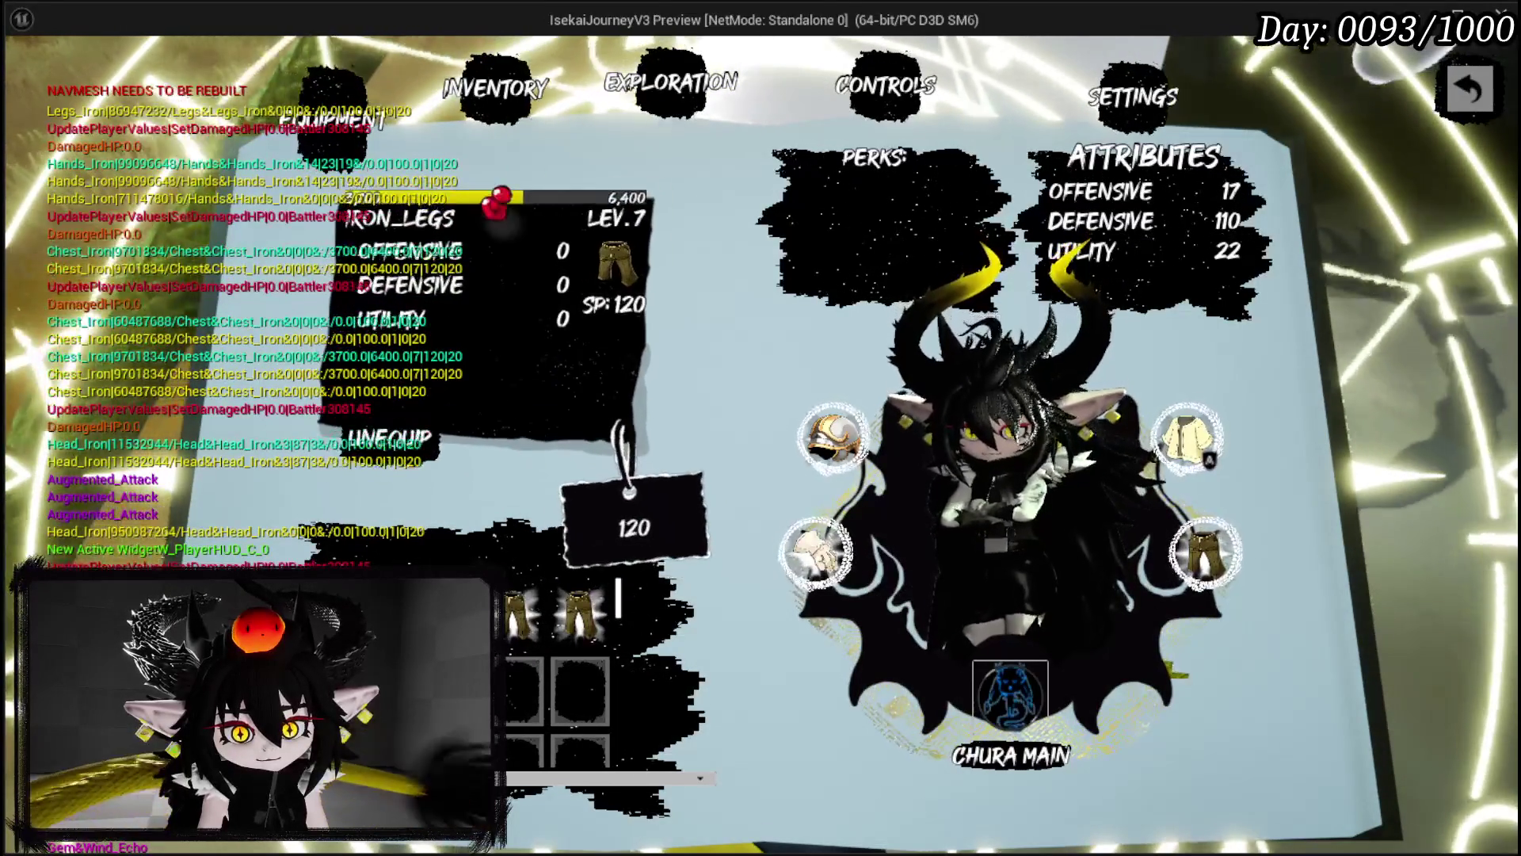
key(Right)
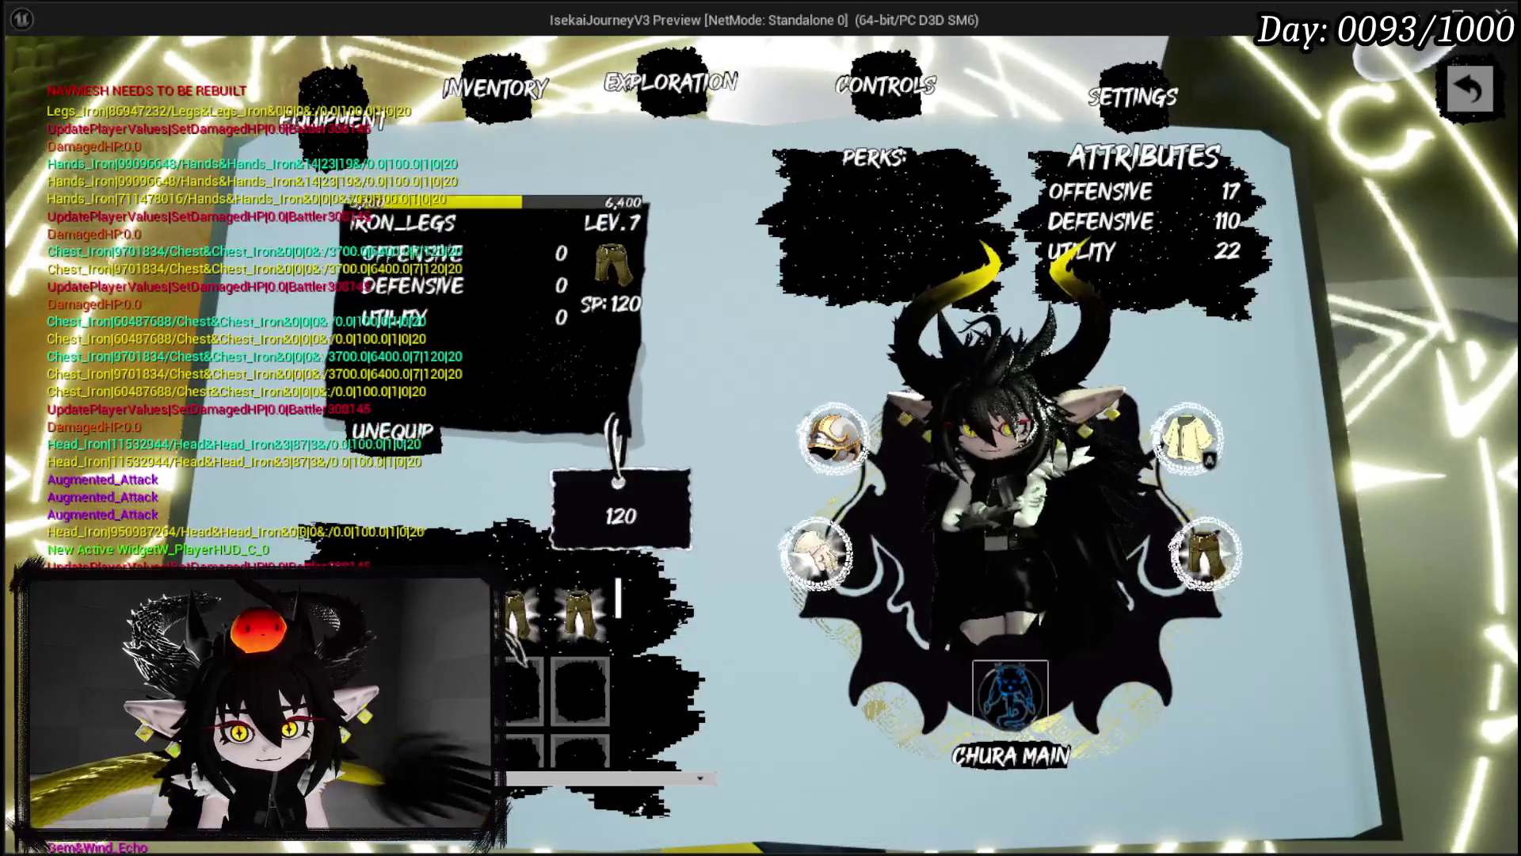
key(Return)
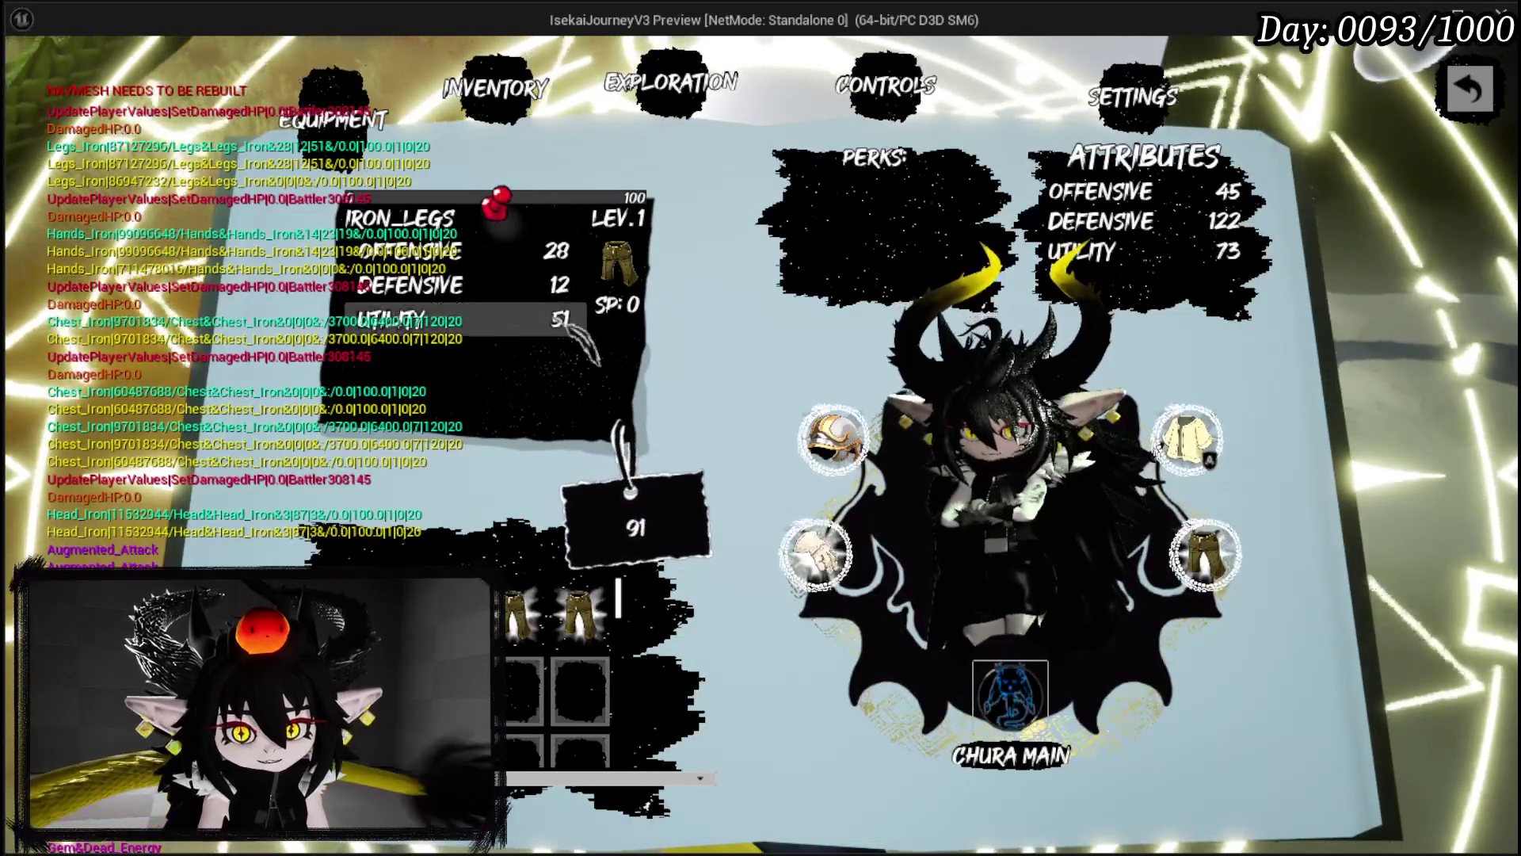
key(Escape)
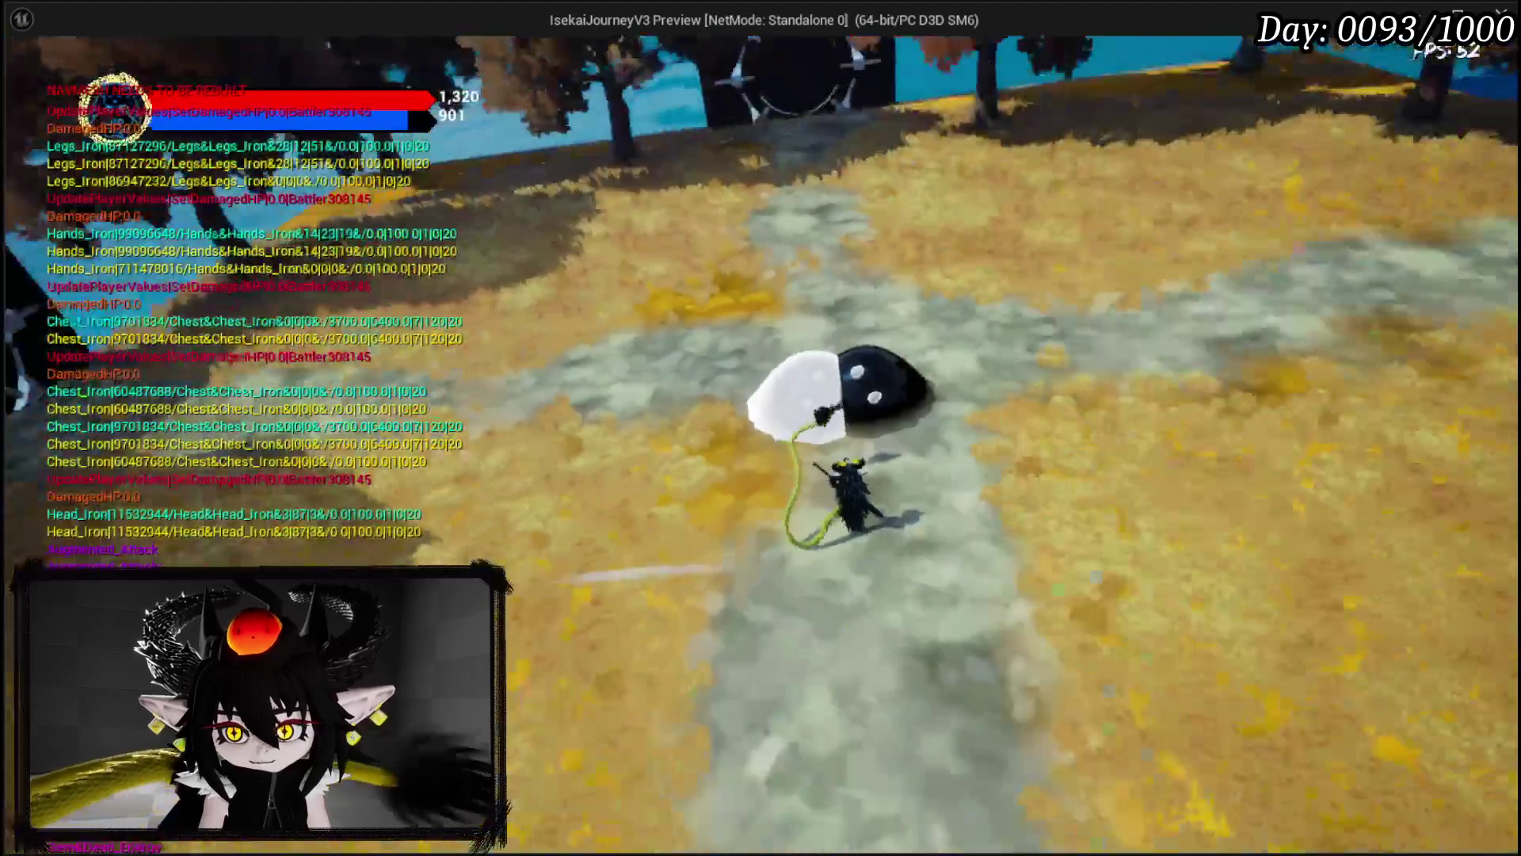
key(w)
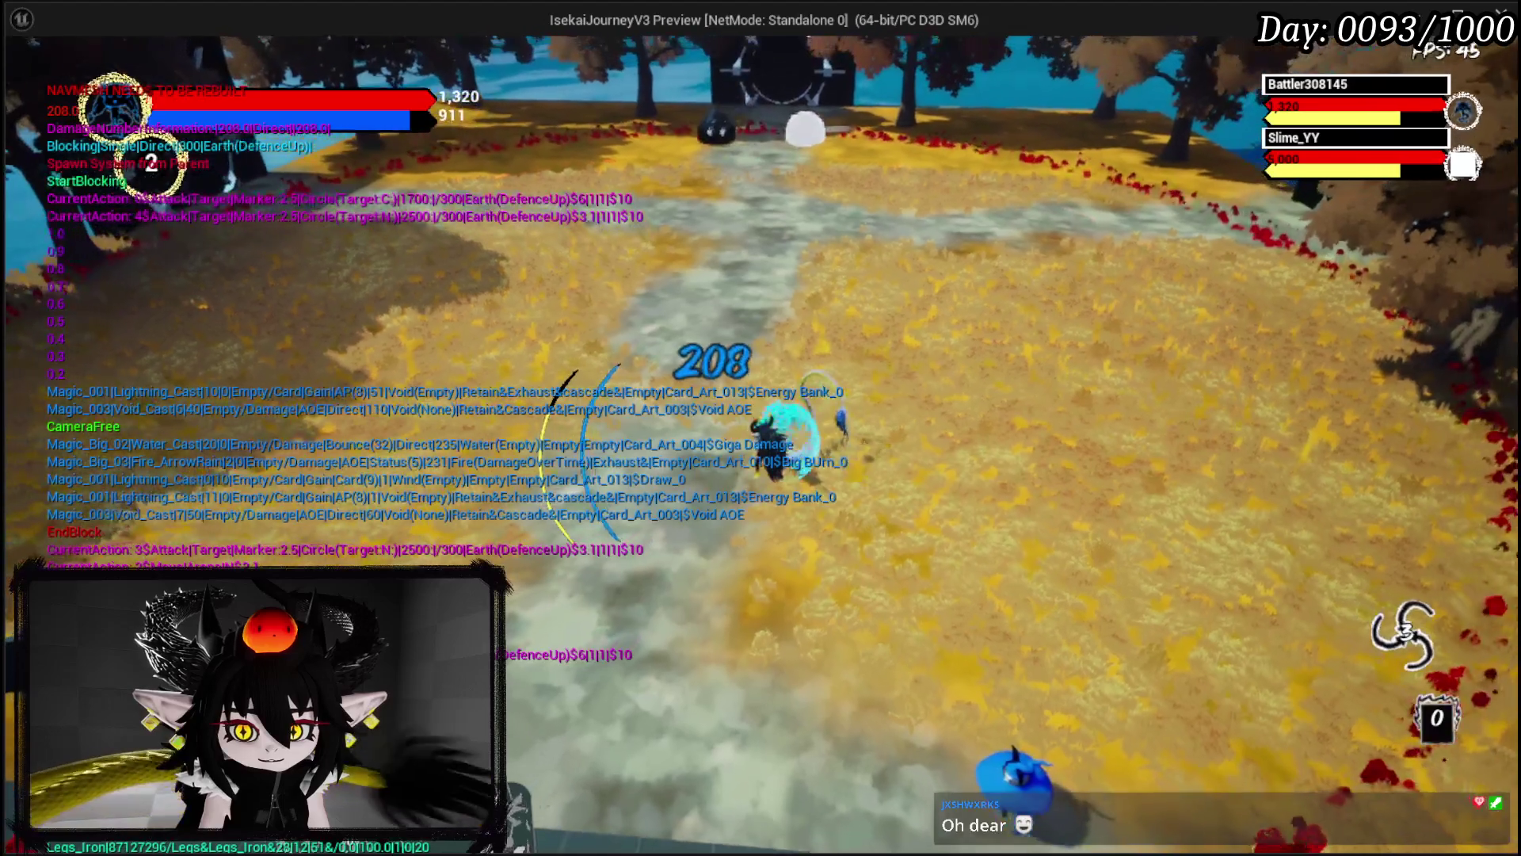
Step: Stop the game preview to return to BPC_MC_Equipment's BuildDefaultEquipment graph
key(Escape)
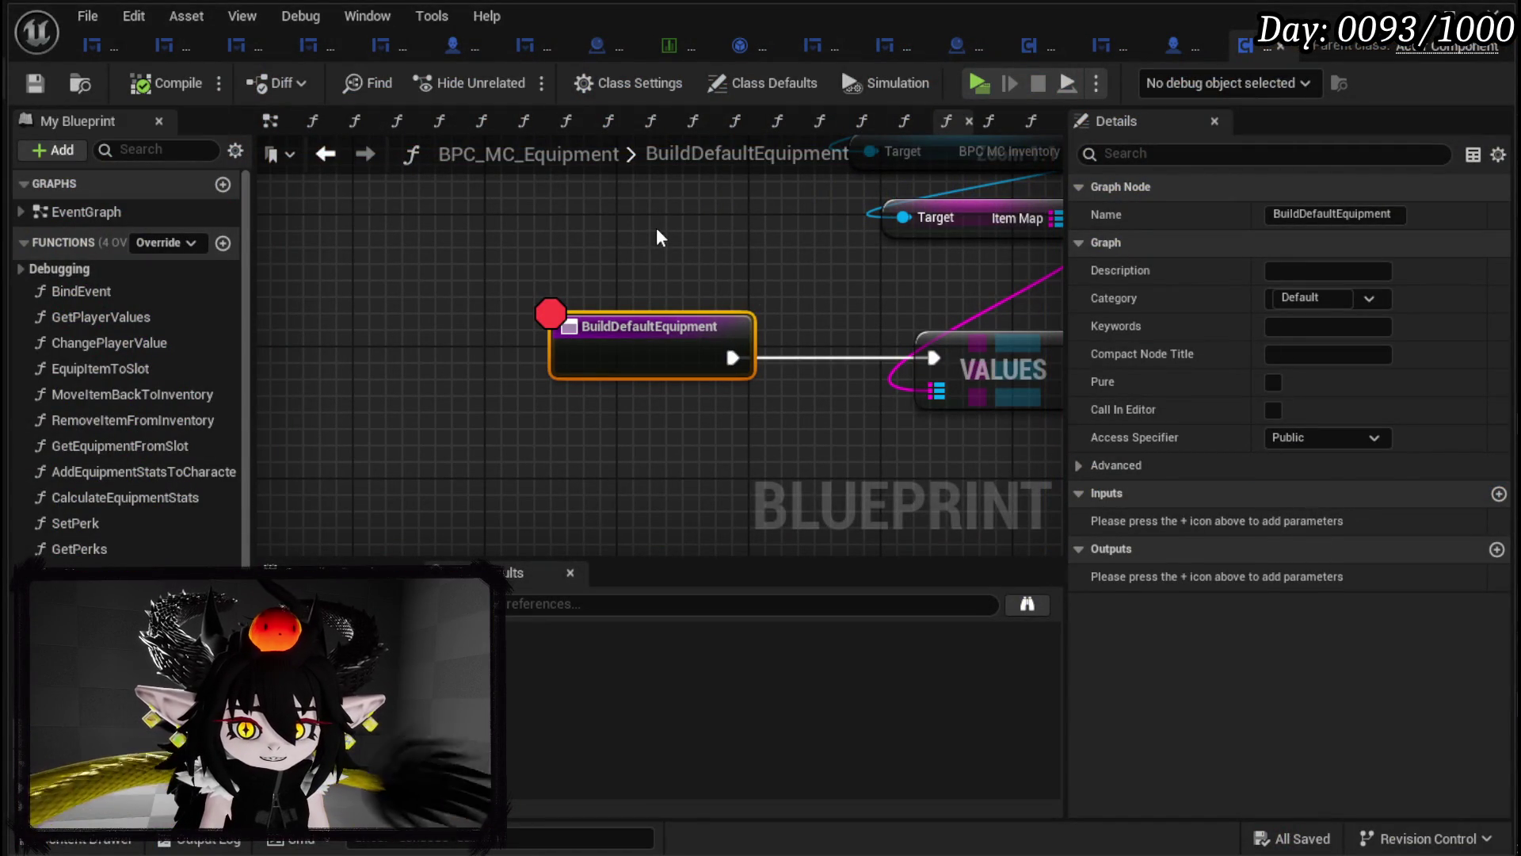
Step: Search references for 'Add' from BindEvent and jump to Build Default Equipment under Debug Key K
scroll(656, 225, down, 2)
mouse_move(493, 248)
mouse_down()
mouse_move(764, 340)
mouse_move(691, 424)
mouse_up()
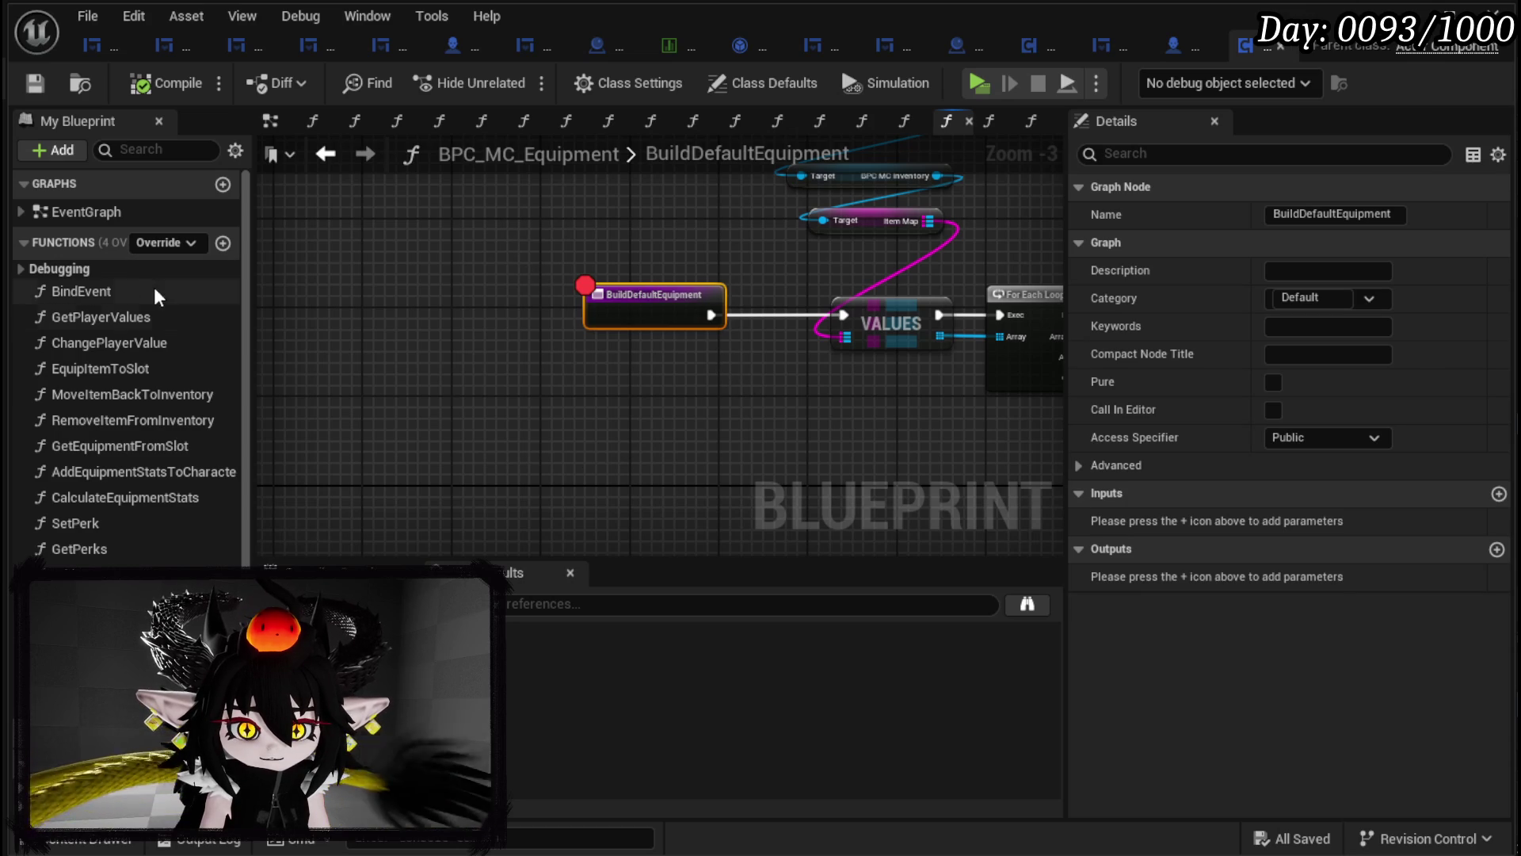
double_click(116, 298)
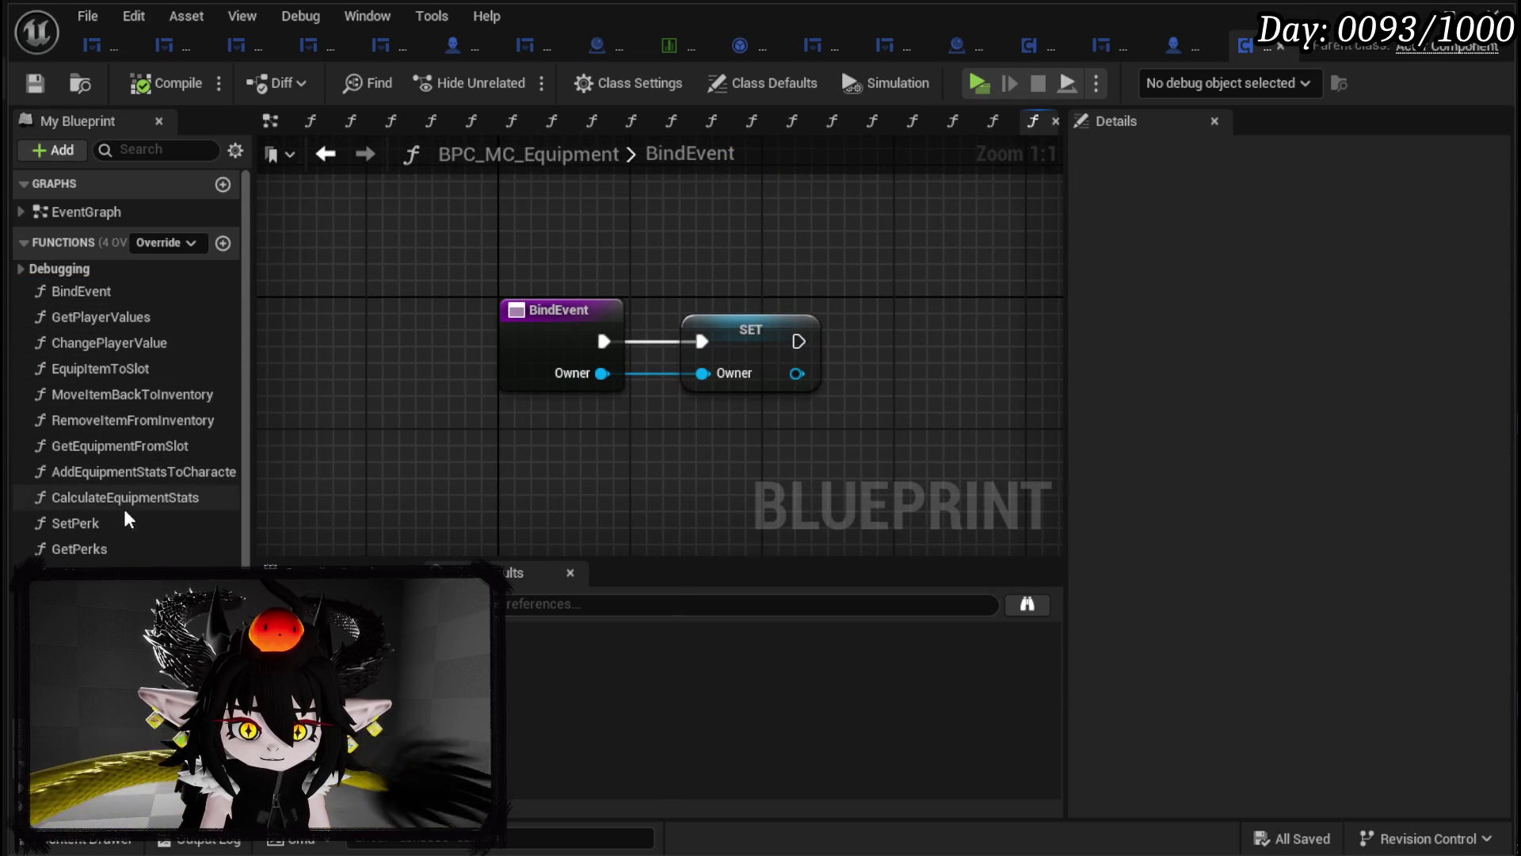
click(128, 472)
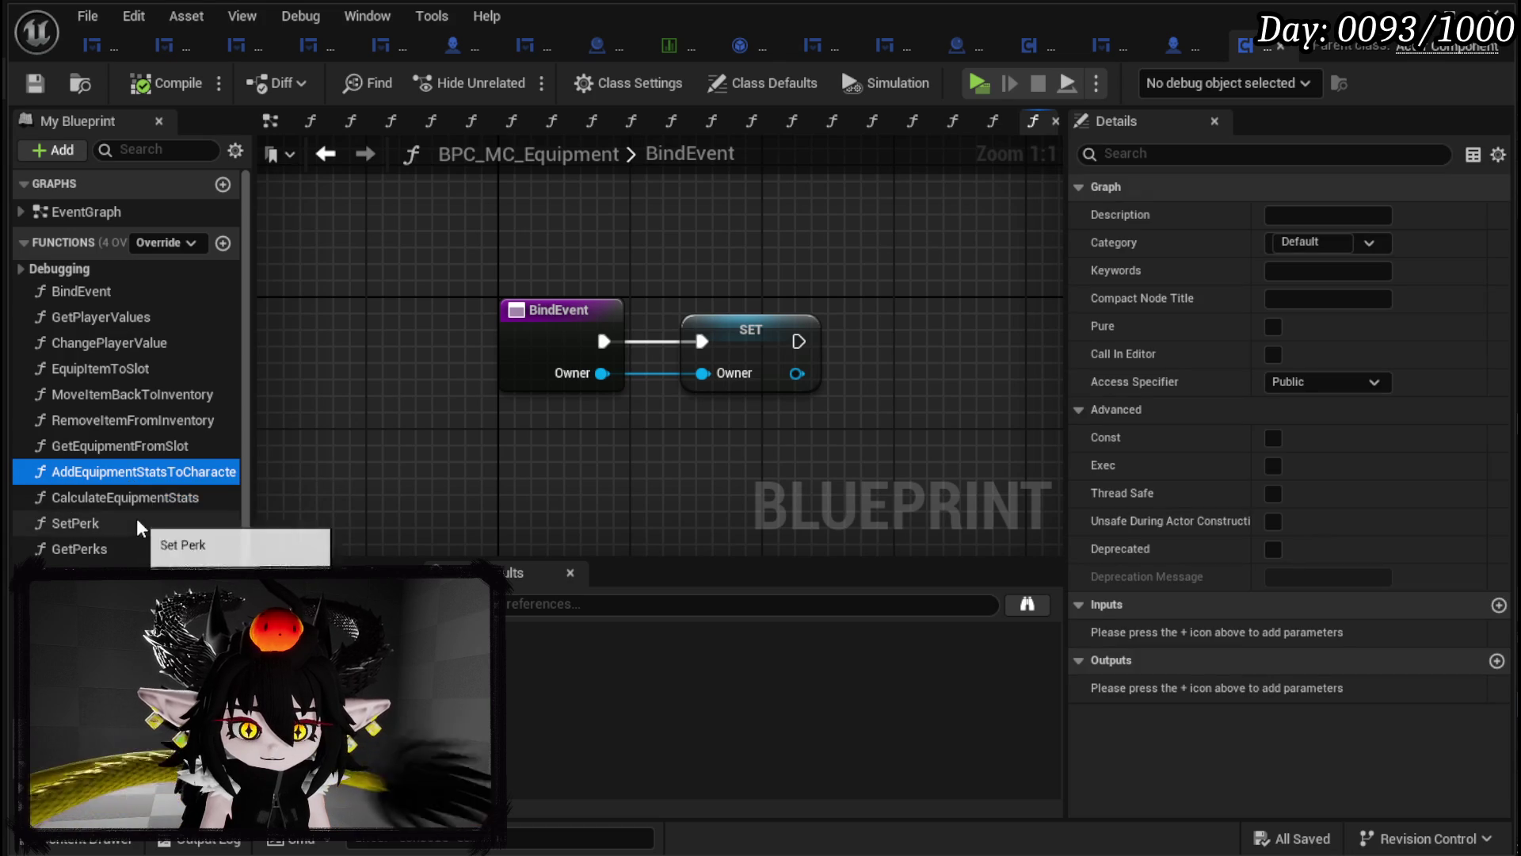
text(Add)
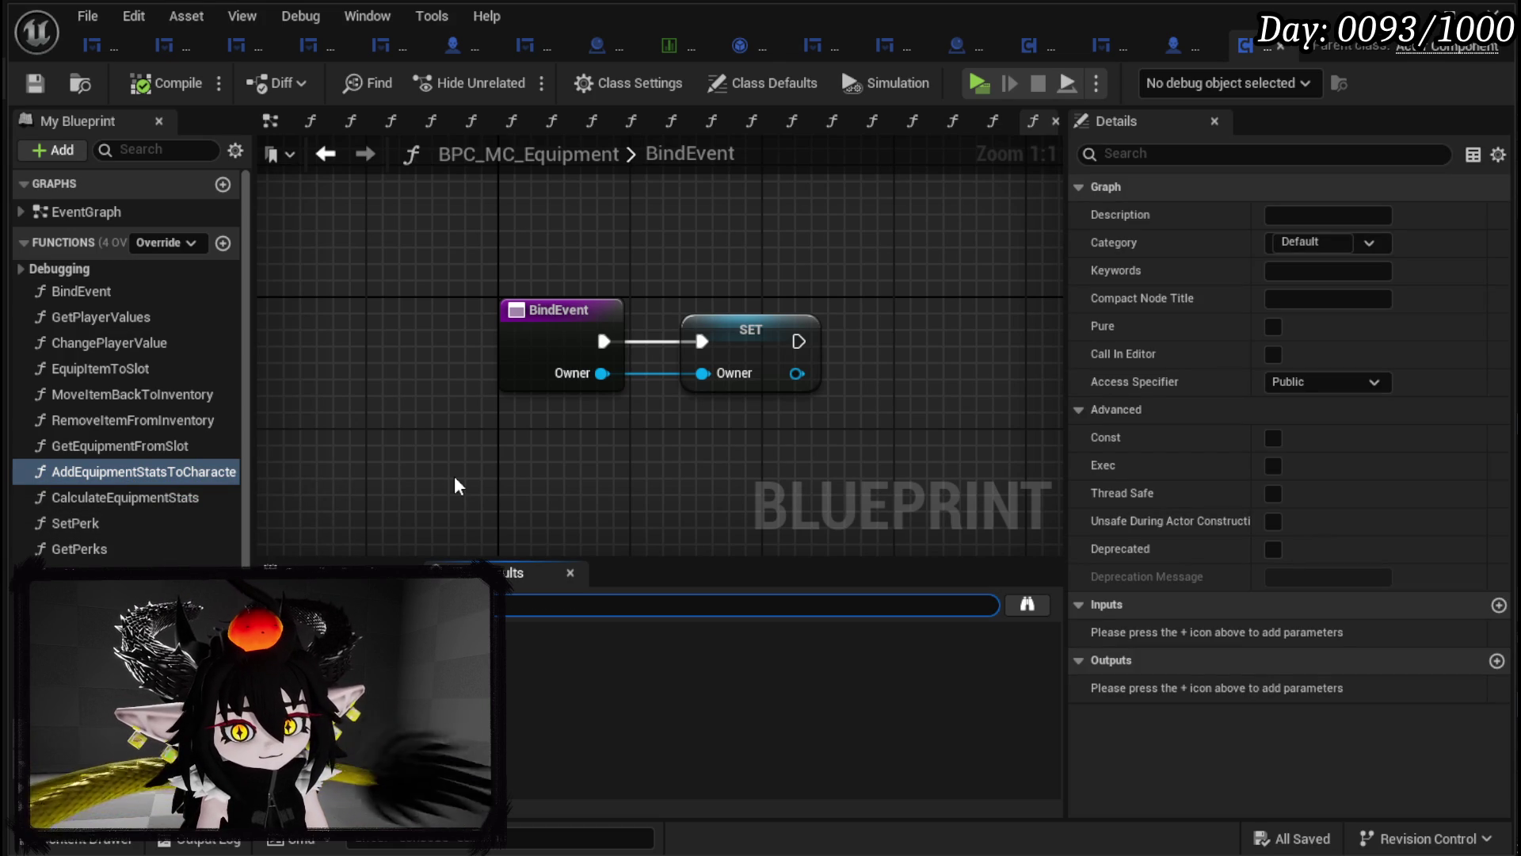
key(Return)
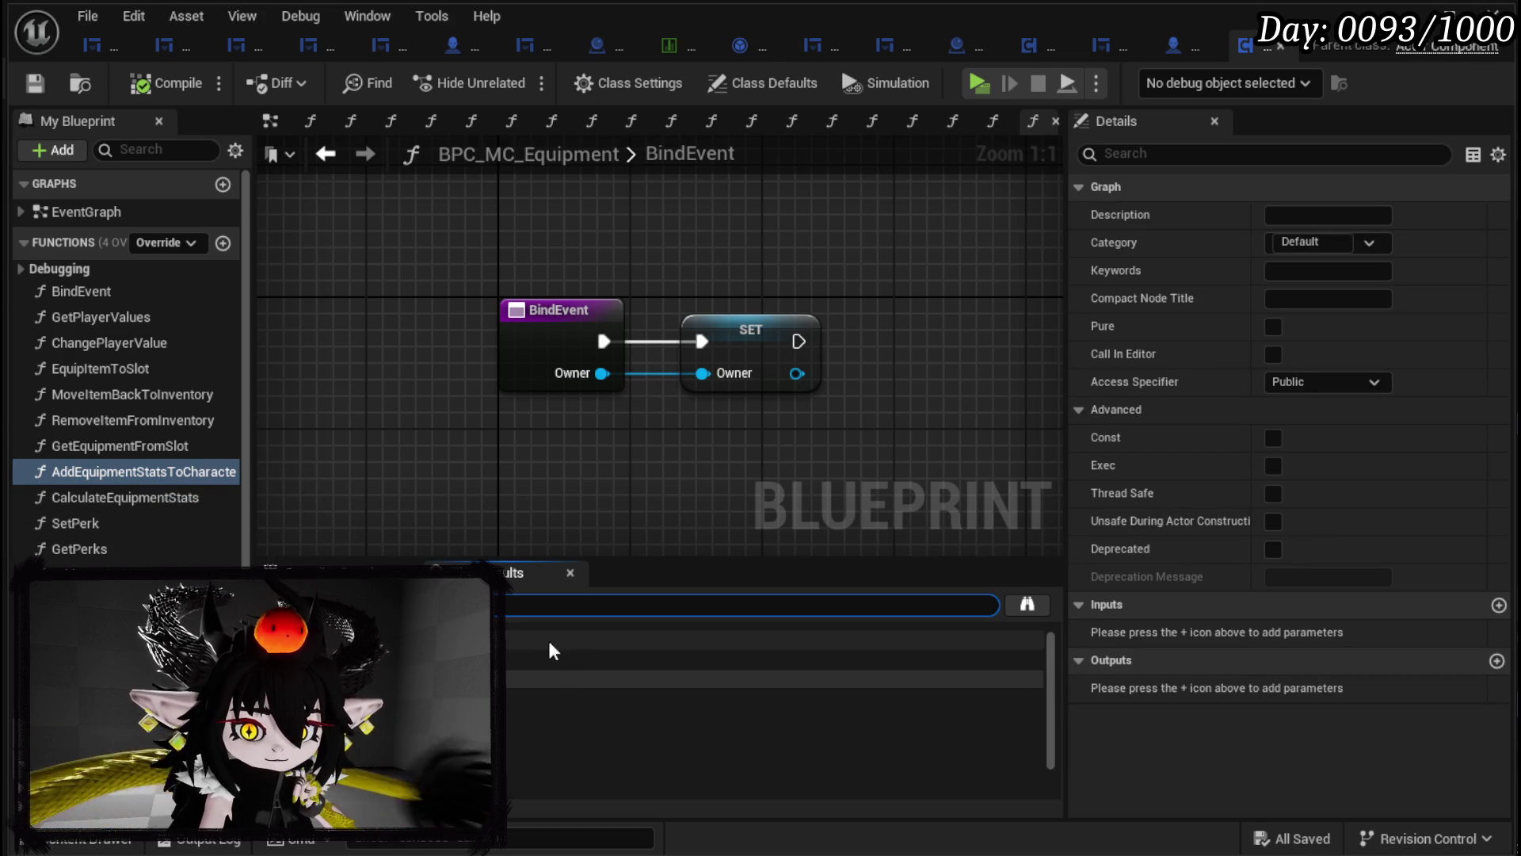
scroll(574, 673, down, 1)
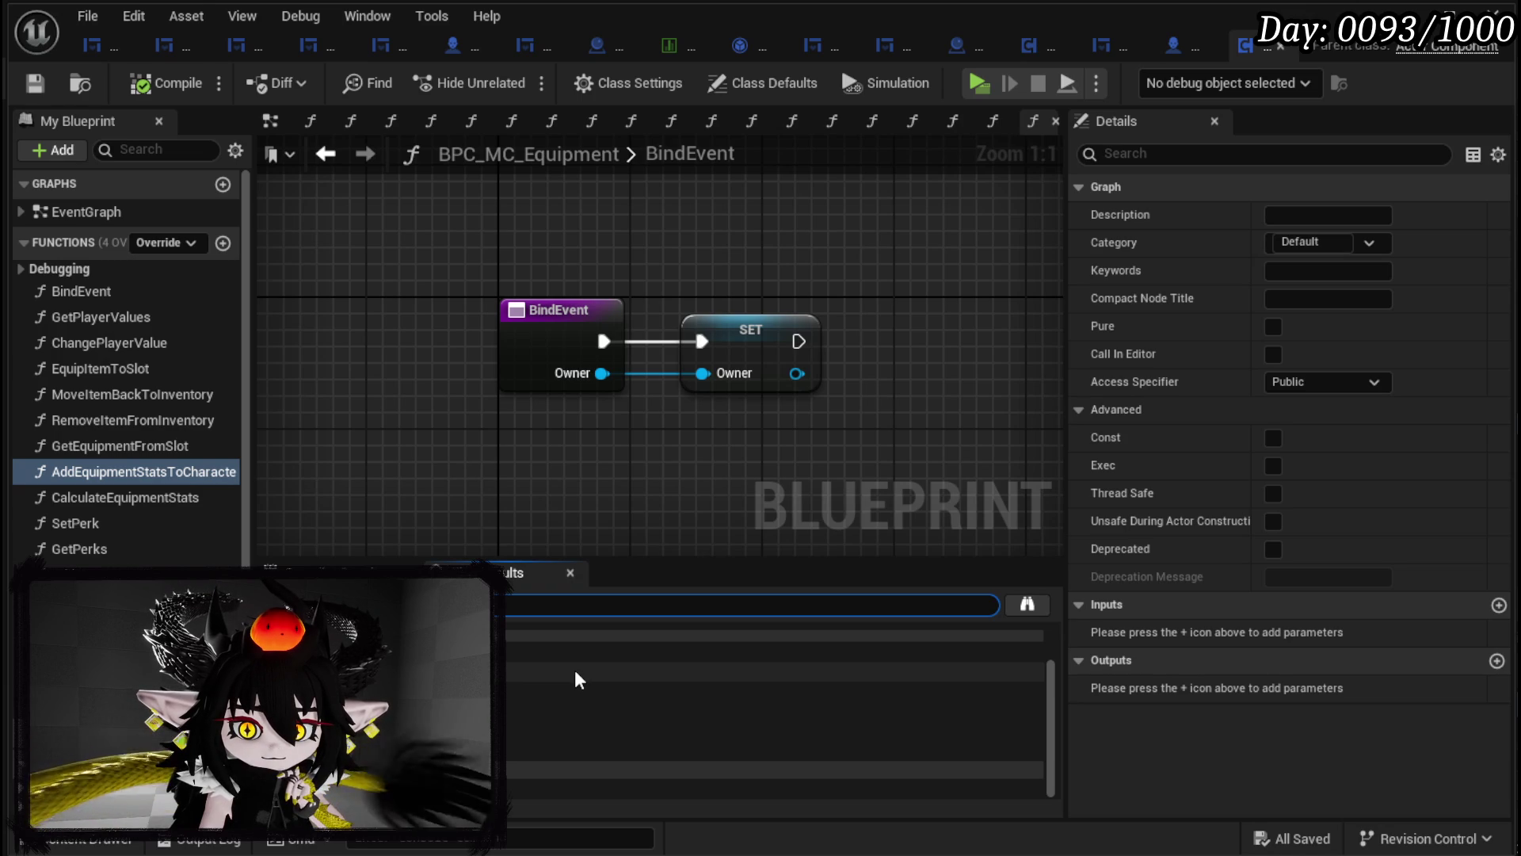
scroll(575, 672, up, 1)
double_click(574, 667)
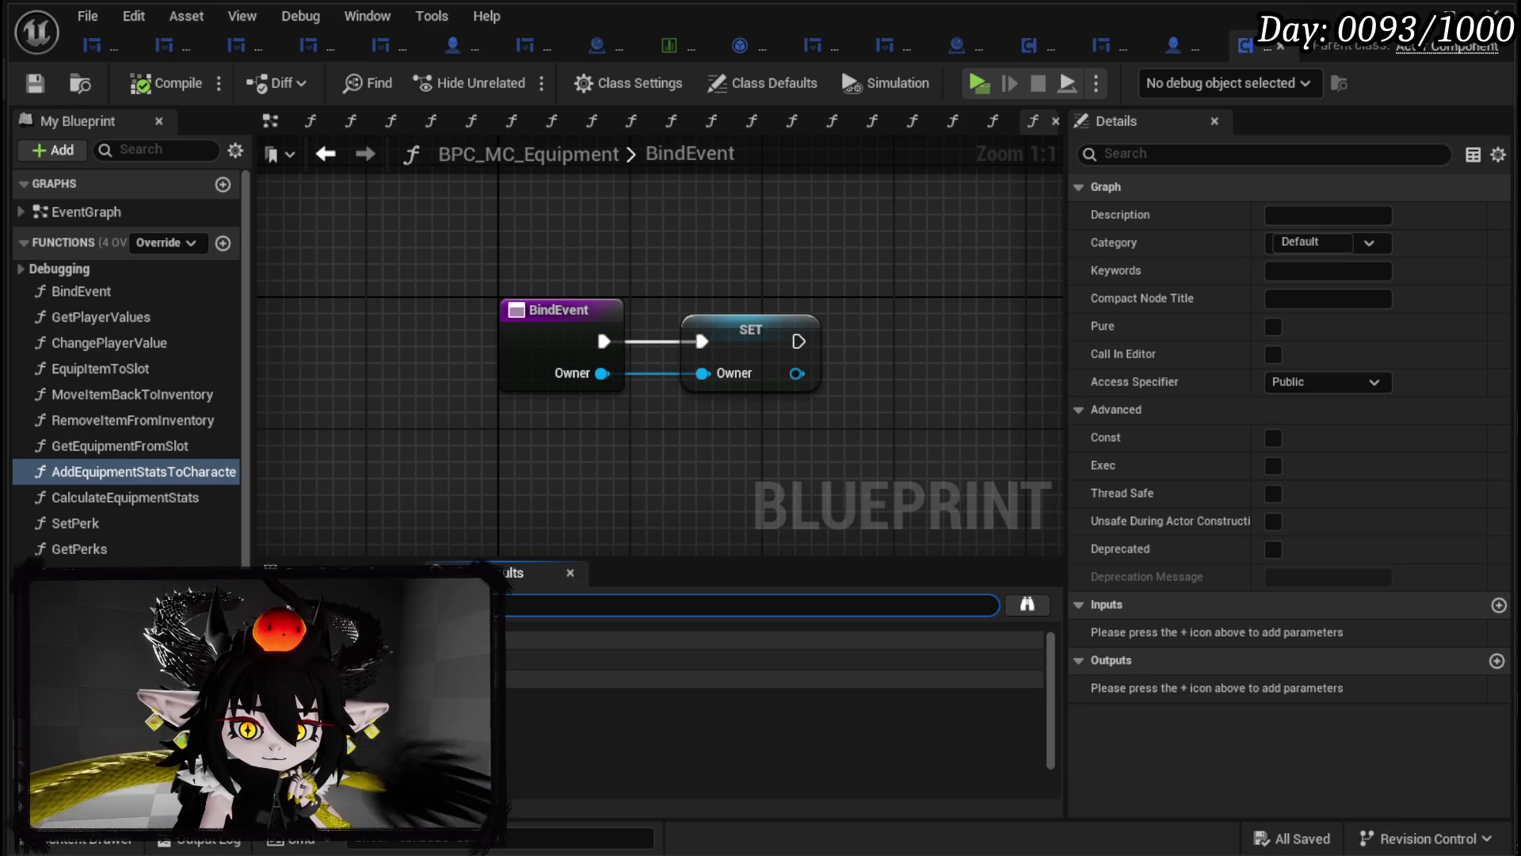
click(618, 455)
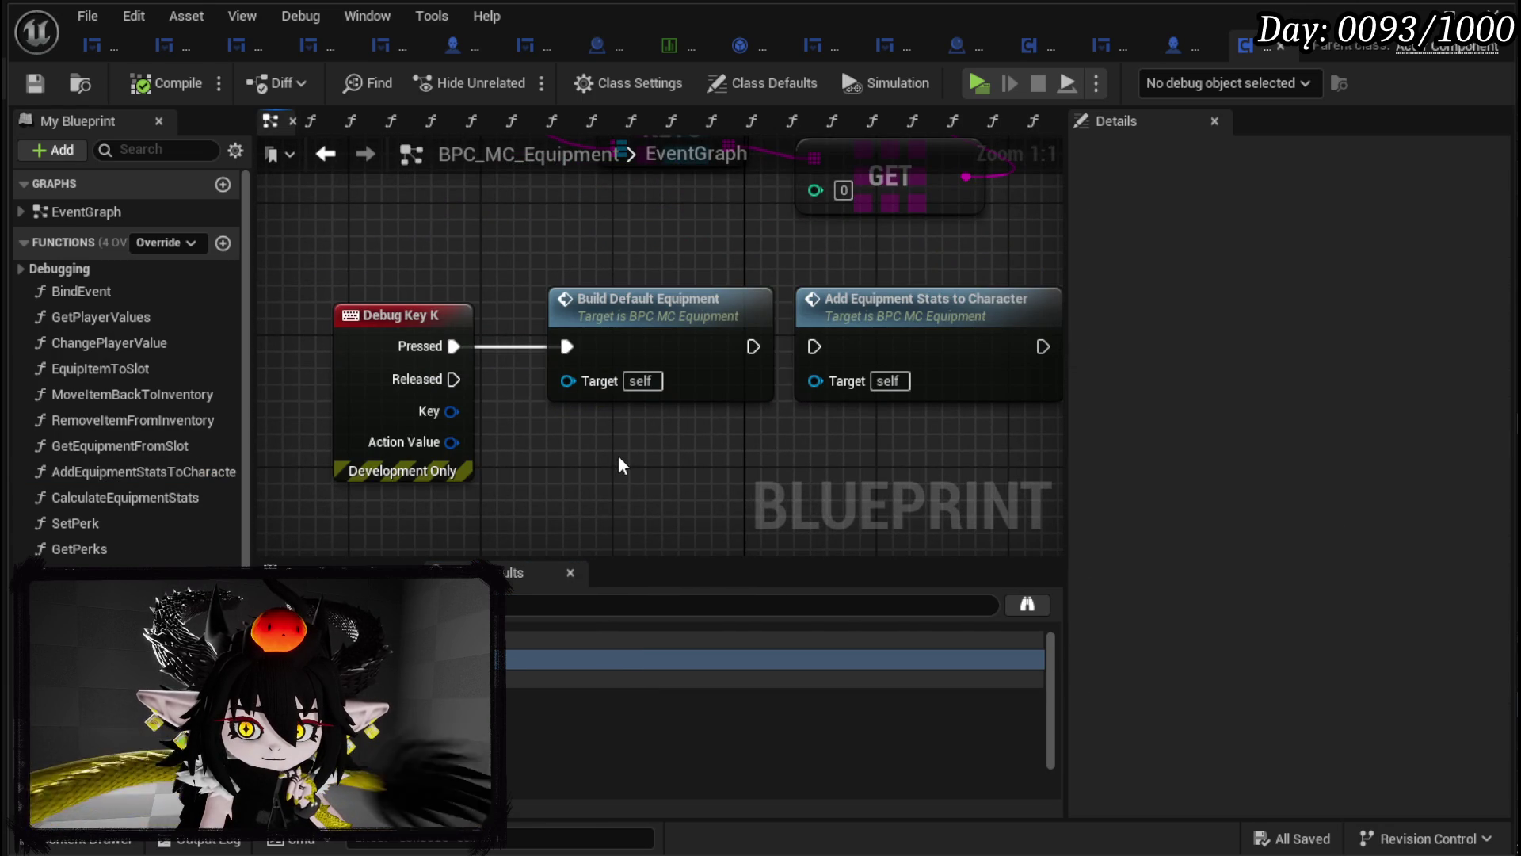
Step: Pull Build Default Equipment off the Debug Key K event and save BPC_MC_Equipment
drag(638, 330, 634, 392)
mouse_move(501, 452)
mouse_down()
mouse_move(513, 362)
mouse_move(321, 458)
mouse_up()
scroll(507, 457, down, 3)
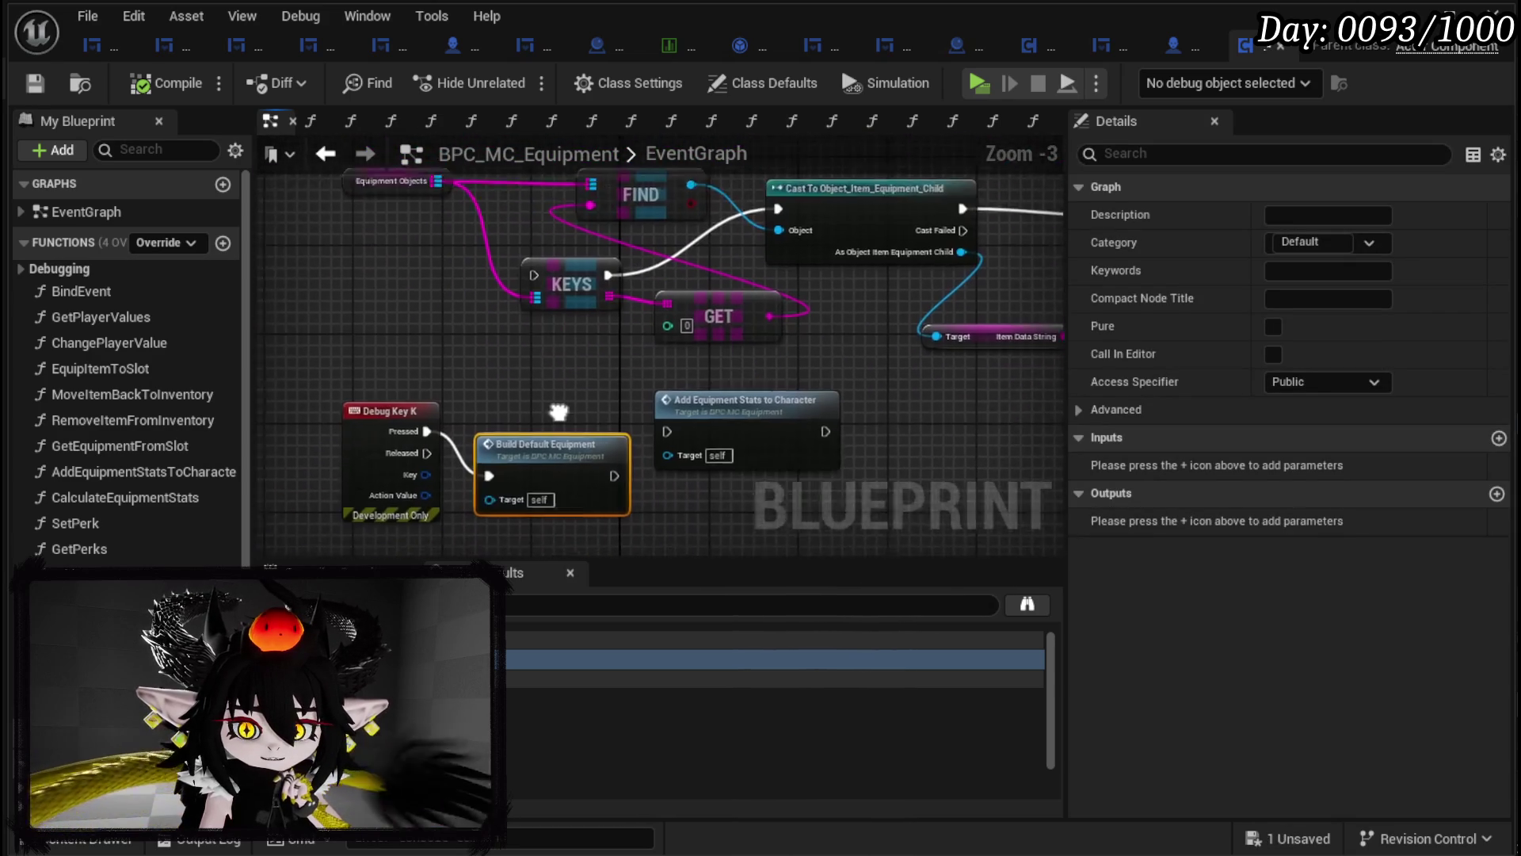
mouse_move(507, 458)
mouse_down()
mouse_move(556, 325)
mouse_move(618, 380)
mouse_move(589, 431)
mouse_move(734, 349)
mouse_move(711, 348)
mouse_up()
scroll(649, 402, down, 2)
scroll(567, 381, up, 2)
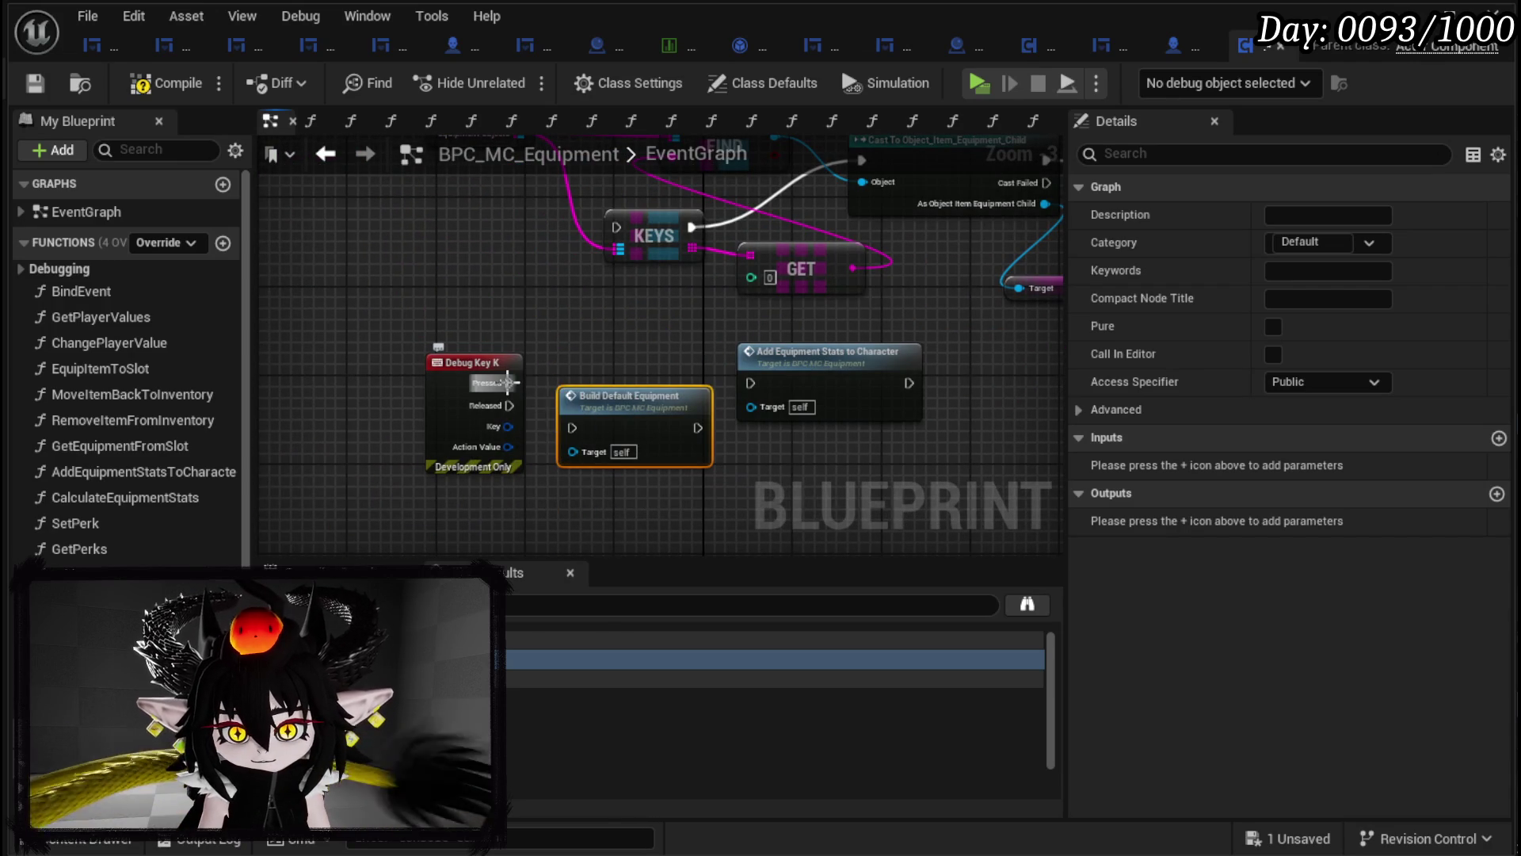
click(600, 348)
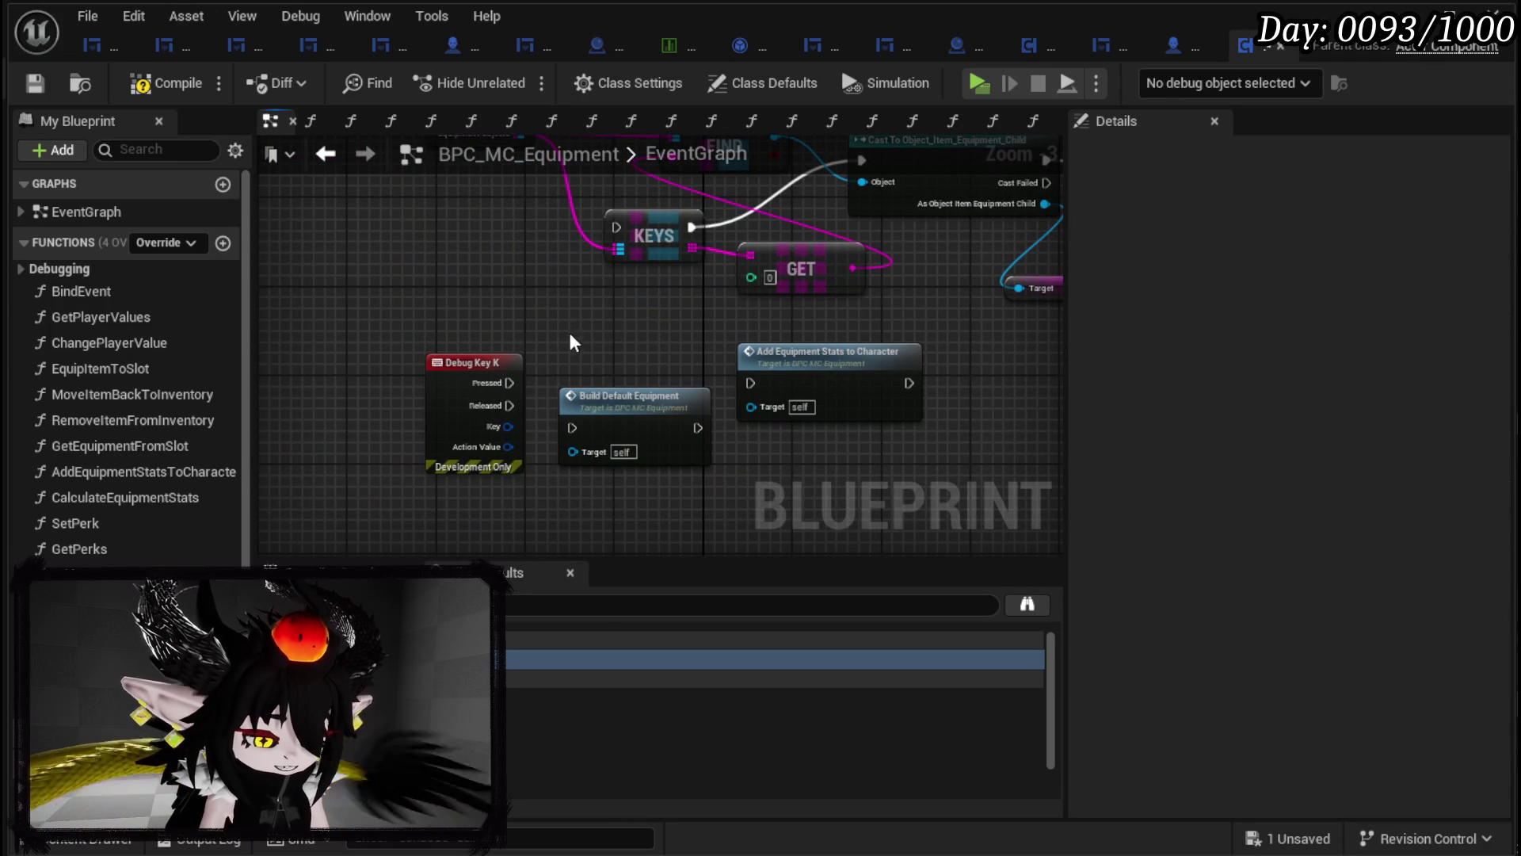
drag(564, 332, 645, 329)
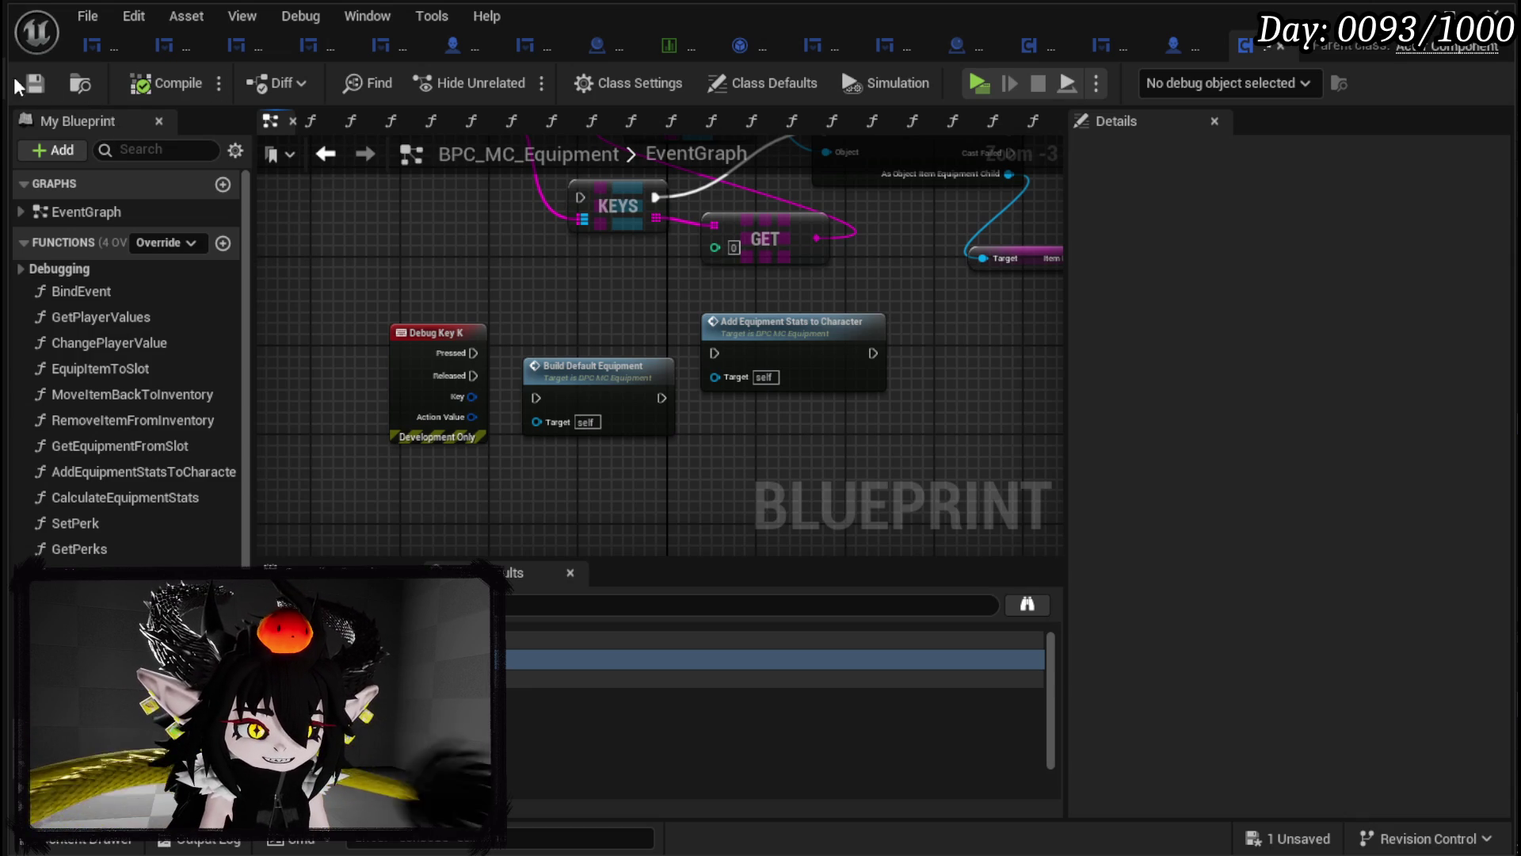
click(41, 90)
Step: Move Build Default Equipment up beside Debug Key K, save again, and open BPC_MC_Death
scroll(489, 398, up, 2)
scroll(491, 381, down, 2)
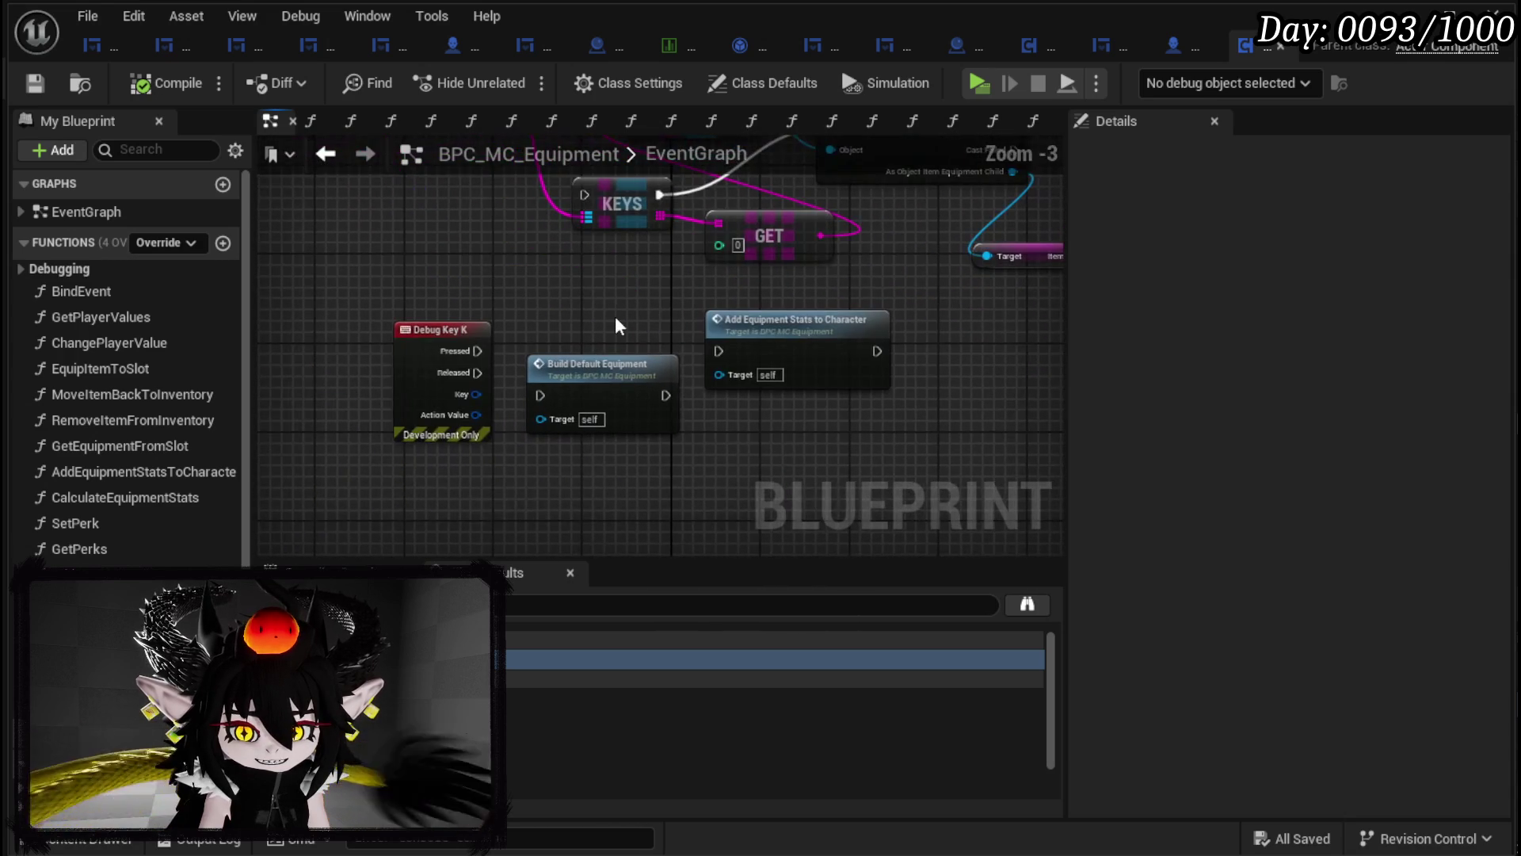
click(579, 366)
click(572, 317)
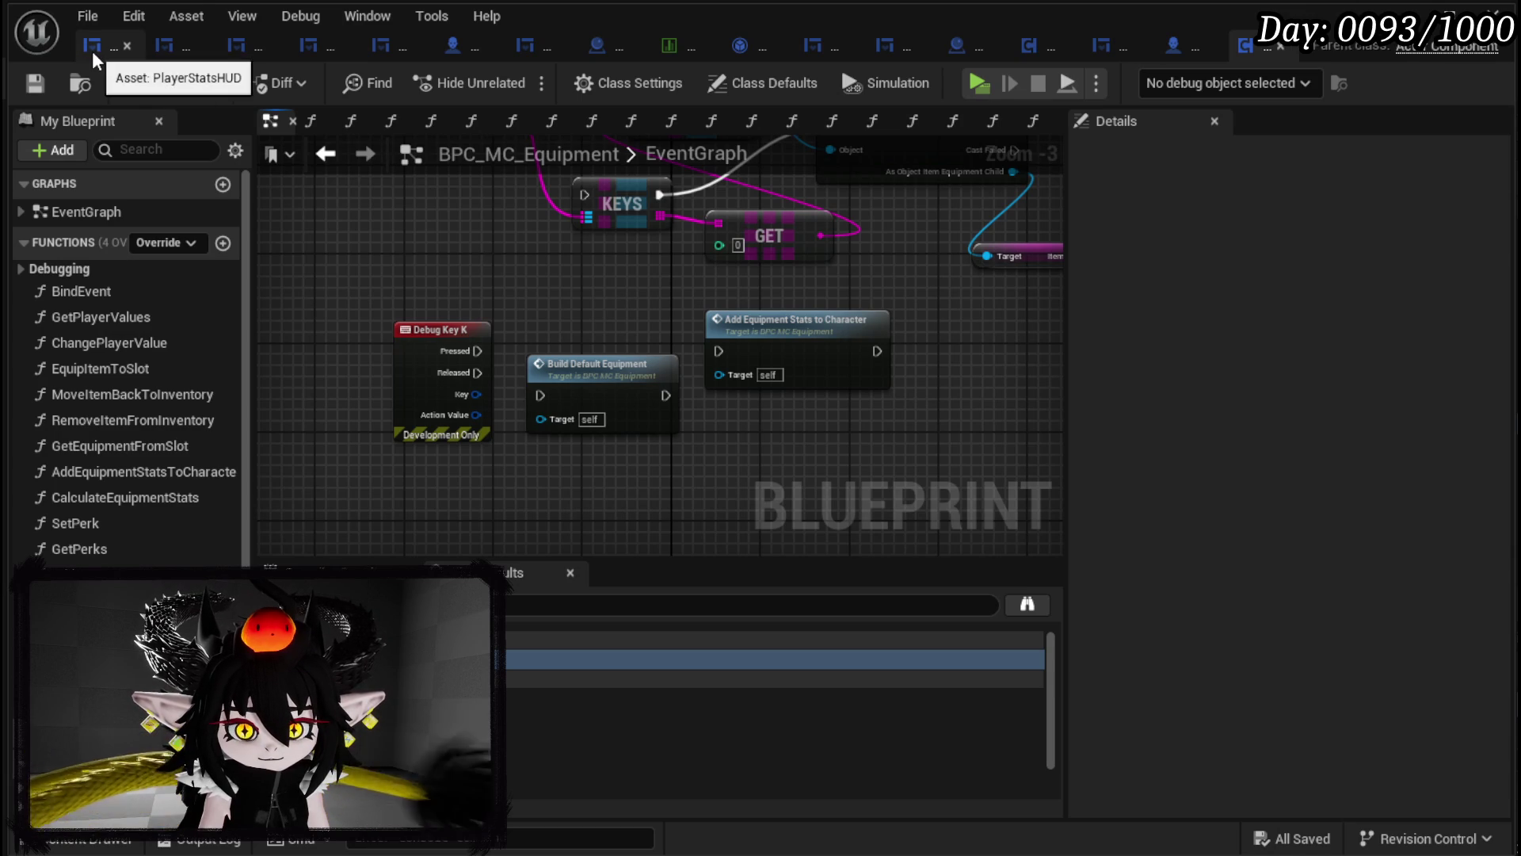
mouse_move(586, 365)
mouse_down()
mouse_move(582, 320)
mouse_move(575, 334)
mouse_up()
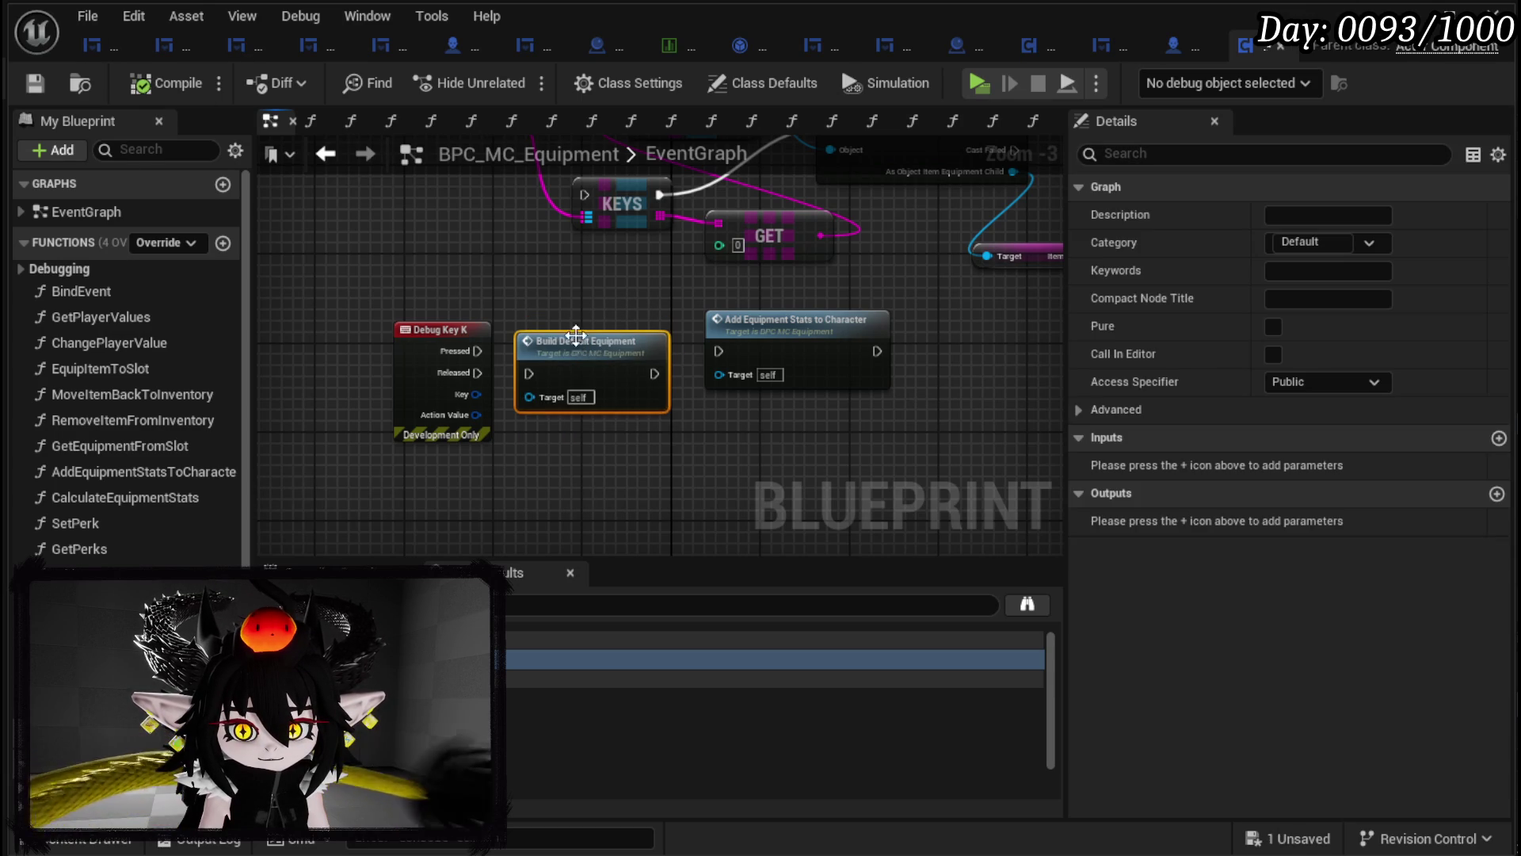
click(535, 303)
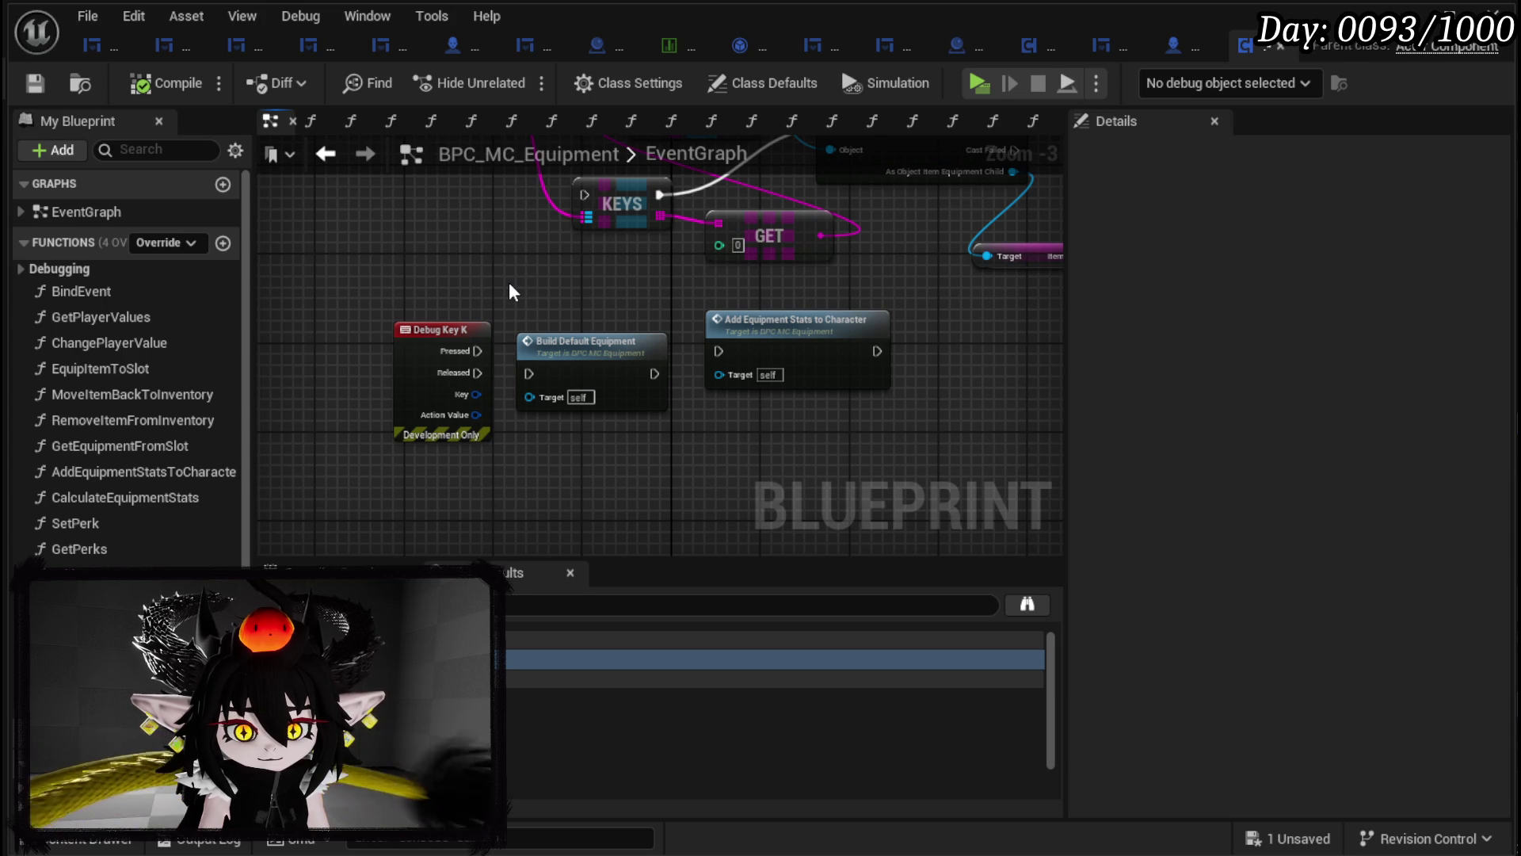
click(574, 352)
click(578, 272)
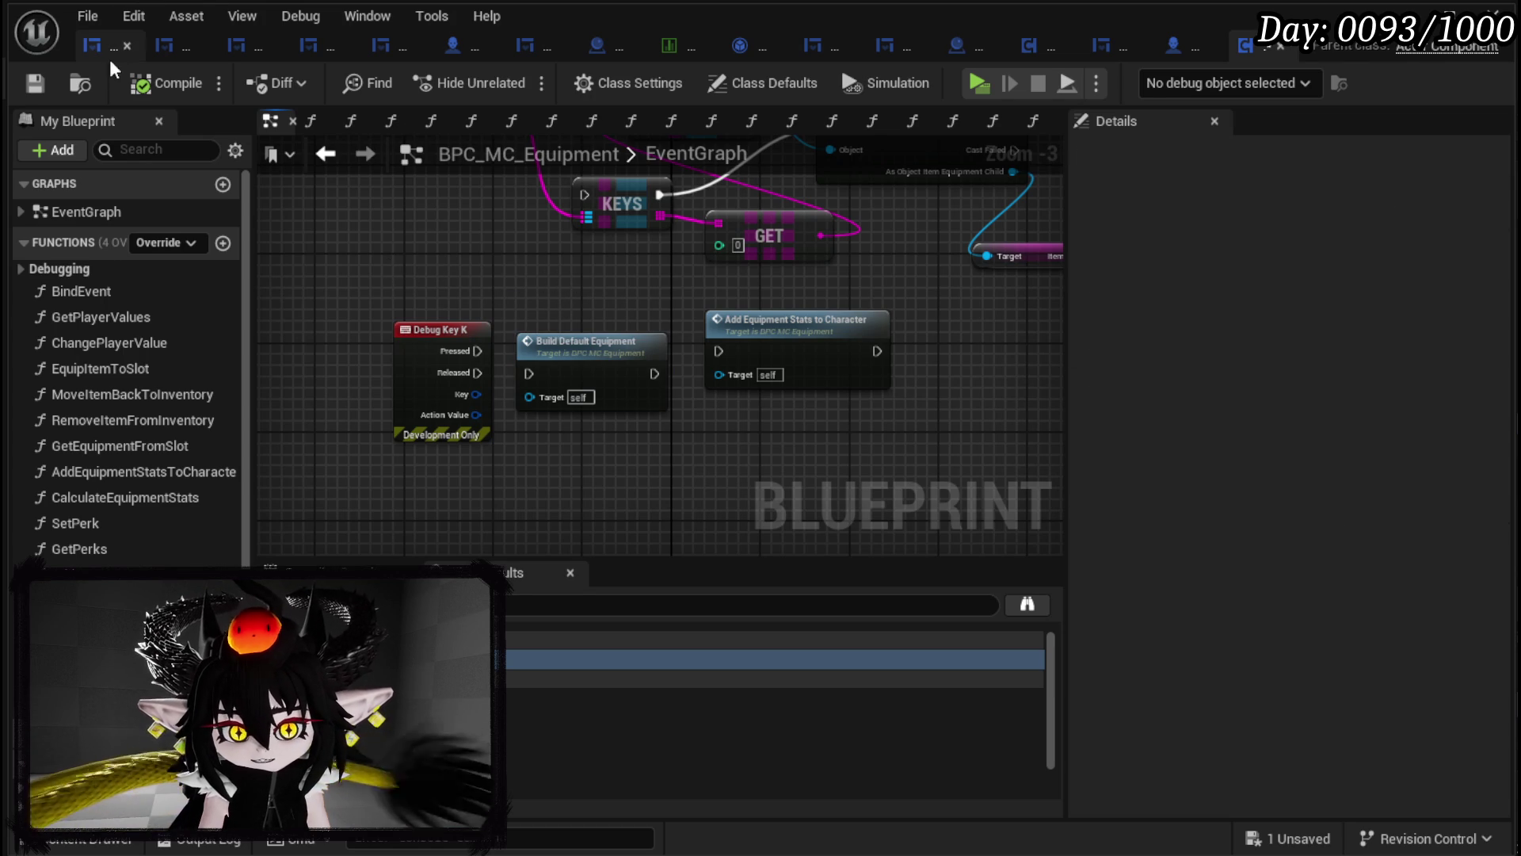
click(25, 90)
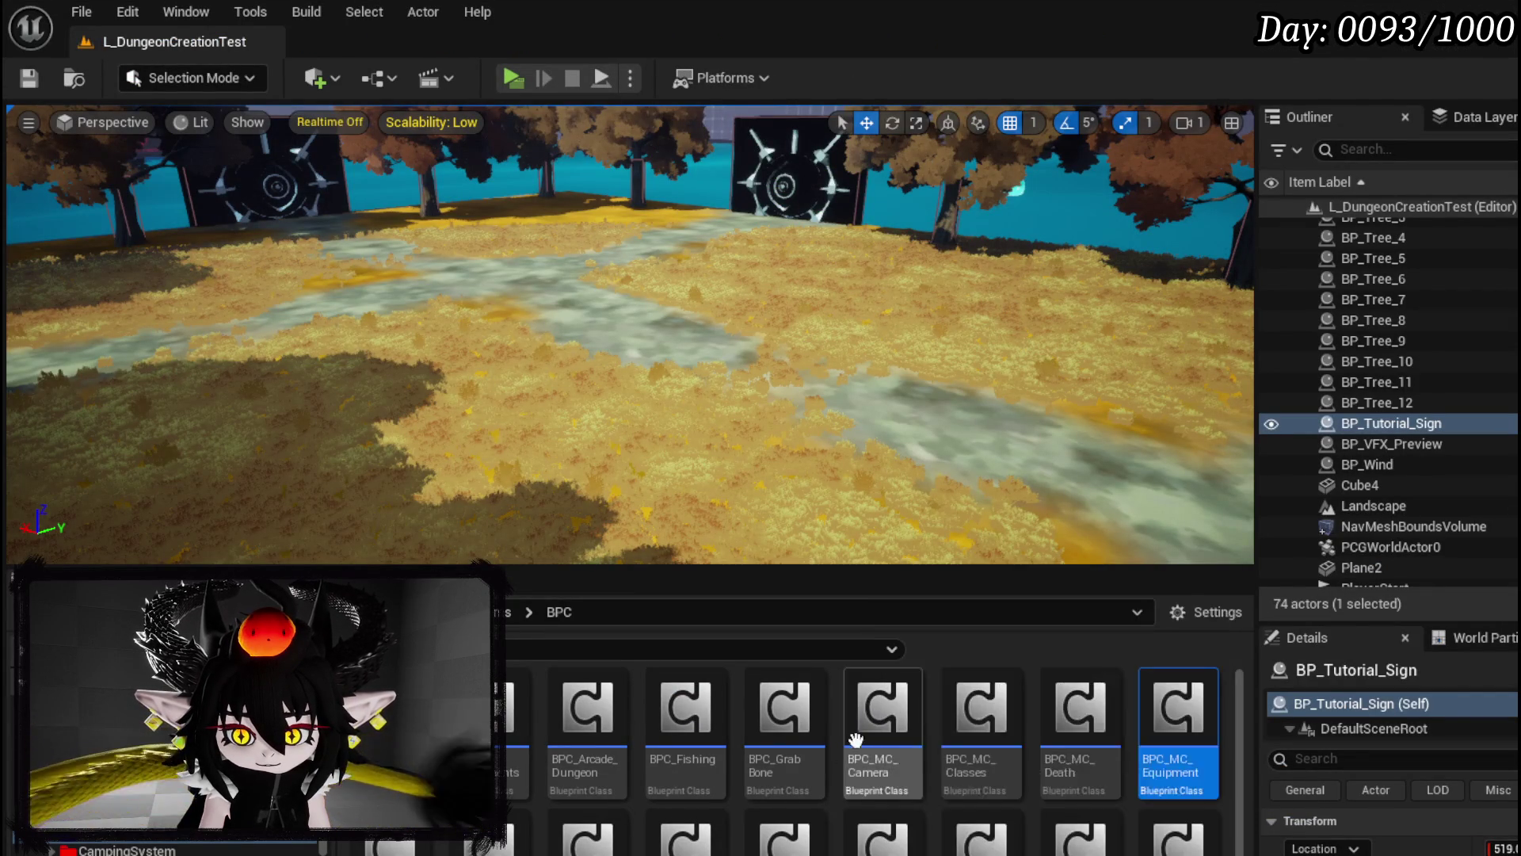
double_click(1057, 707)
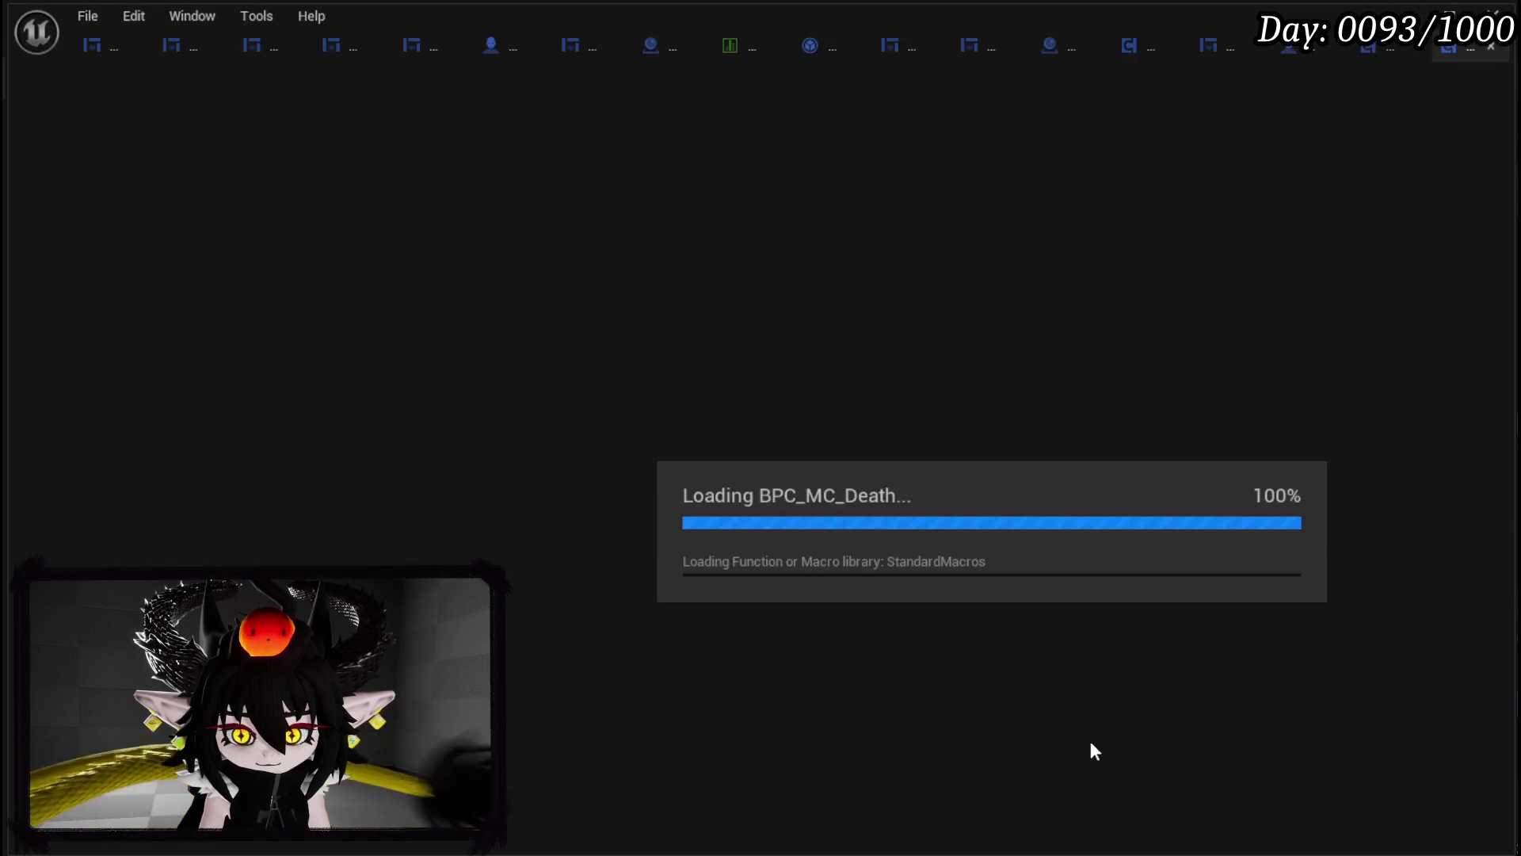
Step: Find HardcoreItemReset with Ctrl+F and toggle a breakpoint on its Build Default Equipment node
scroll(438, 388, down, 3)
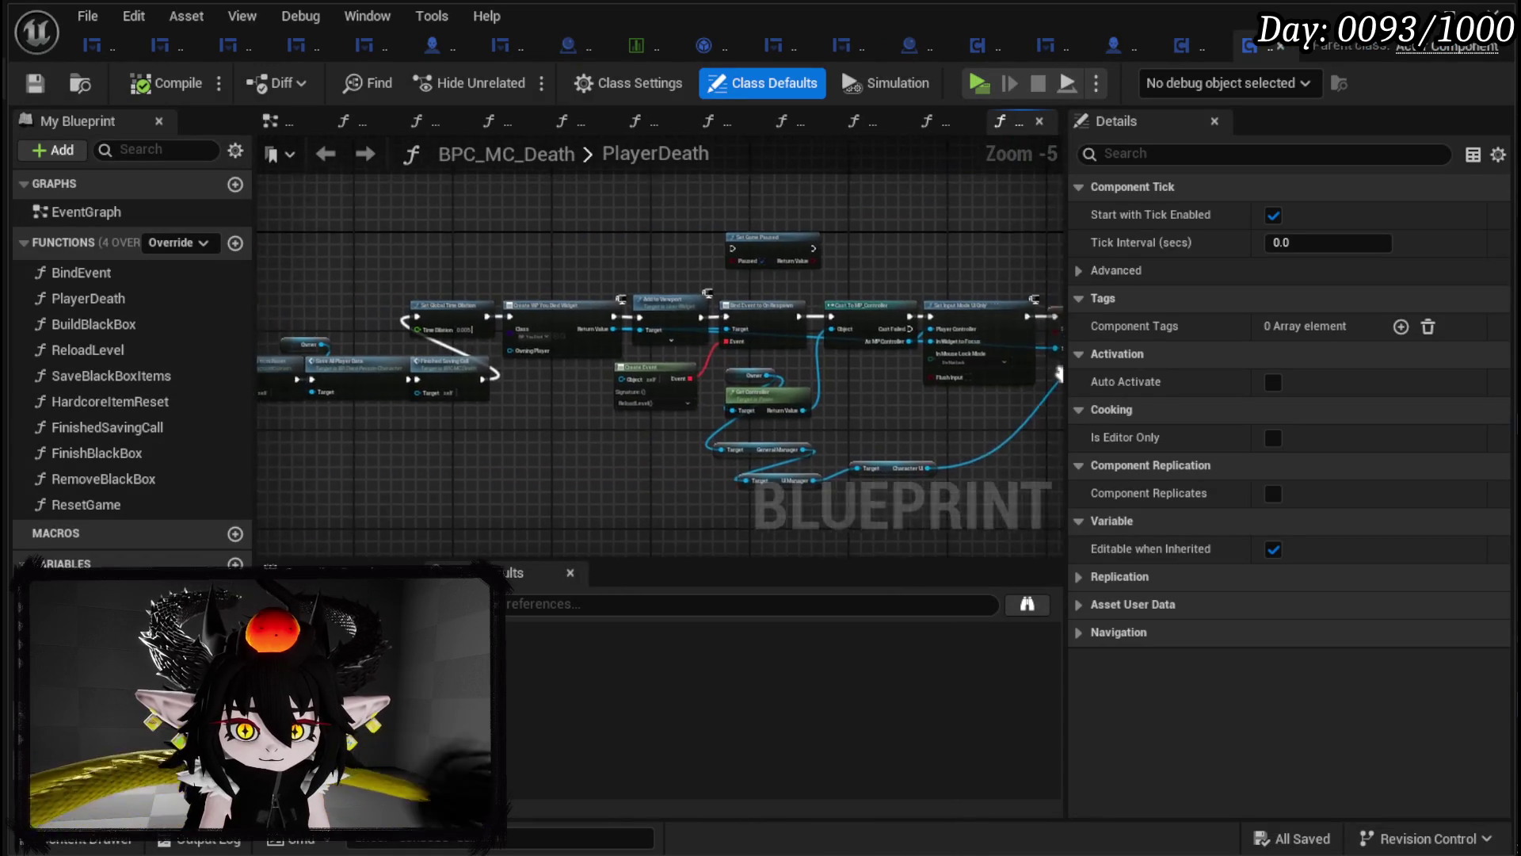
key(ctrl+f)
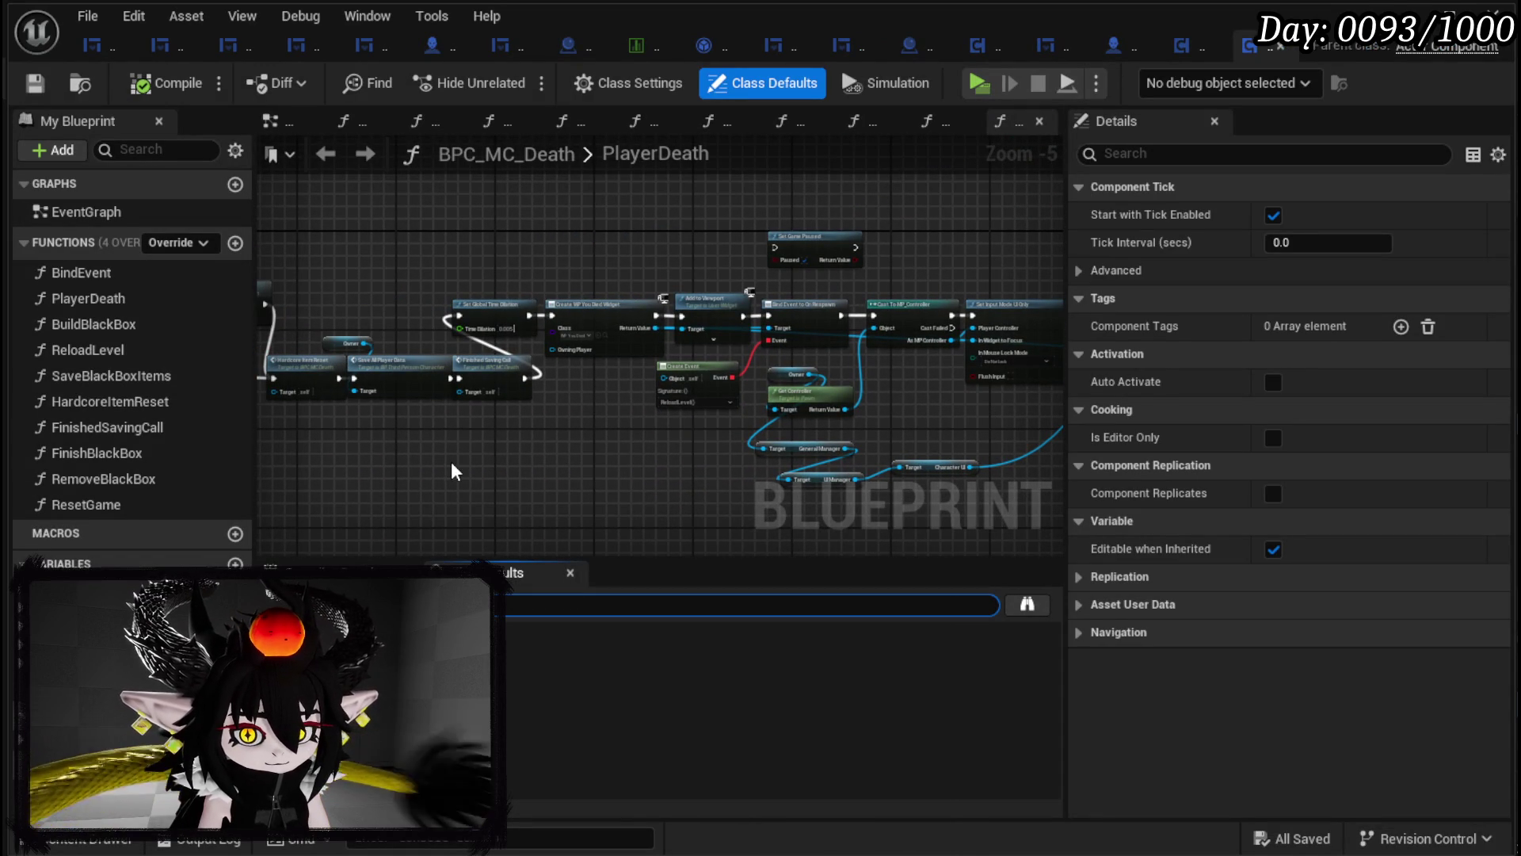
double_click(444, 659)
scroll(558, 458, up, 2)
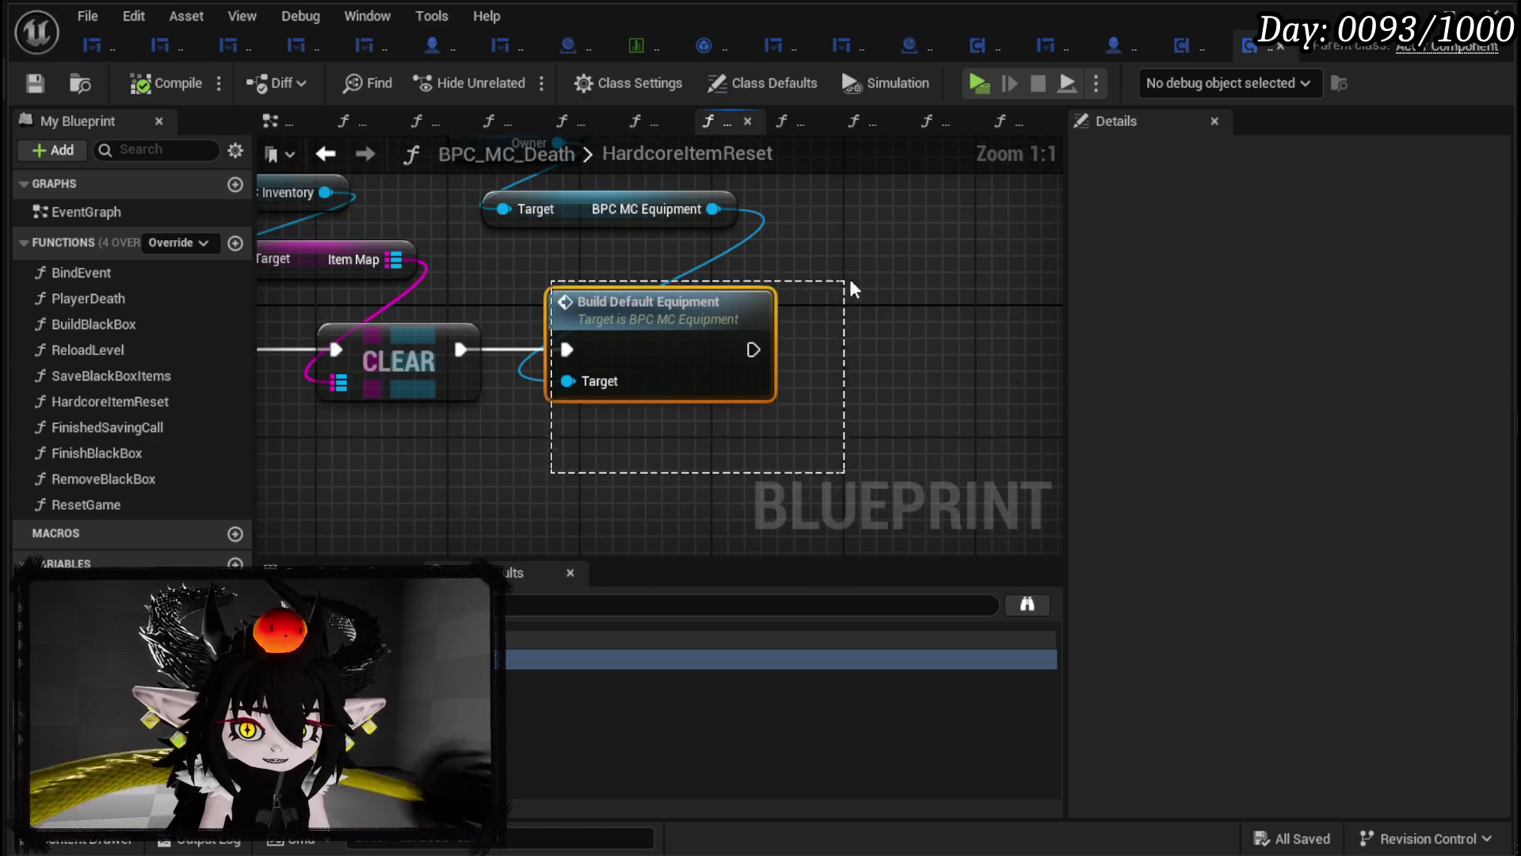
scroll(838, 277, down, 2)
drag(975, 393, 826, 392)
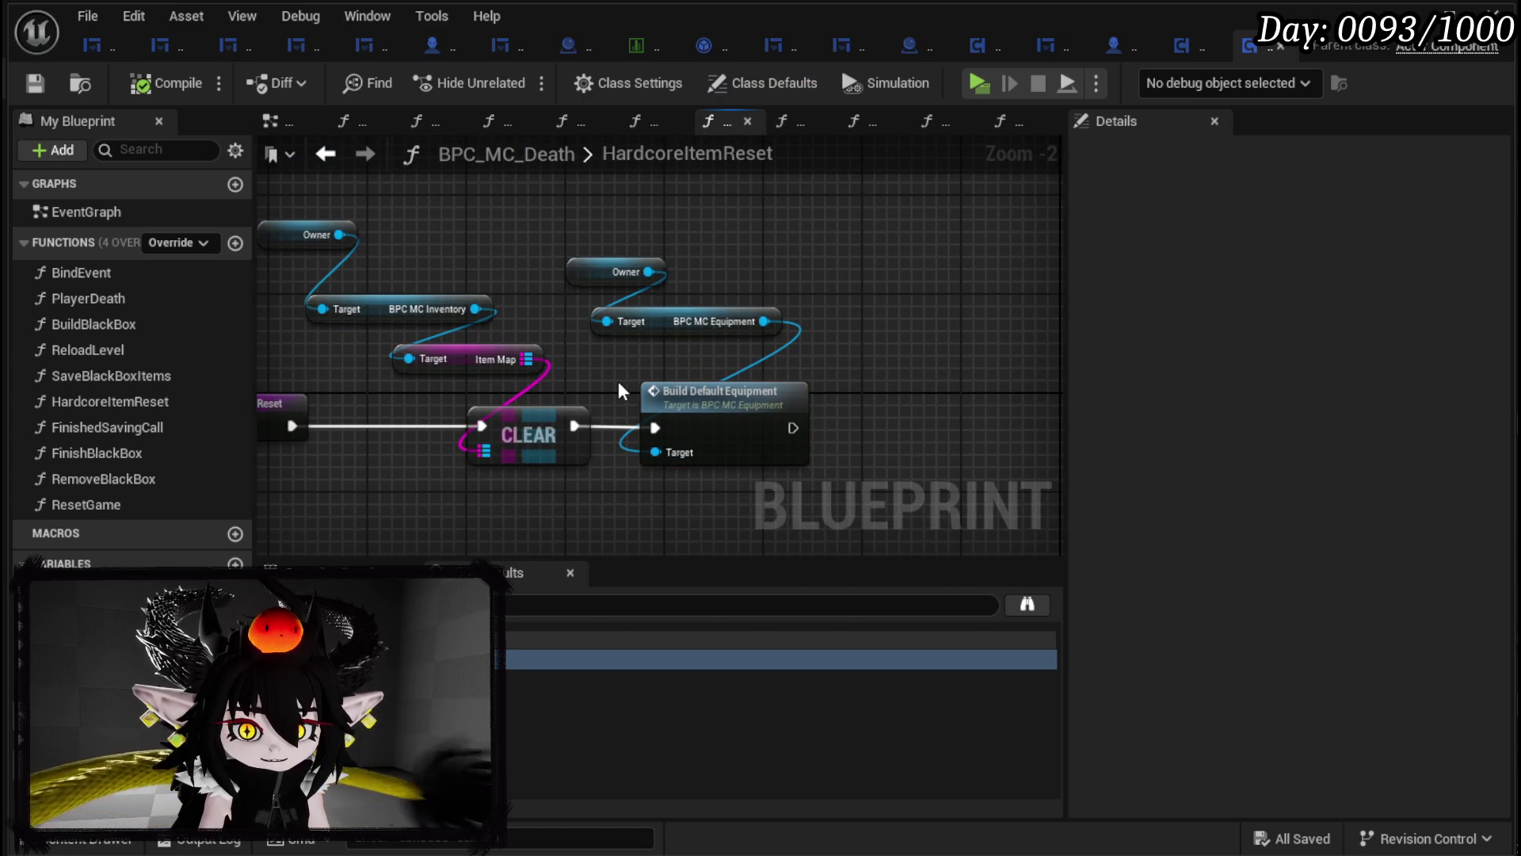
right_click(694, 415)
click(767, 836)
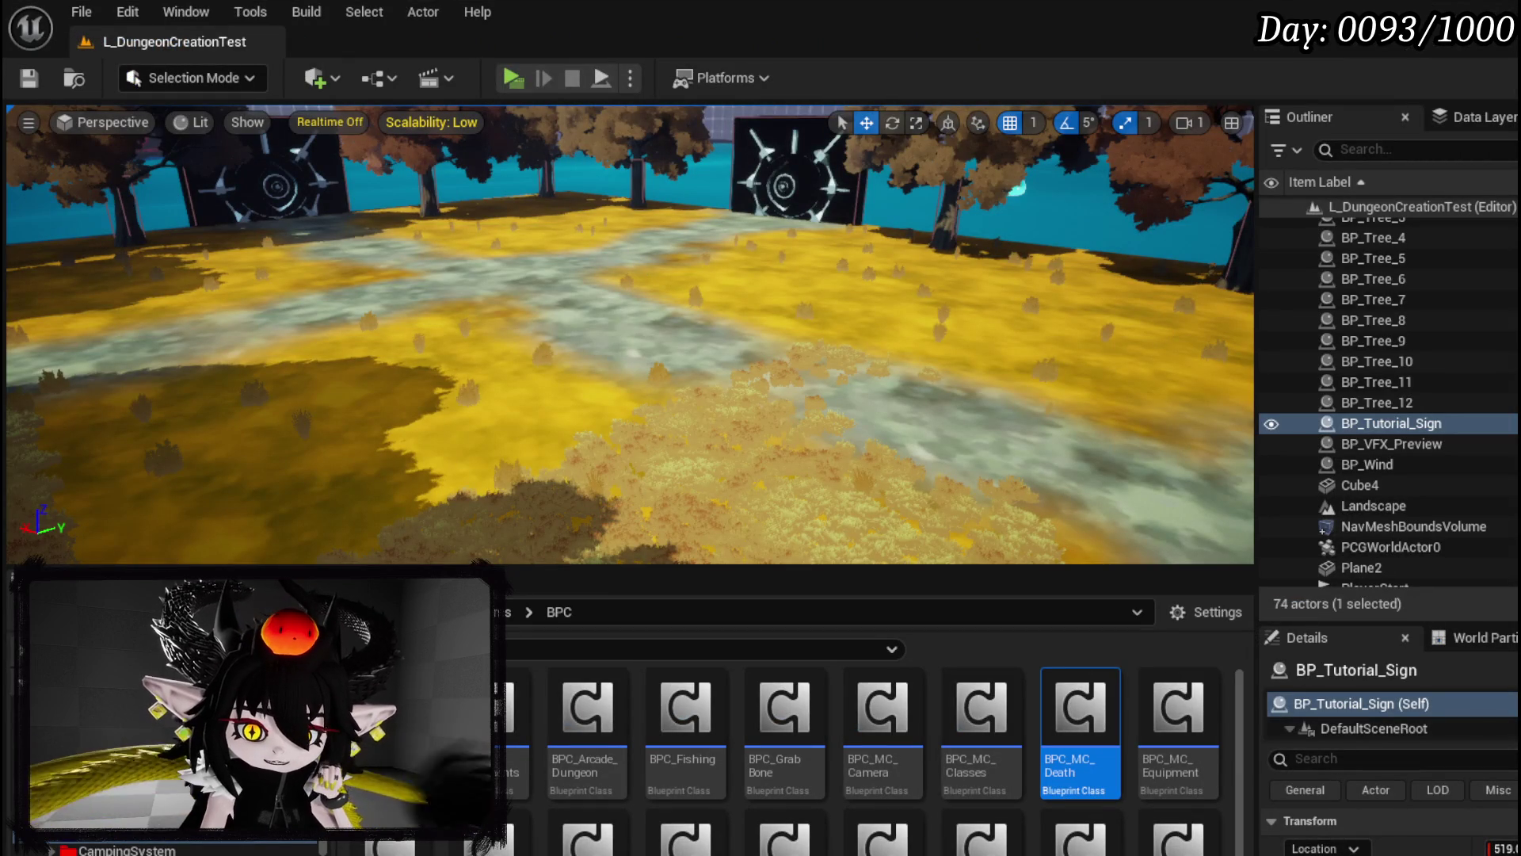
scroll(122, 846, down, 2)
scroll(123, 846, up, 1)
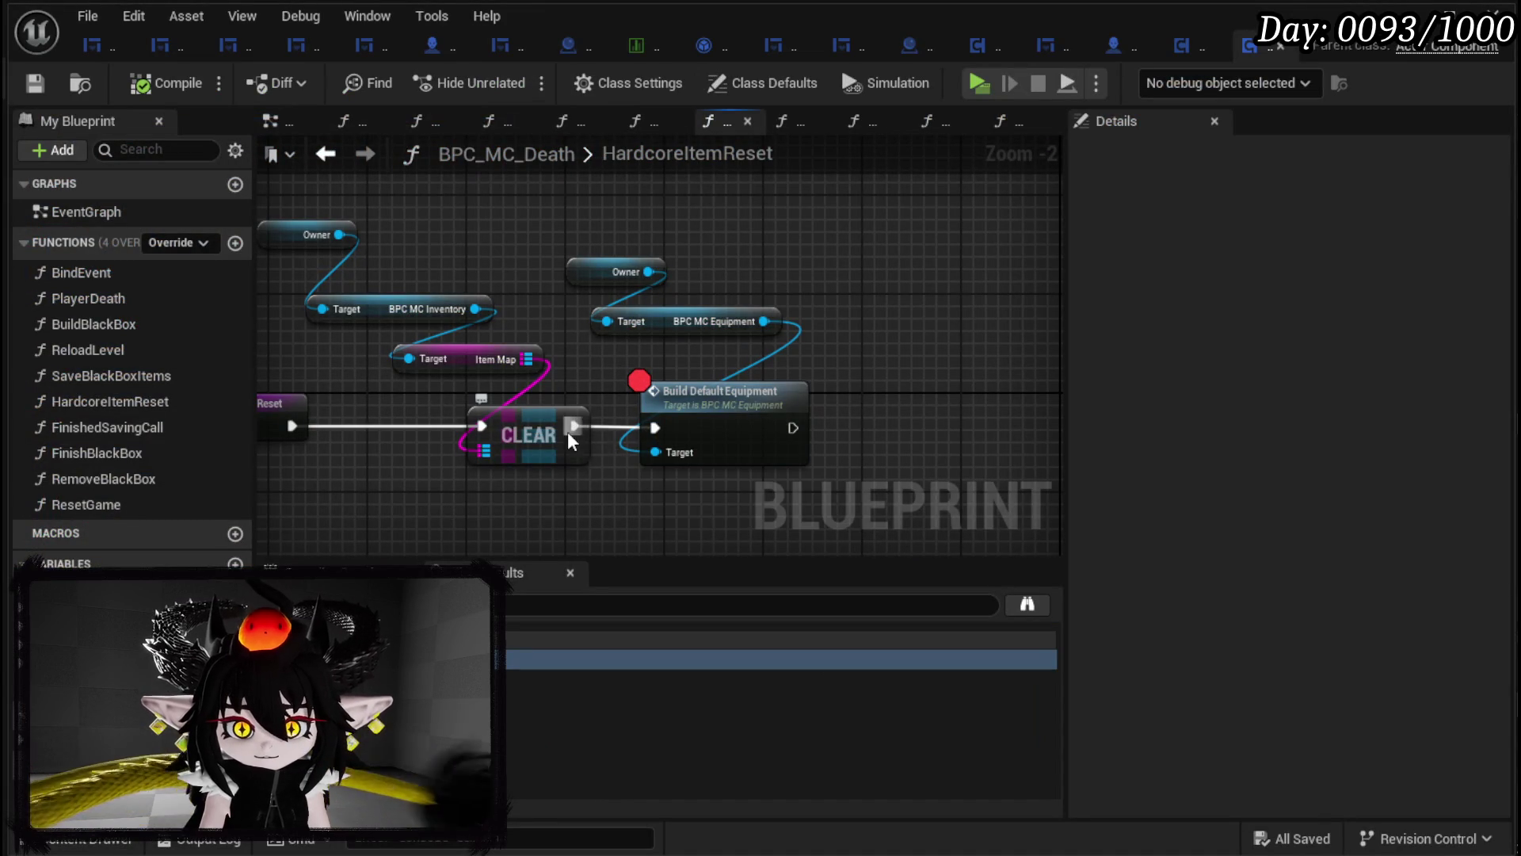
Step: Break the wire from CLEAR to Build Default Equipment and compile BPC_MC_Death
alt+click(570, 429)
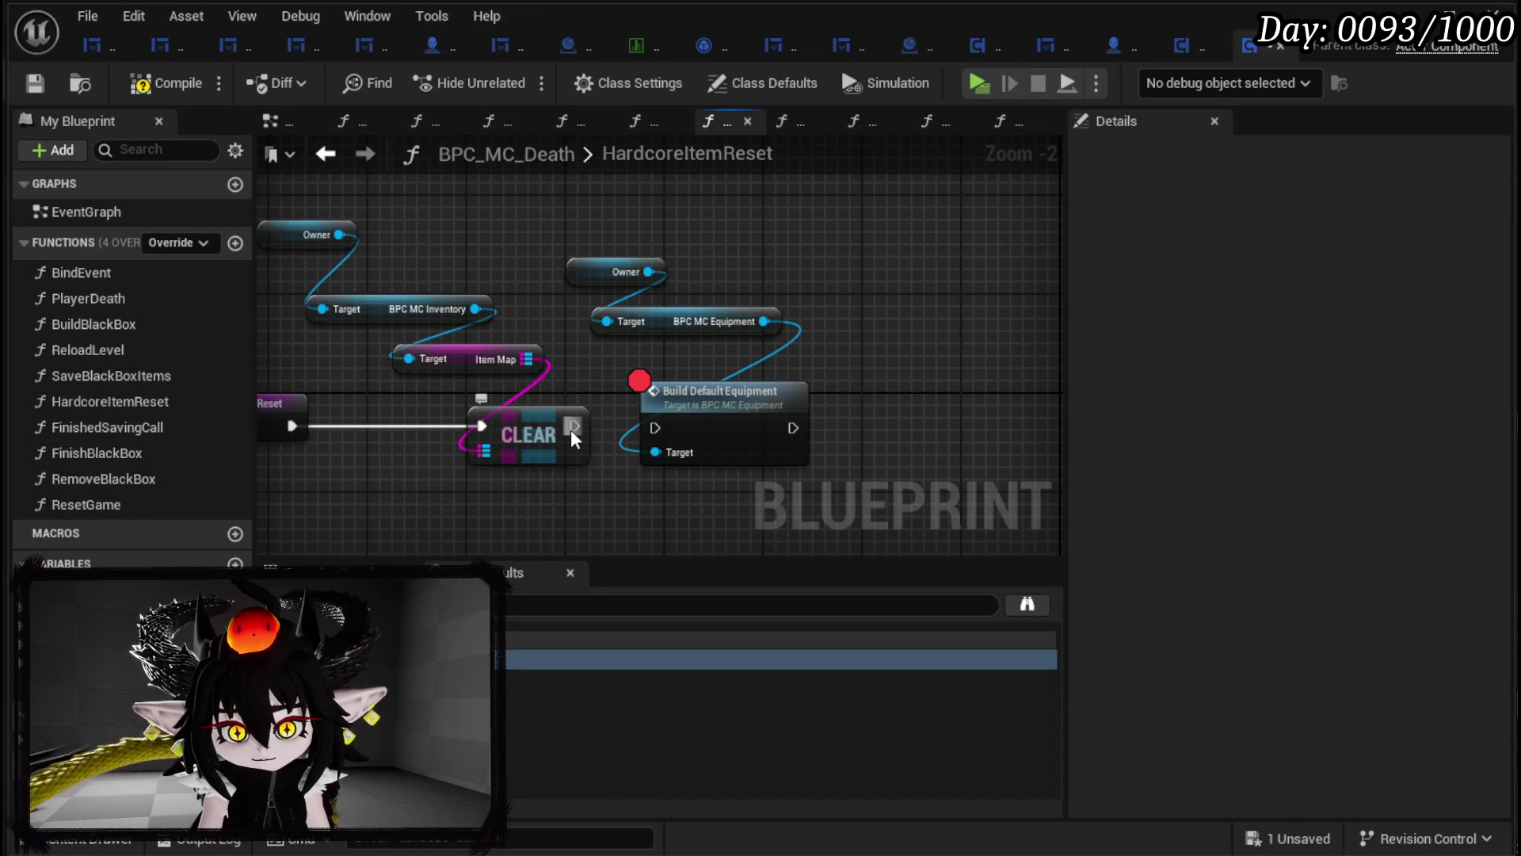
click(24, 85)
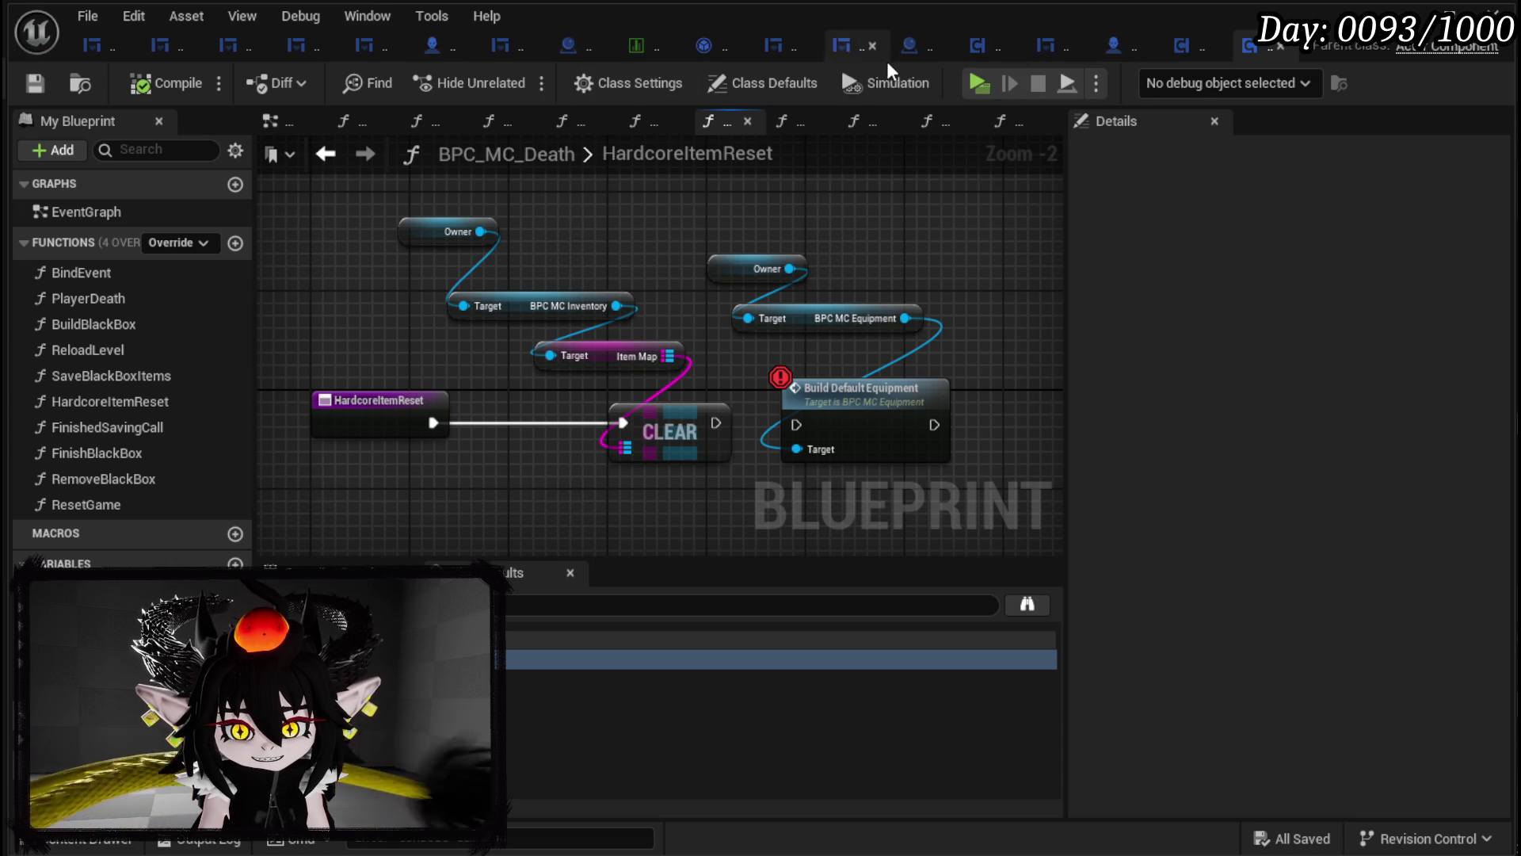
Step: Close the death blueprint, open BP_Tutorial_Sign, and show its TutorialEncounter function graph
click(1281, 45)
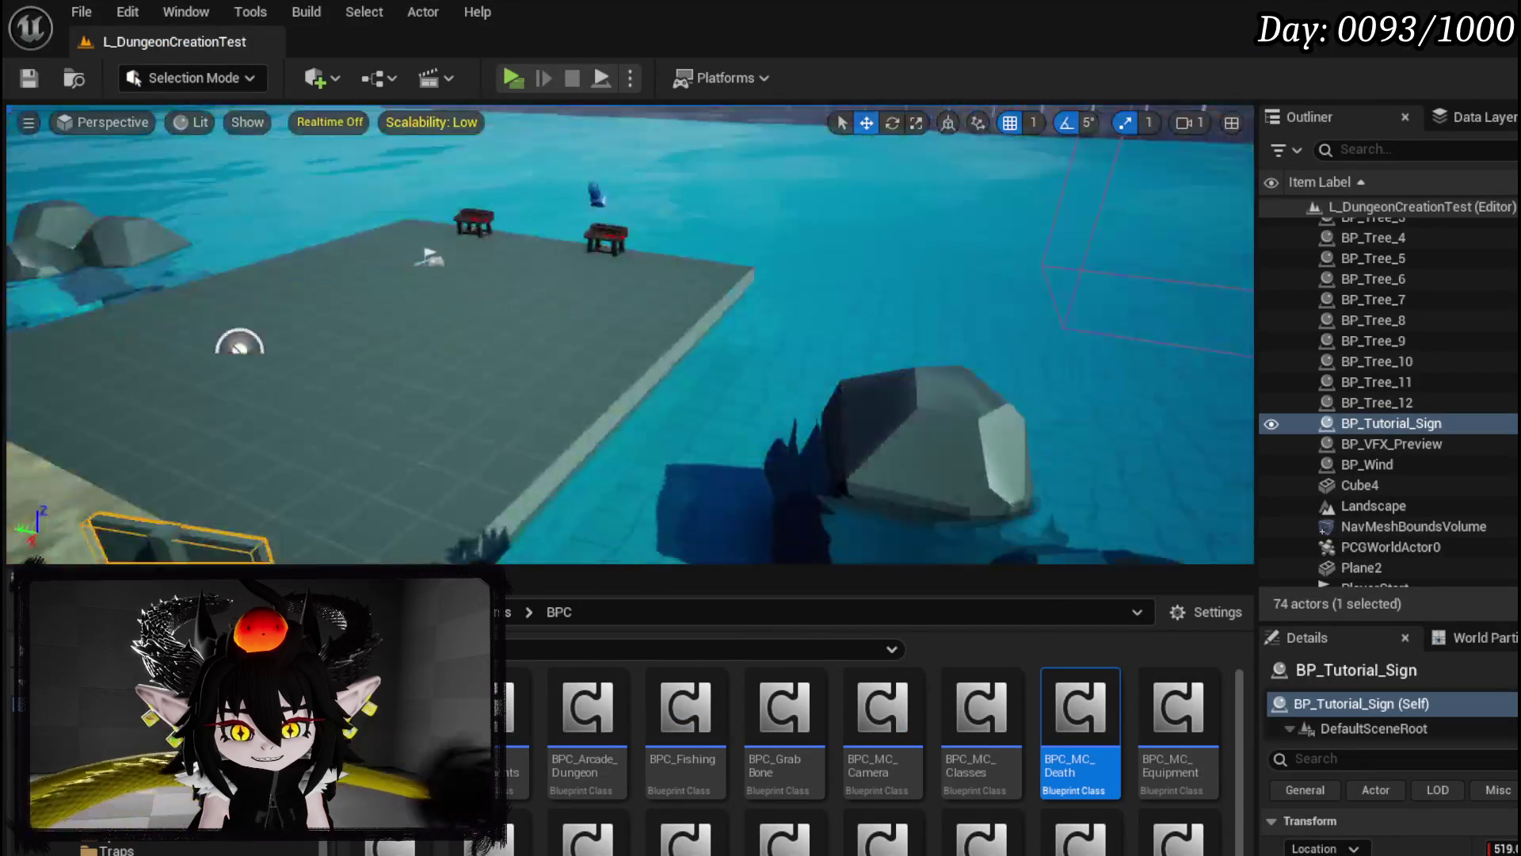
key(f)
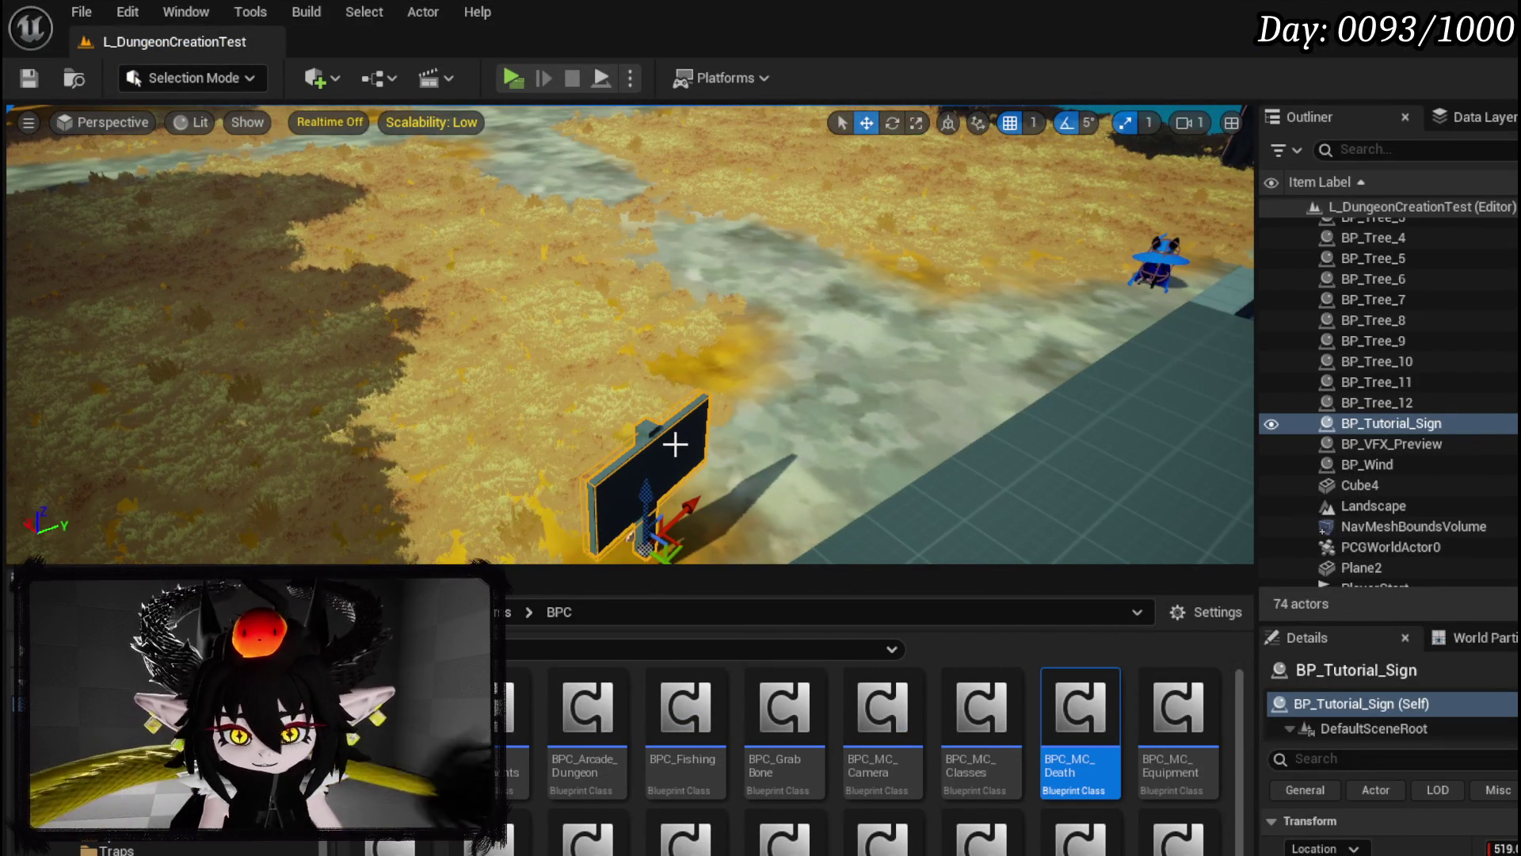
key(ctrl+e)
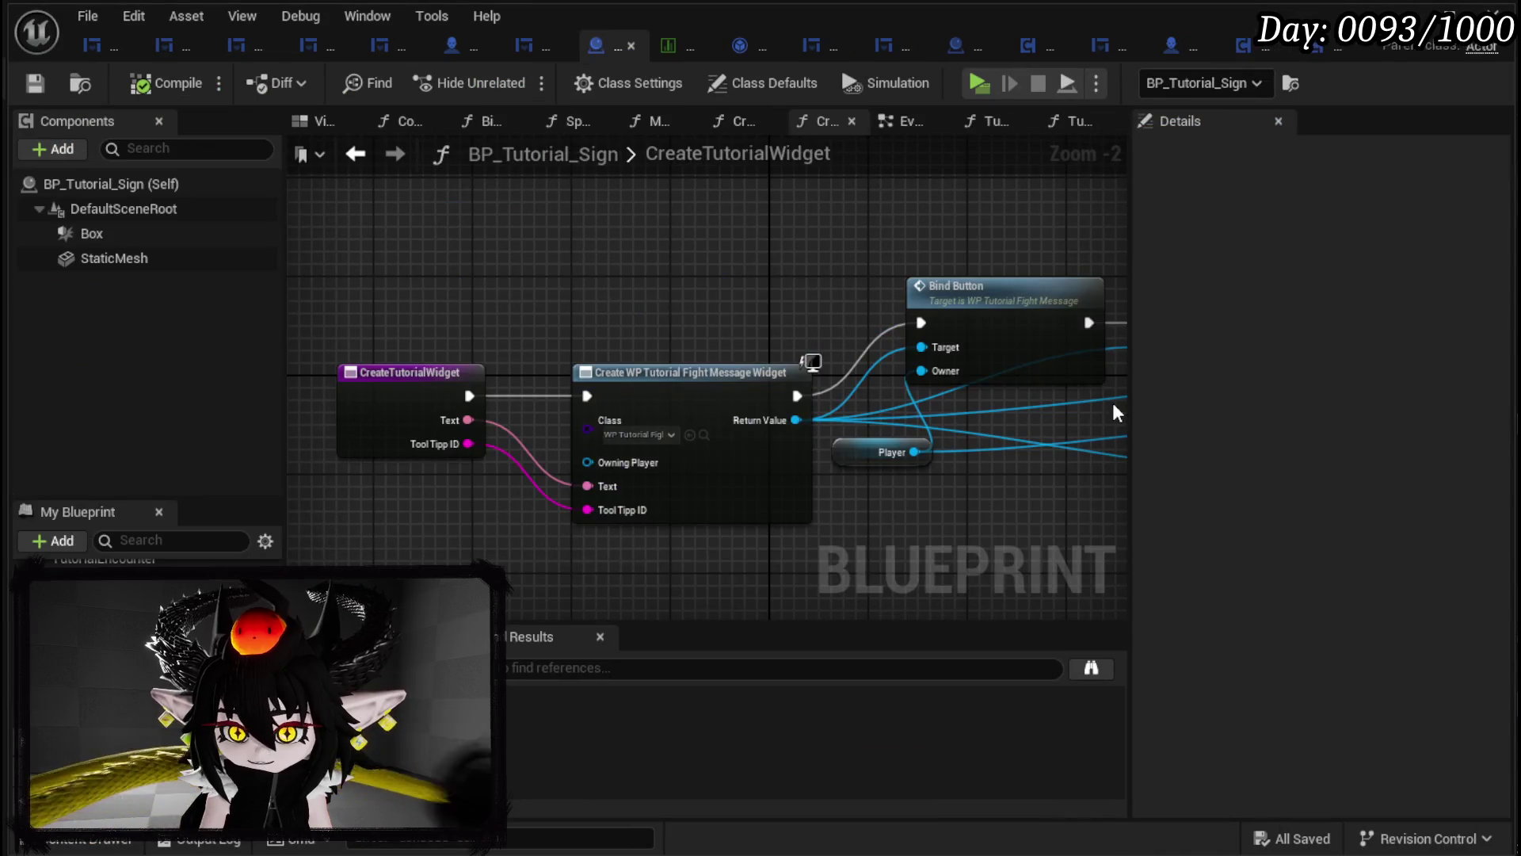
drag(663, 293, 450, 252)
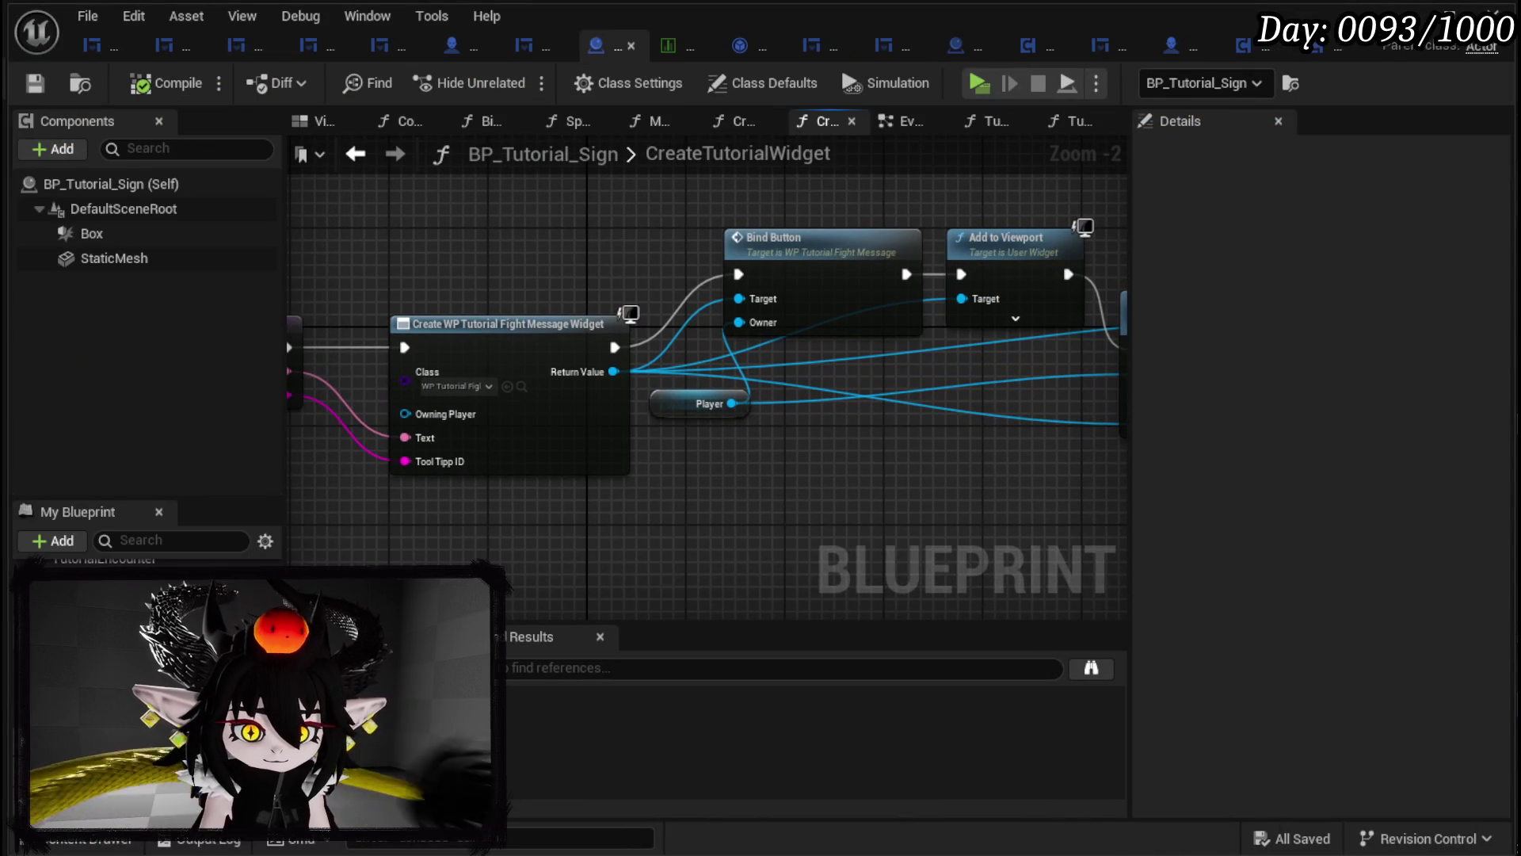
double_click(95, 697)
scroll(530, 439, down, 3)
mouse_move(530, 438)
mouse_down()
mouse_move(985, 370)
mouse_move(631, 370)
mouse_up()
scroll(499, 438, up, 2)
scroll(143, 570, up, 3)
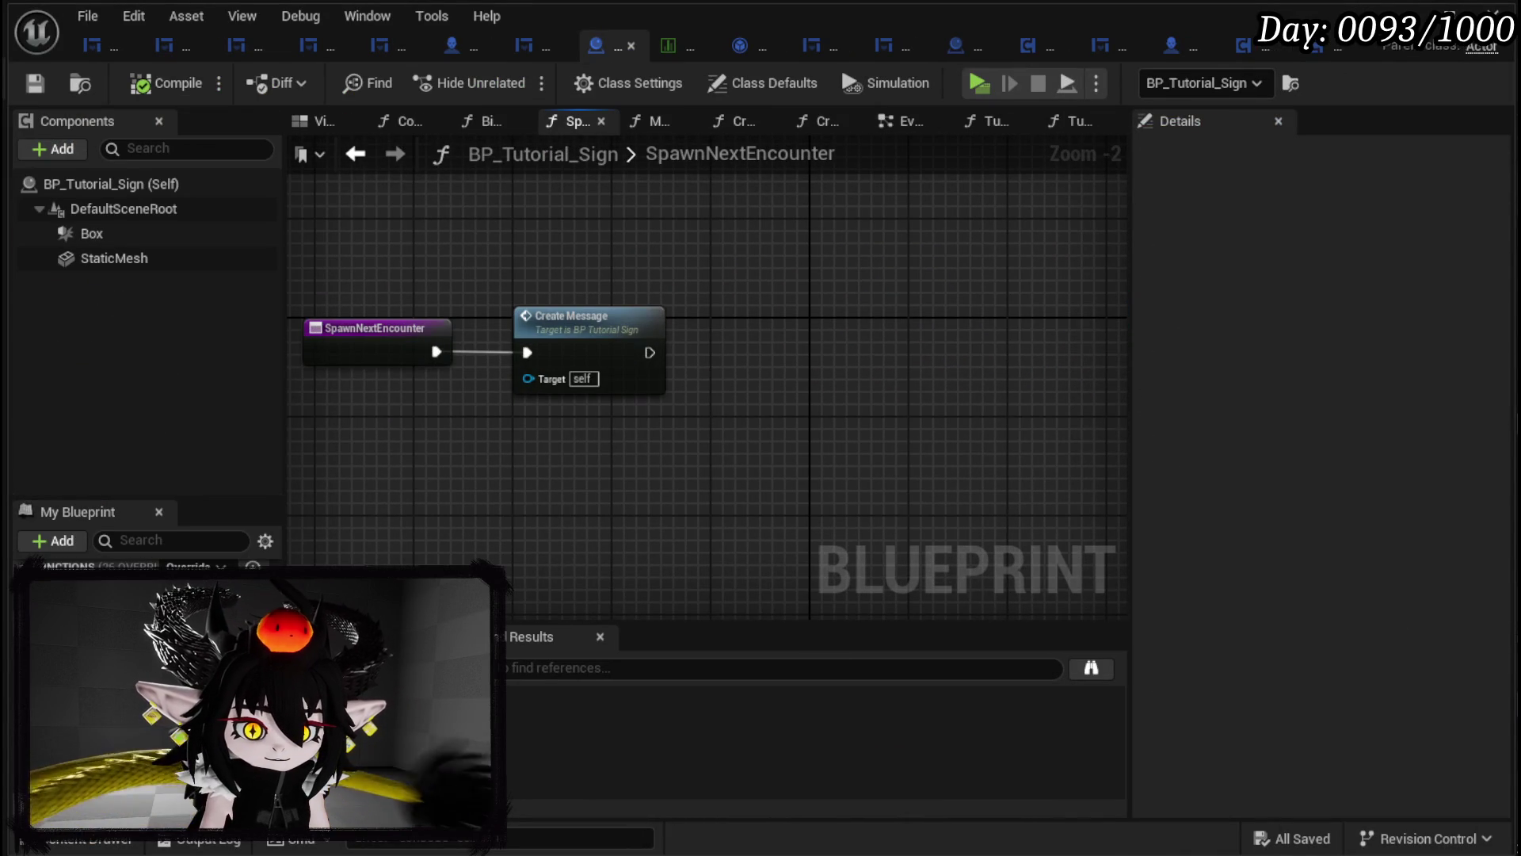
double_click(95, 633)
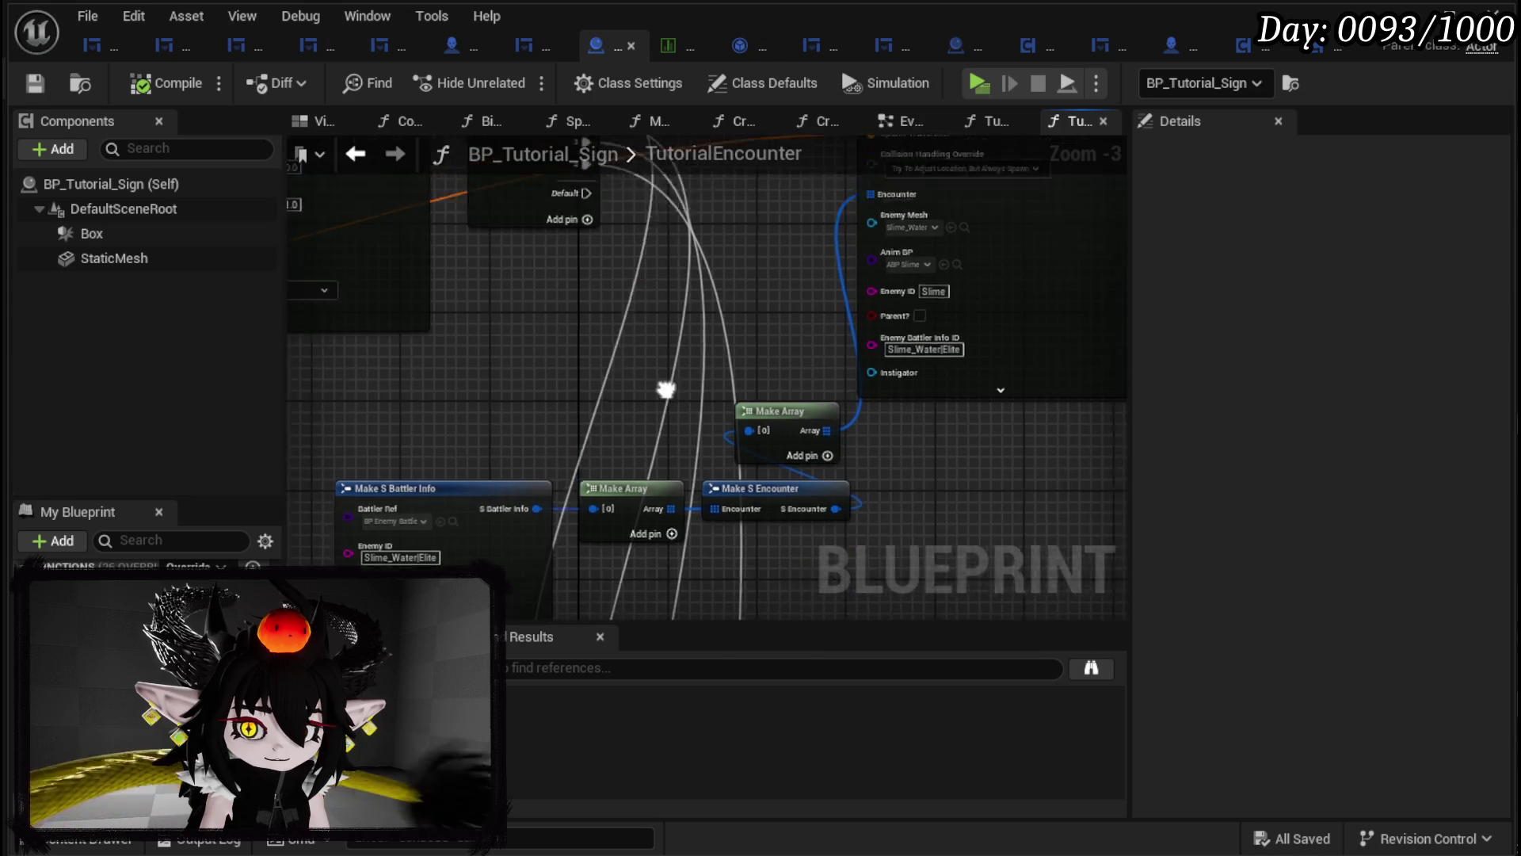
scroll(692, 503, down, 3)
scroll(577, 364, up, 1)
scroll(576, 365, up, 2)
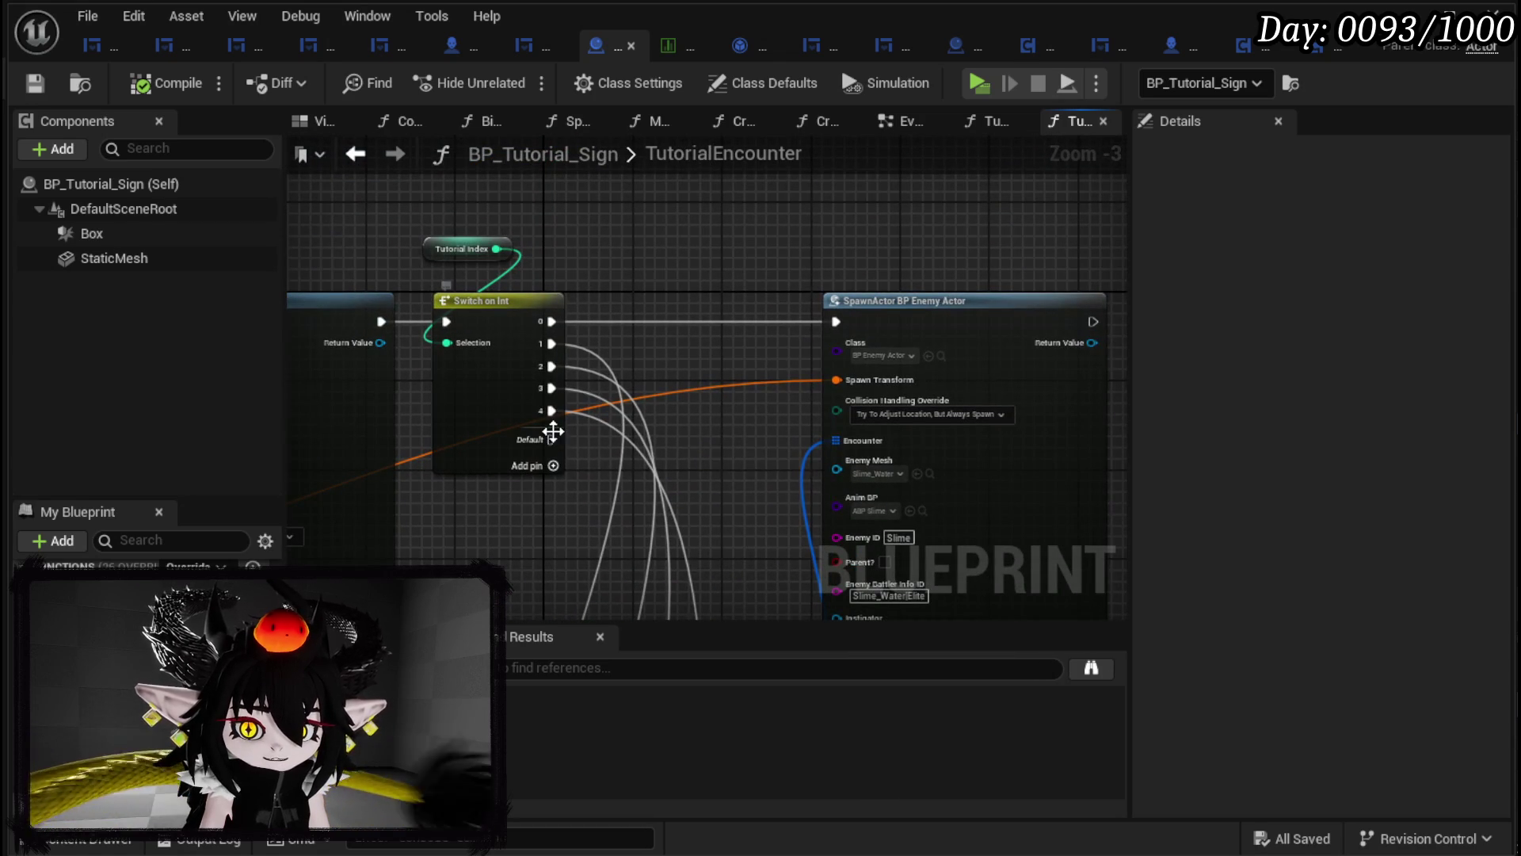
Step: Move the encounter wire from Switch on Int case 4 to case 0, compile and save
mouse_move(552, 416)
mouse_down()
mouse_move(659, 388)
mouse_move(546, 320)
mouse_up()
drag(701, 458, 622, 341)
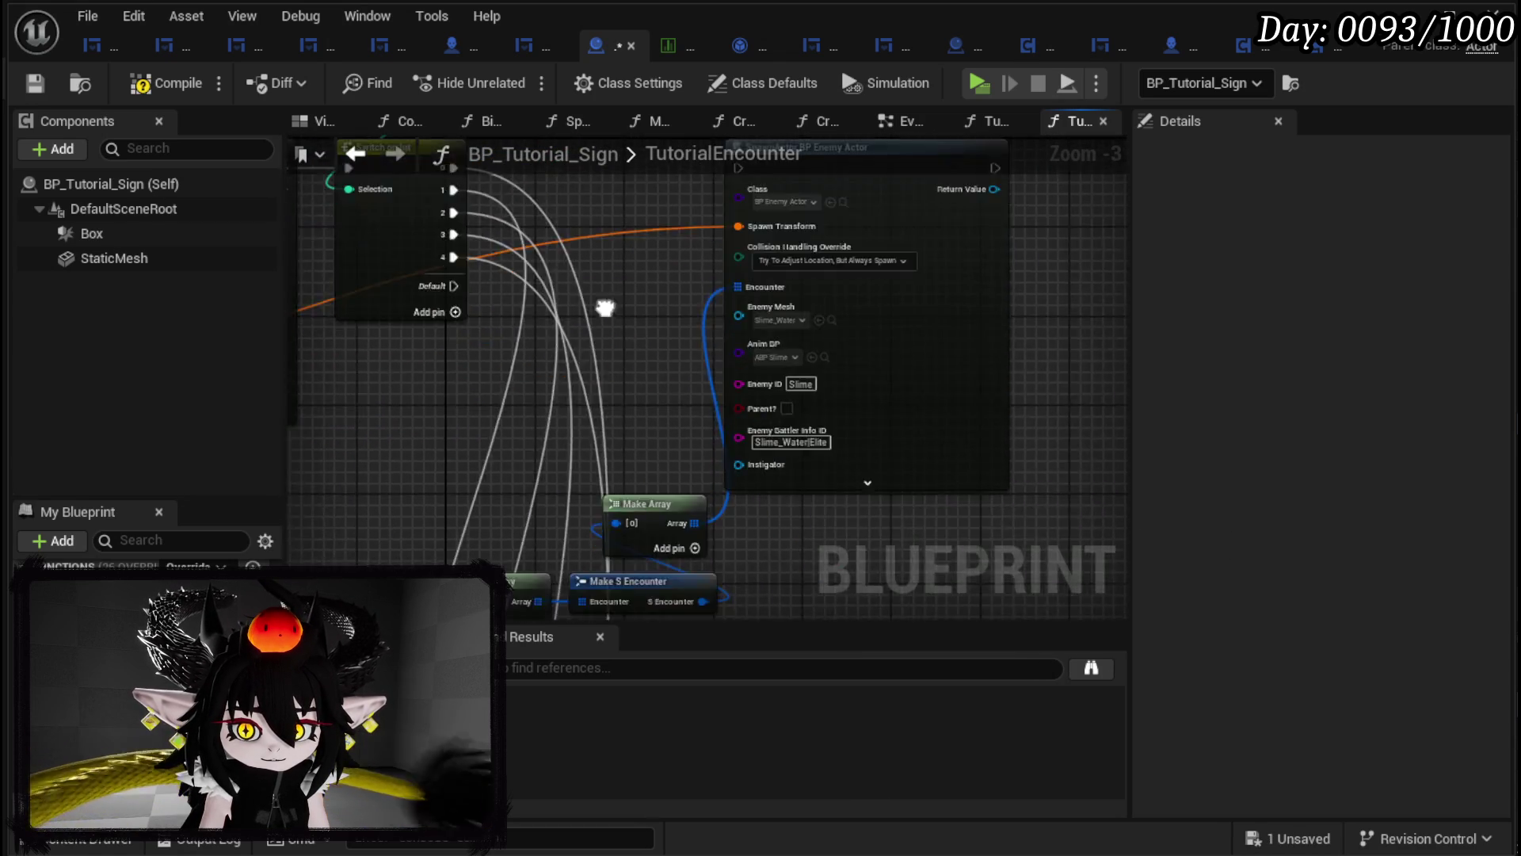
scroll(622, 341, down, 4)
mouse_move(618, 465)
mouse_down()
mouse_move(618, 380)
mouse_move(650, 349)
mouse_move(708, 360)
mouse_move(679, 390)
mouse_move(975, 170)
mouse_move(1000, 89)
mouse_move(965, 293)
mouse_move(1062, 272)
mouse_move(753, 329)
mouse_move(701, 504)
mouse_move(701, 450)
mouse_move(597, 365)
mouse_move(407, 363)
mouse_move(340, 383)
mouse_up()
scroll(1063, 272, up, 4)
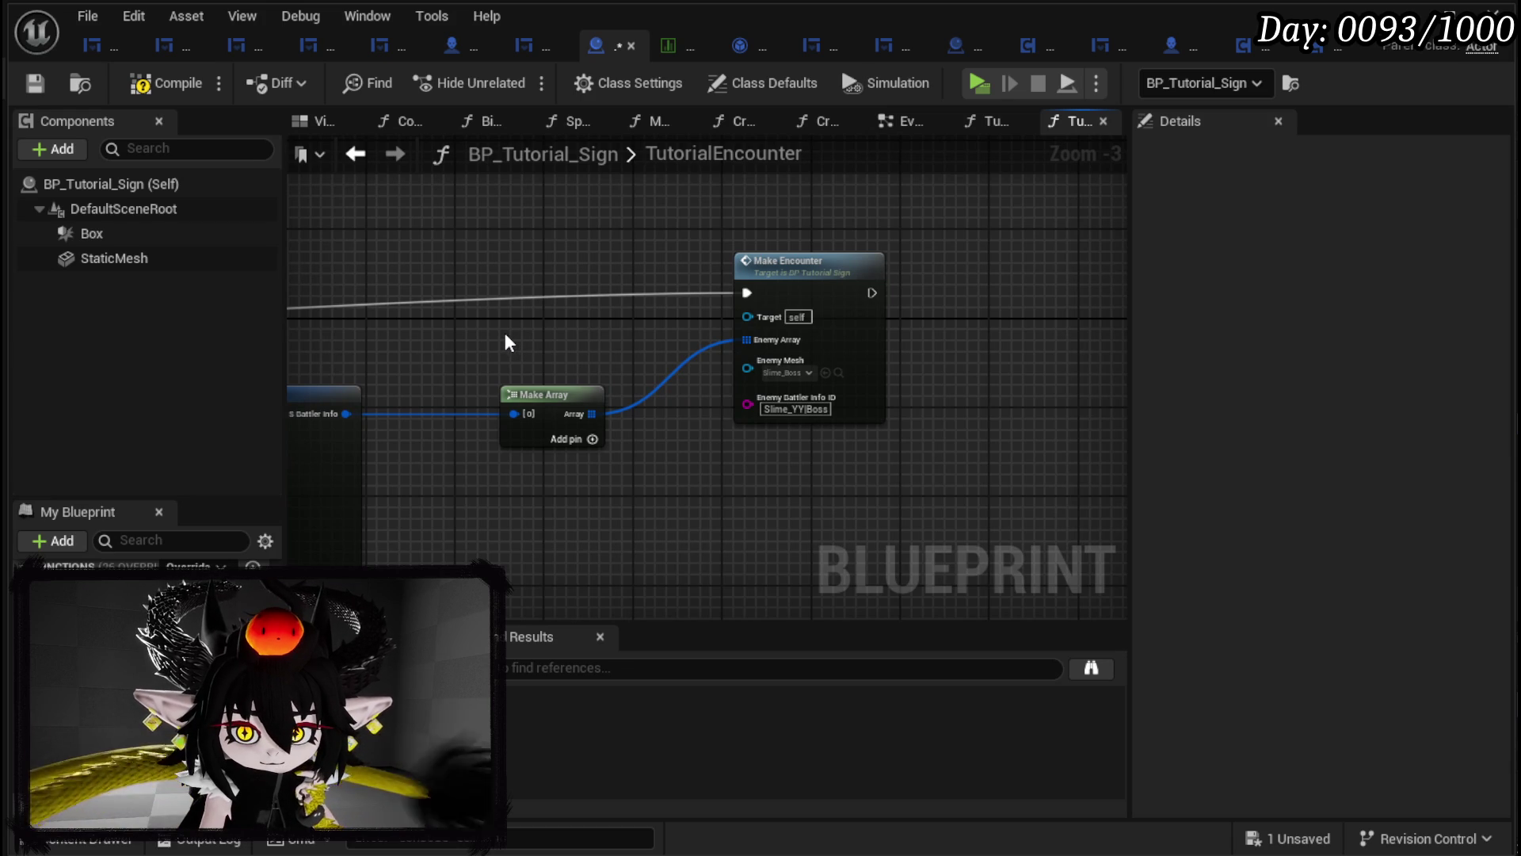
click(164, 84)
click(31, 87)
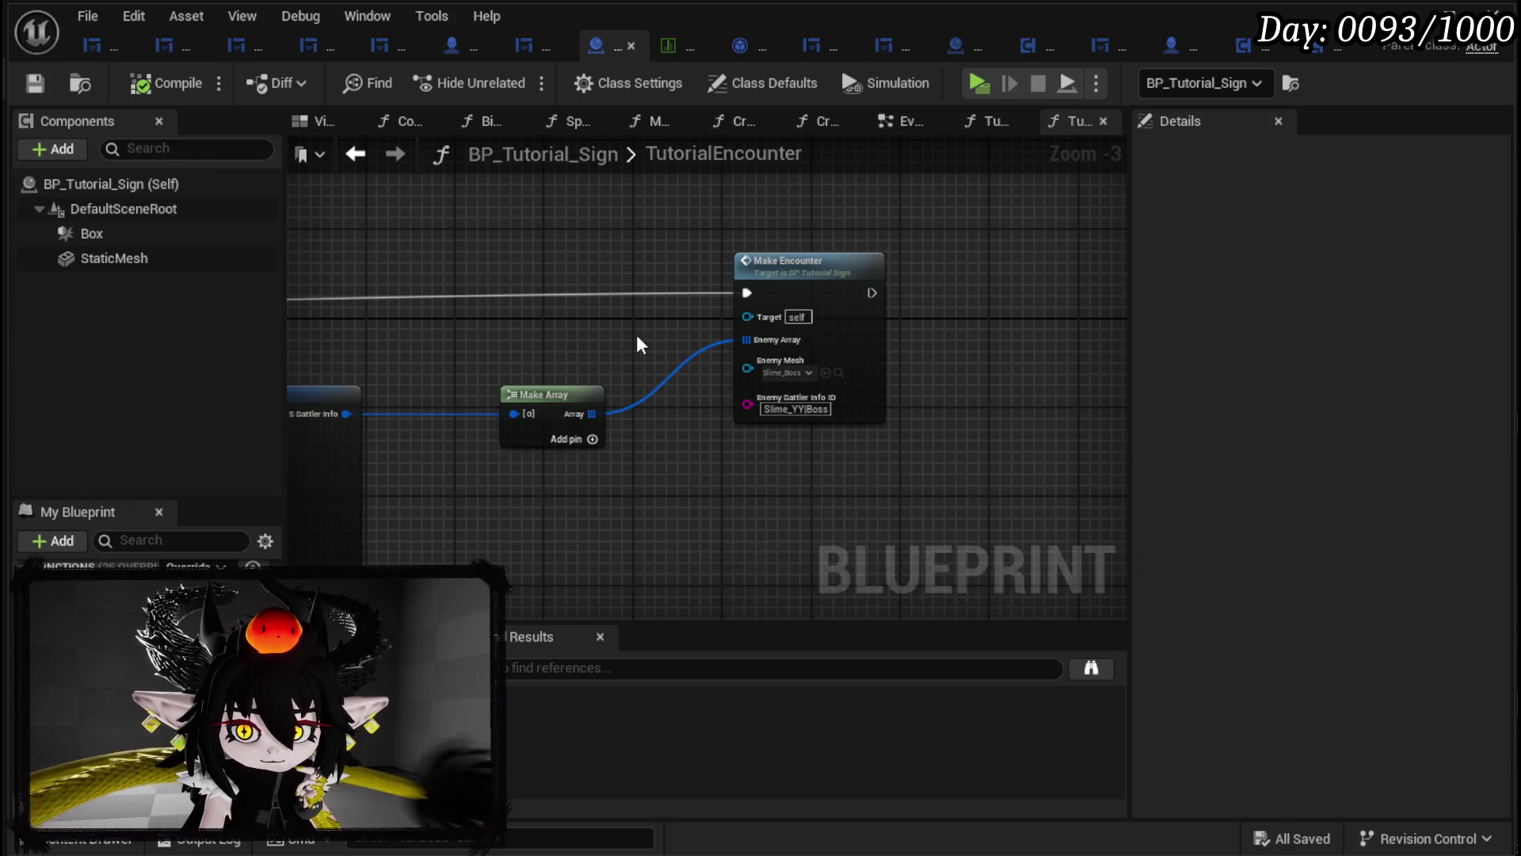
Step: Rearrange Make S Battler Info and the Make Encounter nodes, then save BP_Tutorial_Sign
drag(642, 343, 930, 280)
drag(552, 283, 940, 340)
click(798, 312)
drag(638, 338, 749, 341)
click(729, 303)
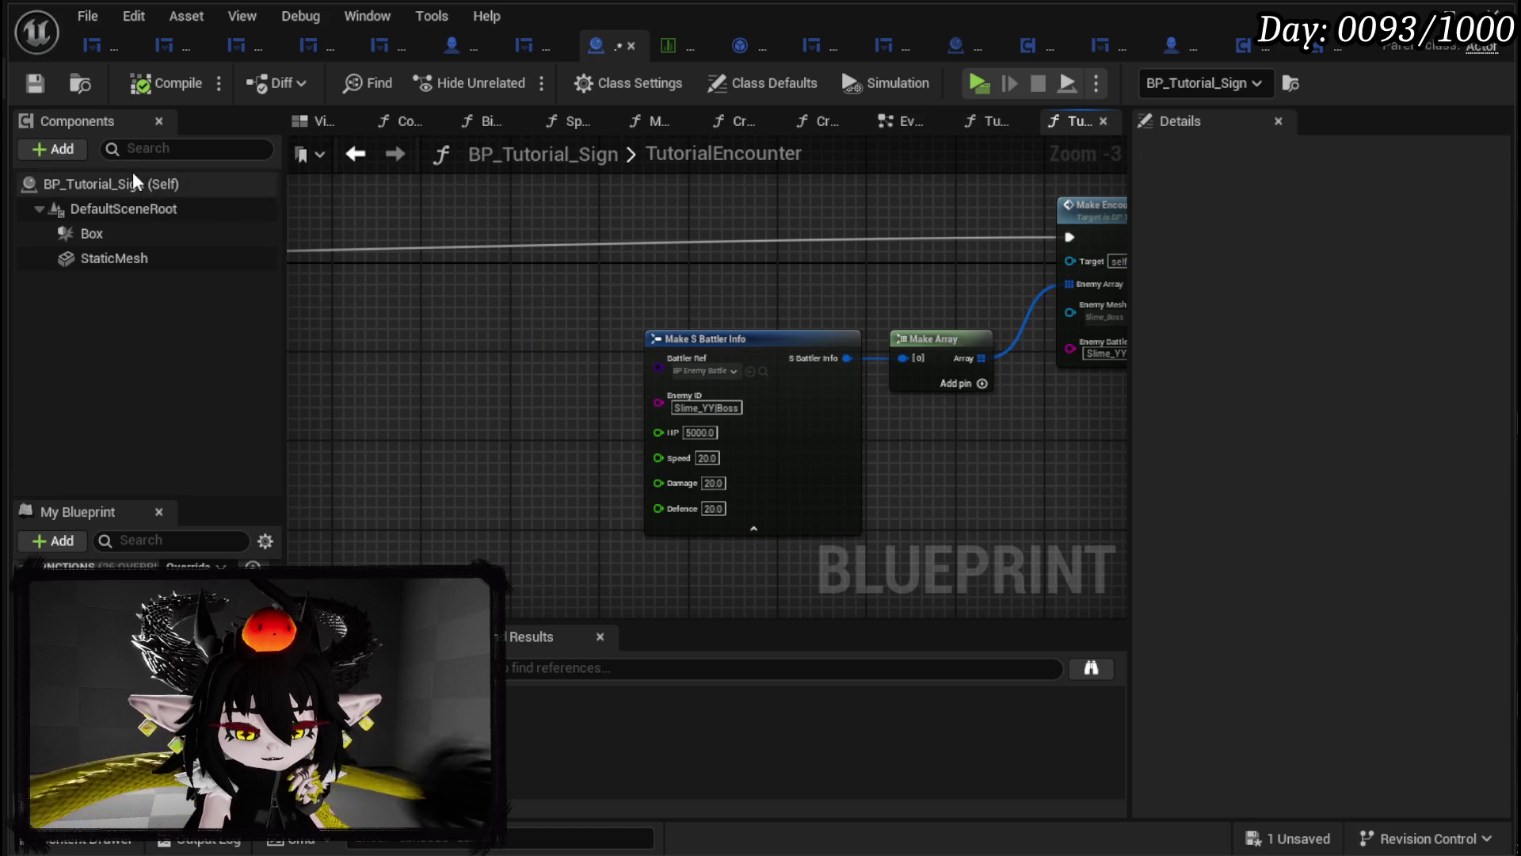
drag(663, 309, 405, 301)
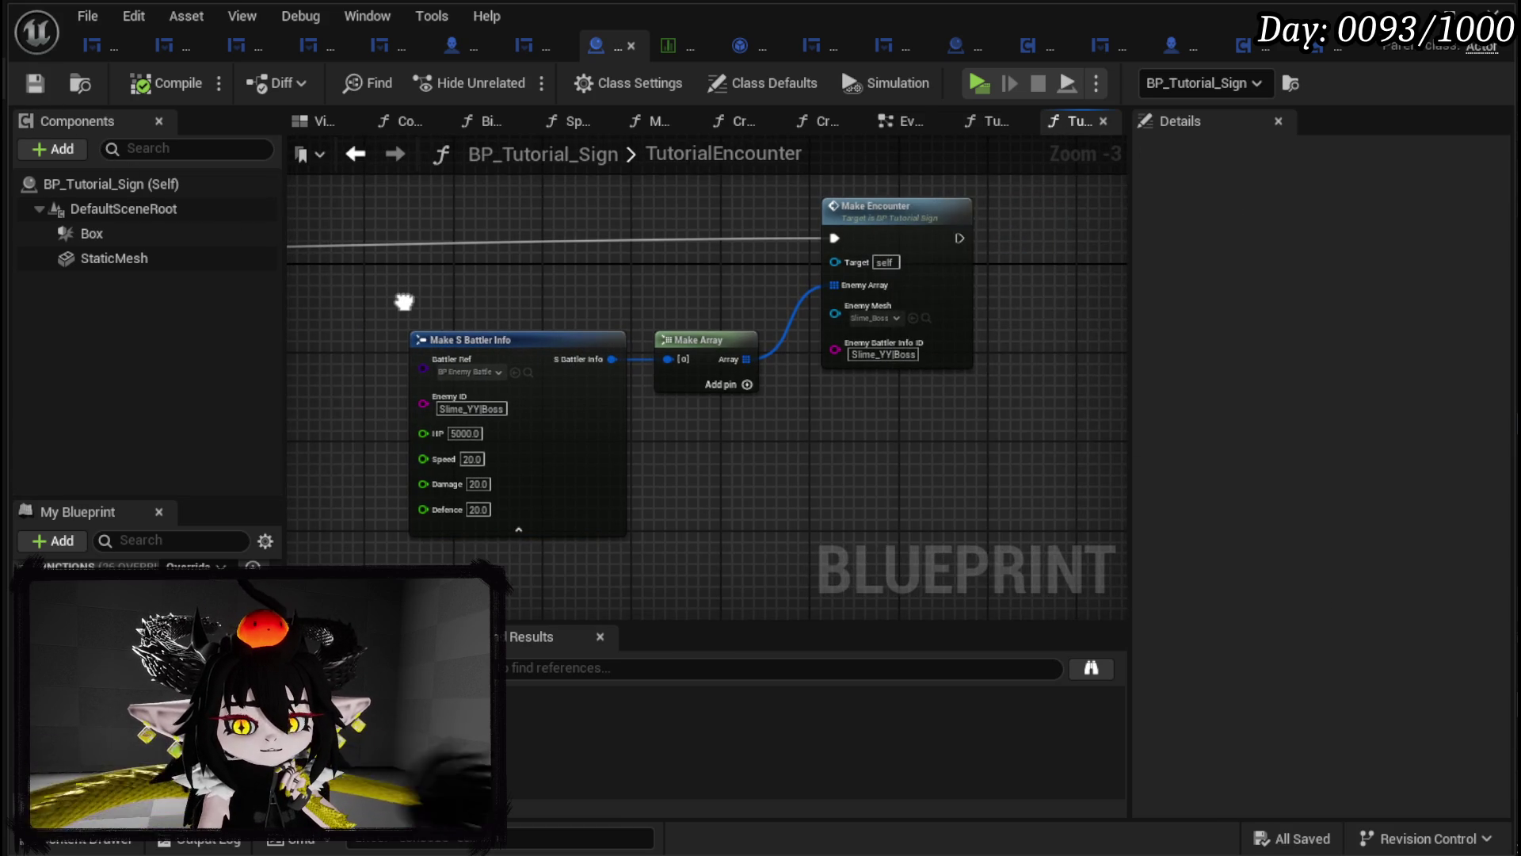
drag(476, 229, 943, 416)
drag(905, 243, 890, 274)
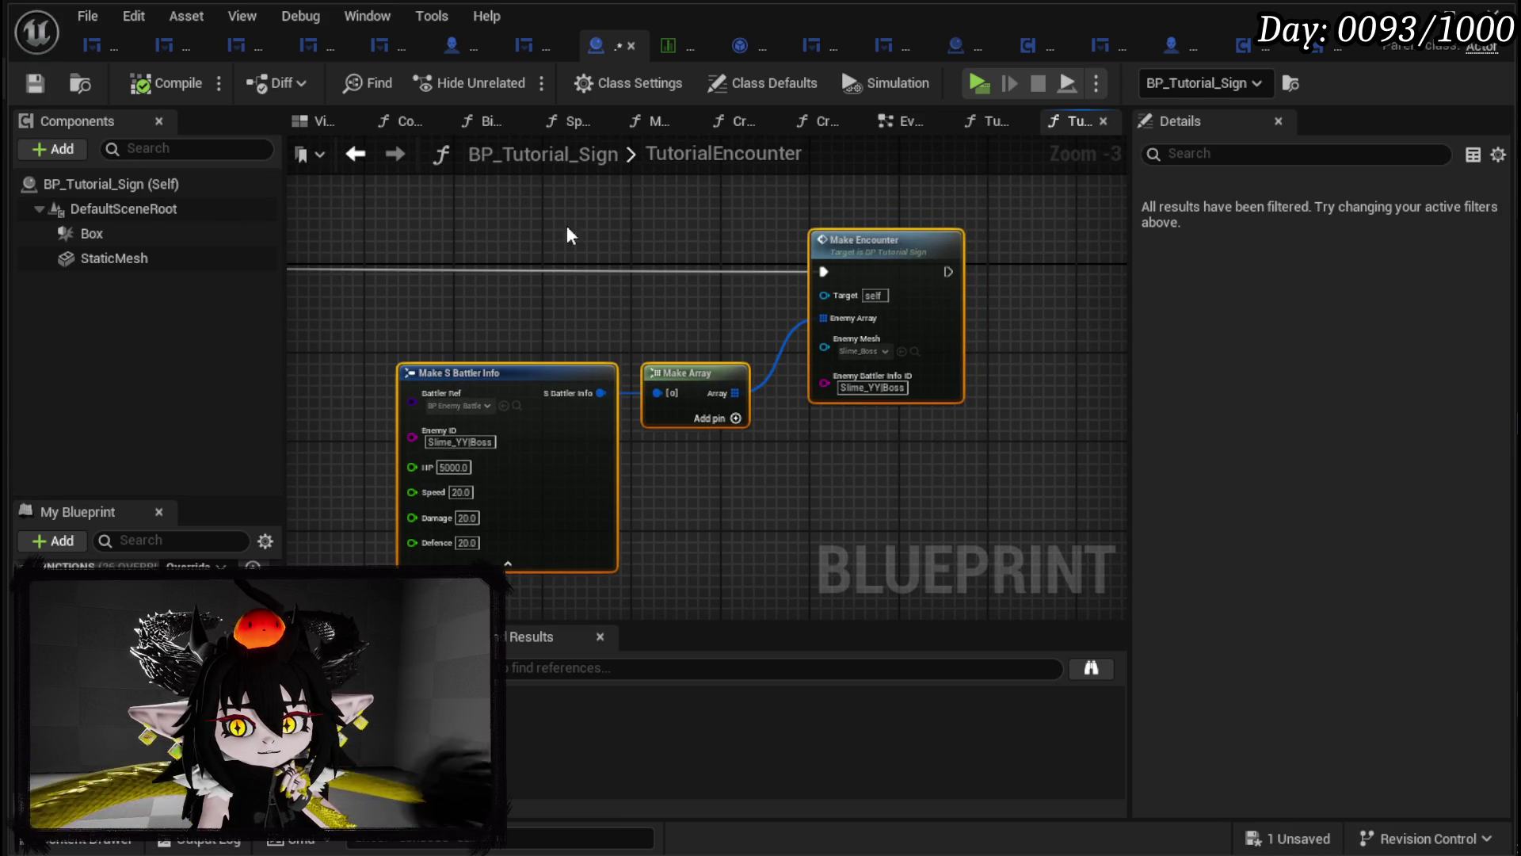
click(437, 220)
click(40, 85)
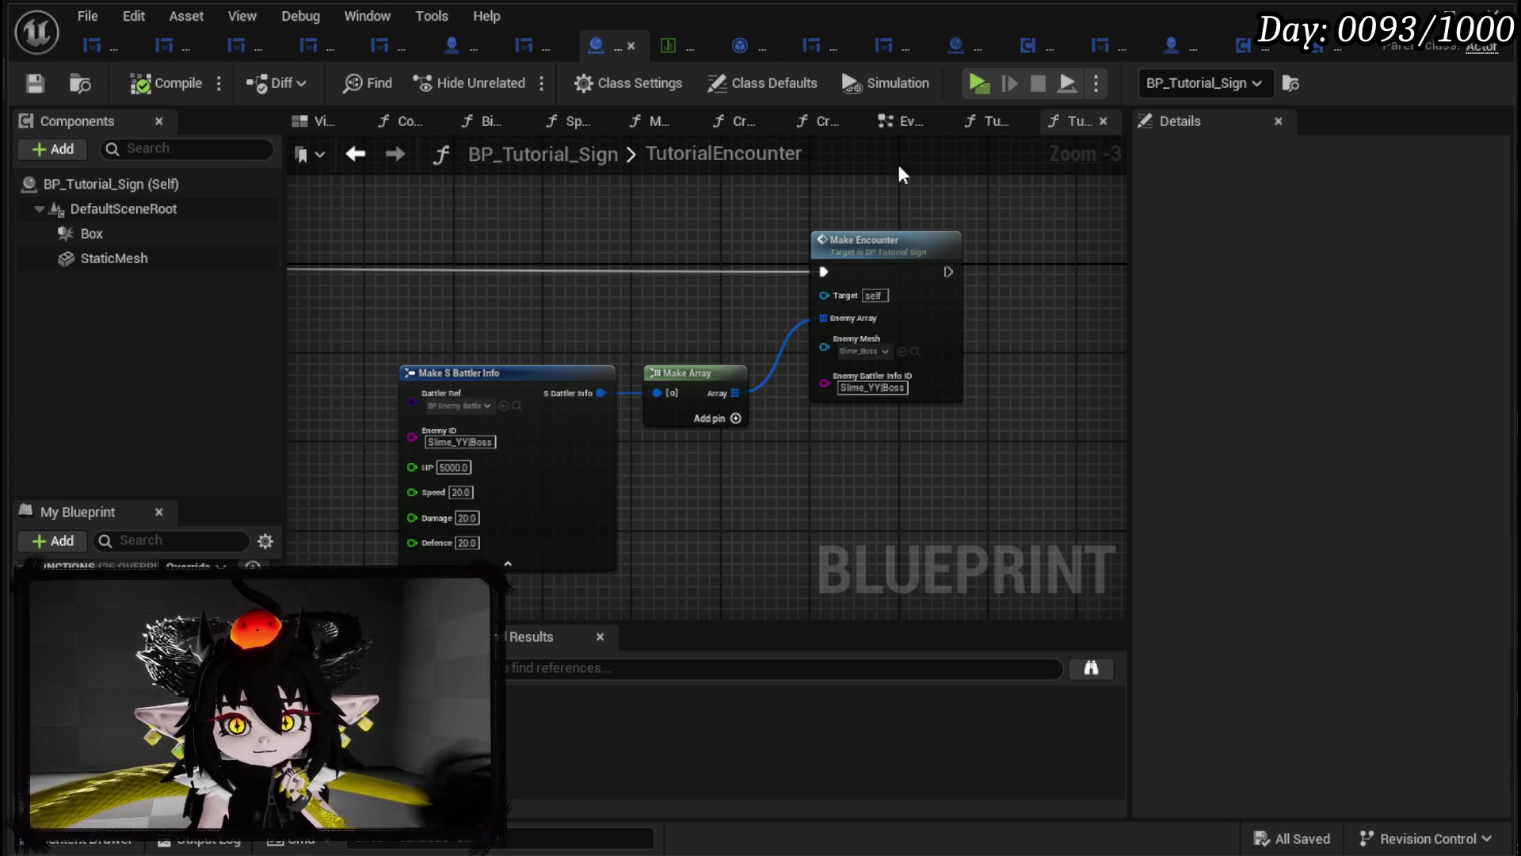
click(1161, 44)
Step: Add a breakpoint on Event BeginPlay, then disable it
scroll(482, 278, down, 3)
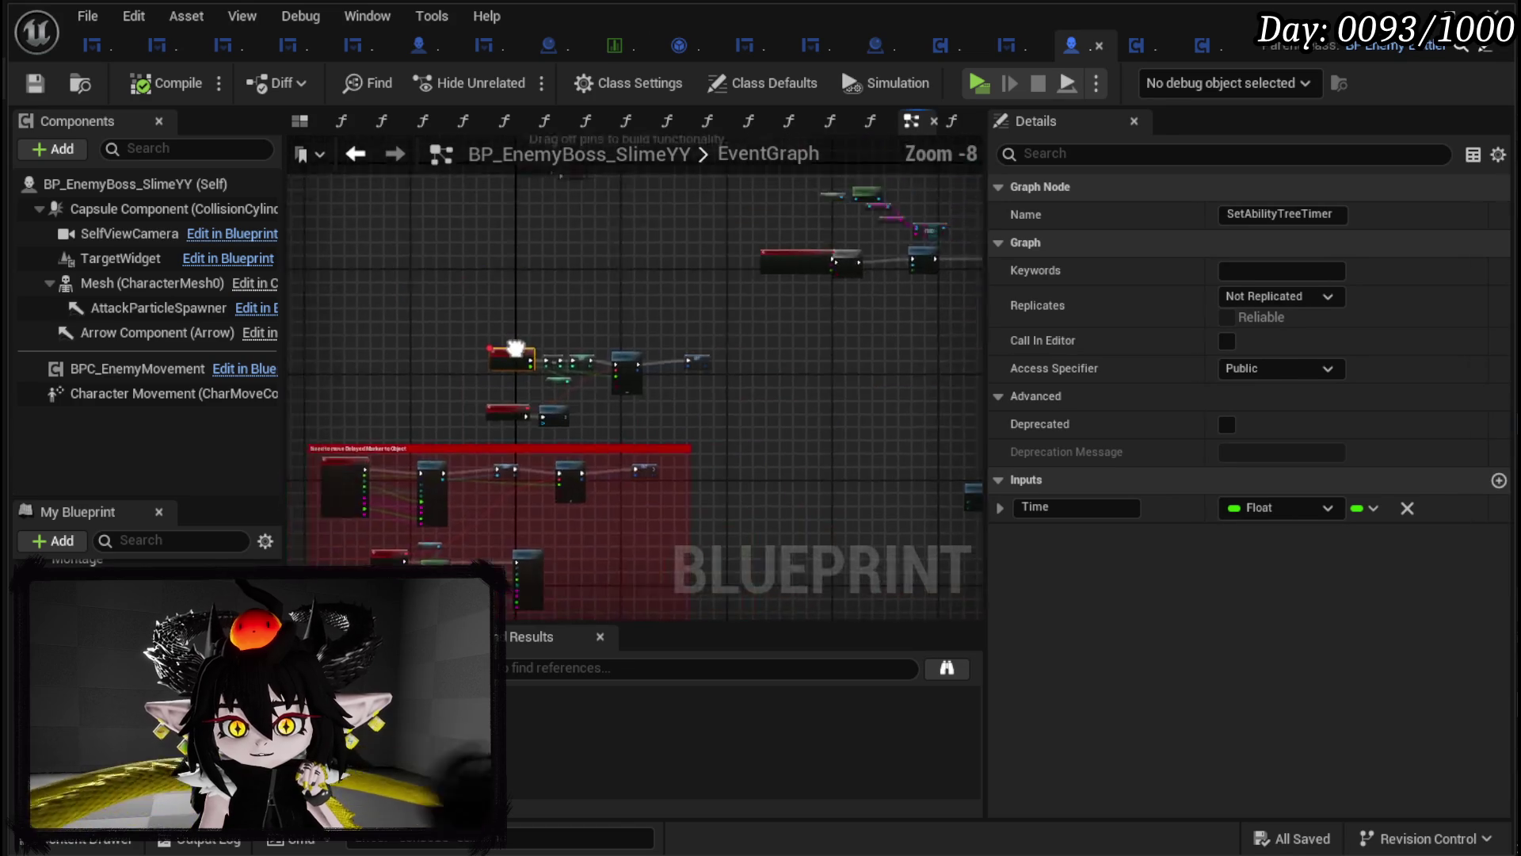
scroll(464, 407, up, 2)
scroll(597, 515, up, 3)
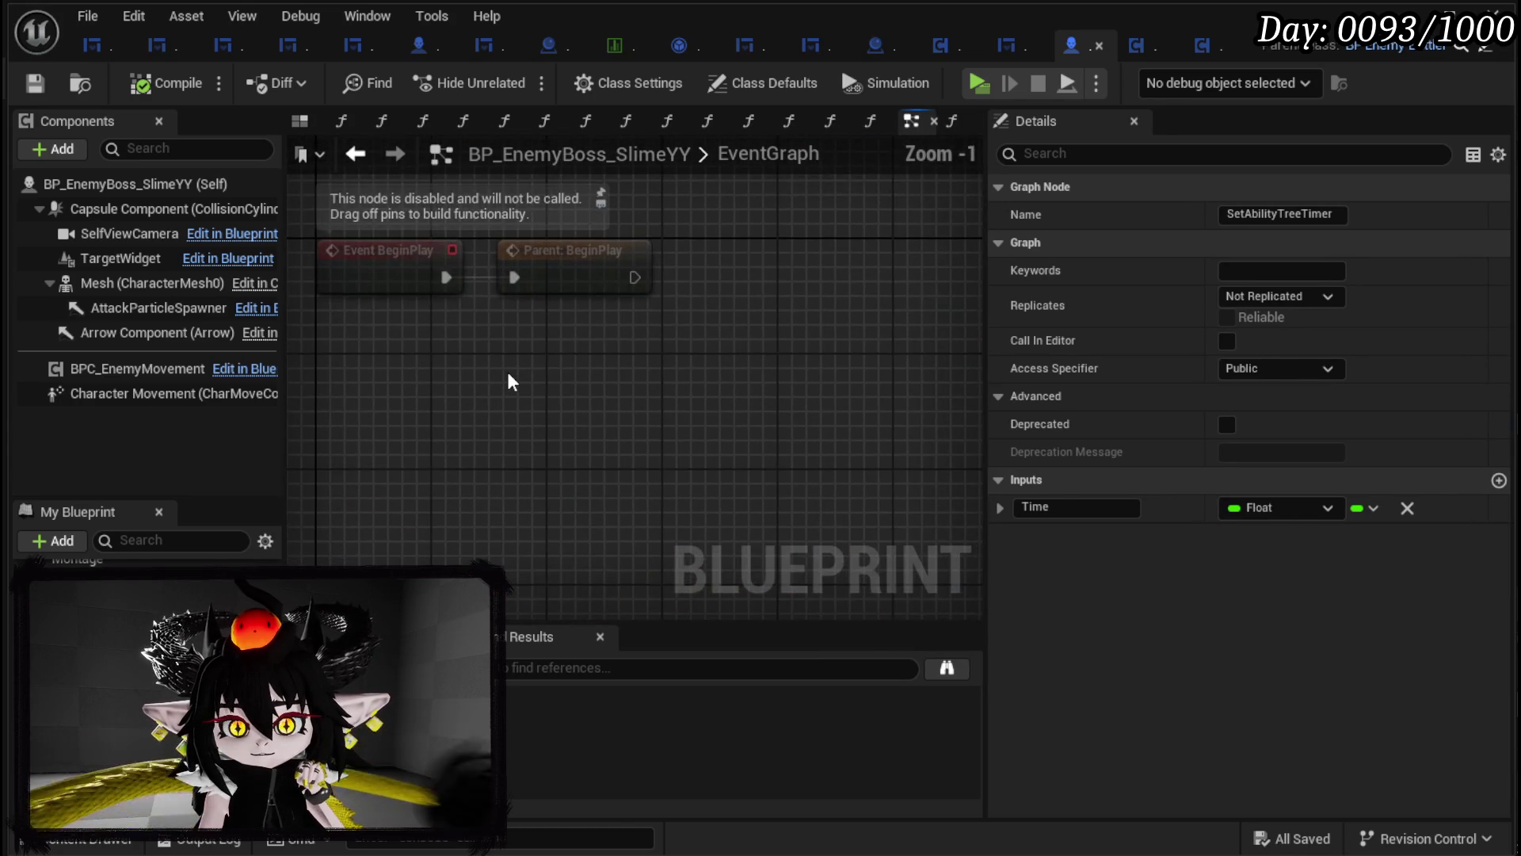
click(487, 397)
right_click(440, 349)
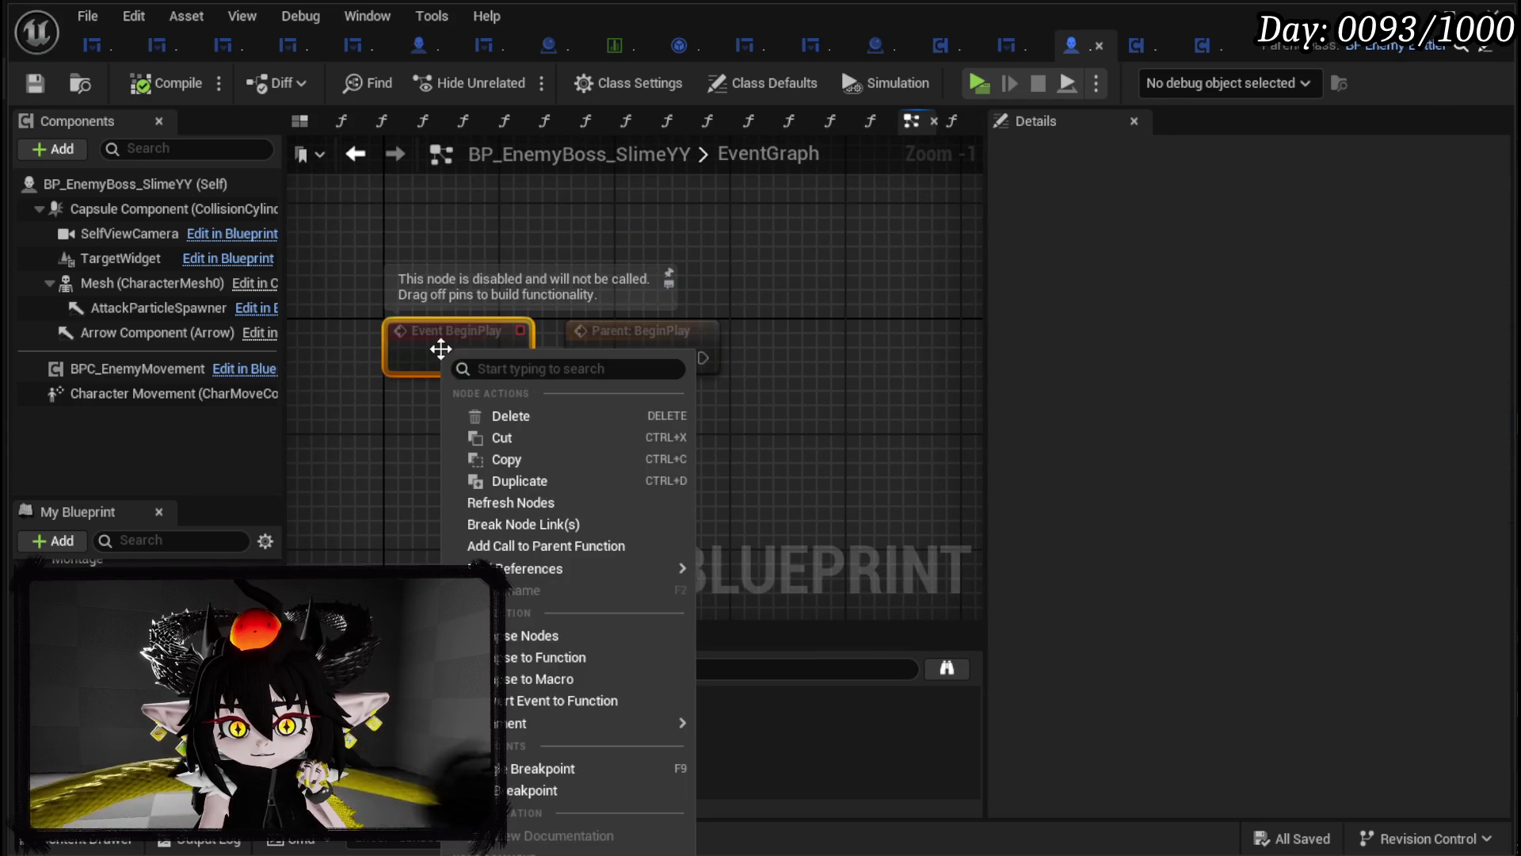
click(514, 790)
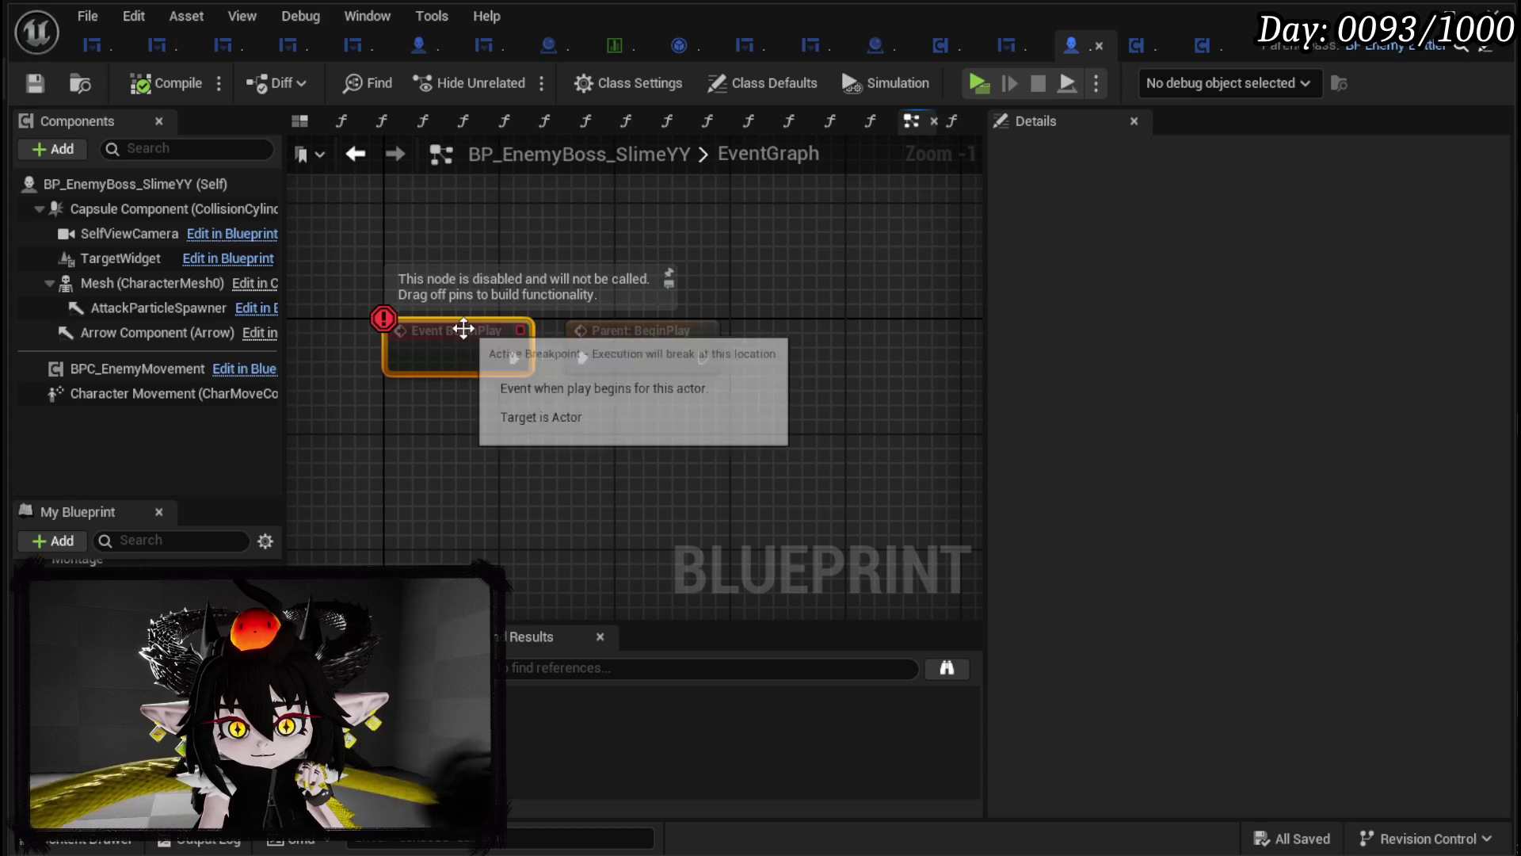
right_click(364, 454)
right_click(442, 341)
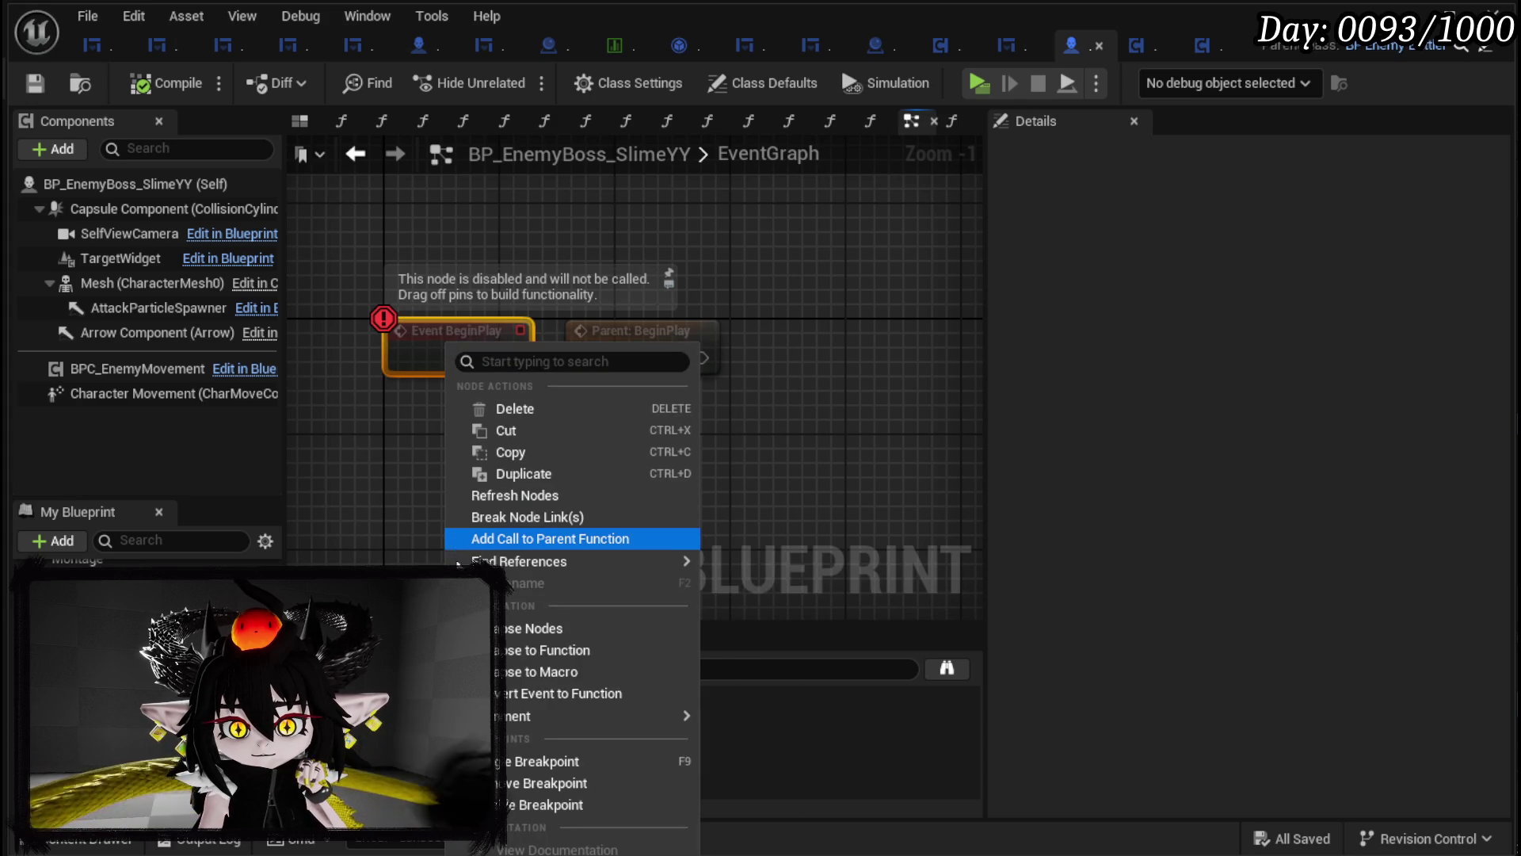
click(536, 805)
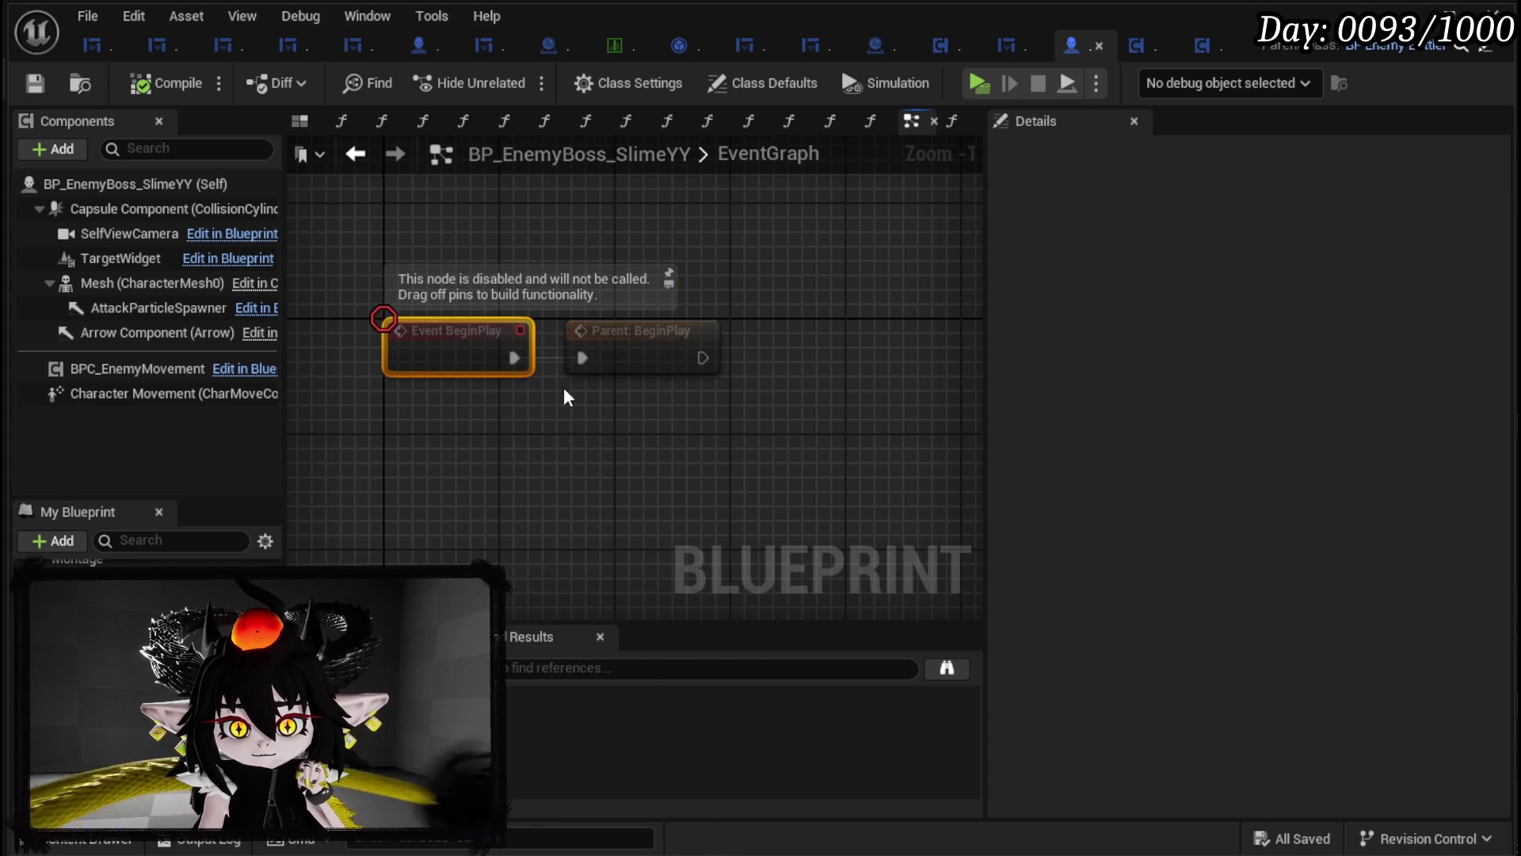
Step: Add a Print String after Parent: BeginPlay and wire Event BeginPlay into Parent: BeginPlay
drag(800, 366, 800, 366)
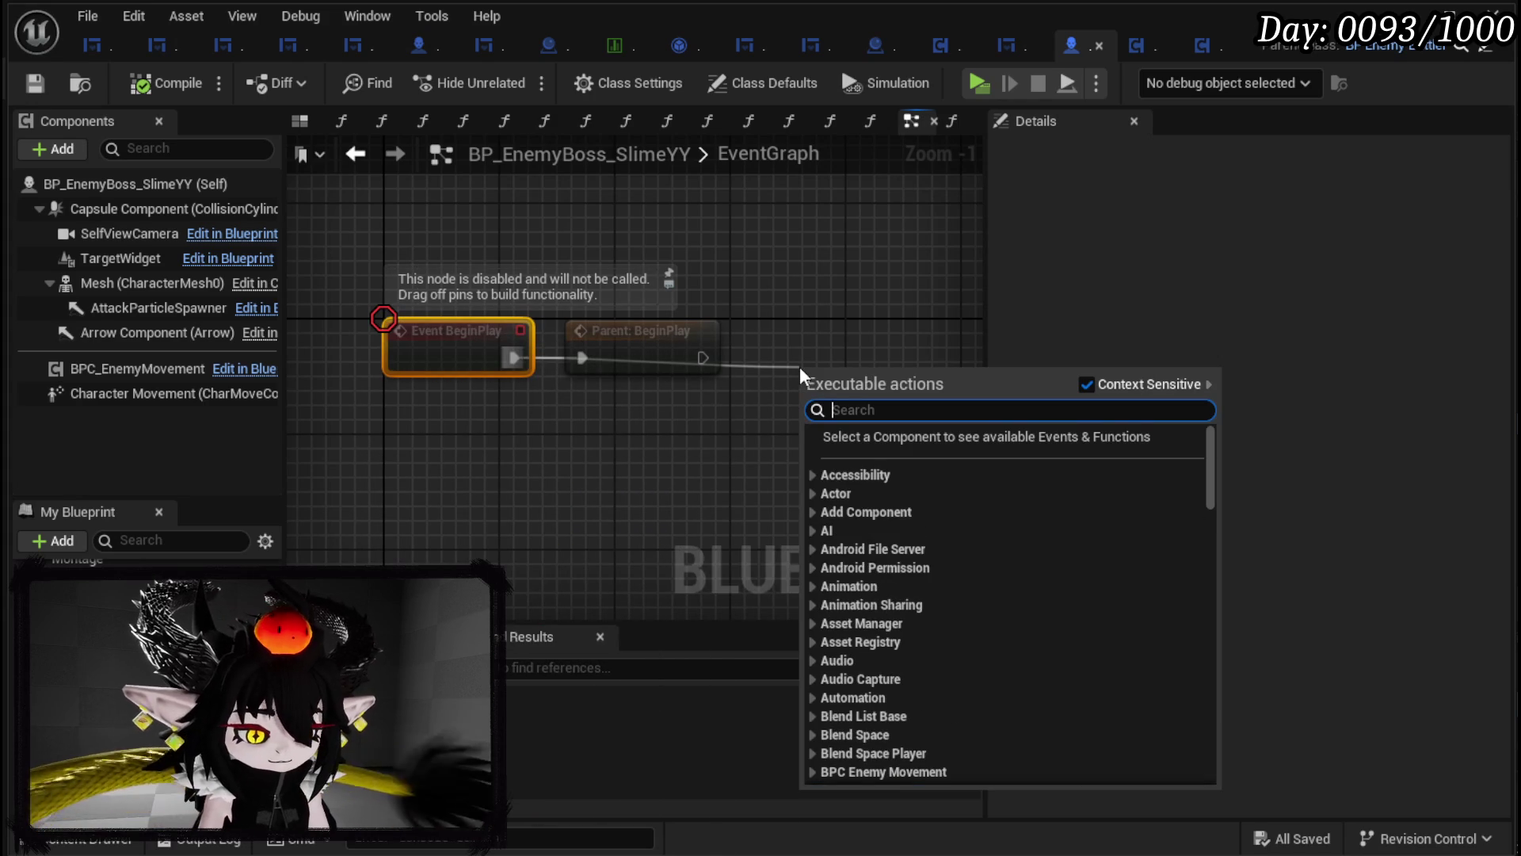
text(Print St)
key(Return)
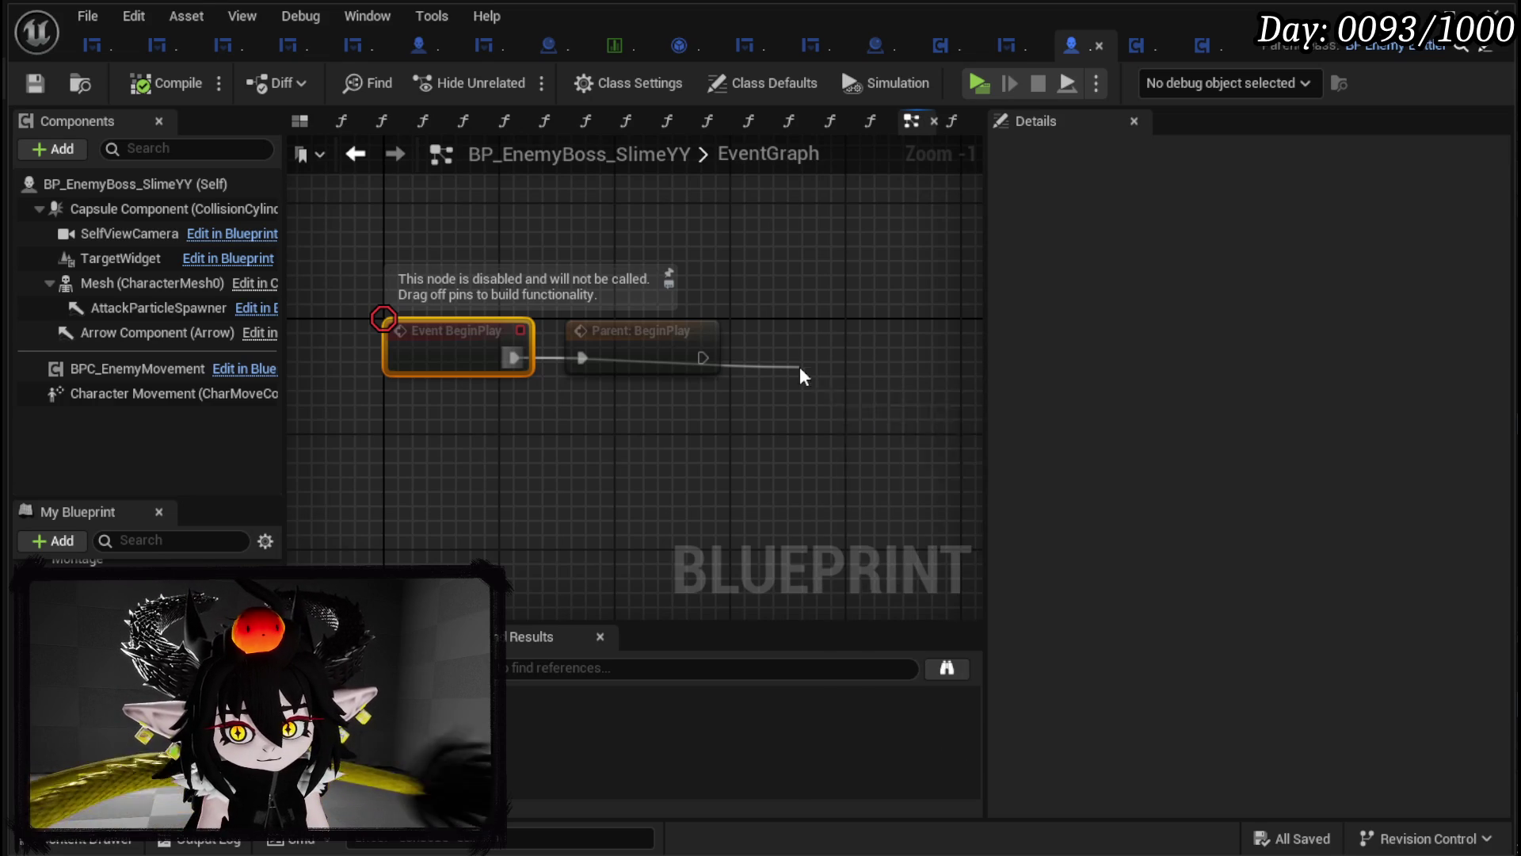
drag(703, 357, 805, 400)
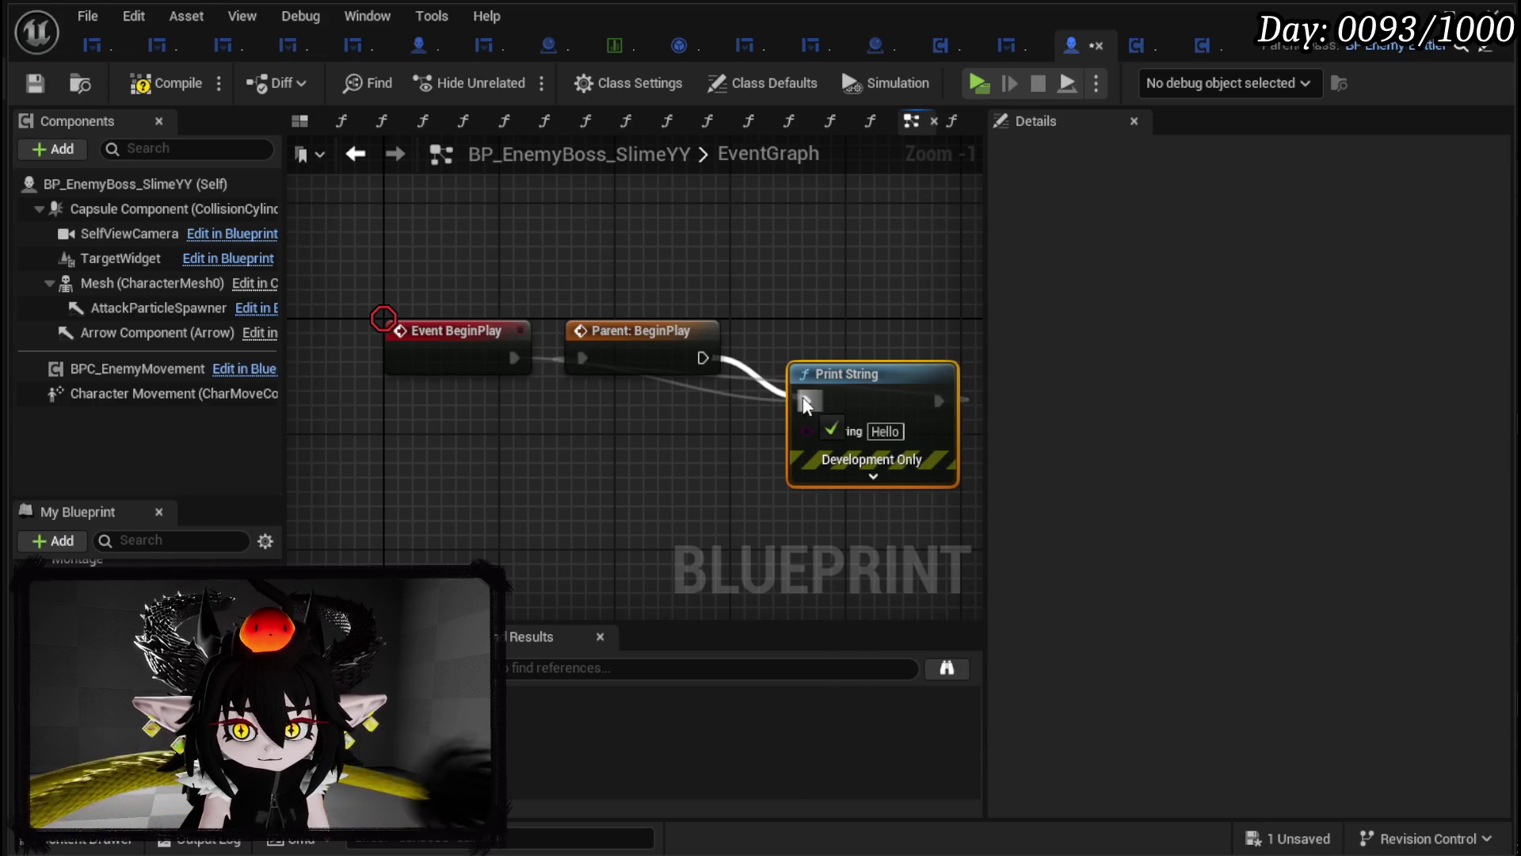
drag(886, 374, 885, 316)
drag(511, 365, 584, 357)
drag(847, 328, 847, 342)
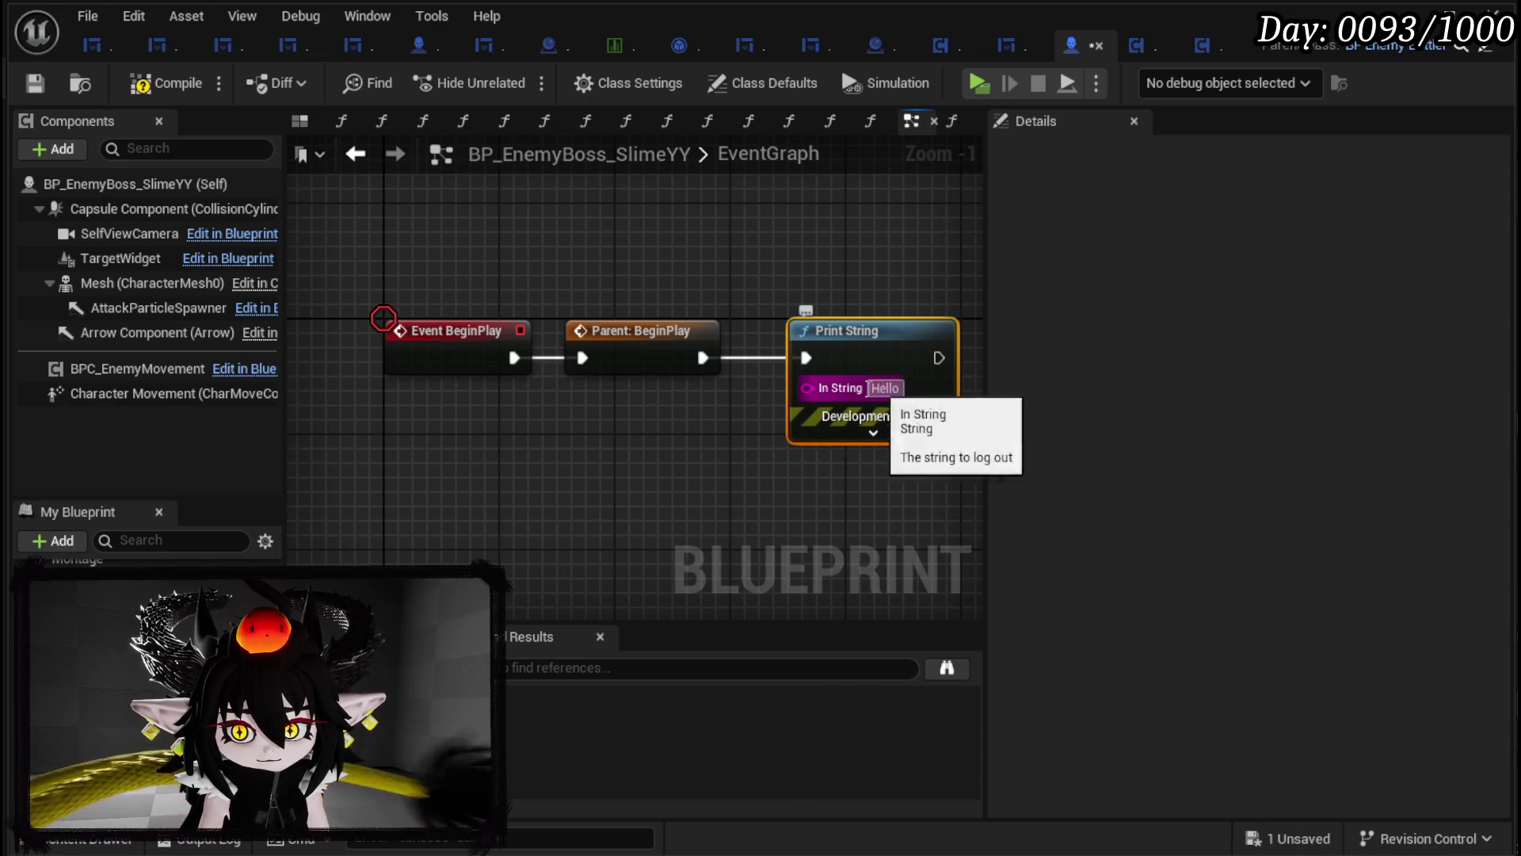
Step: Move the breakpoint from Event BeginPlay to Print String, save, and start Play In Editor
right_click(463, 347)
click(550, 777)
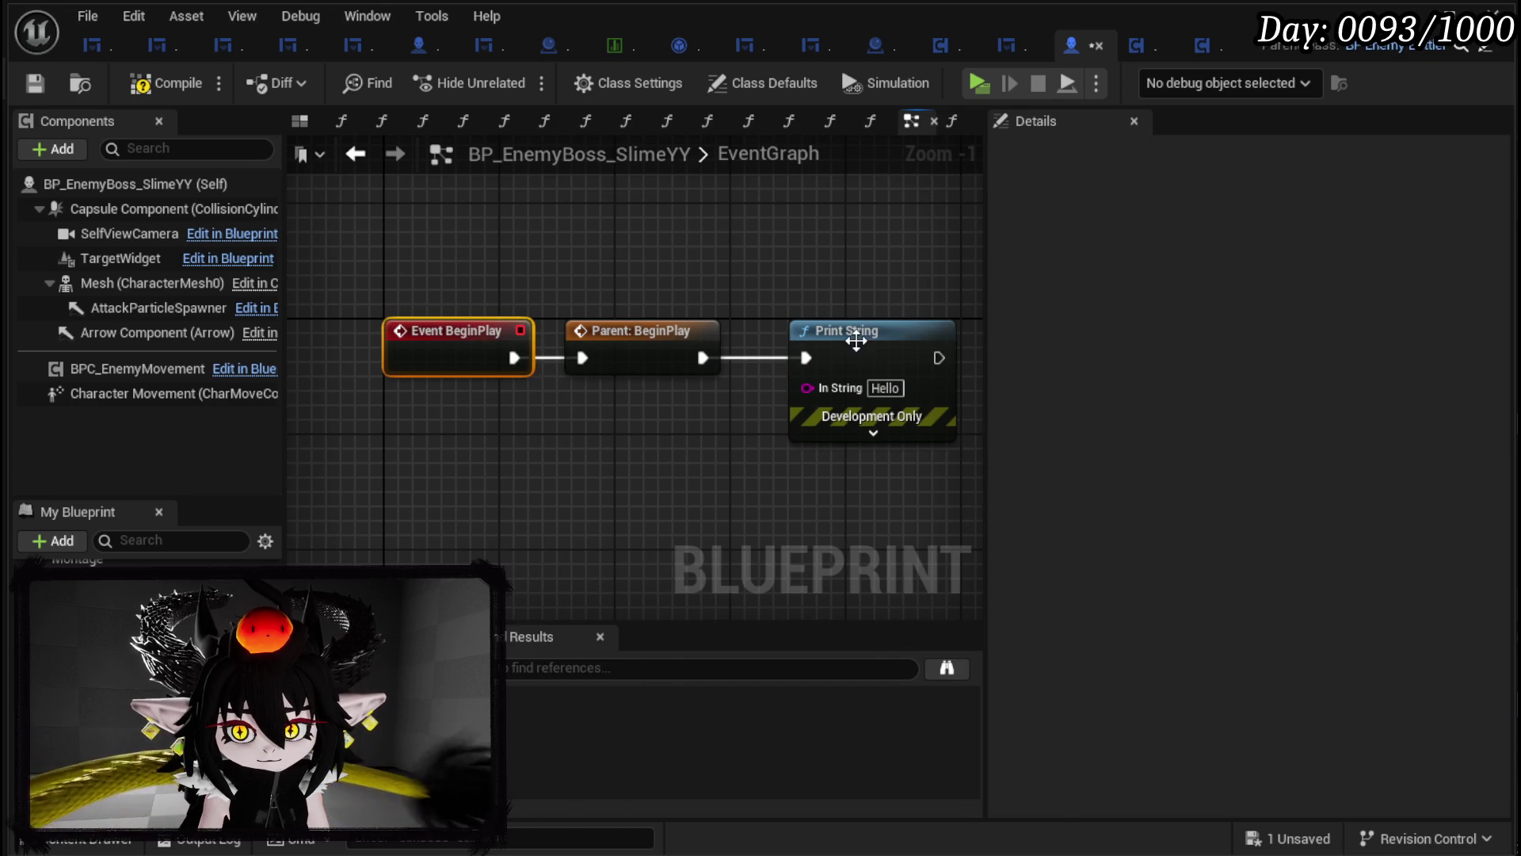
right_click(860, 345)
click(919, 757)
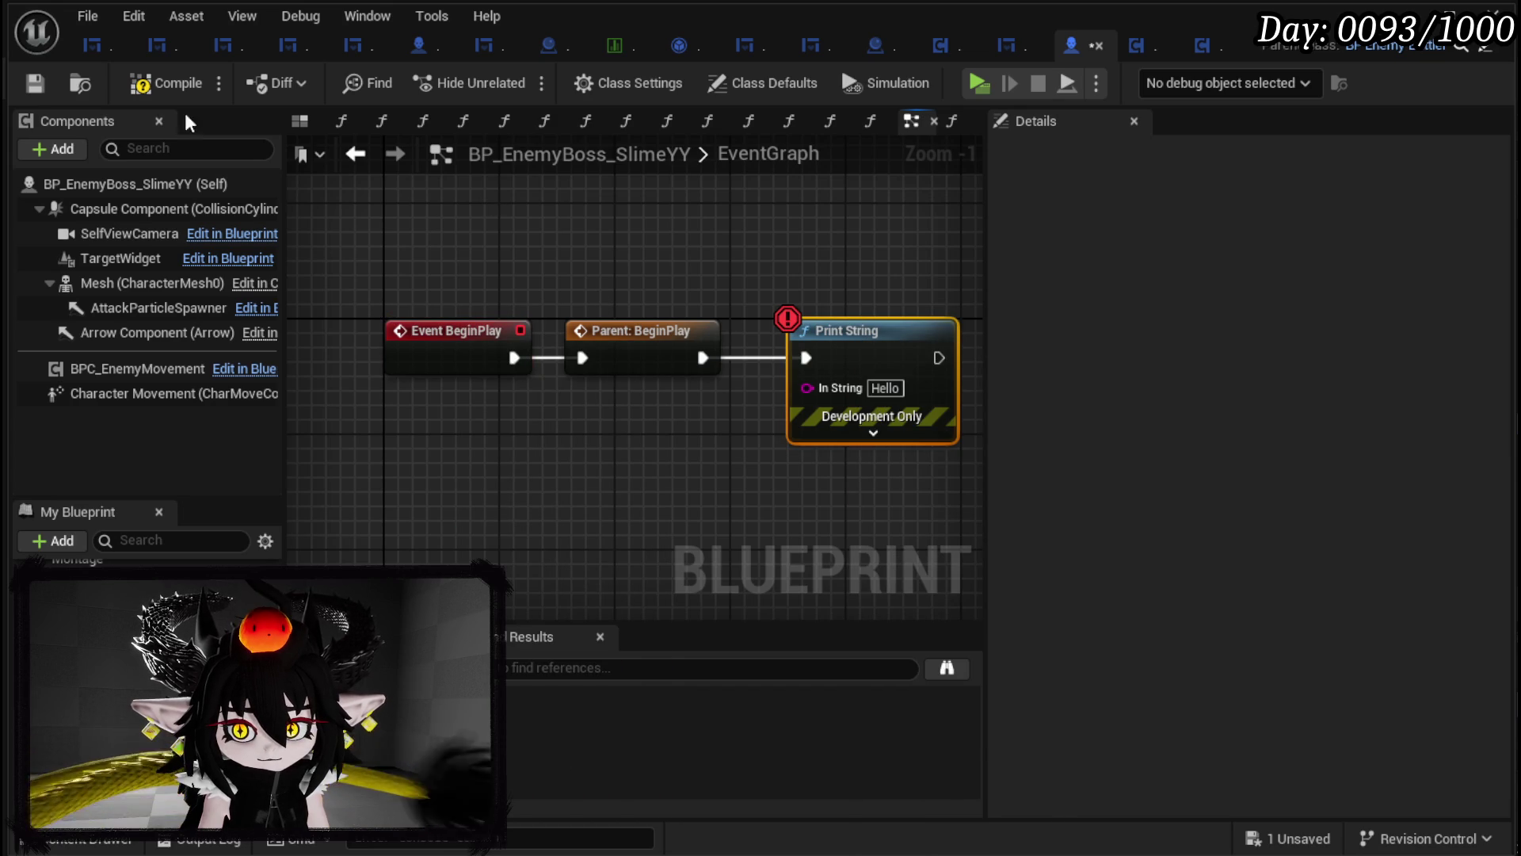
click(36, 86)
click(509, 79)
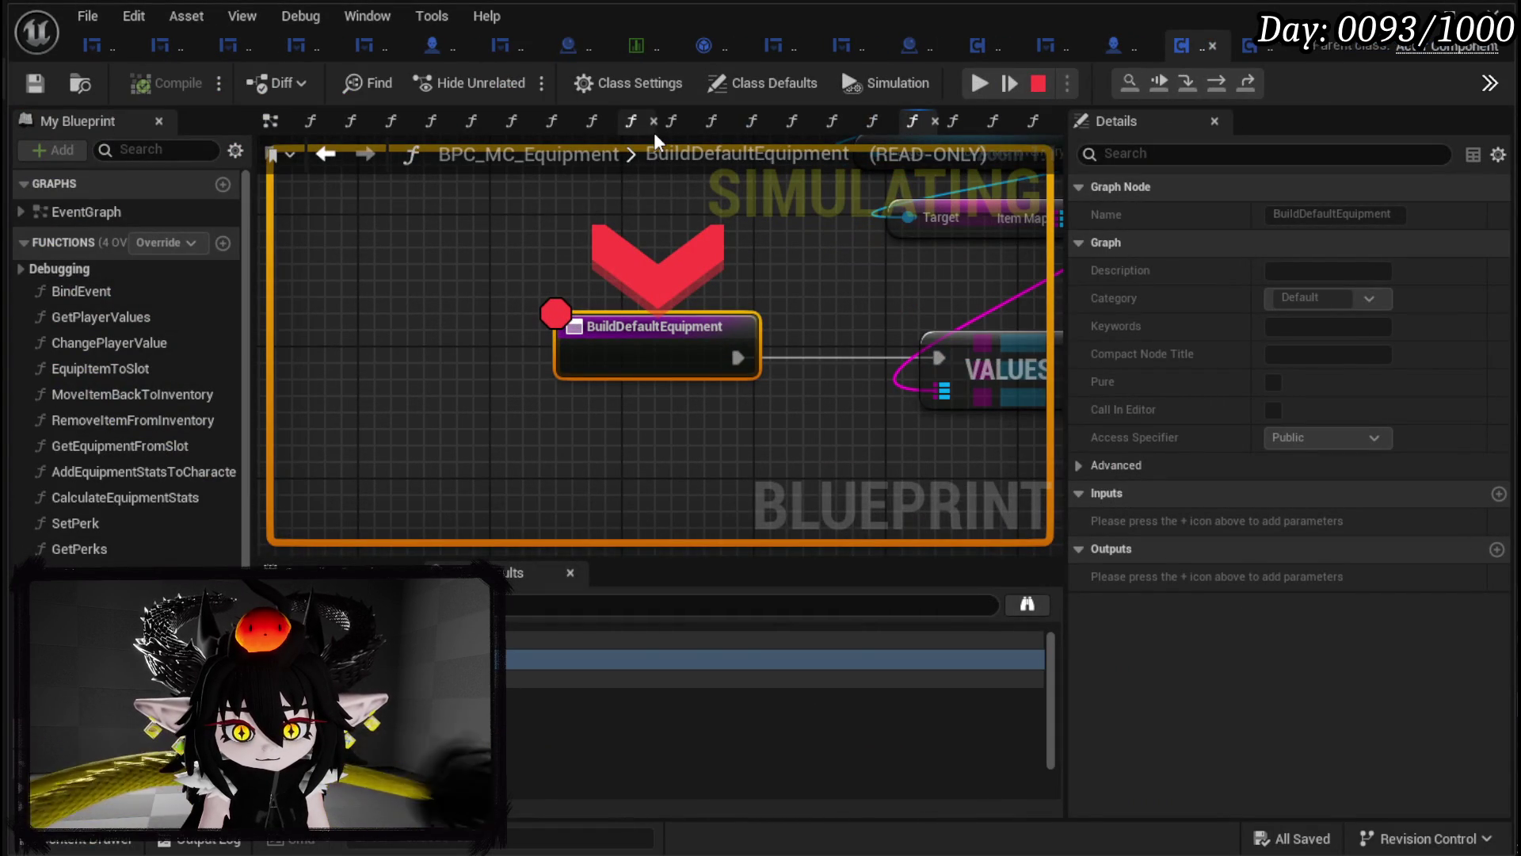
Step: Resume past the BuildDefaultEquipment breakpoint and stop the Play-in-Editor session
mouse_move(700, 283)
mouse_down()
mouse_move(430, 204)
mouse_move(438, 309)
mouse_up()
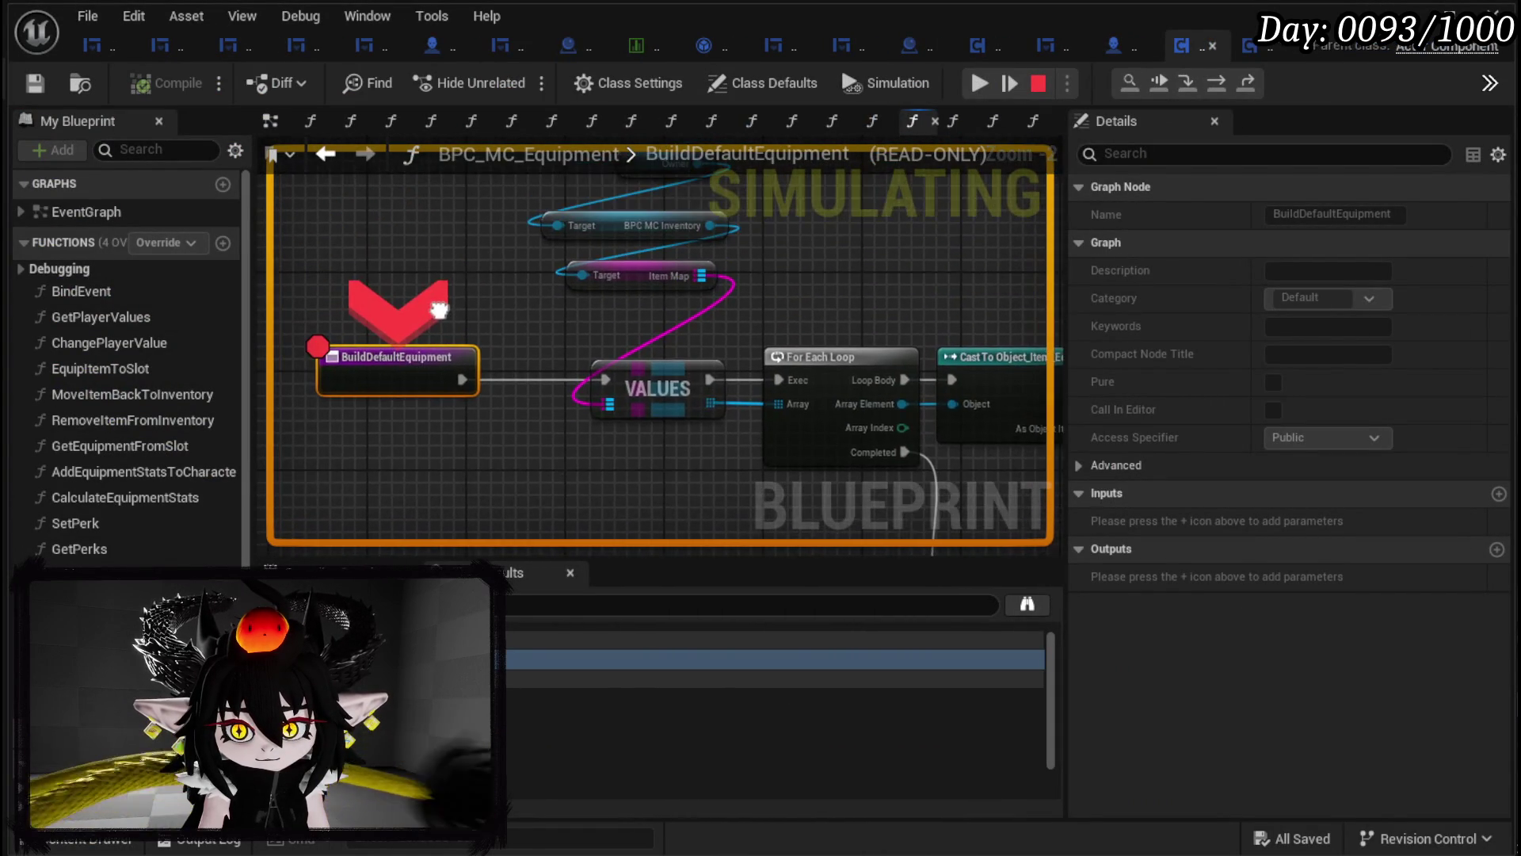
scroll(486, 311, down, 3)
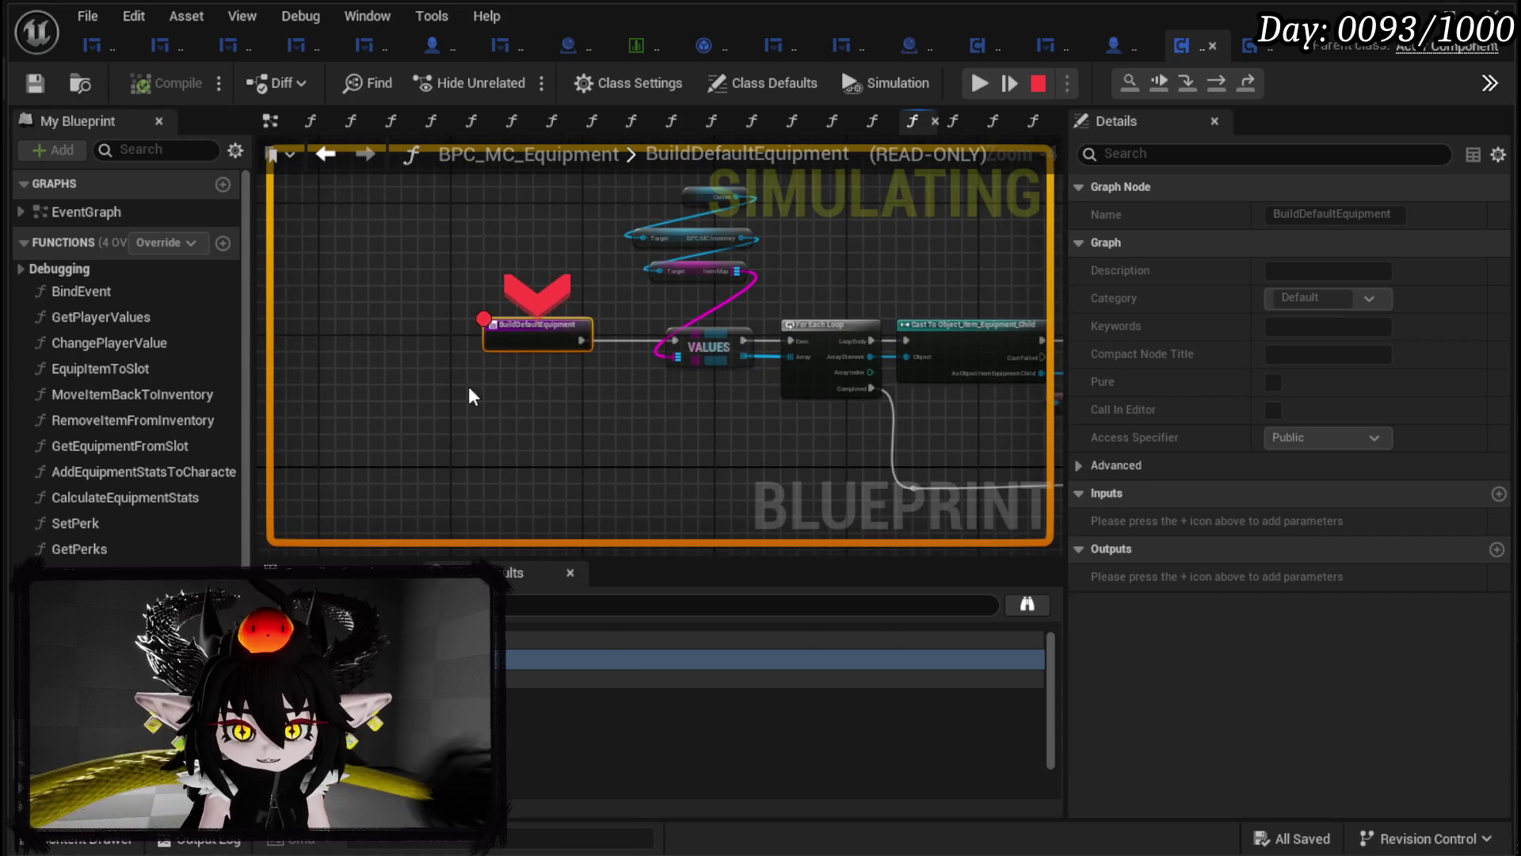
drag(599, 281, 600, 283)
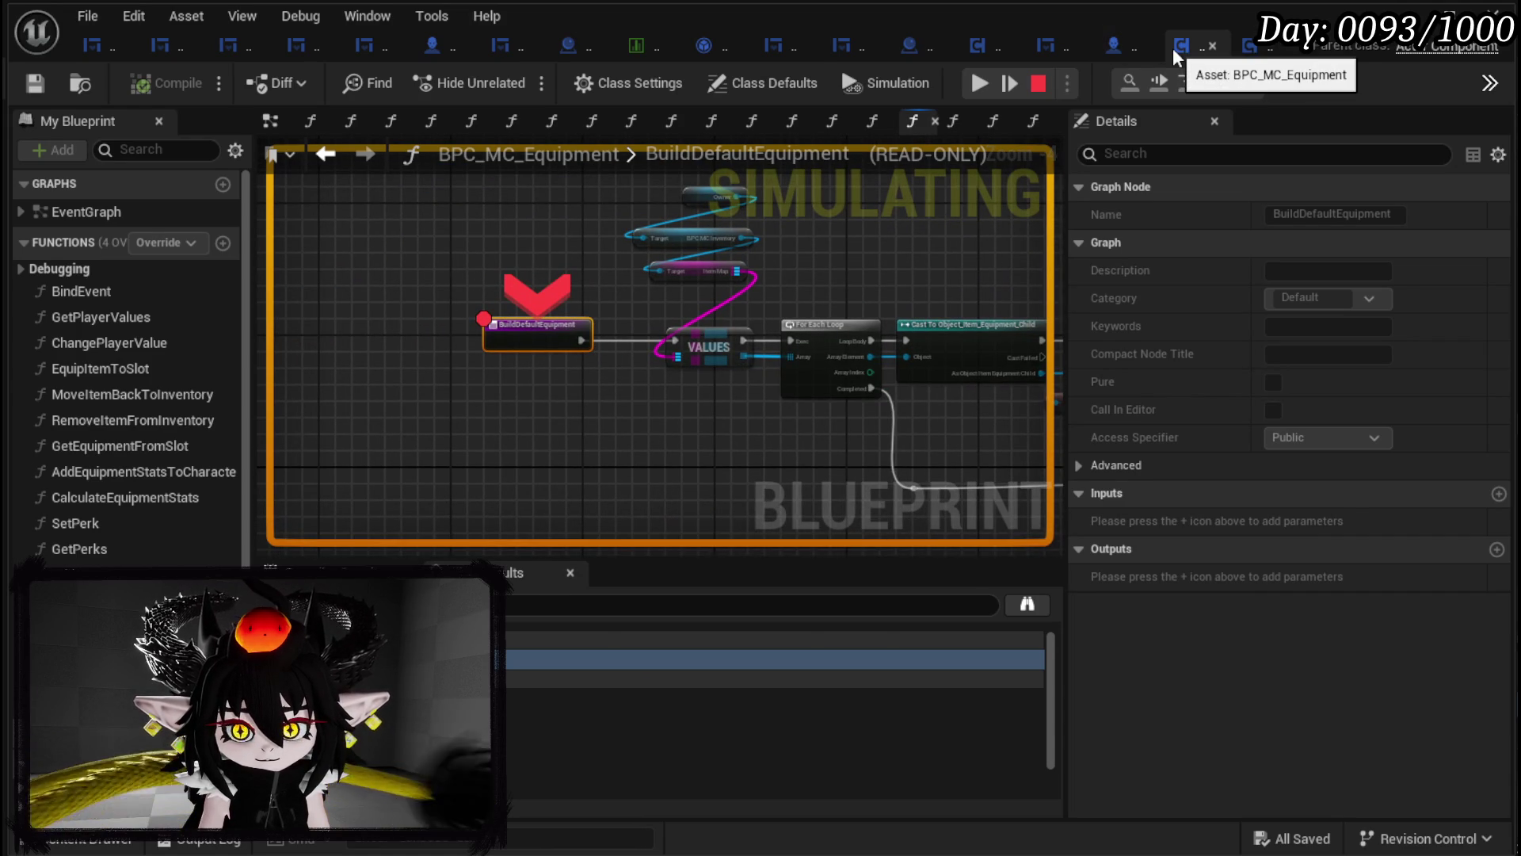
click(1010, 83)
click(1031, 83)
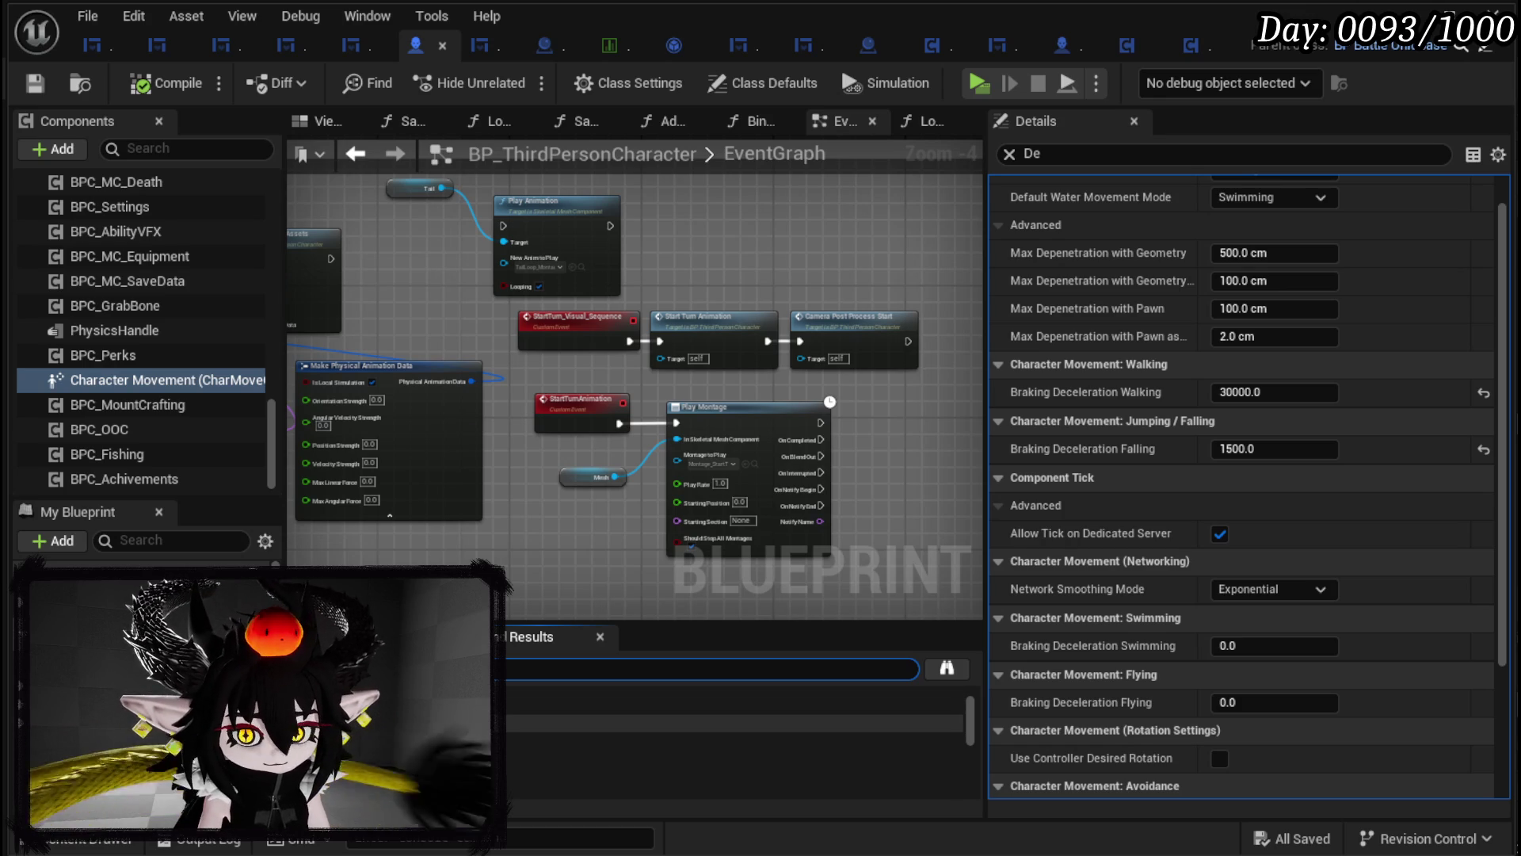
Step: Add a breakpoint on the Build Default Equipment node in the LoadGame graph
double_click(602, 722)
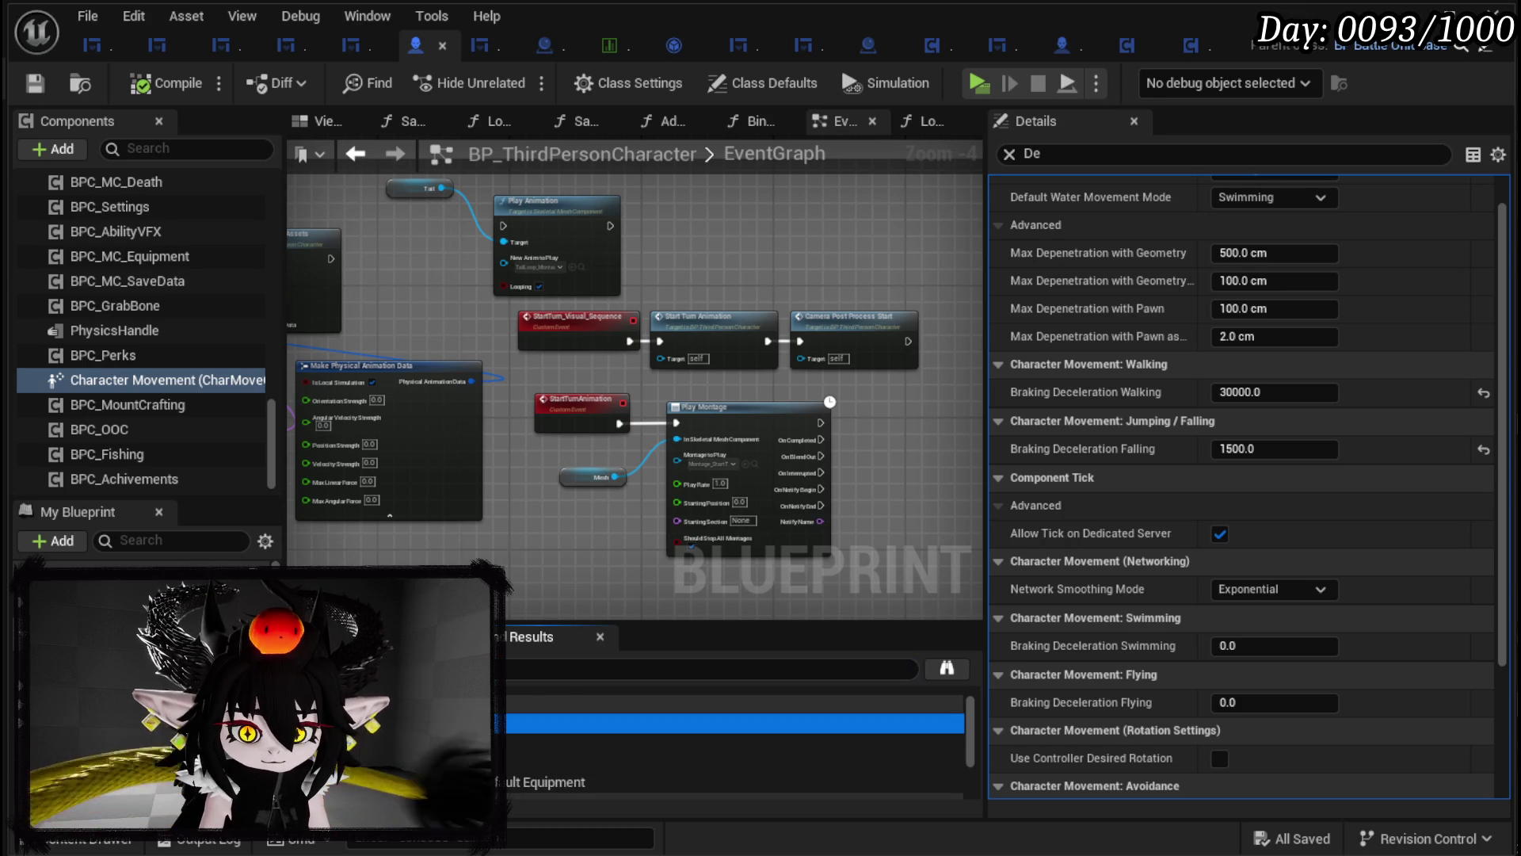
scroll(574, 482, down, 1)
drag(573, 481, 906, 558)
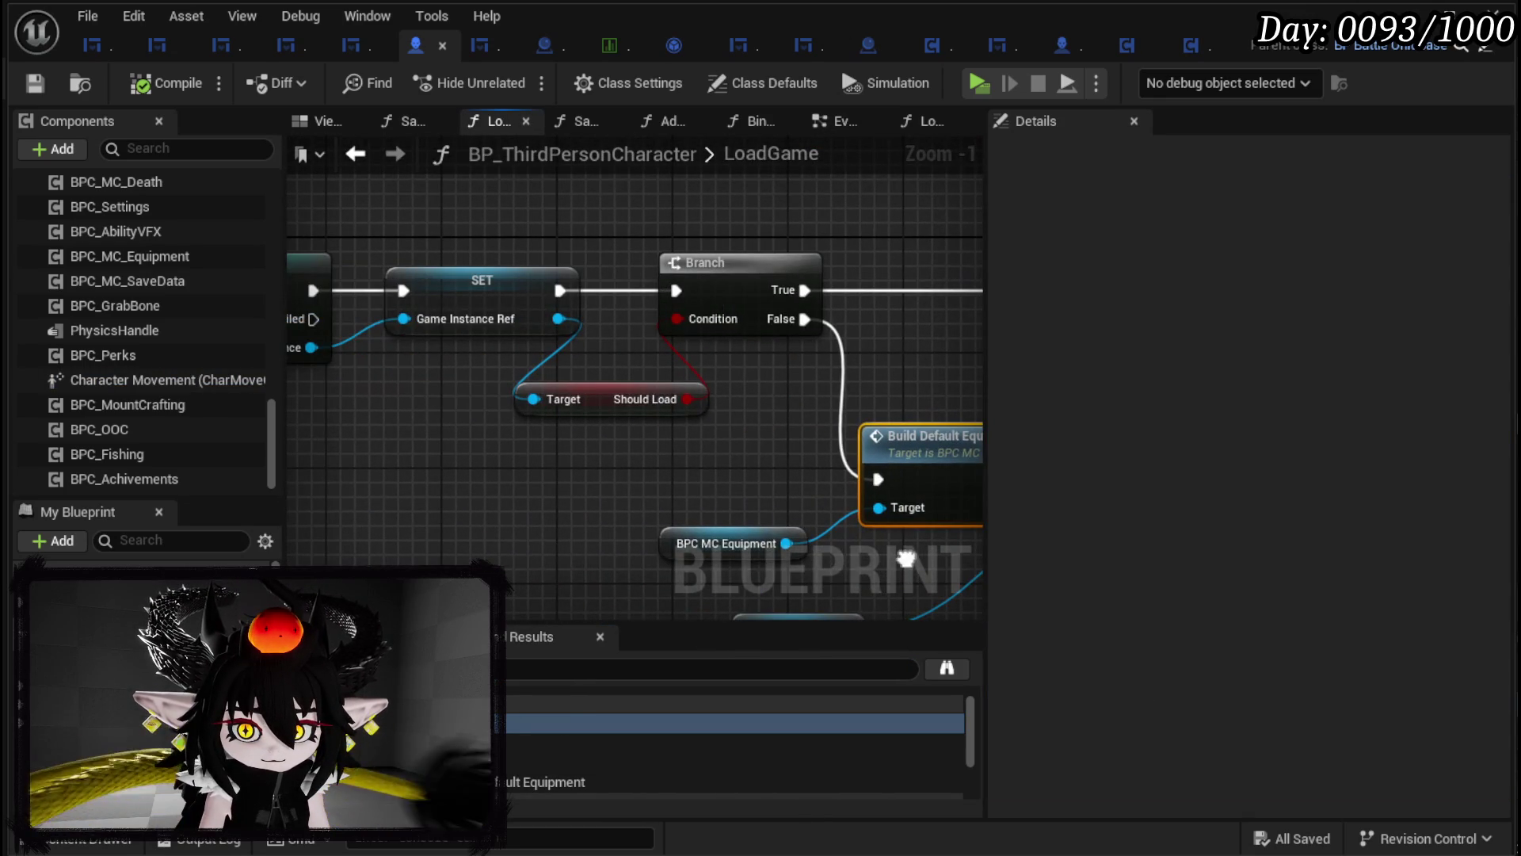
scroll(784, 523, down, 2)
mouse_move(414, 411)
mouse_down()
mouse_move(214, 388)
mouse_move(396, 402)
mouse_move(311, 386)
mouse_up()
mouse_move(735, 452)
mouse_down()
mouse_move(510, 431)
mouse_move(628, 393)
mouse_up()
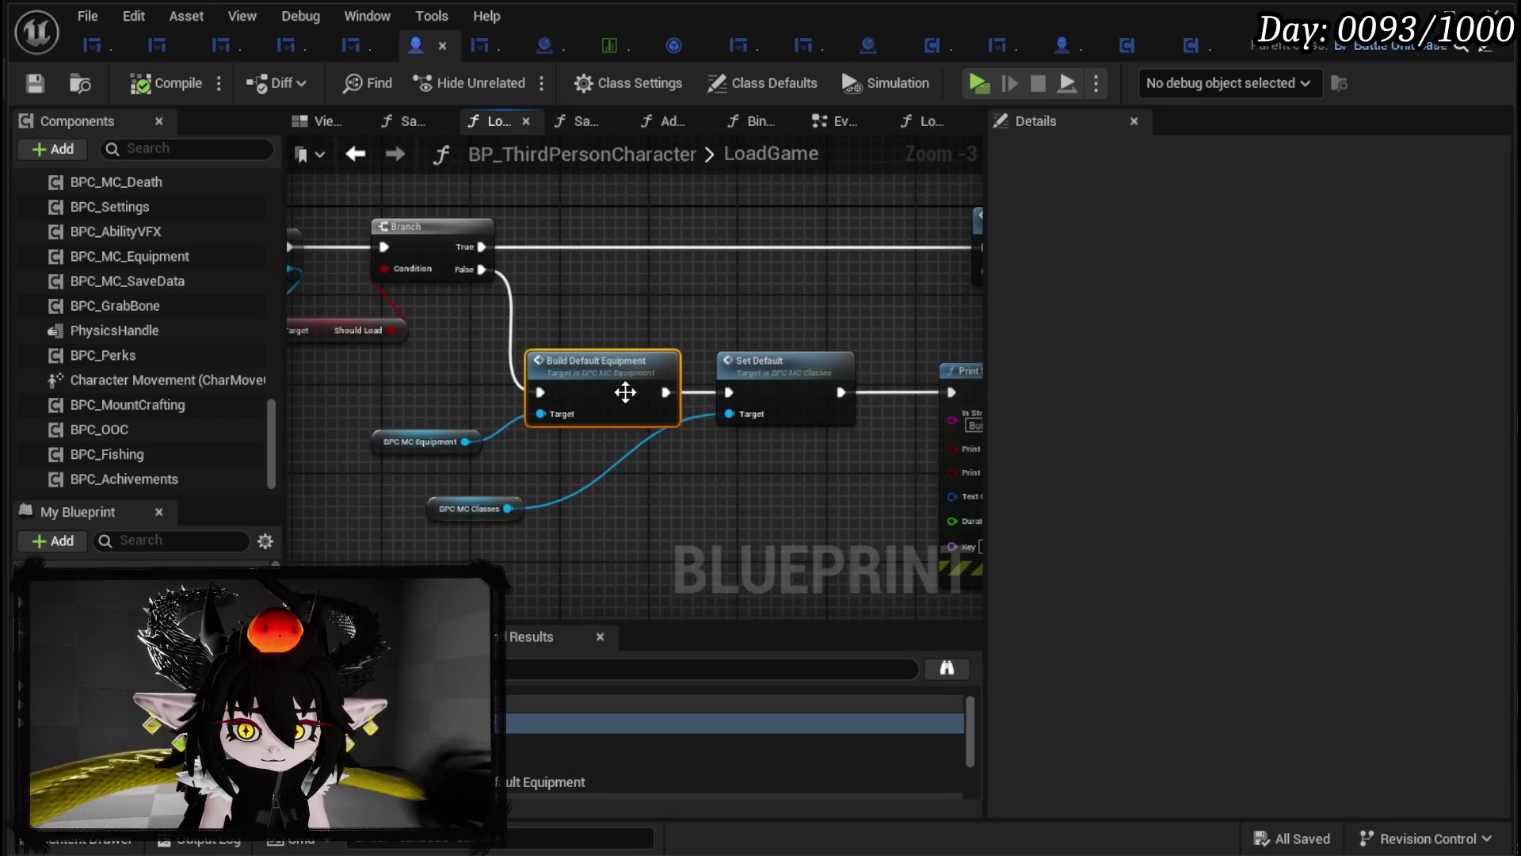
right_click(628, 393)
click(692, 829)
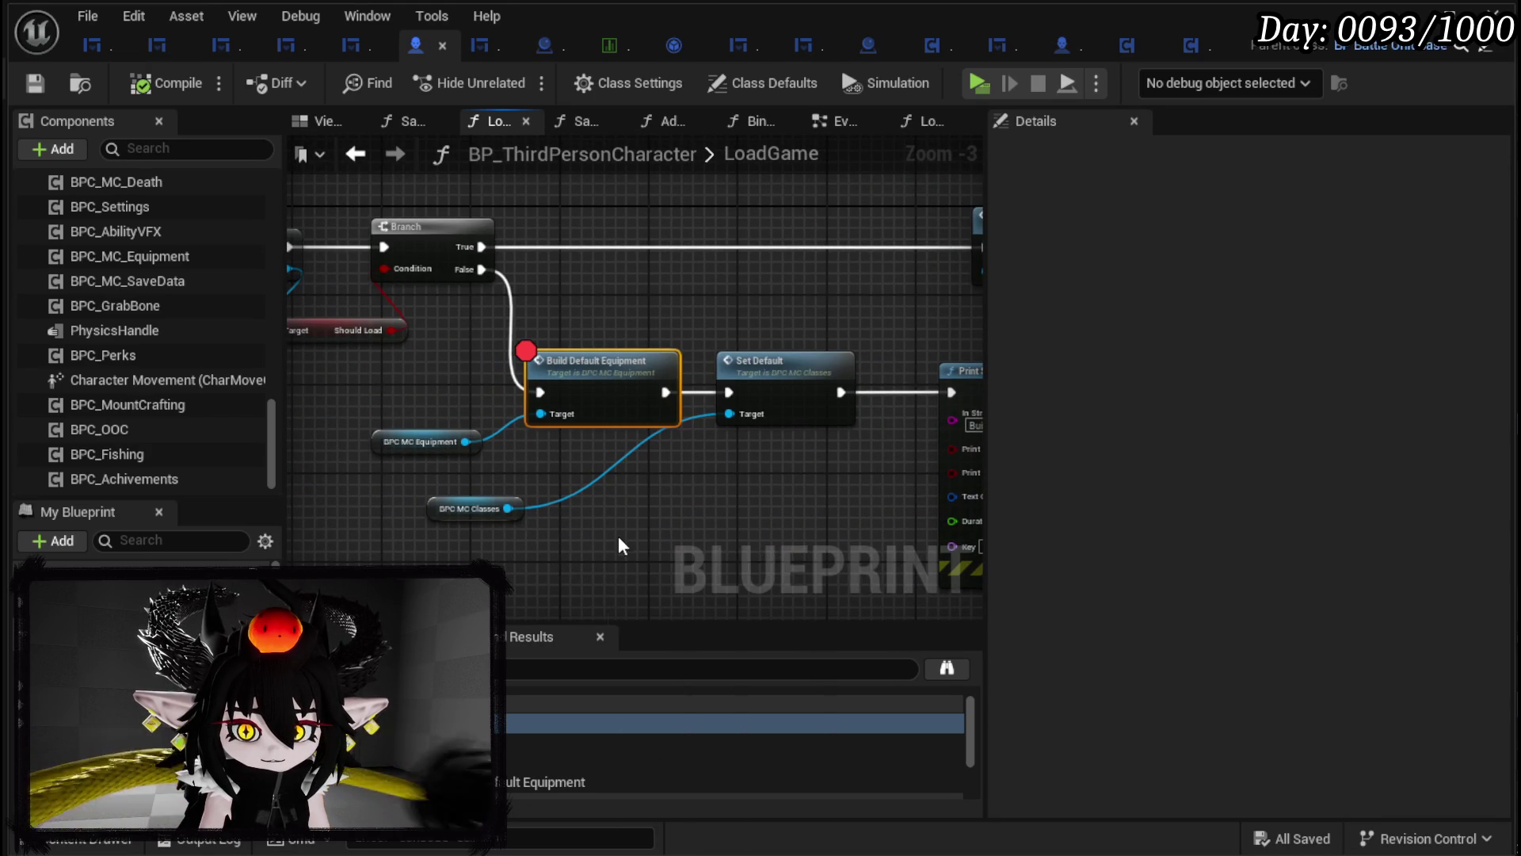
Step: Disconnect Is Not Valid from Build Default Equipment in LoadSaveData, then return to LoadGame
scroll(531, 734, down, 2)
click(530, 754)
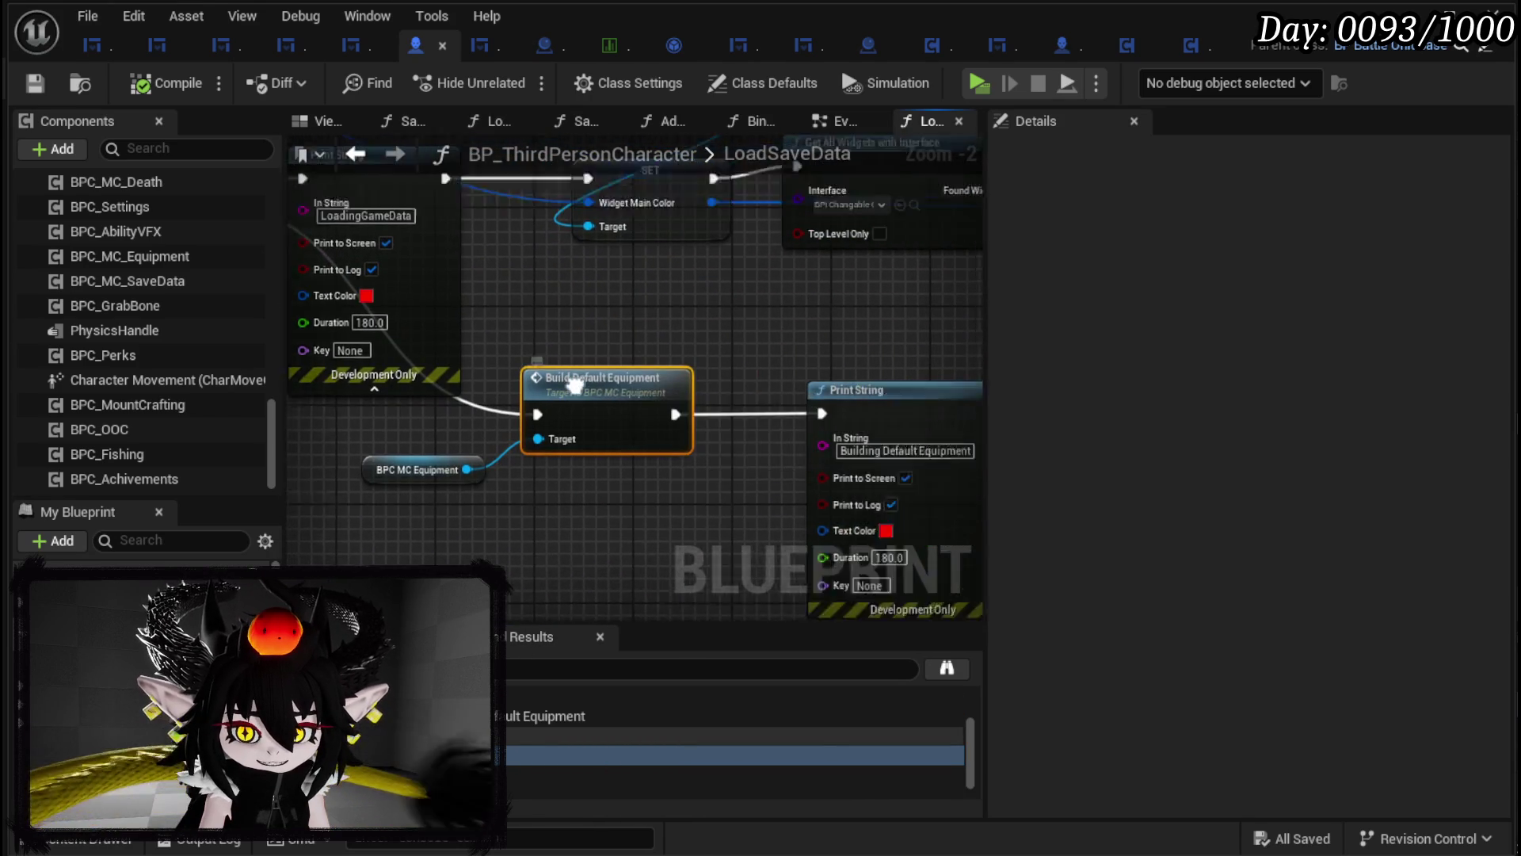
alt+click(585, 297)
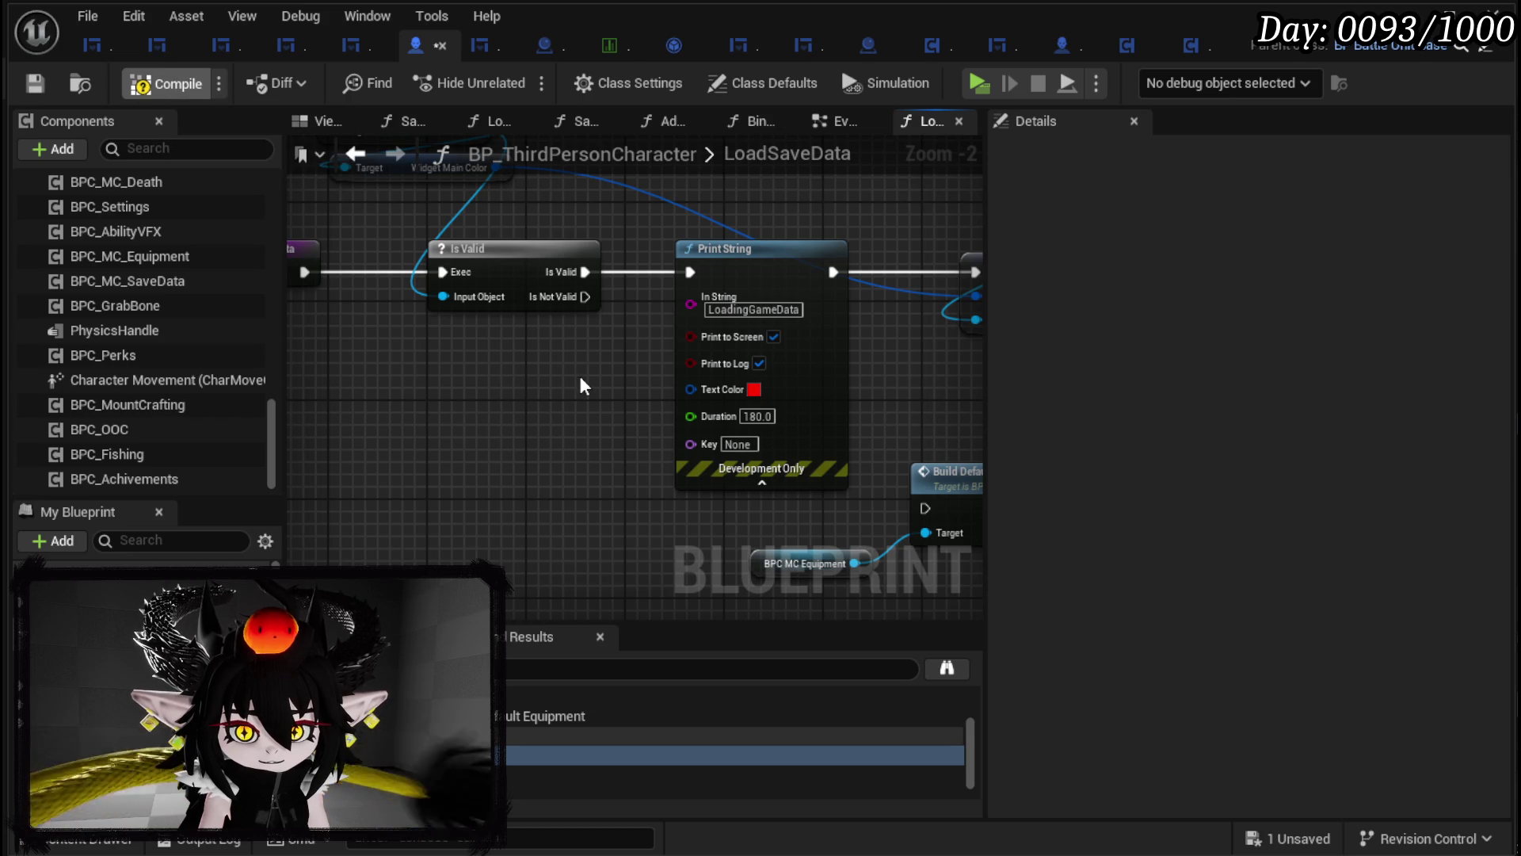
click(362, 156)
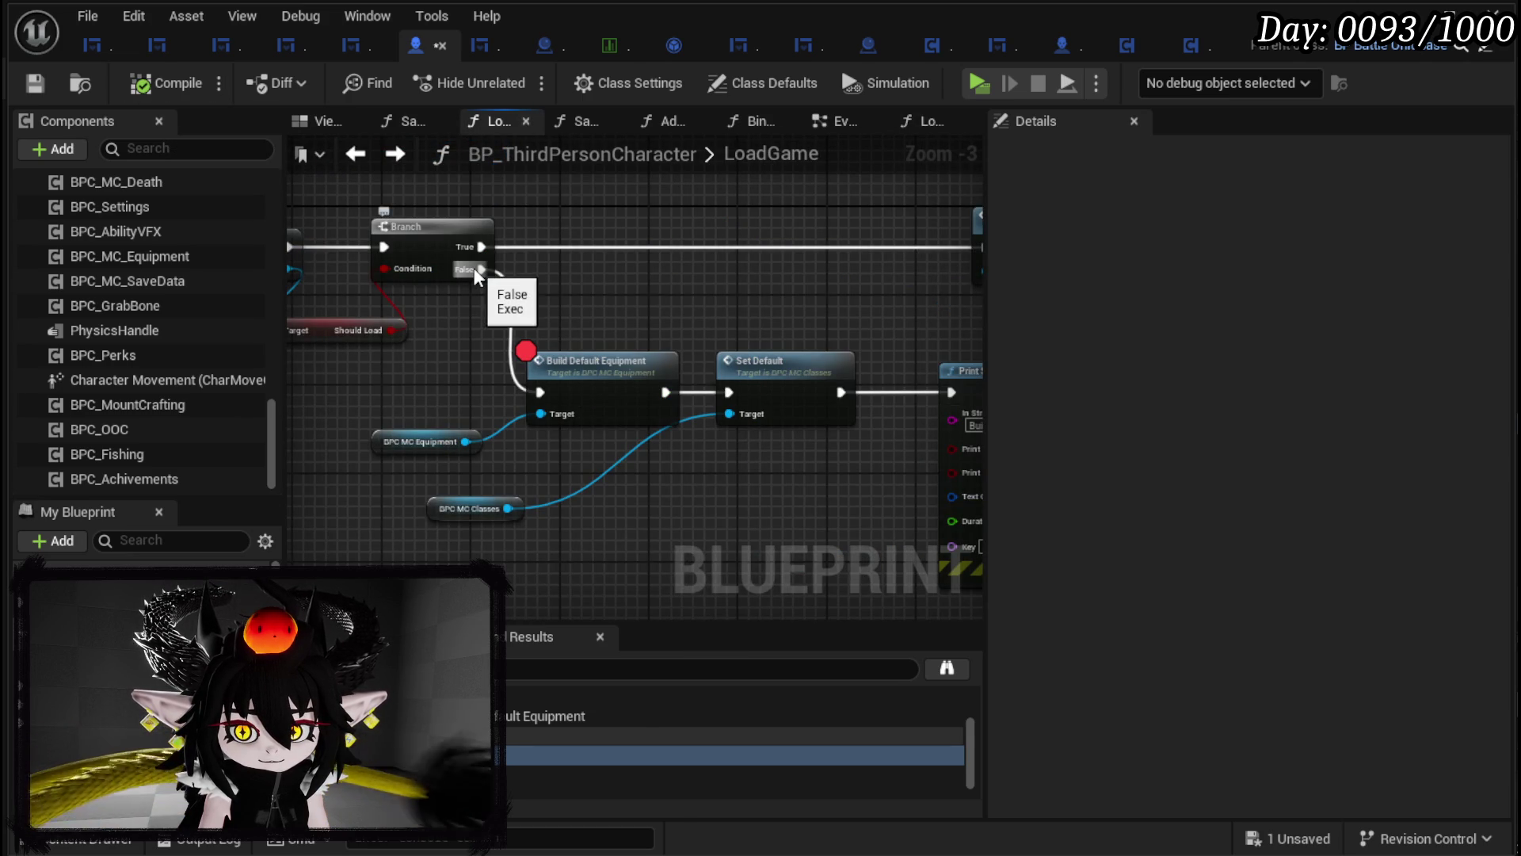
Step: After glancing at BPC_MC_Classes' SetDefault, connect LoadGame's Branch False directly to Set Default
double_click(793, 369)
scroll(792, 369, down, 2)
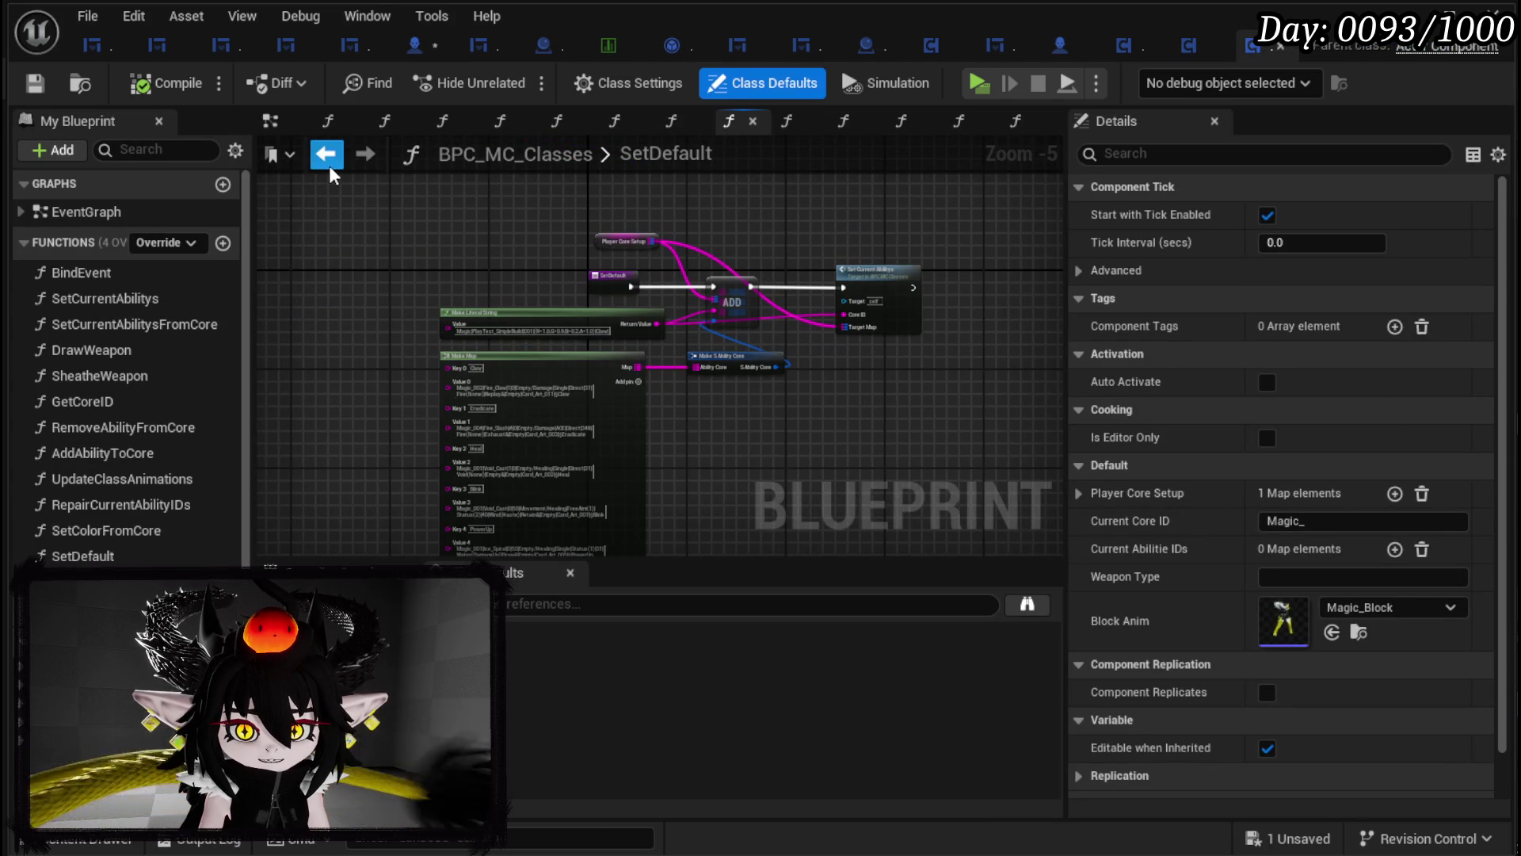
click(327, 155)
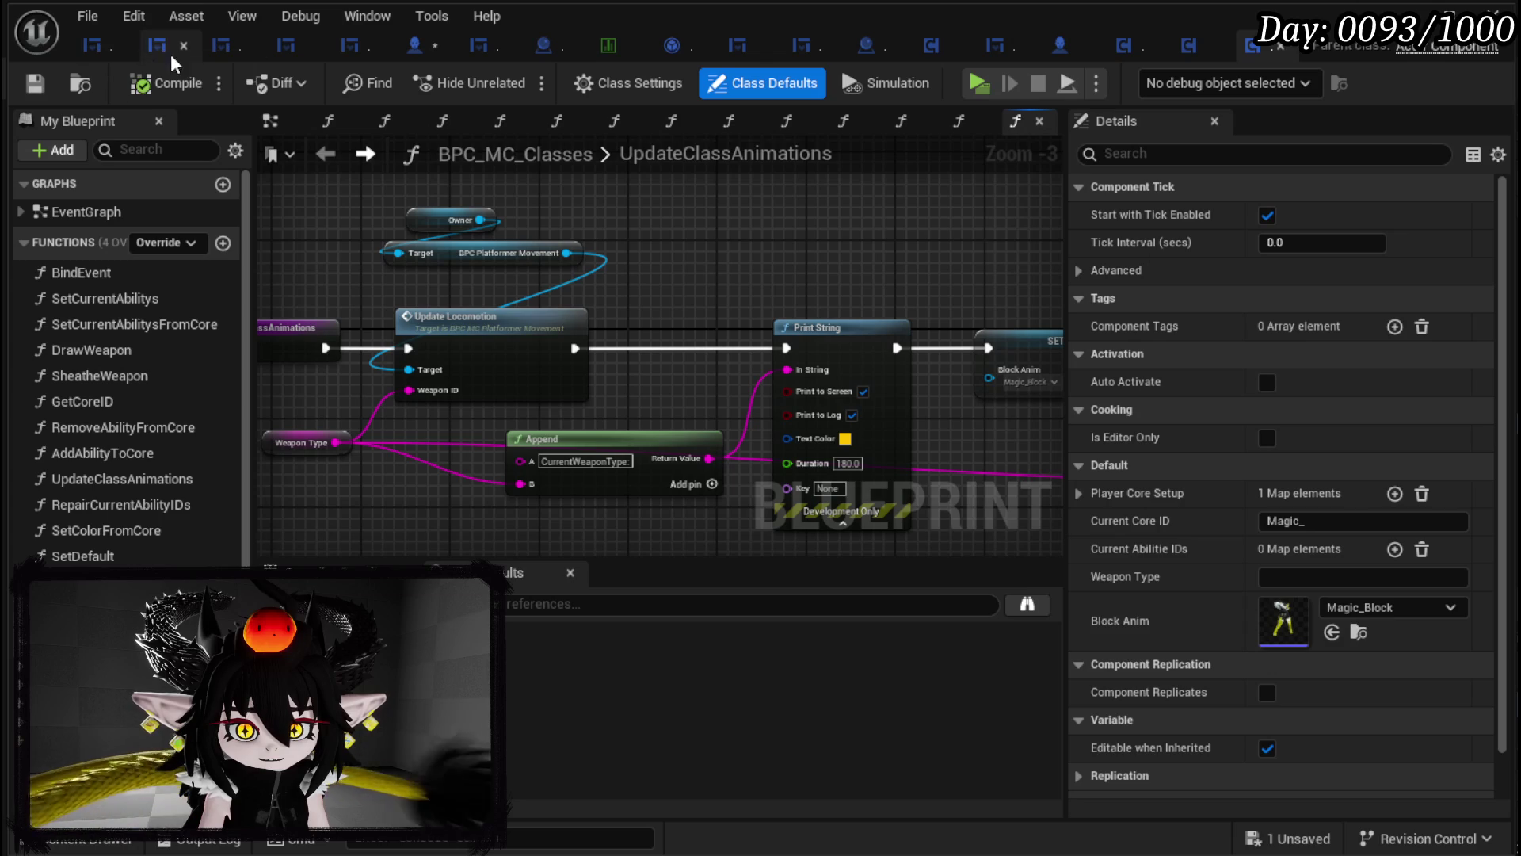
click(421, 54)
drag(481, 269, 724, 390)
drag(481, 269, 728, 392)
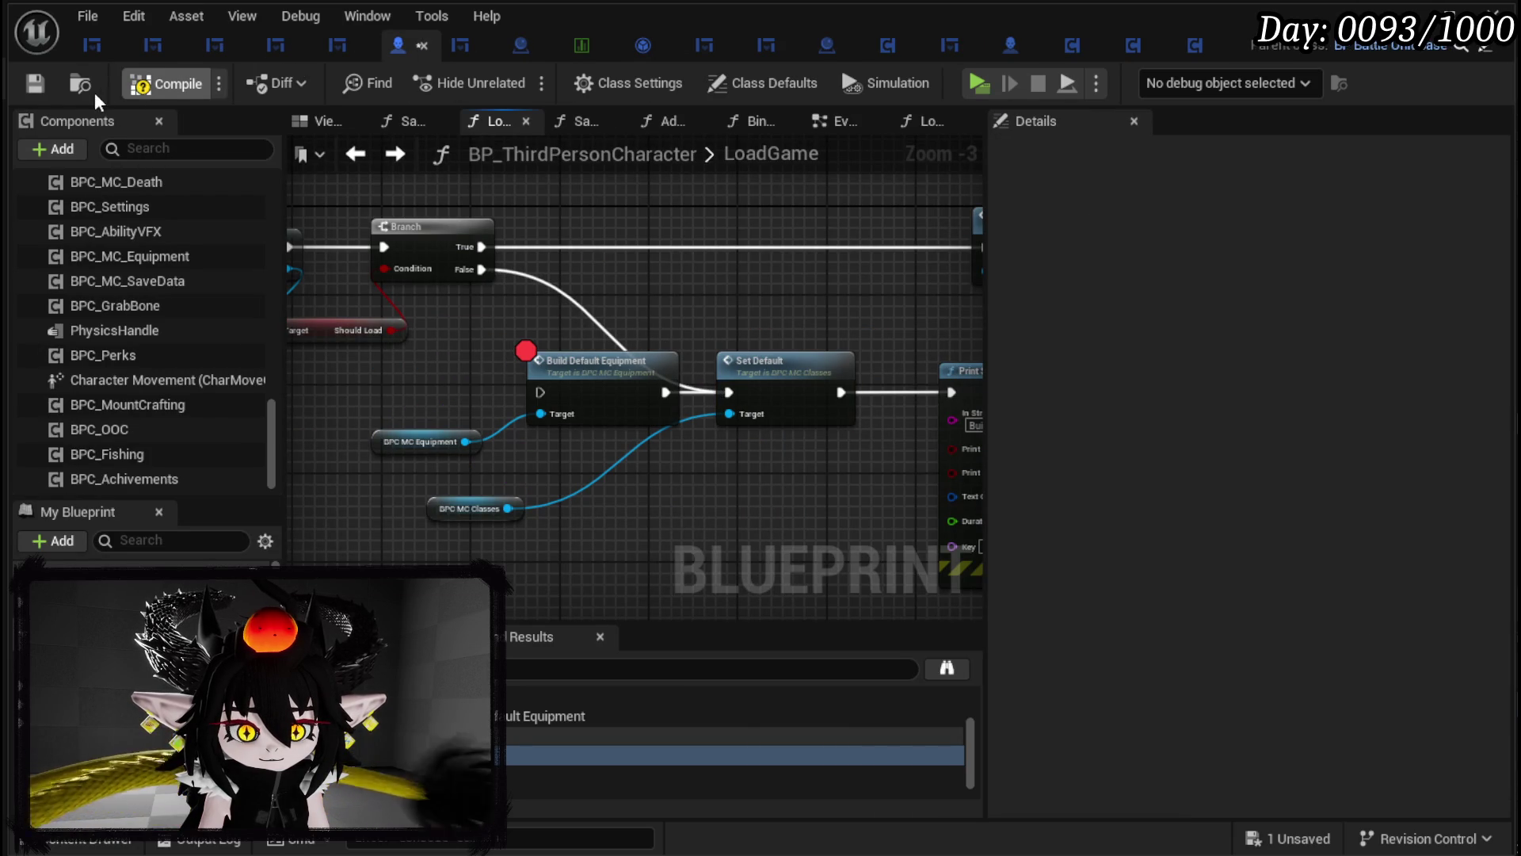
Step: Compile and save BP_ThirdPersonCharacter, then return to the level editor
click(45, 85)
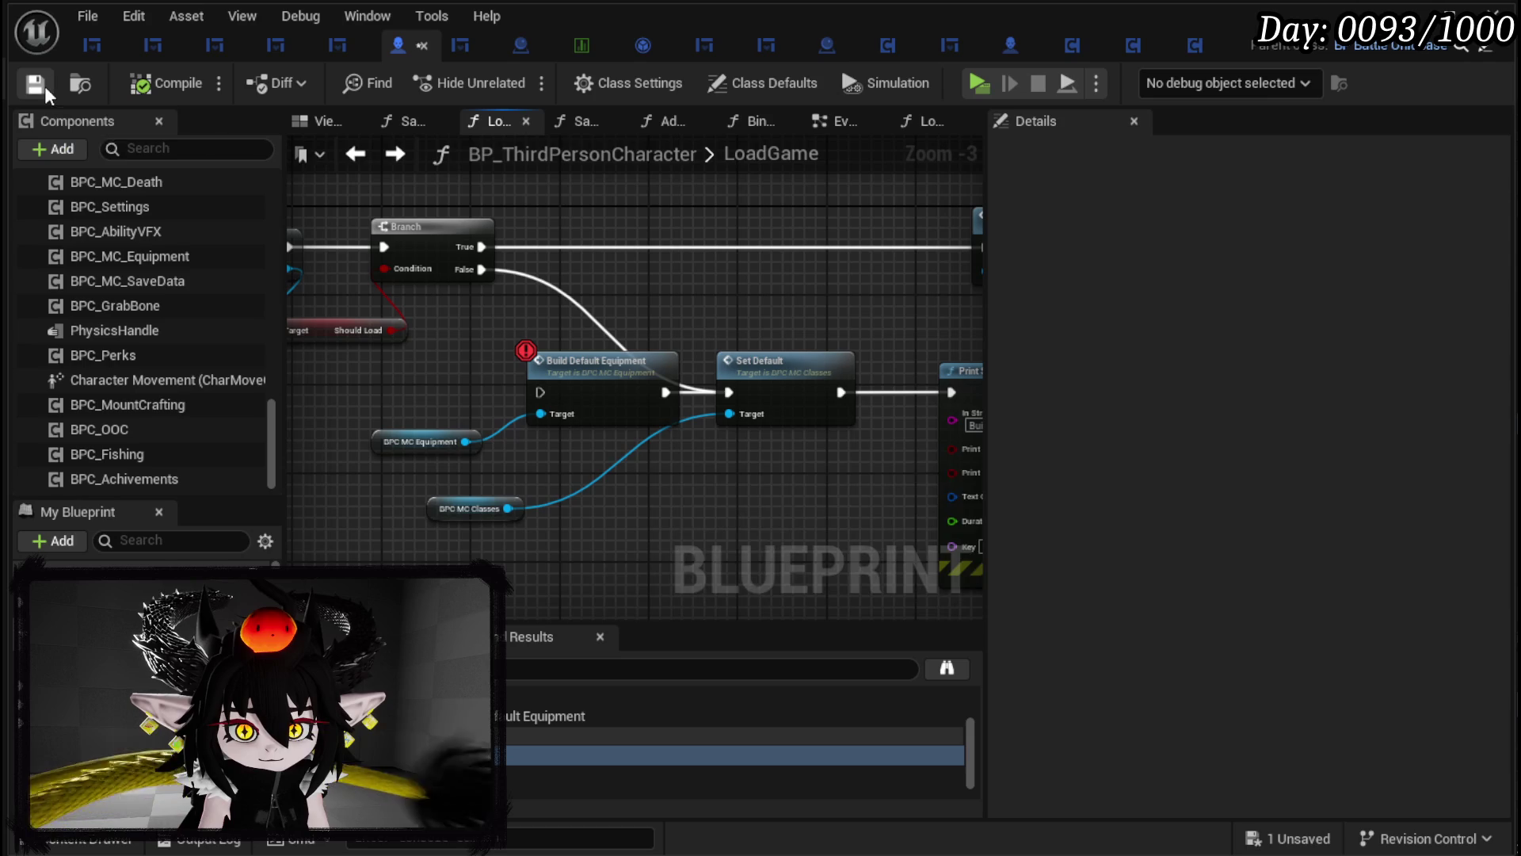
click(661, 392)
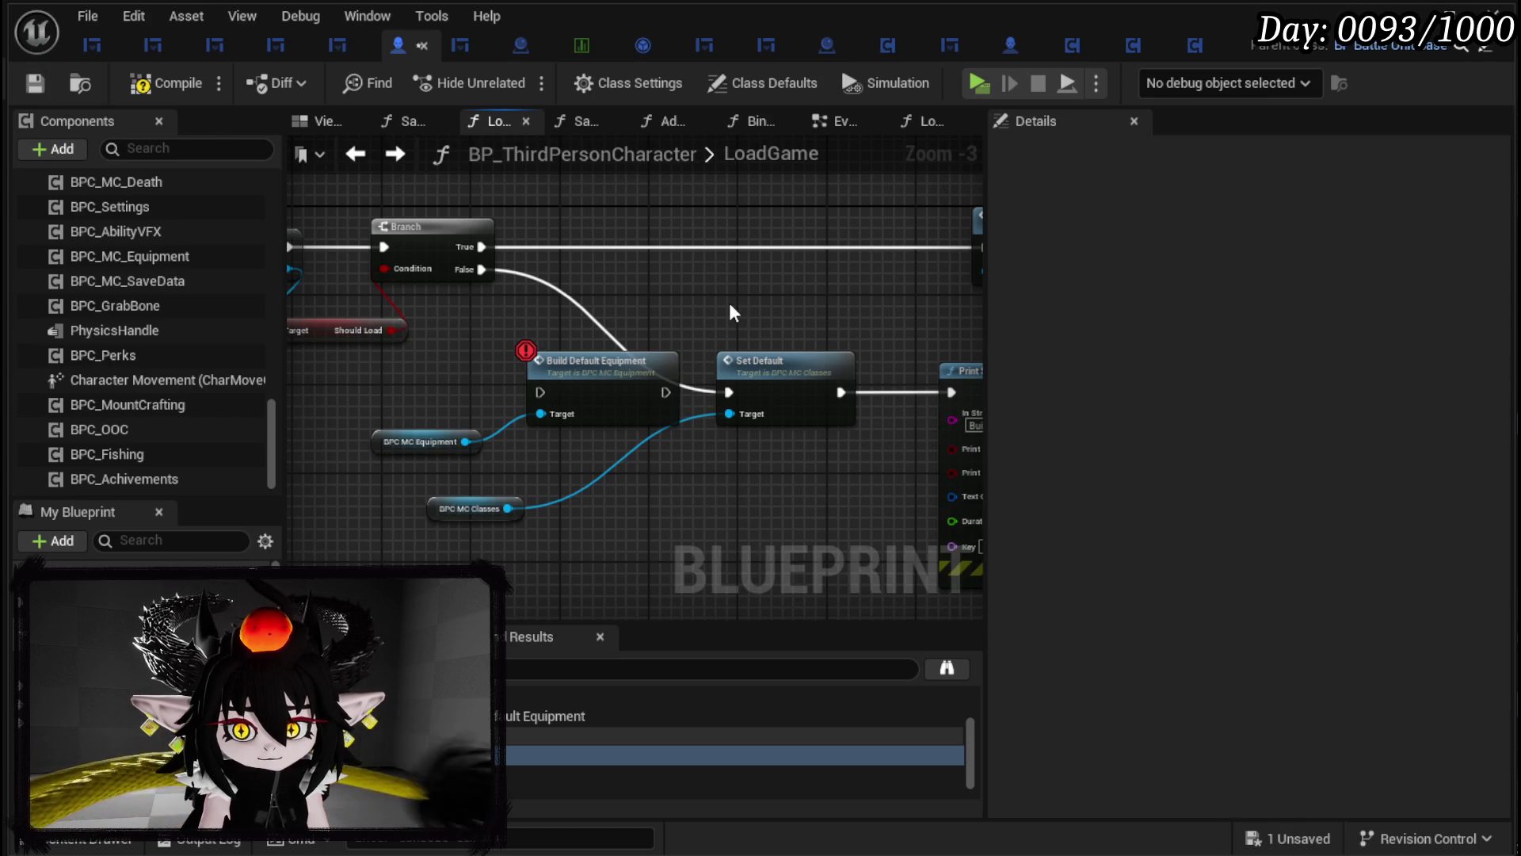
click(35, 78)
click(581, 45)
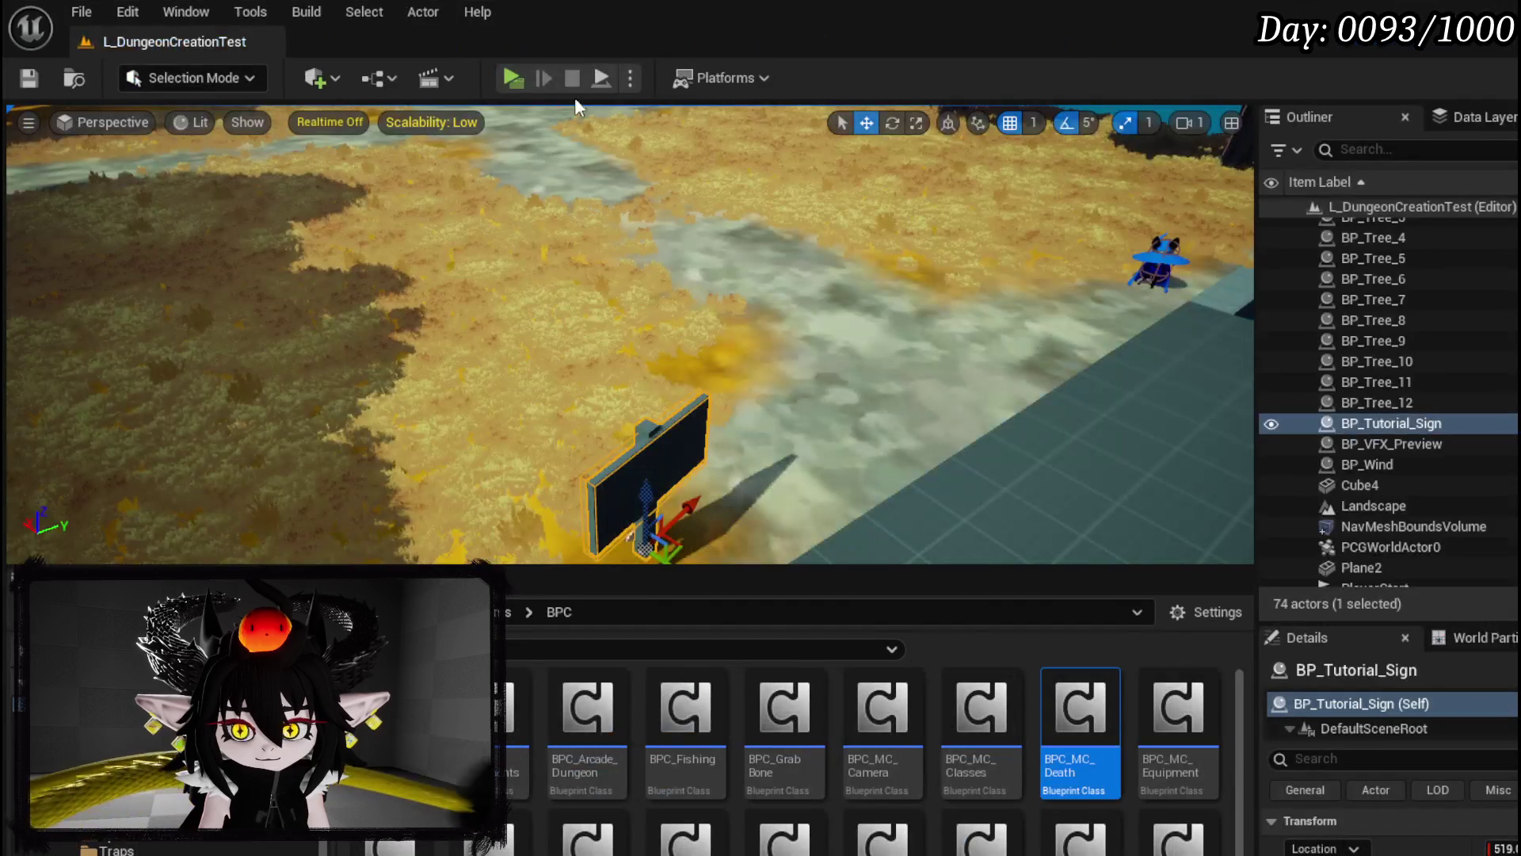
Step: Play-test until the BuildDefaultEquipment breakpoint hits, stop, and close the BP_ThirdPersonCharacter editor
click(525, 82)
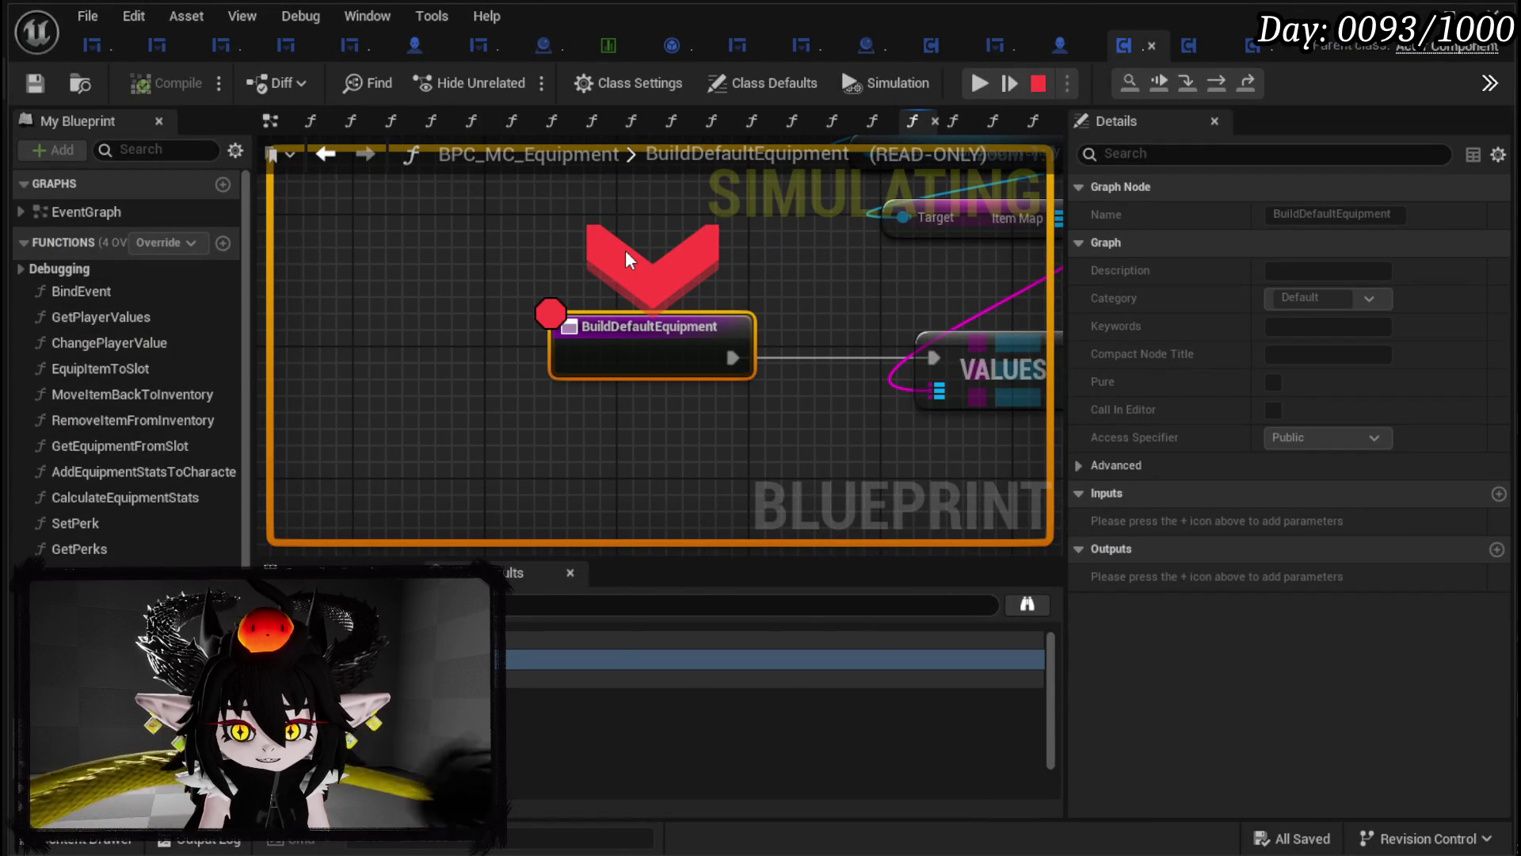
click(1036, 82)
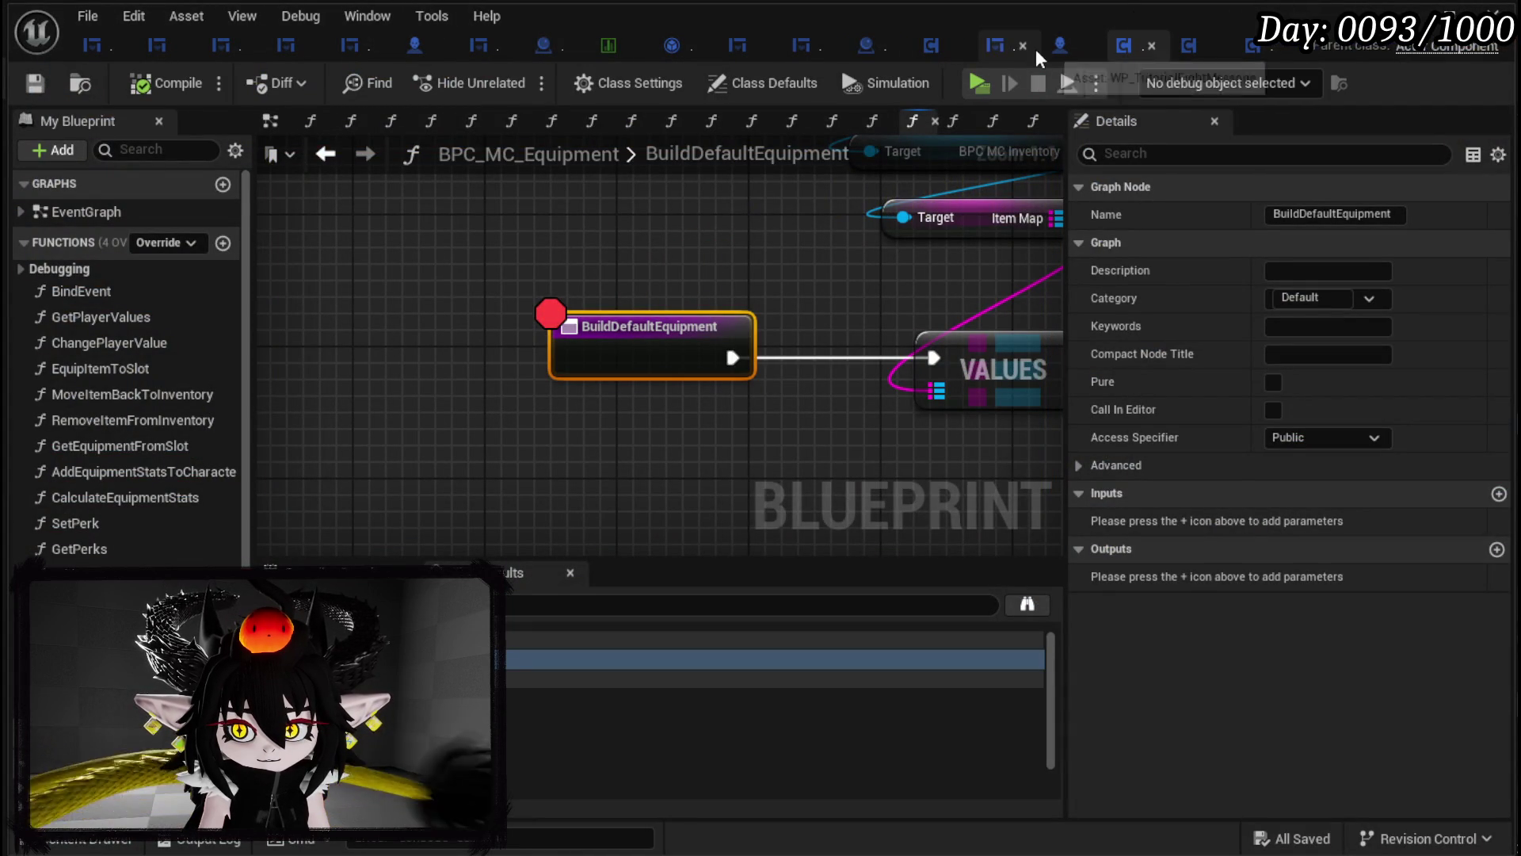
click(421, 46)
click(424, 46)
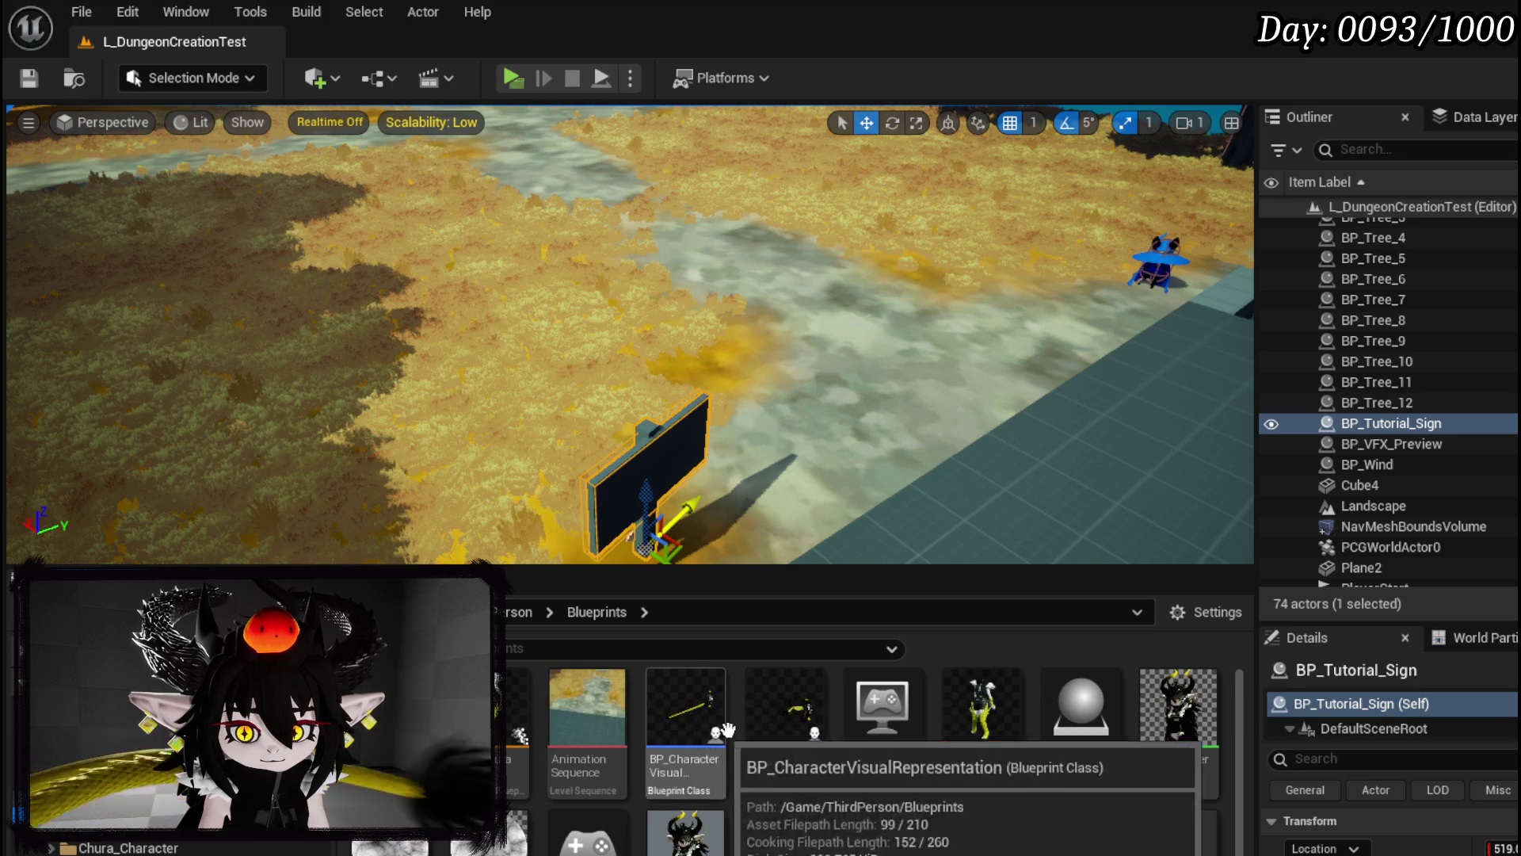
Step: Open BP_ThirdPersonCharacter and visit its Build Default Equipment calls in LoadGame and LoadSaveData
click(777, 725)
double_click(777, 726)
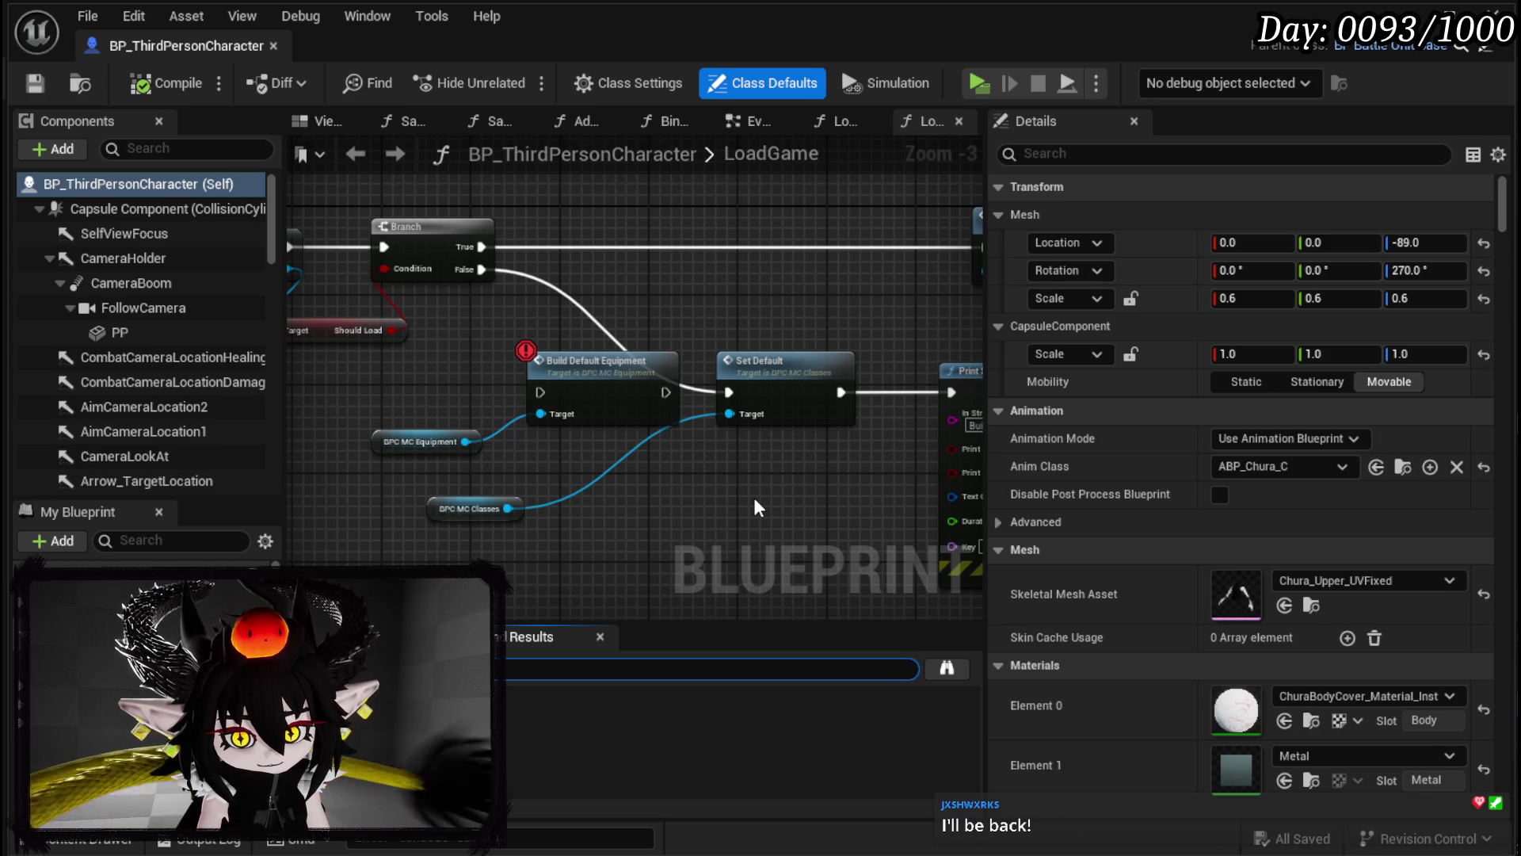
key(Return)
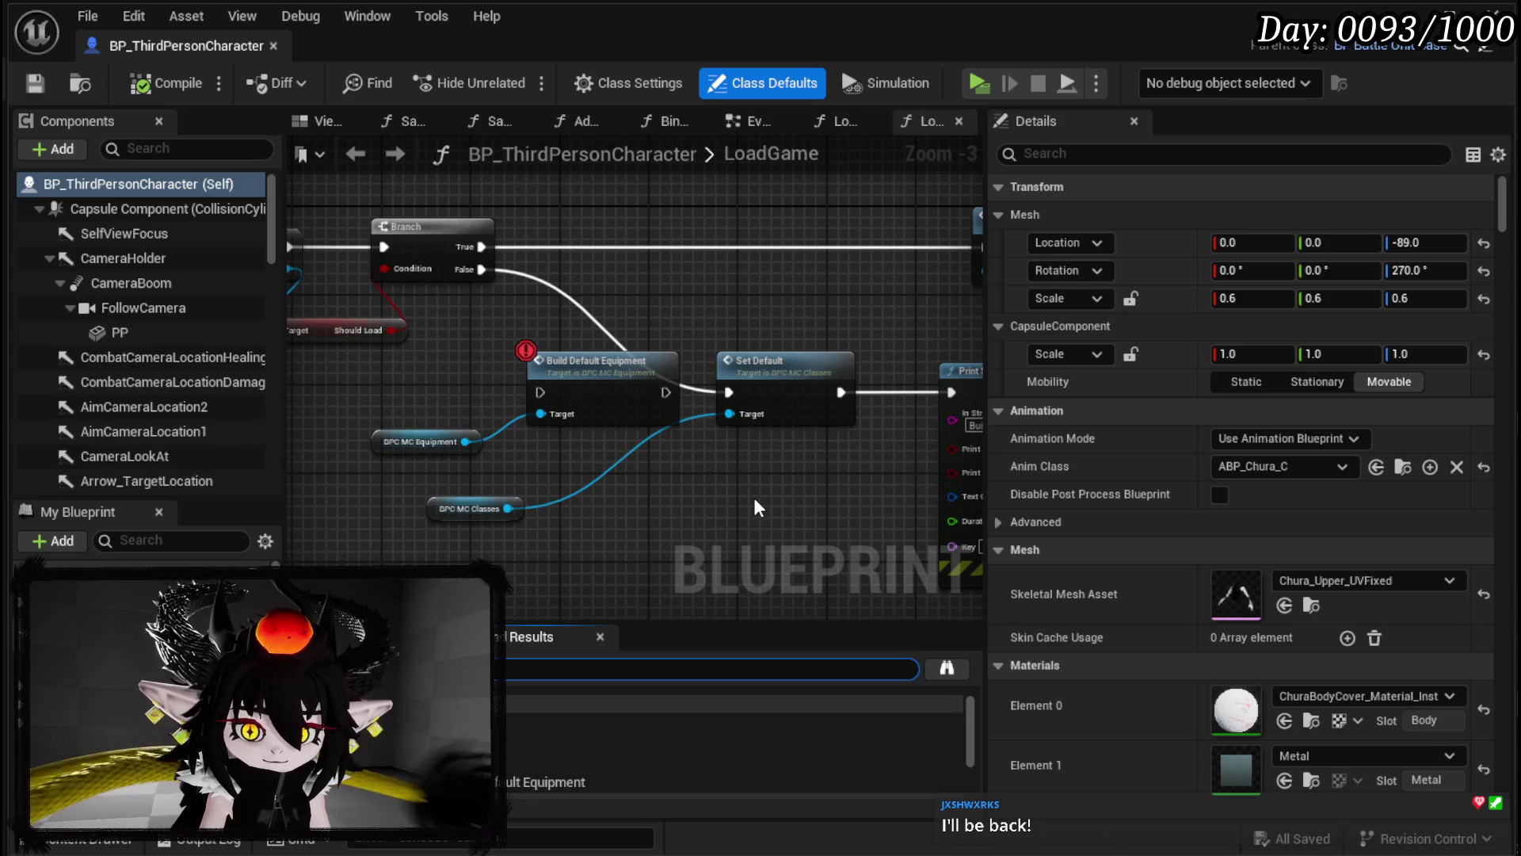
click(554, 723)
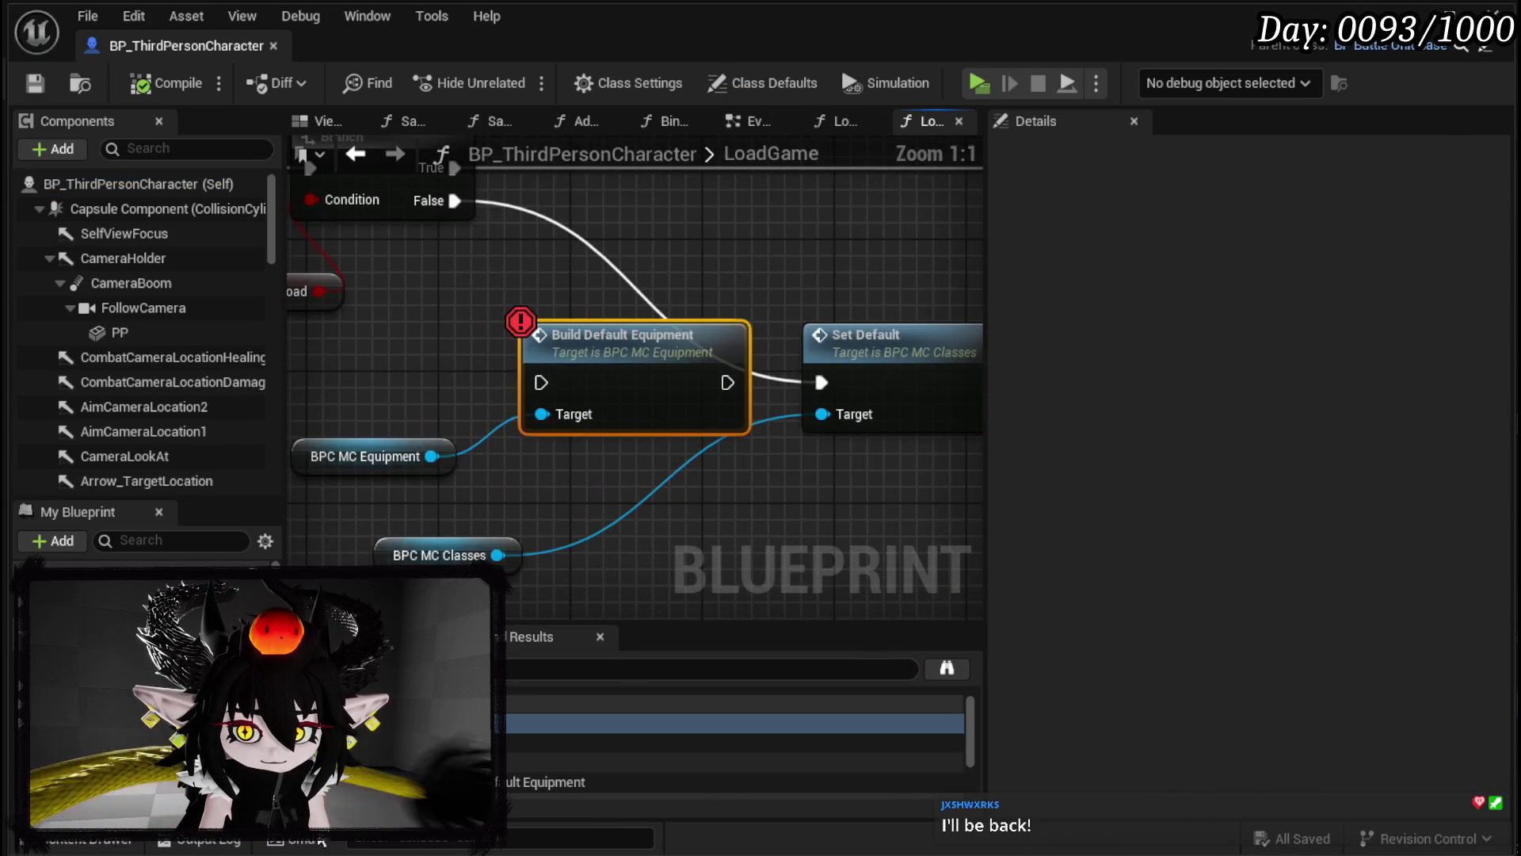
click(555, 755)
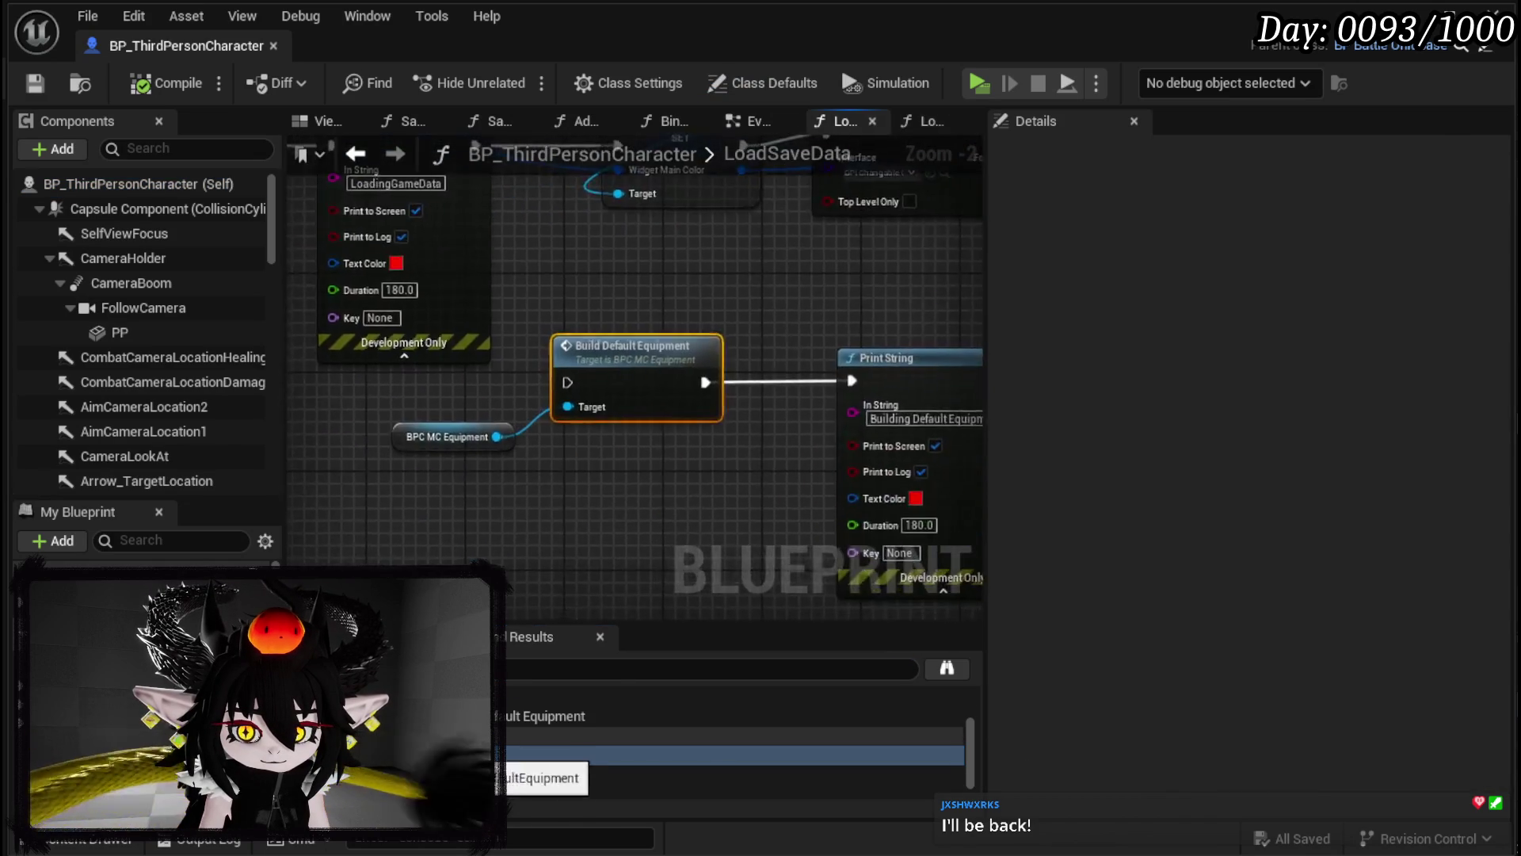
click(709, 524)
Step: Save the character blueprint and open PlayerStatsHUD from the PlayerValuesSystem UI folder
click(51, 79)
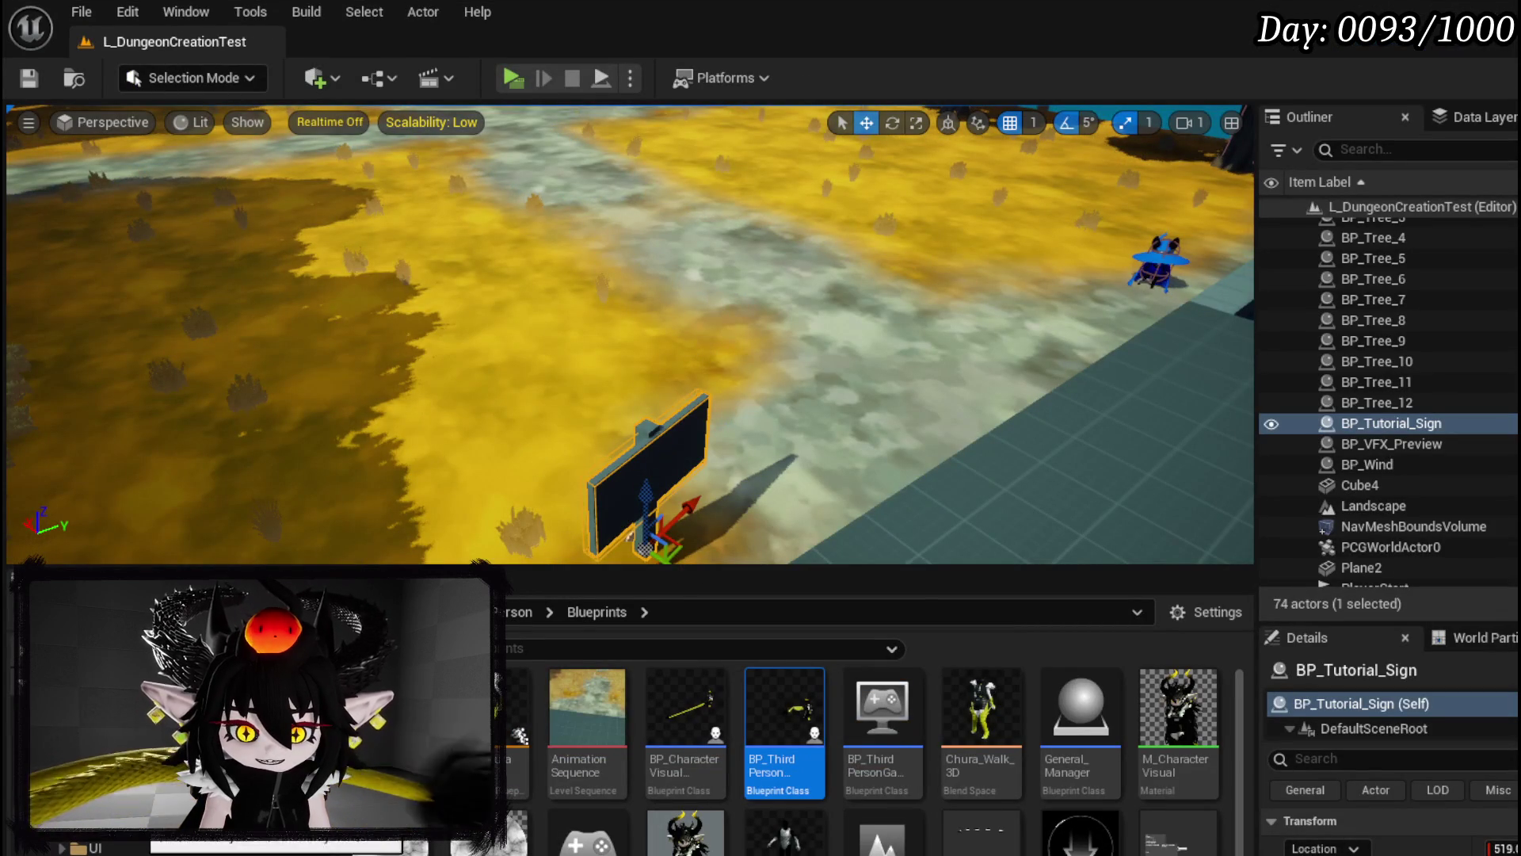
scroll(141, 842, up, 2)
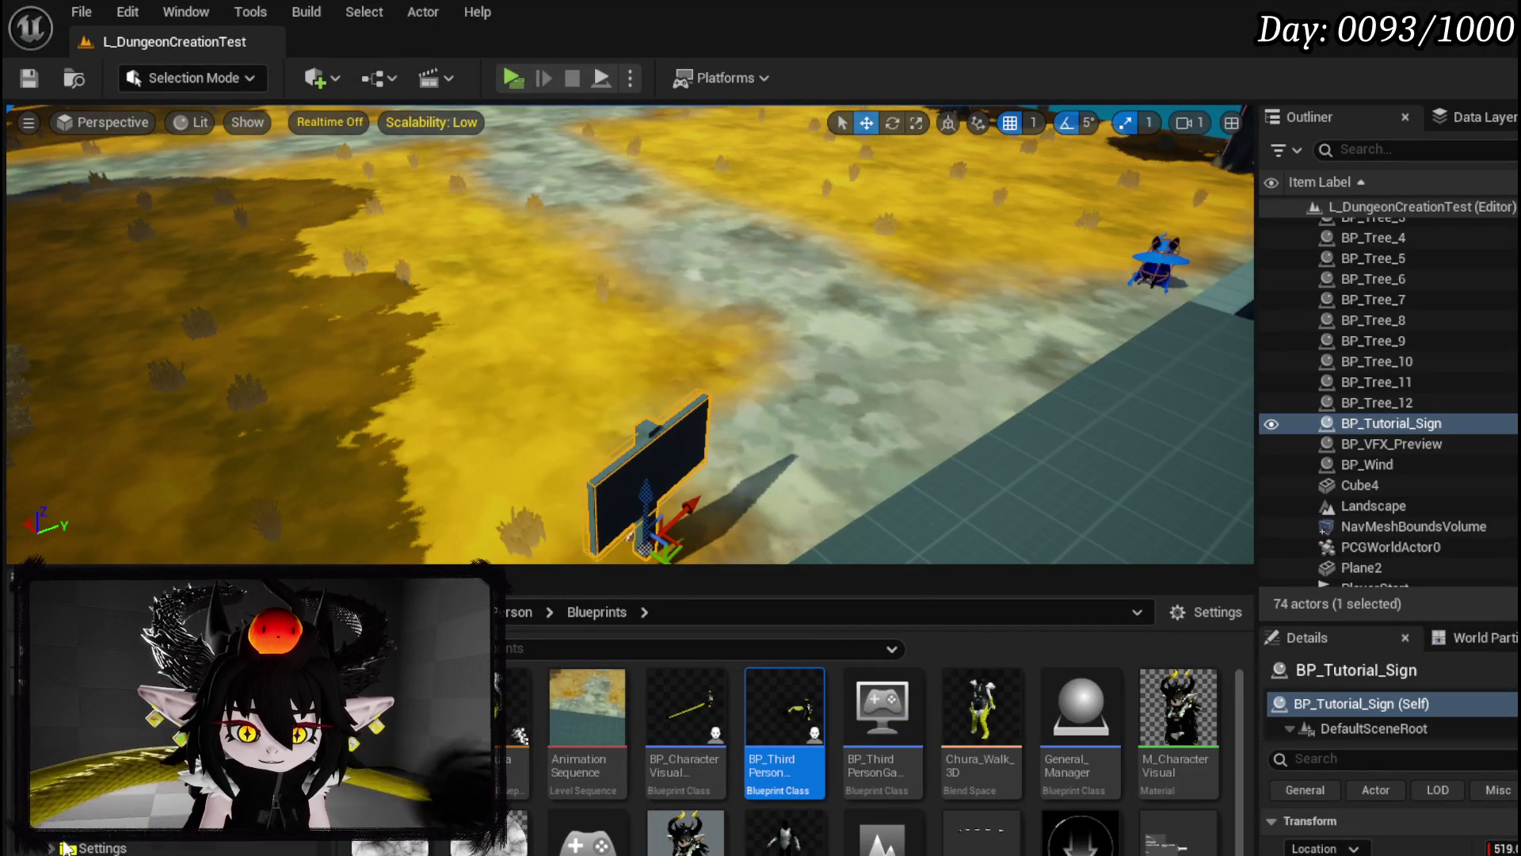
scroll(114, 846, up, 2)
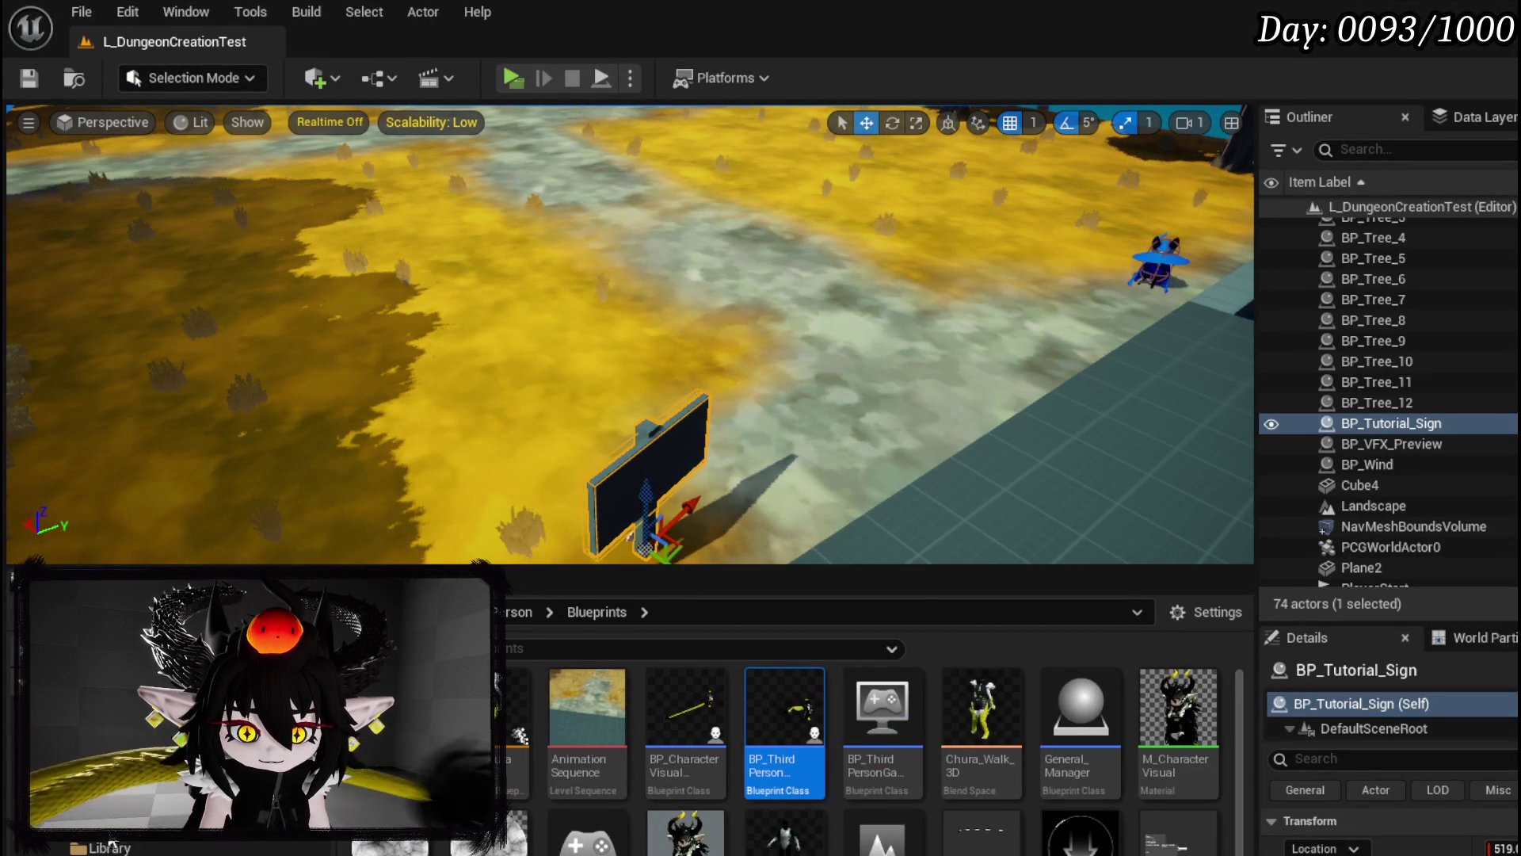
key(alt+Left)
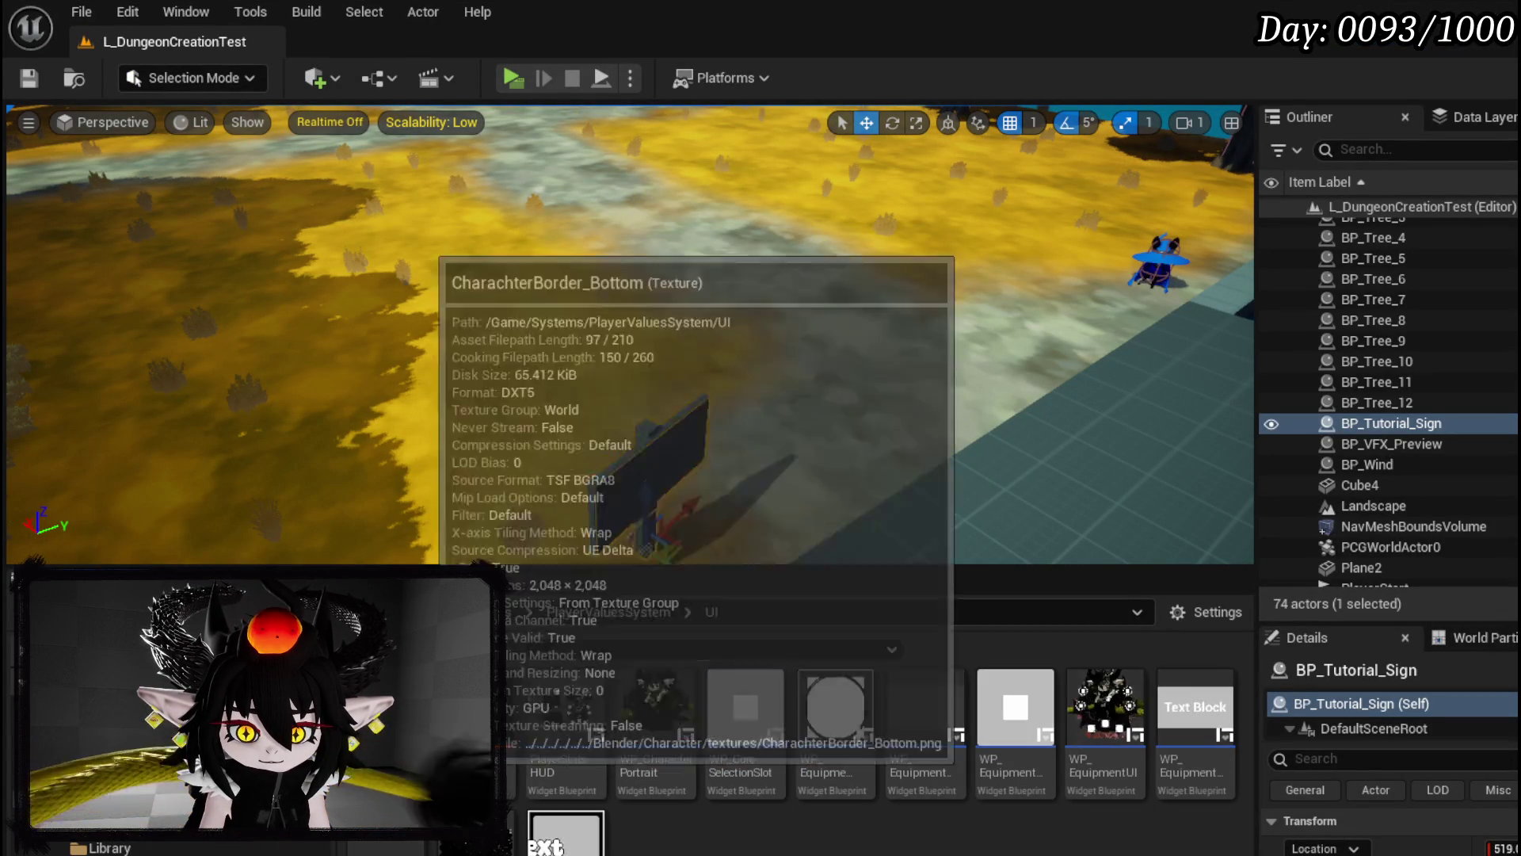
double_click(572, 708)
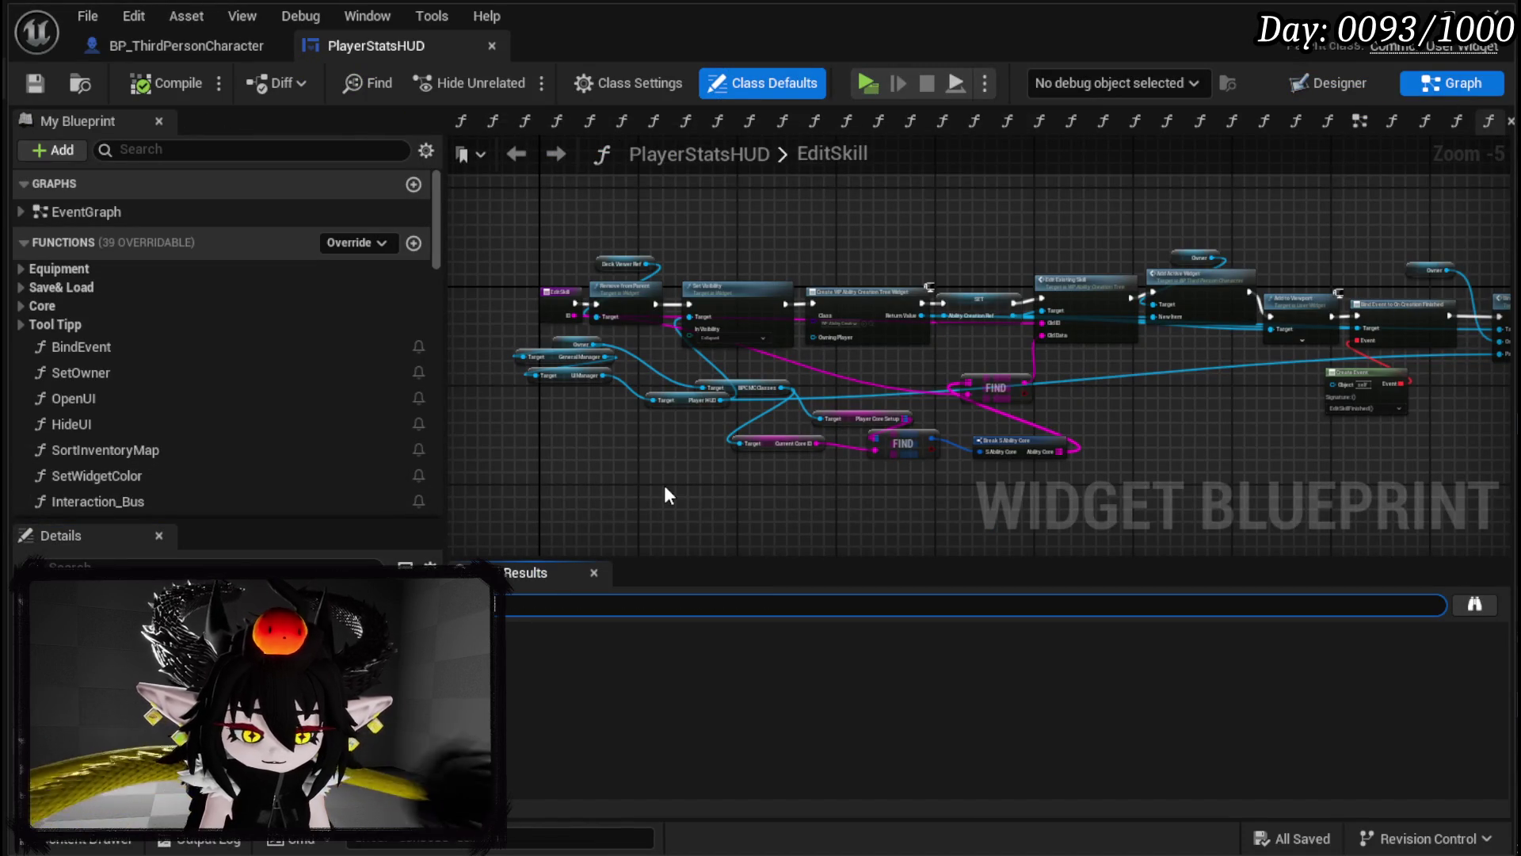
Step: Search 'Build Default' and unhook Build Default Equipment from UpdateEquipment's Branch False output
text(ld Defa)
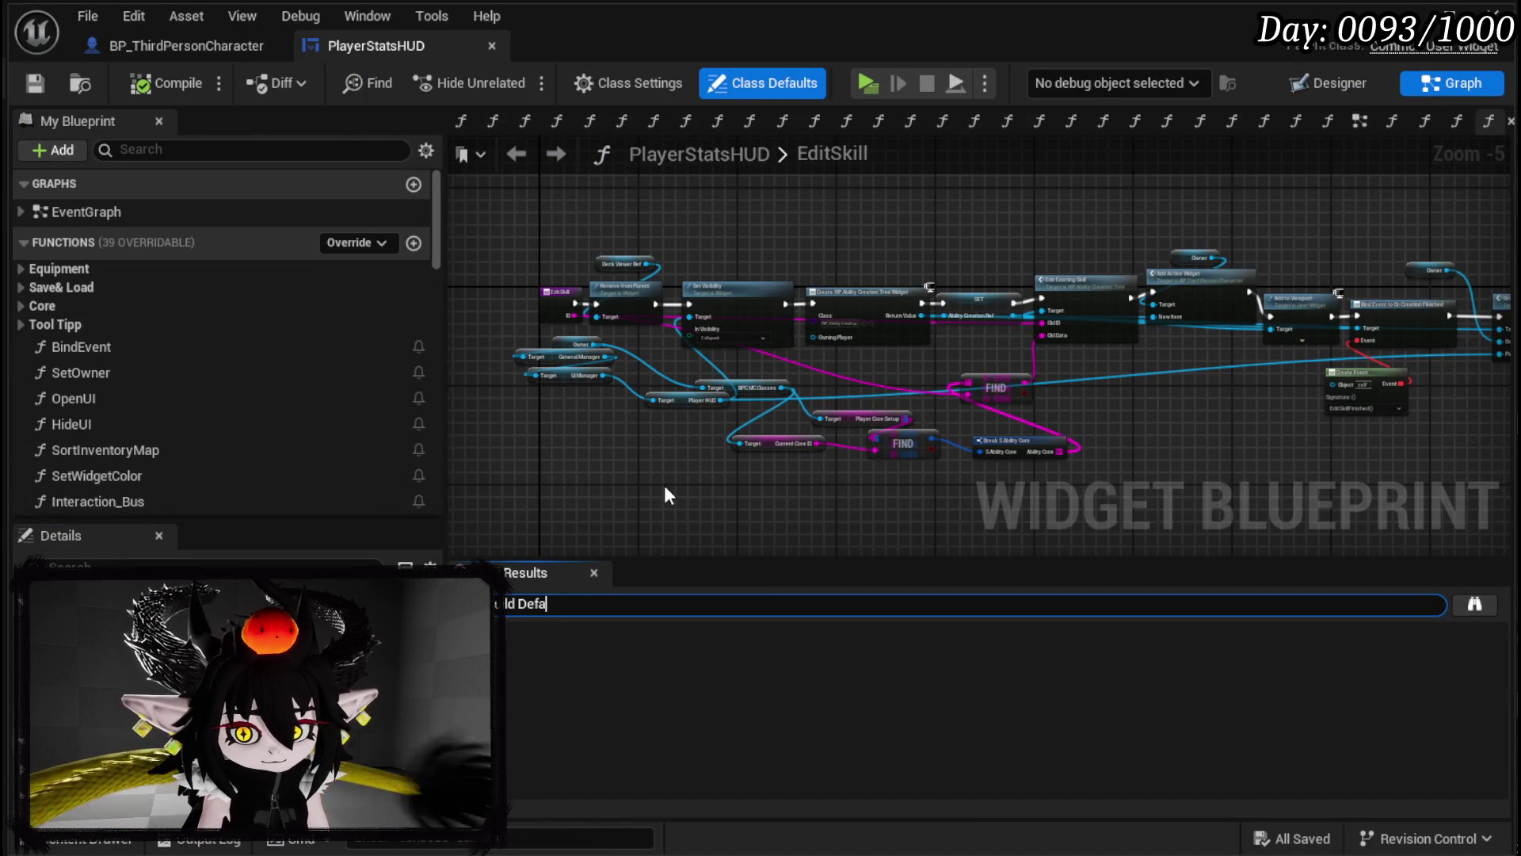
text(ult)
key(Return)
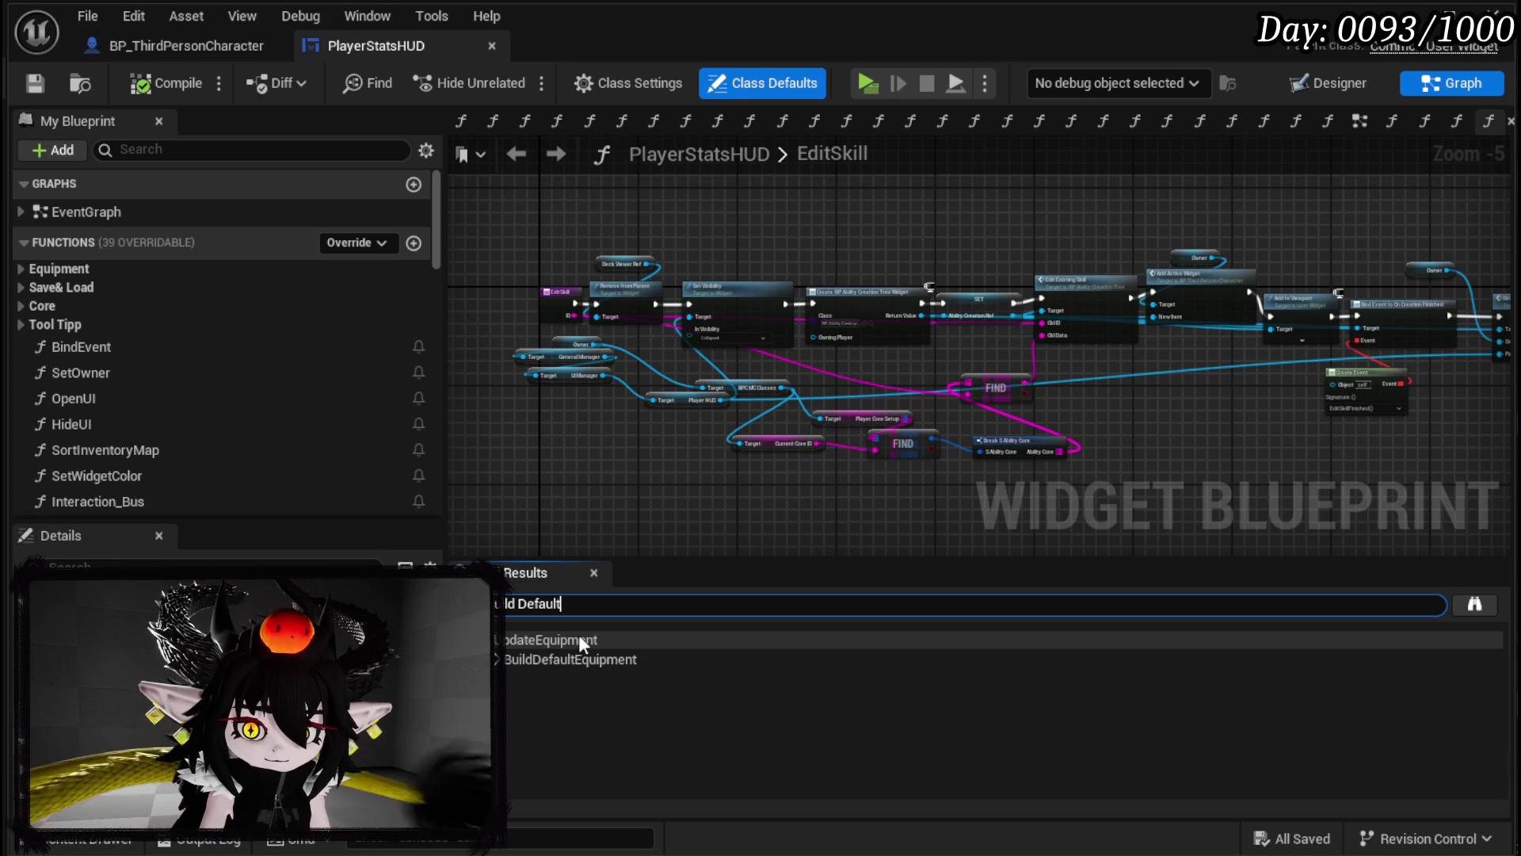
click(577, 649)
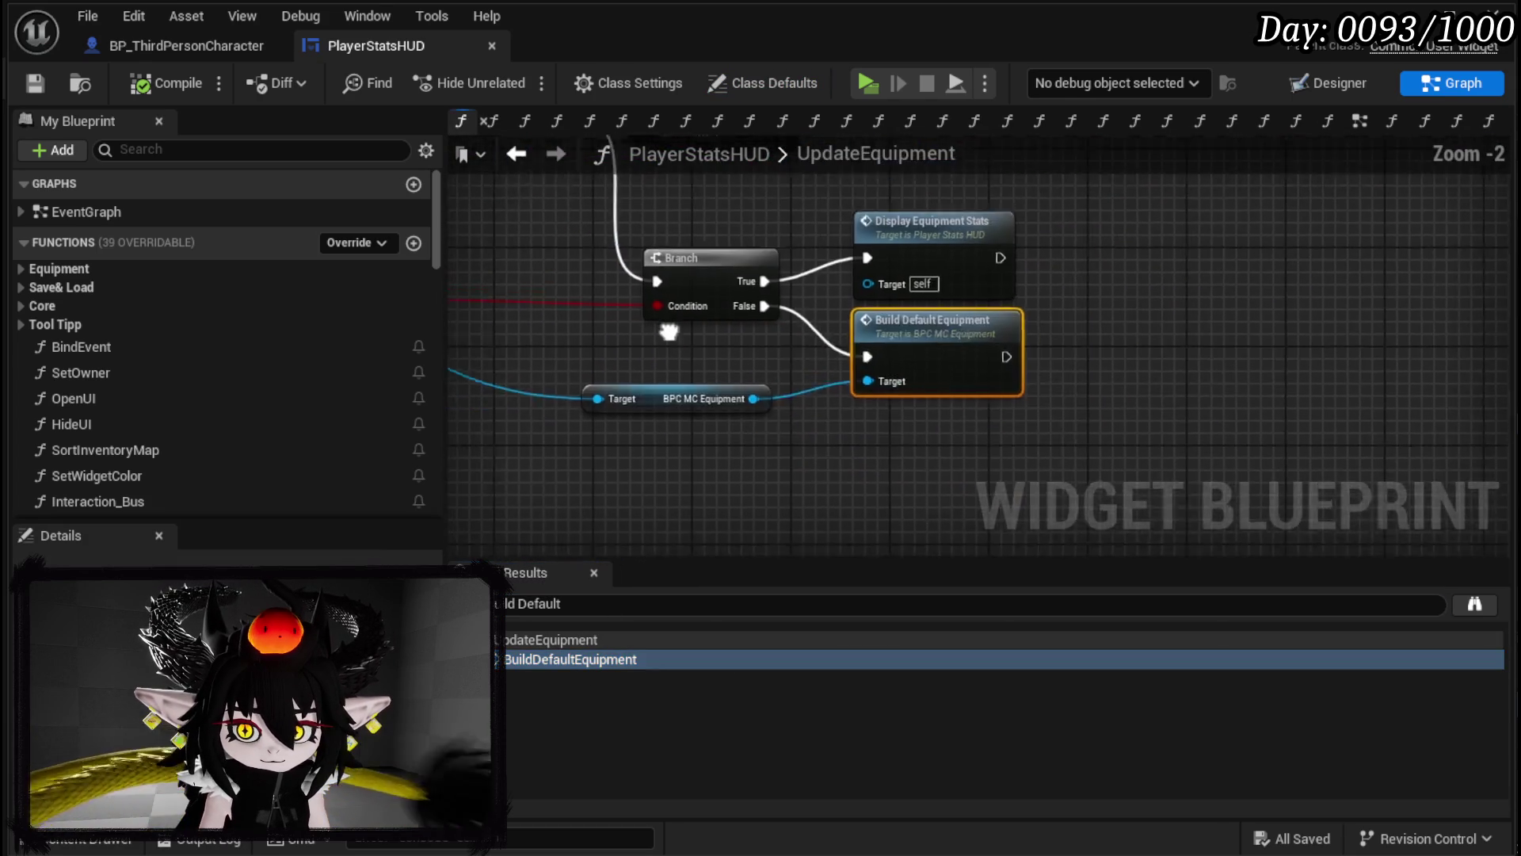
mouse_move(893, 368)
mouse_down()
mouse_move(891, 401)
mouse_move(711, 448)
mouse_up()
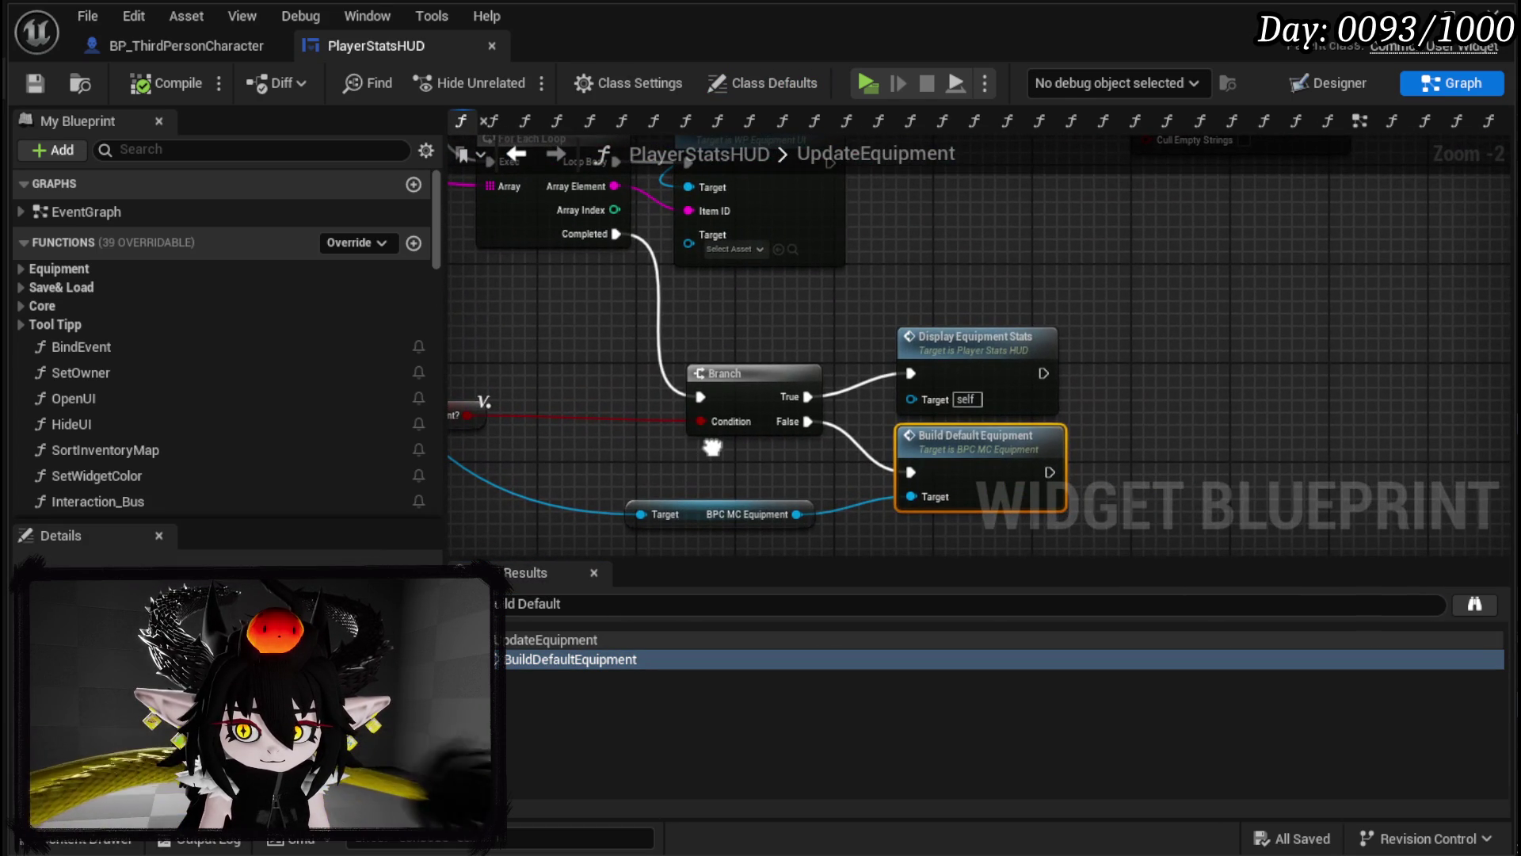
alt+click(805, 424)
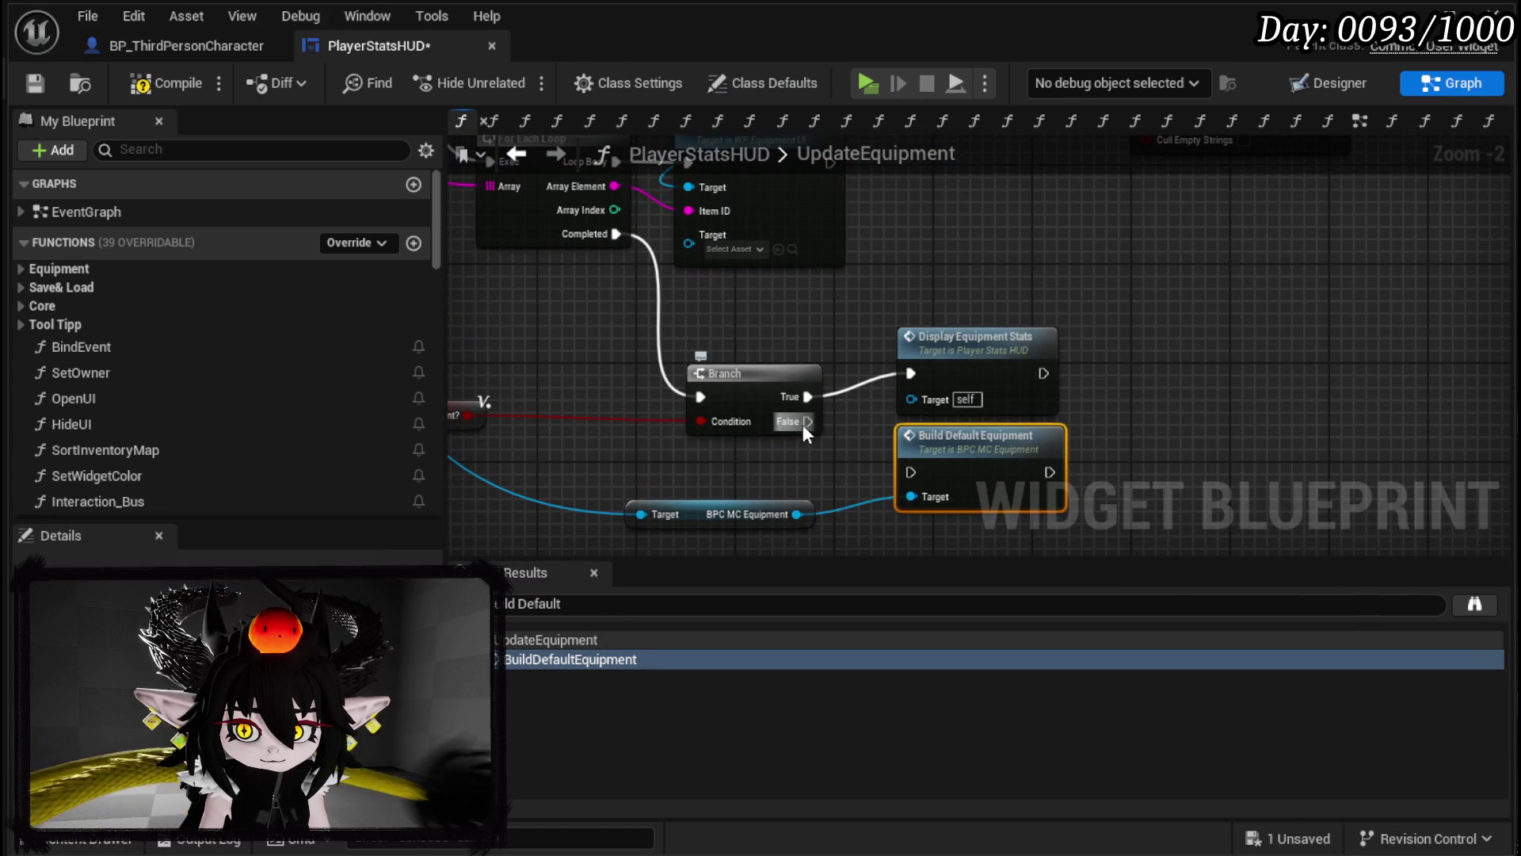
Step: Compile and save PlayerStatsHUD, then close its editor
click(182, 98)
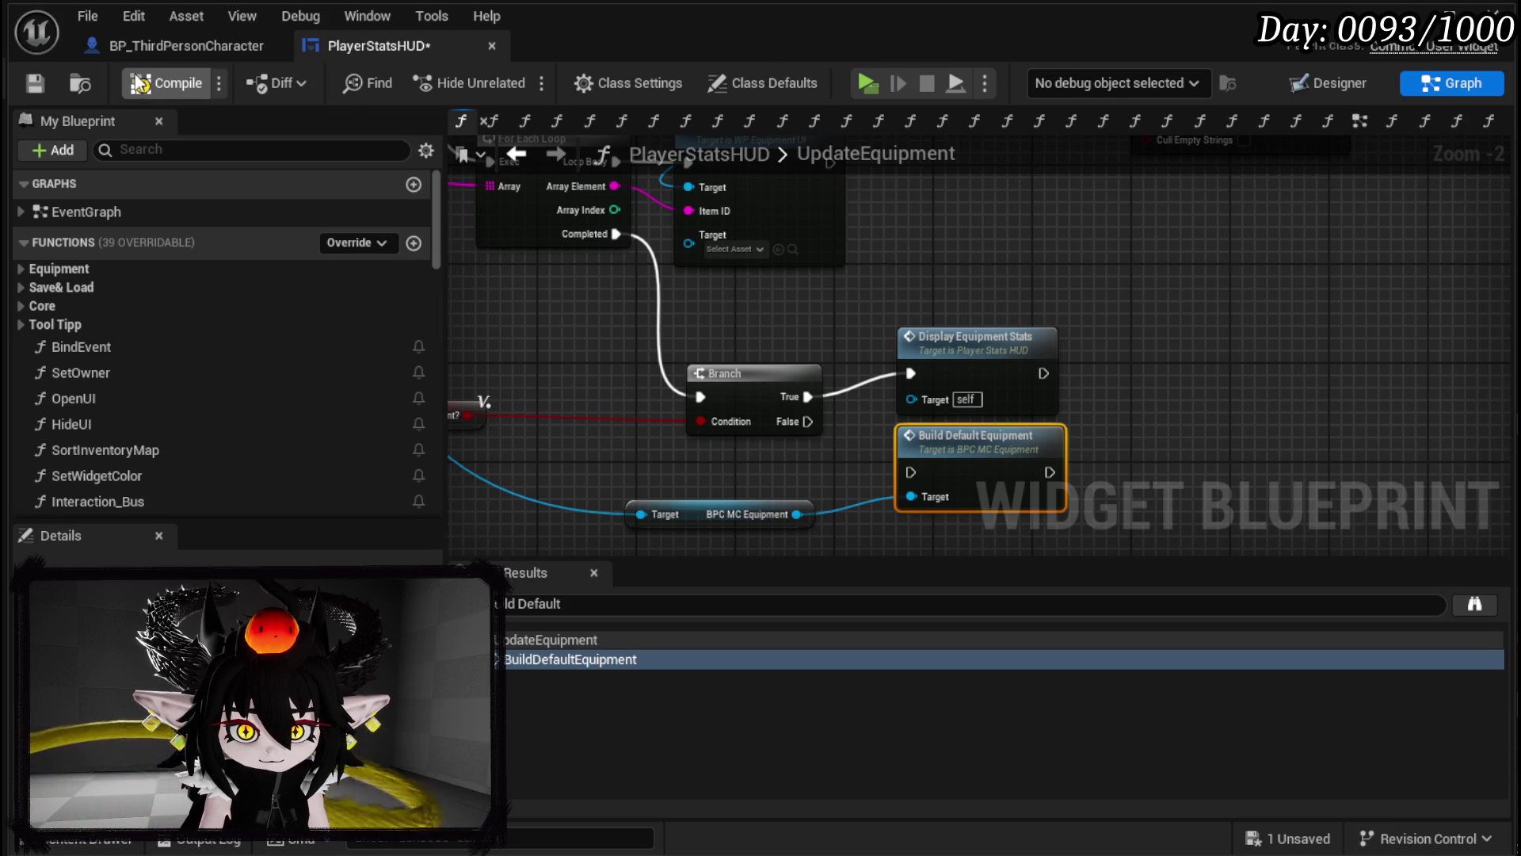
click(25, 84)
mouse_move(793, 326)
mouse_down()
mouse_move(872, 476)
mouse_move(912, 445)
mouse_move(882, 362)
mouse_up()
click(1407, 18)
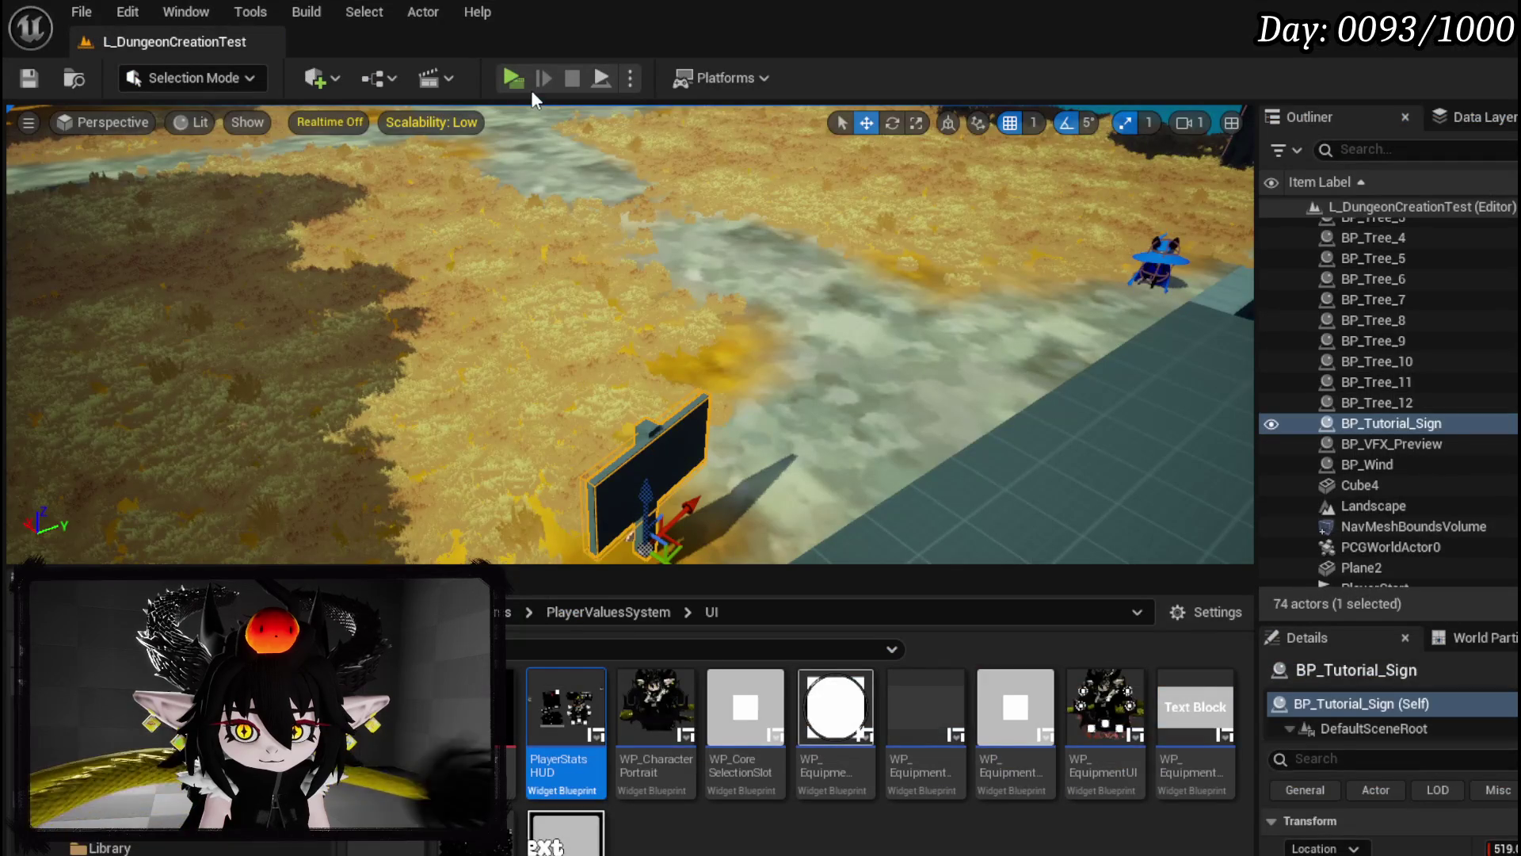
Step: Run a Standalone play test: equip IRON_HEAD, open Exploration, dash into the Slime_YY boss fight, then stop
key(alt+p)
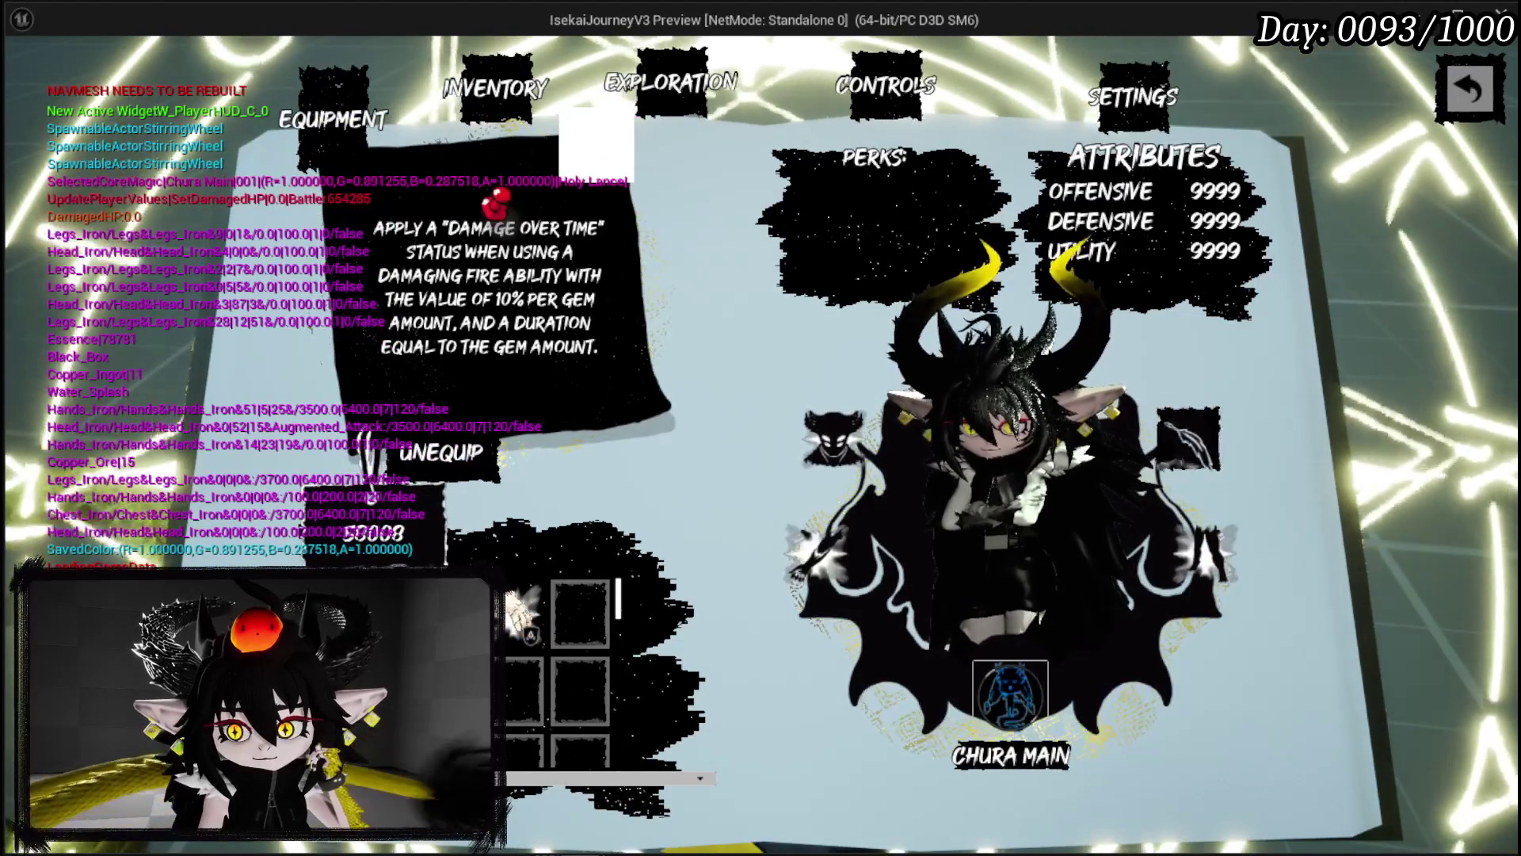
click(581, 610)
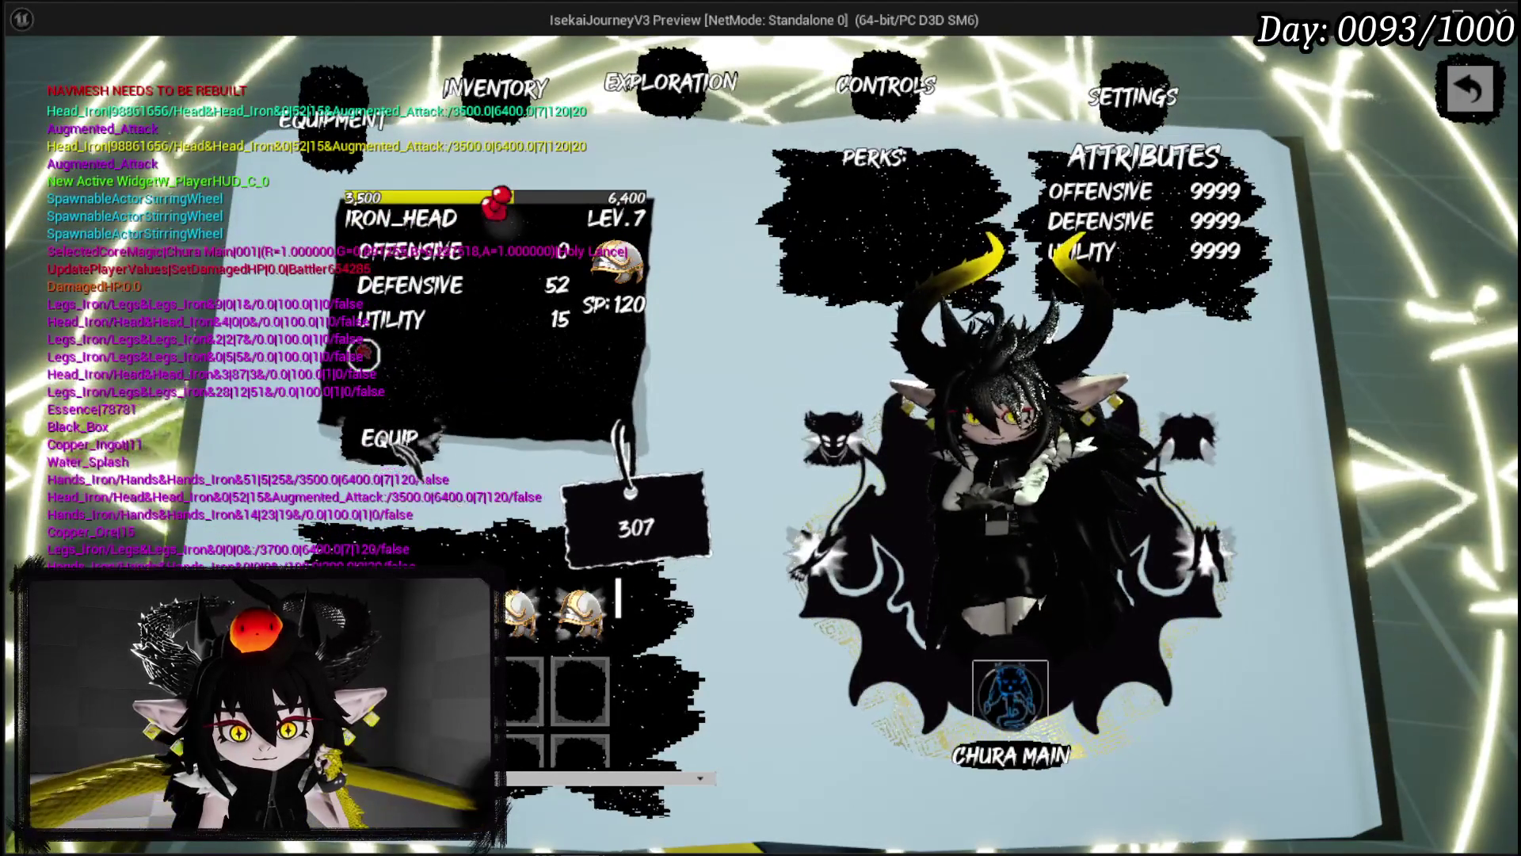
click(362, 354)
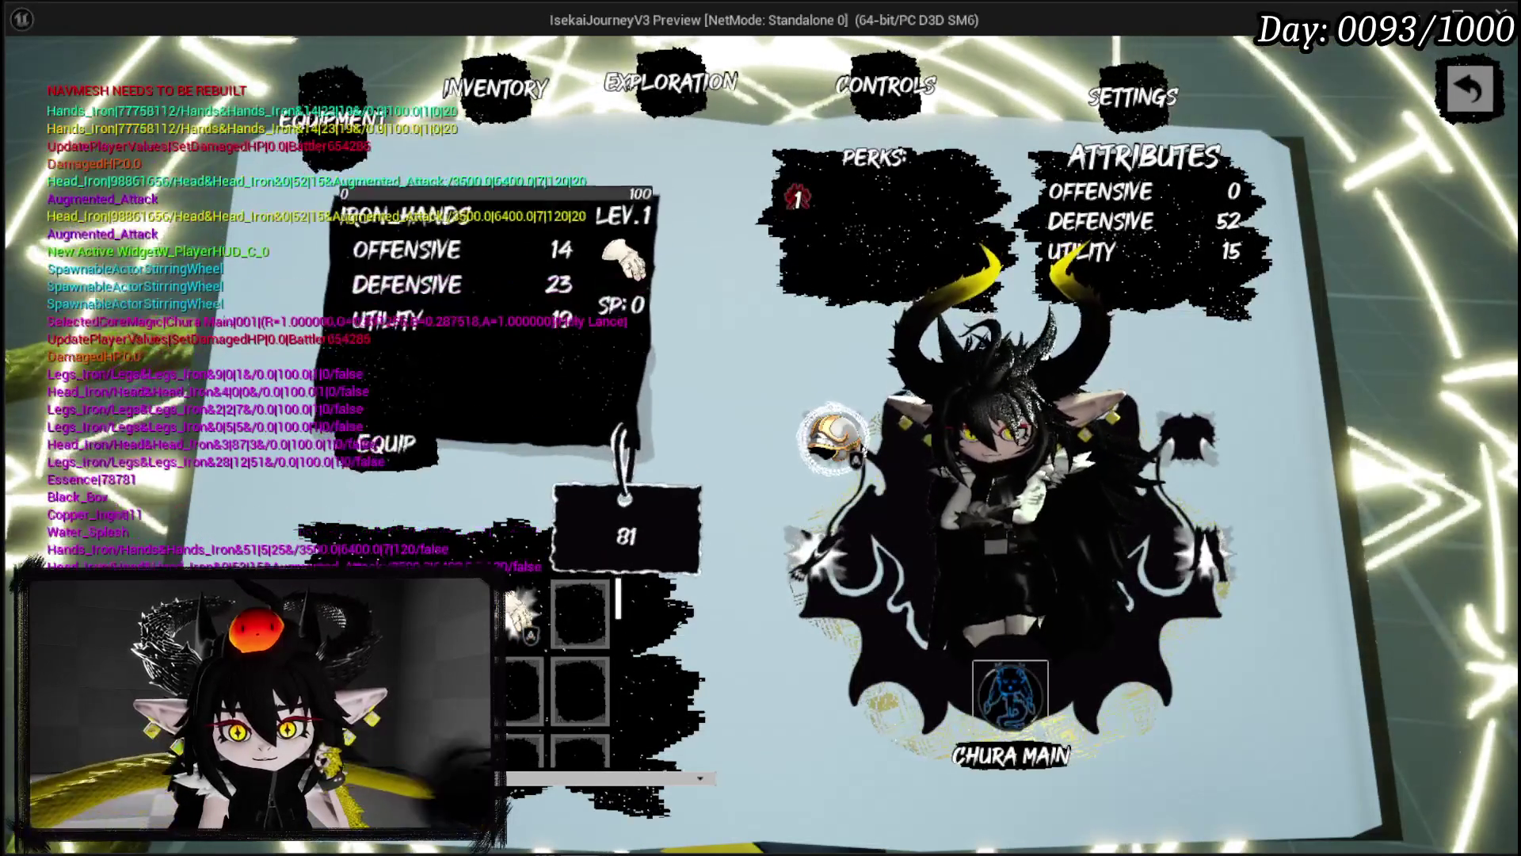
click(670, 88)
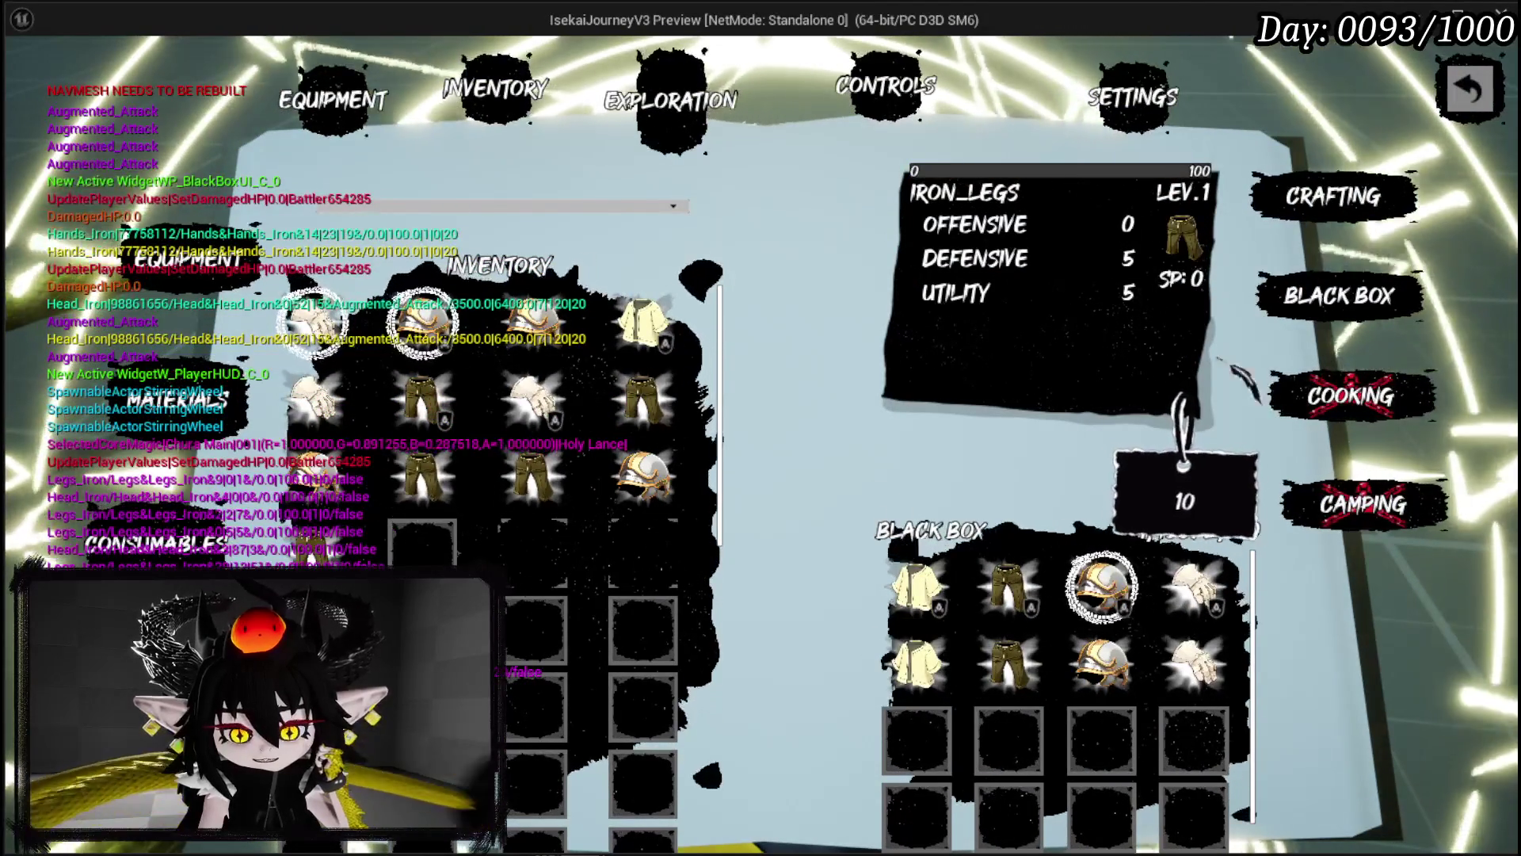
key(Escape)
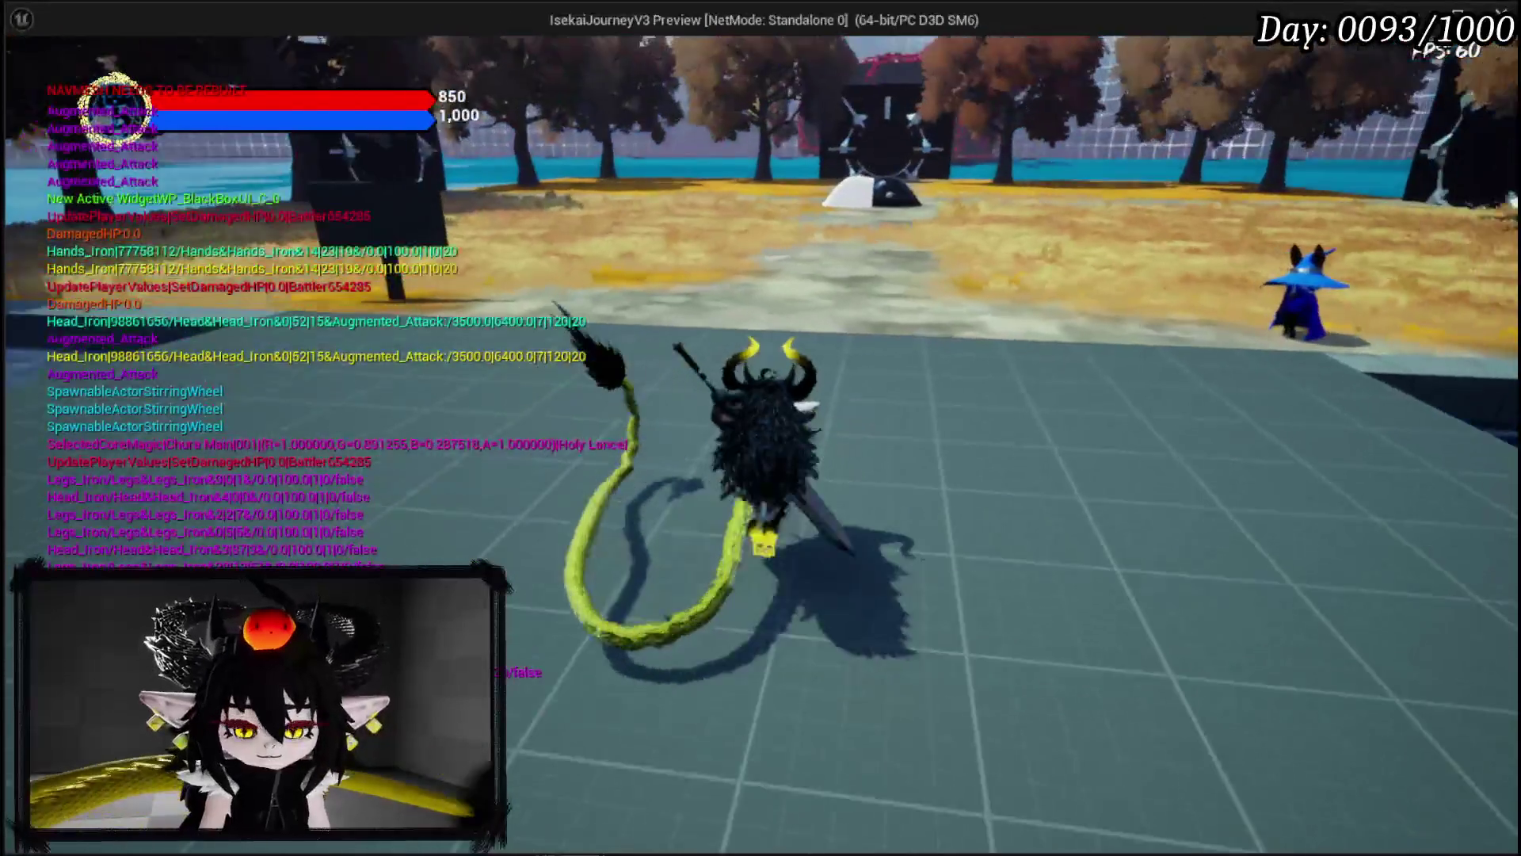
key(space)
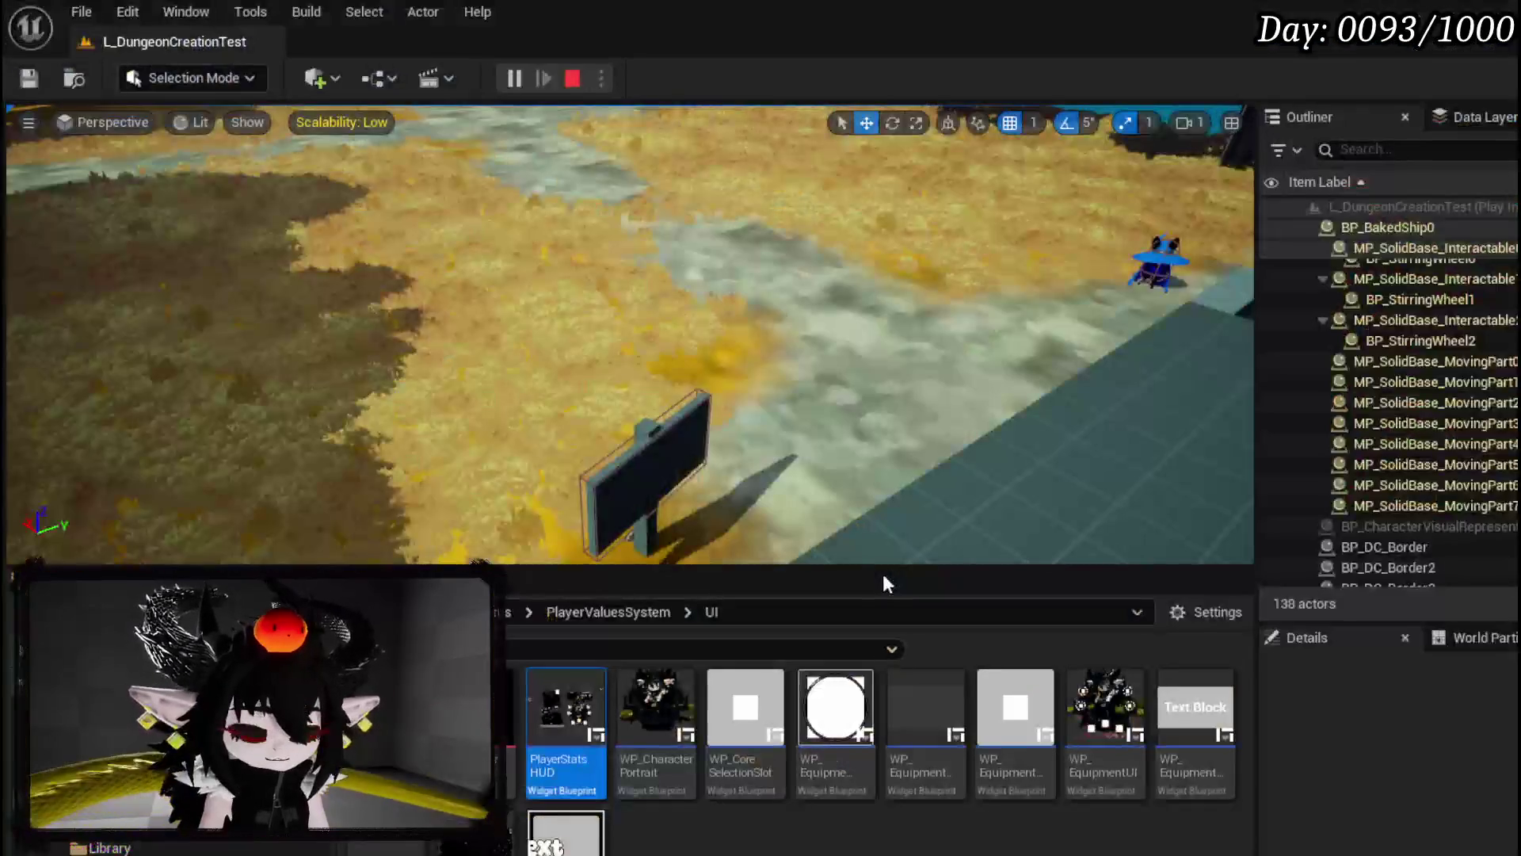
key(Escape)
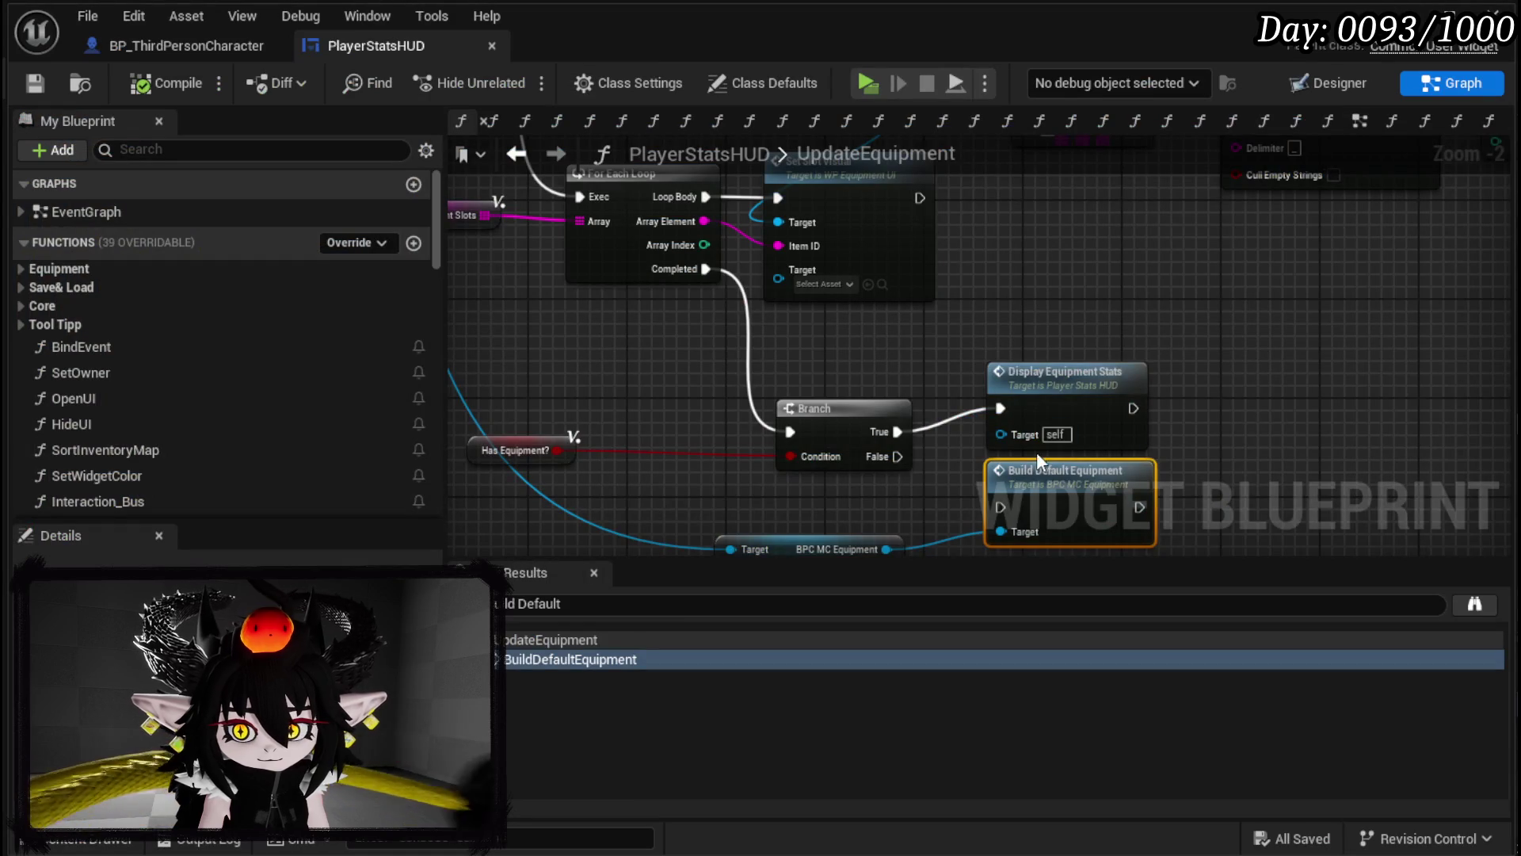
Step: Place the Has Equipment? node beside the Branch in UpdateEquipment and save PlayerStatsHUD
drag(796, 478, 773, 467)
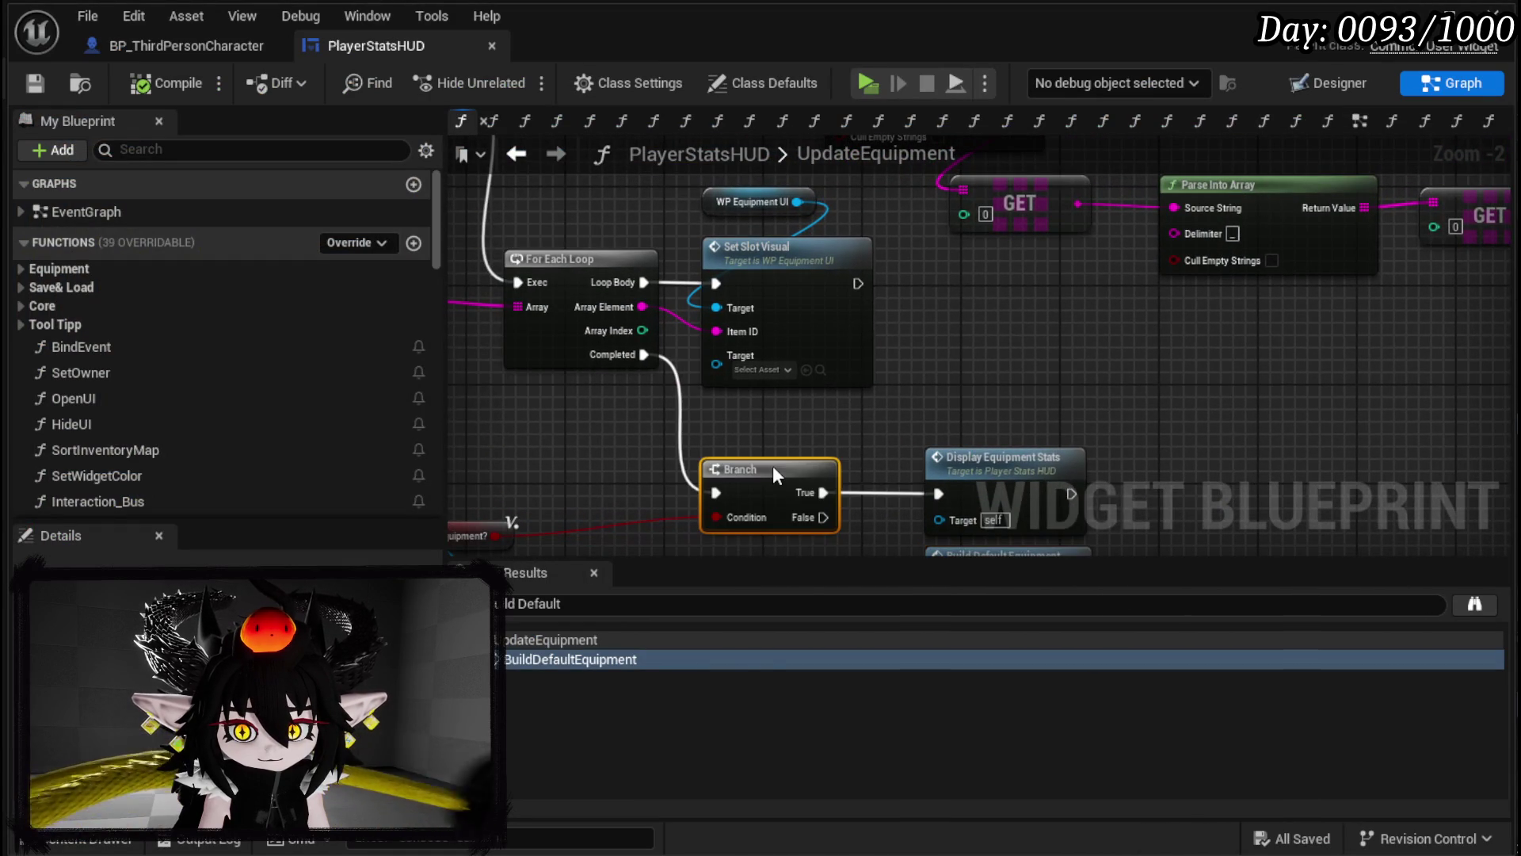
drag(615, 460, 772, 472)
click(976, 490)
scroll(976, 490, down, 2)
drag(669, 432, 895, 568)
click(34, 82)
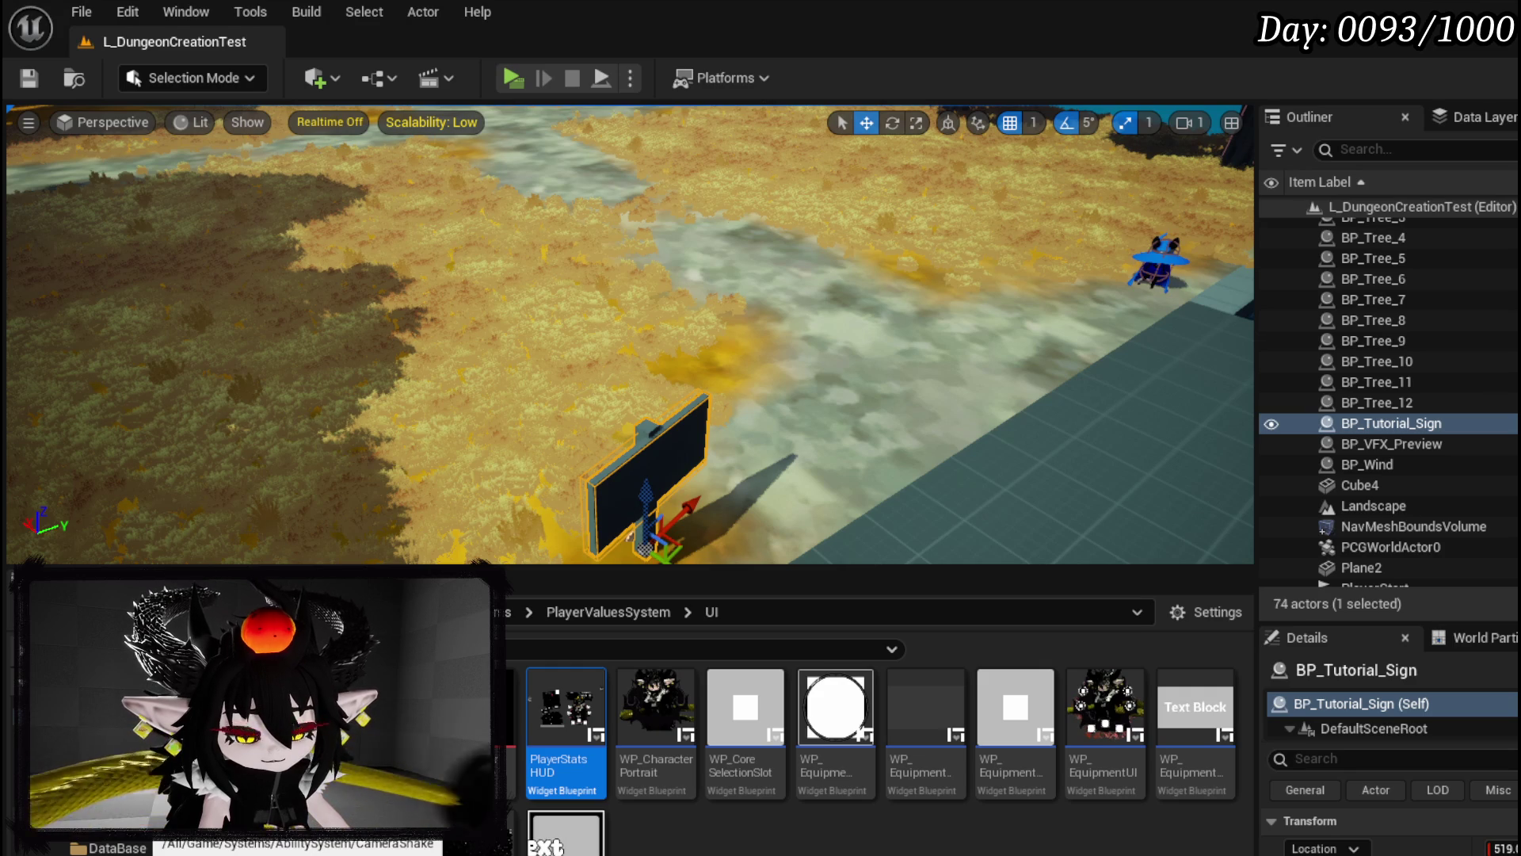
Step: Fly to BP_Room_FinalBoss in the viewport and open its blueprint with Ctrl+E
key(1)
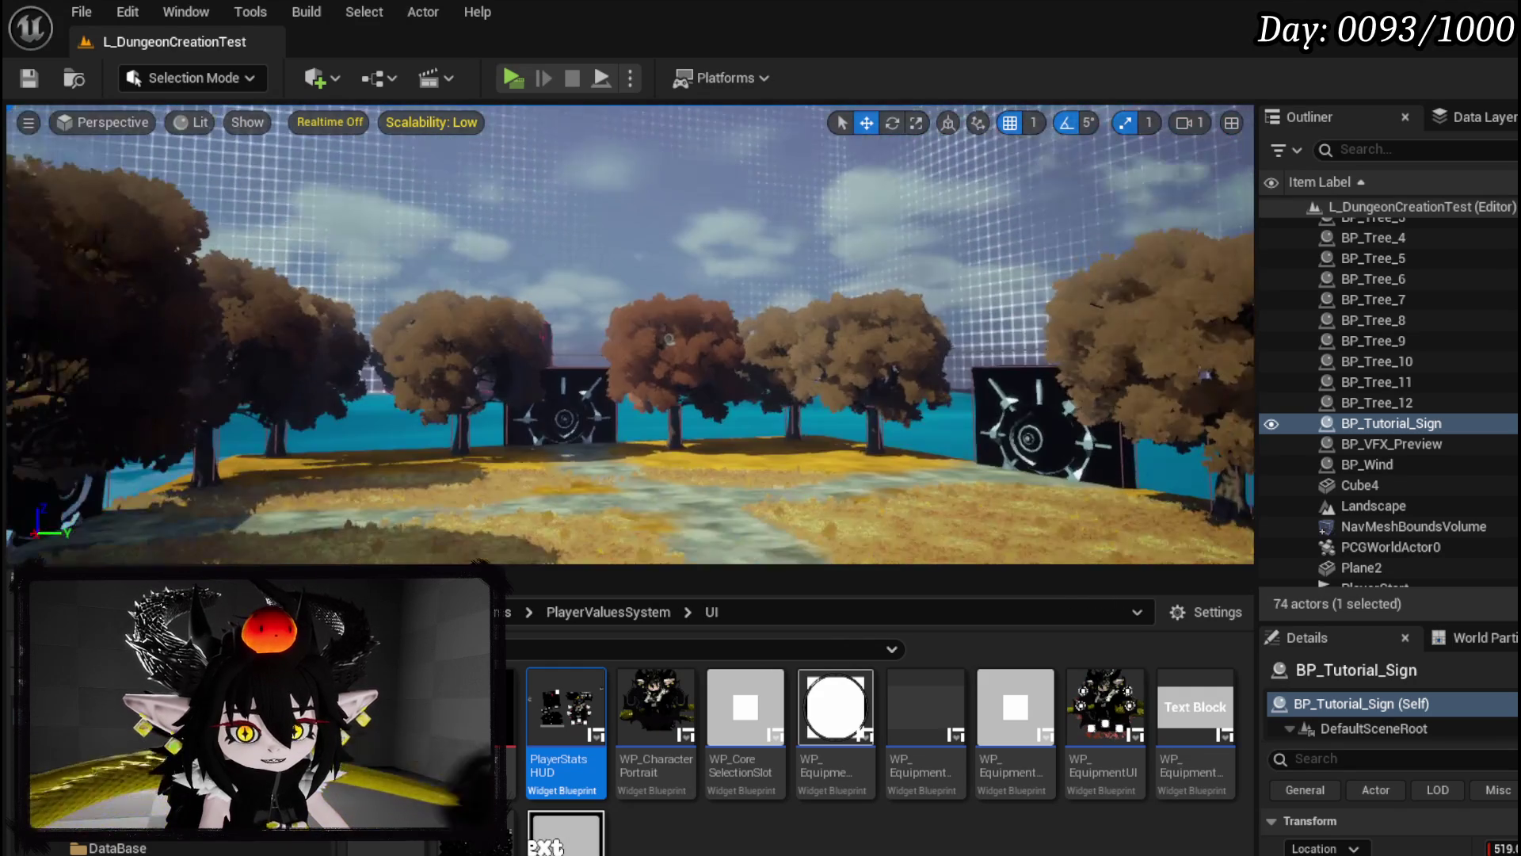
drag(464, 437, 464, 436)
click(744, 141)
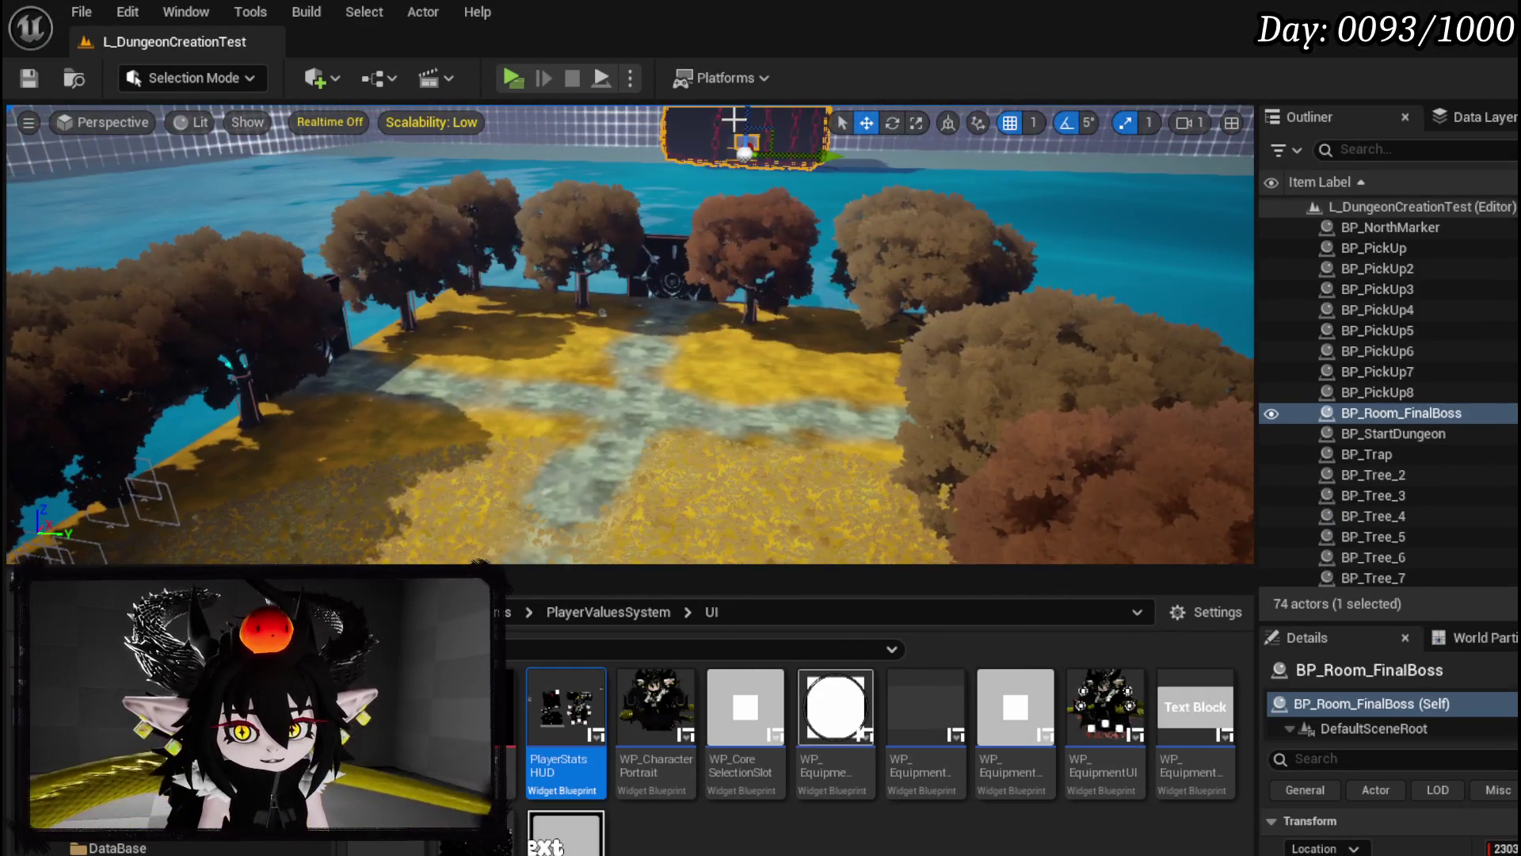
key(ctrl+e)
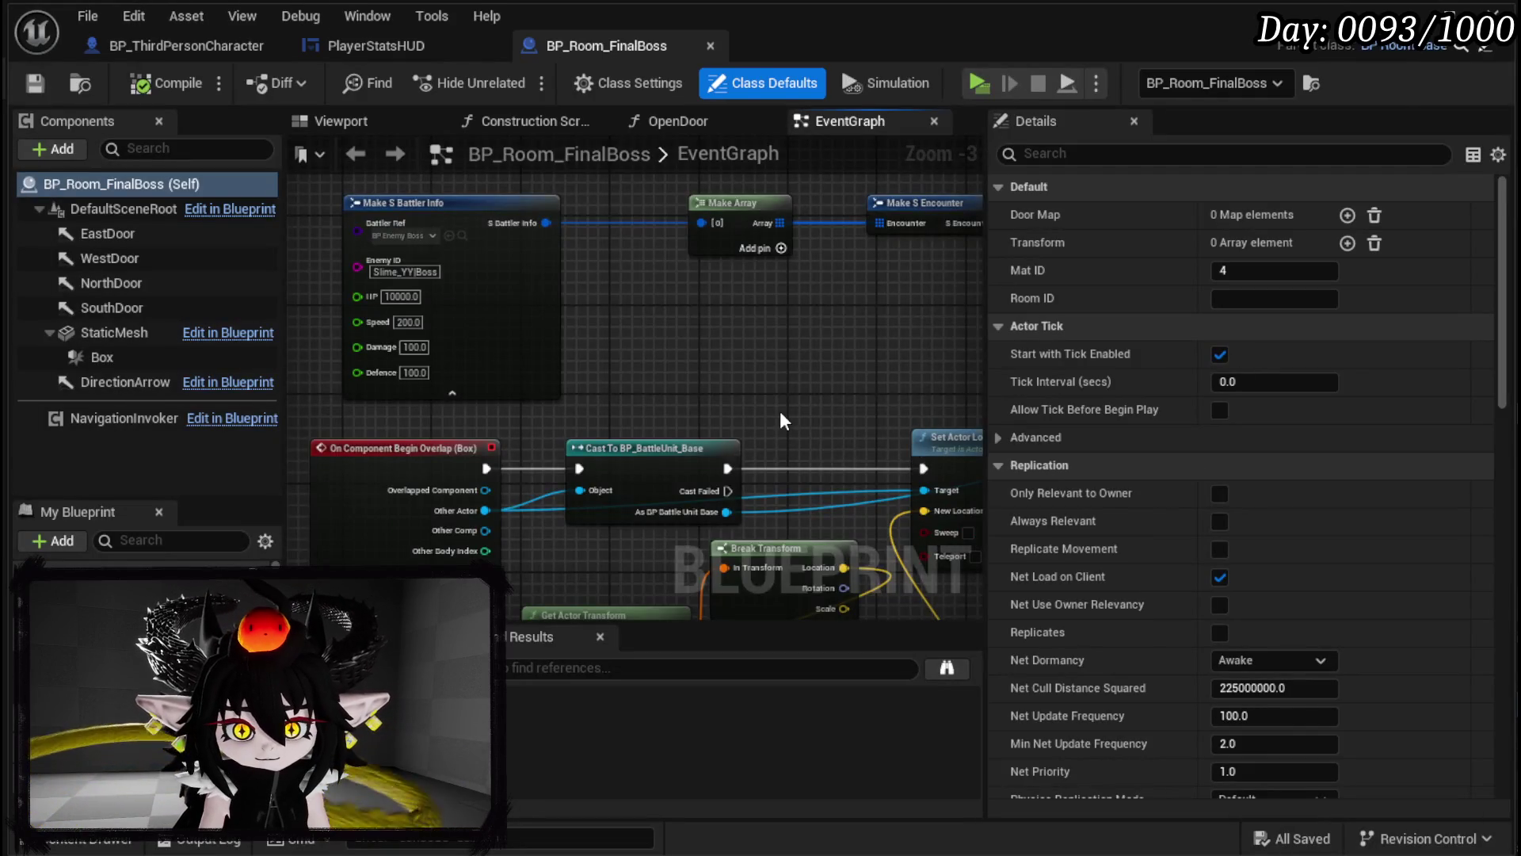
Step: Review the EventGraph's Get Combat Manager, Make S Battler Info and Start Encounter nodes
scroll(916, 454, down, 2)
drag(916, 454, 455, 368)
scroll(547, 365, up, 4)
mouse_move(707, 359)
mouse_down()
mouse_move(705, 316)
mouse_move(689, 328)
mouse_move(828, 313)
mouse_move(526, 298)
mouse_move(792, 285)
mouse_move(901, 358)
mouse_up()
scroll(901, 358, down, 3)
scroll(606, 350, up, 2)
mouse_move(606, 350)
mouse_down()
mouse_move(910, 366)
mouse_move(366, 348)
mouse_move(293, 237)
mouse_move(309, 206)
mouse_move(432, 306)
mouse_up()
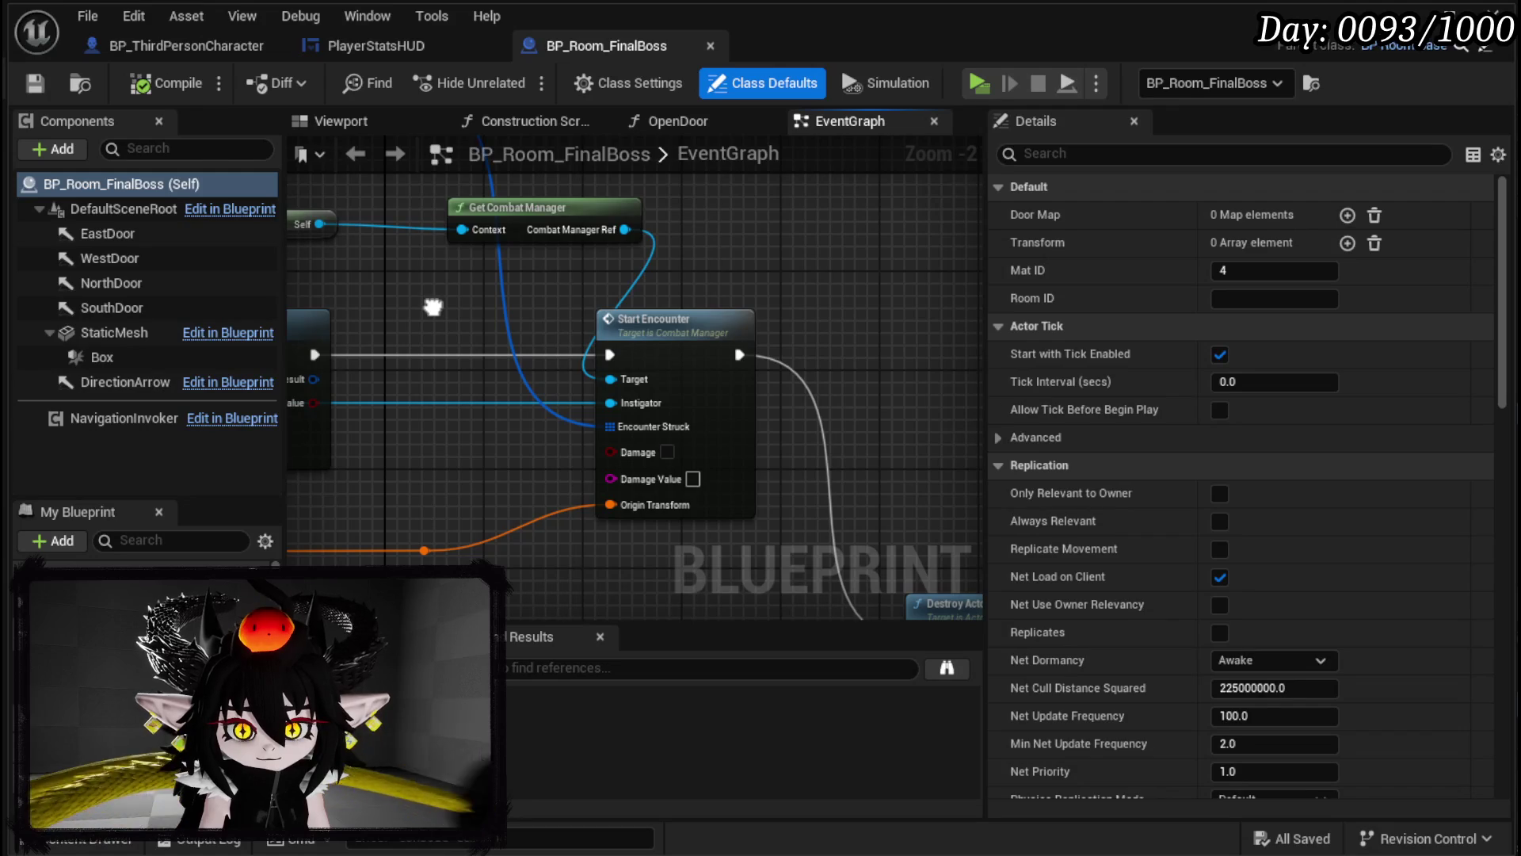
mouse_move(697, 562)
mouse_down()
mouse_move(500, 385)
mouse_move(633, 501)
mouse_move(579, 482)
mouse_up()
scroll(596, 484, down, 1)
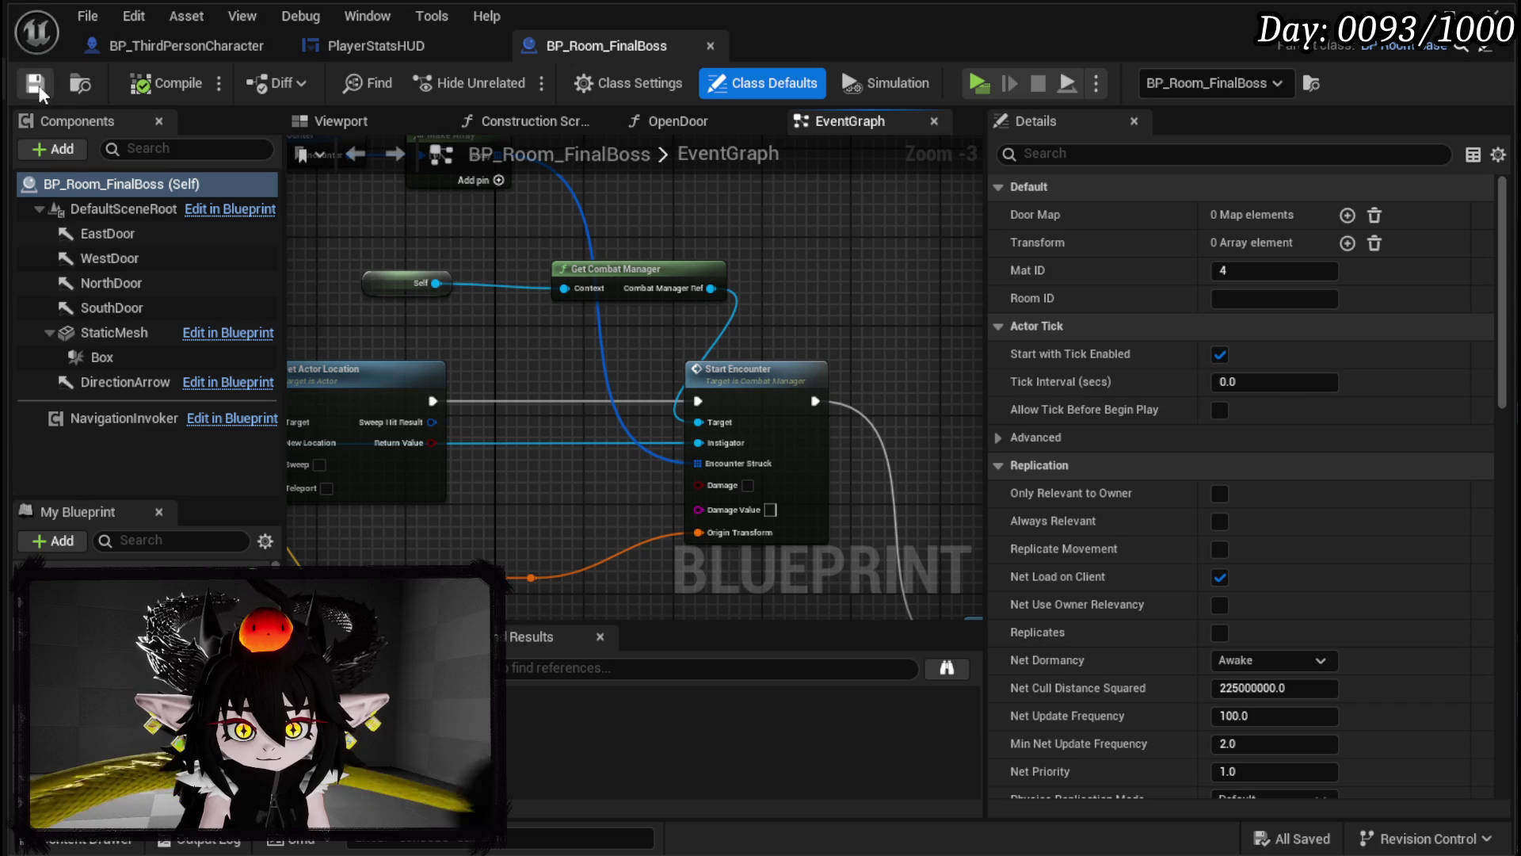
Step: Return to the level editor and select the tutorial sign
click(1407, 14)
drag(698, 334, 697, 334)
click(686, 360)
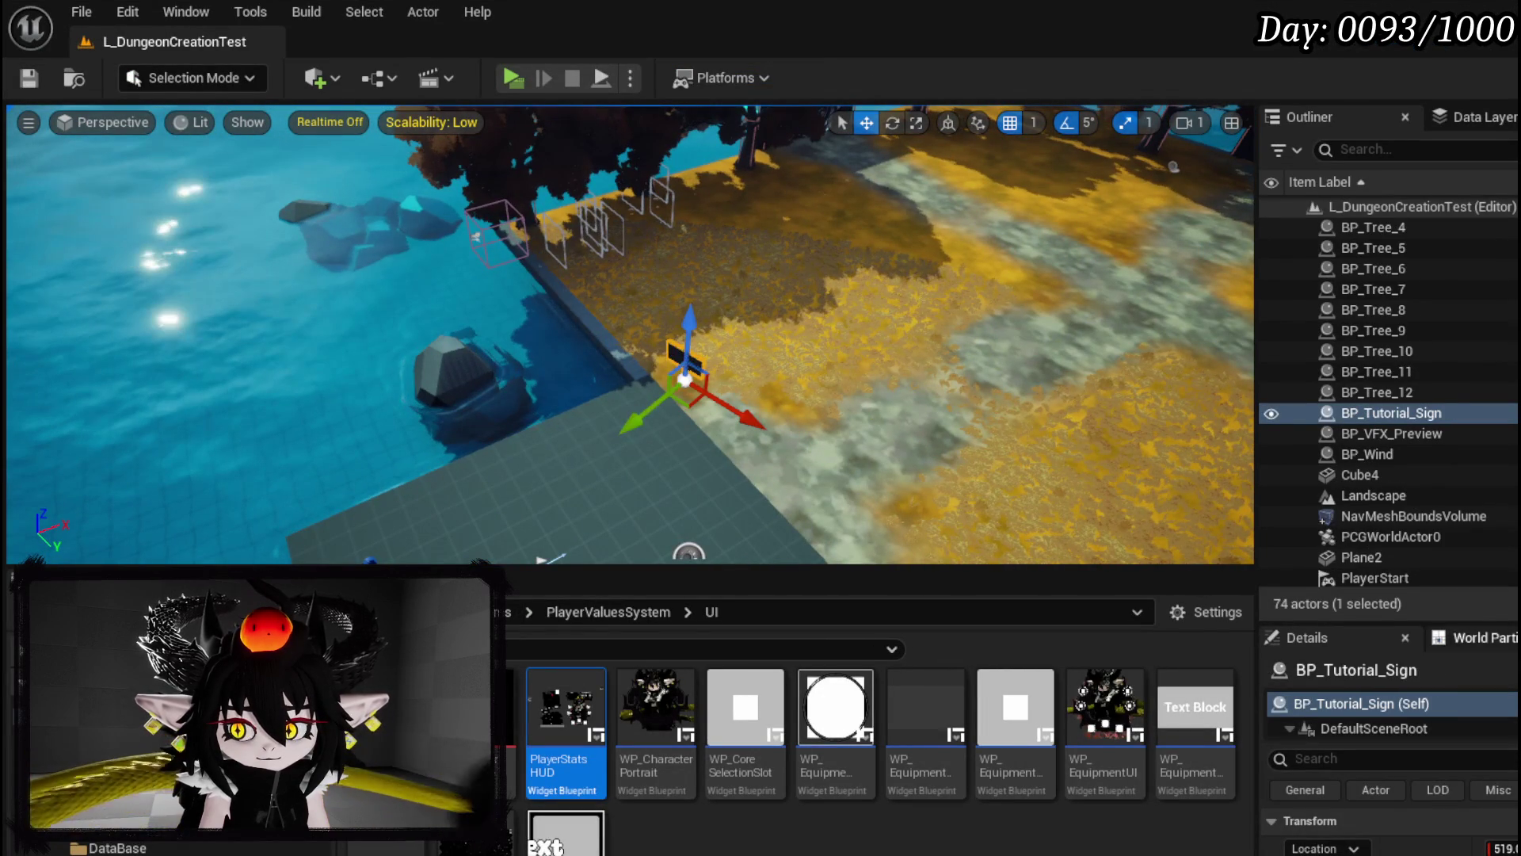
Step: Open BP_Tutorial_Sign and its MakeEncounter function graph
double_click(686, 361)
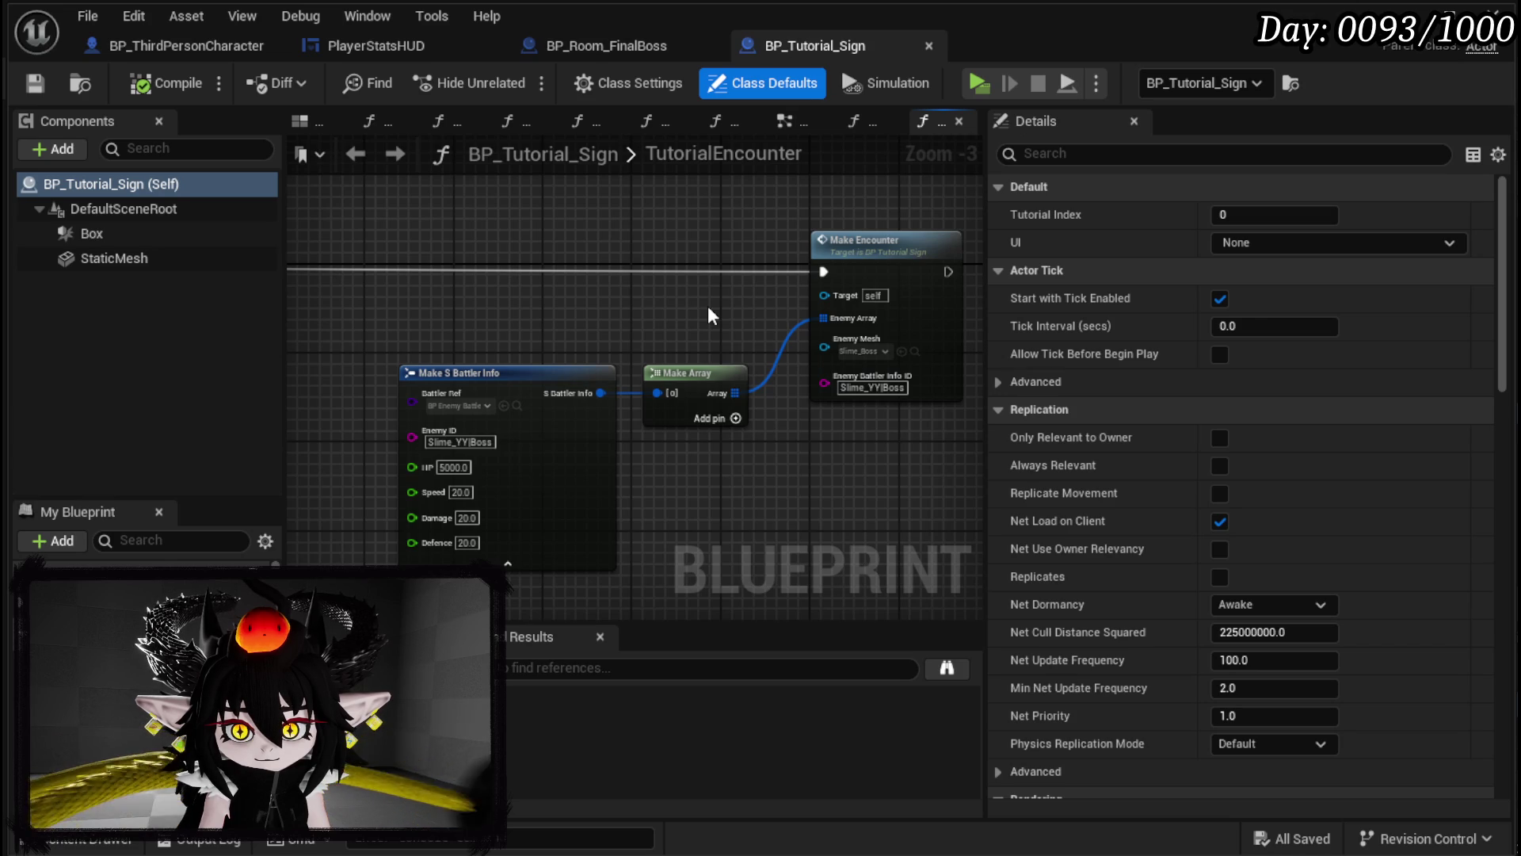
double_click(838, 272)
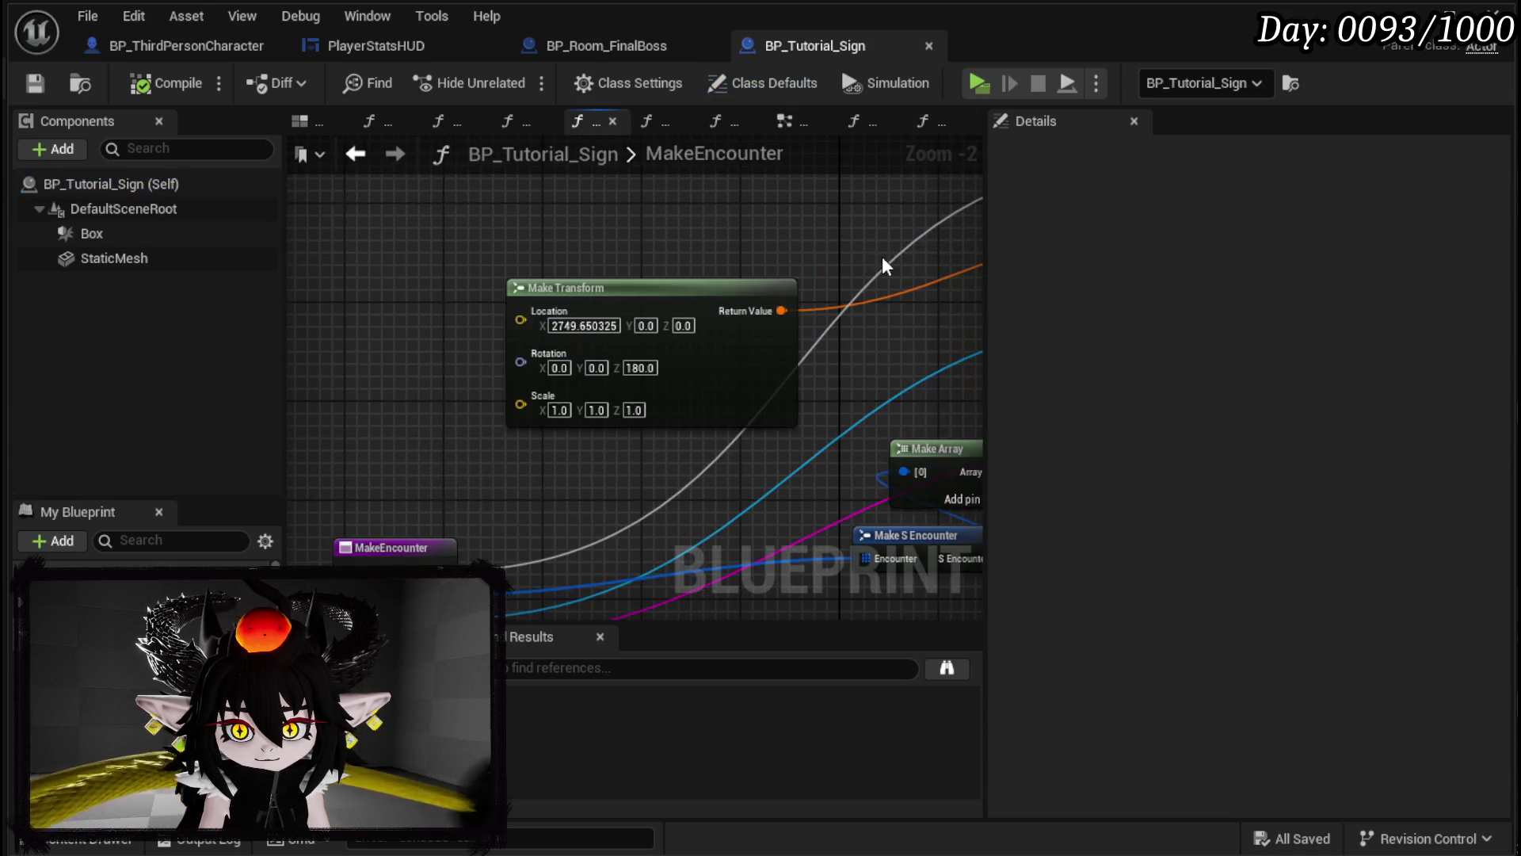
scroll(740, 294, down, 2)
Step: Marquee-select and inspect the SpawnActor enemy-spawning nodes, then switch to BP_Room_FinalBoss's EventGraph
mouse_move(530, 198)
mouse_down()
mouse_move(824, 436)
mouse_move(928, 500)
mouse_up()
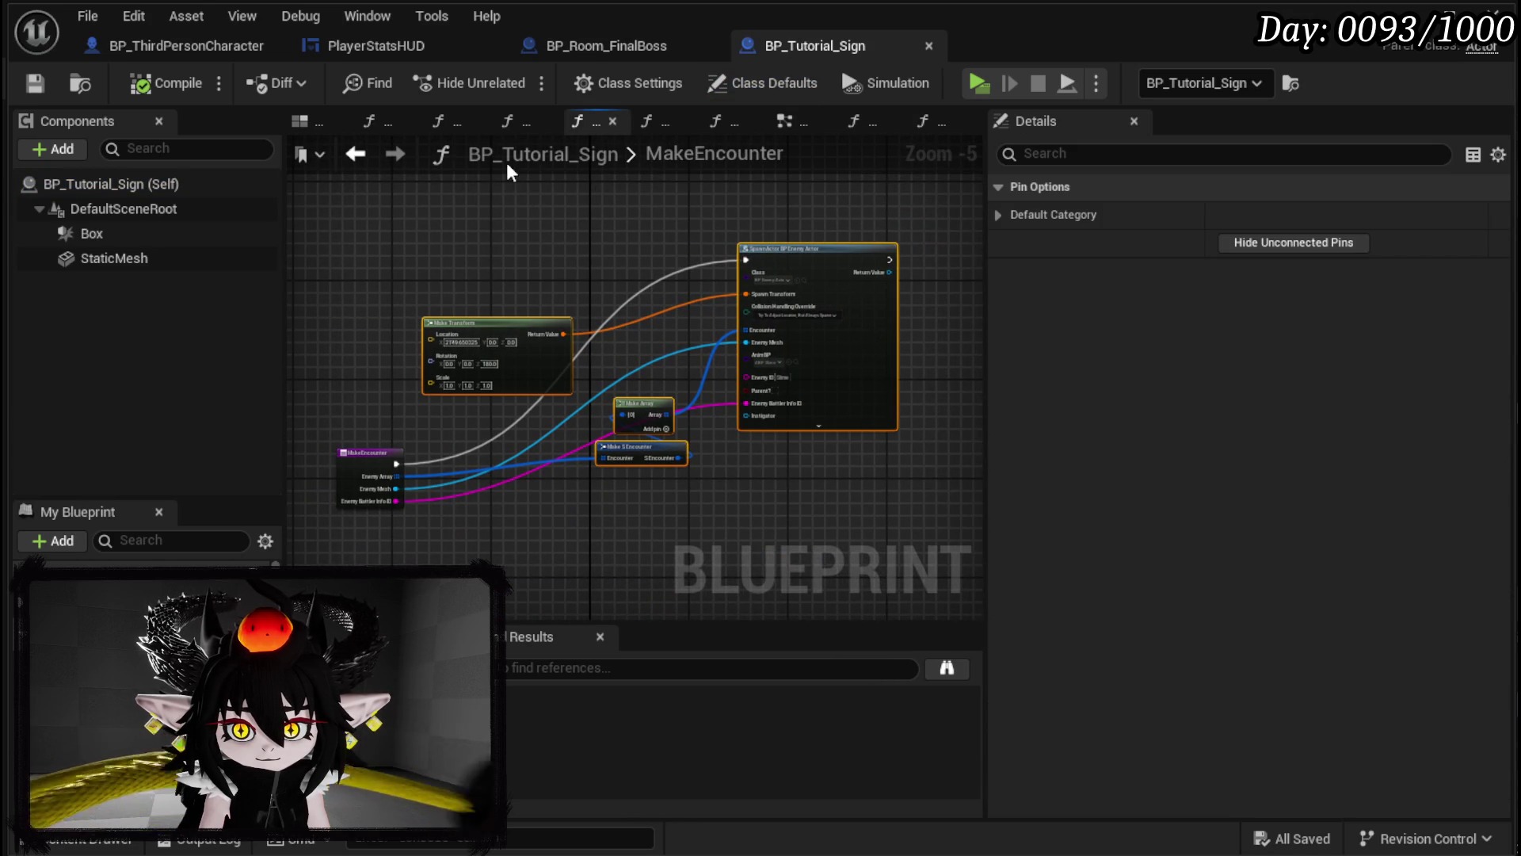
scroll(687, 224, up, 3)
mouse_move(688, 224)
mouse_down()
mouse_move(440, 176)
mouse_move(554, 171)
mouse_move(653, 227)
mouse_move(653, 252)
mouse_up()
scroll(554, 171, down, 2)
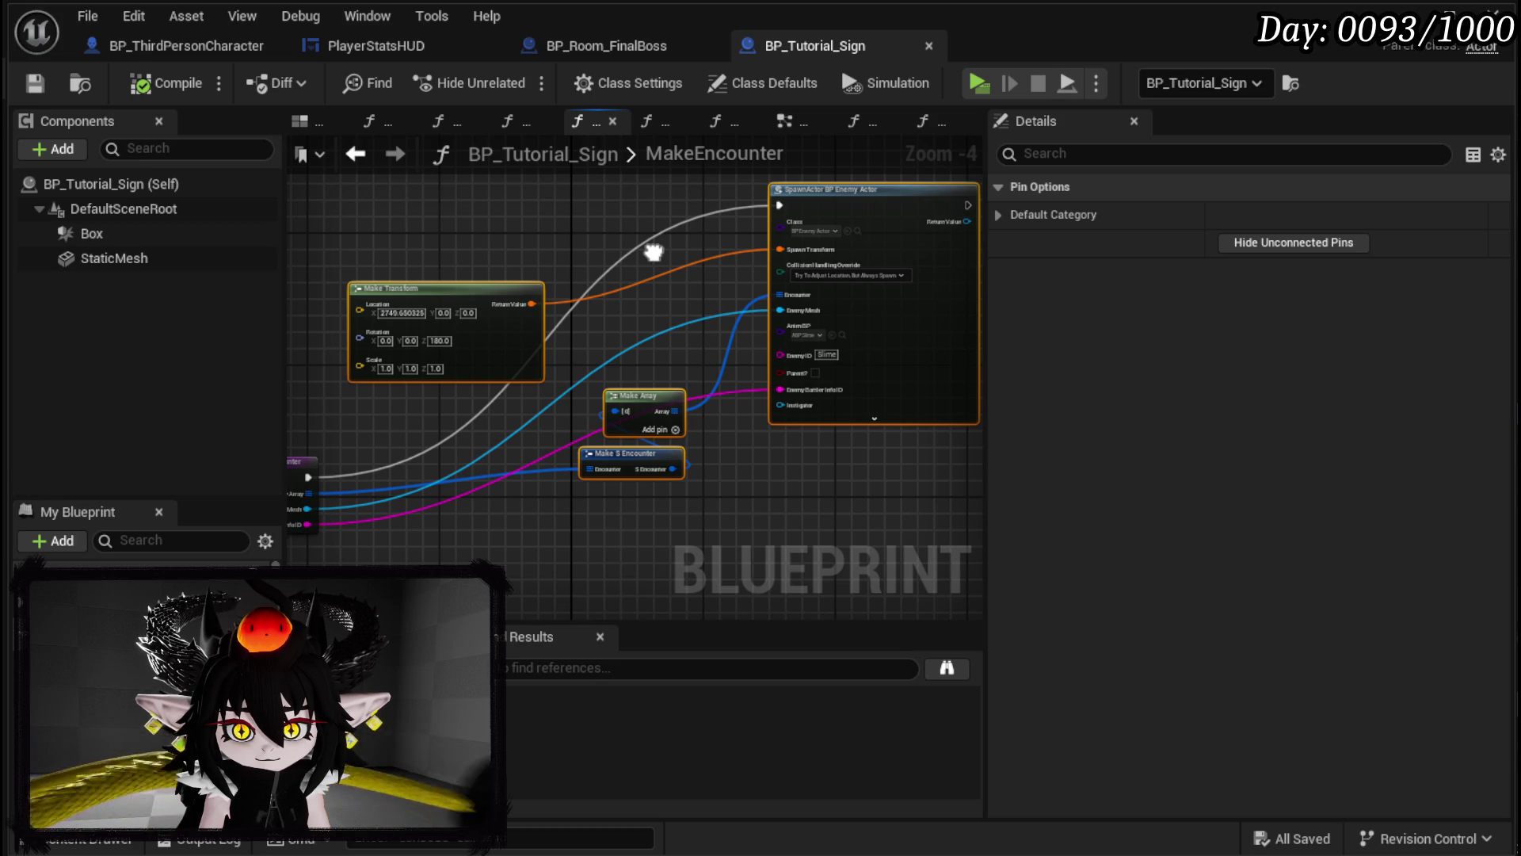
click(587, 254)
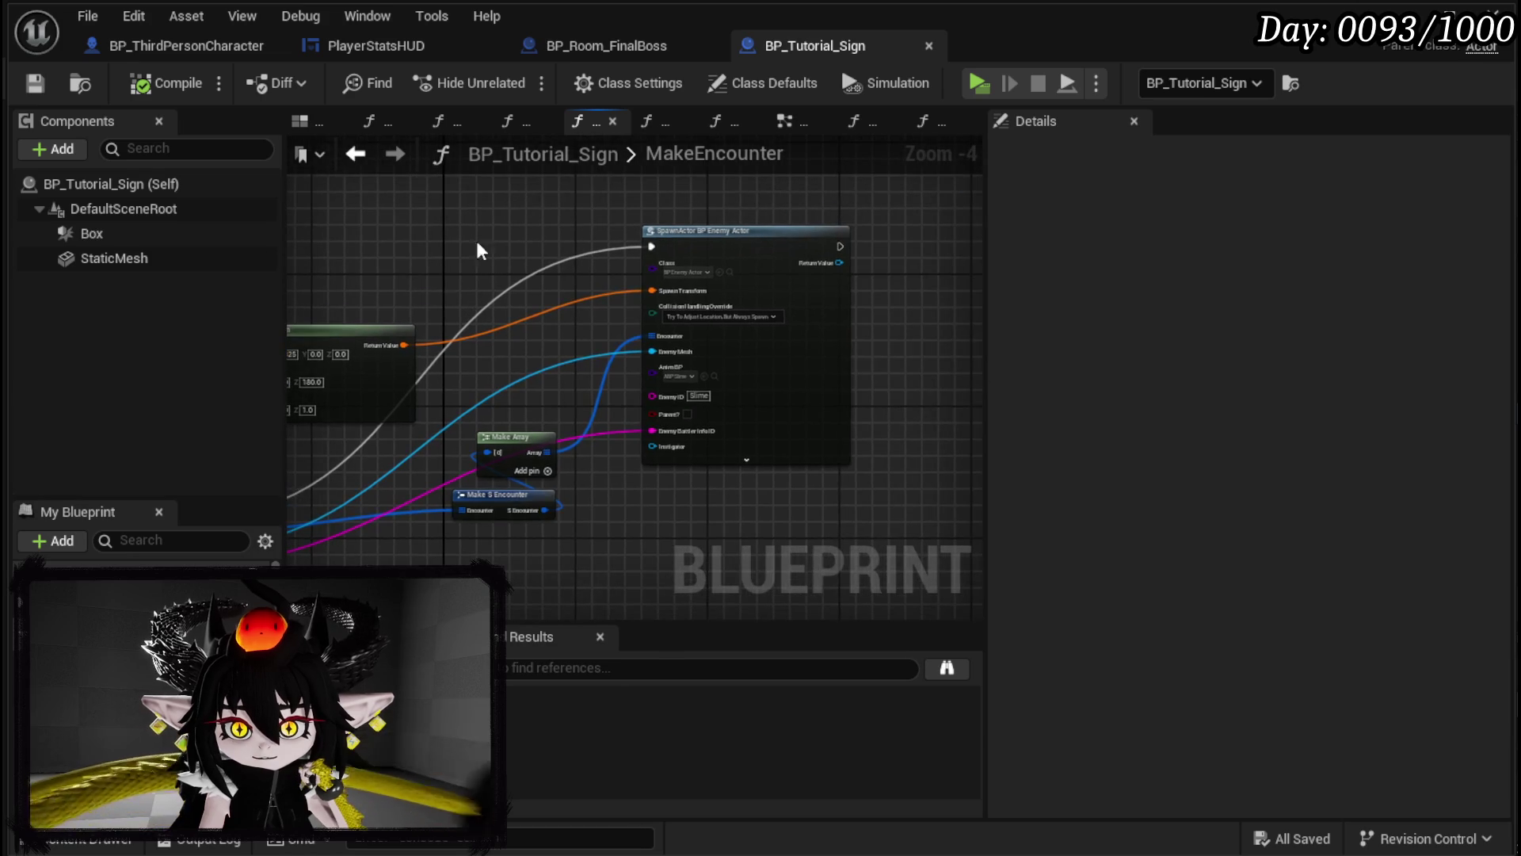
click(606, 45)
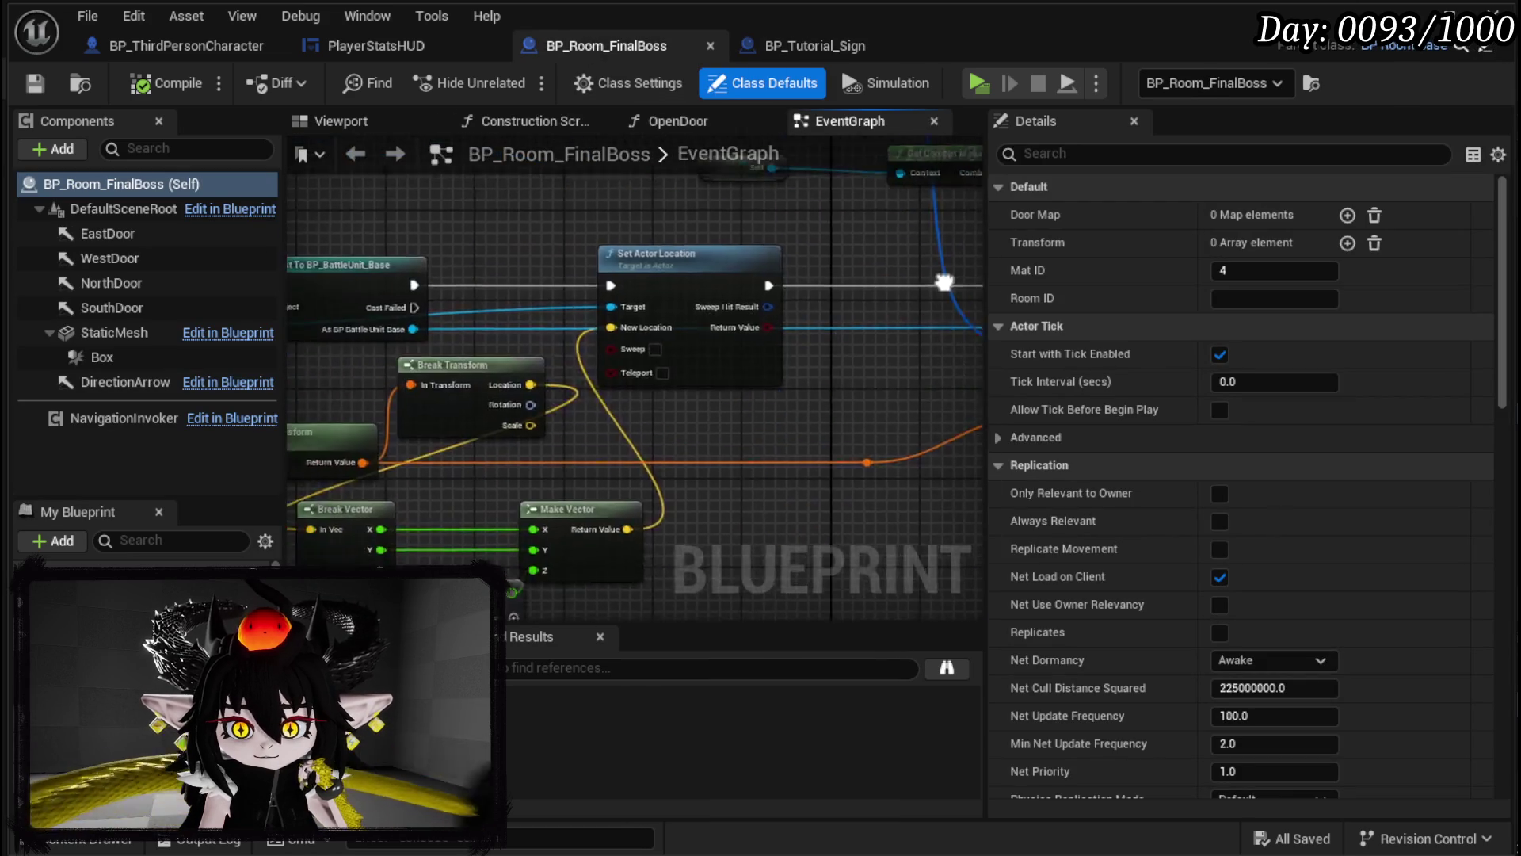
Step: Select and review Start Encounter, battler info, Get Combat Manager and Get Actor Transform nodes in BP_Room_FinalBoss
mouse_move(503, 277)
mouse_down()
mouse_move(788, 432)
mouse_move(862, 251)
mouse_up()
scroll(862, 250, down, 2)
drag(639, 367, 789, 432)
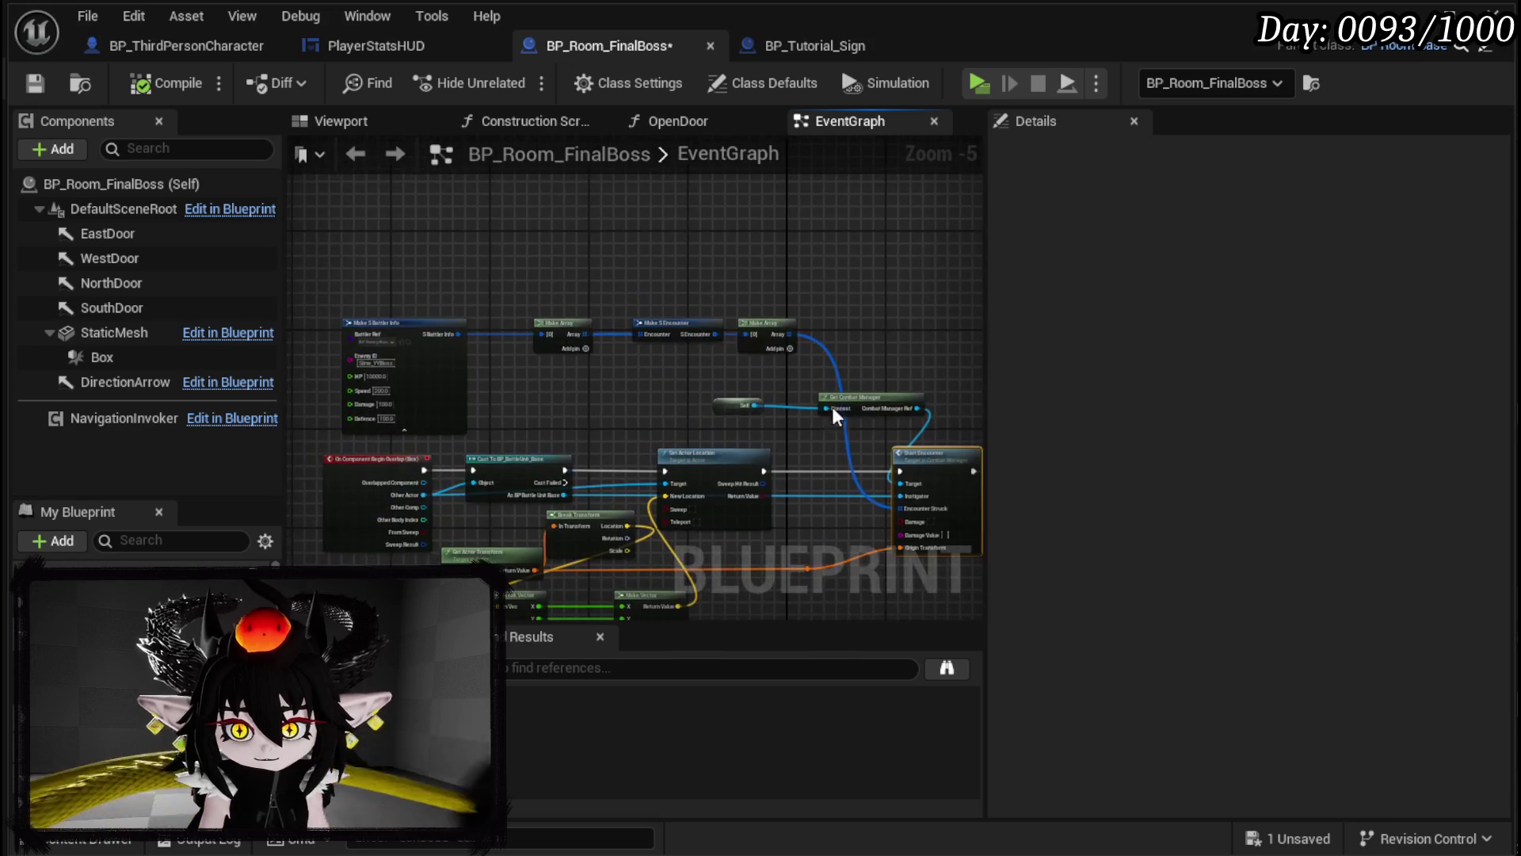
mouse_move(414, 254)
mouse_down()
mouse_move(788, 350)
mouse_move(708, 260)
mouse_up()
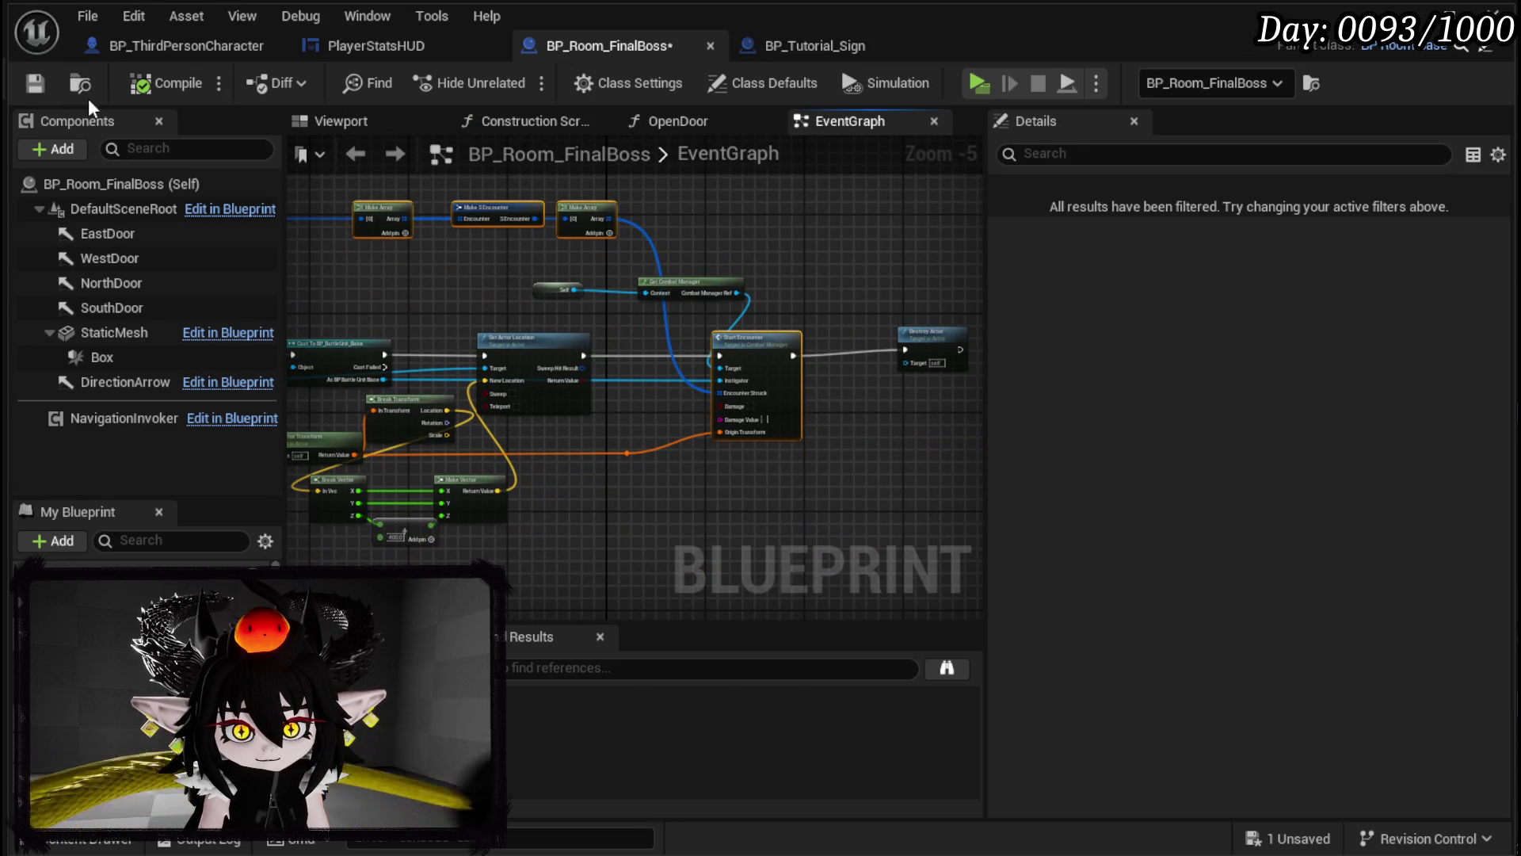
mouse_move(454, 316)
mouse_down()
mouse_move(584, 322)
mouse_move(657, 359)
mouse_up()
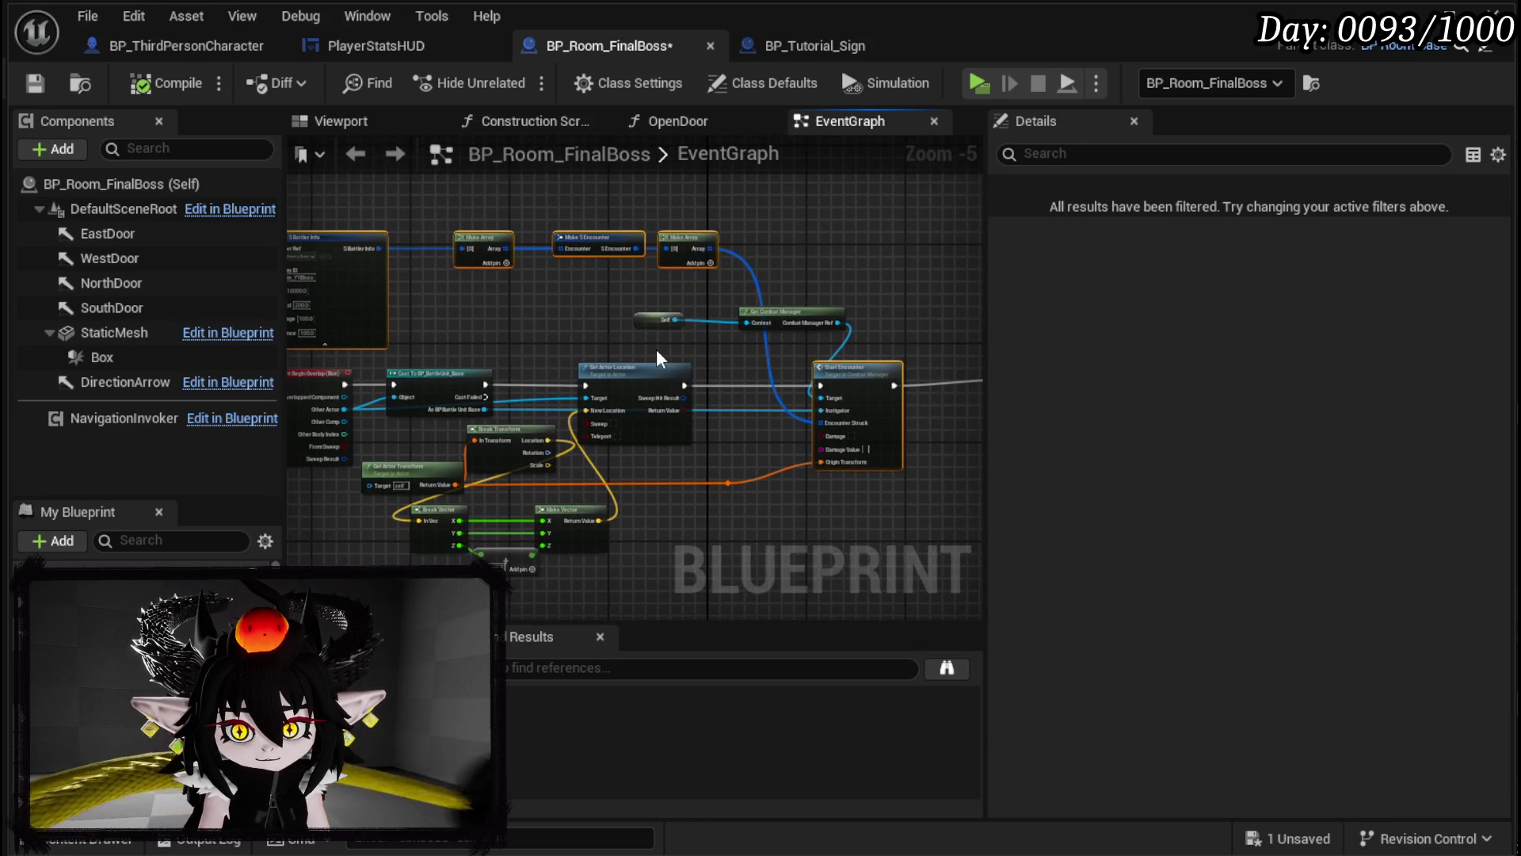
scroll(648, 345, up, 2)
mouse_move(887, 272)
mouse_down()
mouse_move(713, 317)
mouse_move(705, 295)
mouse_up()
scroll(545, 298, down, 1)
mouse_move(545, 297)
mouse_down()
mouse_move(679, 248)
mouse_move(825, 278)
mouse_move(743, 250)
mouse_up()
drag(502, 420, 519, 473)
mouse_move(818, 473)
mouse_down()
mouse_move(587, 431)
mouse_move(775, 455)
mouse_up()
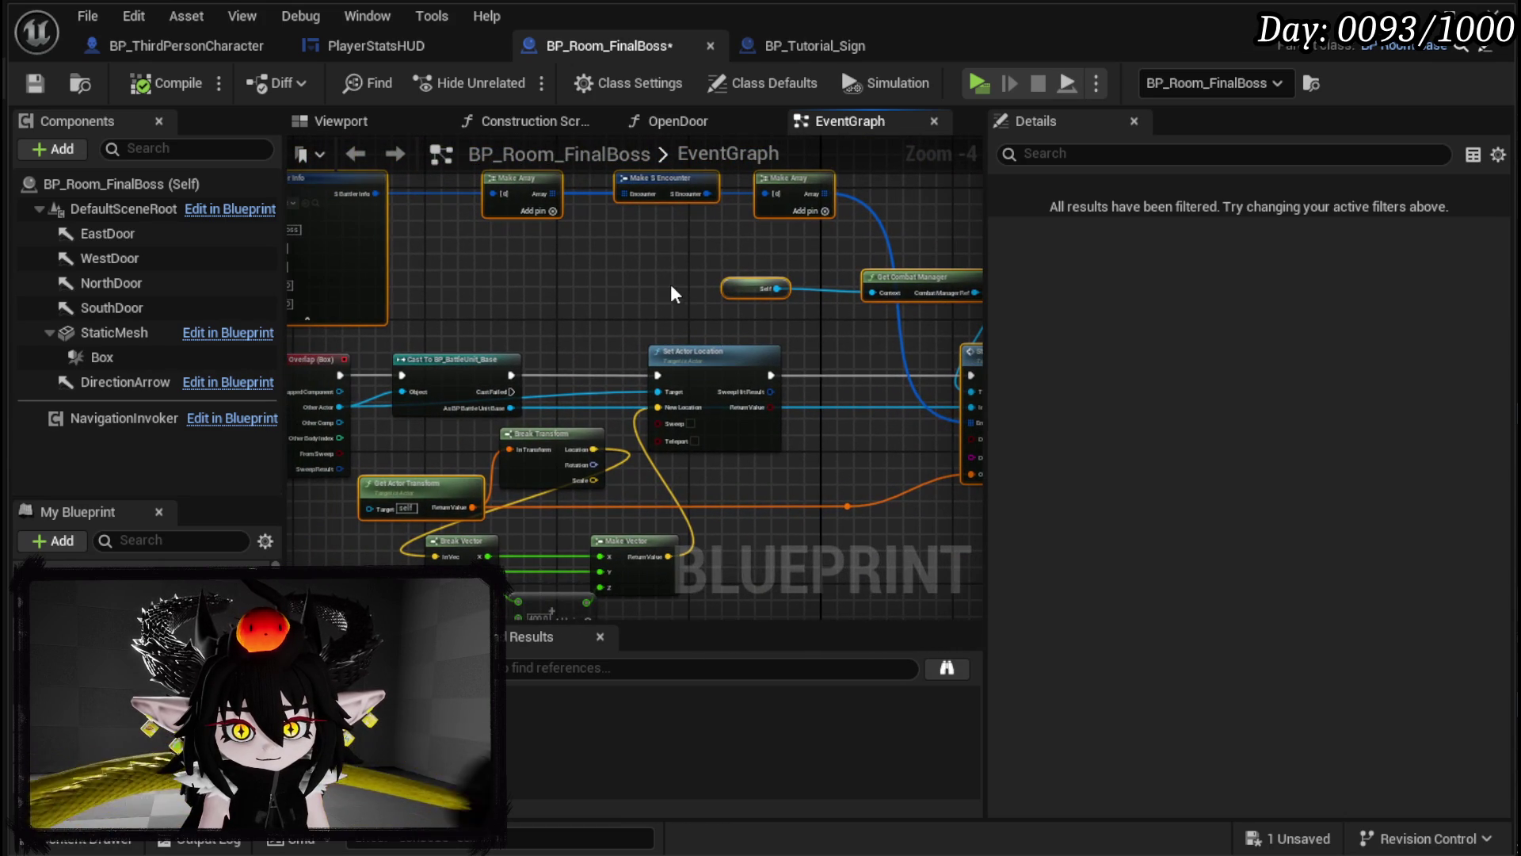
Step: Glance at BP_ThirdPersonCharacter's LoadSaveData, save BP_Room_FinalBoss, and bring up BP_Tutorial_Sign's MakeEncounter graph
click(233, 47)
mouse_move(677, 249)
mouse_down()
mouse_move(600, 416)
mouse_move(578, 401)
mouse_up()
click(573, 44)
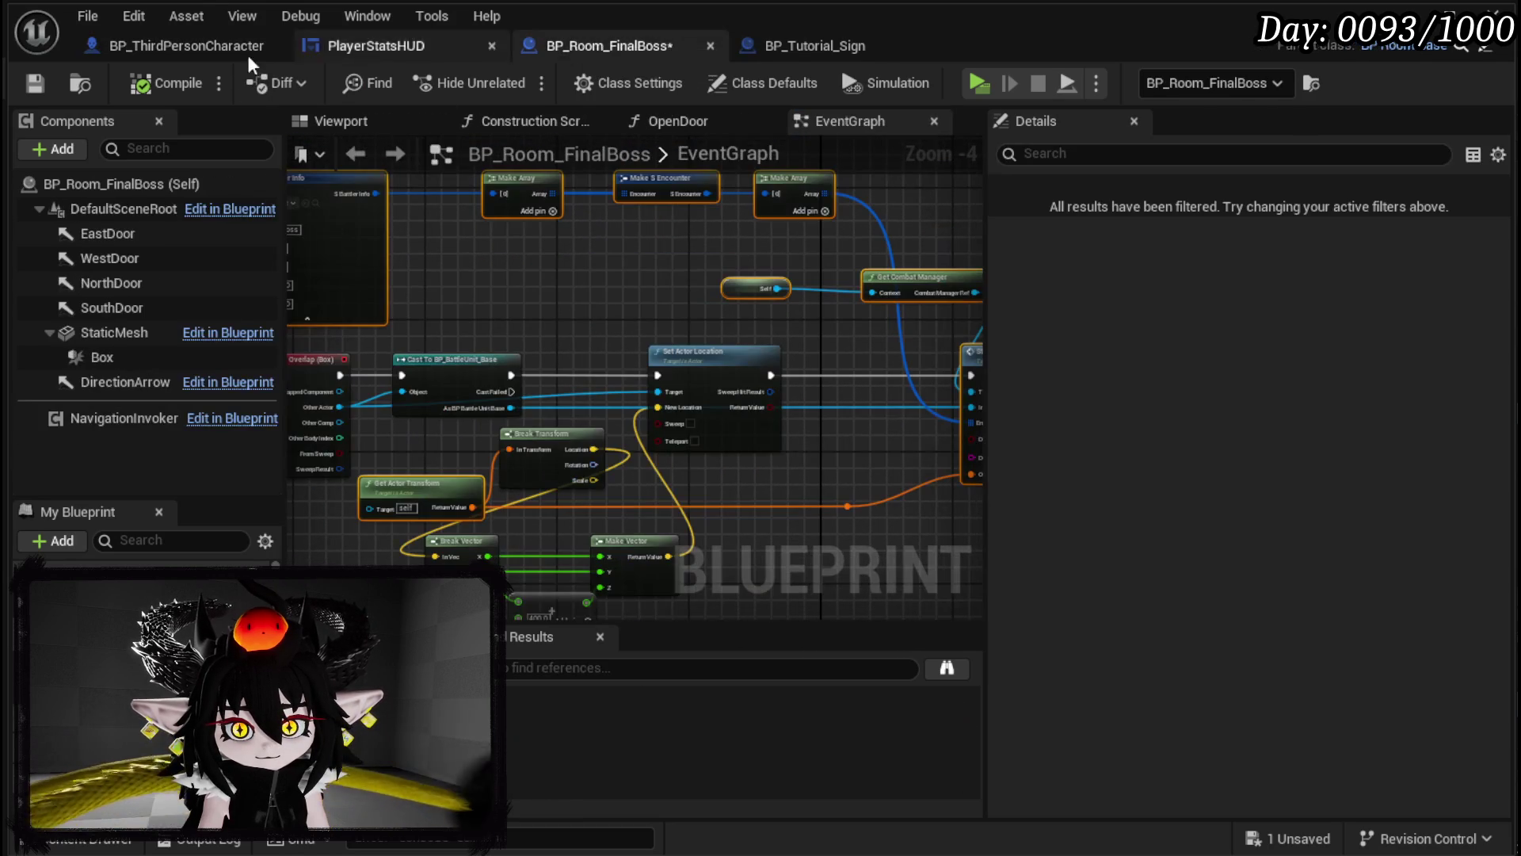
click(35, 82)
scroll(705, 274, down, 2)
scroll(619, 270, up, 2)
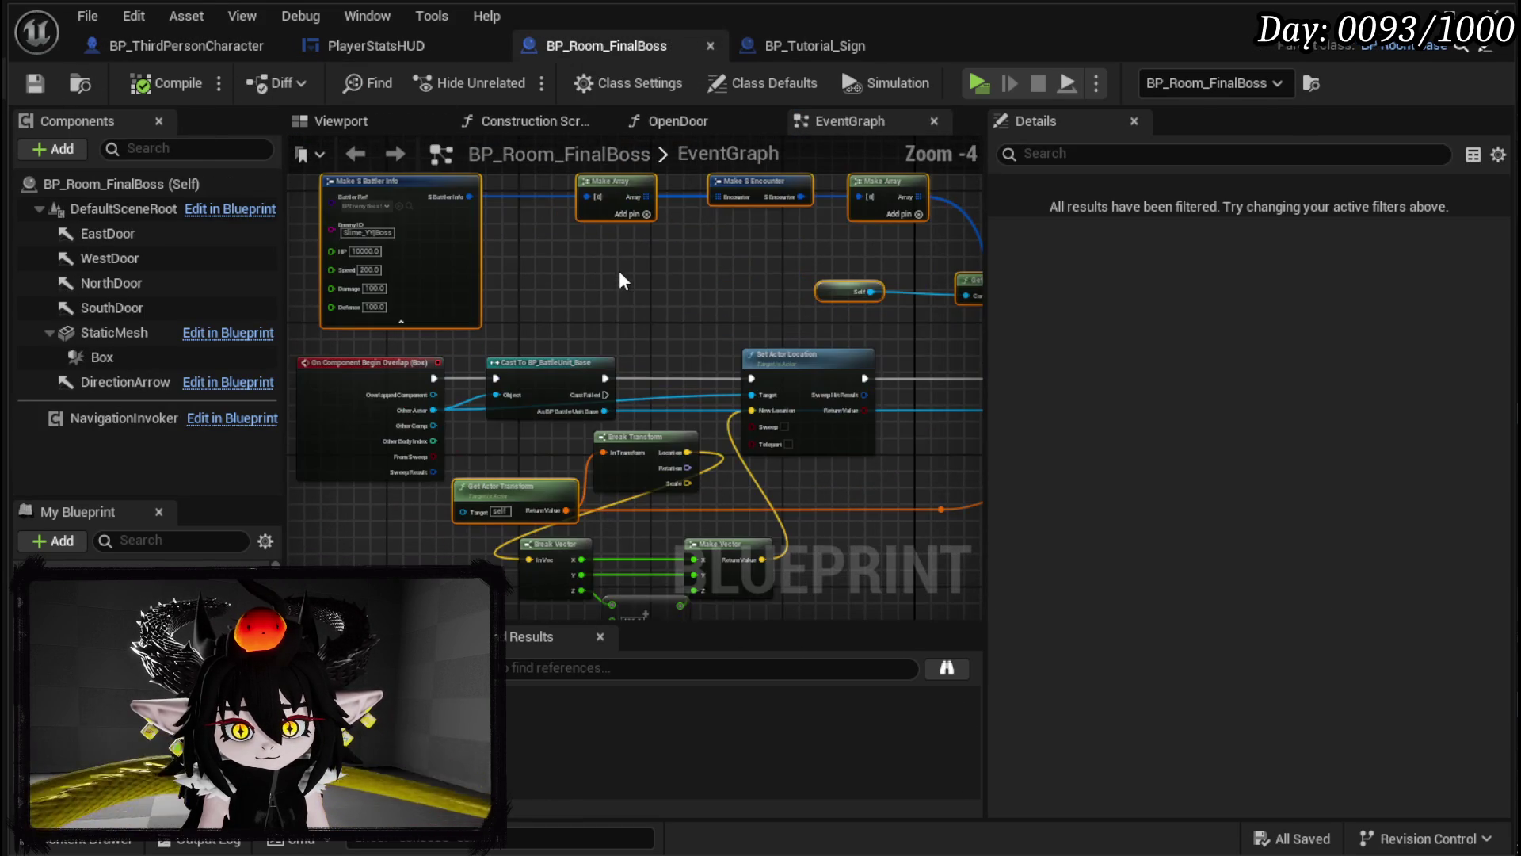
click(824, 50)
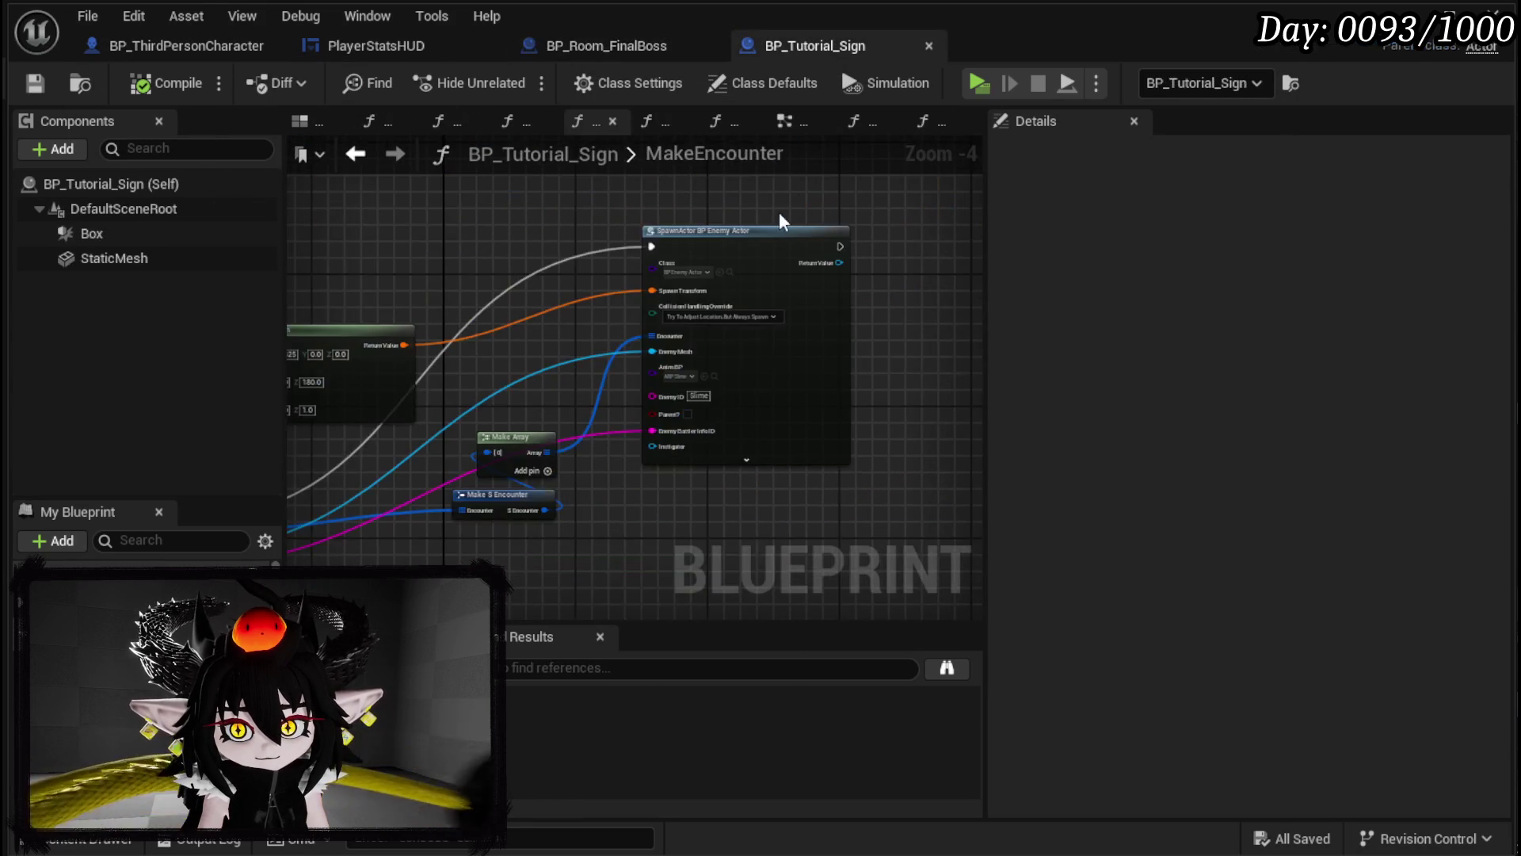
Step: Paste the encounter nodes into BP_Tutorial_Sign's event graph, placing Get Actor Transform beside Start Encounter
scroll(787, 183, down, 4)
drag(547, 202, 748, 191)
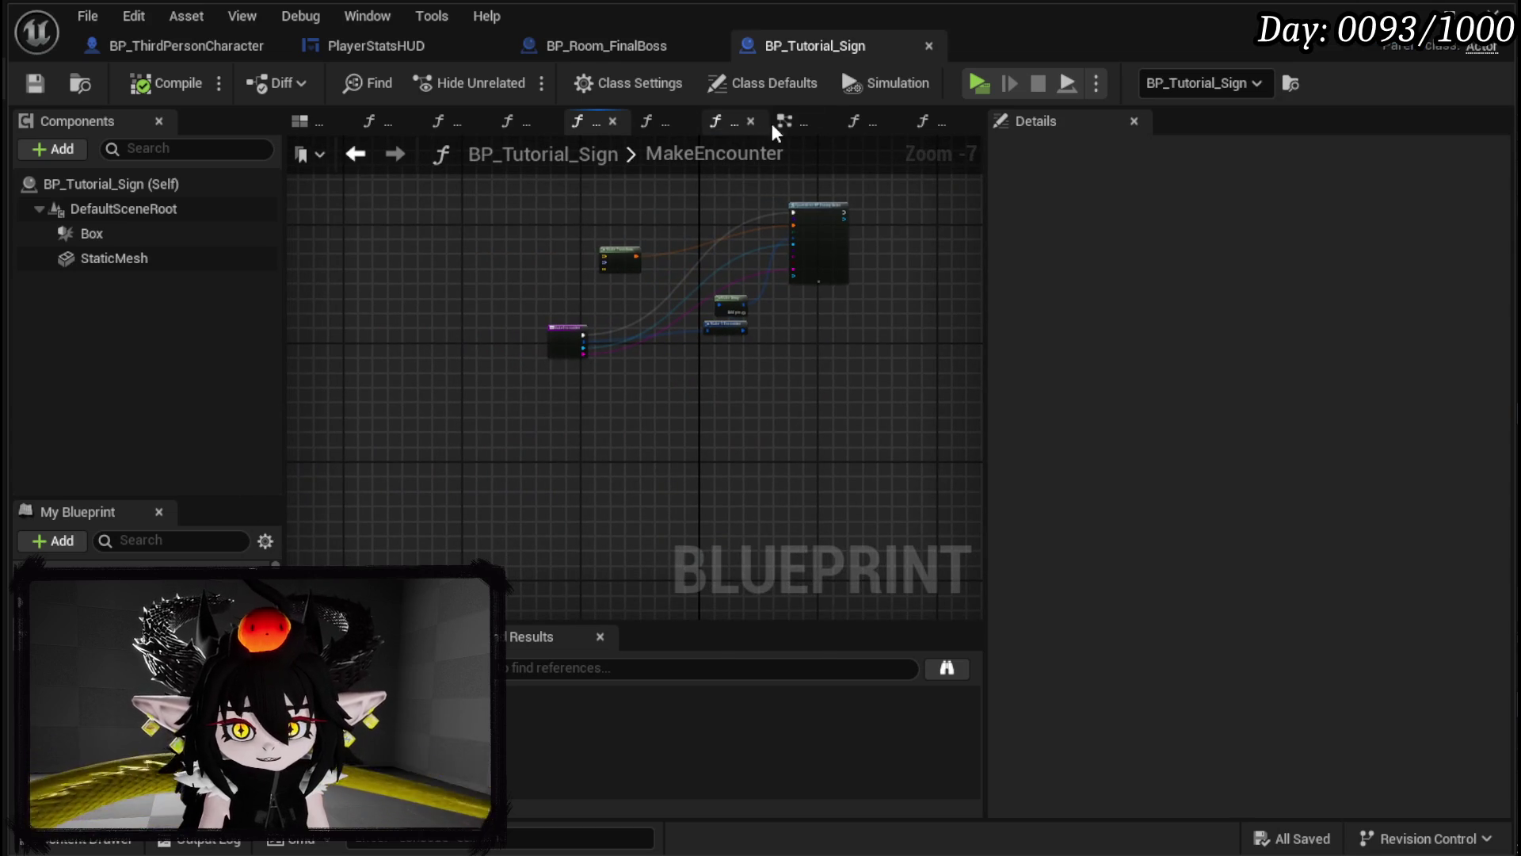
click(784, 121)
scroll(506, 425, down, 3)
scroll(554, 425, up, 3)
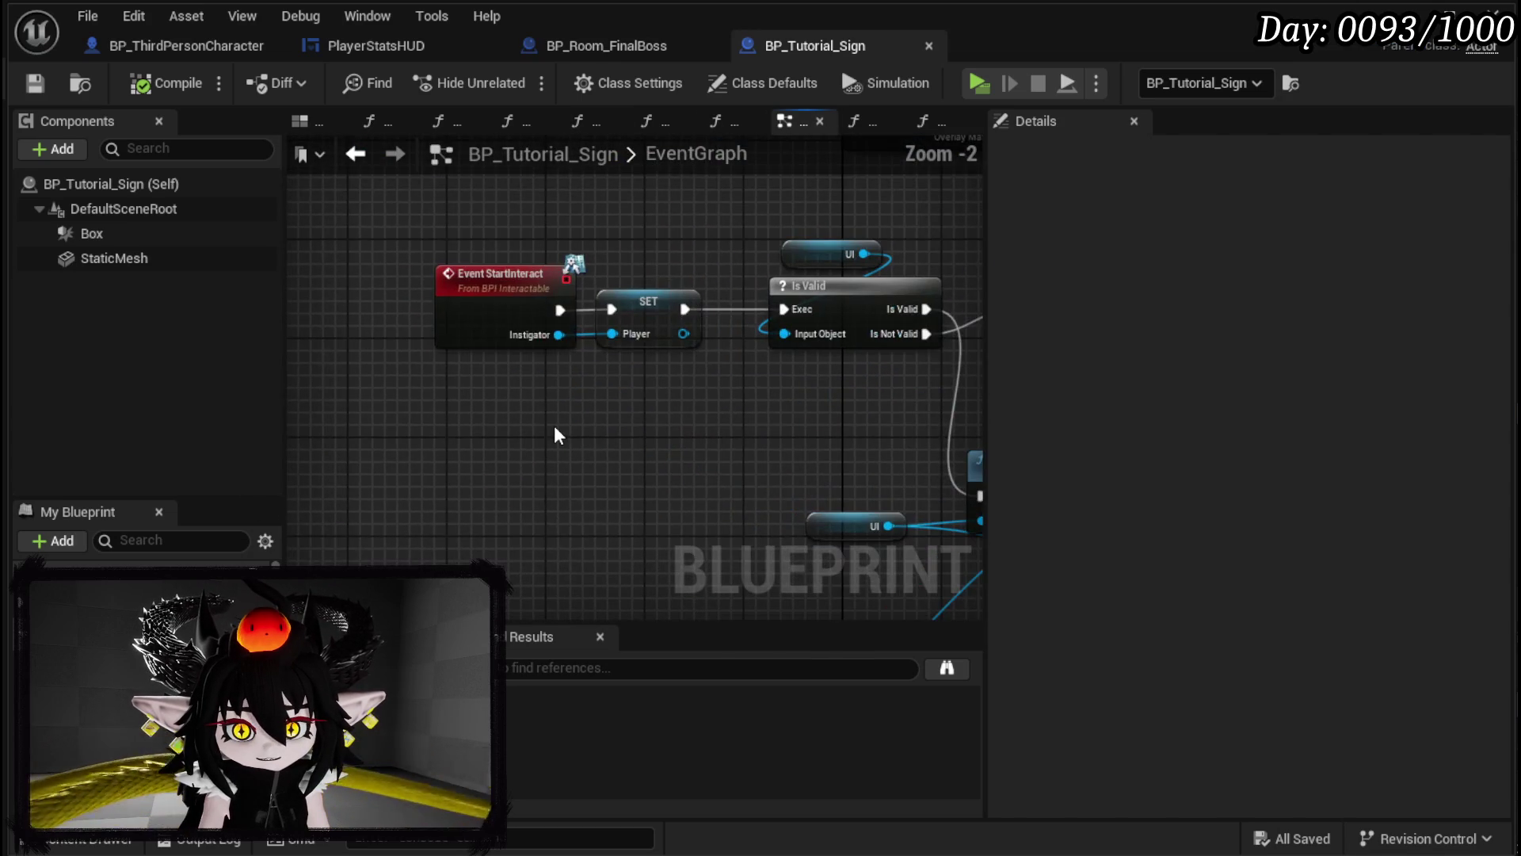
scroll(552, 427, down, 2)
key(ctrl+v)
drag(813, 447, 716, 299)
scroll(803, 382, up, 1)
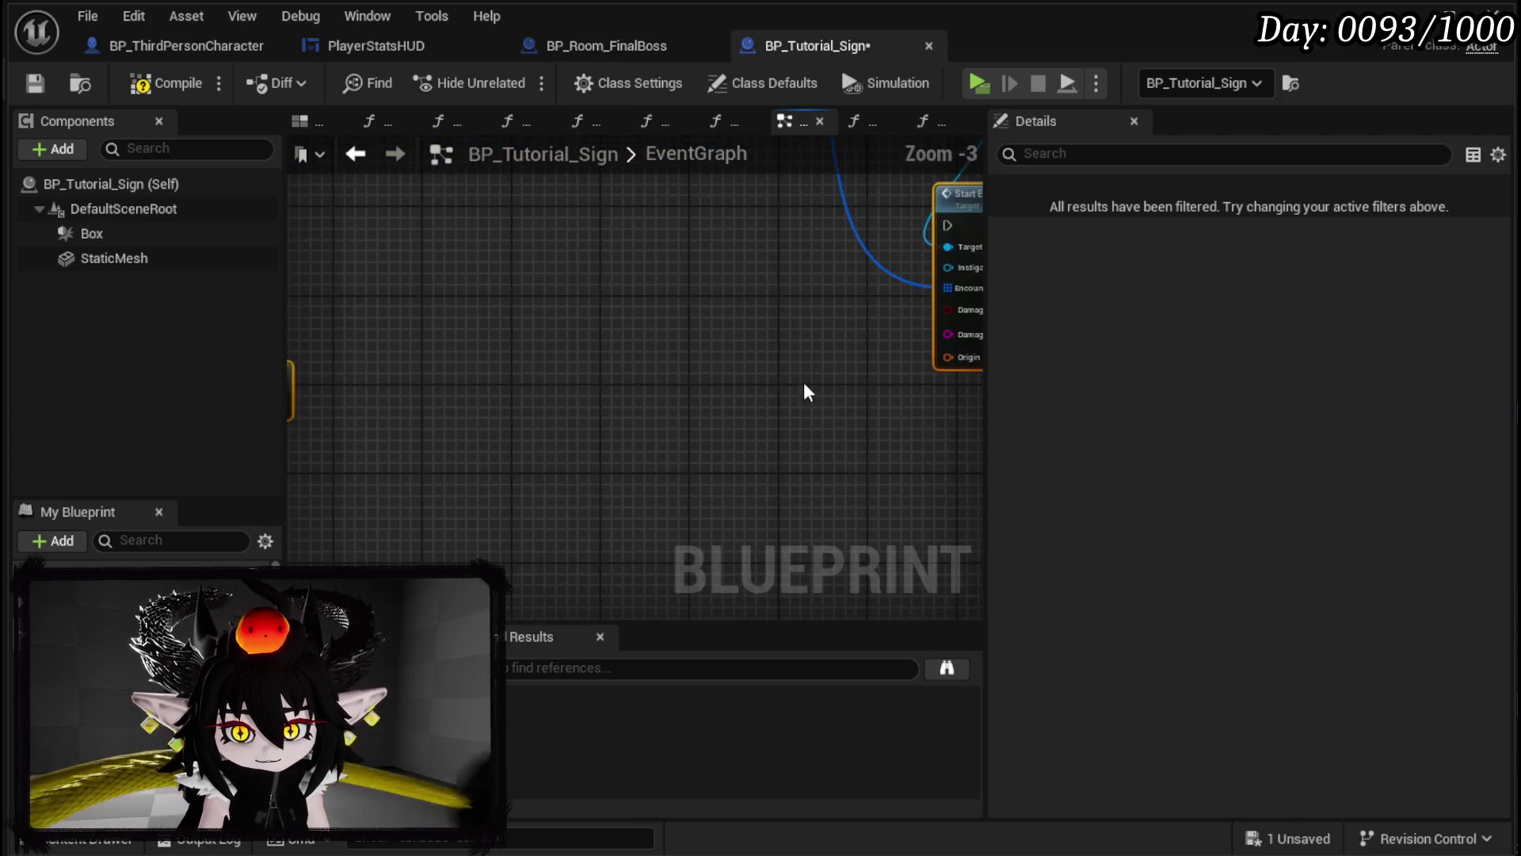
click(803, 382)
scroll(537, 408, down, 2)
mouse_move(396, 406)
mouse_down()
mouse_move(749, 385)
mouse_move(650, 440)
mouse_move(781, 373)
mouse_move(763, 329)
mouse_move(363, 358)
mouse_move(575, 377)
mouse_up()
Step: Wire StartInteract's execution and Instigator into Start Encounter
scroll(749, 385, up, 4)
scroll(846, 408, down, 3)
scroll(773, 342, up, 1)
scroll(416, 362, up, 3)
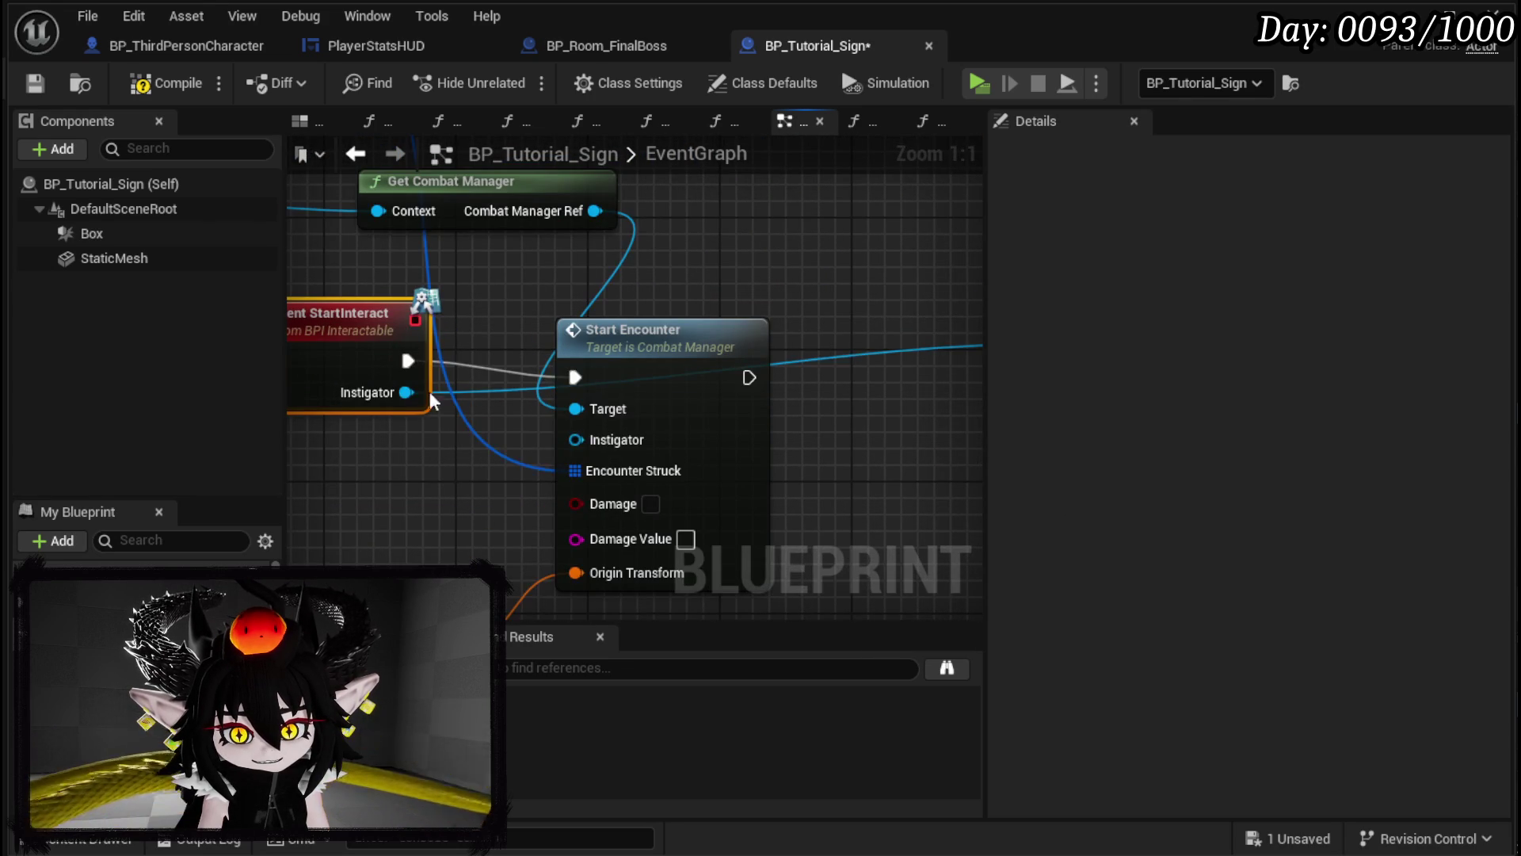
drag(406, 392, 593, 439)
Step: Compile and save BP_Tutorial_Sign, then close its editor
scroll(467, 492, down, 1)
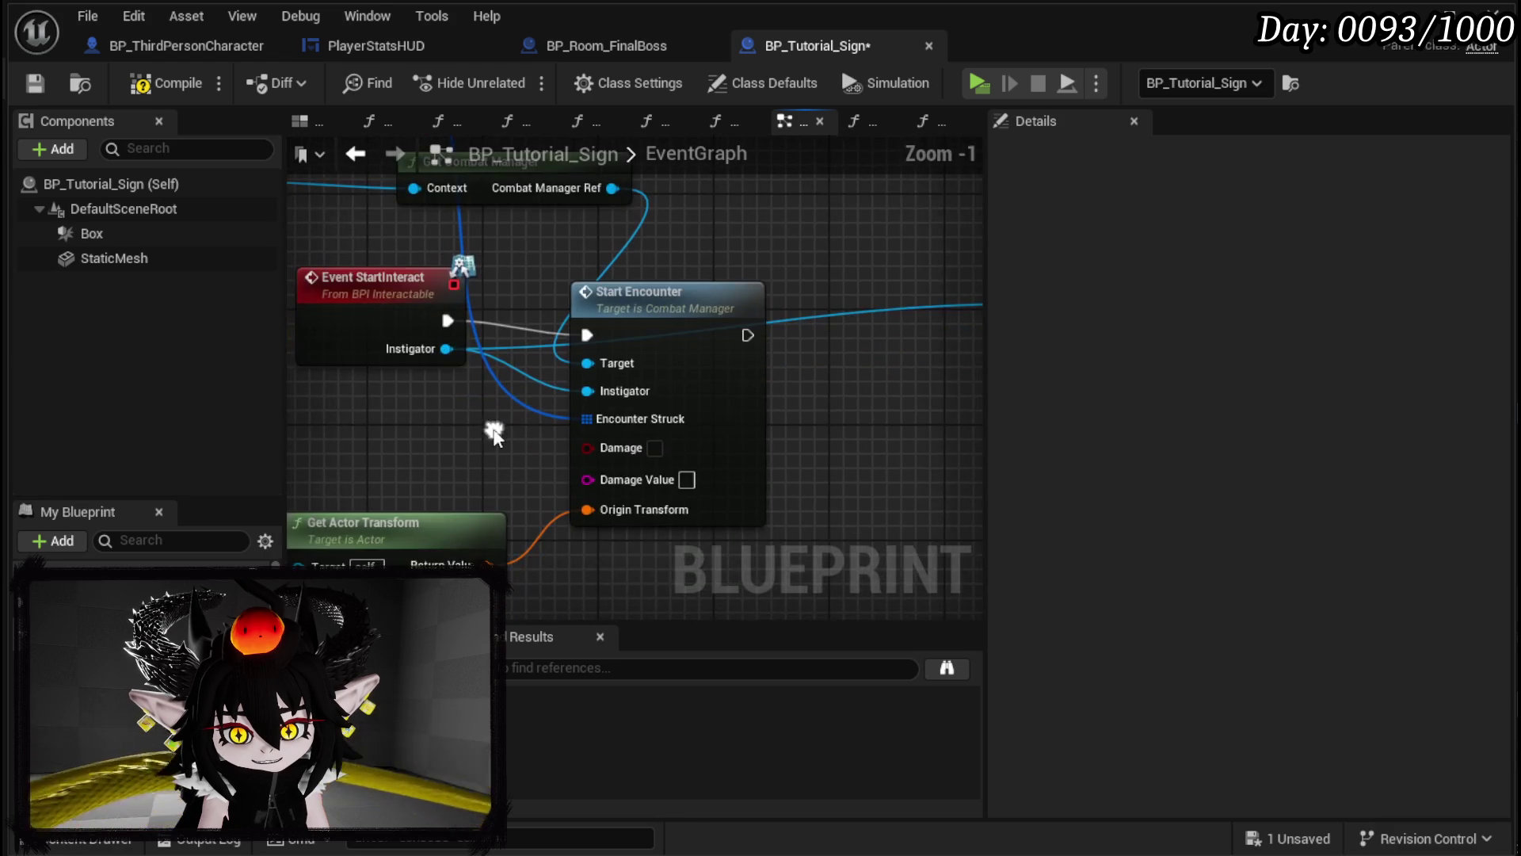
scroll(499, 432, down, 4)
click(143, 83)
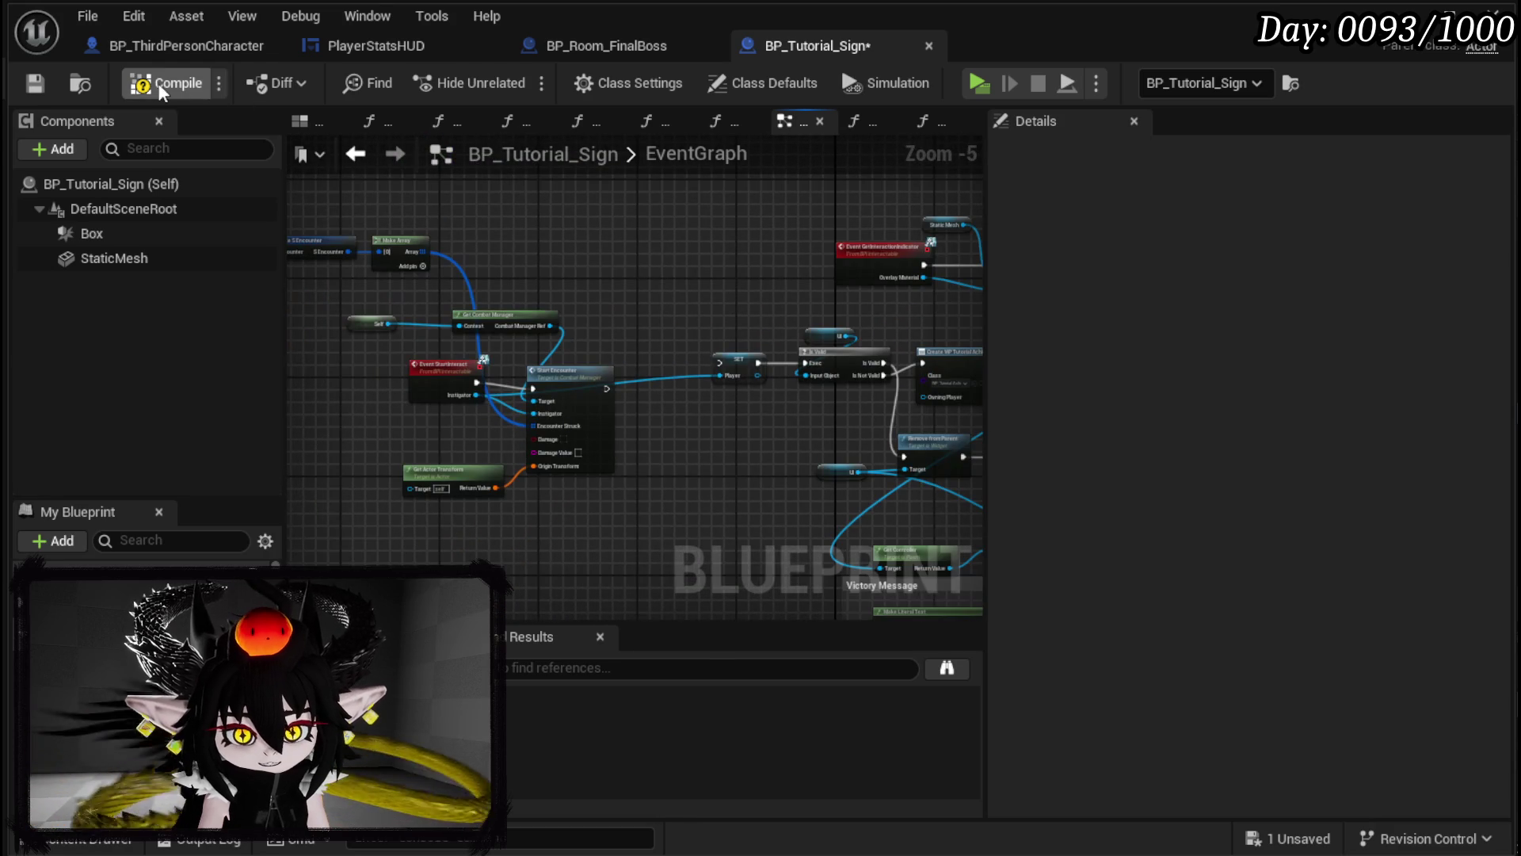
click(35, 83)
click(1422, 17)
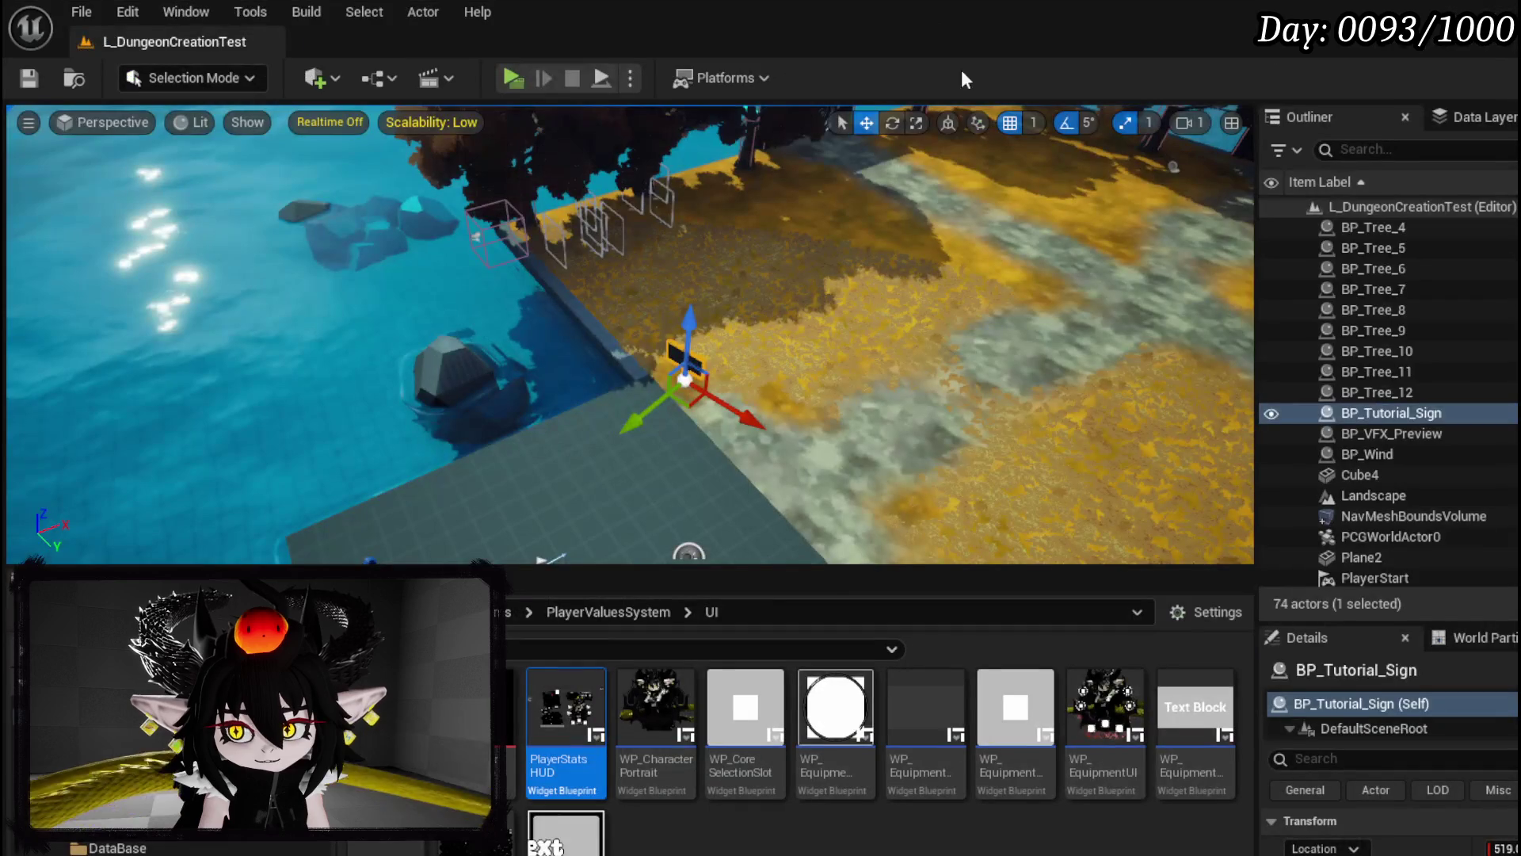
Step: Play in editor, resume past both slime boss breakpoints including SetAbilityTreeTimer, then stop
key(alt+p)
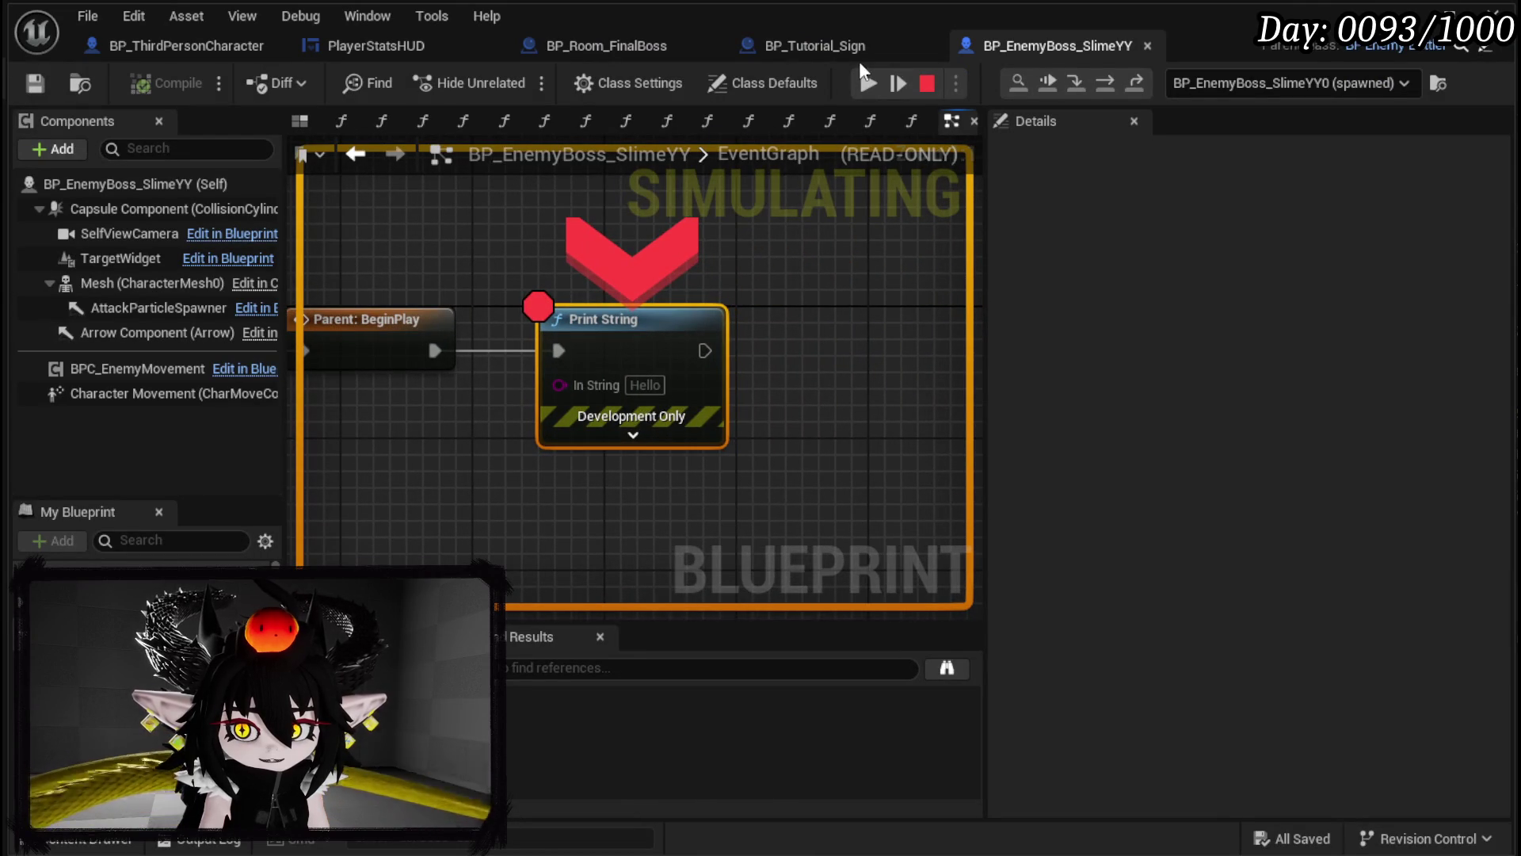
click(865, 80)
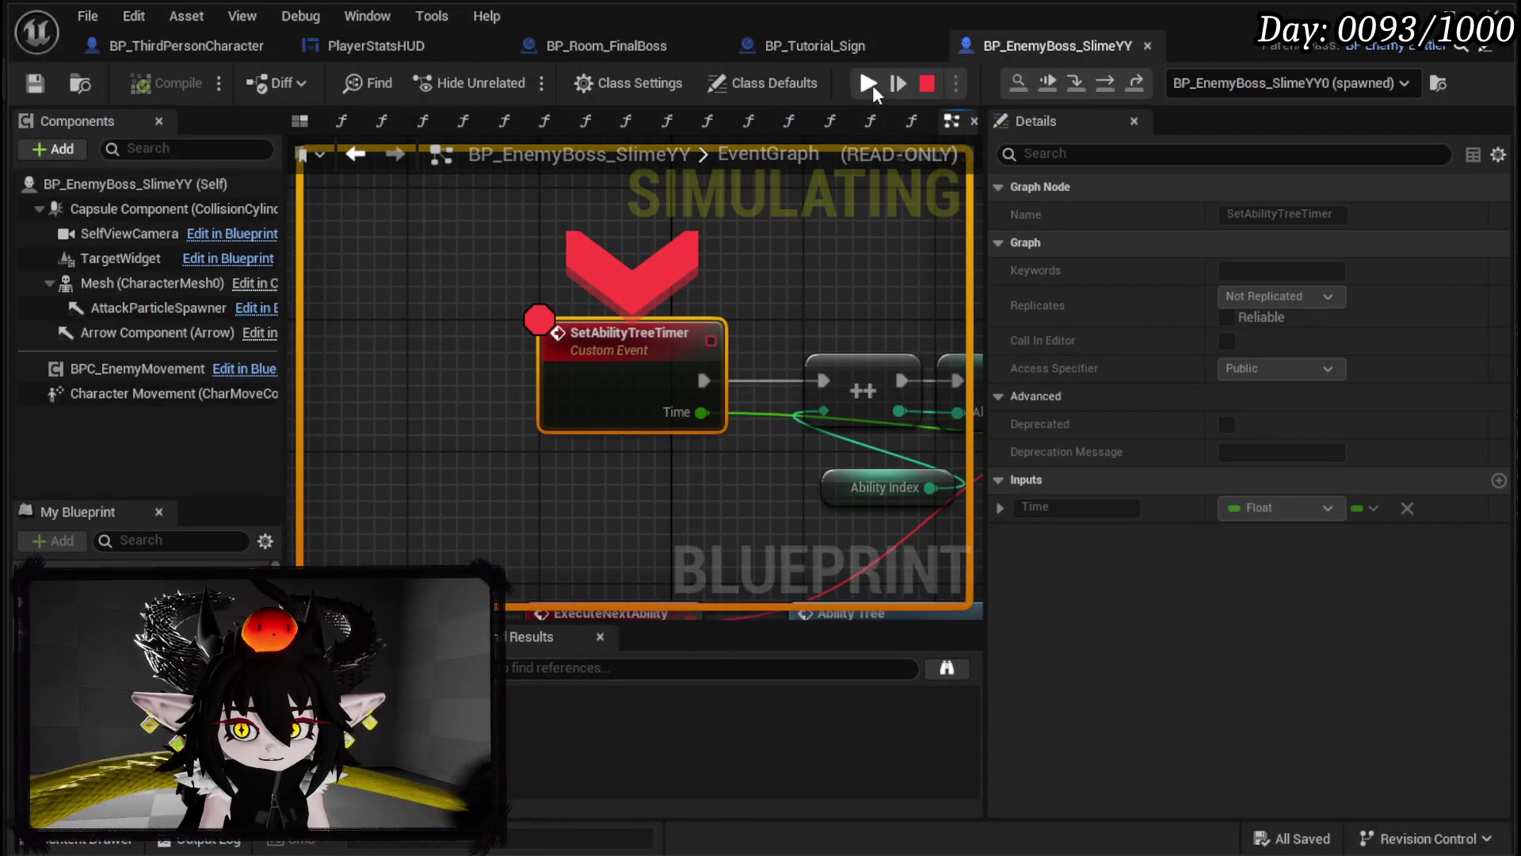
click(872, 84)
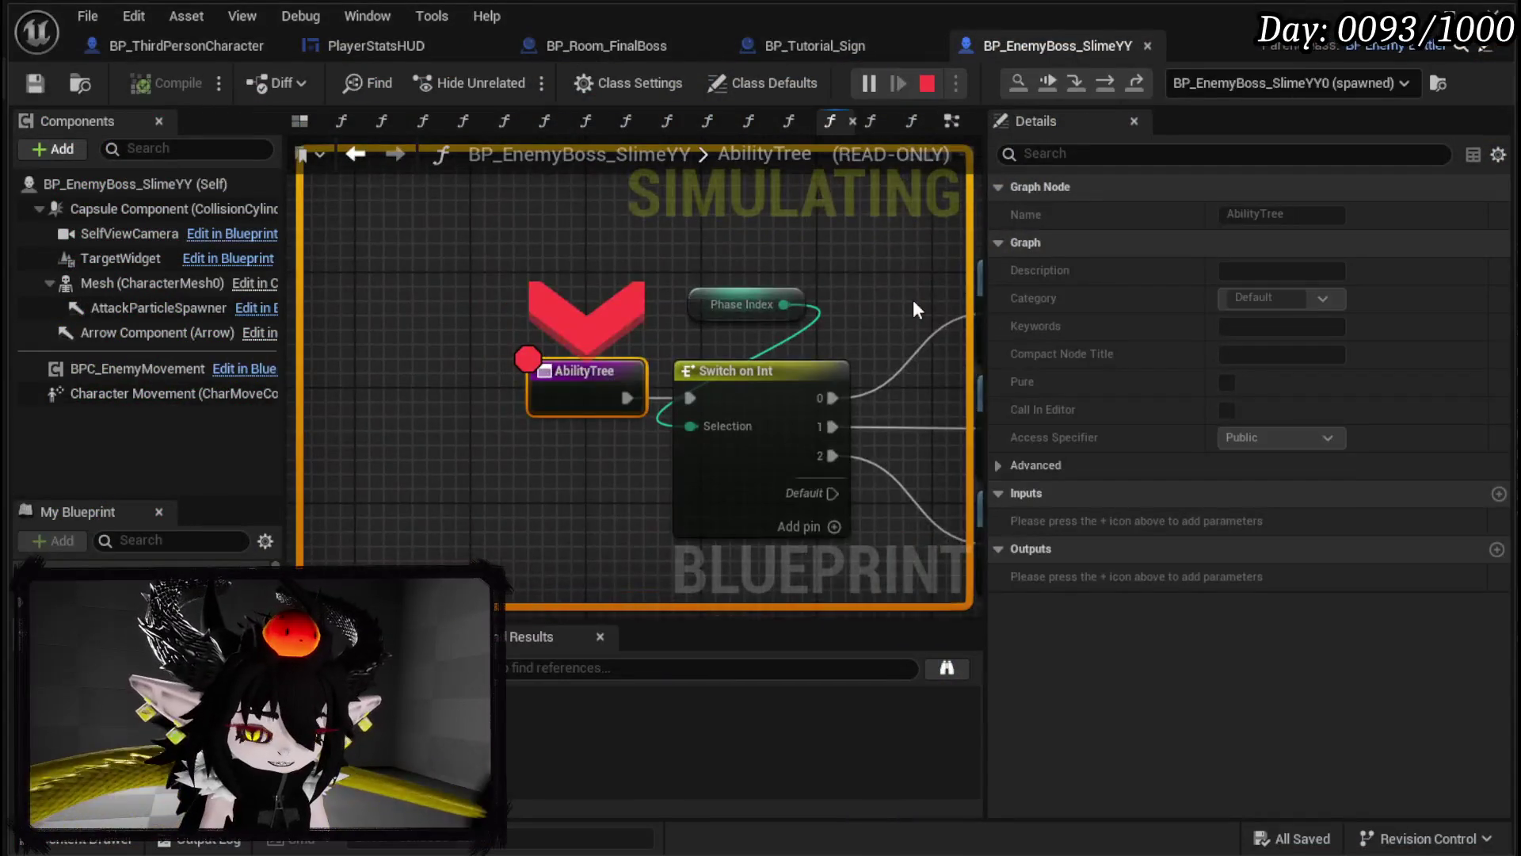
key(Escape)
scroll(573, 281, down, 3)
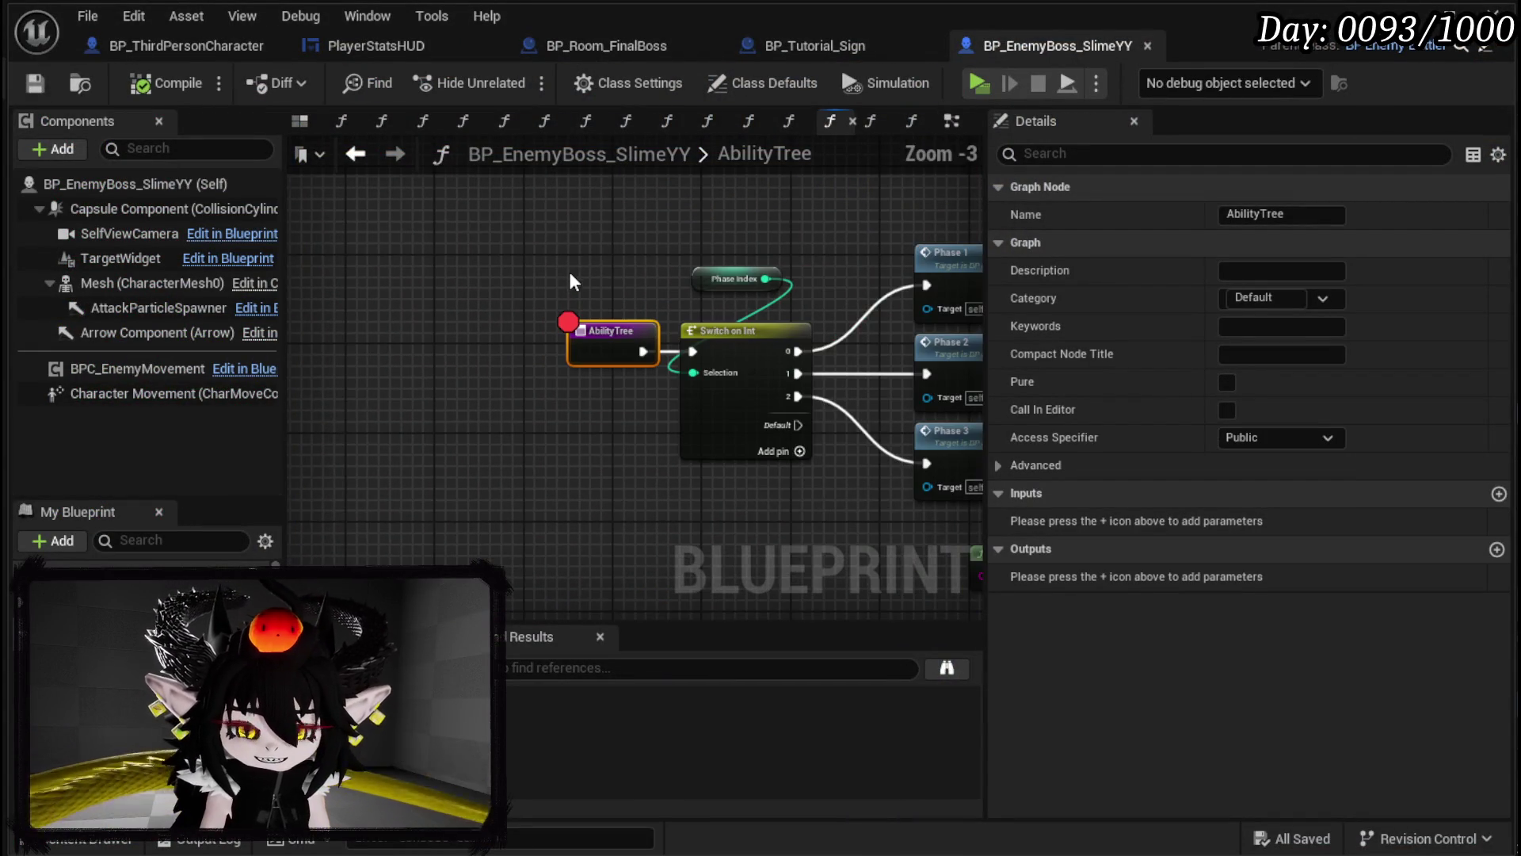
Step: In BP_Tutorial_Sign, reconnect StartInteract's execution to the original SET node
click(209, 48)
click(637, 50)
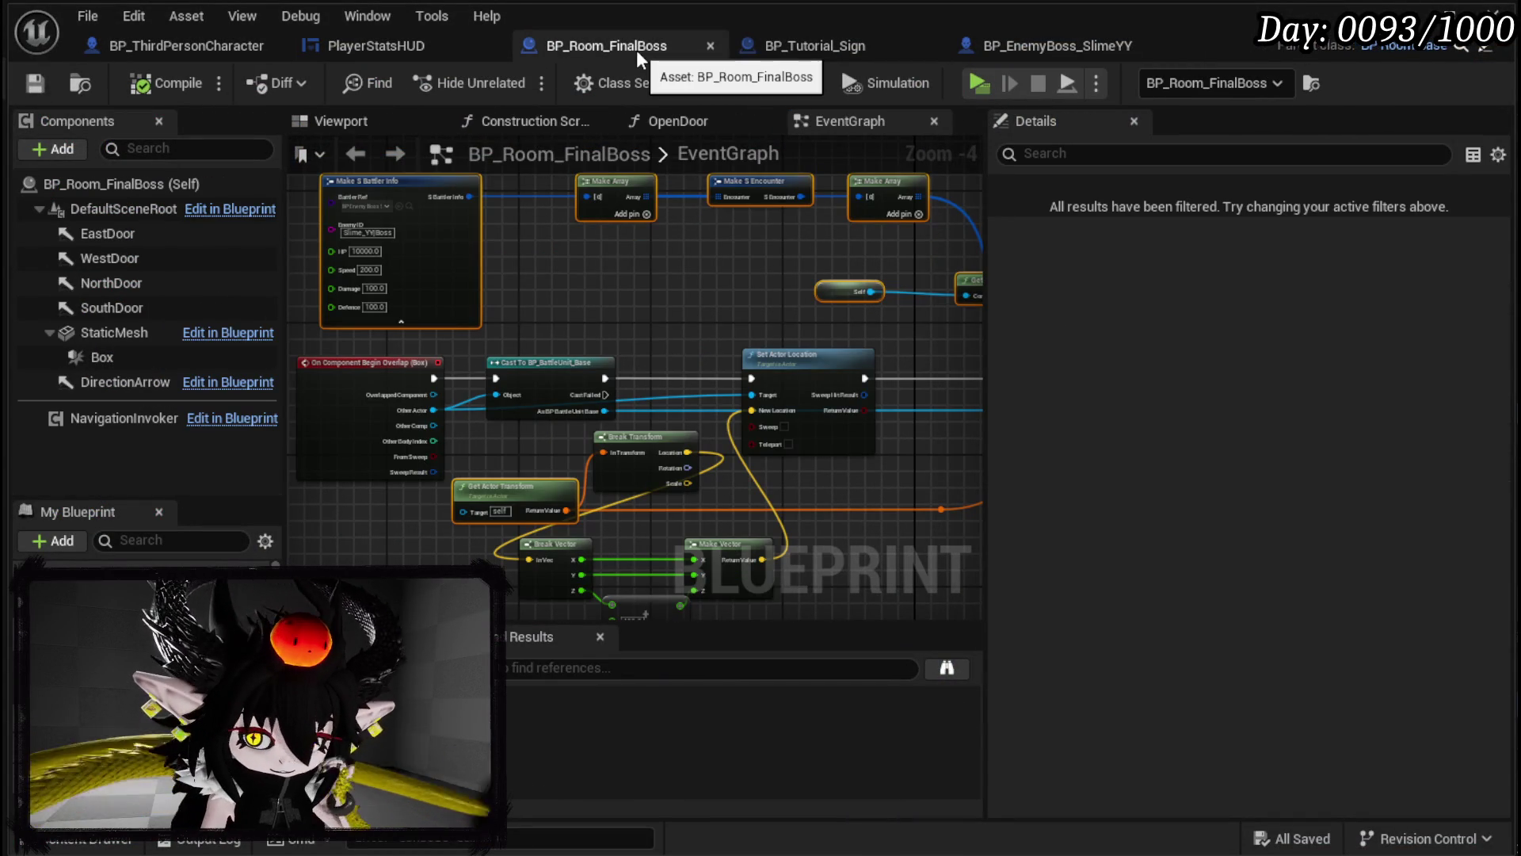
click(796, 47)
scroll(578, 329, up, 4)
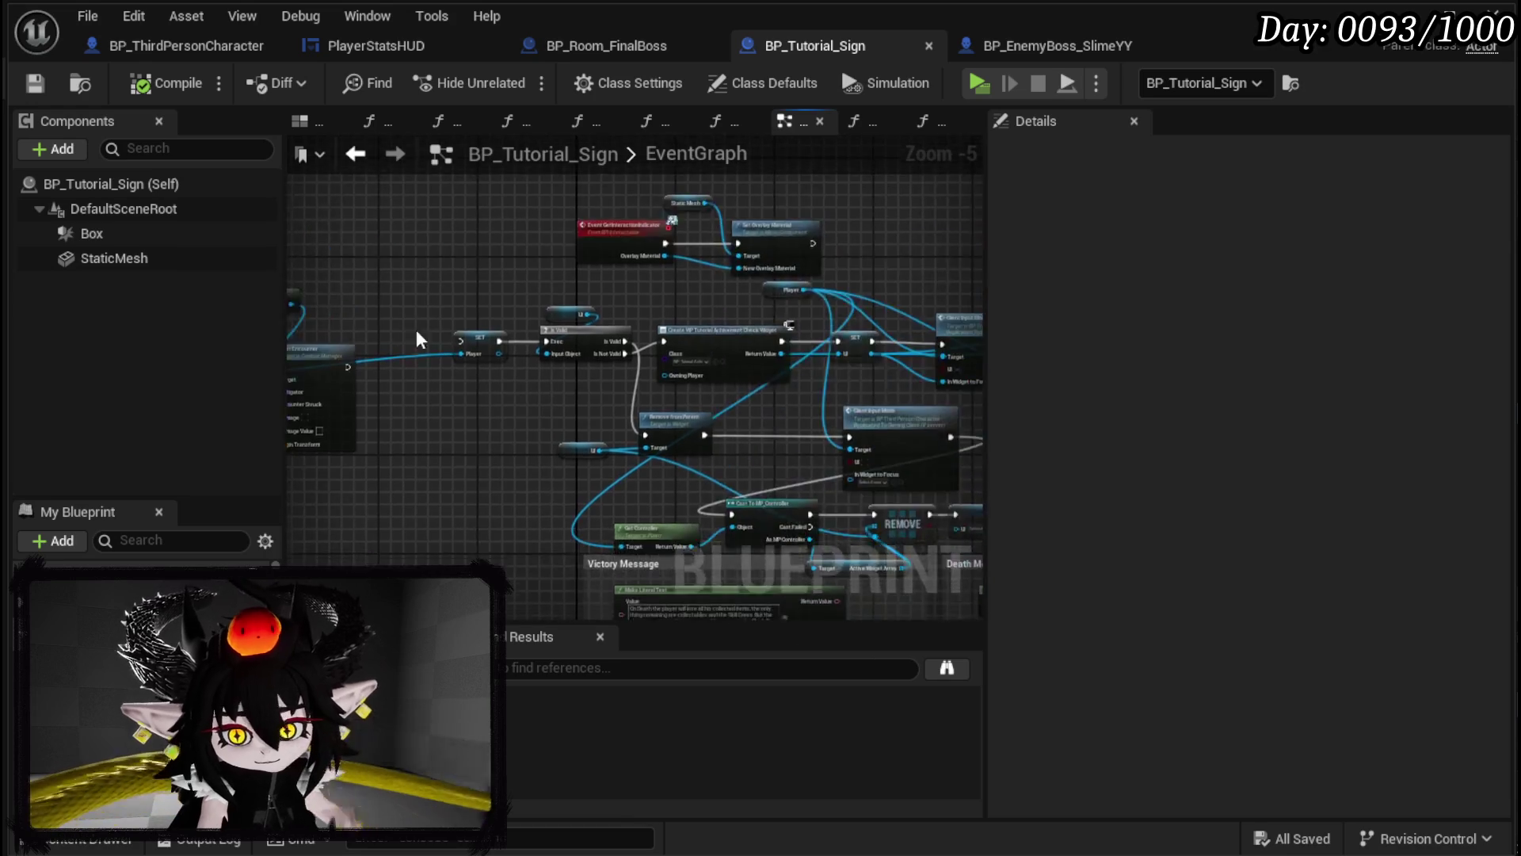
scroll(577, 330, down, 3)
scroll(621, 292, up, 2)
mouse_move(486, 340)
mouse_down()
mouse_move(734, 312)
mouse_move(573, 481)
mouse_up()
drag(391, 396, 841, 363)
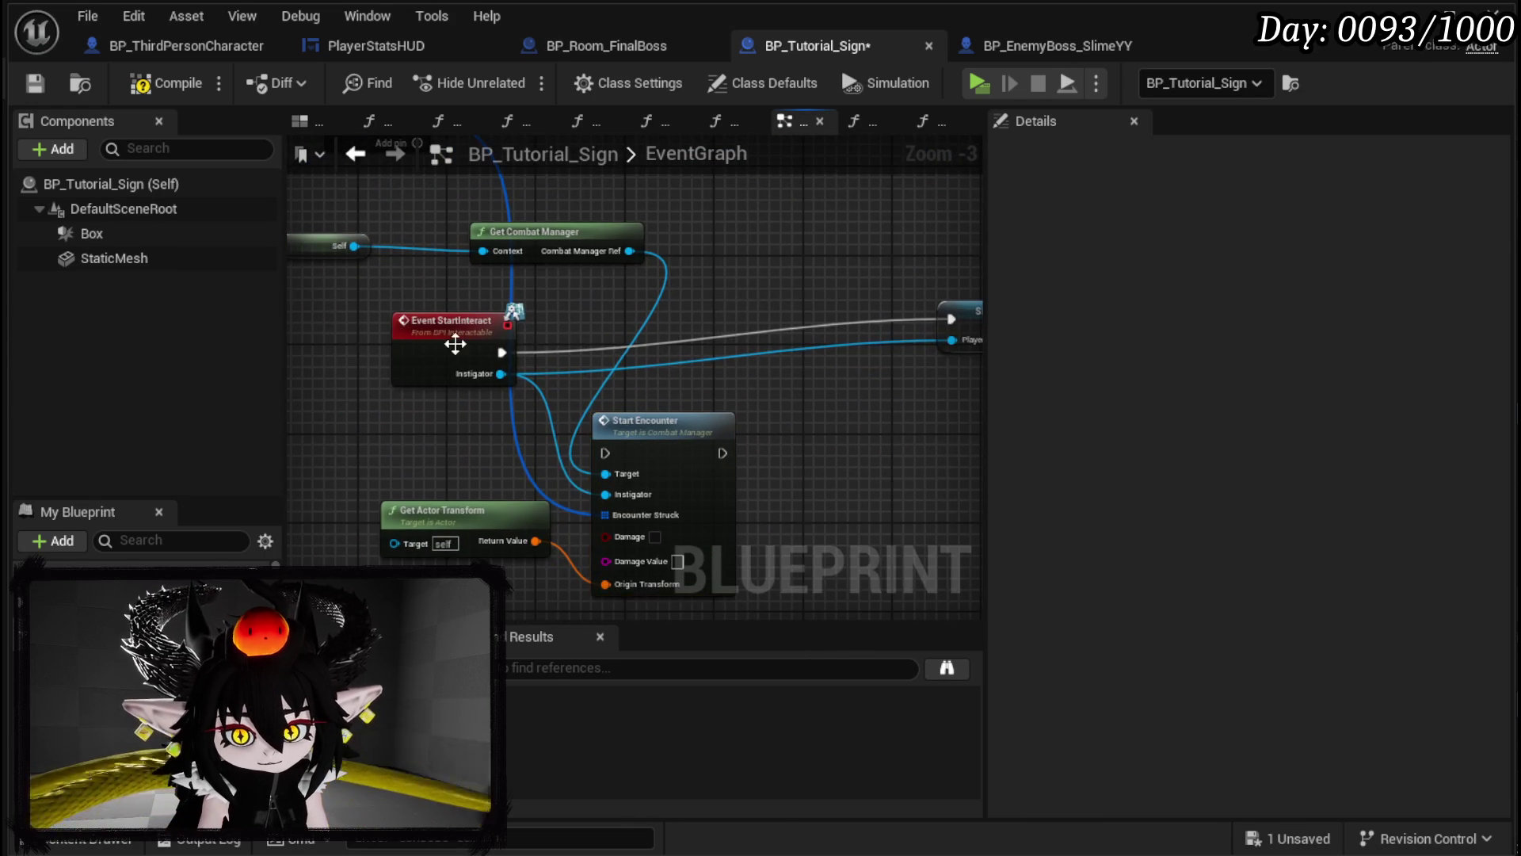
drag(452, 339, 798, 317)
click(858, 372)
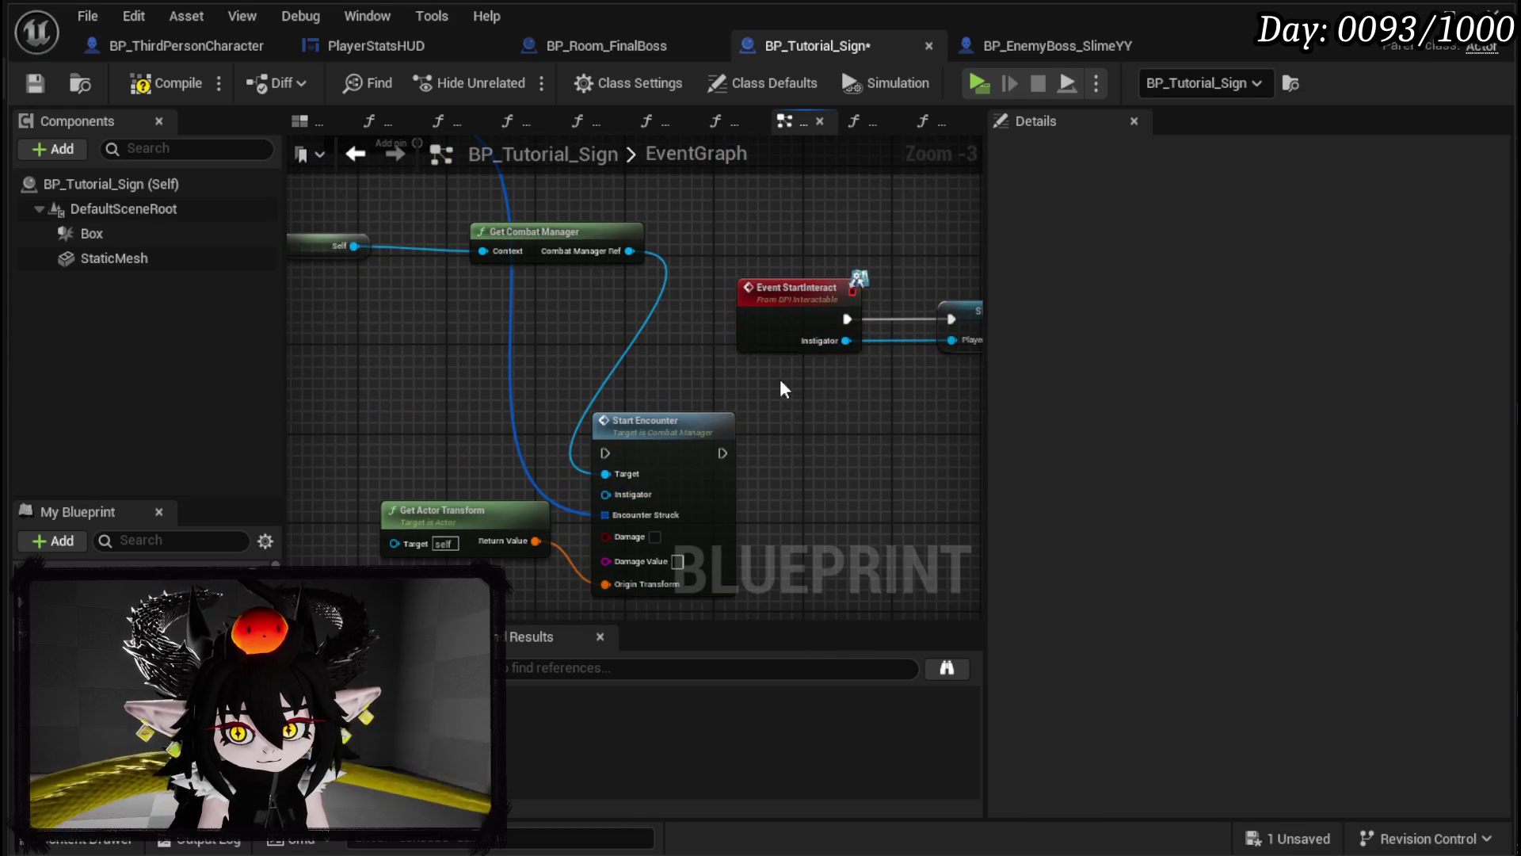
Step: Compile and save BP_Tutorial_Sign, then select all its event graph nodes
scroll(786, 379, down, 4)
drag(510, 424, 824, 225)
click(33, 84)
drag(431, 485, 816, 228)
Step: Paste the copied nodes into MakeEncounter beside SpawnActor, then compile and save
click(349, 157)
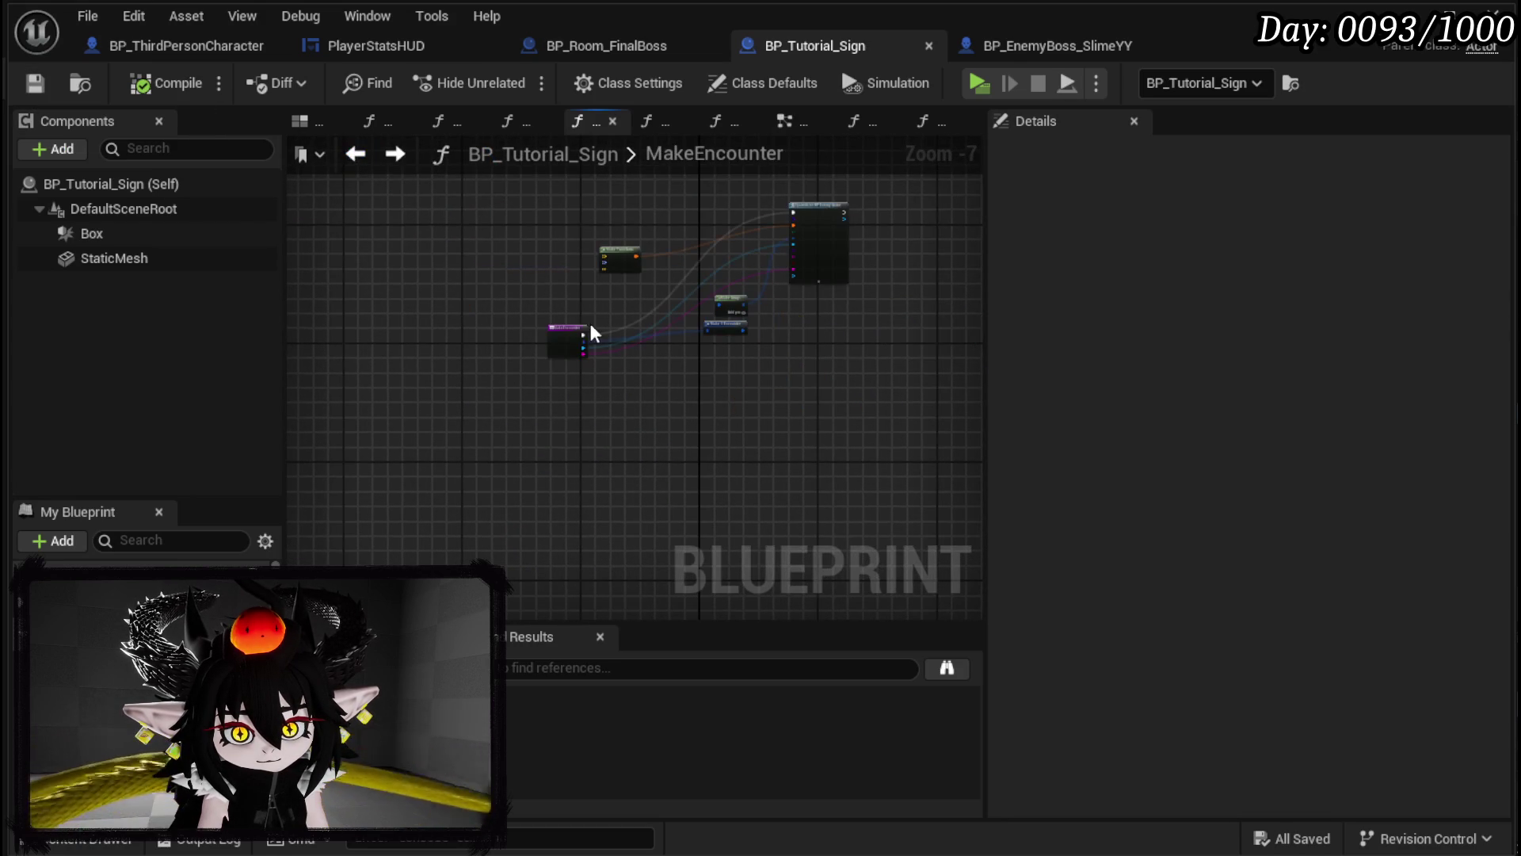
scroll(607, 321, up, 4)
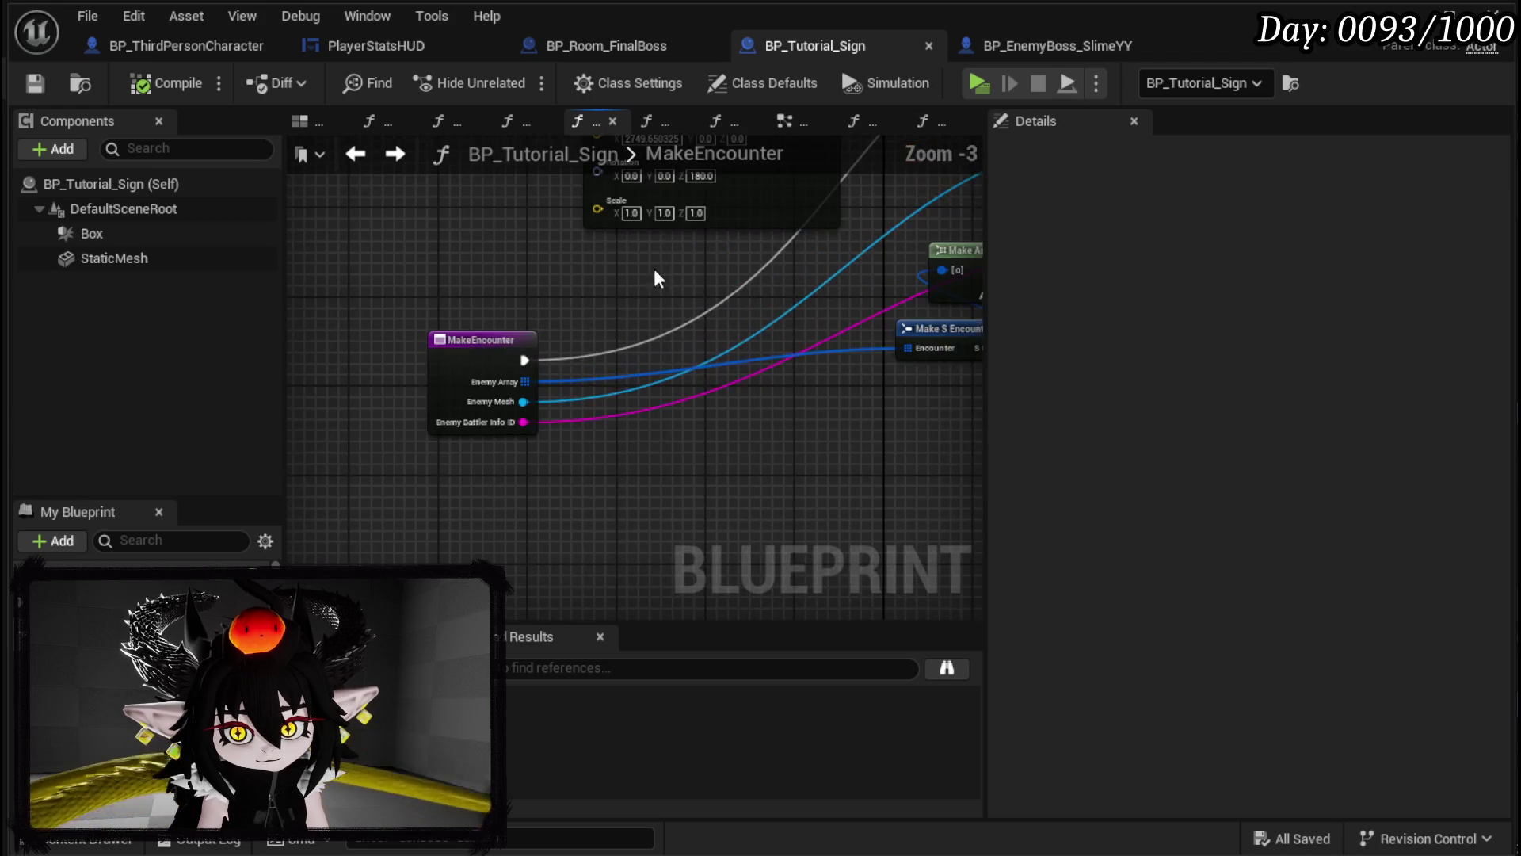
scroll(639, 306, down, 2)
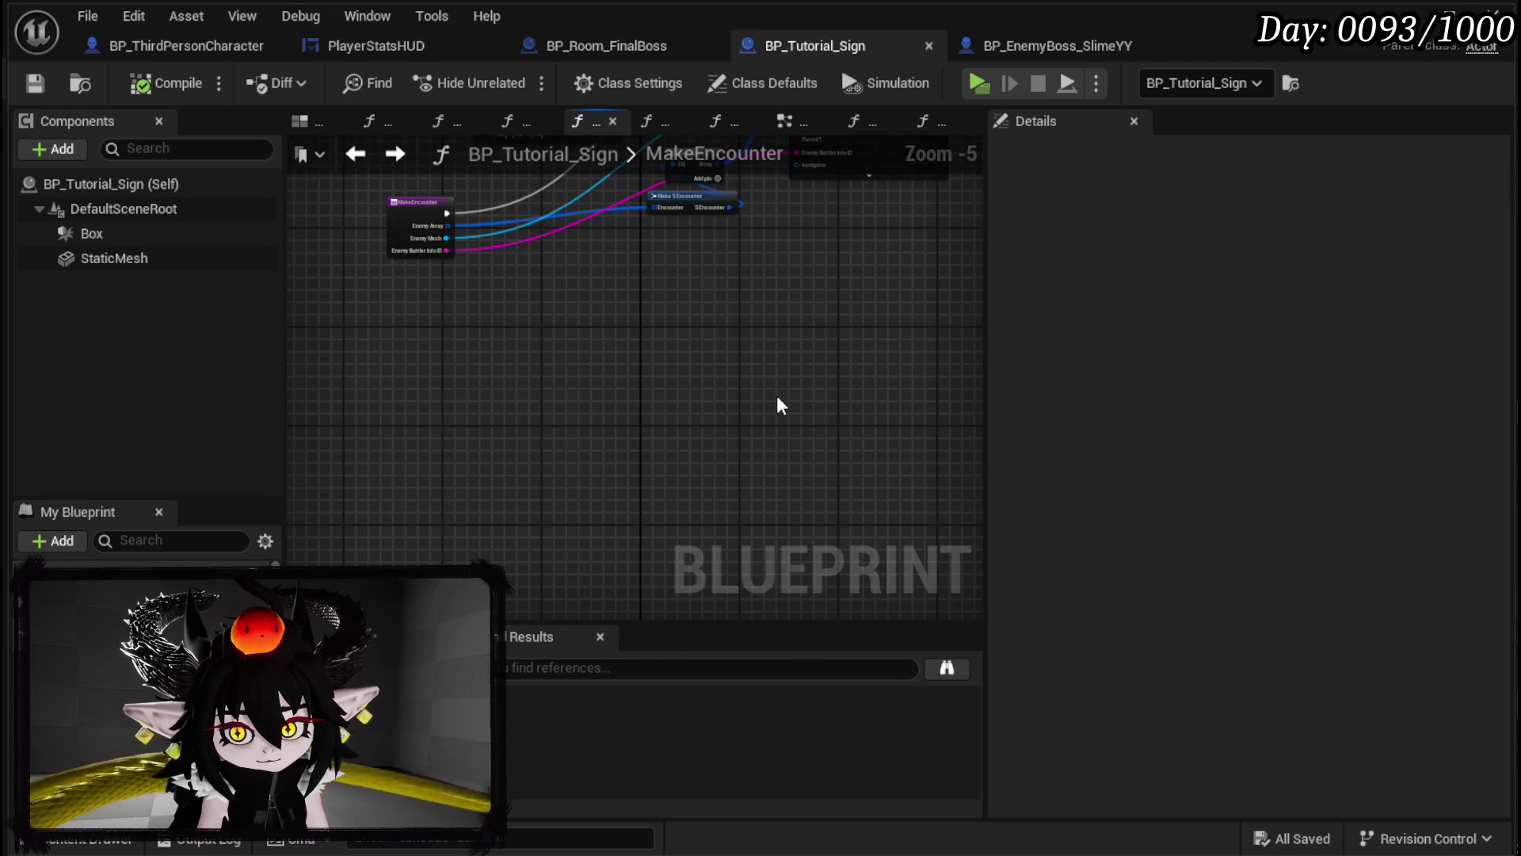
key(ctrl+v)
drag(701, 383, 628, 540)
mouse_move(767, 397)
mouse_down()
mouse_move(502, 459)
mouse_move(439, 429)
mouse_move(407, 231)
mouse_up()
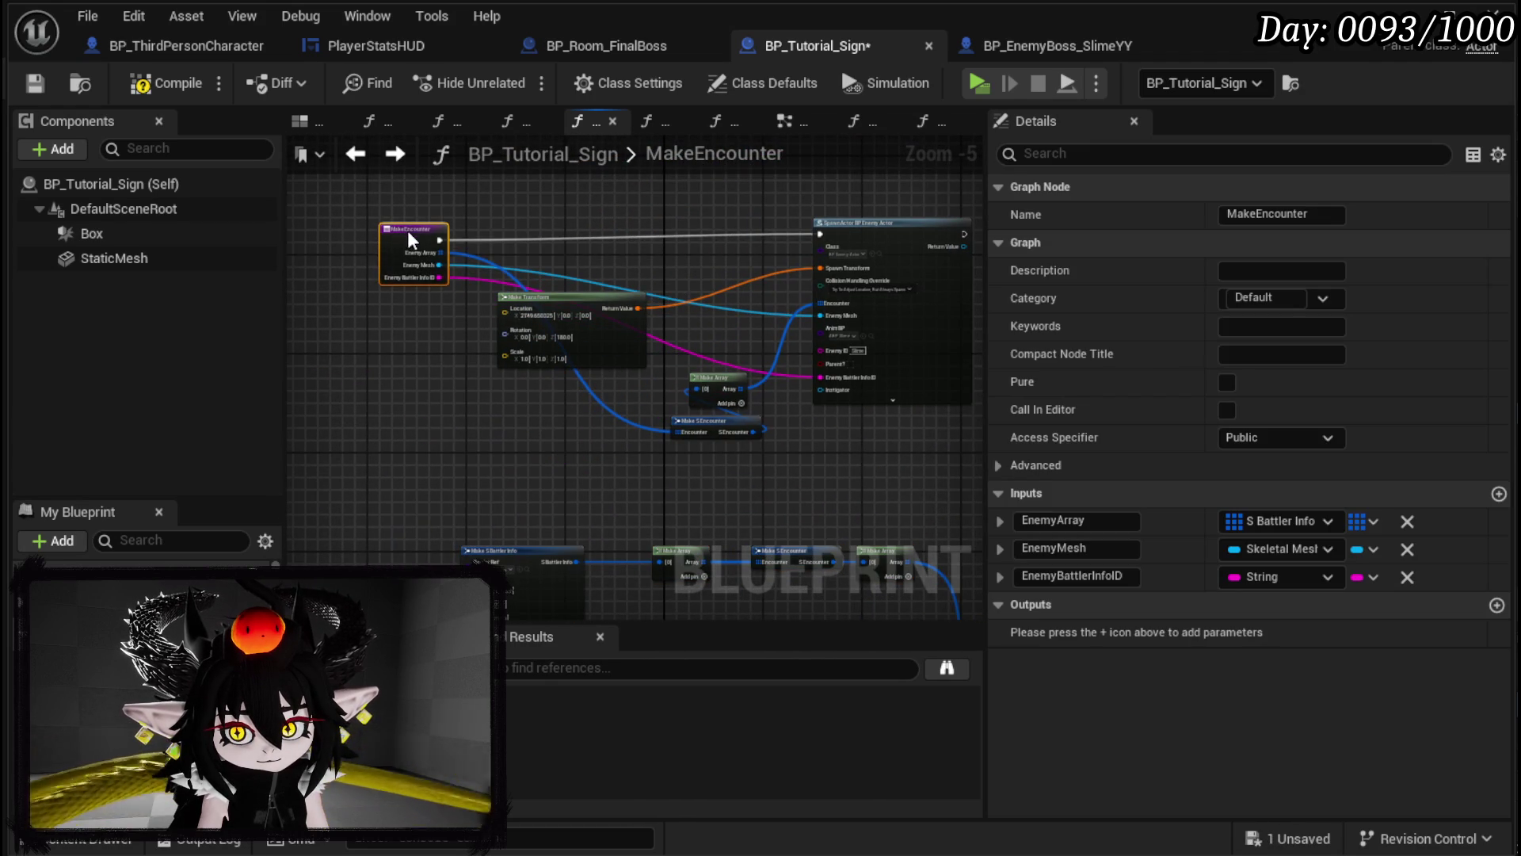
click(146, 82)
click(34, 82)
Step: Open the BP_EnemyActor blueprint from the level editor
scroll(851, 219, up, 2)
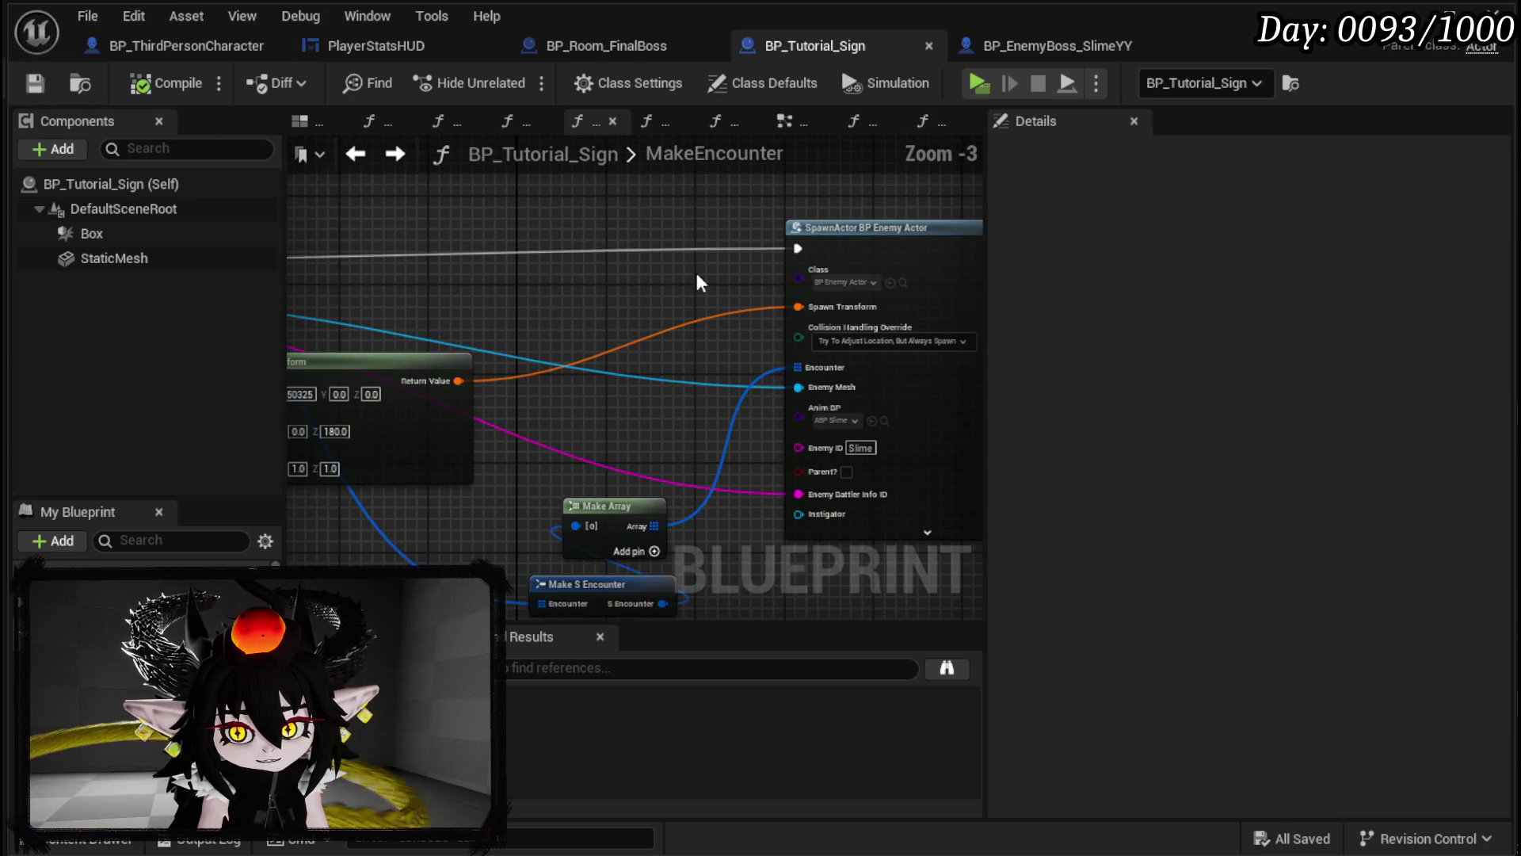
click(903, 282)
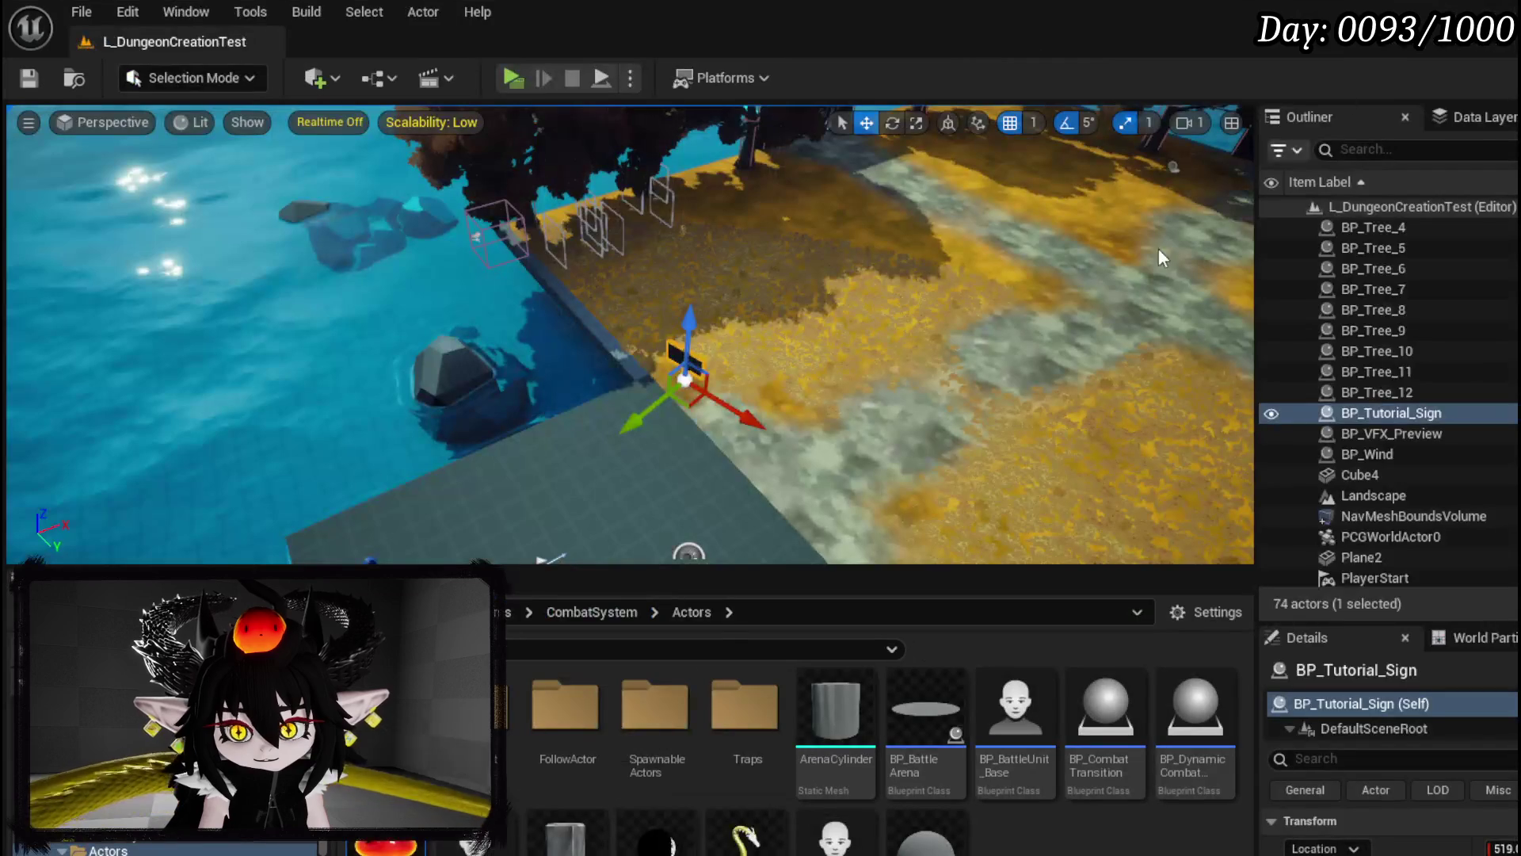
double_click(554, 792)
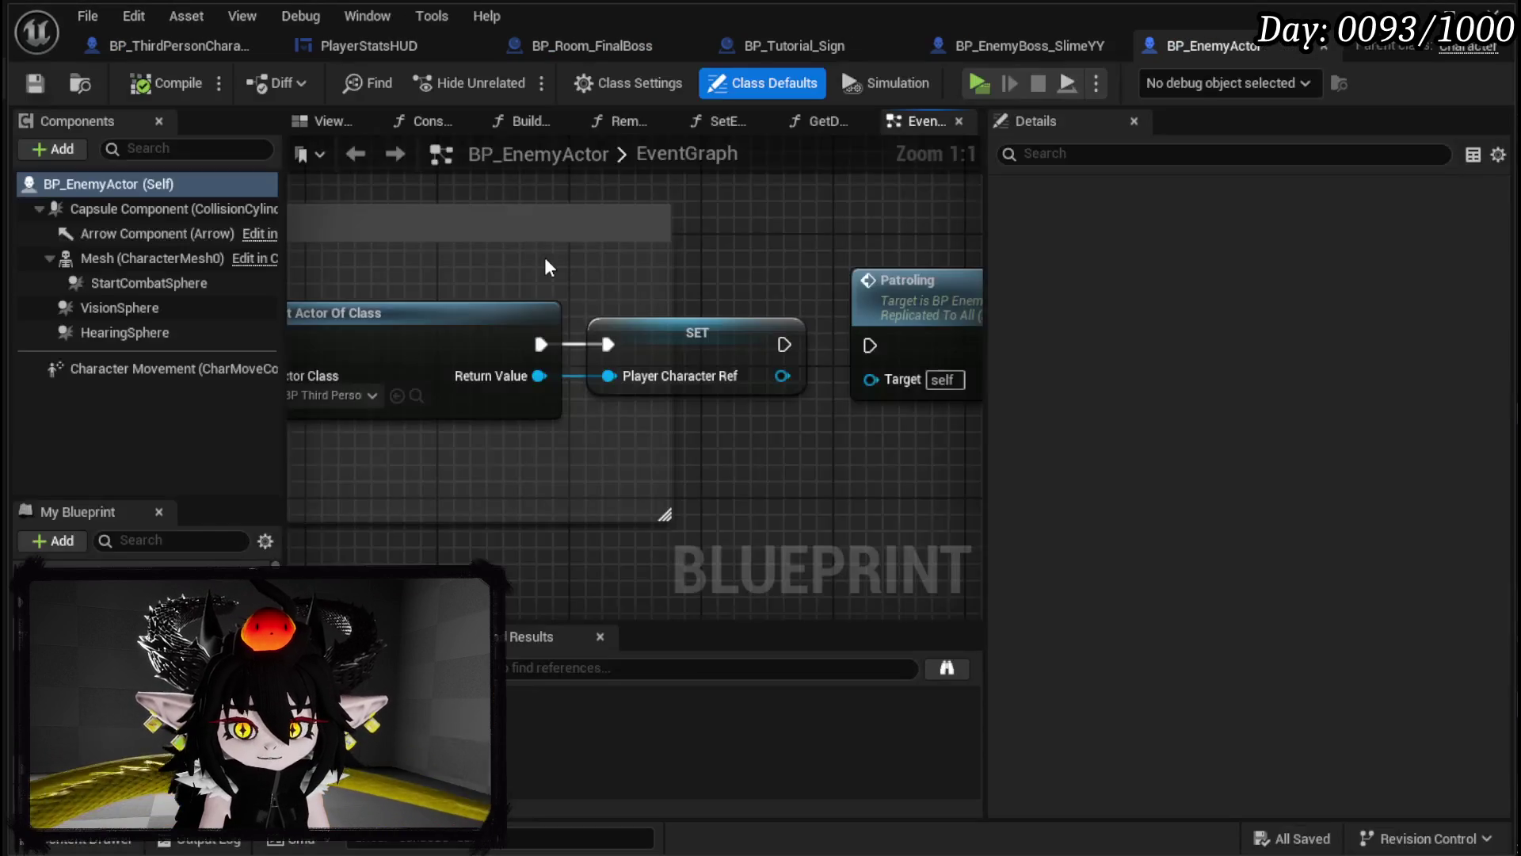
Step: Jump to the Server_StartEncounter event and bring its Start Encounter call into view
scroll(484, 378, down, 12)
scroll(492, 368, up, 7)
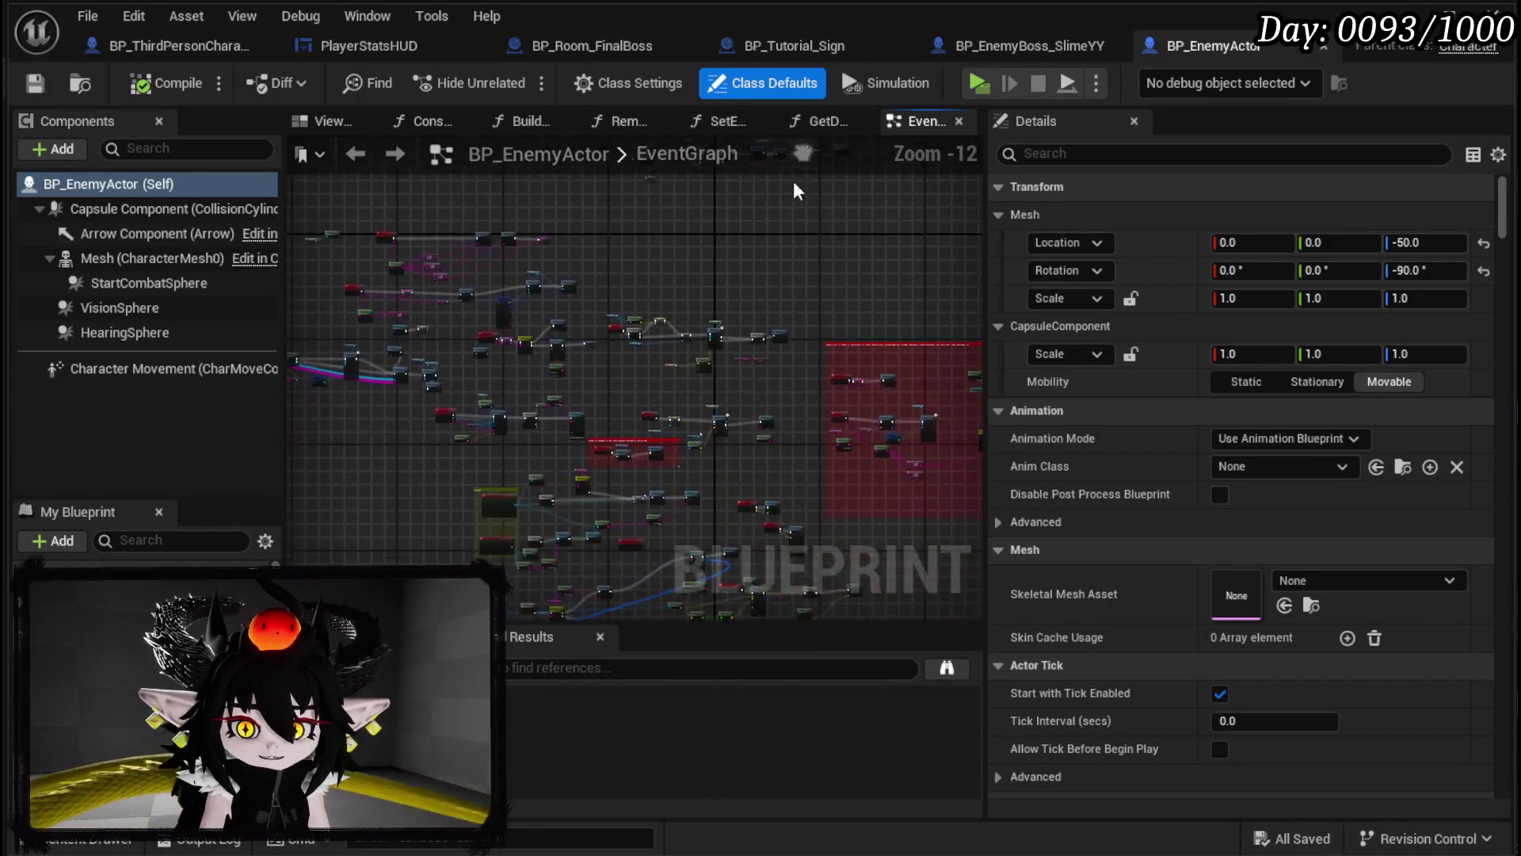
scroll(605, 392, down, 6)
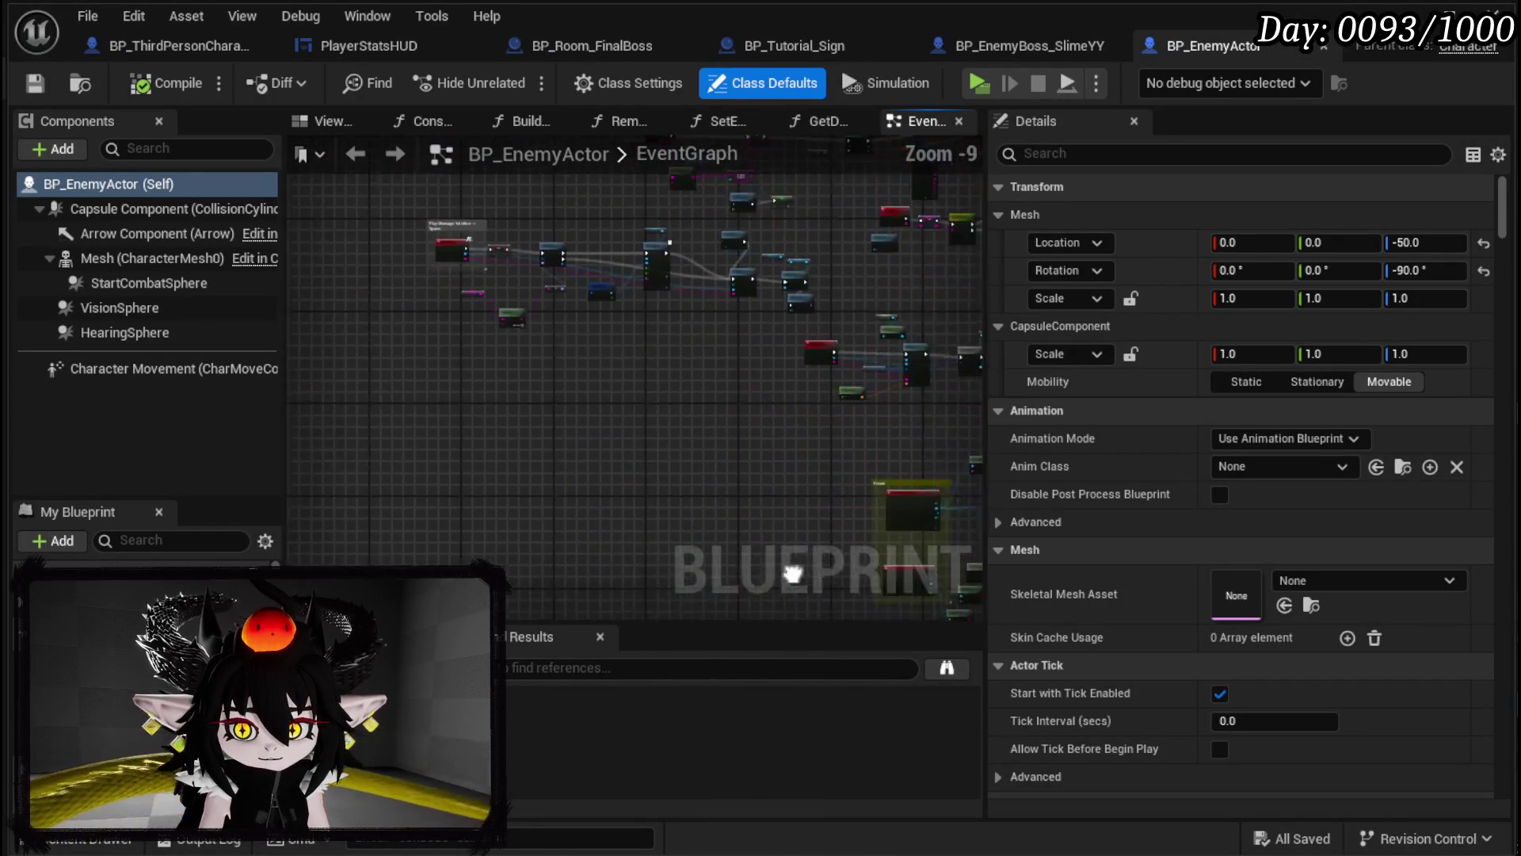
scroll(555, 312, up, 10)
scroll(770, 267, down, 7)
scroll(307, 246, up, 4)
scroll(521, 444, up, 2)
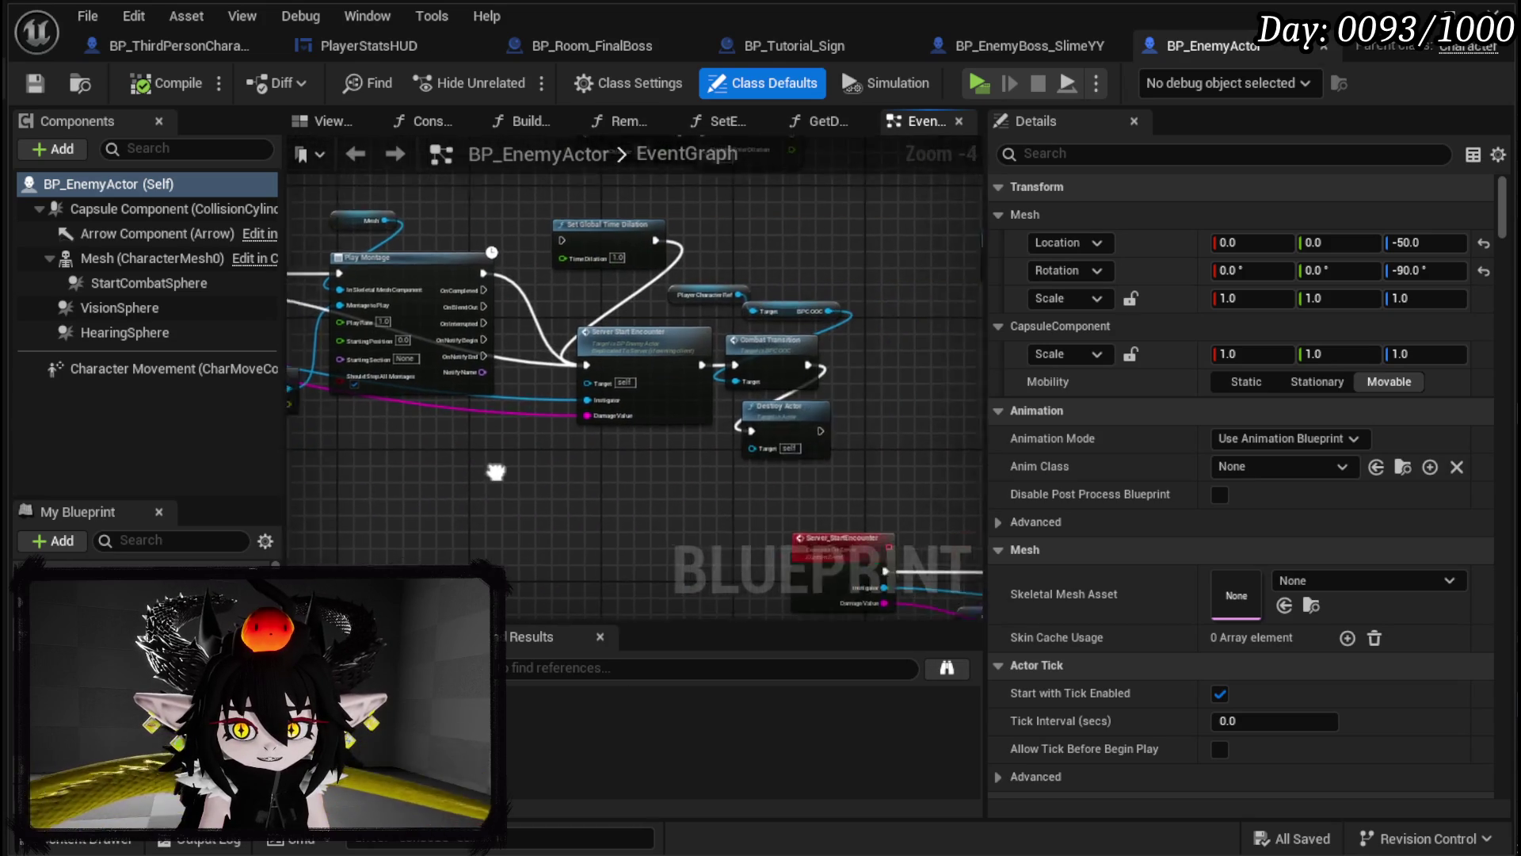
double_click(579, 305)
mouse_move(578, 301)
mouse_down()
mouse_move(536, 397)
mouse_move(430, 358)
mouse_up()
click(751, 479)
scroll(751, 480, down, 1)
drag(751, 479, 735, 520)
Step: Move the Encounter variable up and delete the For Each Loop, Append and Print String nodes
mouse_move(507, 405)
mouse_down()
mouse_move(492, 337)
mouse_move(445, 290)
mouse_move(354, 267)
mouse_up()
drag(543, 282, 287, 315)
mouse_move(765, 342)
mouse_down()
mouse_move(612, 320)
mouse_move(720, 318)
mouse_up()
drag(558, 531, 801, 249)
key(Delete)
drag(450, 327, 903, 348)
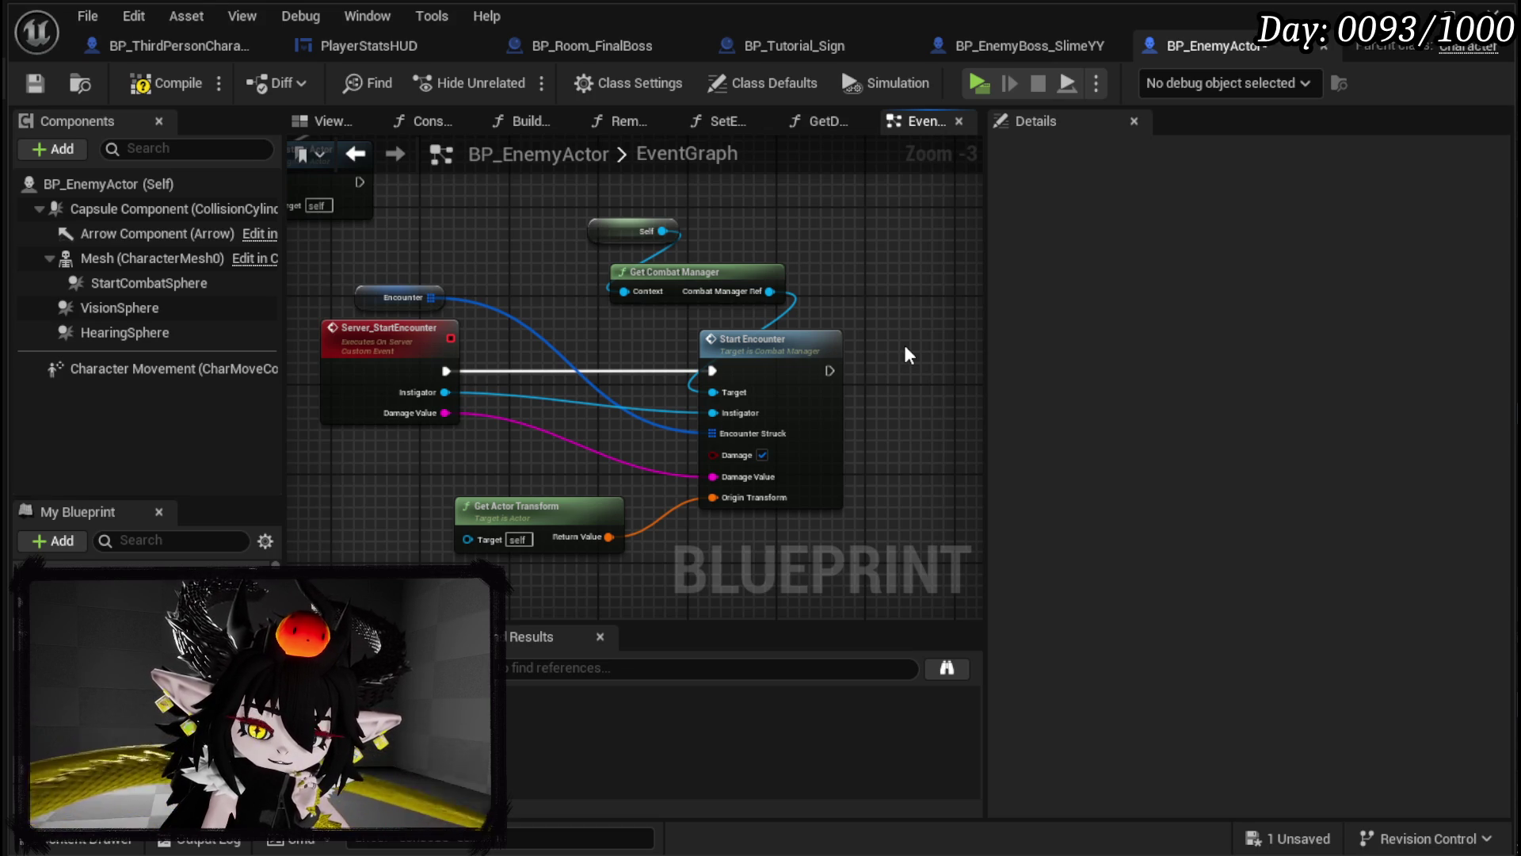
Step: Save BP_EnemyActor and expand the Encounter variable's nested defaults to check BattlerRef, EnemyID, HP
click(36, 84)
click(375, 288)
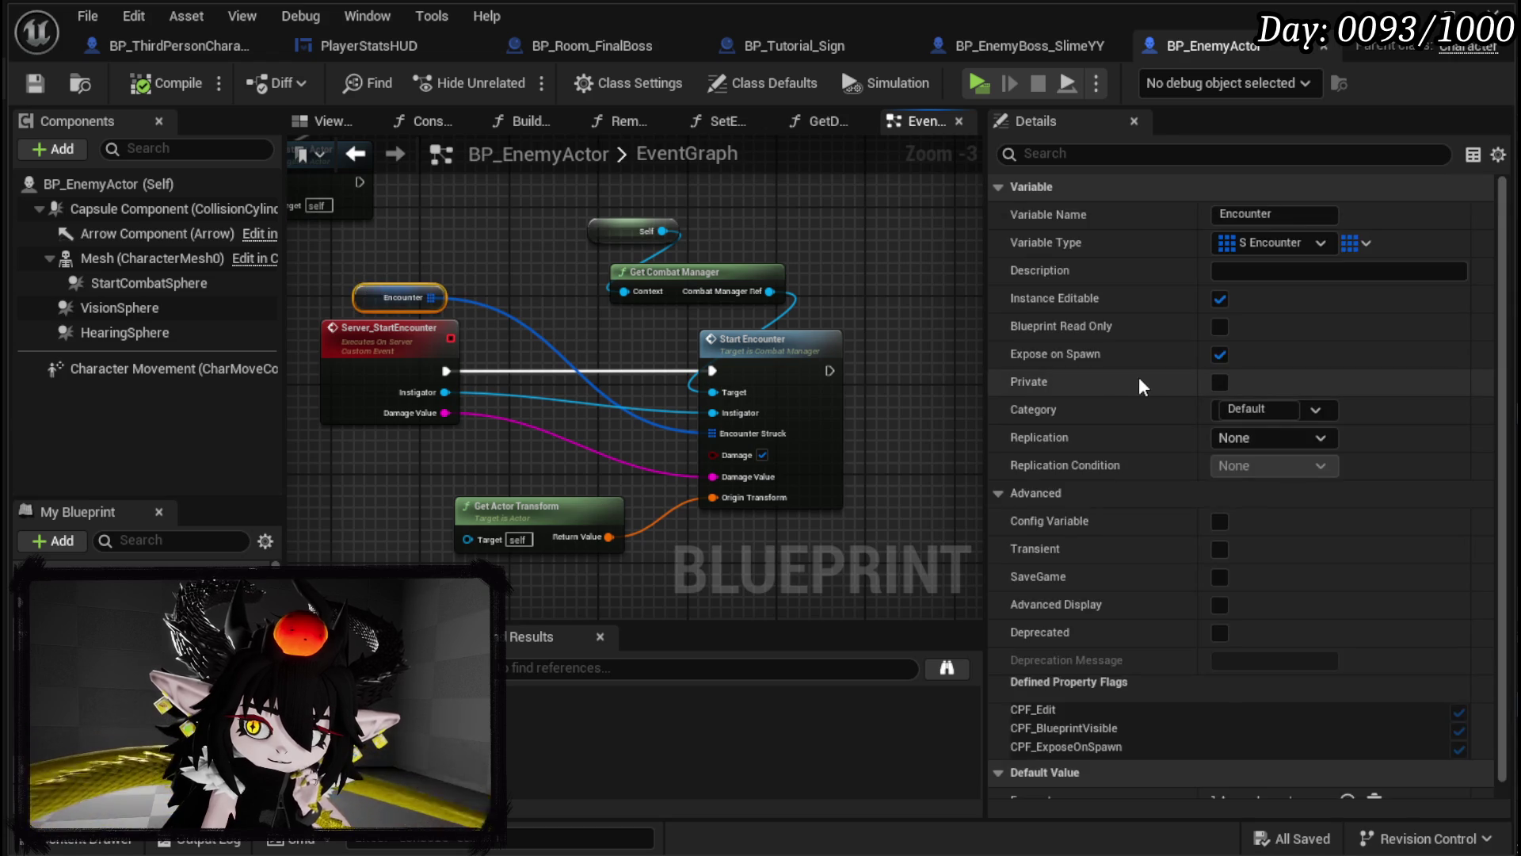
scroll(1143, 377, down, 1)
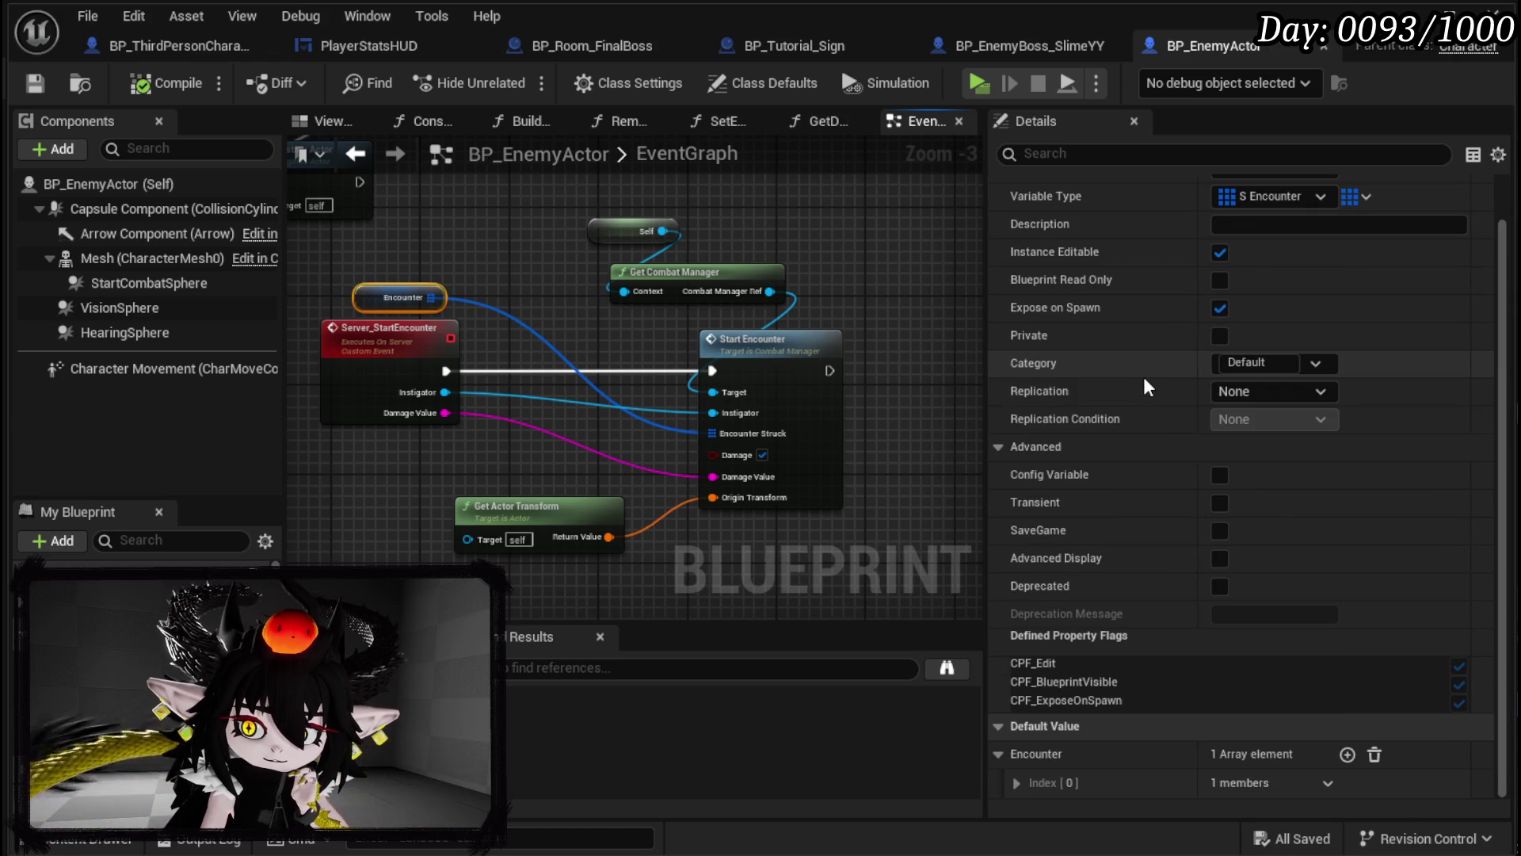
click(1014, 784)
scroll(1085, 586, down, 1)
click(1034, 783)
scroll(1087, 631, down, 1)
click(1047, 783)
scroll(1086, 646, down, 3)
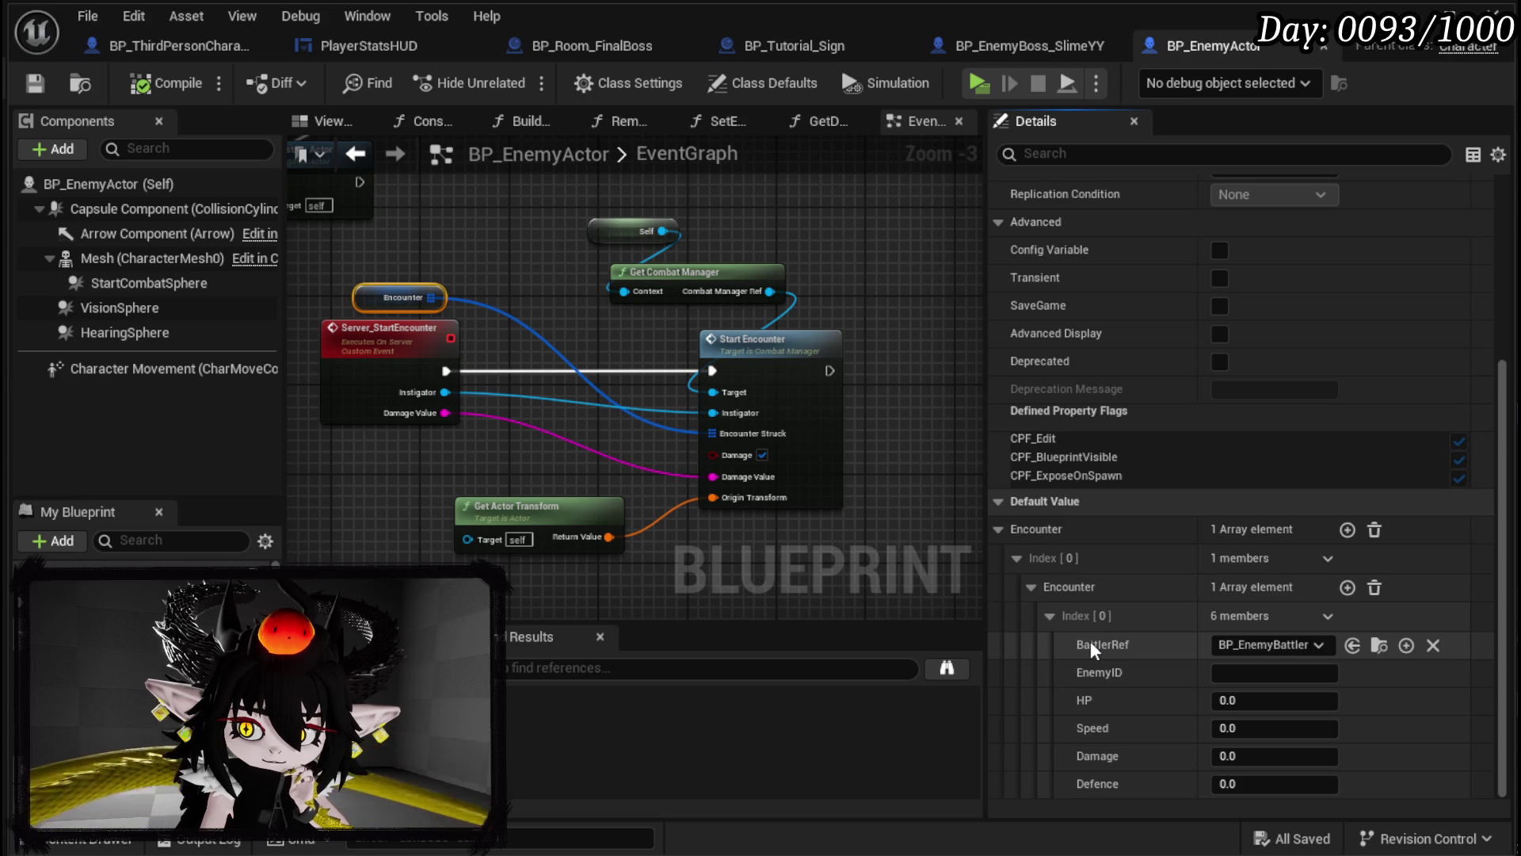
click(478, 283)
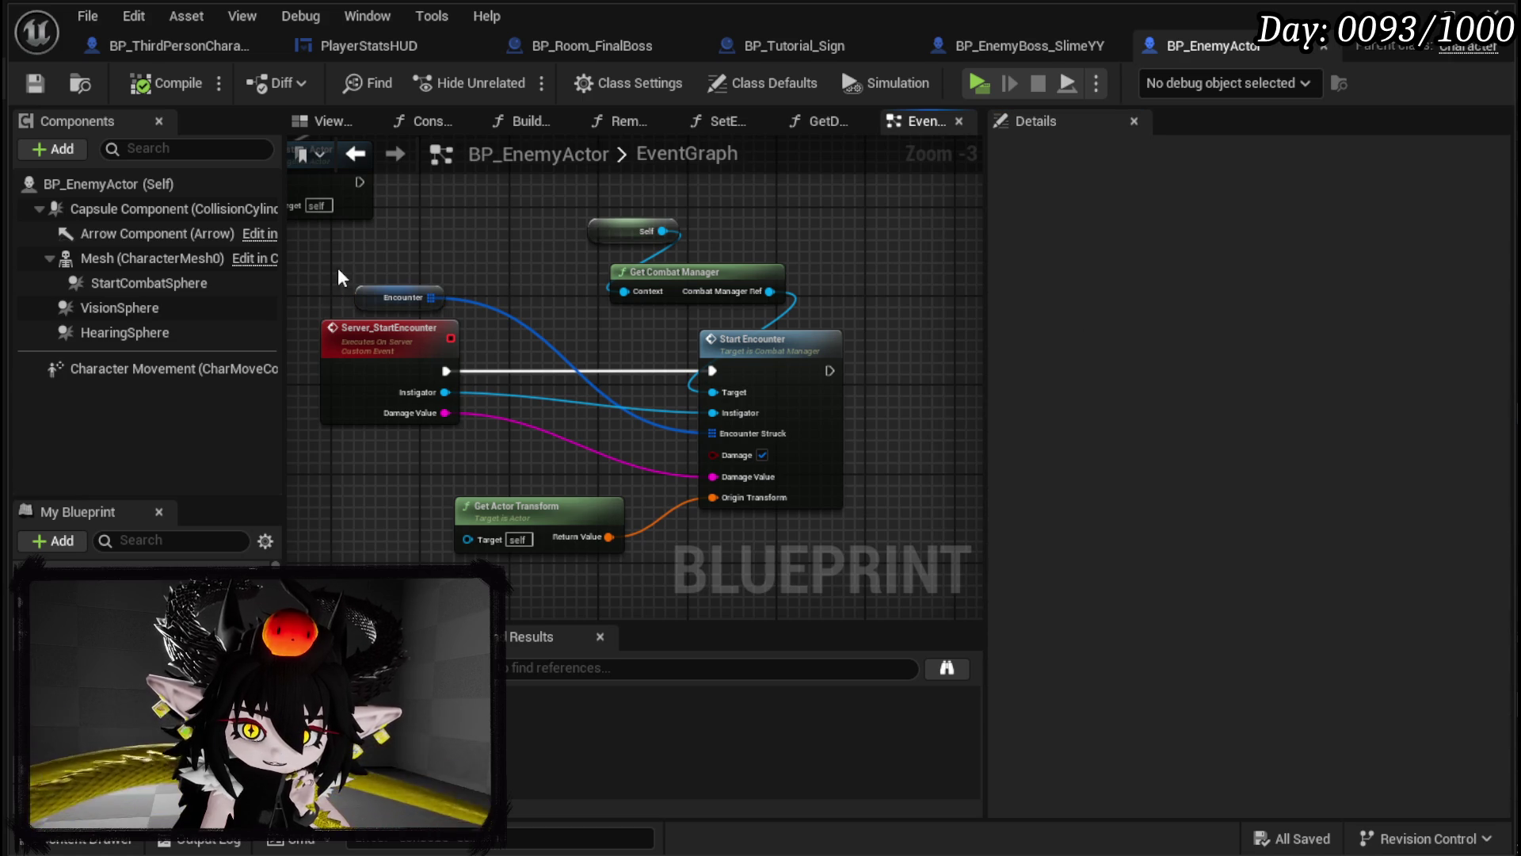
click(400, 297)
scroll(635, 322, down, 3)
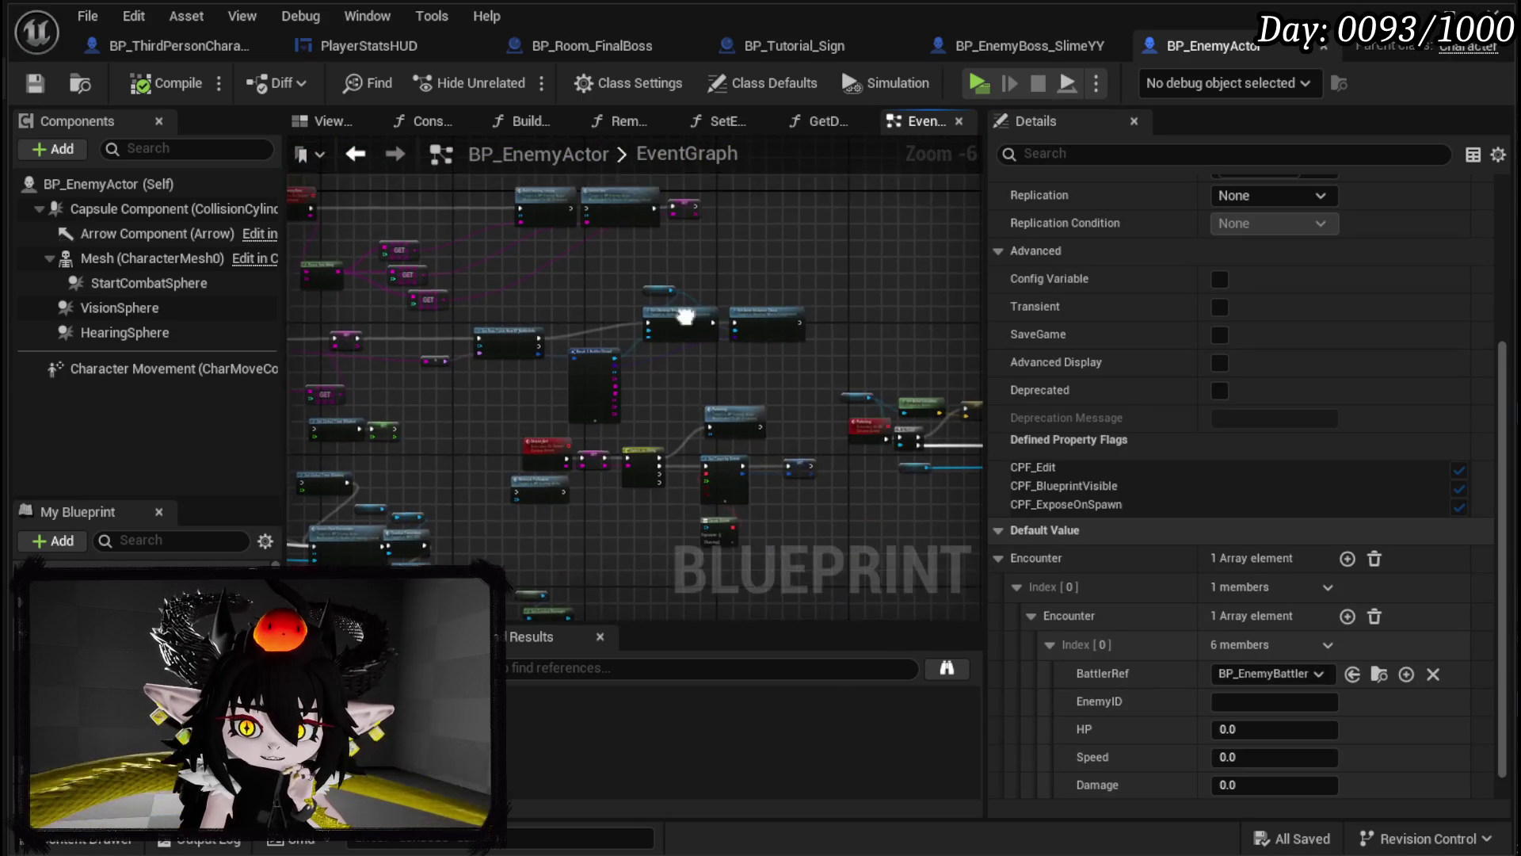
scroll(448, 388, up, 3)
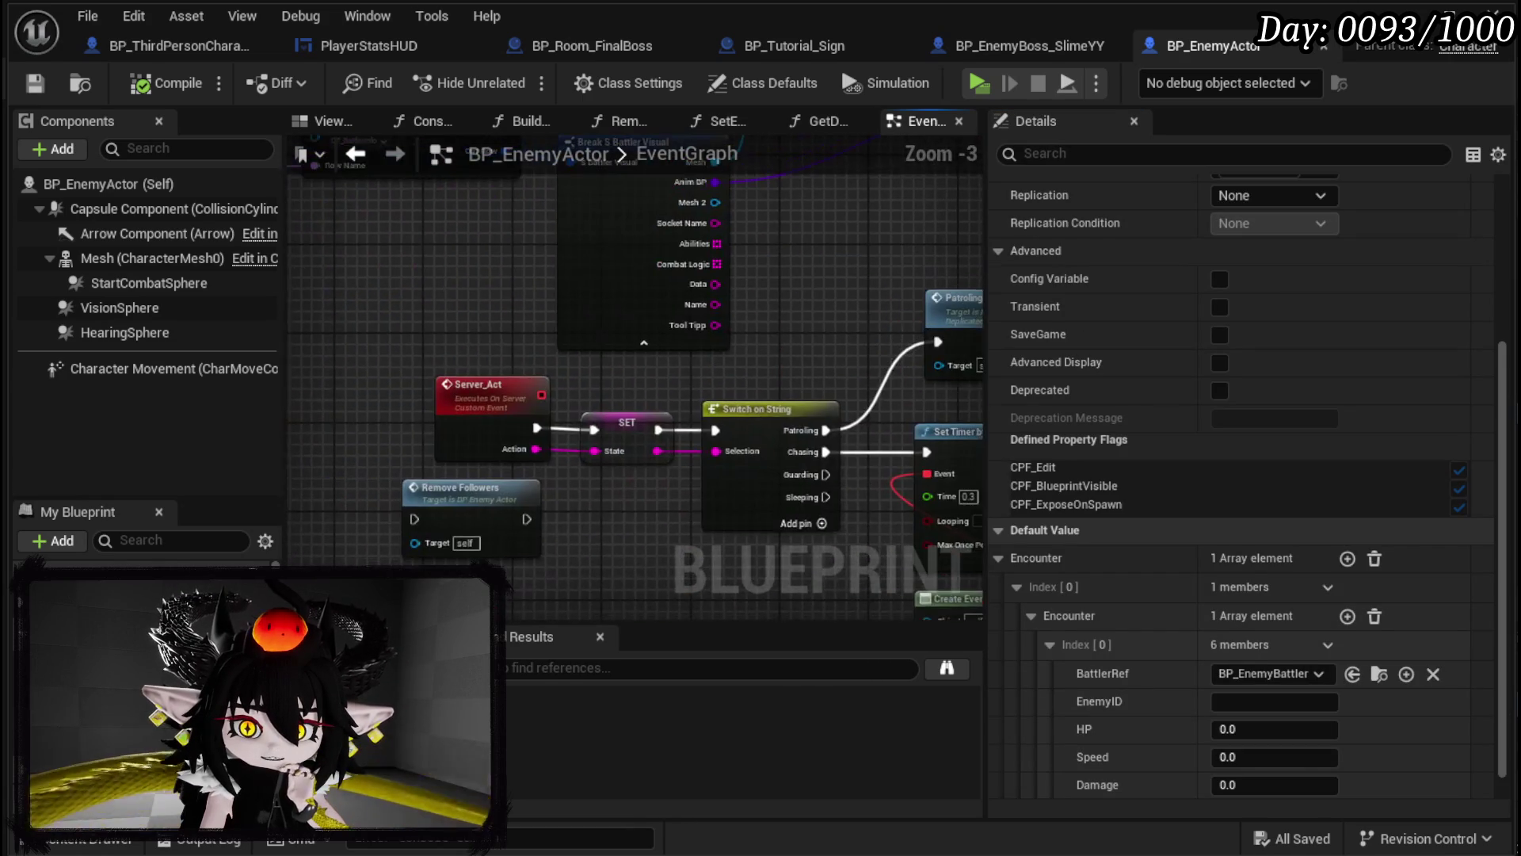
Step: Look over BuildEnemyVisual and AI MoveTo nodes, then open SetEnemyInformation from search results
drag(931, 331, 915, 564)
scroll(812, 511, down, 1)
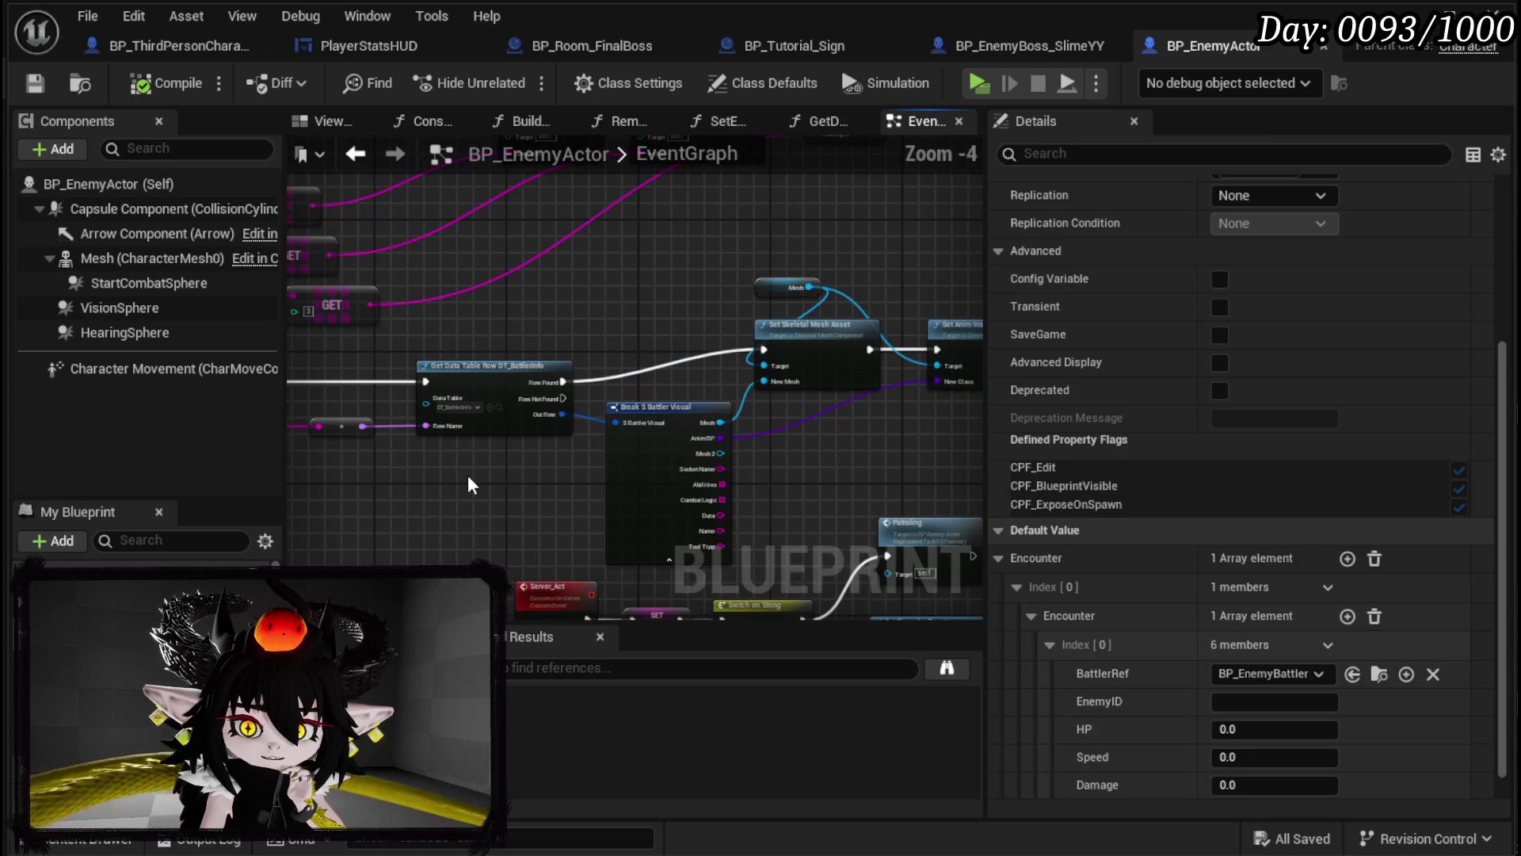
click(468, 474)
drag(467, 474, 1053, 483)
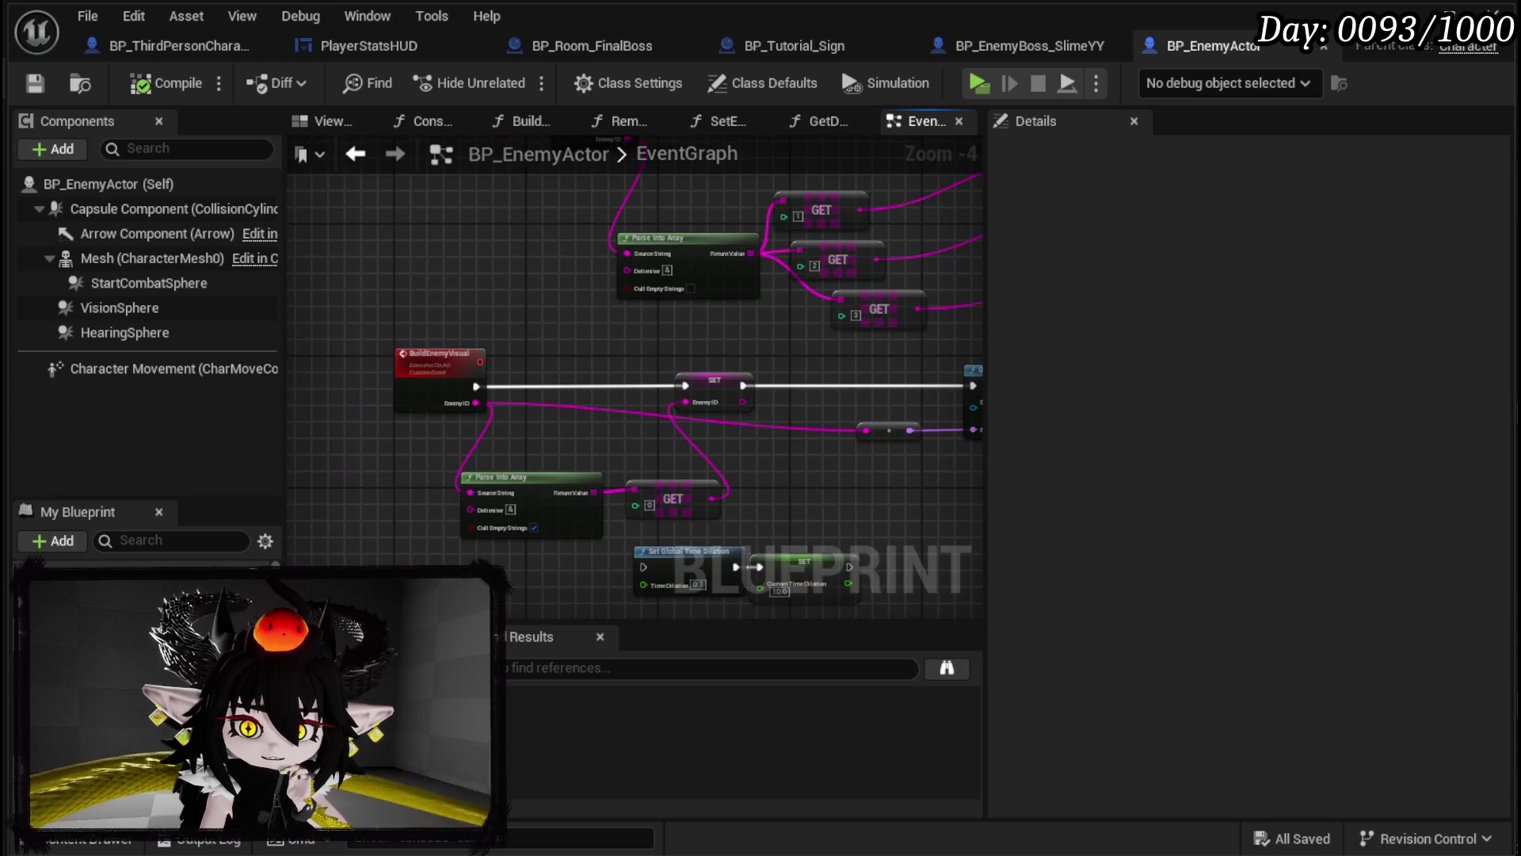
mouse_move(792, 476)
mouse_down()
mouse_move(693, 460)
mouse_move(673, 380)
mouse_move(628, 372)
mouse_up()
drag(643, 555, 585, 539)
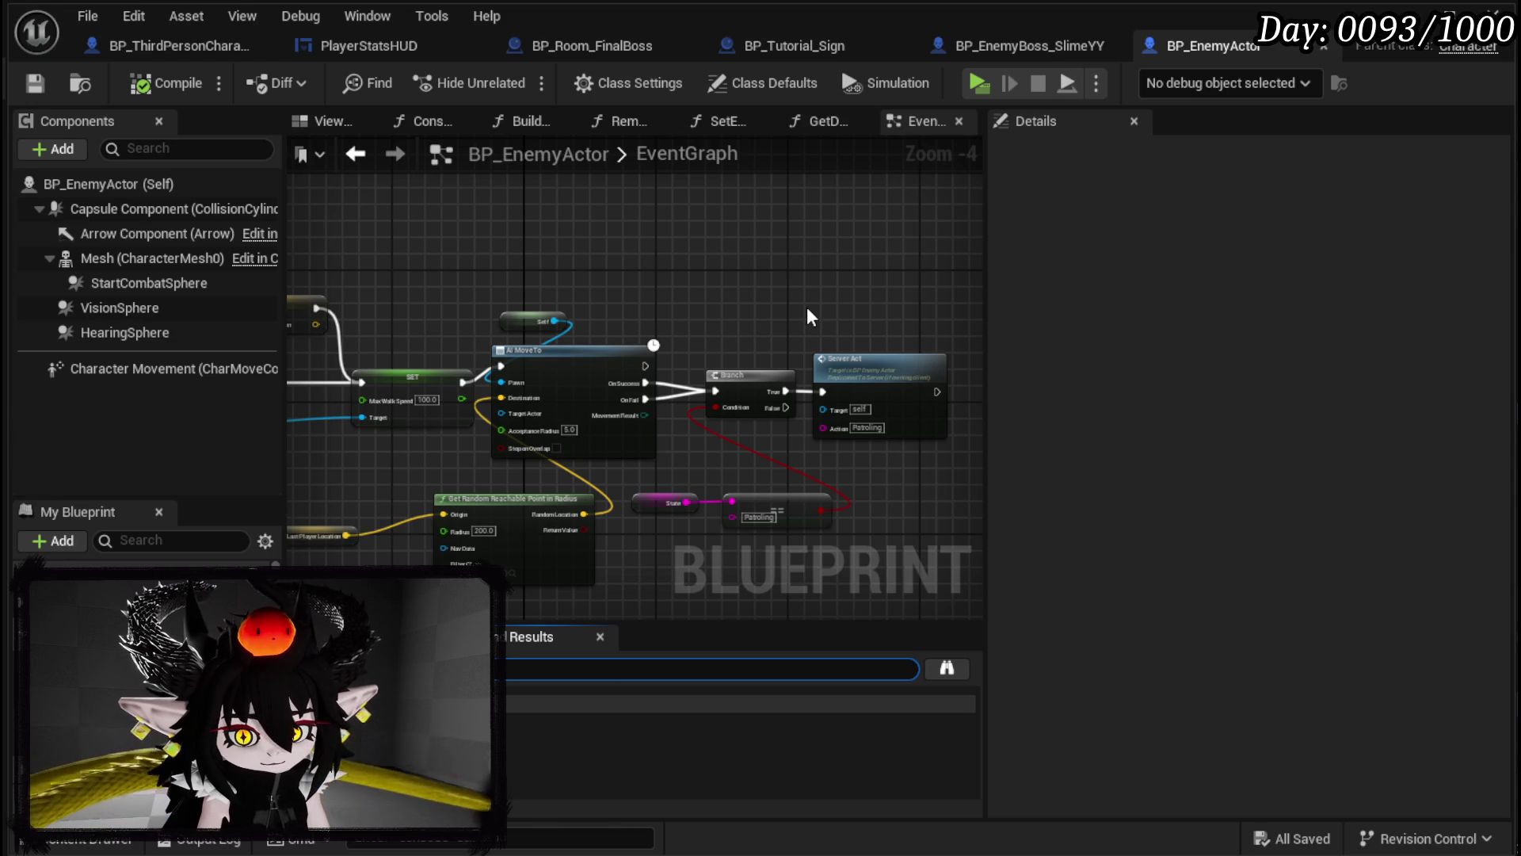
click(539, 722)
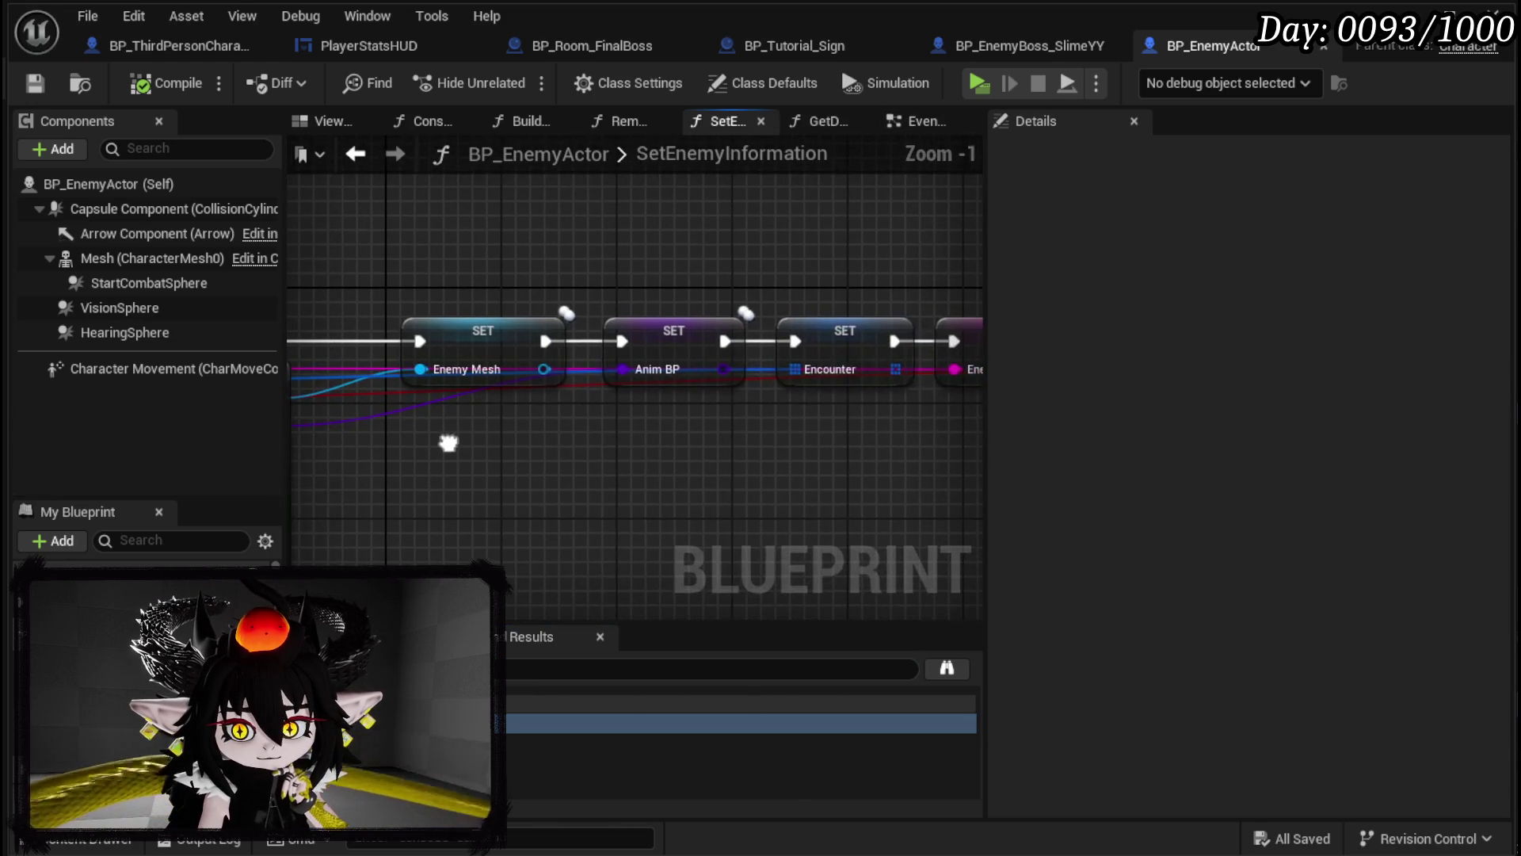
Step: Inspect the Encounter setter and the SetEnemyInformation entry's BattlerID, Encounter and Parent? inputs
drag(829, 337, 837, 411)
scroll(836, 411, down, 2)
drag(554, 416, 797, 419)
drag(650, 410, 642, 452)
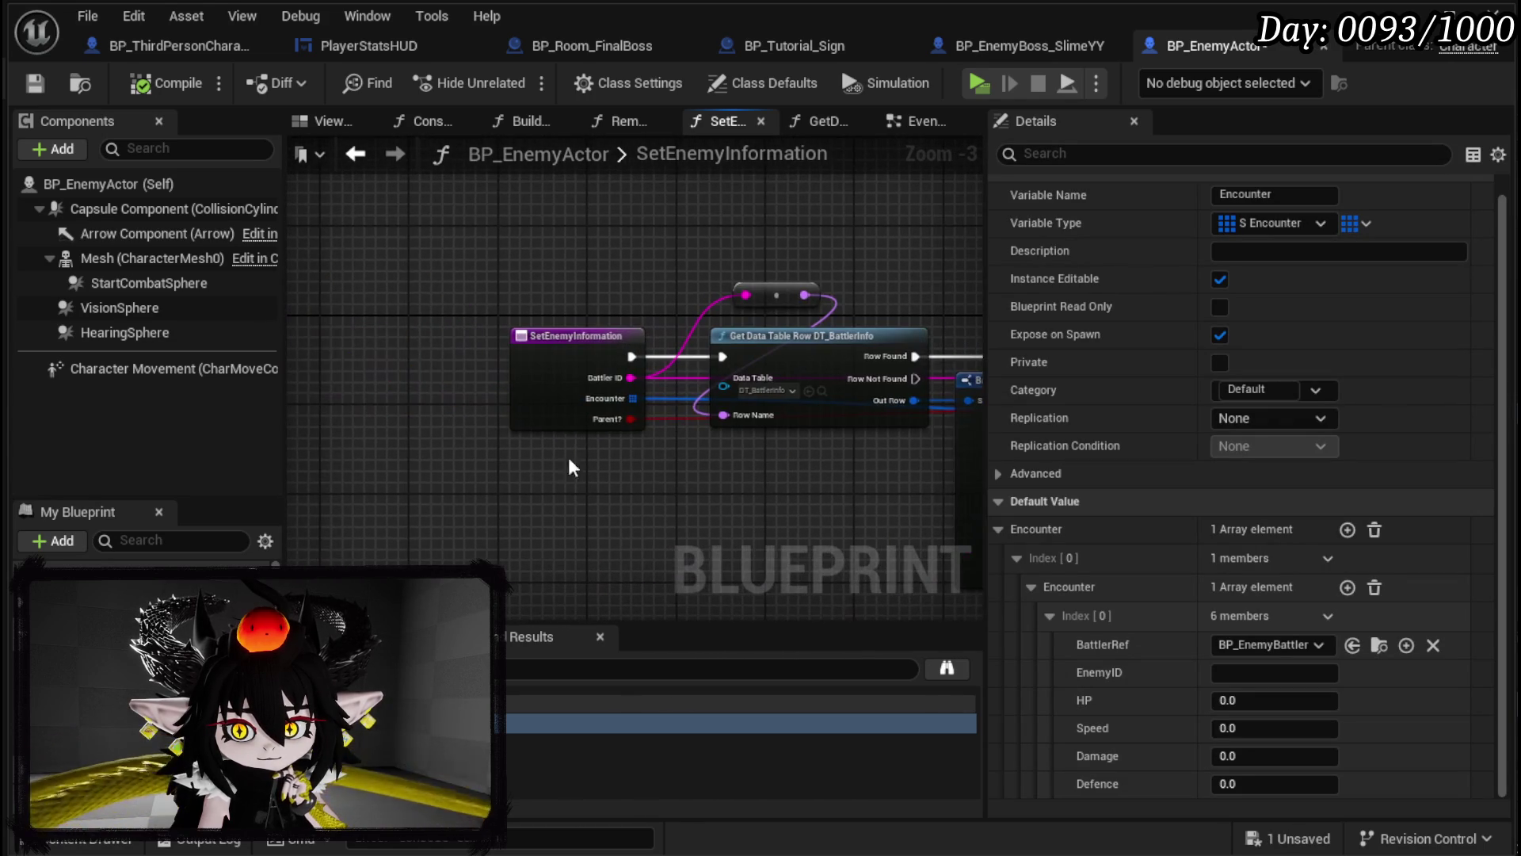
click(533, 409)
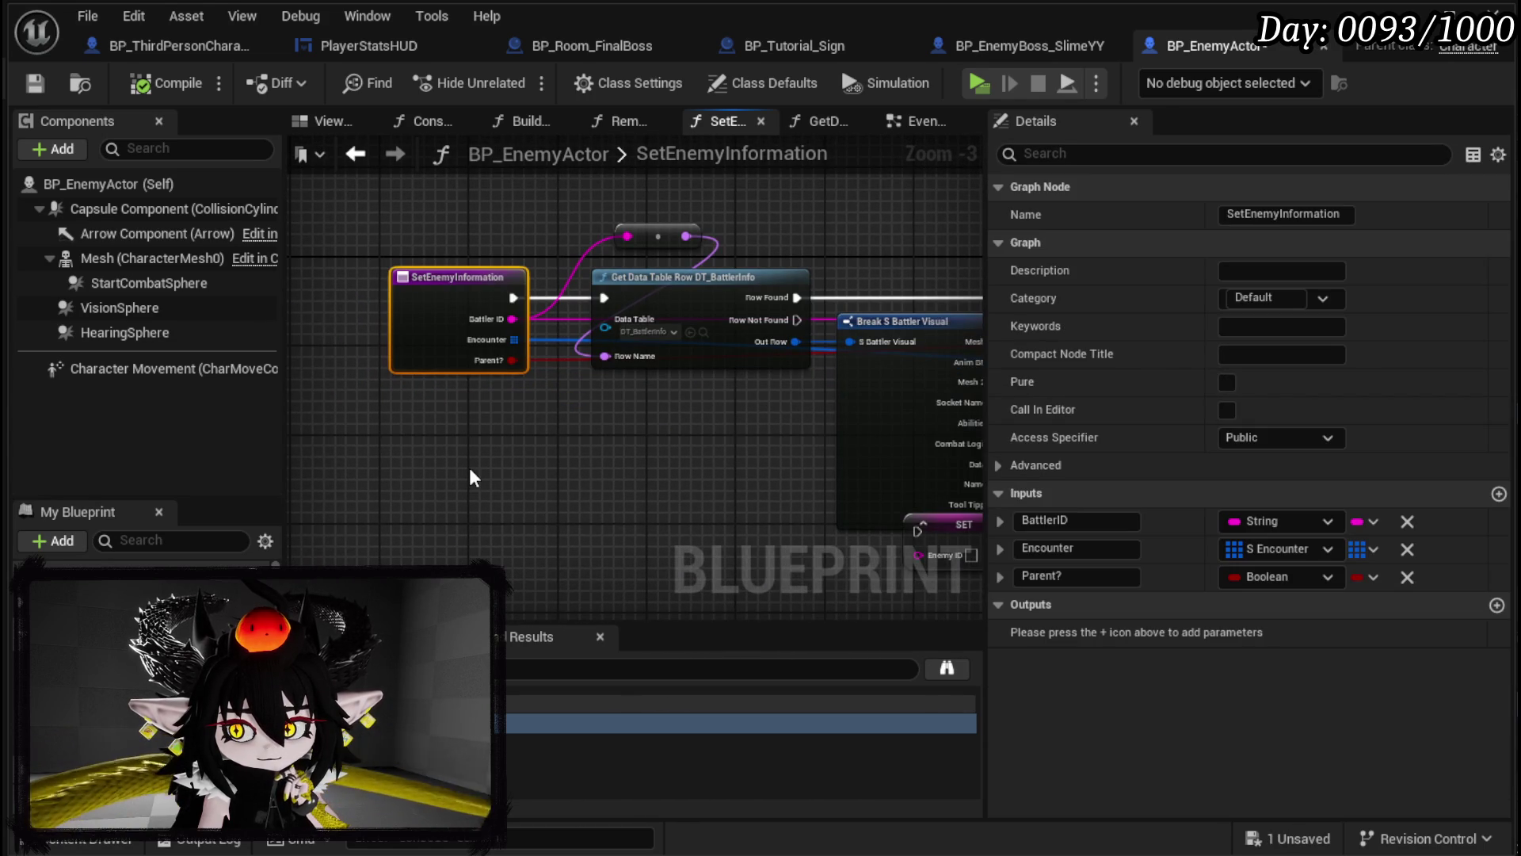
click(469, 468)
Step: Search the blueprint for SetEnemyInformation and follow its SET chain from Enemy Mesh to Battler Info ID
key(ctrl+f)
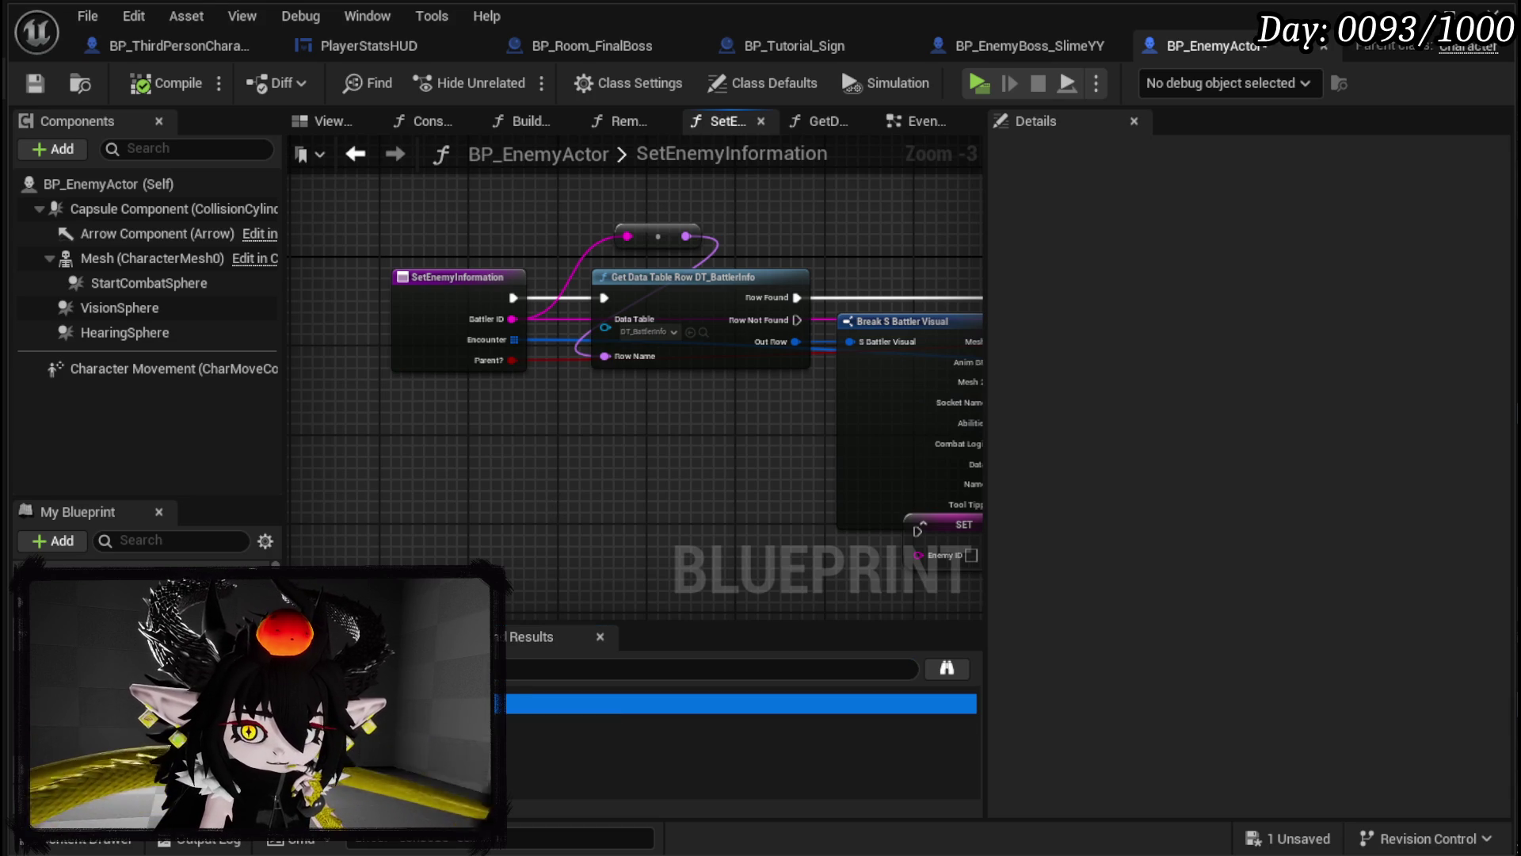
click(558, 730)
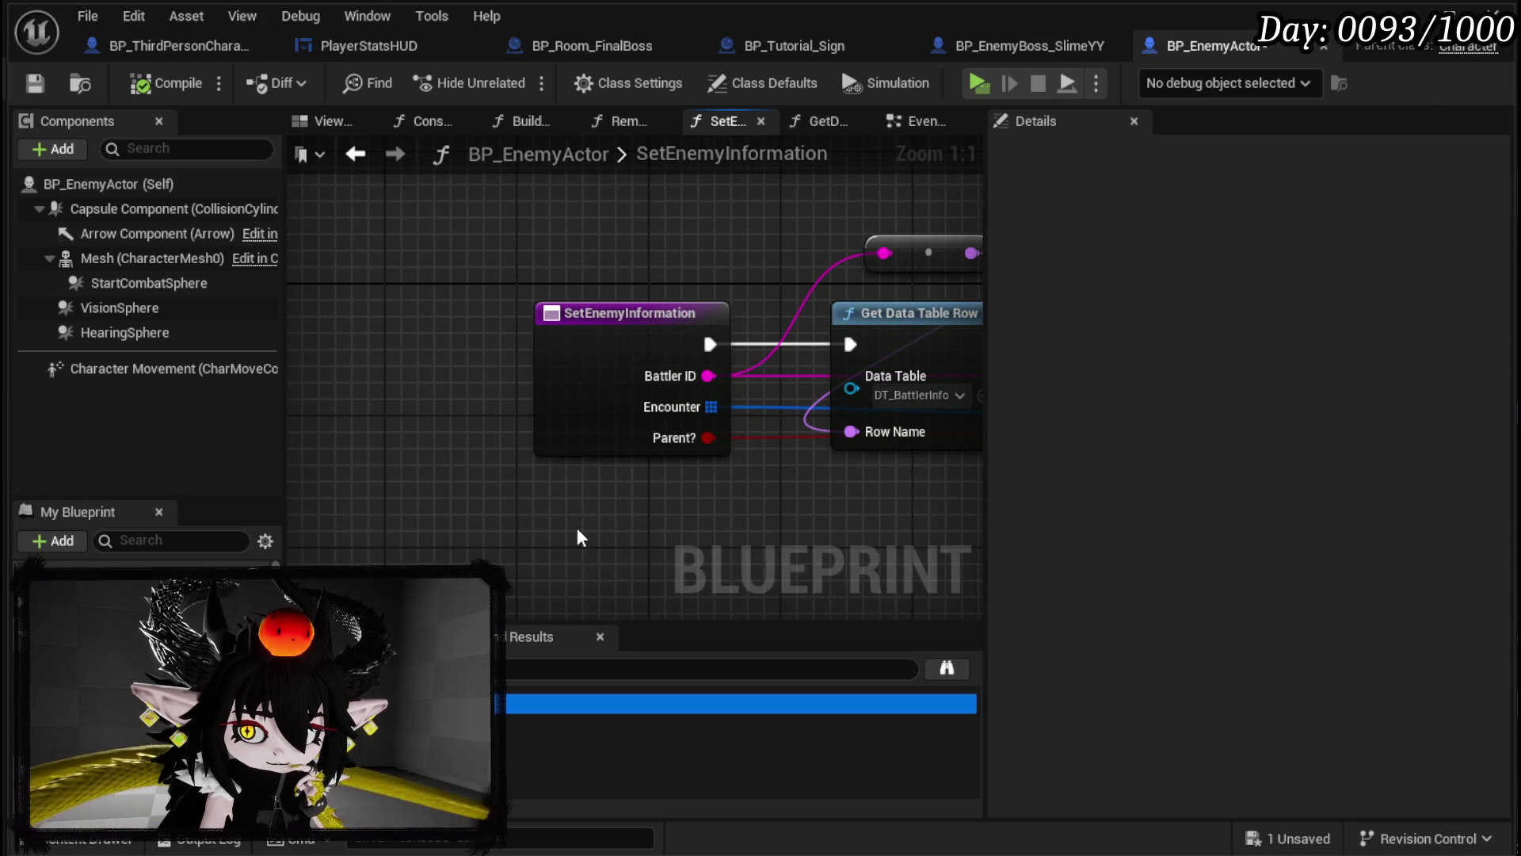
scroll(567, 552, down, 2)
drag(655, 499, 103, 491)
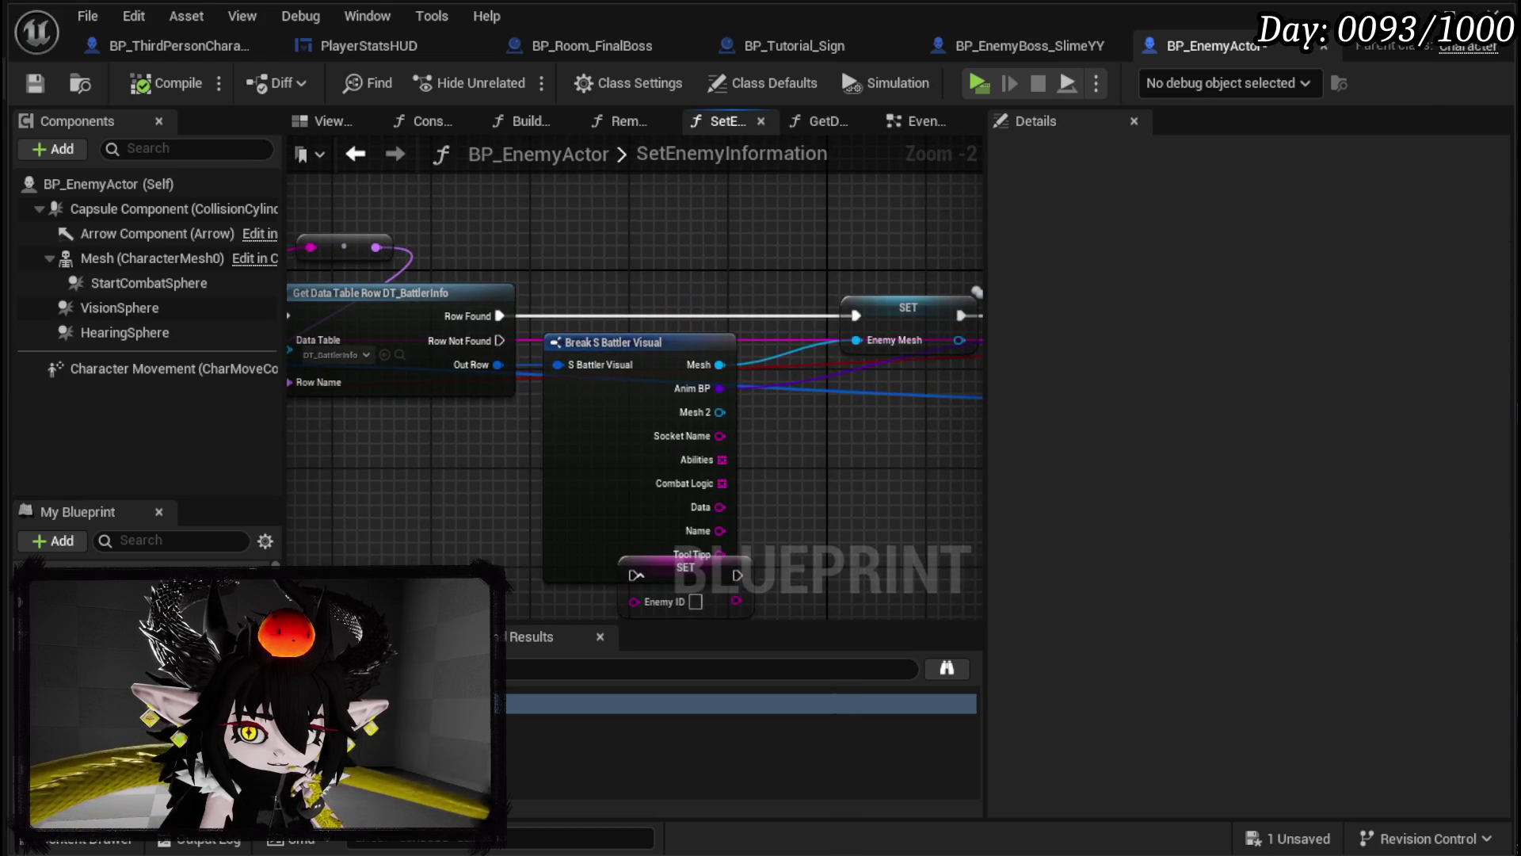
mouse_move(428, 452)
mouse_down()
mouse_move(435, 438)
mouse_move(301, 428)
mouse_up()
mouse_move(662, 458)
mouse_down()
mouse_move(372, 448)
mouse_move(826, 411)
mouse_up()
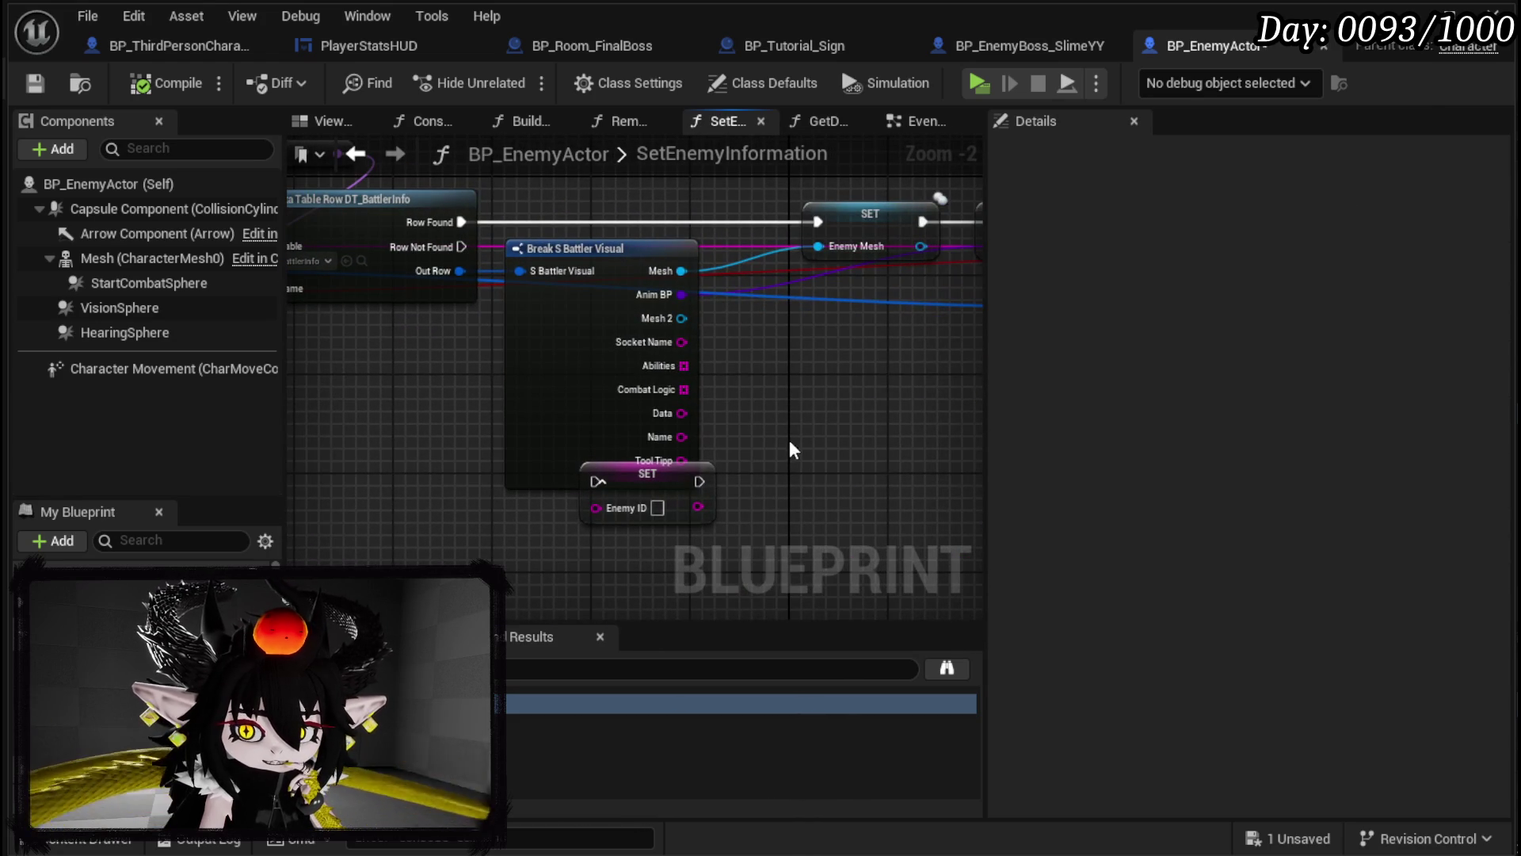
drag(465, 419, 723, 469)
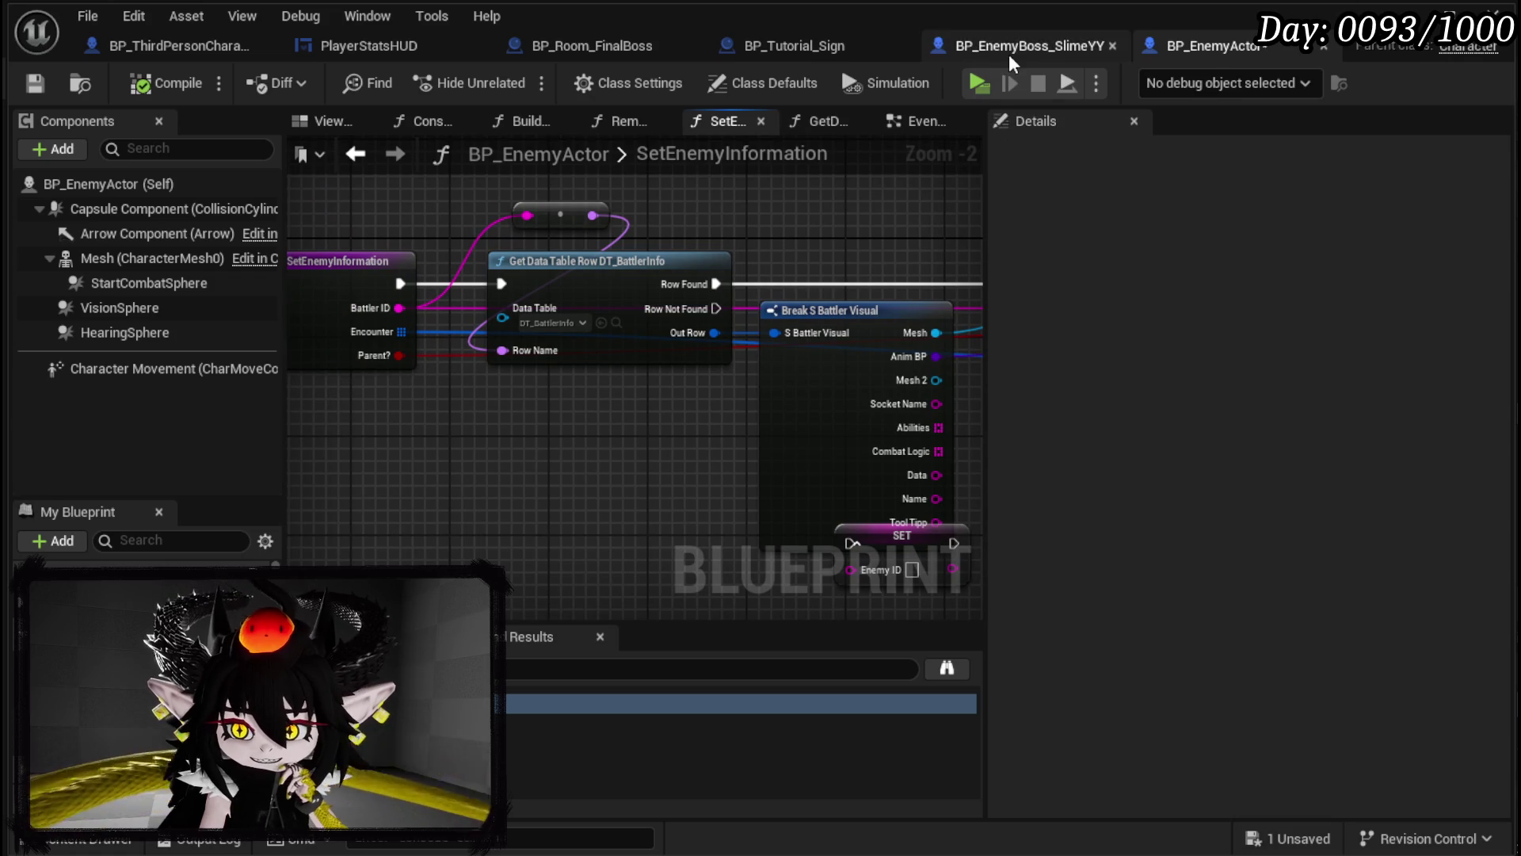
Step: View BP_ThirdPersonCharacter's LoadSaveData nodes, then return to BP_Tutorial_Sign's MakeEncounter graph
click(152, 50)
drag(770, 390, 796, 327)
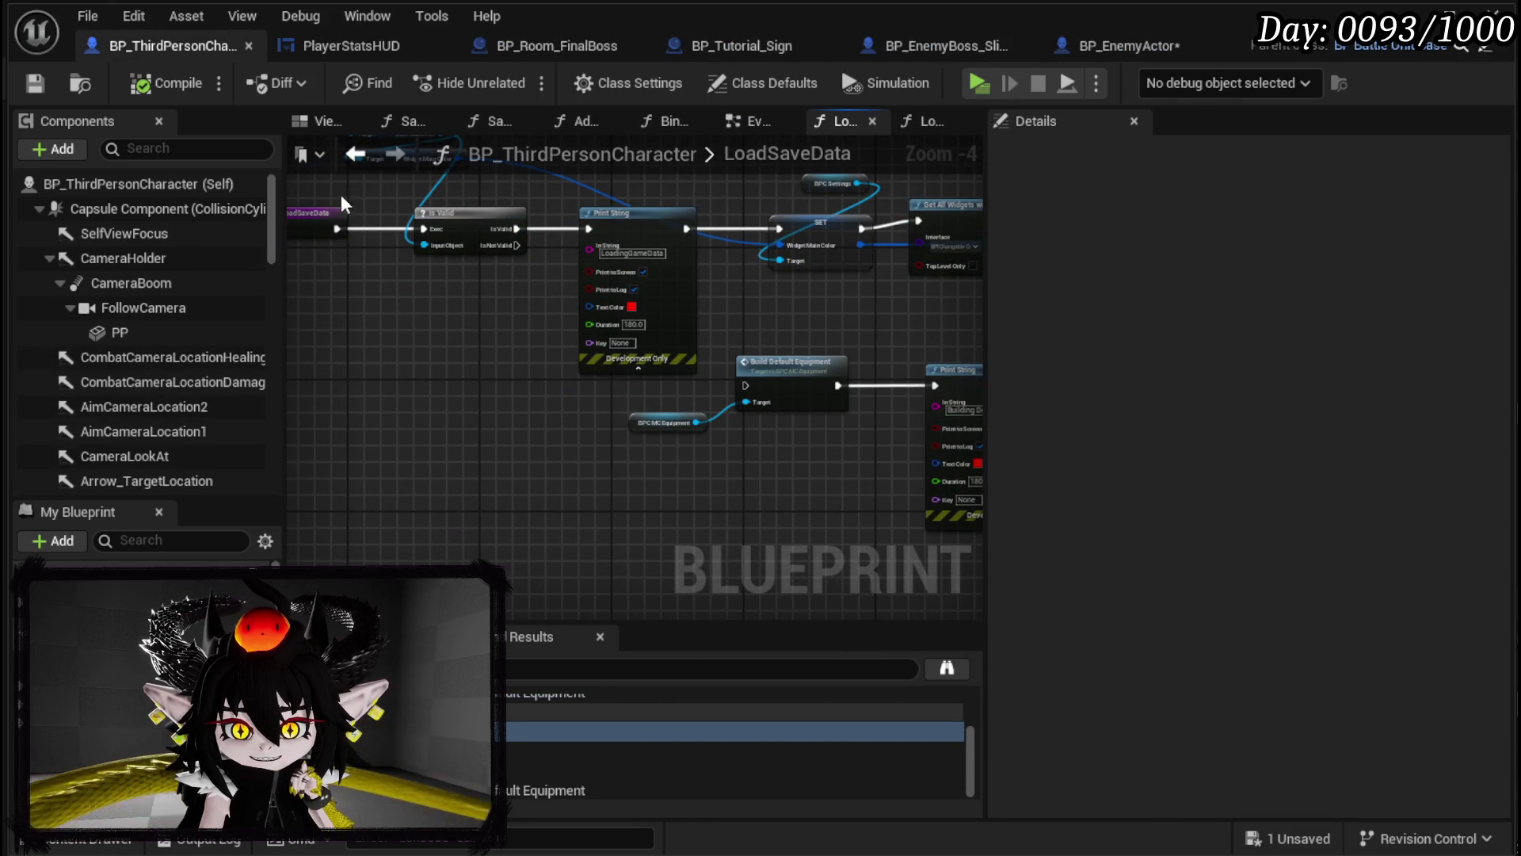
click(767, 49)
Step: Add a Set Enemy Information call on the spawned BP Enemy Actor next to SpawnActor
scroll(401, 288, down, 2)
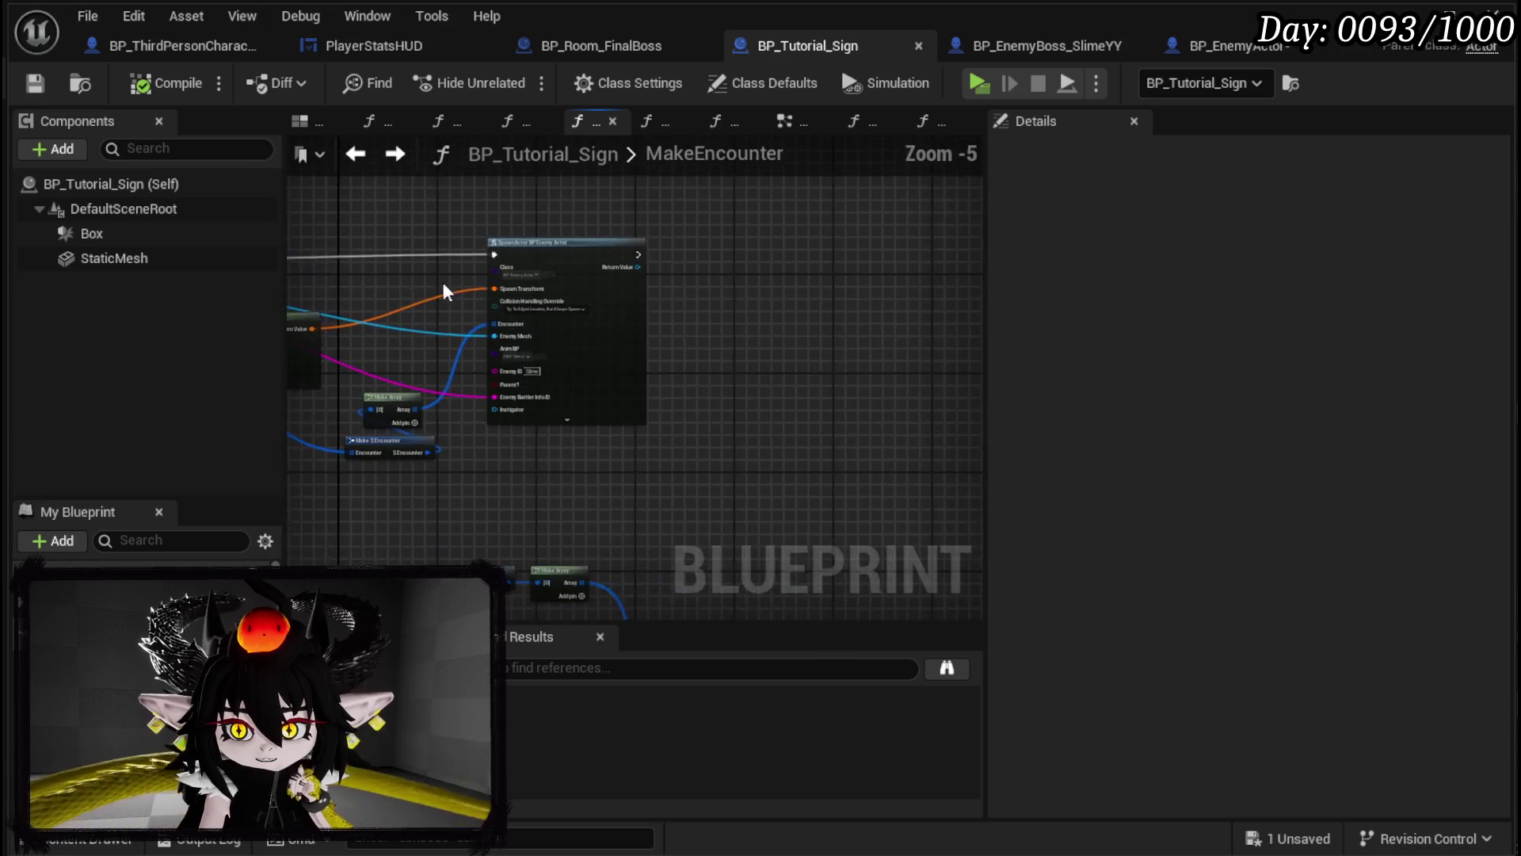
scroll(679, 312, up, 2)
mouse_move(679, 312)
mouse_down()
mouse_move(767, 257)
mouse_move(622, 312)
mouse_move(759, 312)
mouse_up()
text(set Enemy)
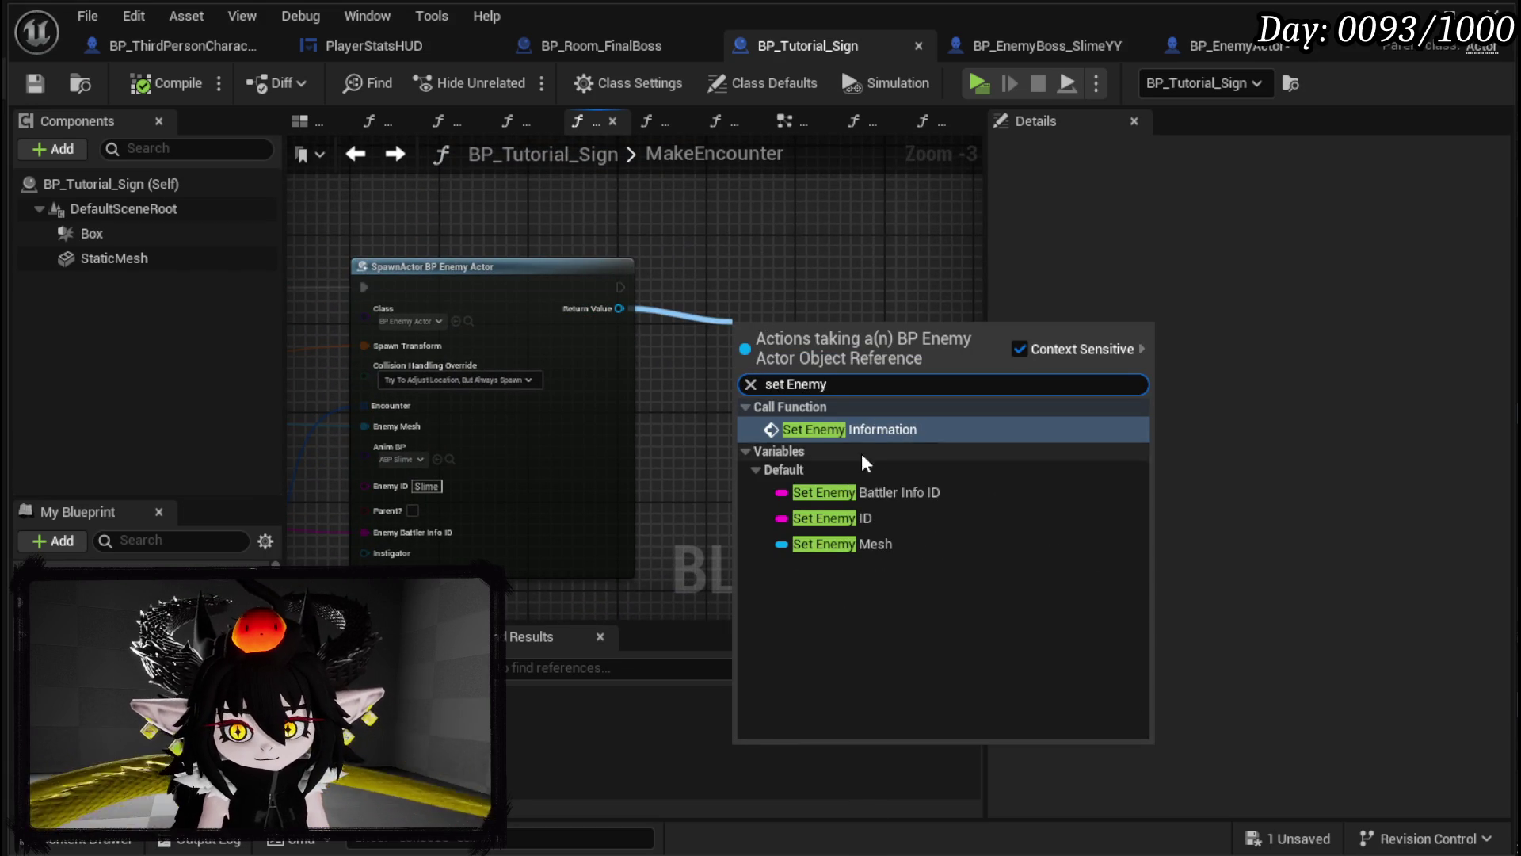
click(851, 428)
drag(833, 291, 755, 292)
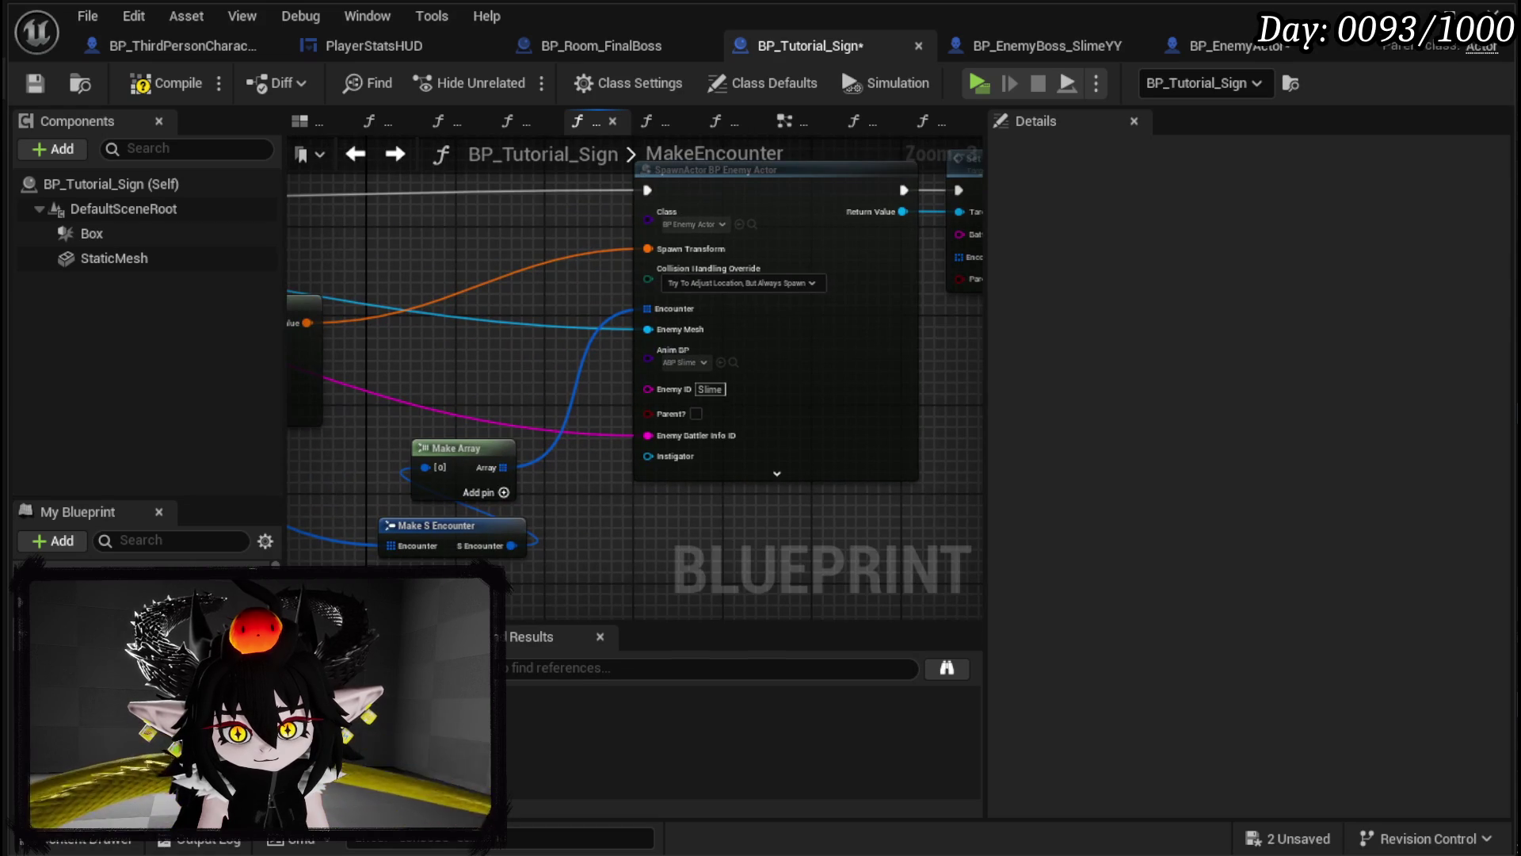
drag(501, 385, 507, 538)
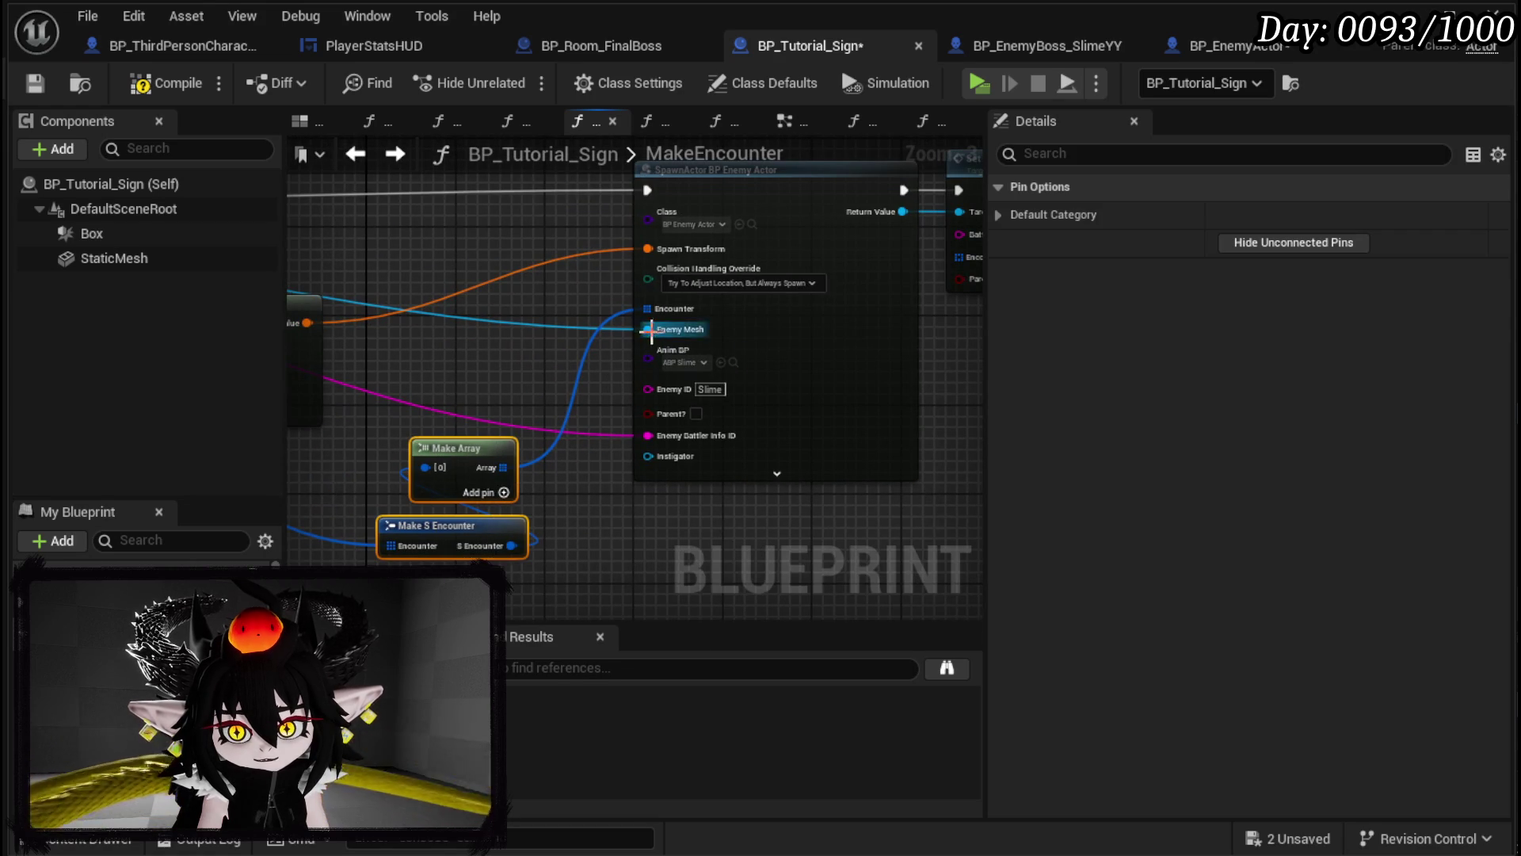
mouse_move(935, 339)
mouse_down()
mouse_move(625, 404)
mouse_move(832, 401)
mouse_up()
click(650, 405)
mouse_move(412, 400)
mouse_down()
mouse_move(910, 299)
mouse_move(746, 444)
mouse_move(368, 407)
mouse_up()
Step: Feed the encounter struct into Encounter and Enemy Battler Info ID into Battler ID, then save
drag(479, 390, 781, 338)
mouse_move(822, 431)
mouse_down()
mouse_move(835, 407)
mouse_move(946, 349)
mouse_up()
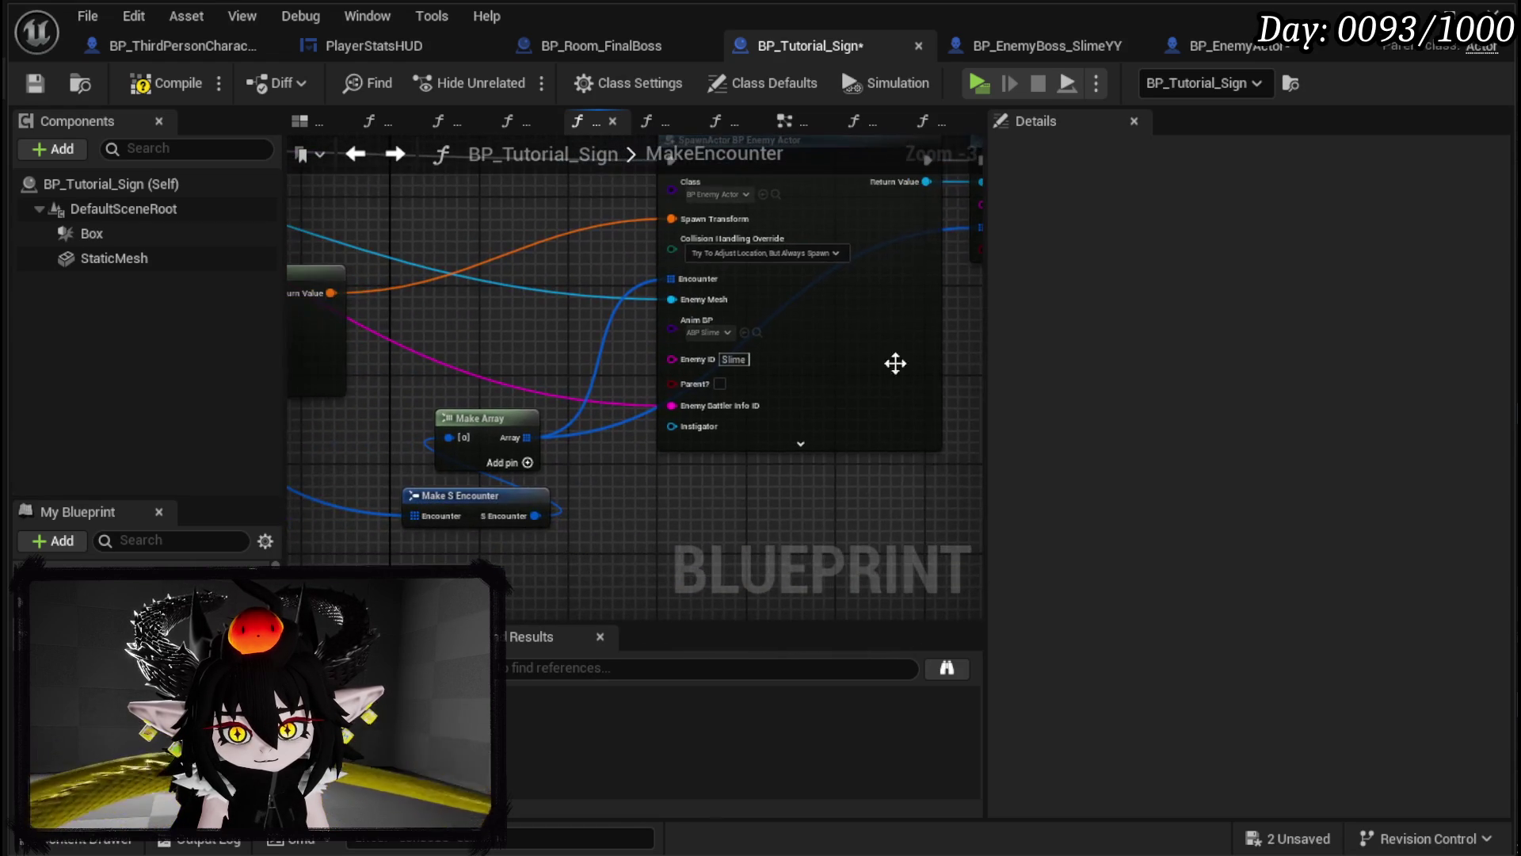
drag(598, 481, 333, 557)
drag(410, 480, 759, 277)
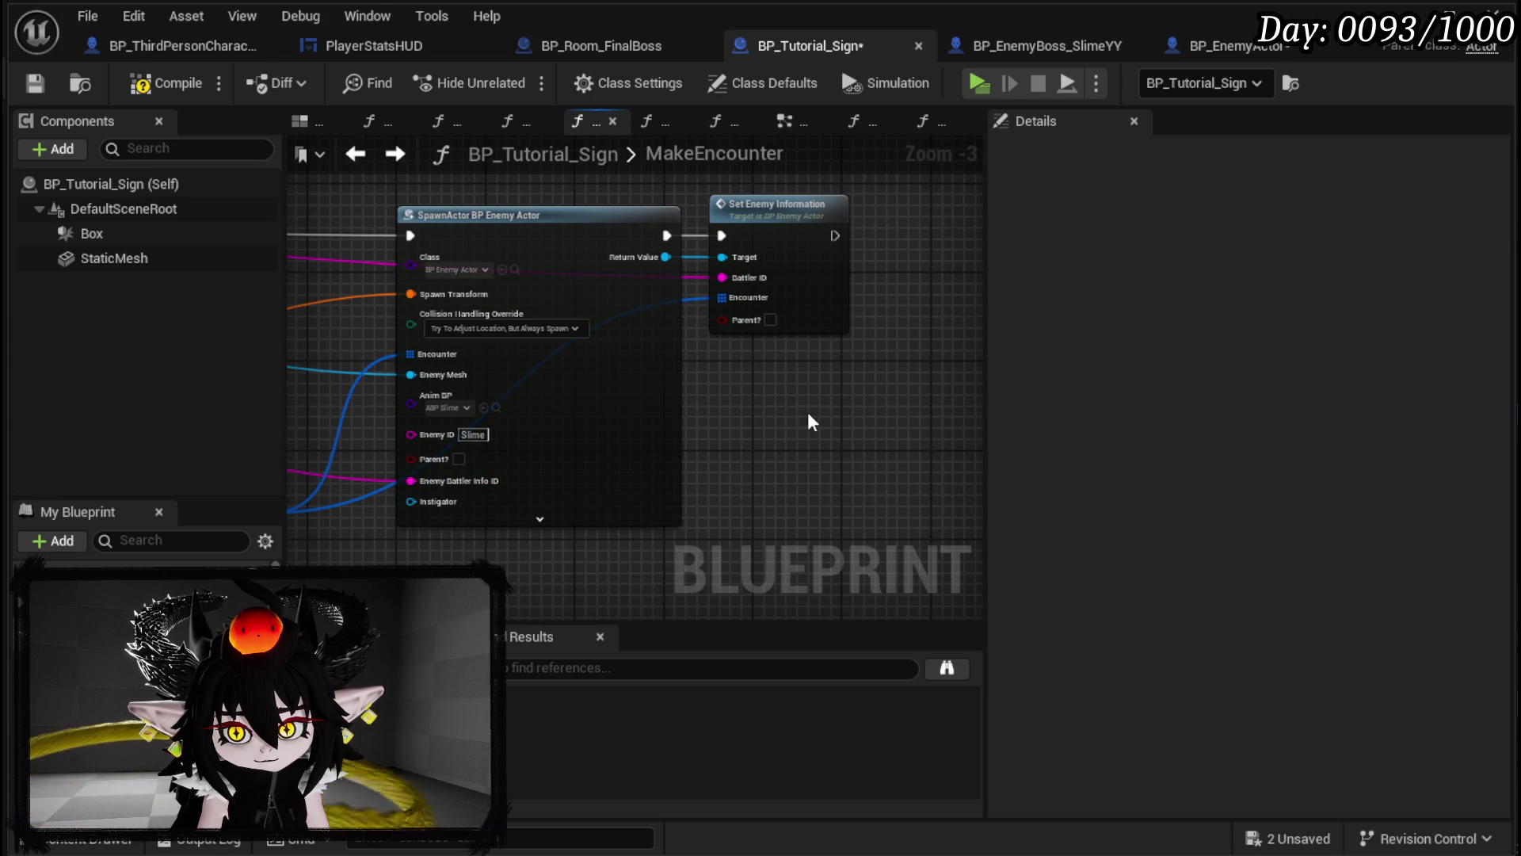
click(35, 84)
click(1406, 16)
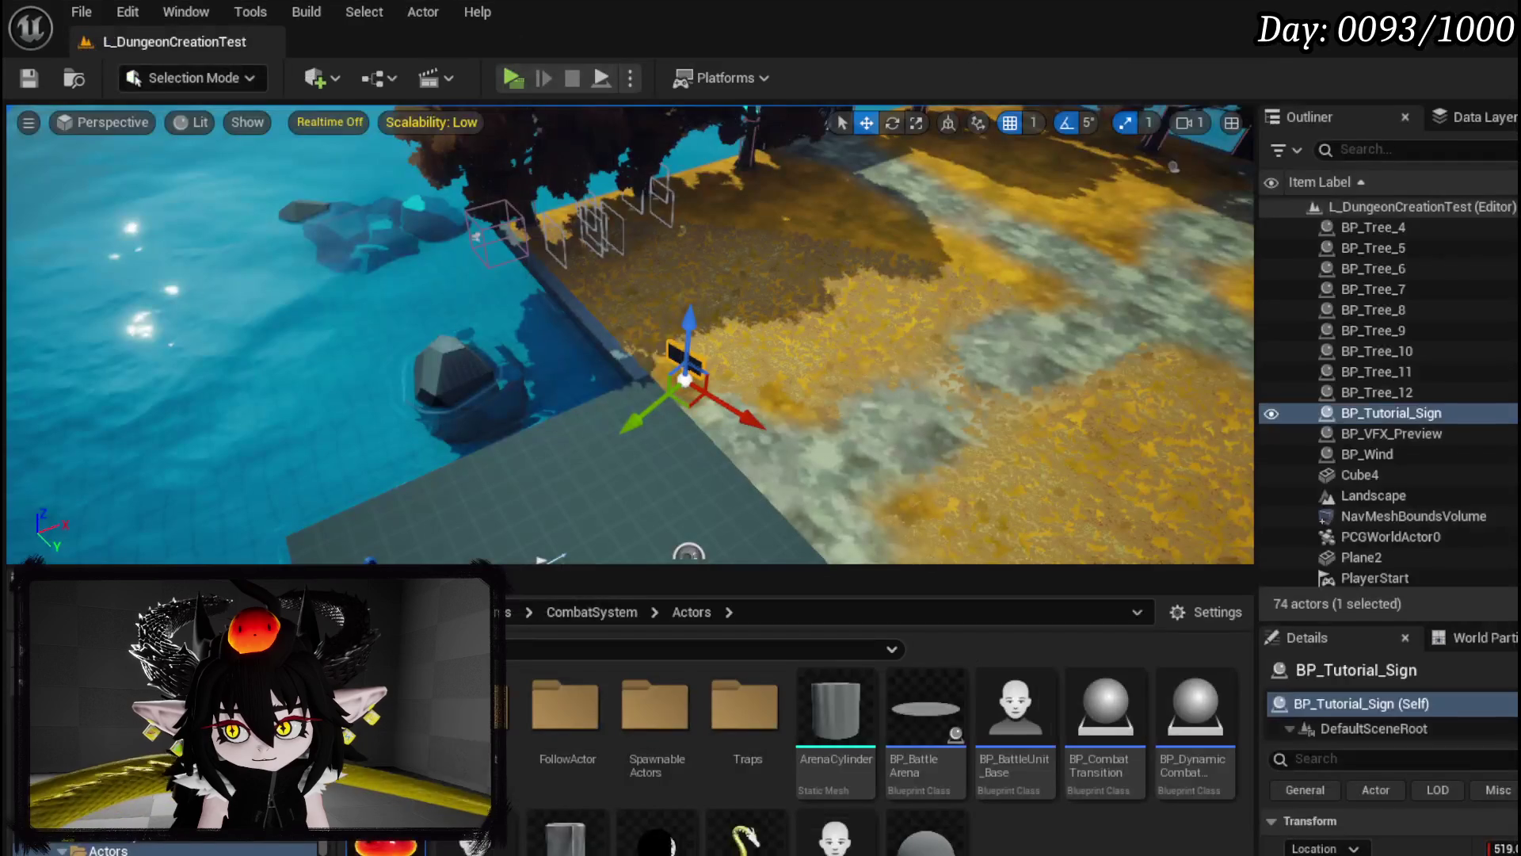
click(531, 88)
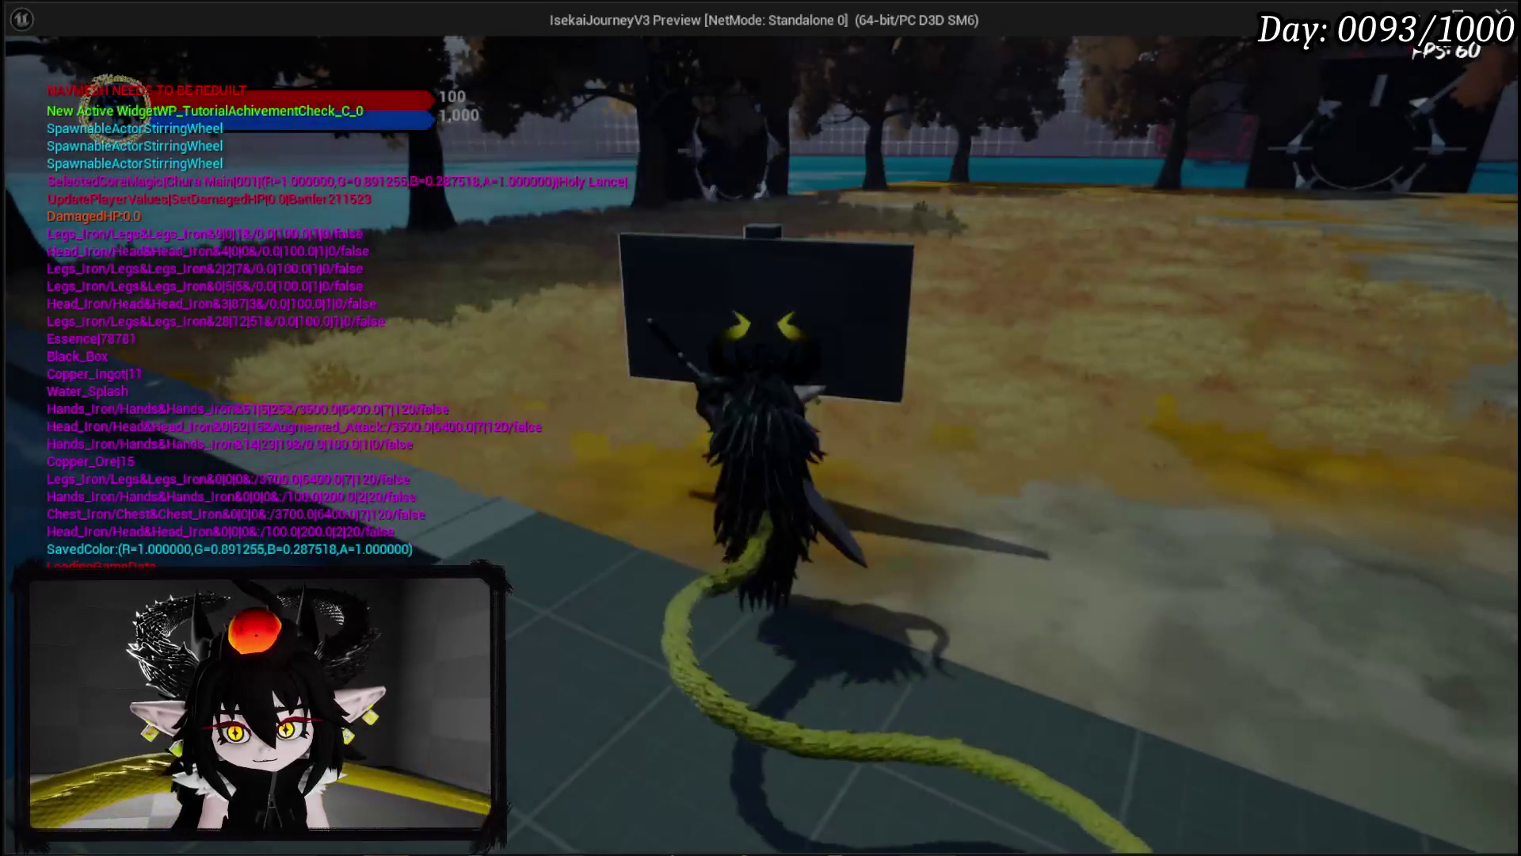
key(w)
key(e)
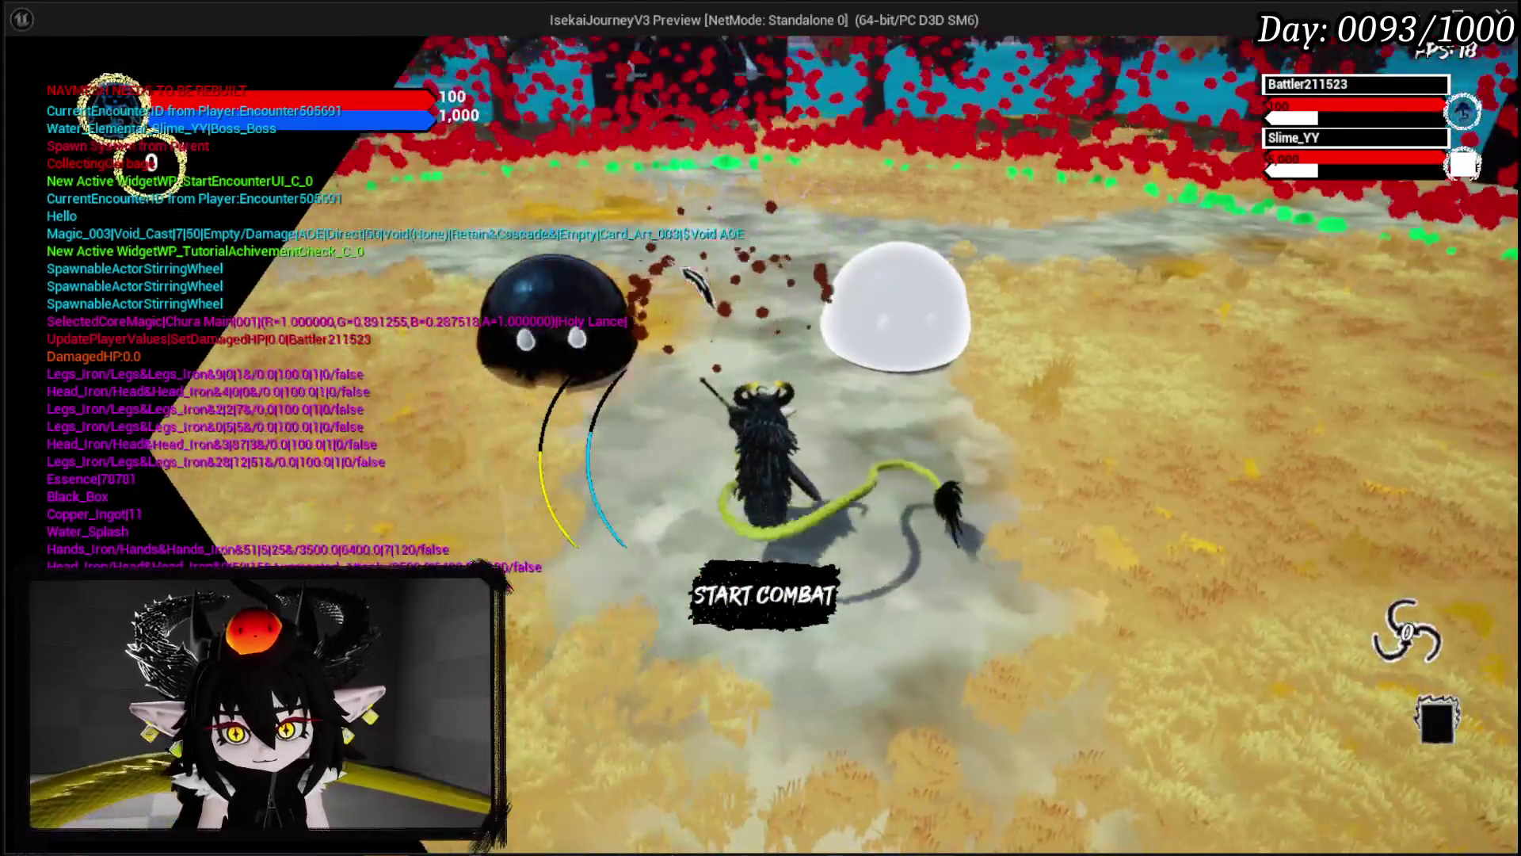
key(Escape)
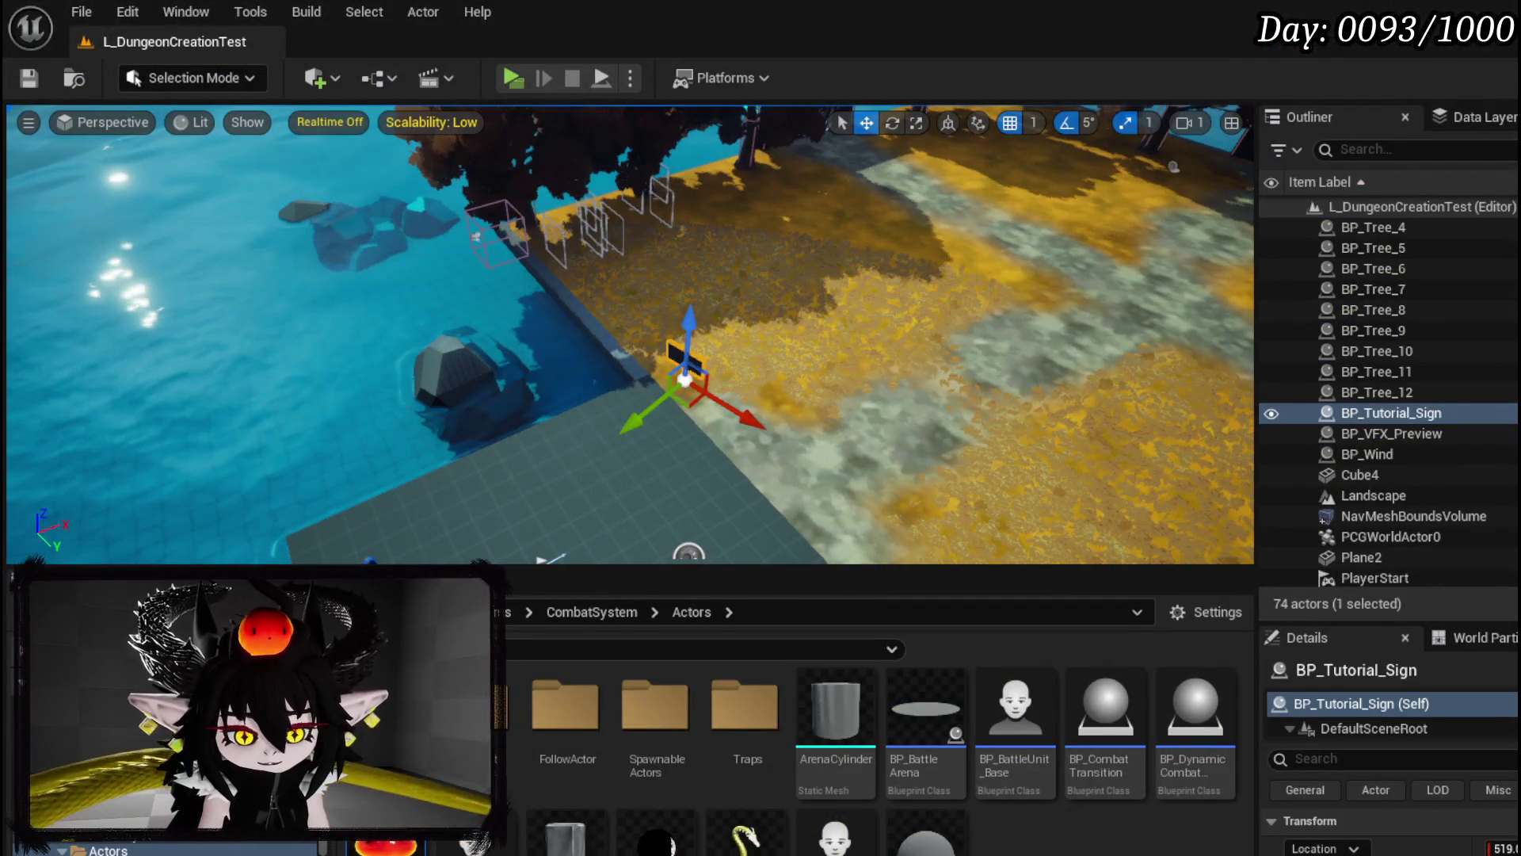
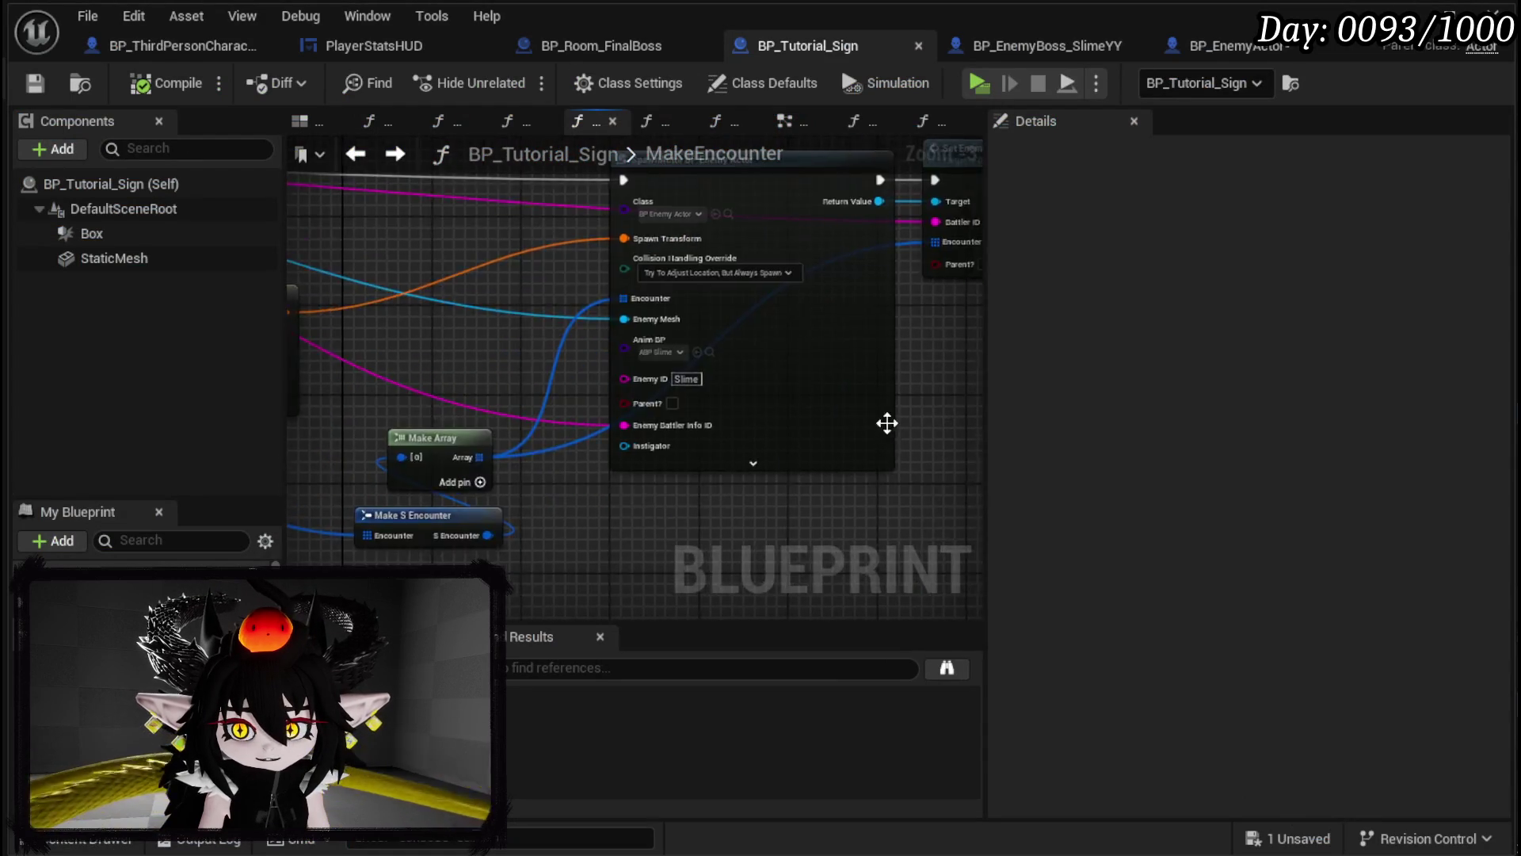
Step: Delete the Set Enemy Information node from MakeEncounter and select the remaining nodes
scroll(679, 465, down, 3)
scroll(634, 529, up, 3)
key(Delete)
scroll(787, 434, down, 2)
scroll(737, 375, up, 2)
scroll(737, 375, down, 3)
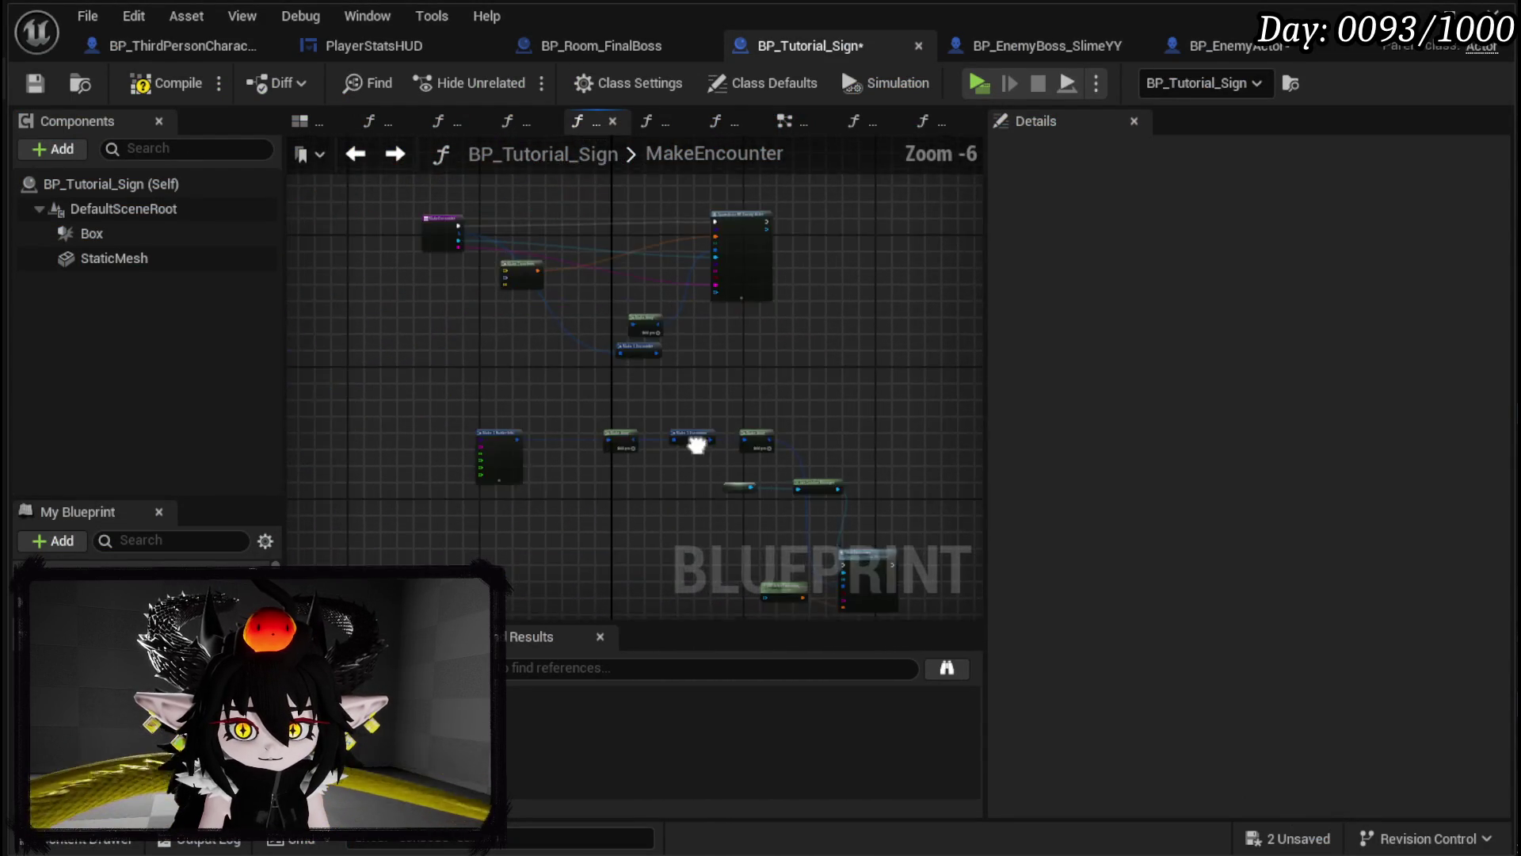
mouse_move(441, 505)
mouse_down()
mouse_move(880, 248)
mouse_move(886, 268)
mouse_up()
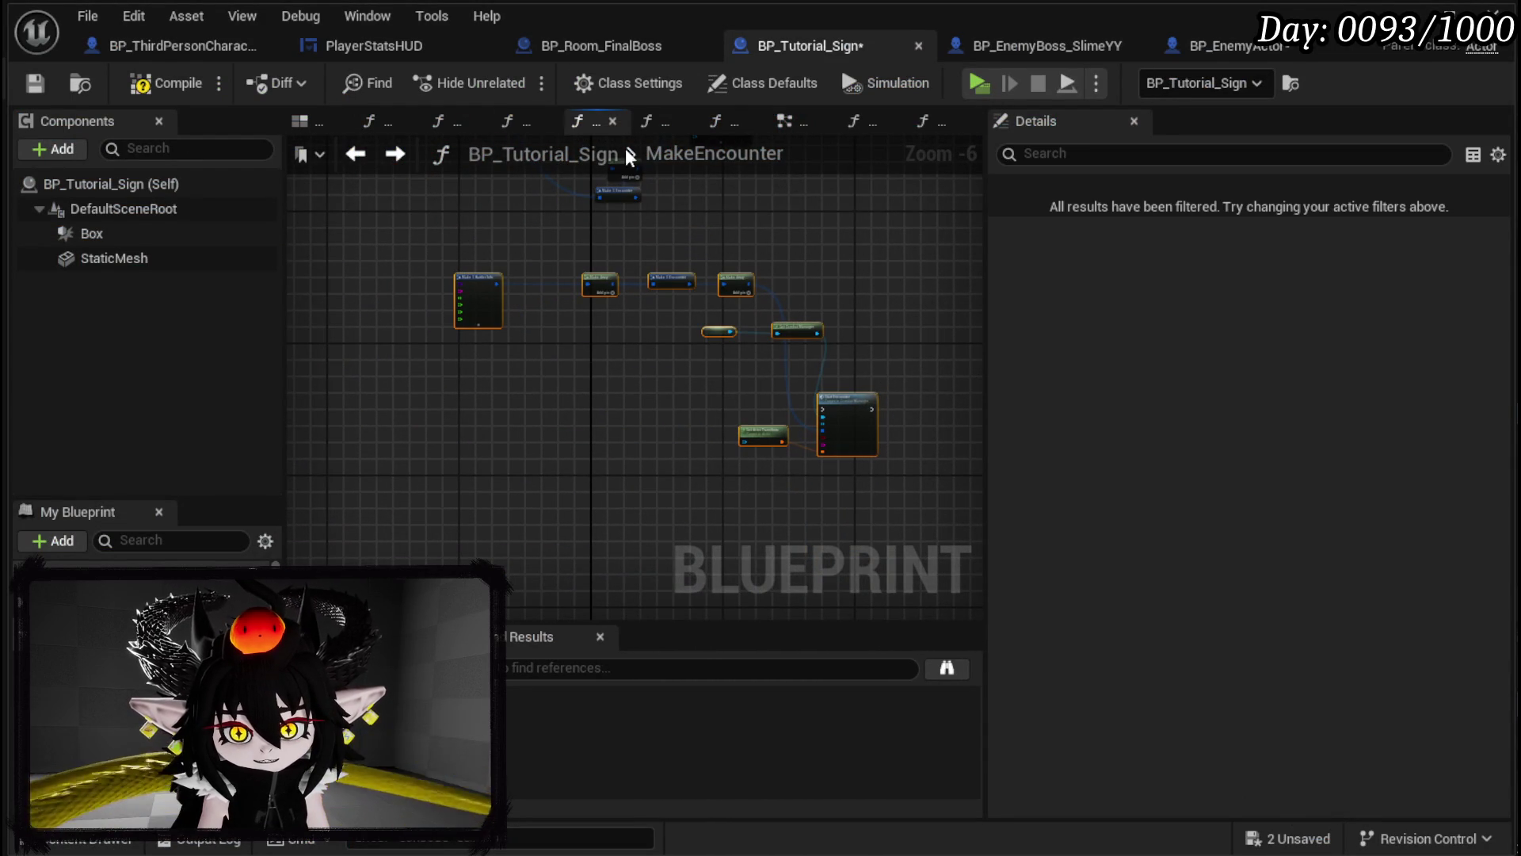
Step: Compile and save BP_Tutorial_Sign, then bring up BP_EnemyActor
click(167, 82)
click(35, 83)
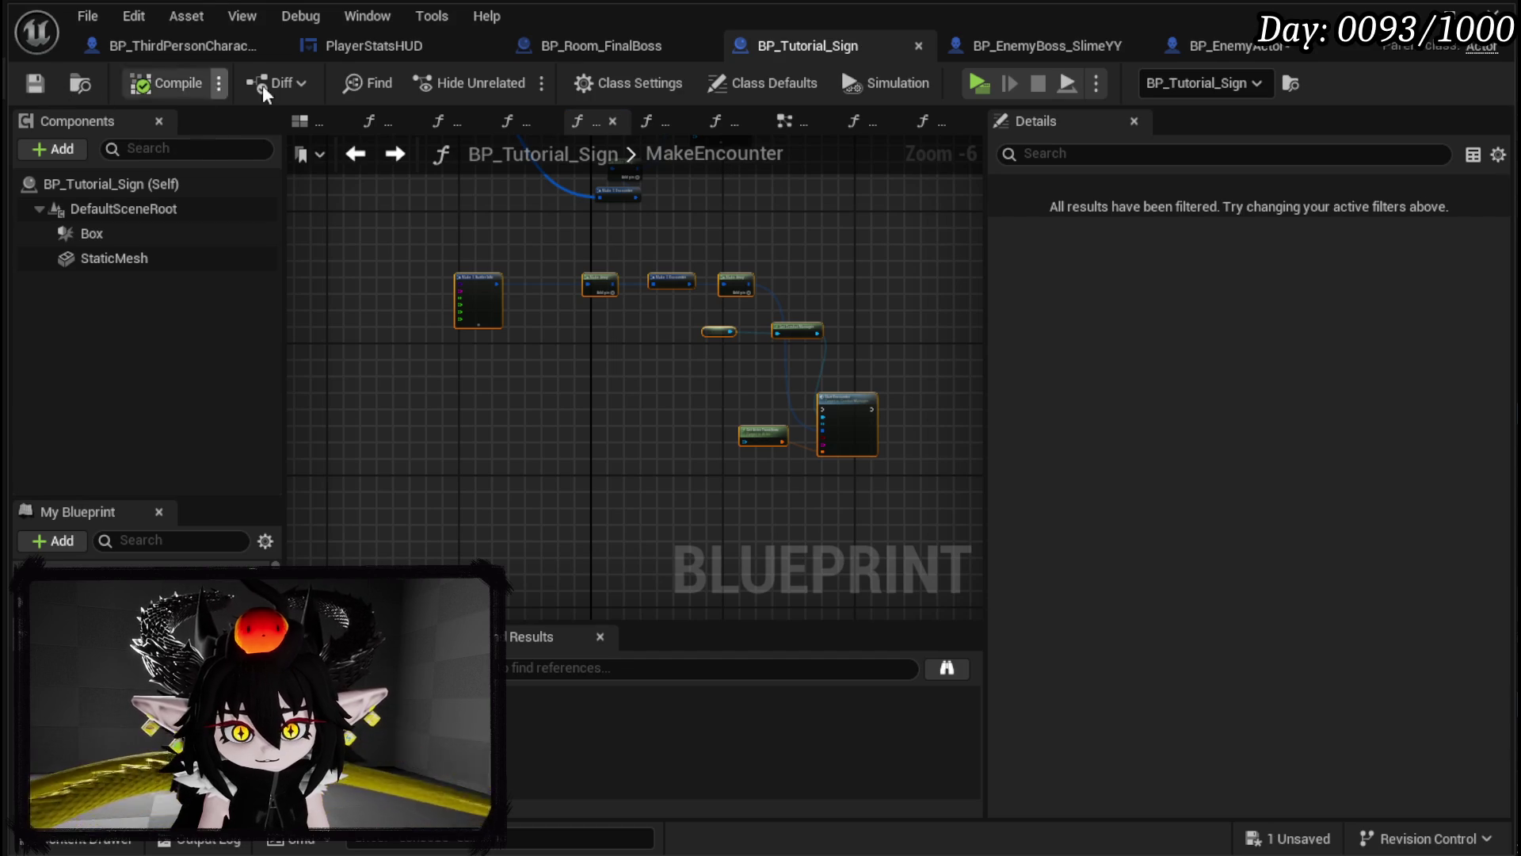
click(1200, 46)
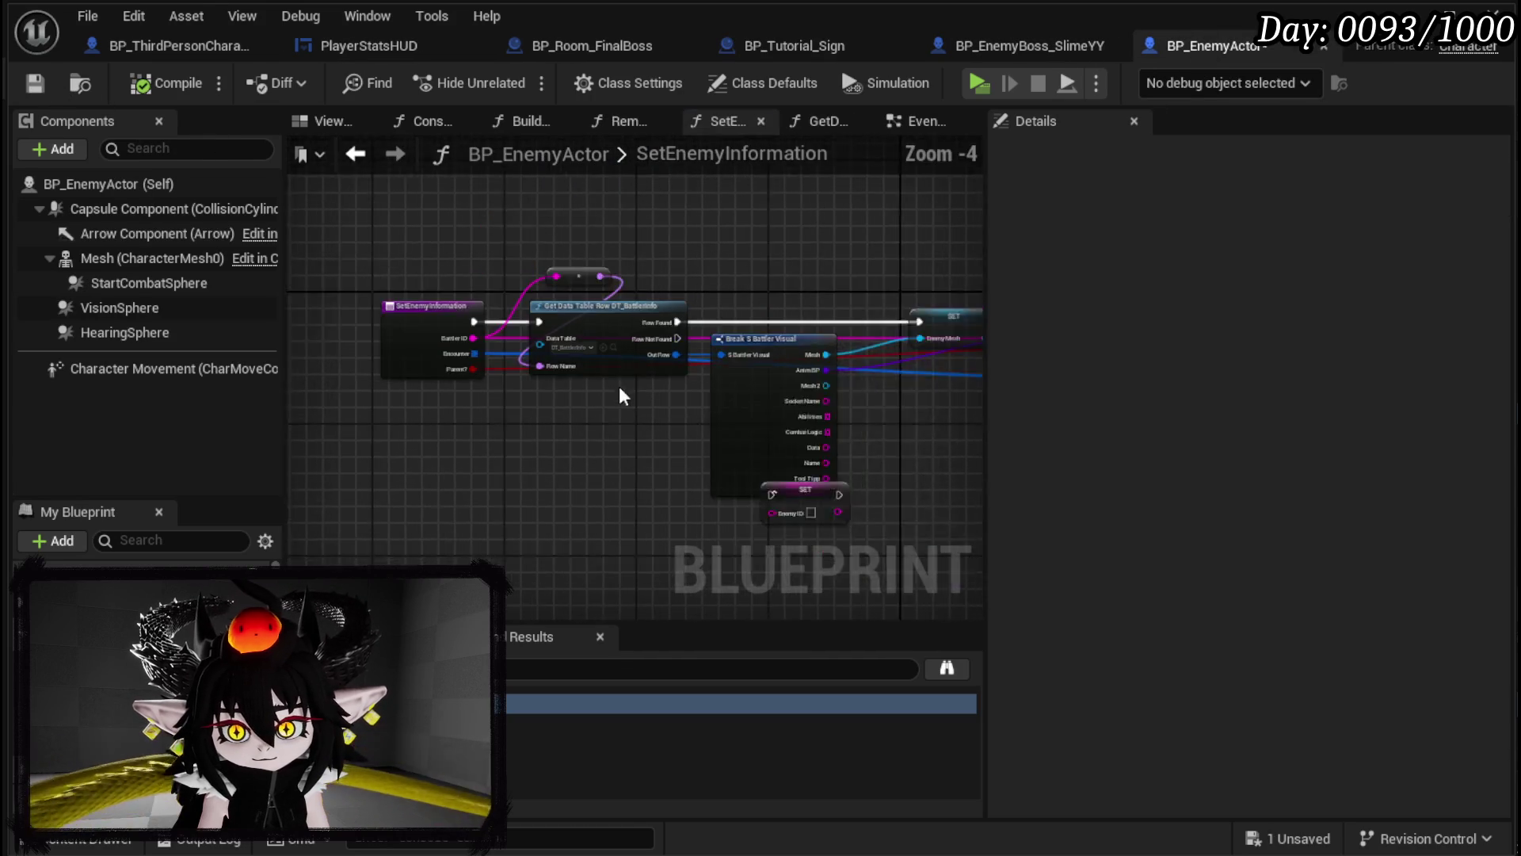
Step: Save BP_EnemyActor and paste the copied nodes into its EventGraph beside Play Montage
drag(614, 392, 584, 396)
click(37, 84)
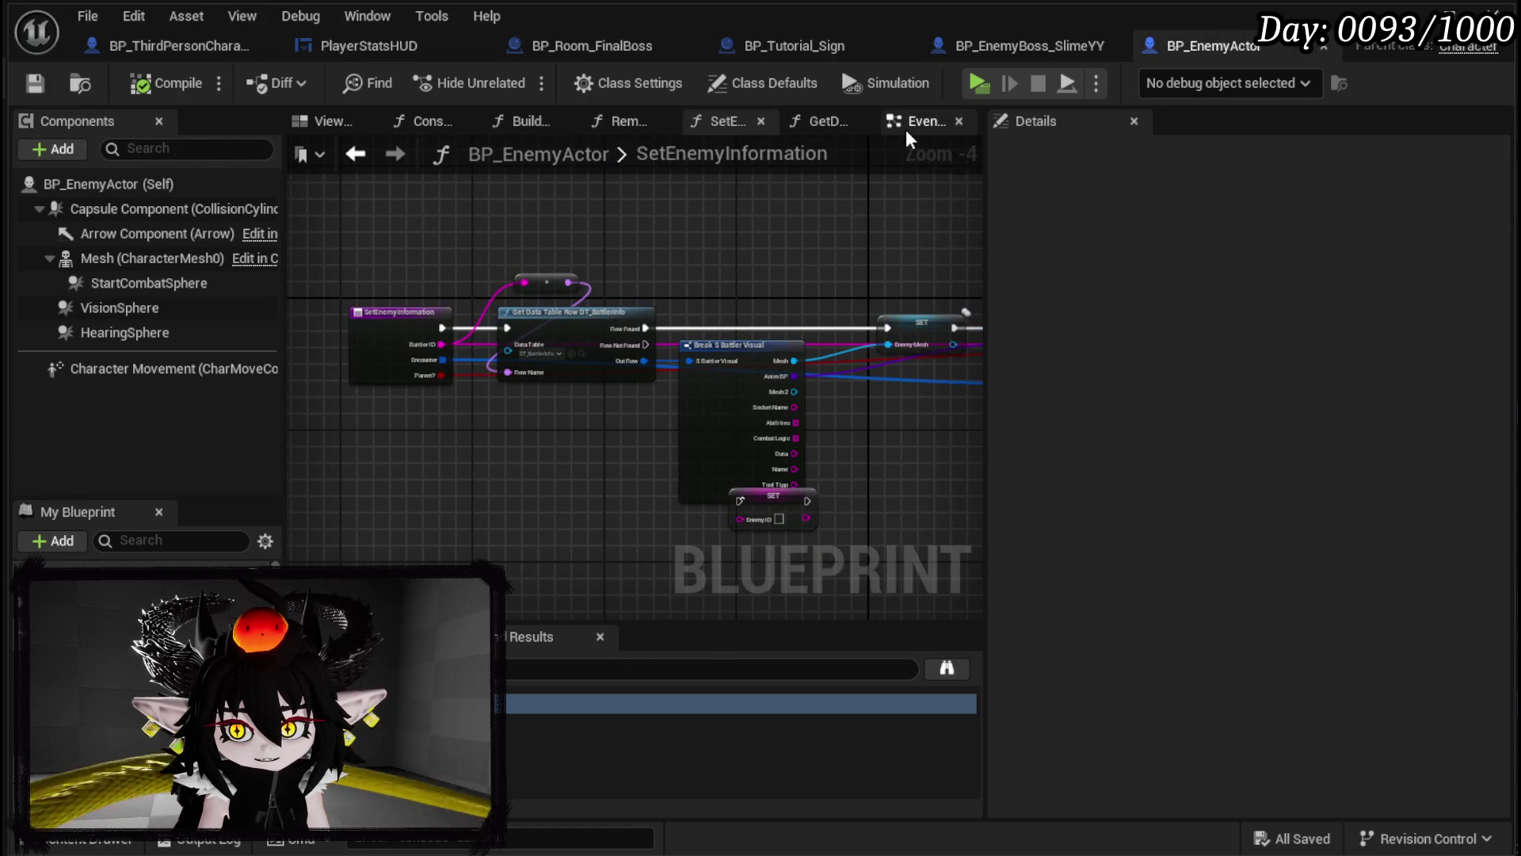
click(919, 120)
scroll(624, 342, down, 4)
mouse_move(435, 526)
mouse_down()
mouse_move(502, 442)
mouse_move(871, 353)
mouse_move(536, 401)
mouse_move(601, 412)
mouse_up()
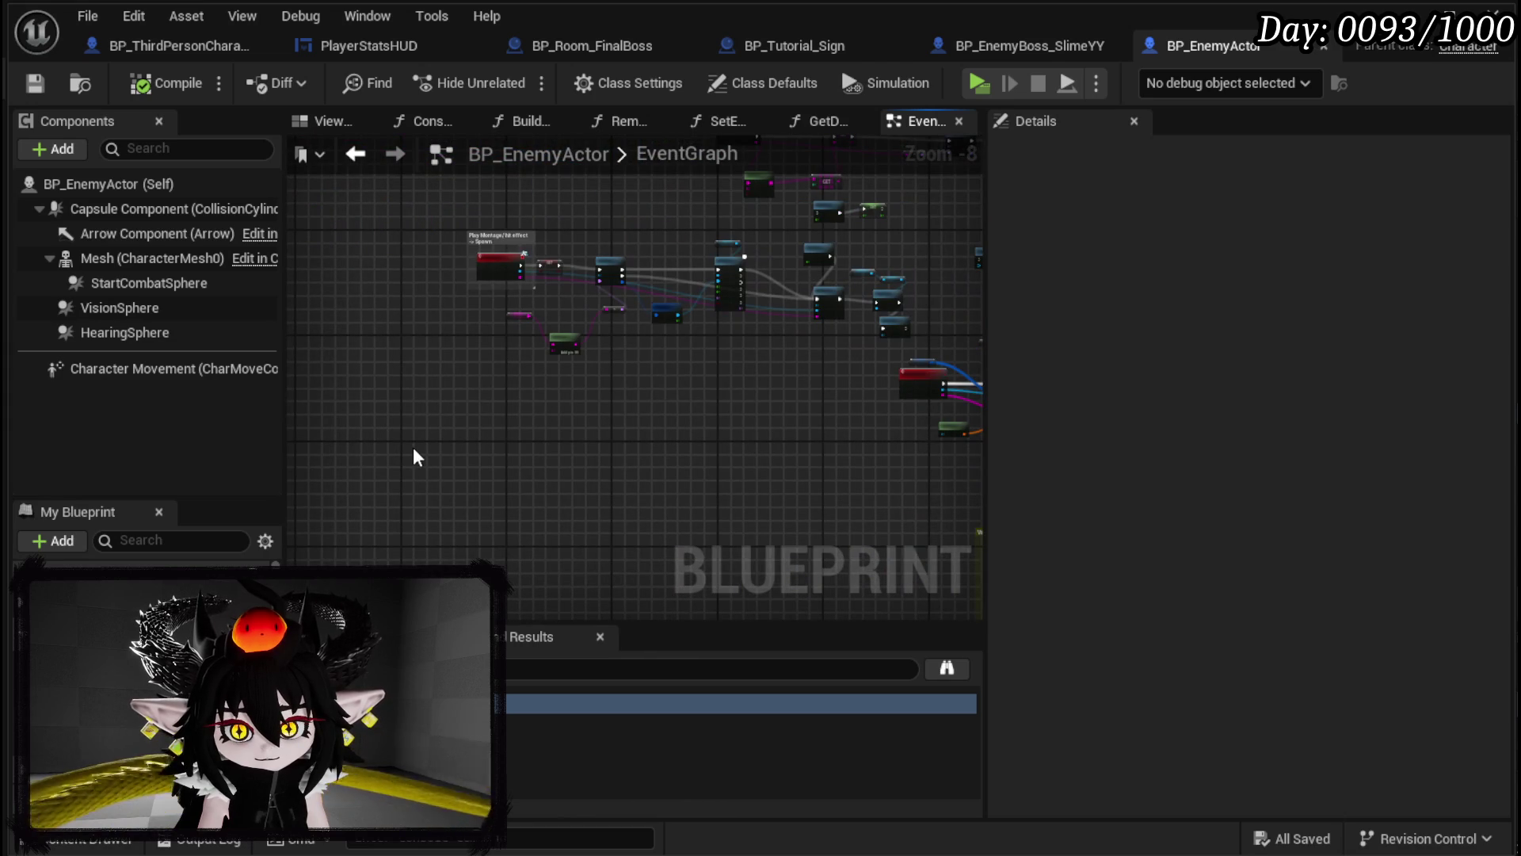
key(ctrl+v)
mouse_move(540, 516)
mouse_down()
mouse_move(468, 269)
mouse_move(470, 316)
mouse_up()
Step: Wire Server Start Encounter's execution output into the pasted Start Encounter node
scroll(729, 405, up, 3)
drag(728, 406, 738, 426)
scroll(626, 450, up, 3)
scroll(629, 450, down, 1)
mouse_move(629, 450)
mouse_down()
mouse_move(393, 523)
mouse_move(305, 511)
mouse_up()
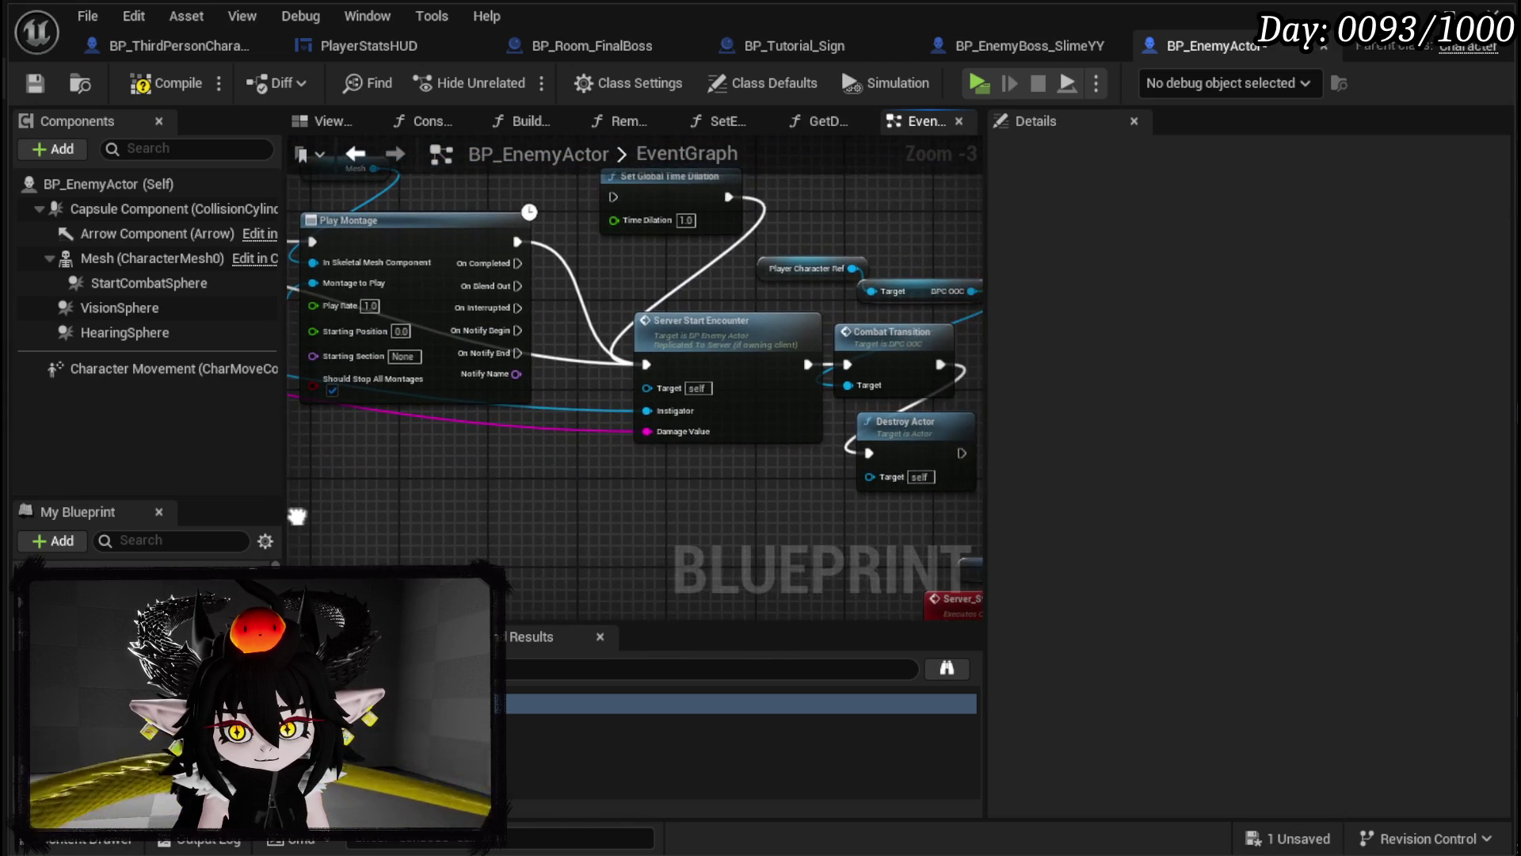
mouse_move(612, 375)
mouse_down()
mouse_move(712, 400)
mouse_move(922, 384)
mouse_move(563, 397)
mouse_move(892, 397)
mouse_move(349, 336)
mouse_move(713, 333)
mouse_move(664, 346)
mouse_move(859, 375)
mouse_move(489, 358)
mouse_move(667, 366)
mouse_up()
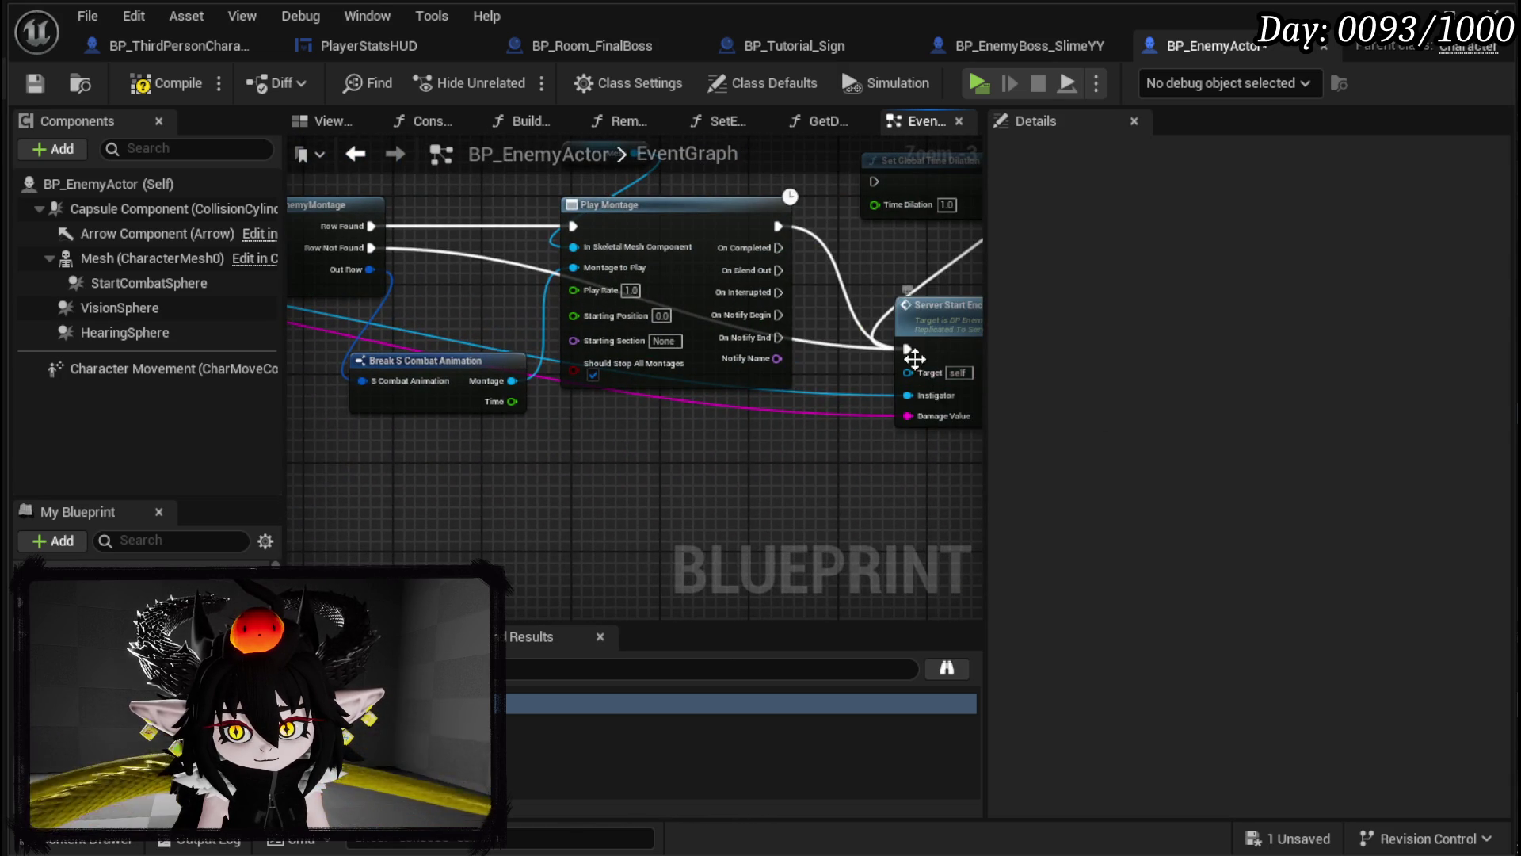
mouse_move(906, 353)
mouse_down()
mouse_move(340, 443)
mouse_move(713, 349)
mouse_move(194, 357)
mouse_move(496, 353)
mouse_move(491, 382)
mouse_up()
Step: Delete the Set Global Time Dilation node from the EventGraph
scroll(704, 334, down, 1)
scroll(325, 342, down, 2)
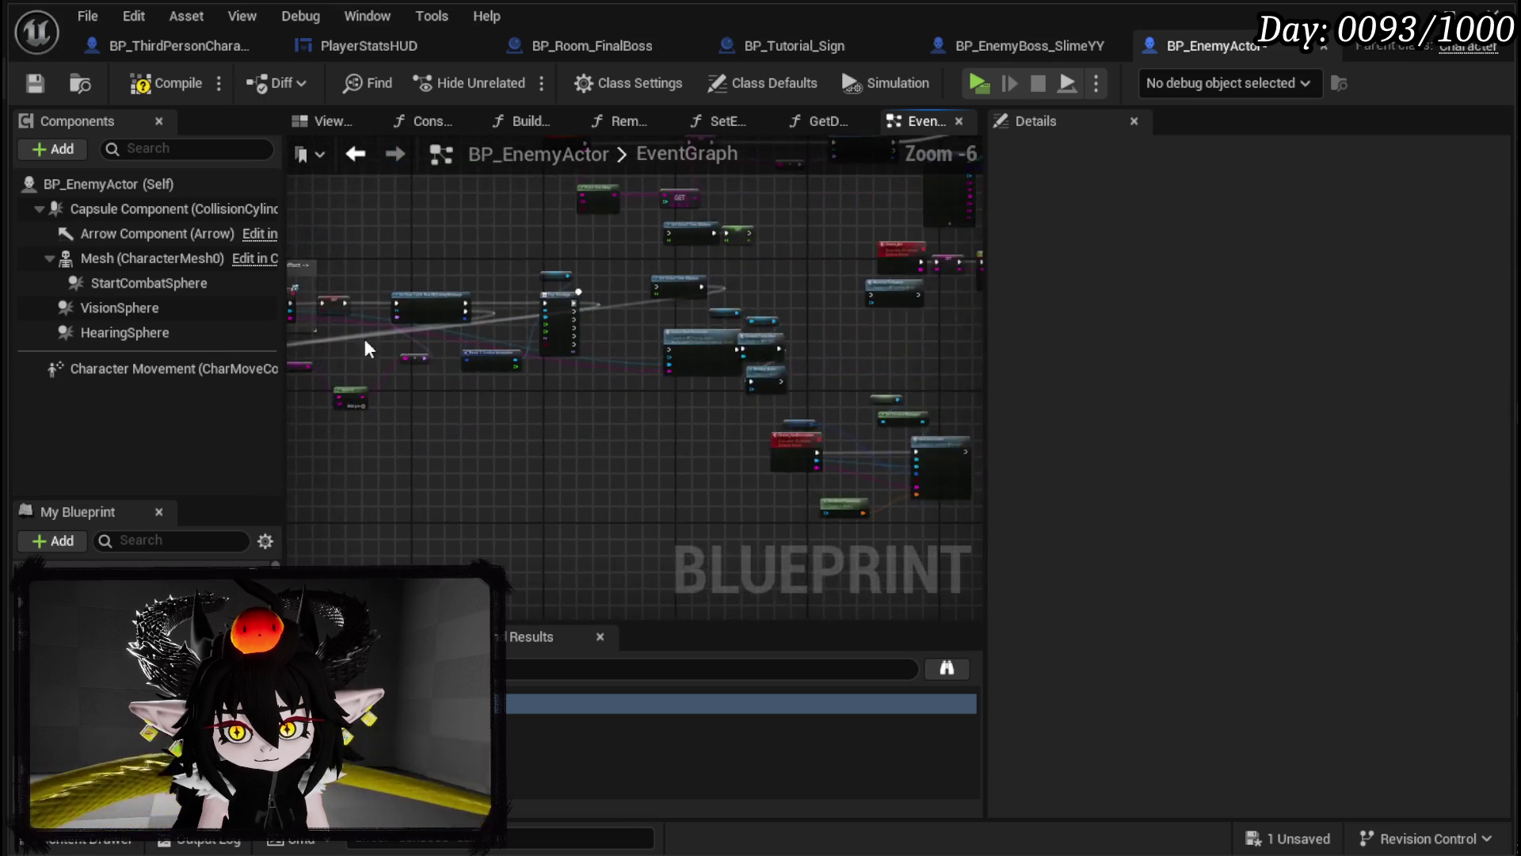
scroll(762, 314, up, 3)
drag(762, 314, 669, 339)
click(792, 230)
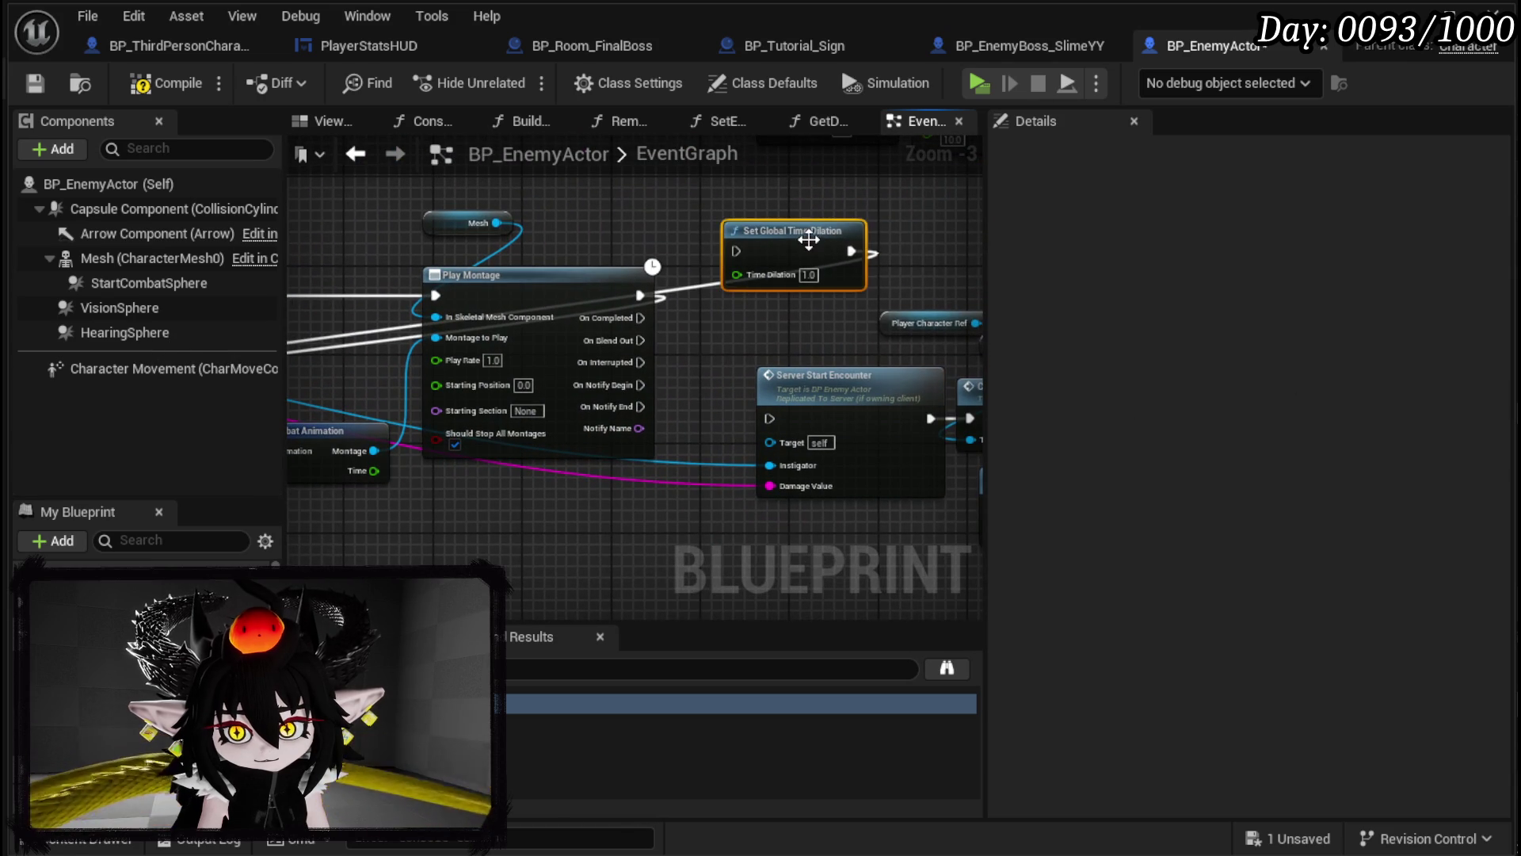
key(Delete)
scroll(503, 293, down, 1)
Step: Compile and save BP_EnemyActor, then start a play-in-editor test
click(166, 83)
click(35, 83)
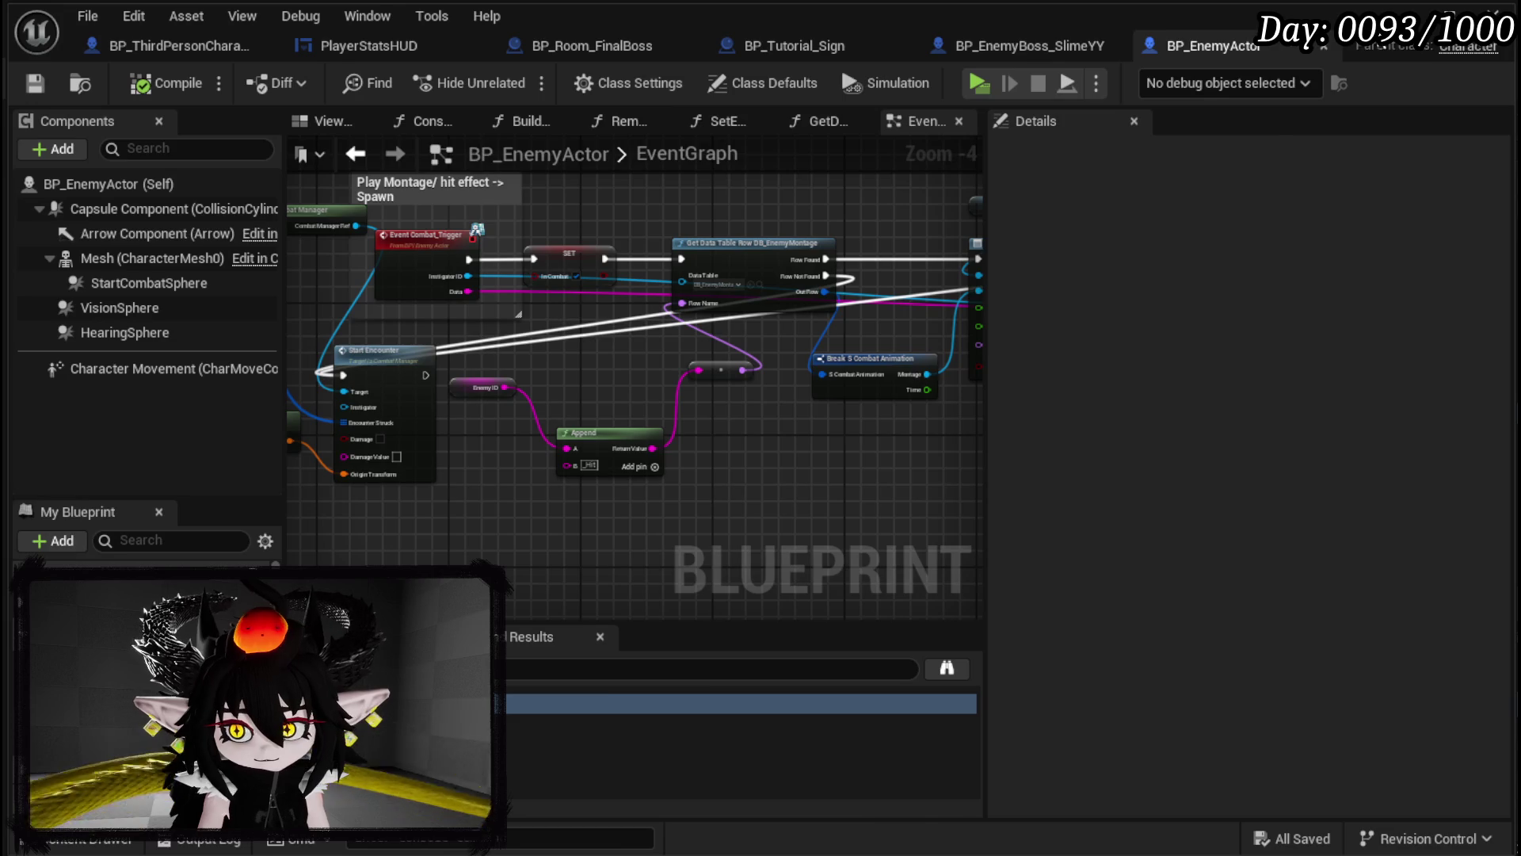
click(1406, 16)
click(510, 79)
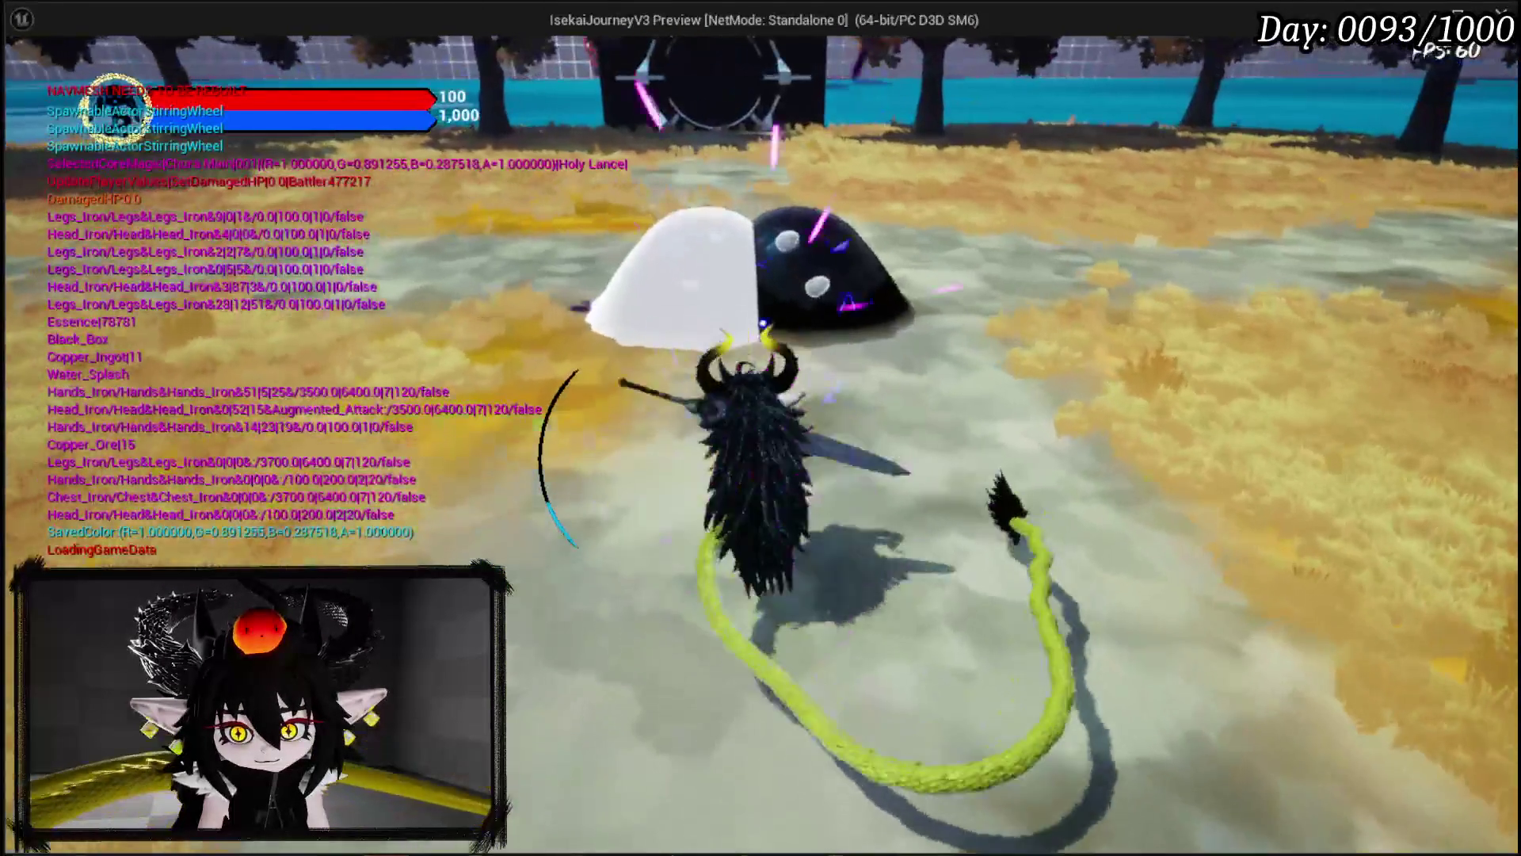
Step: End the play session and set a breakpoint on Event Combat_Trigger
key(Escape)
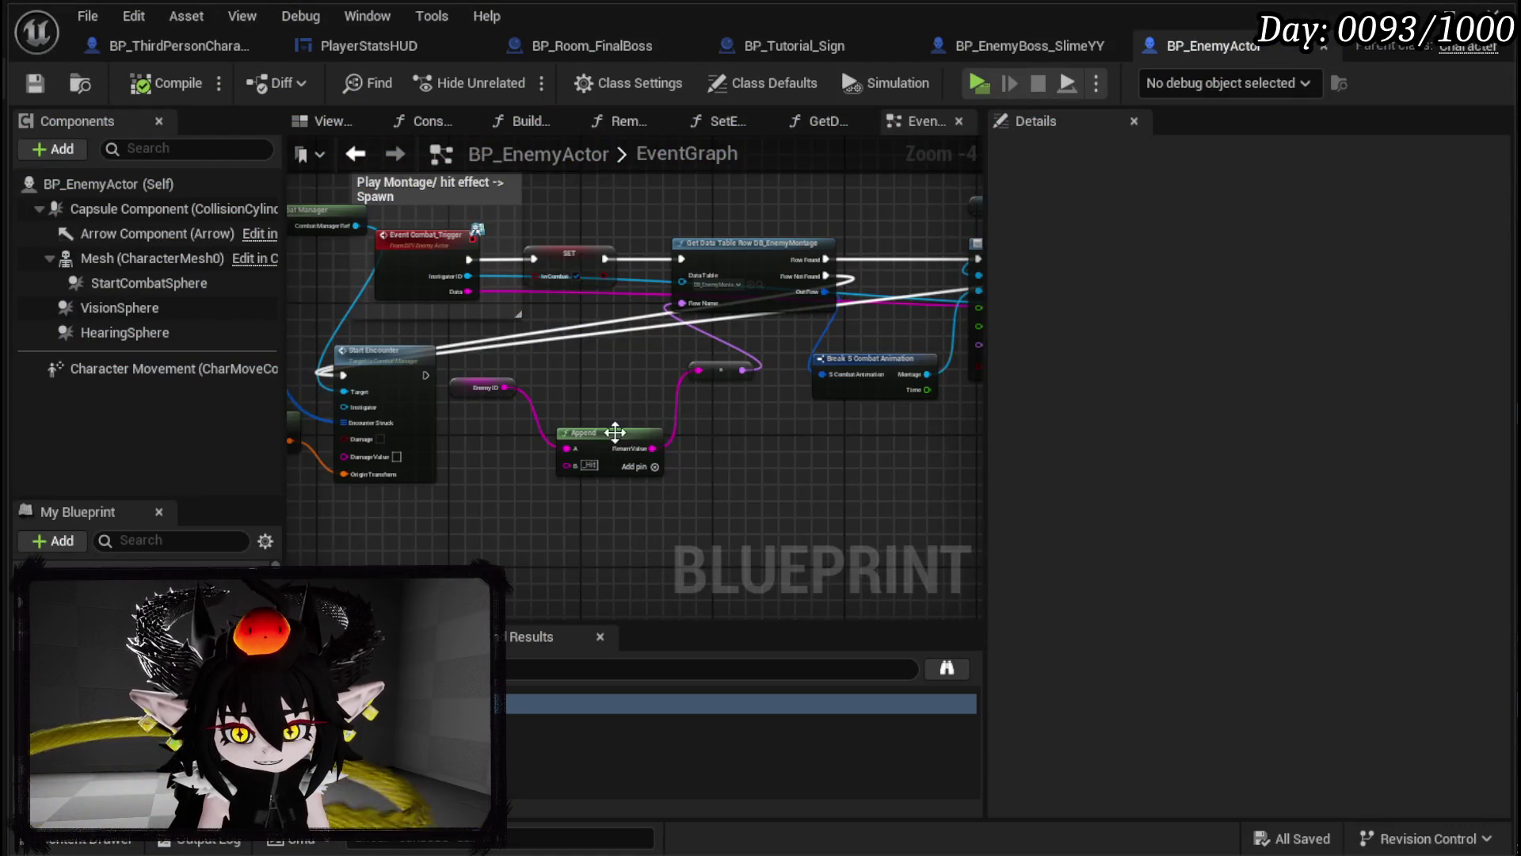
mouse_move(615, 431)
mouse_down()
mouse_move(744, 412)
mouse_move(801, 359)
mouse_move(536, 450)
mouse_up()
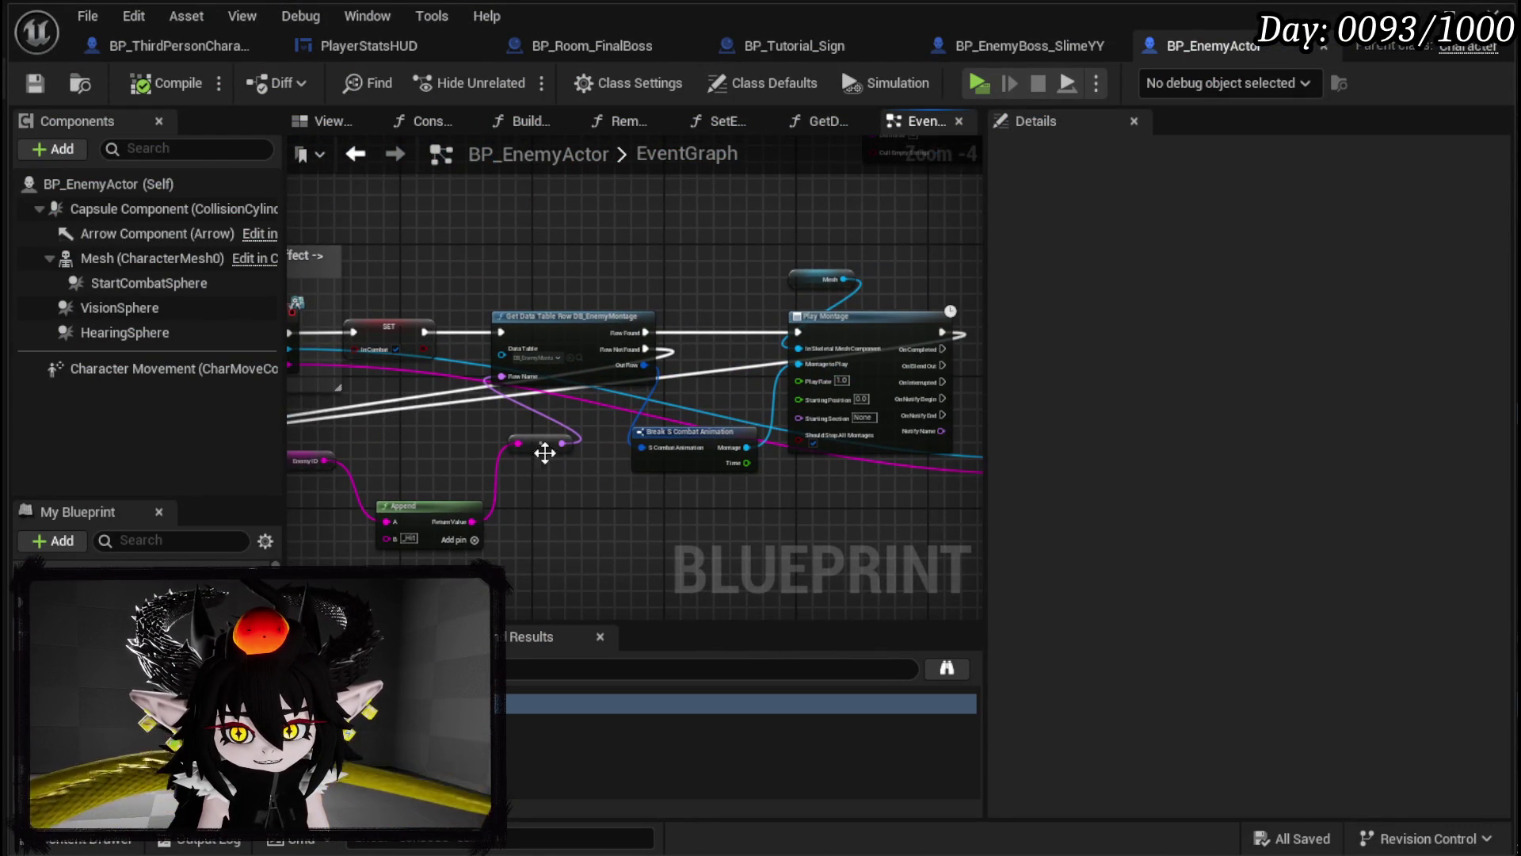
scroll(547, 454, up, 1)
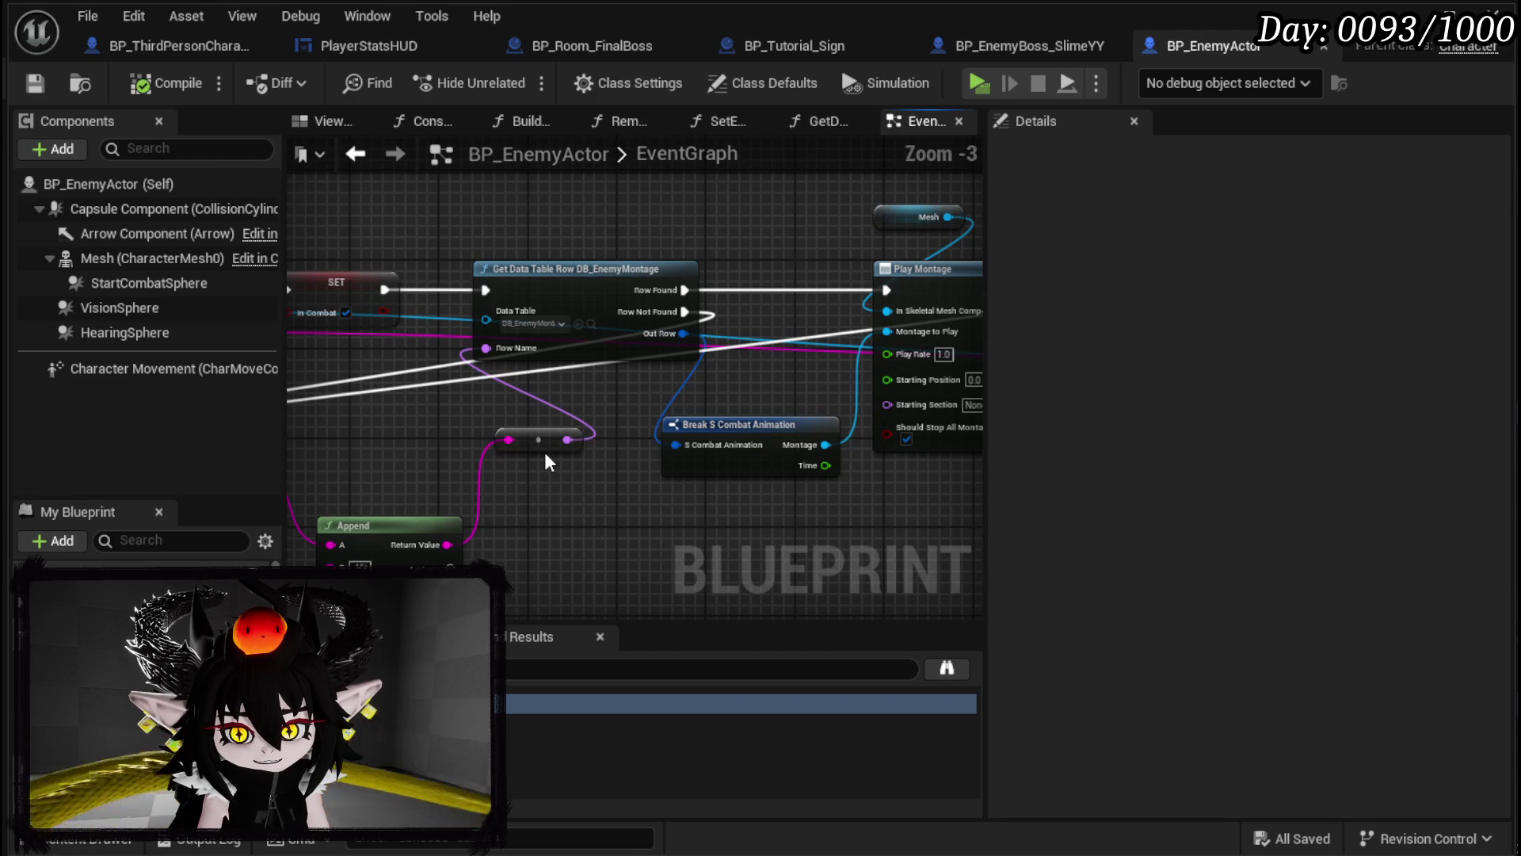
drag(544, 451, 788, 463)
mouse_move(631, 461)
mouse_down()
mouse_move(646, 435)
mouse_move(776, 462)
mouse_up()
right_click(515, 301)
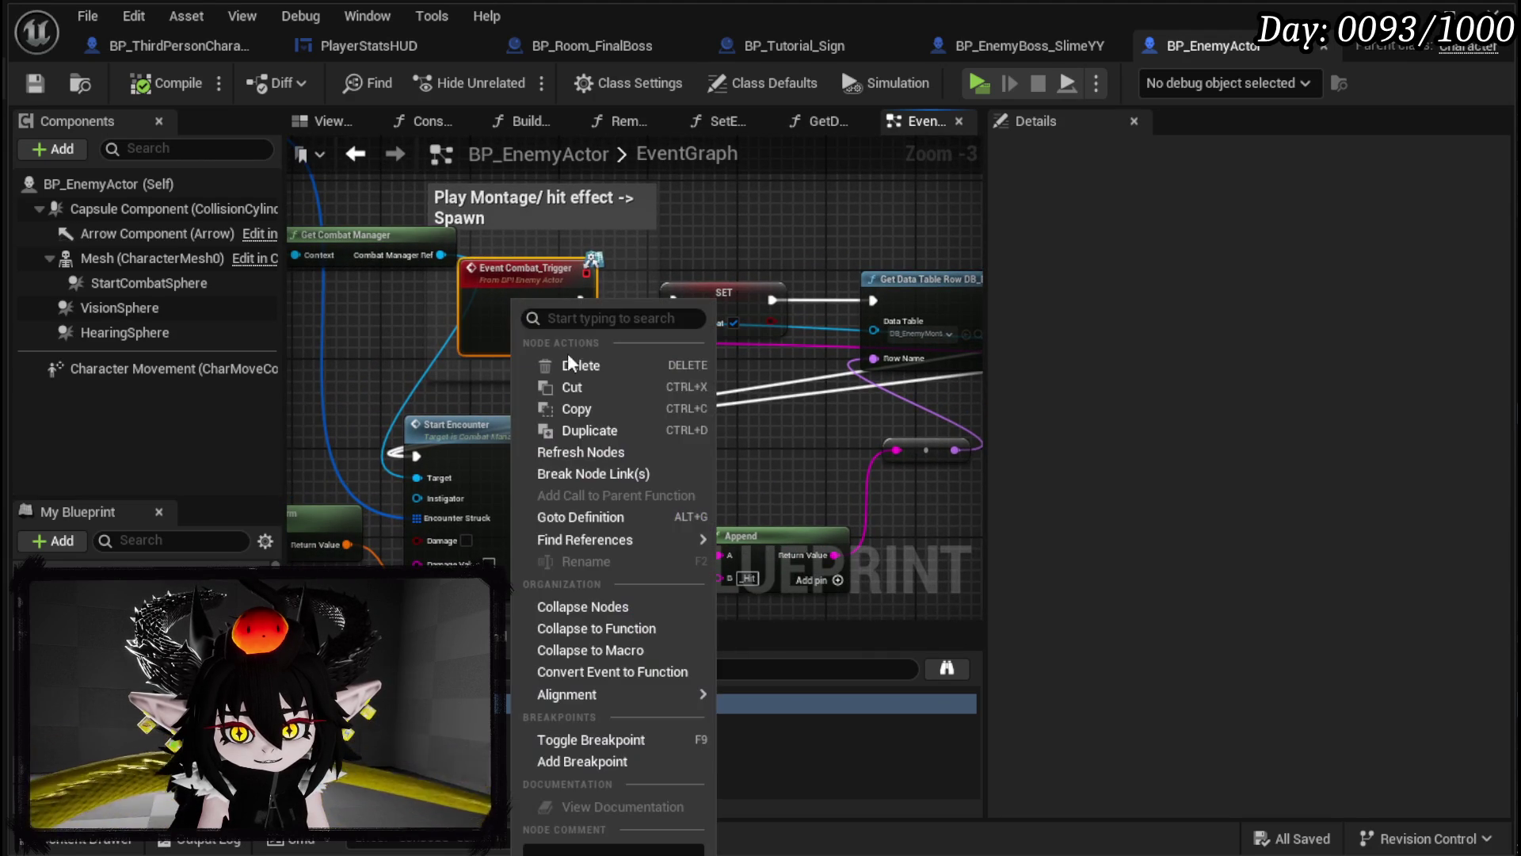
click(615, 762)
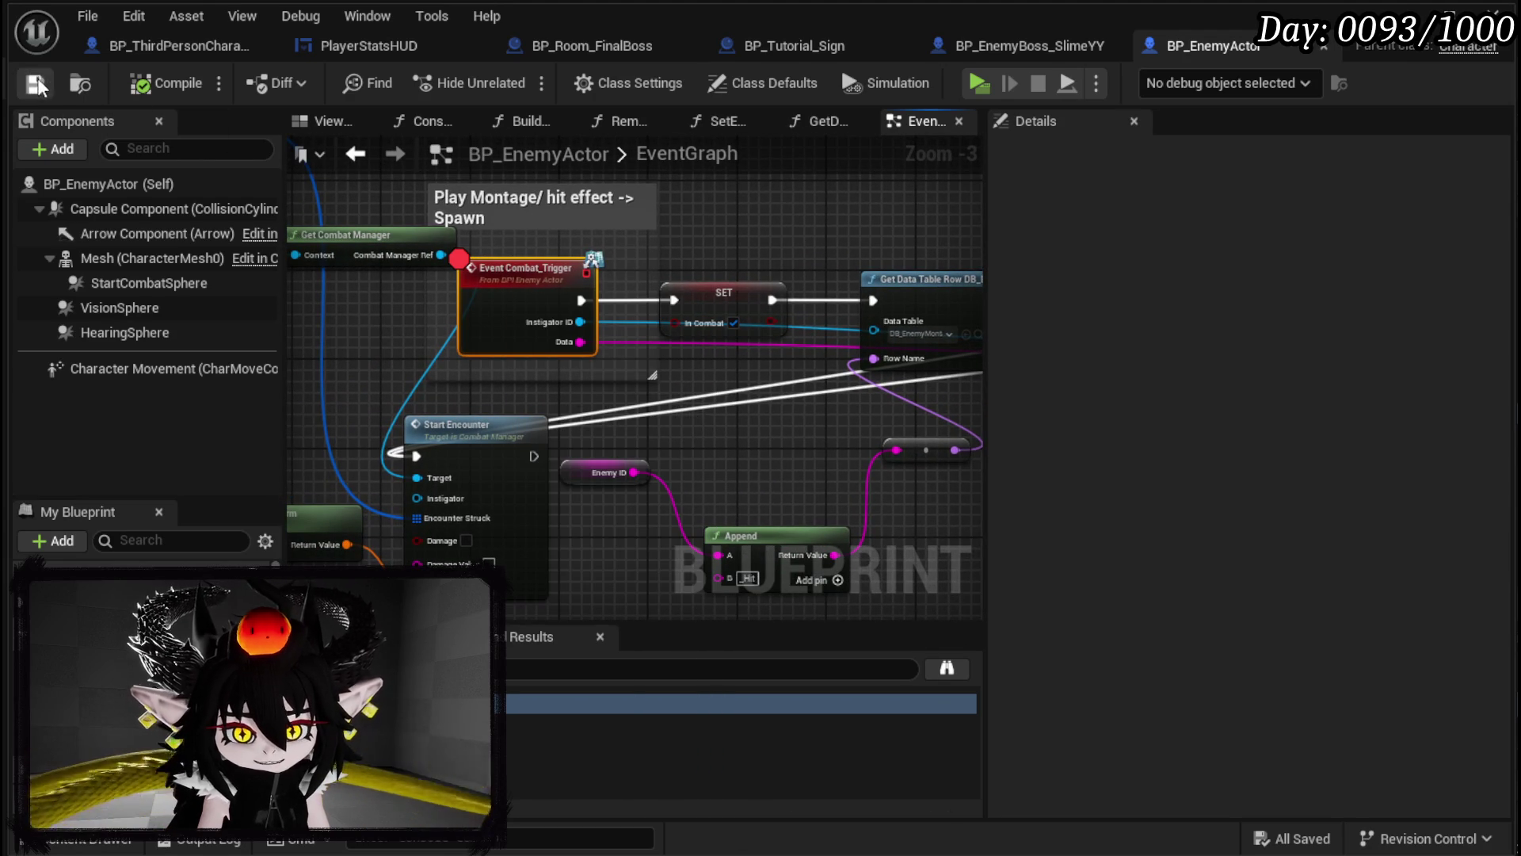
Step: Play and step through Get Data Table Row and Play Montage to Start Encounter
click(1426, 16)
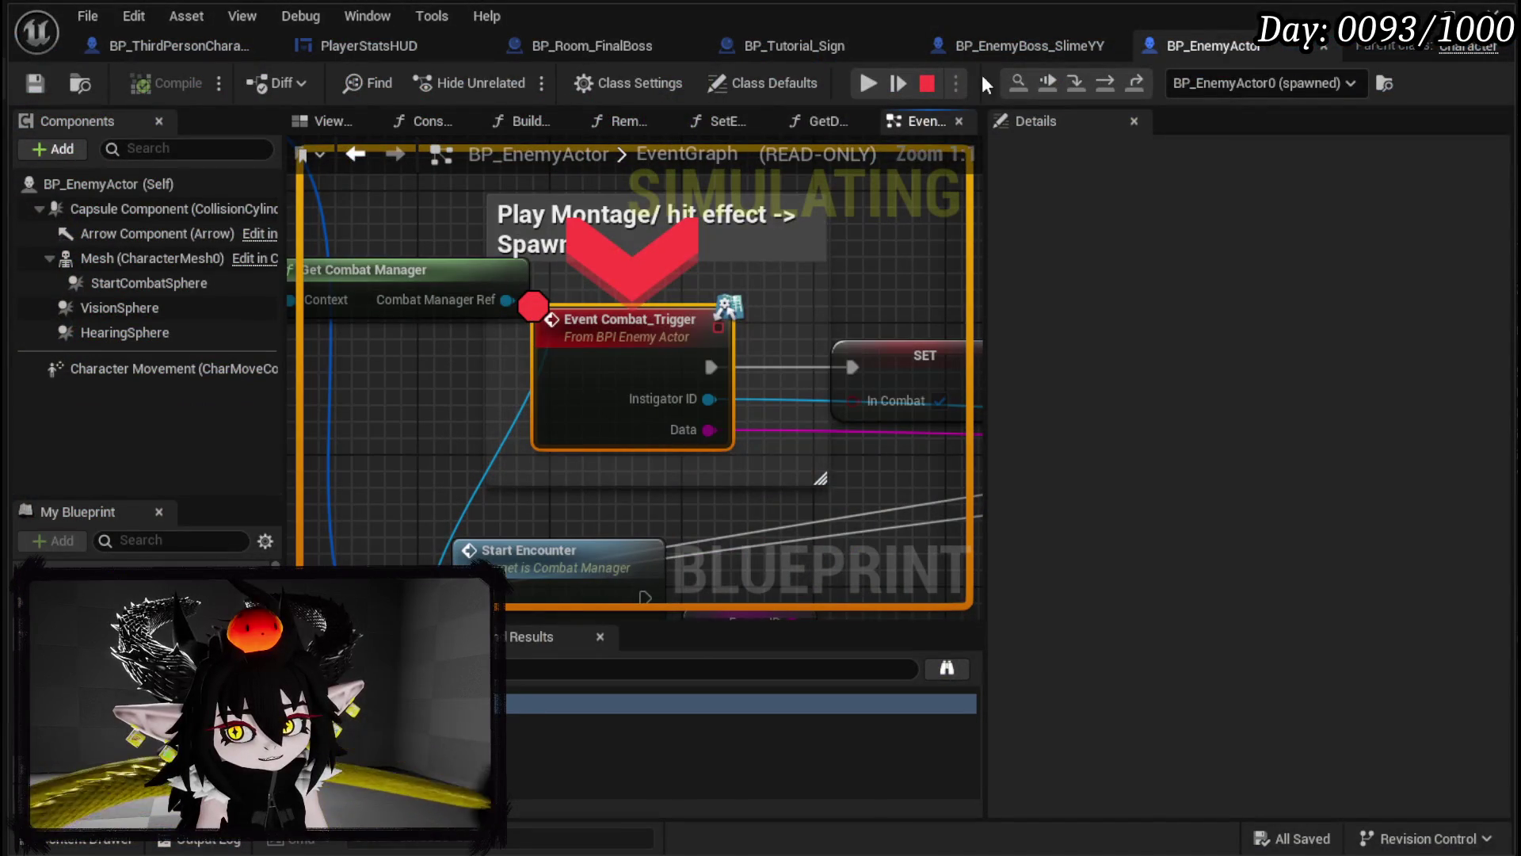
click(1103, 82)
click(1103, 82)
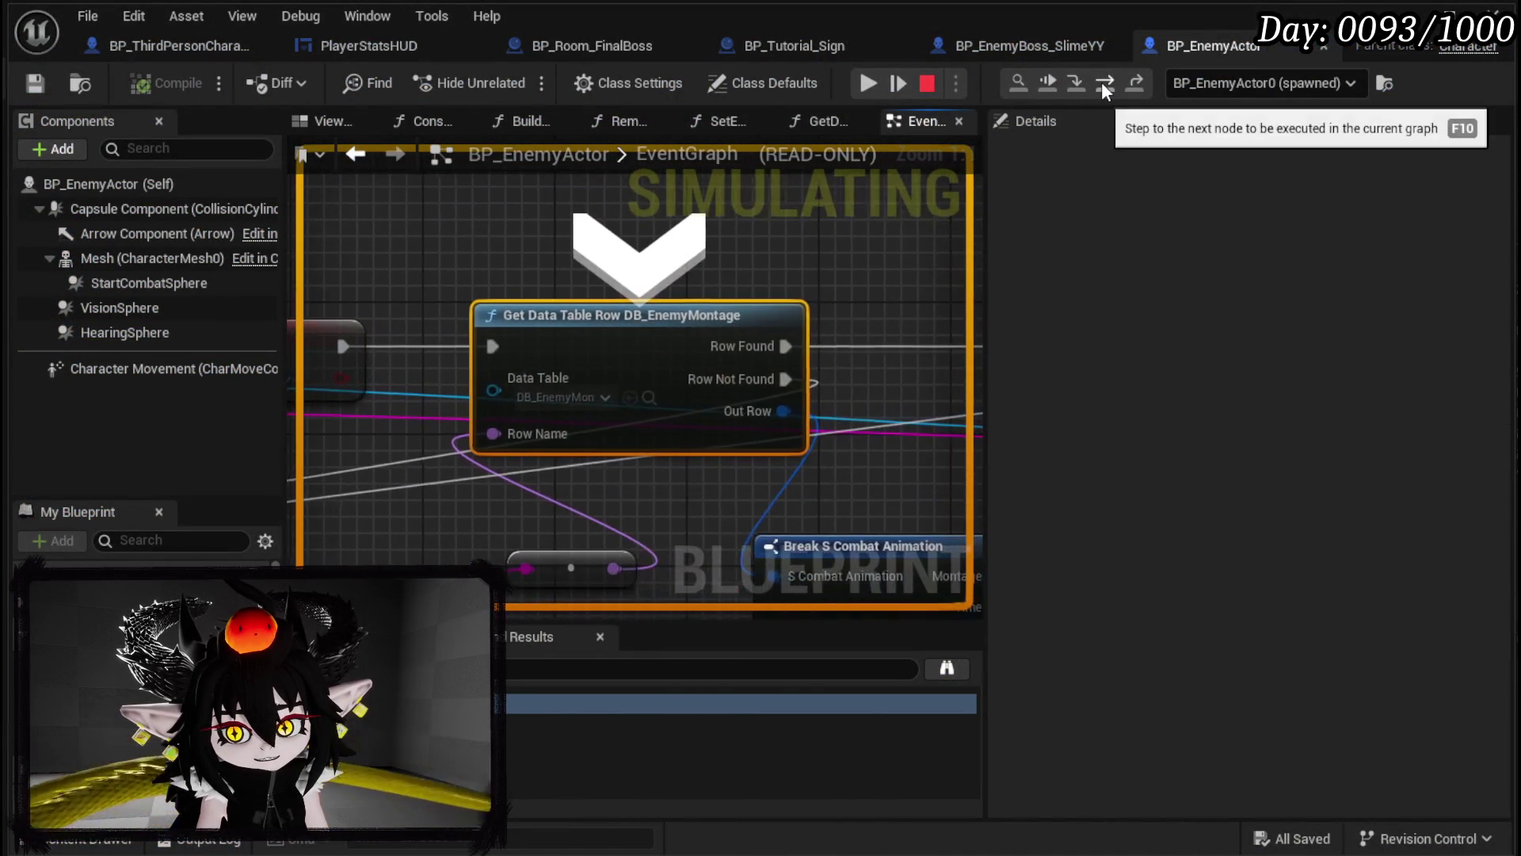
click(1103, 84)
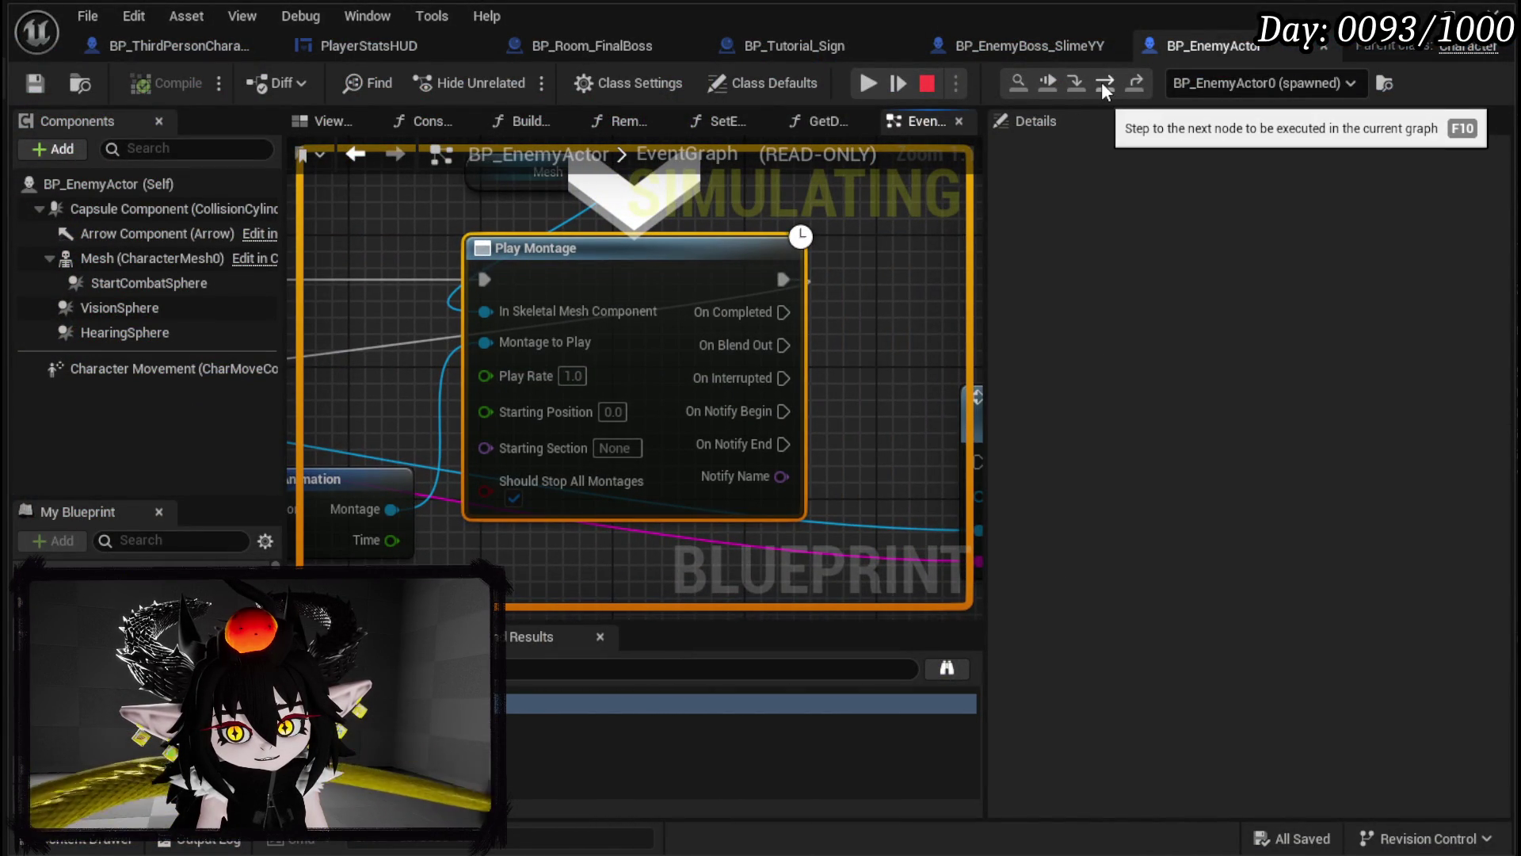
click(1103, 84)
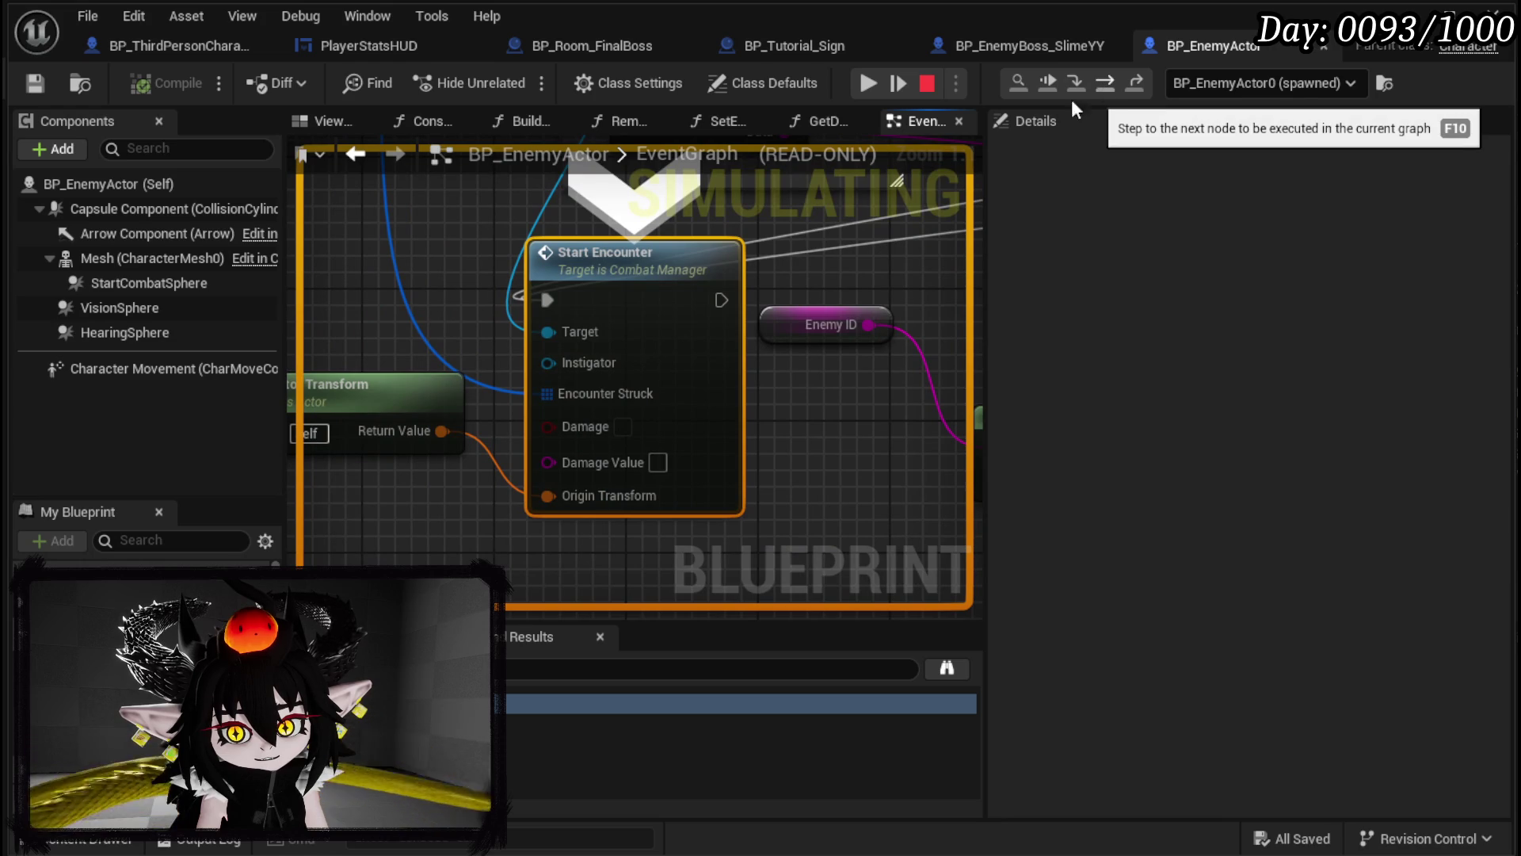
Step: Resume the game and connect Instigator ID to Start Encounter's Instigator pin
click(871, 83)
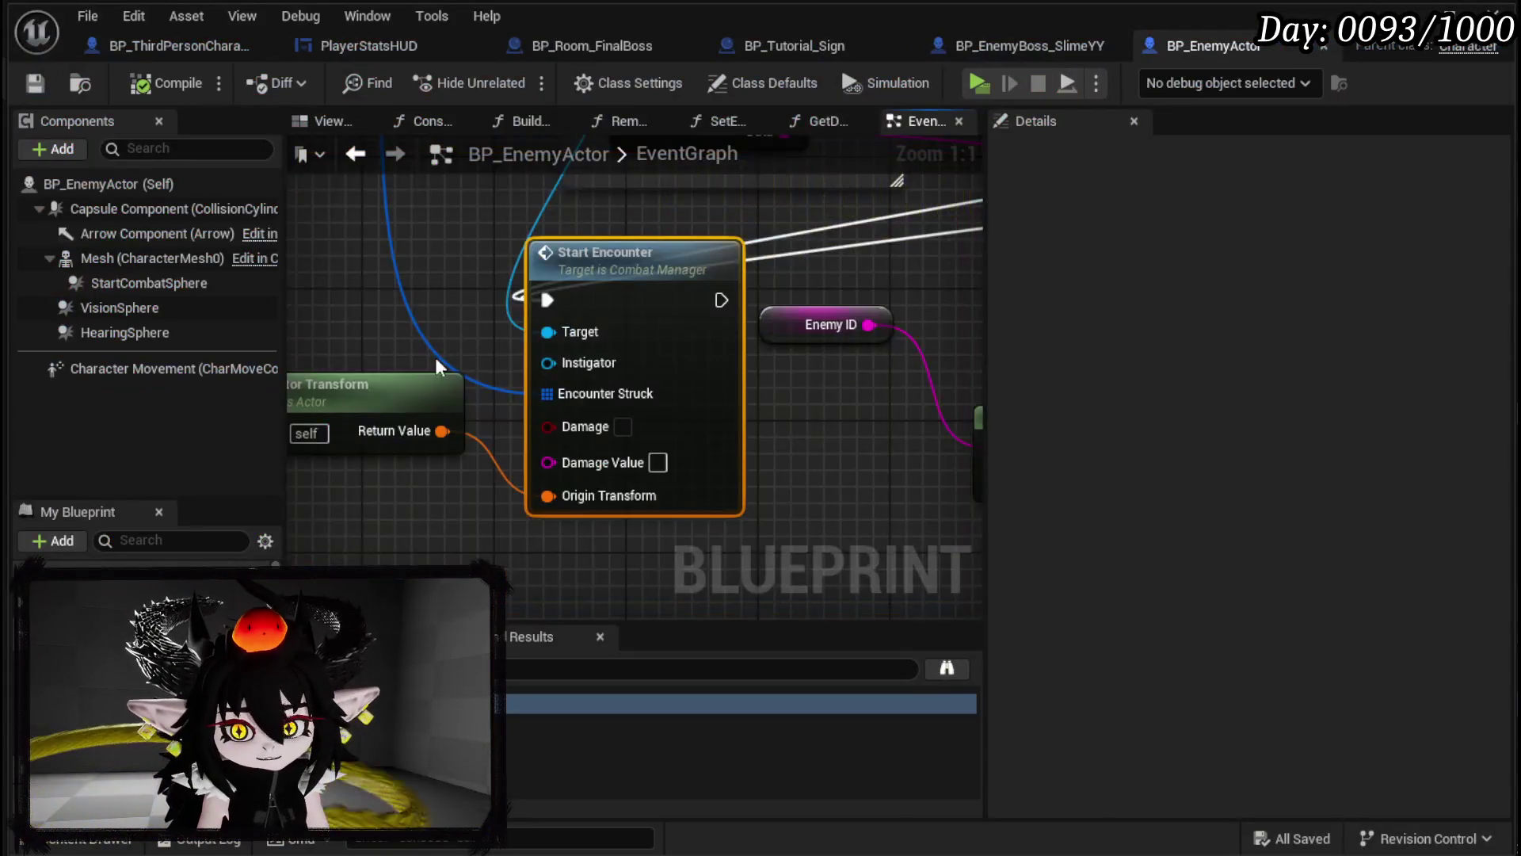
scroll(435, 357, down, 2)
mouse_move(599, 348)
mouse_down()
mouse_move(539, 443)
mouse_move(467, 476)
mouse_up()
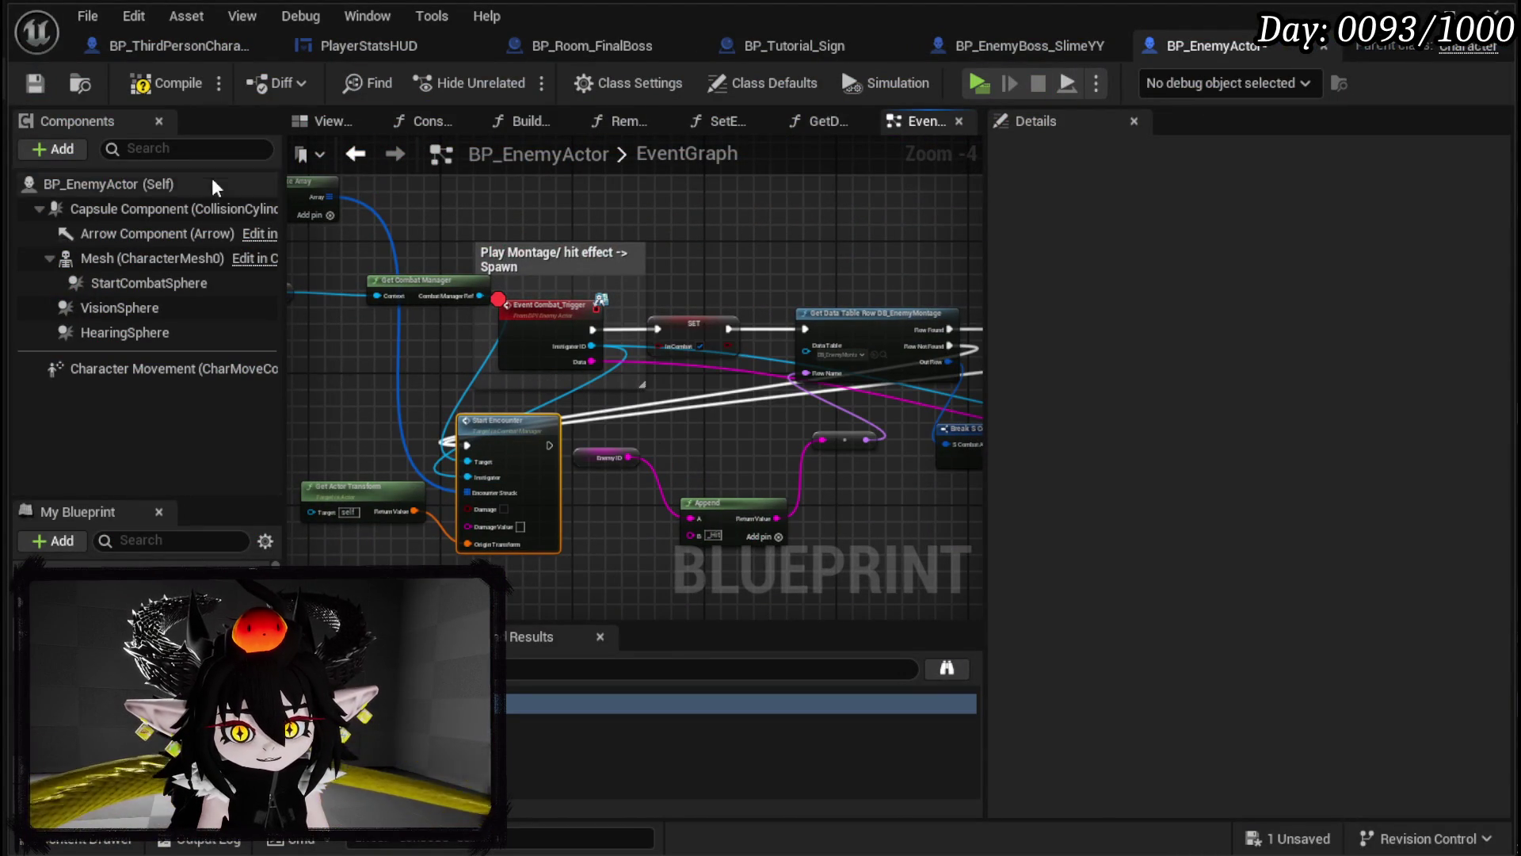
Step: Compile and save BP_EnemyActor, undoing a stray Instigator ID link to Get Actor Transform
click(155, 89)
click(35, 82)
drag(412, 435, 619, 399)
drag(798, 310, 525, 478)
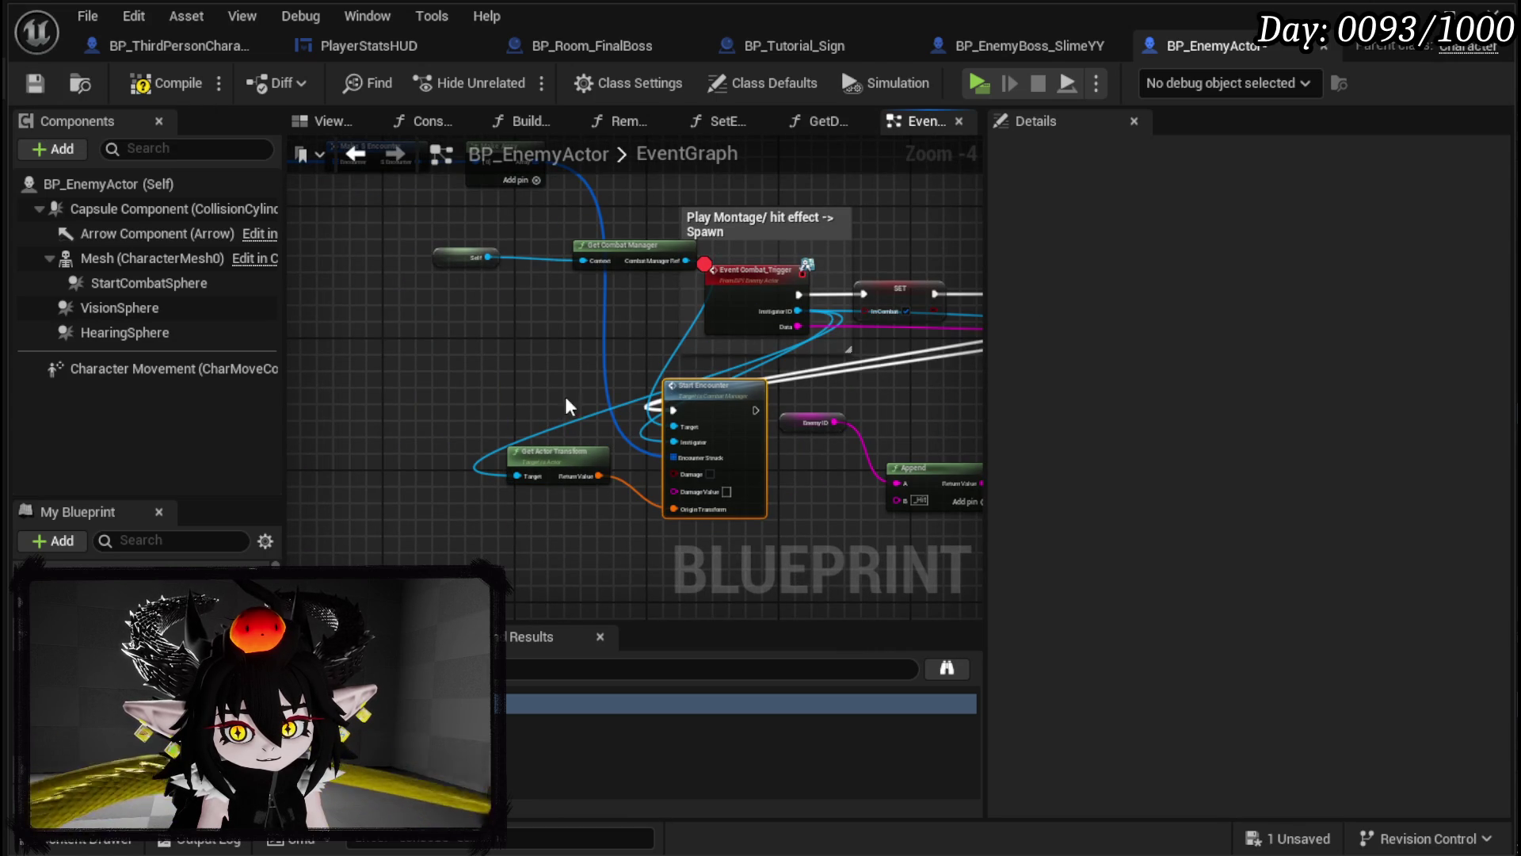
key(ctrl+z)
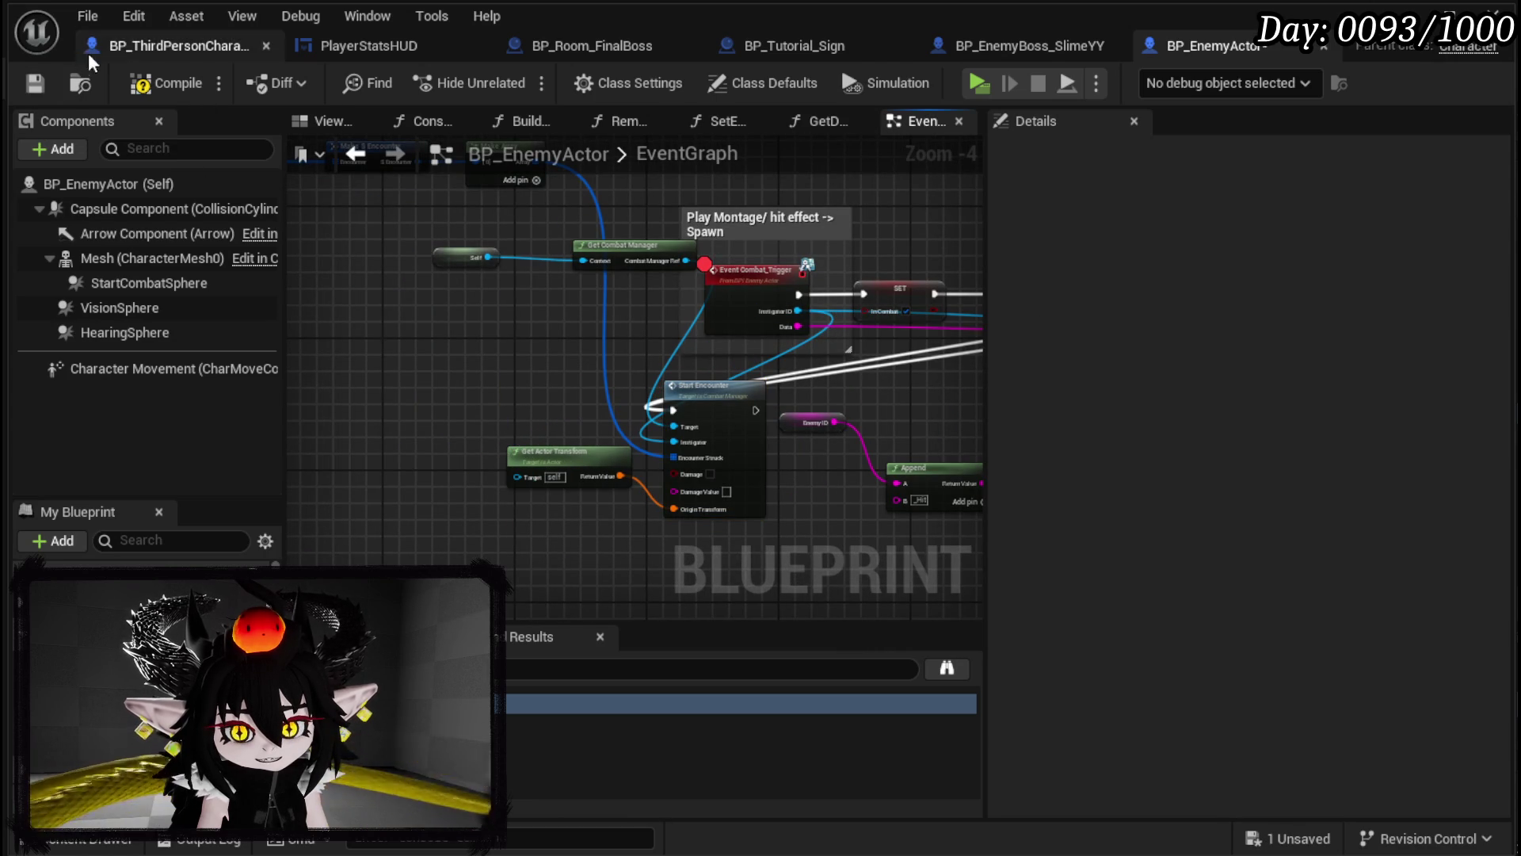
click(40, 82)
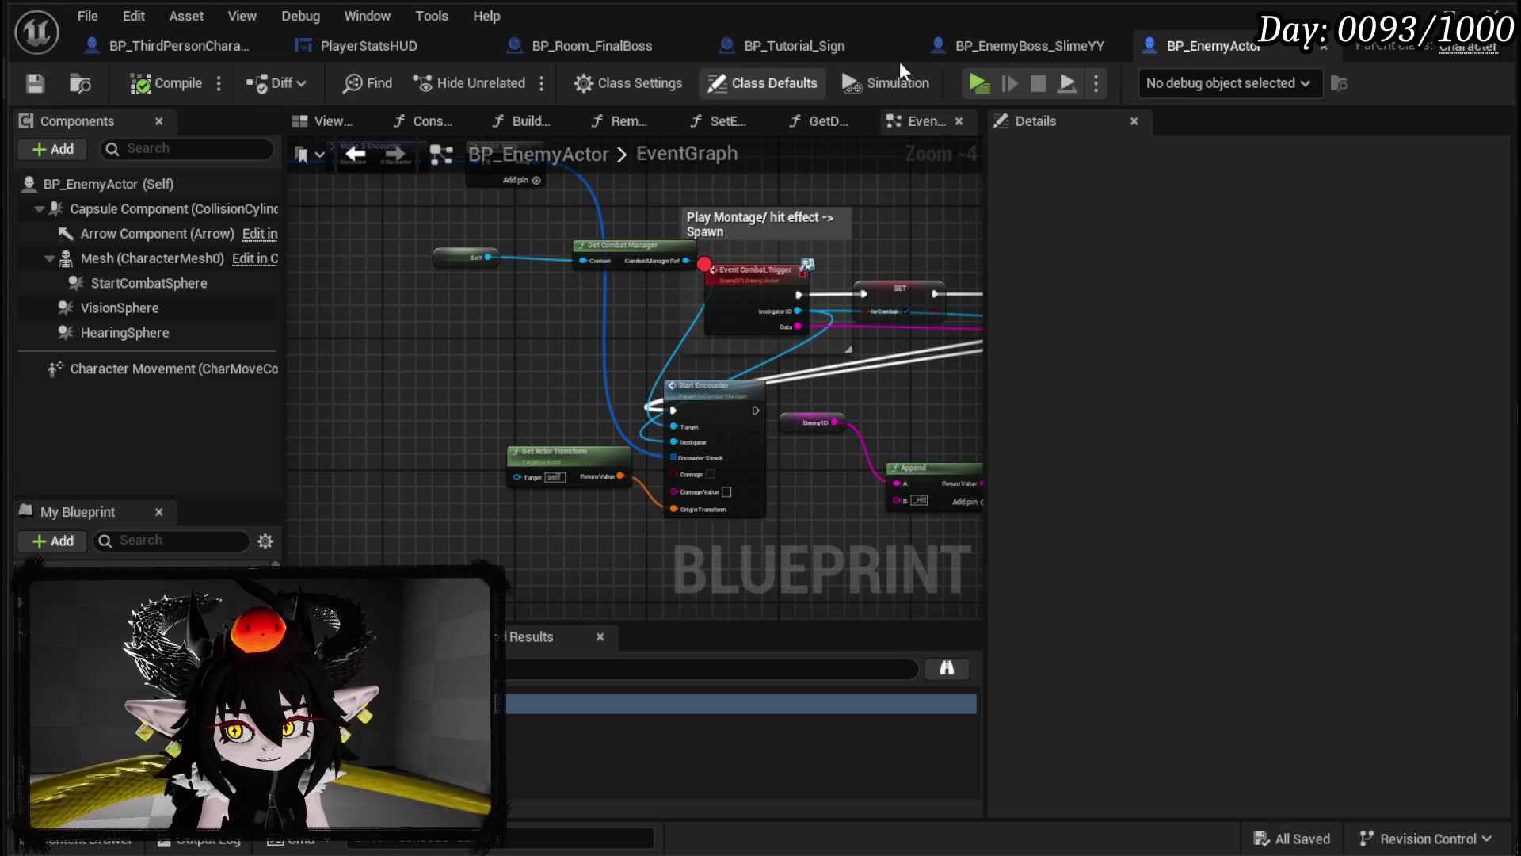
Step: Play-test to the Combat_Trigger breakpoint, resume, stop, and return to BP_EnemyActor
key(alt+Tab)
click(506, 83)
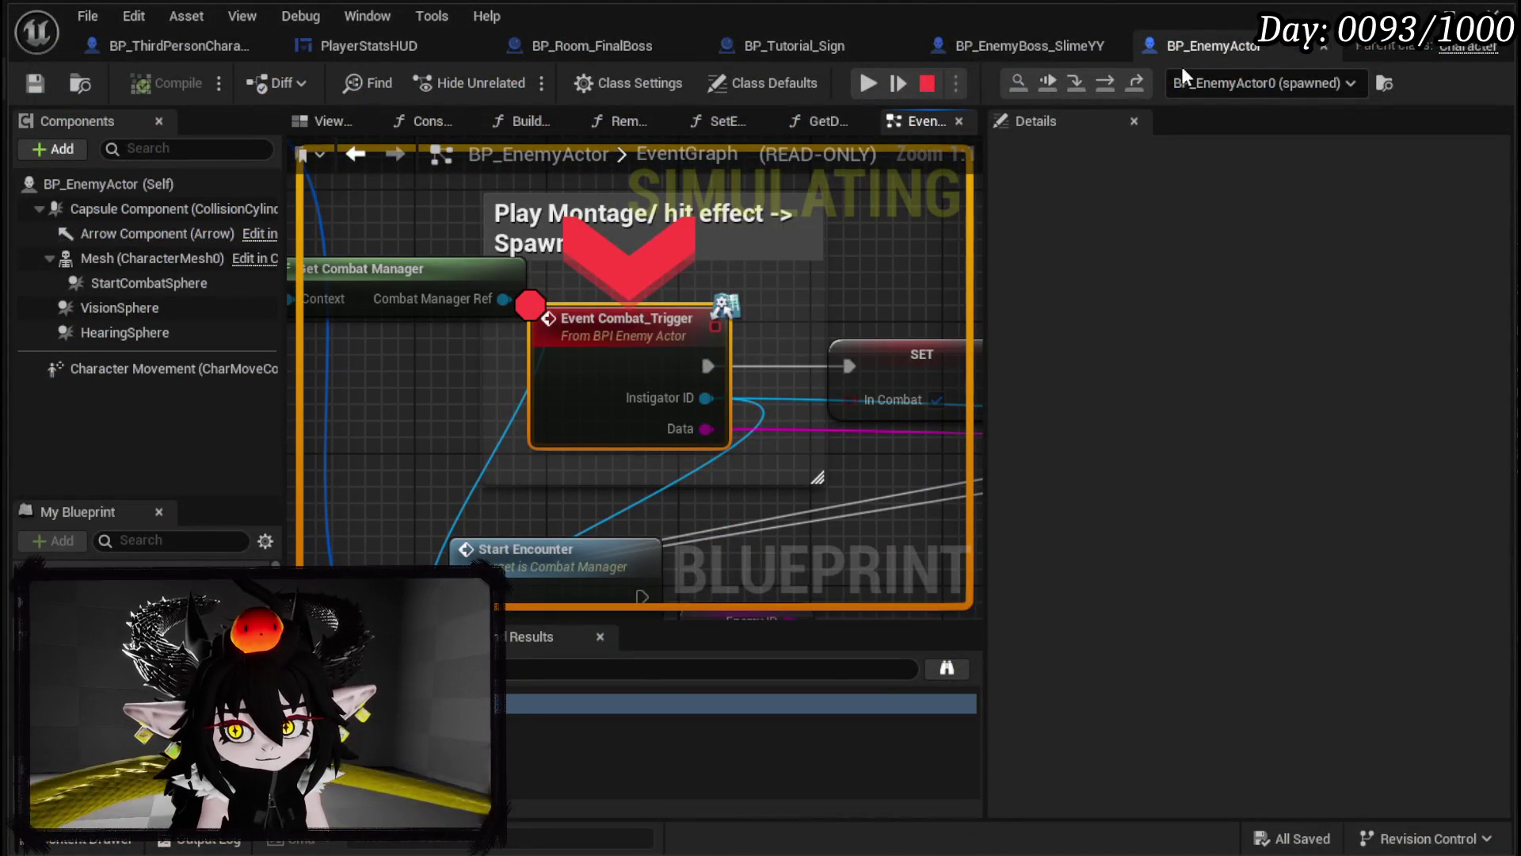
click(867, 87)
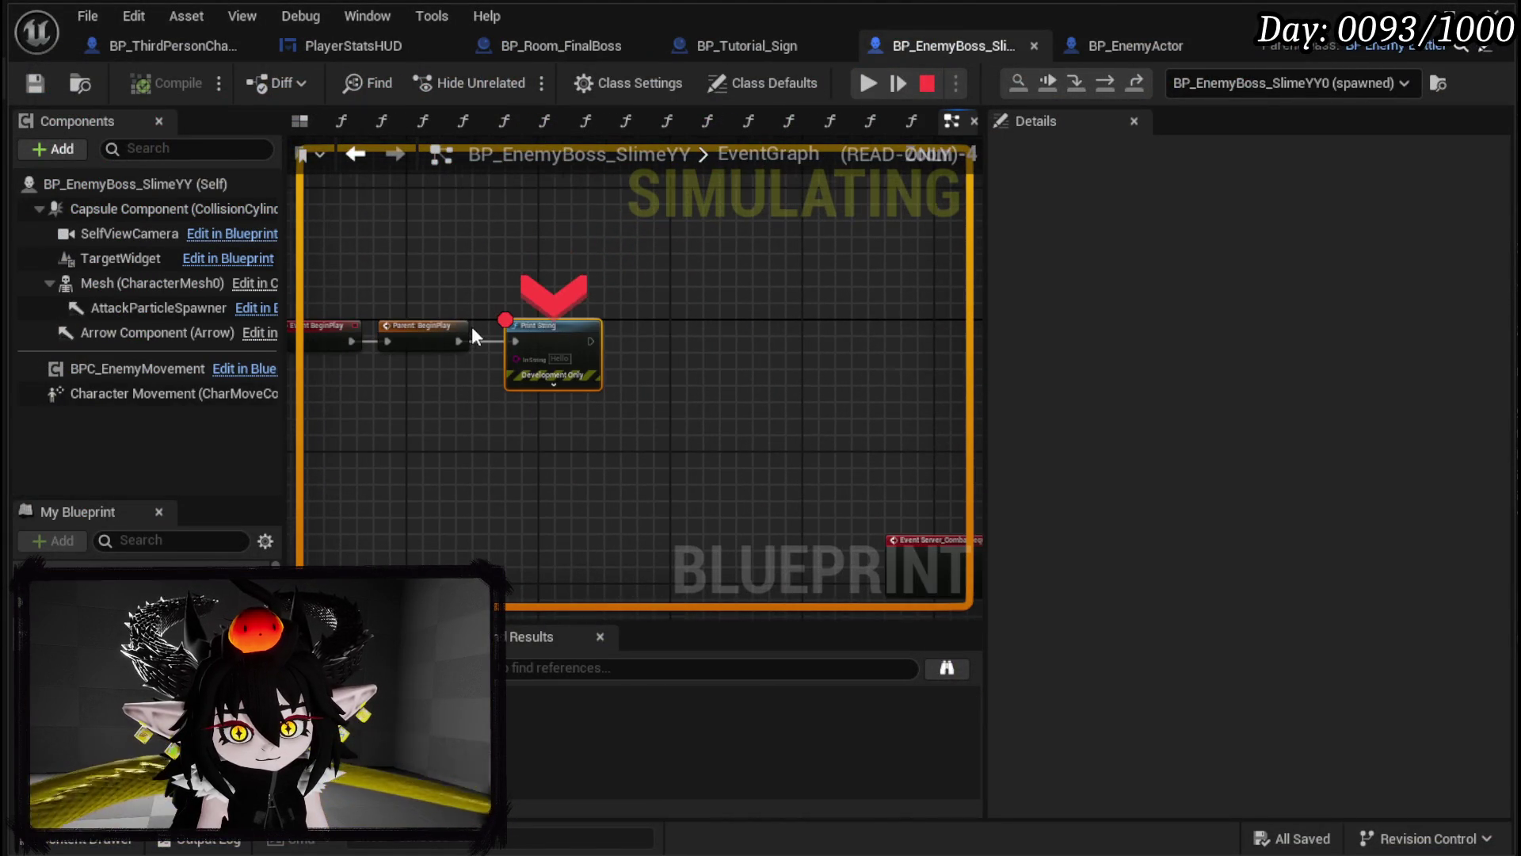
click(927, 83)
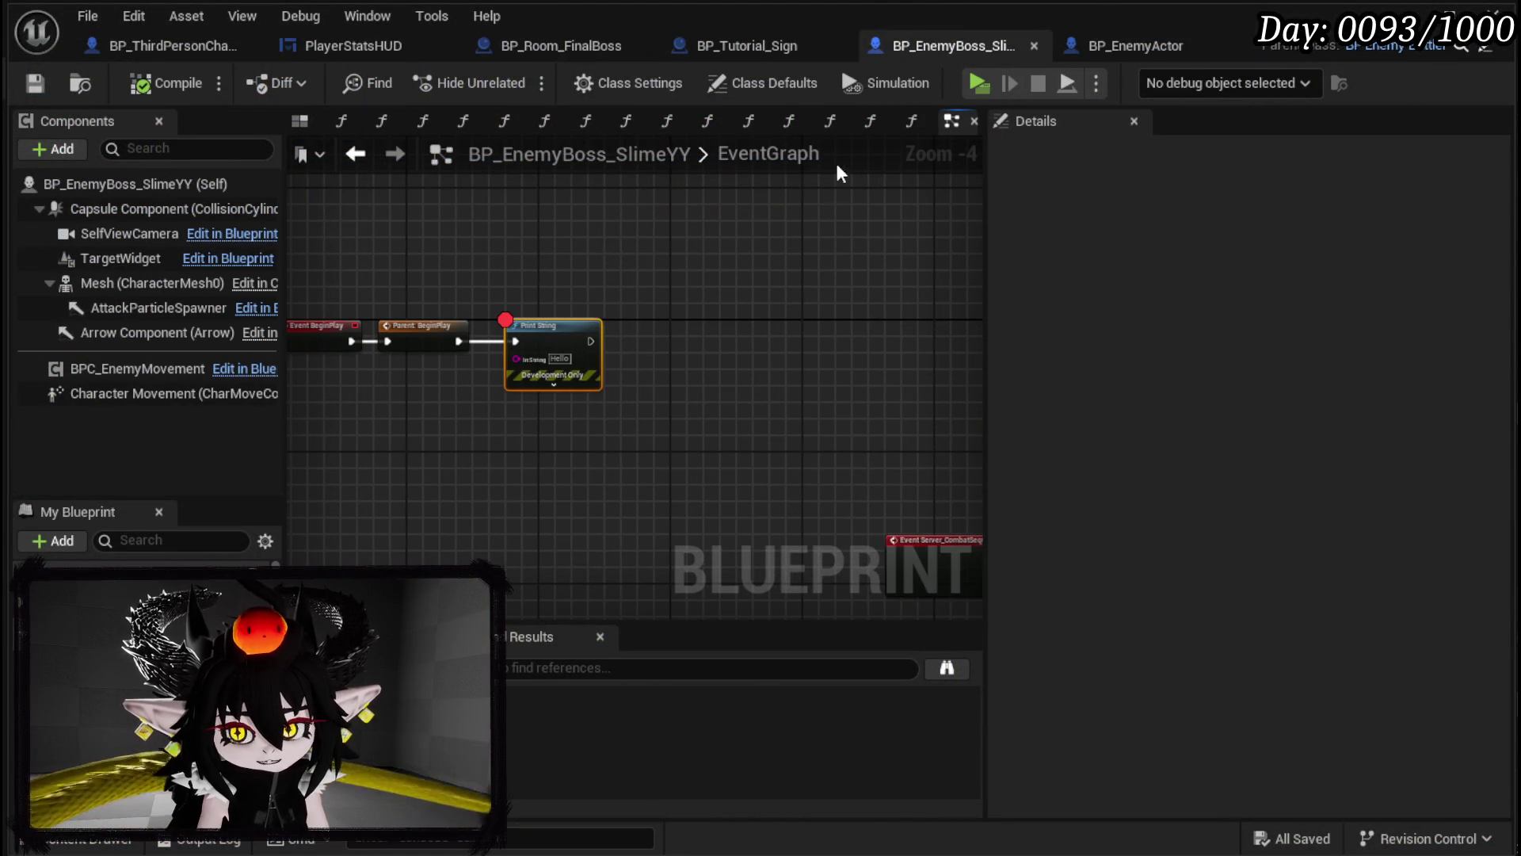
click(1125, 40)
scroll(732, 315, down, 4)
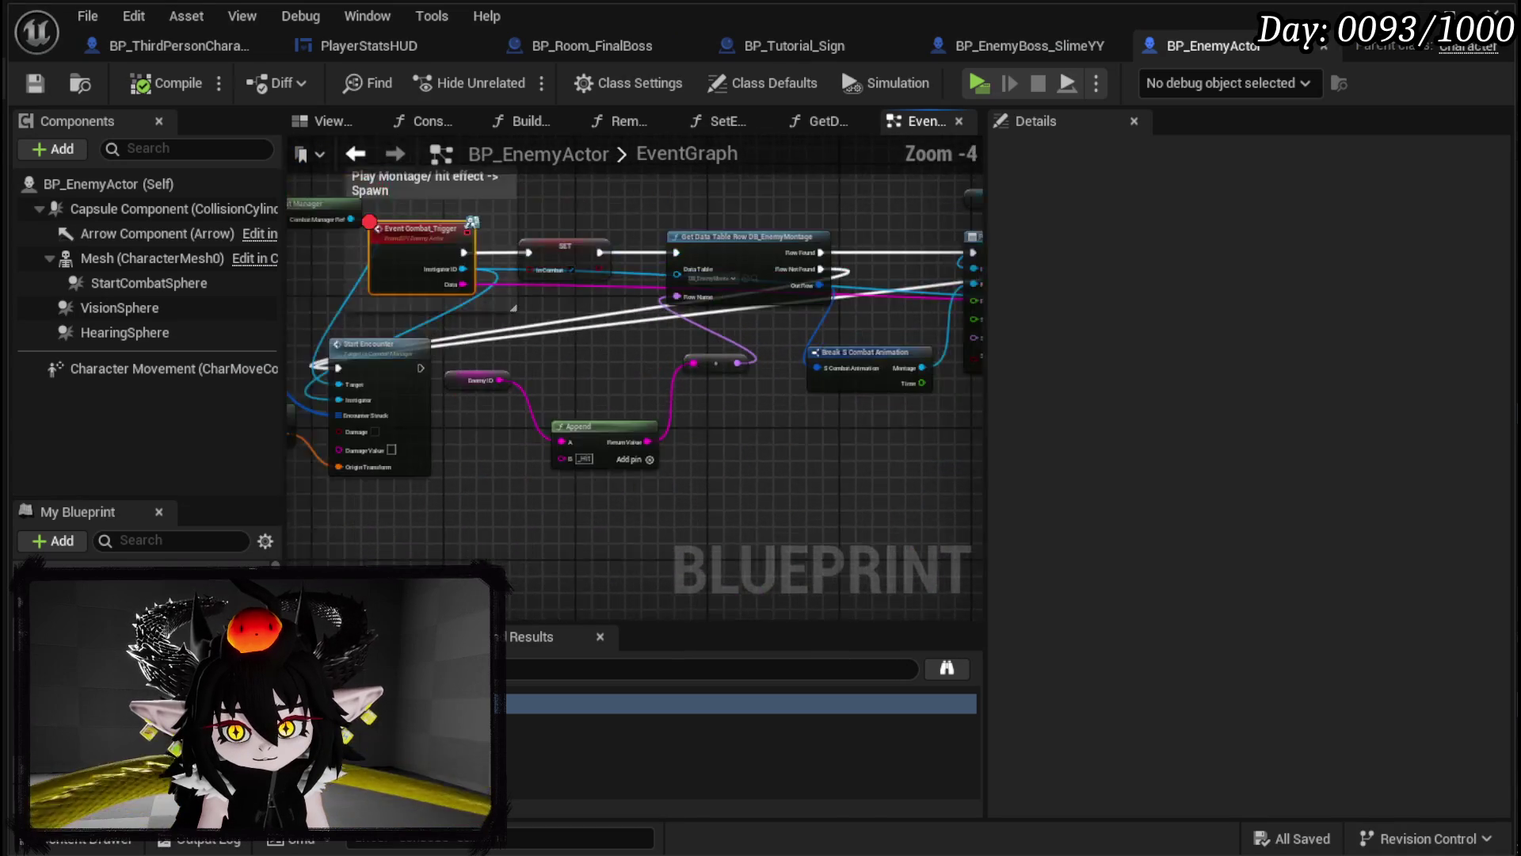
Step: Wire the white exec line into Start Encounter and move it with Get Actor Transform down-left
scroll(439, 428, up, 2)
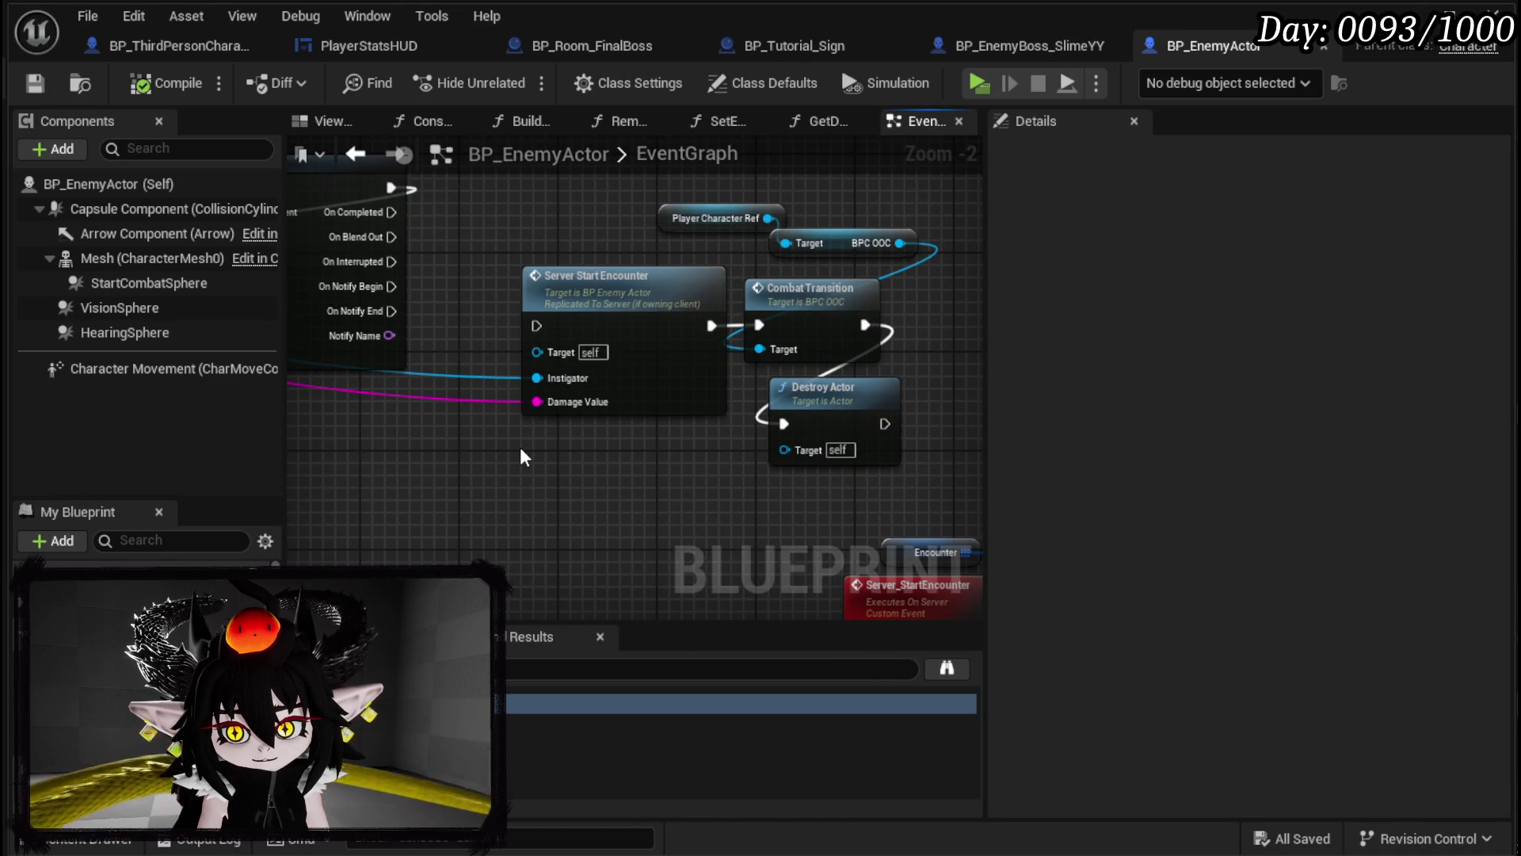
click(586, 289)
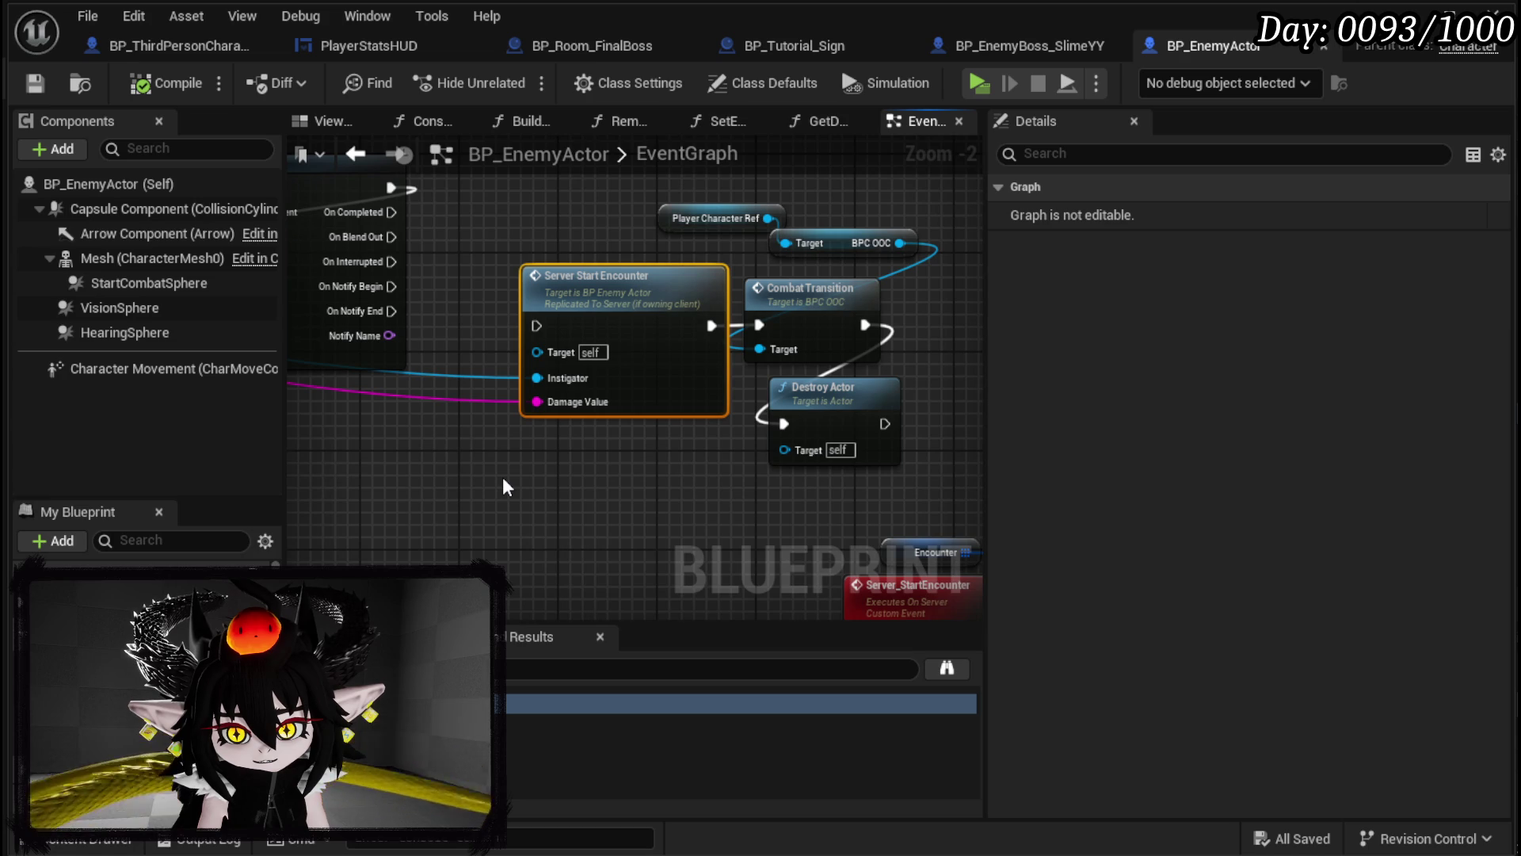
scroll(504, 479, down, 2)
mouse_move(504, 480)
mouse_down()
mouse_move(881, 435)
mouse_move(551, 428)
mouse_move(839, 401)
mouse_move(747, 431)
mouse_move(852, 420)
mouse_move(735, 374)
mouse_move(816, 400)
mouse_up()
scroll(839, 401, down, 1)
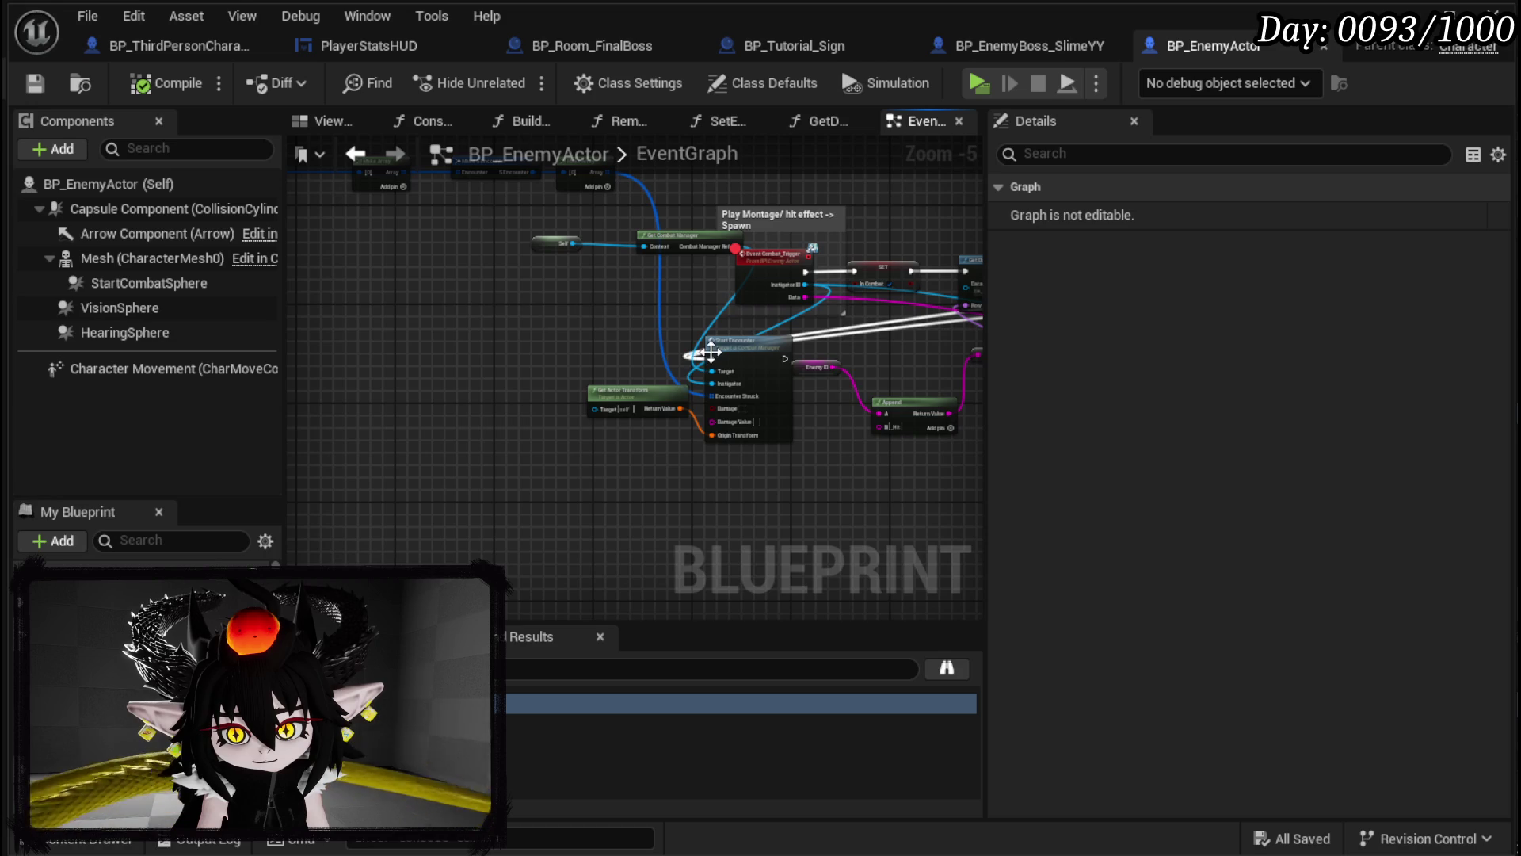
drag(710, 353, 711, 357)
mouse_move(516, 468)
mouse_down()
mouse_move(705, 363)
mouse_move(672, 463)
mouse_move(594, 493)
mouse_move(442, 394)
mouse_move(536, 380)
mouse_up()
mouse_move(443, 195)
mouse_down()
mouse_move(877, 331)
mouse_move(777, 499)
mouse_move(875, 423)
mouse_up()
Step: Inspect the Server_StartEncounter event's settings and the Encounter variable's properties
click(861, 370)
scroll(578, 465, up, 5)
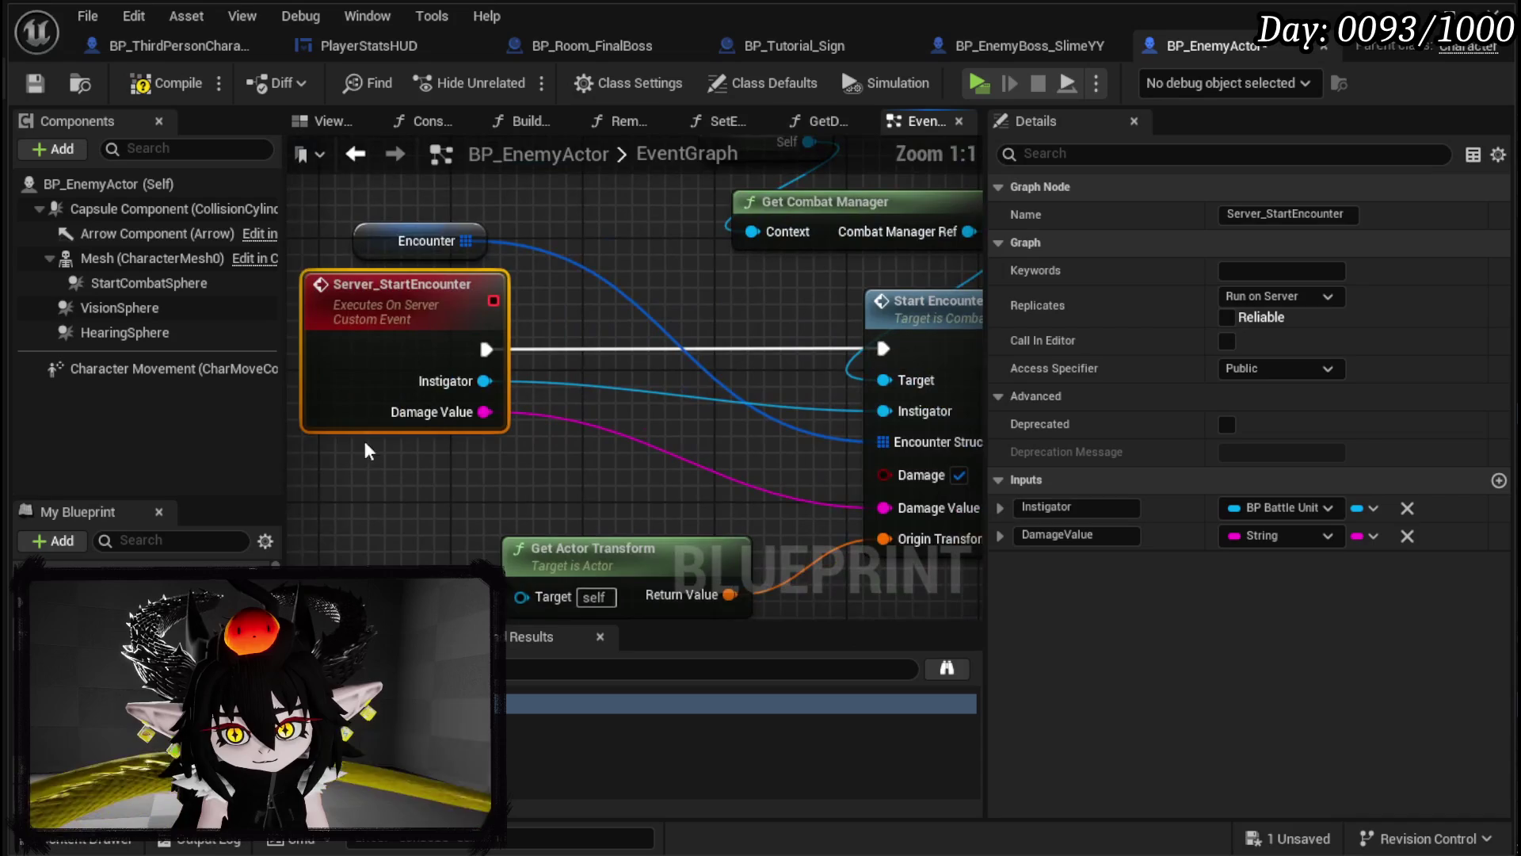
scroll(536, 450, down, 2)
click(558, 293)
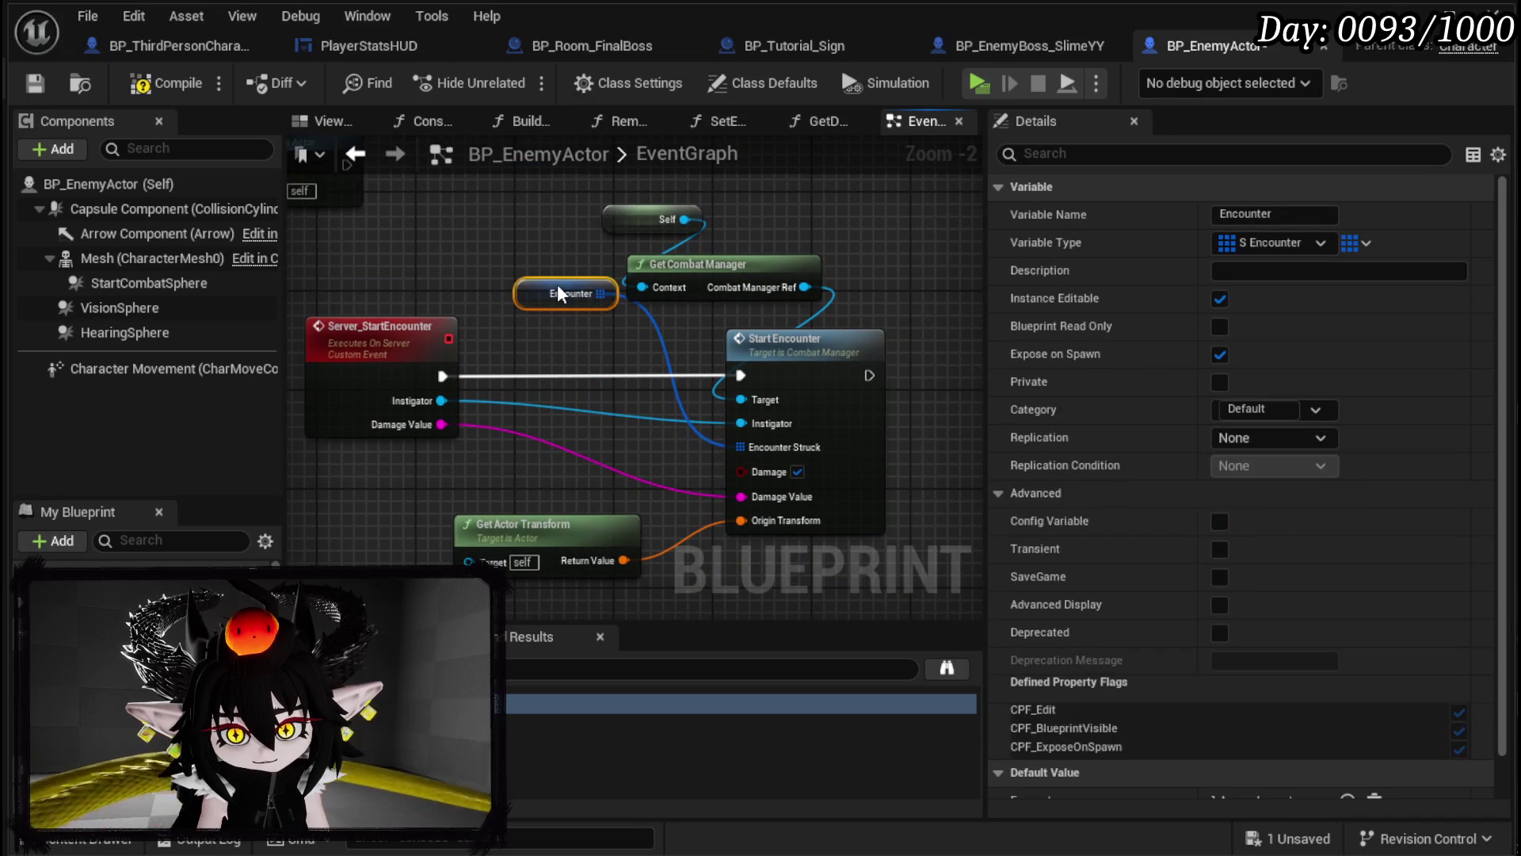
click(566, 260)
scroll(629, 464, down, 5)
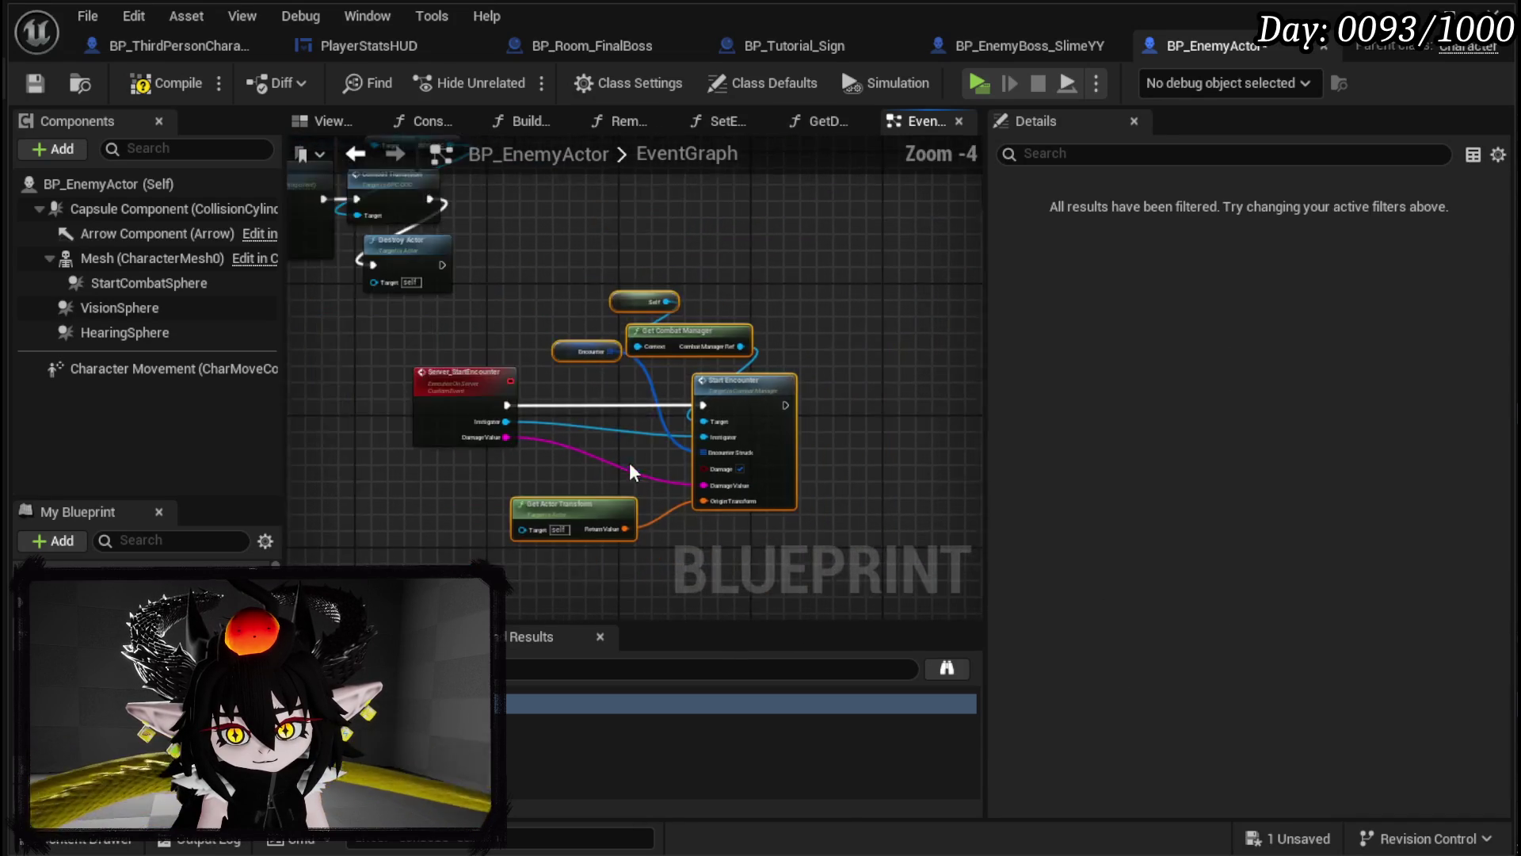
Step: Paste copies of Self, Get Combat Manager and Start Encounter and move them right
key(ctrl+v)
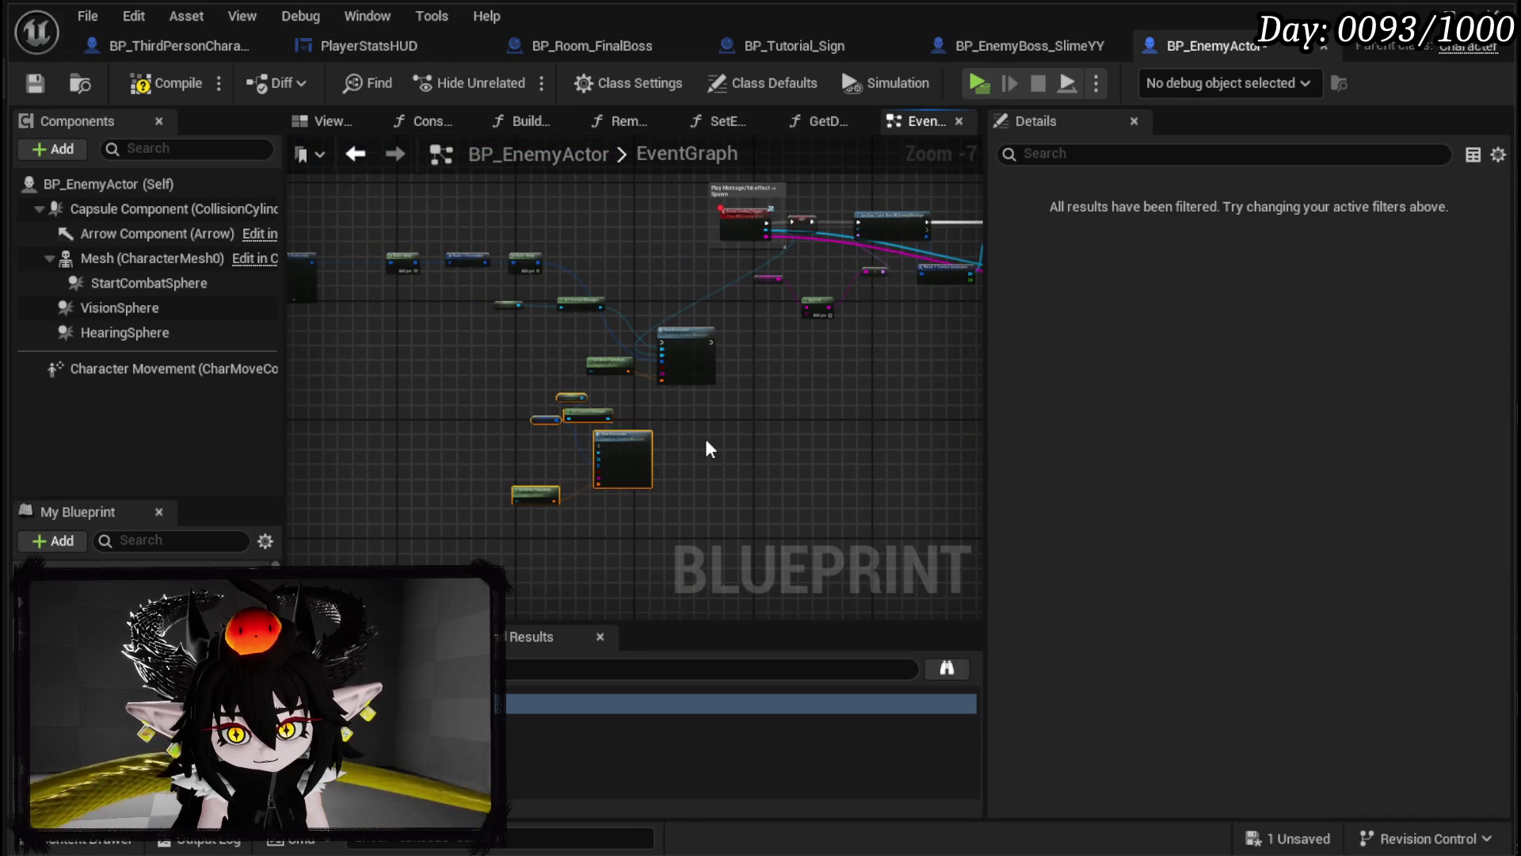
scroll(703, 435, up, 4)
drag(455, 440, 669, 462)
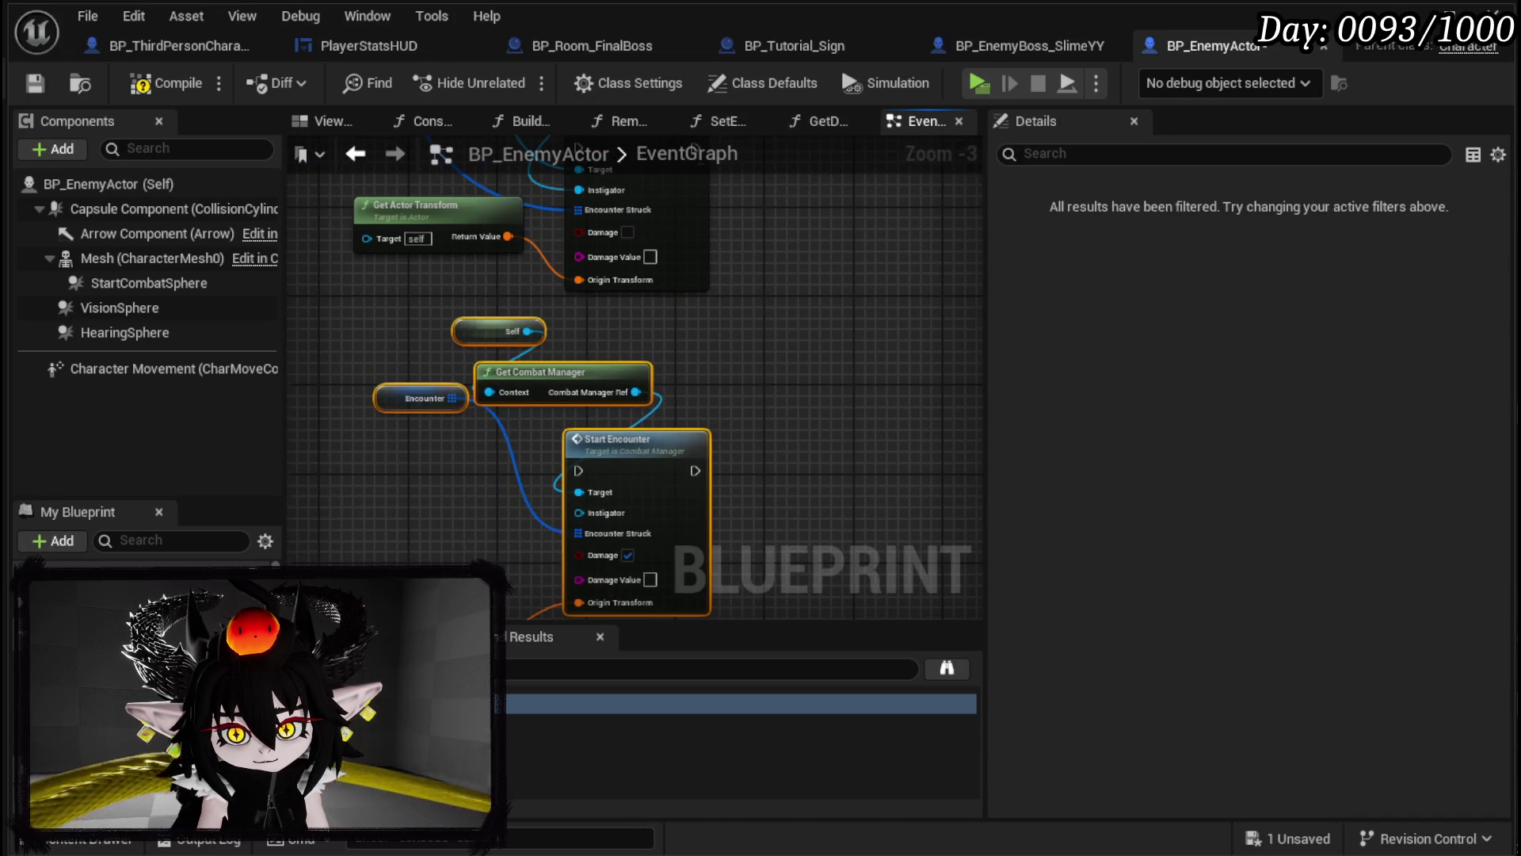
mouse_move(566, 474)
mouse_down()
mouse_move(600, 569)
mouse_move(840, 555)
mouse_move(761, 523)
mouse_move(730, 471)
mouse_move(526, 401)
mouse_up()
Step: Check the Encounter variable's default, then compile and save BP_EnemyActor with Ctrl+S
scroll(760, 523, down, 1)
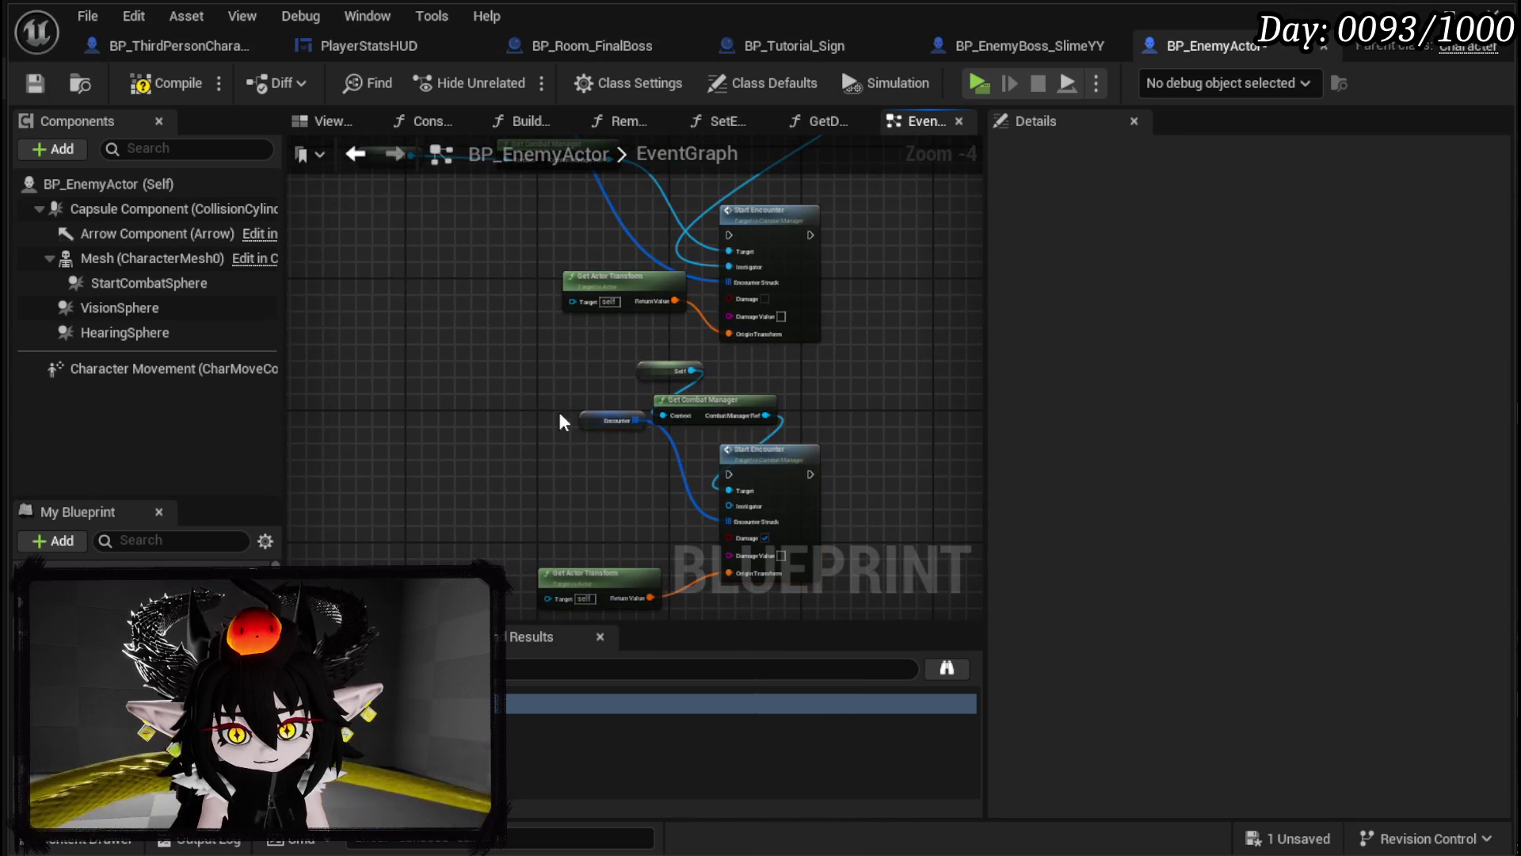
click(539, 441)
scroll(1006, 544, down, 2)
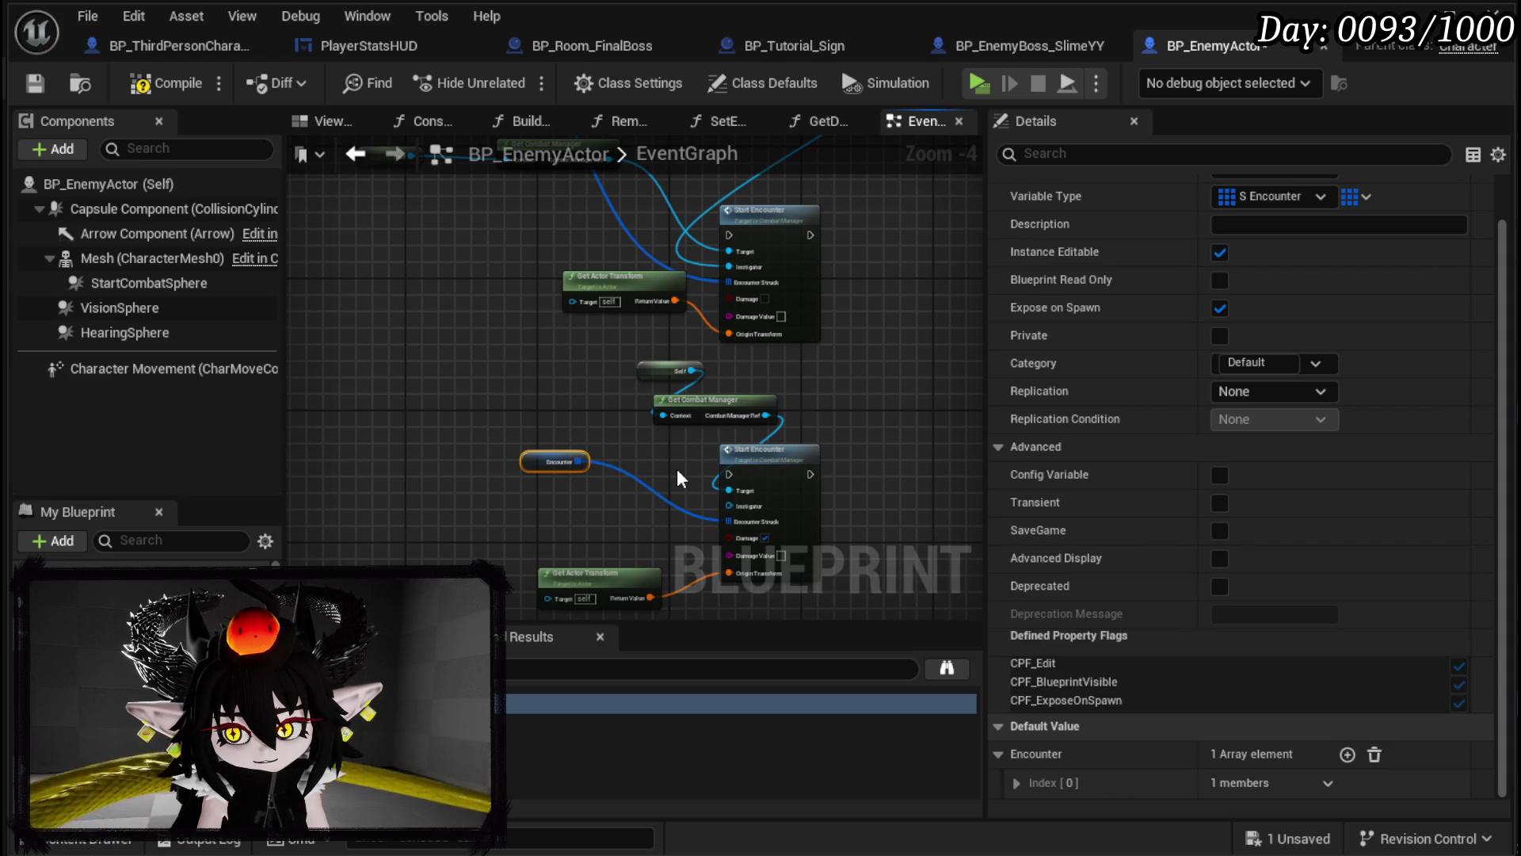
mouse_move(677, 468)
mouse_down()
mouse_move(645, 460)
mouse_move(558, 488)
mouse_move(535, 408)
mouse_up()
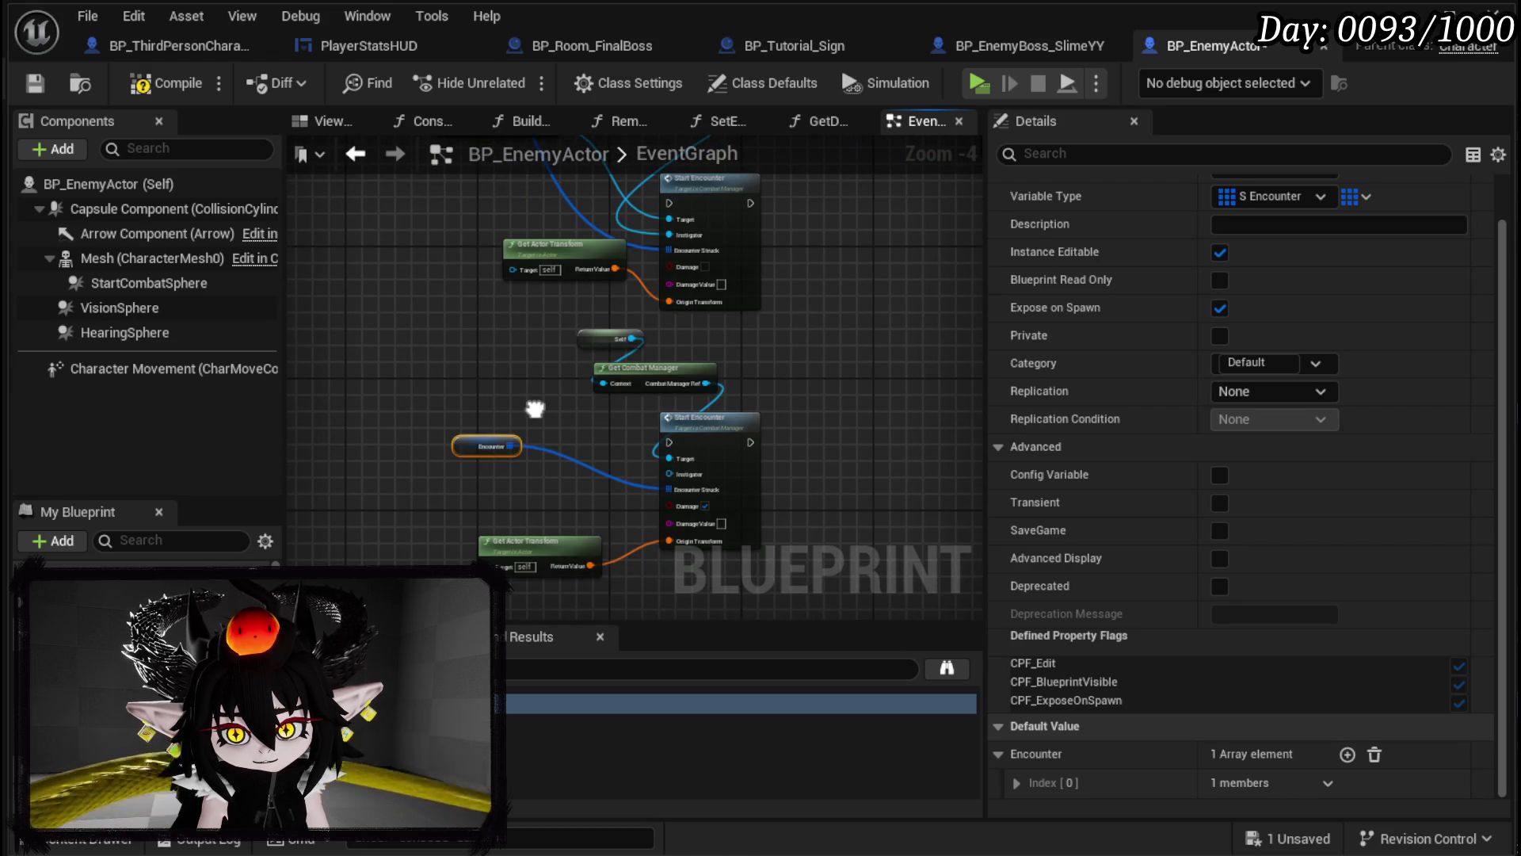
mouse_move(535, 408)
mouse_down()
mouse_move(757, 583)
mouse_move(744, 520)
mouse_move(784, 507)
mouse_move(761, 507)
mouse_move(679, 401)
mouse_move(518, 481)
mouse_move(411, 319)
mouse_move(563, 458)
mouse_move(740, 454)
mouse_up()
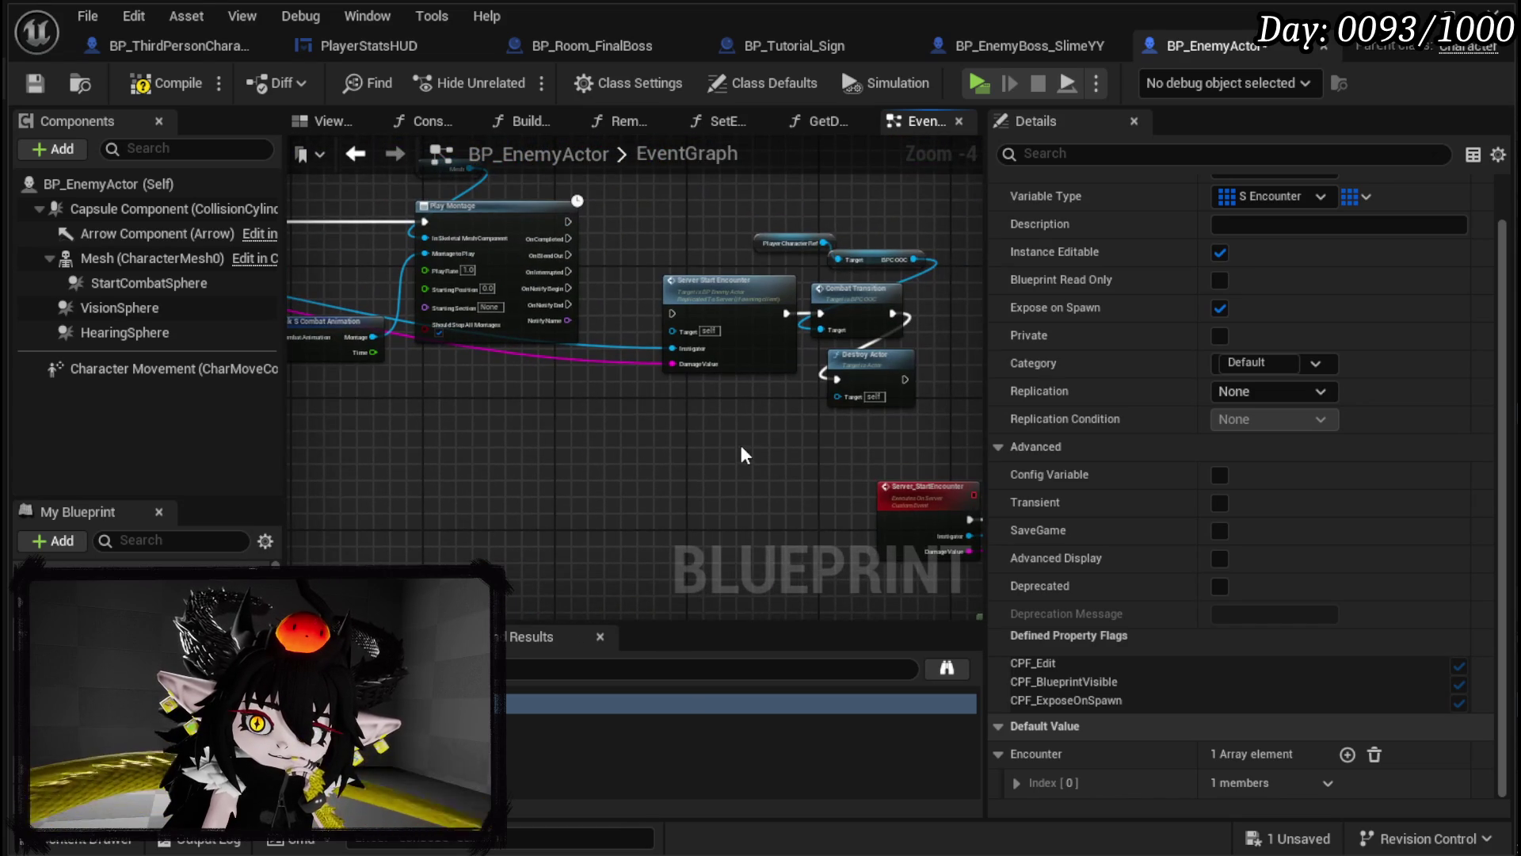
click(481, 416)
scroll(943, 441, down, 2)
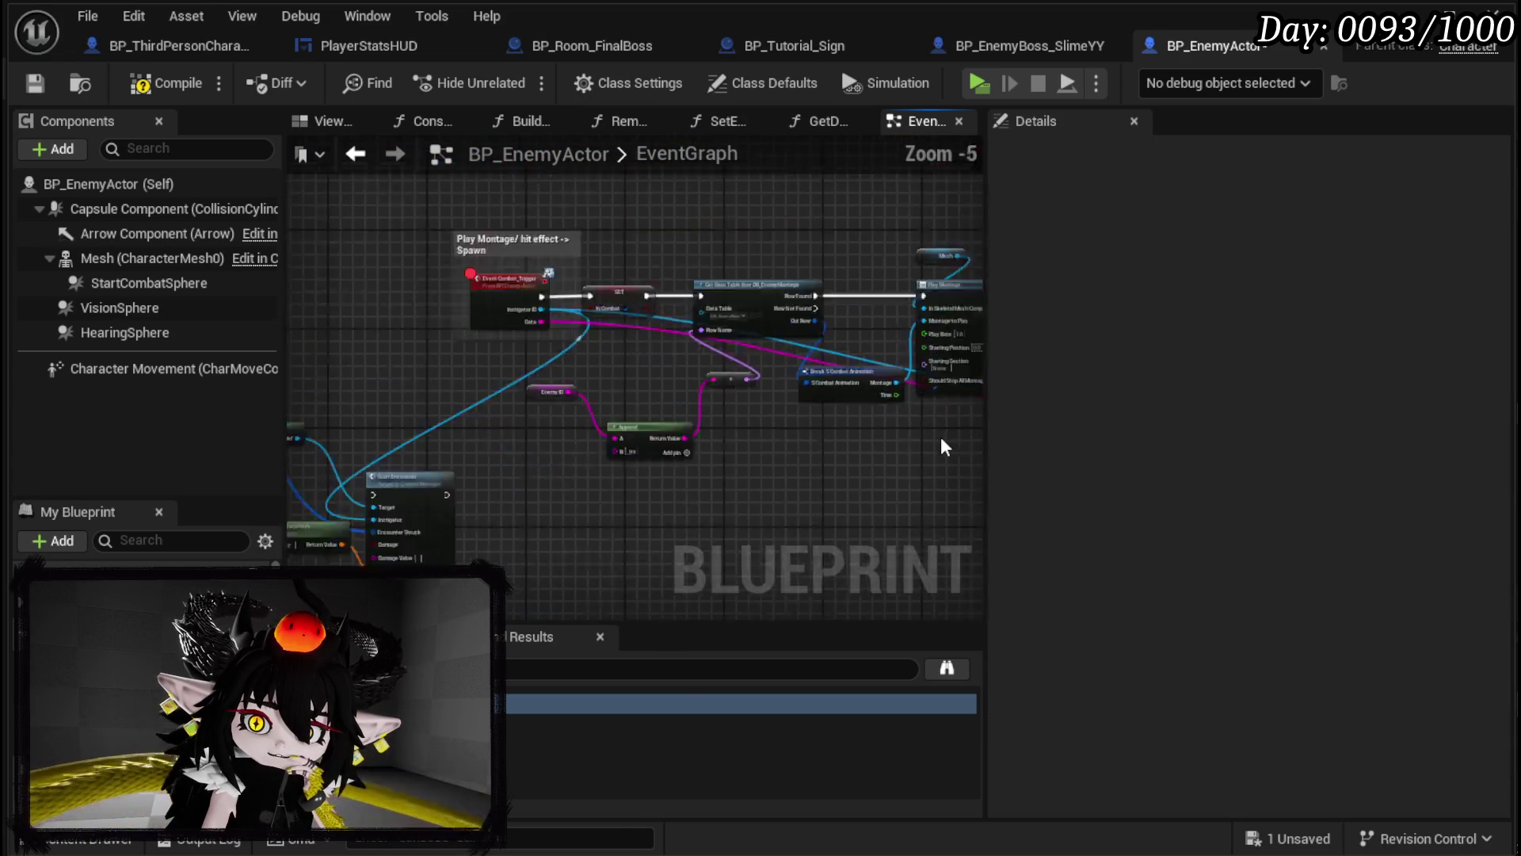
key(ctrl+s)
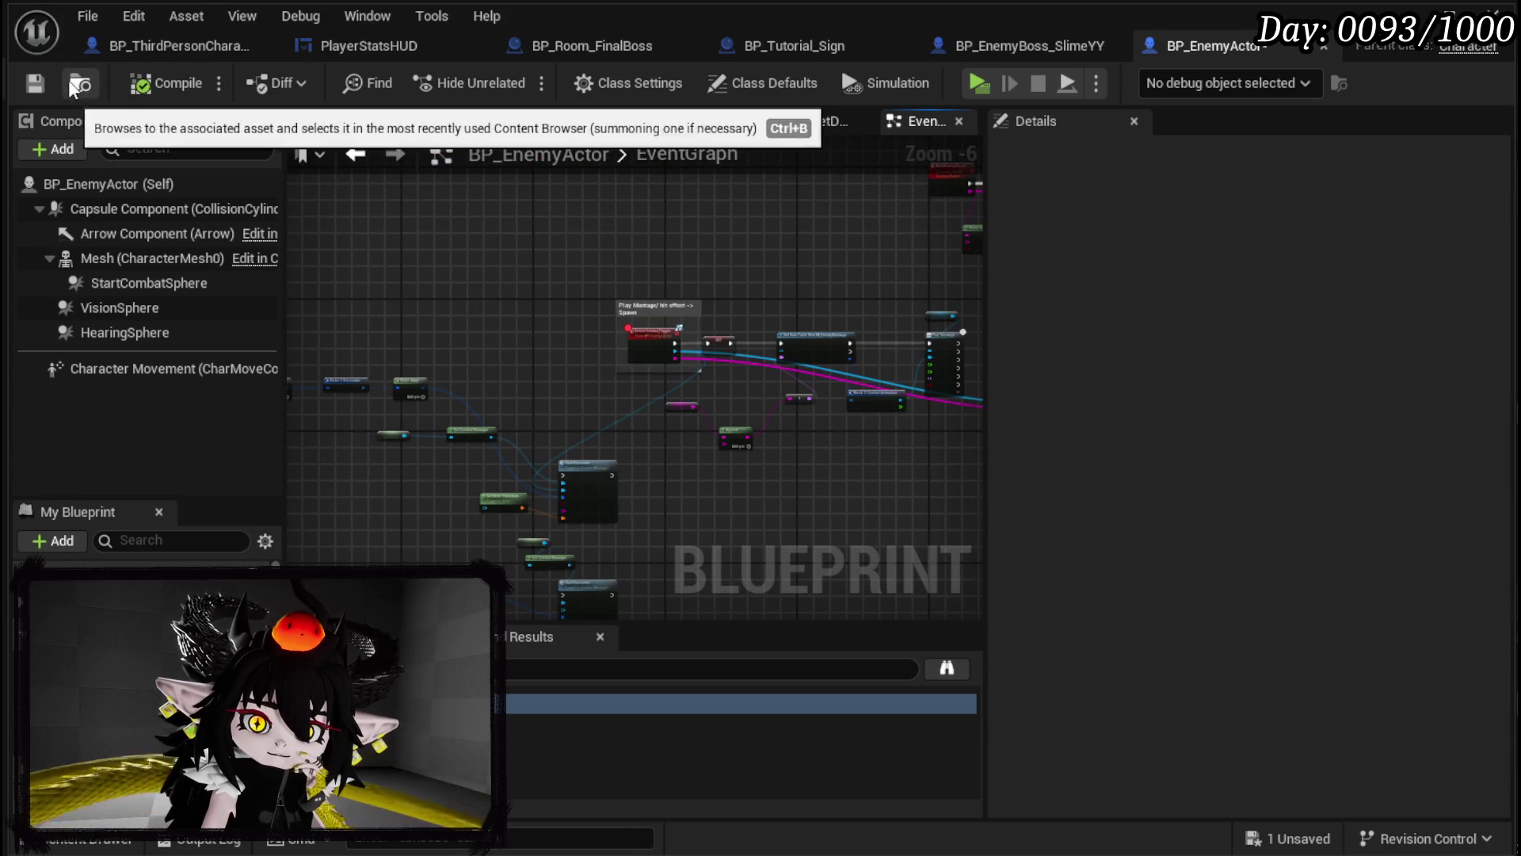
Step: Review the Make S Battler Info, Make Array and Make S Encounter chain, then open BP_Room_FinalBoss
drag(580, 324, 658, 269)
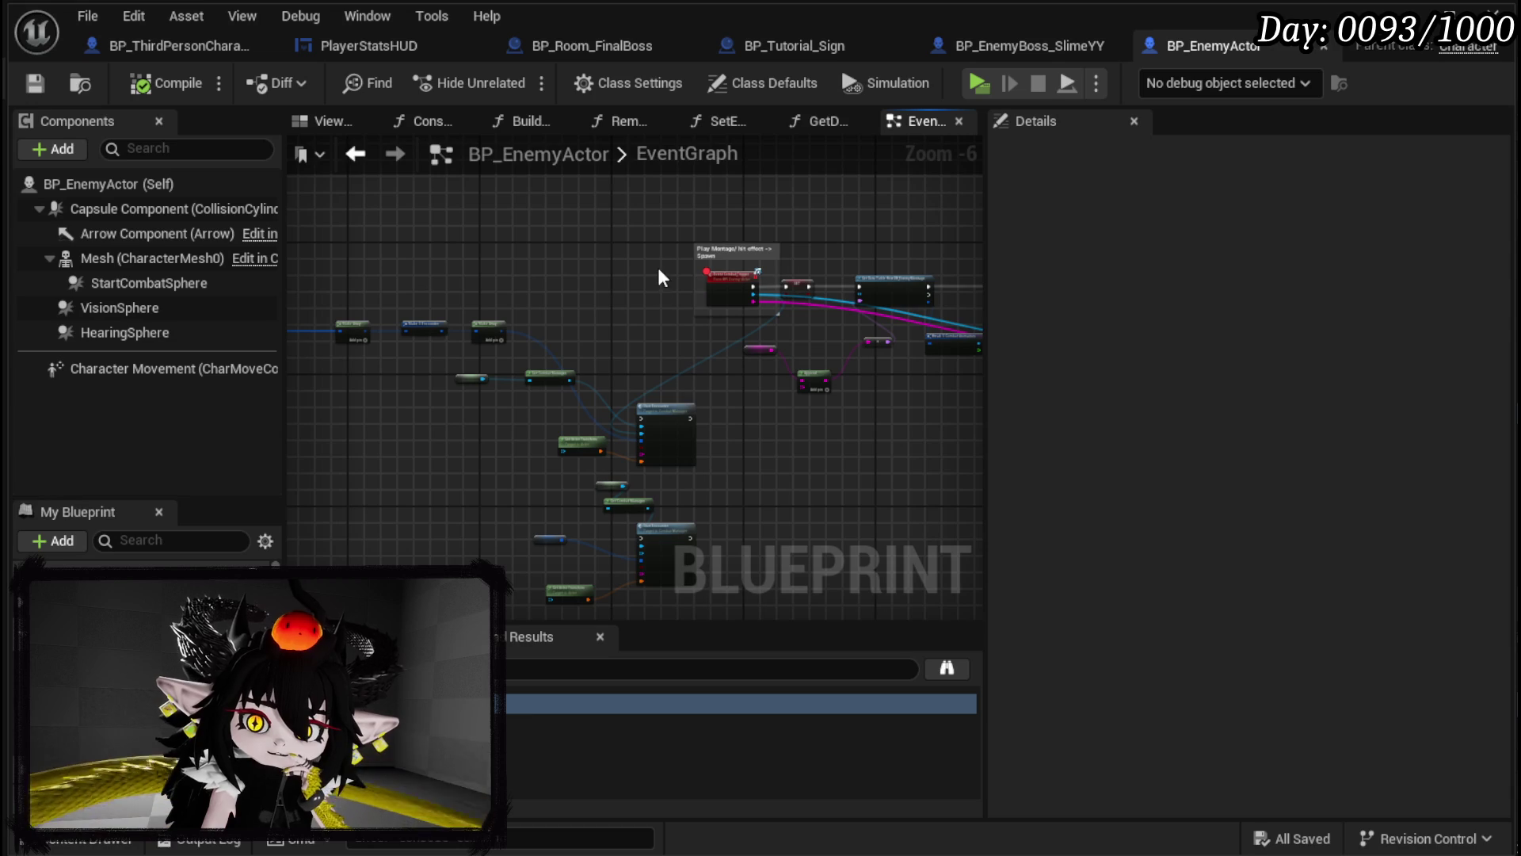
mouse_move(447, 383)
mouse_down()
mouse_move(527, 300)
mouse_move(709, 397)
mouse_up()
scroll(571, 373, up, 3)
drag(570, 373, 588, 444)
scroll(589, 443, down, 1)
mouse_move(761, 425)
mouse_down()
mouse_move(418, 353)
mouse_move(366, 317)
mouse_up()
drag(611, 369, 641, 450)
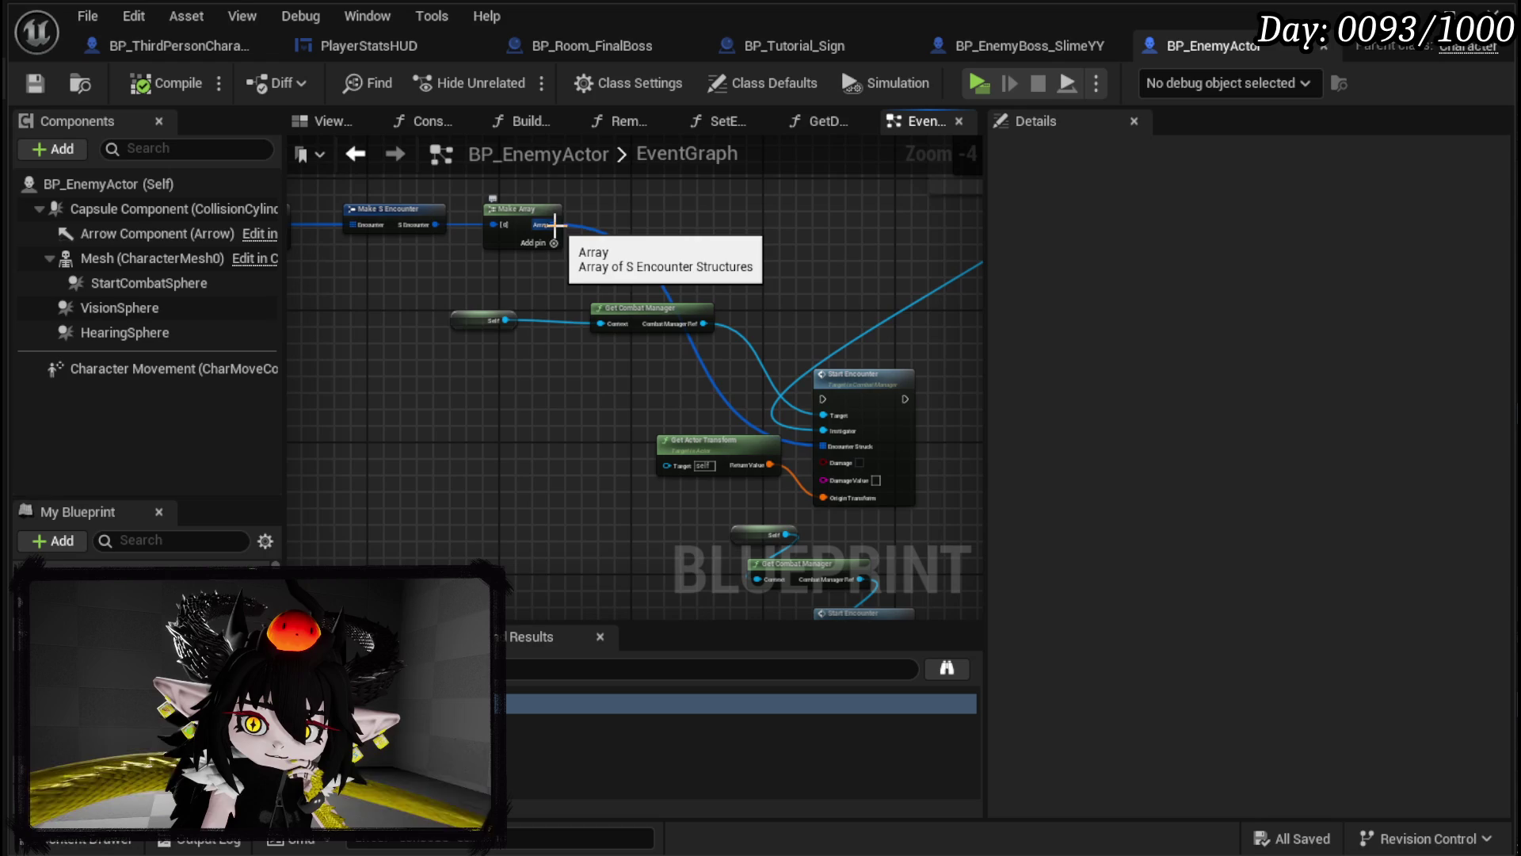
drag(682, 247, 751, 281)
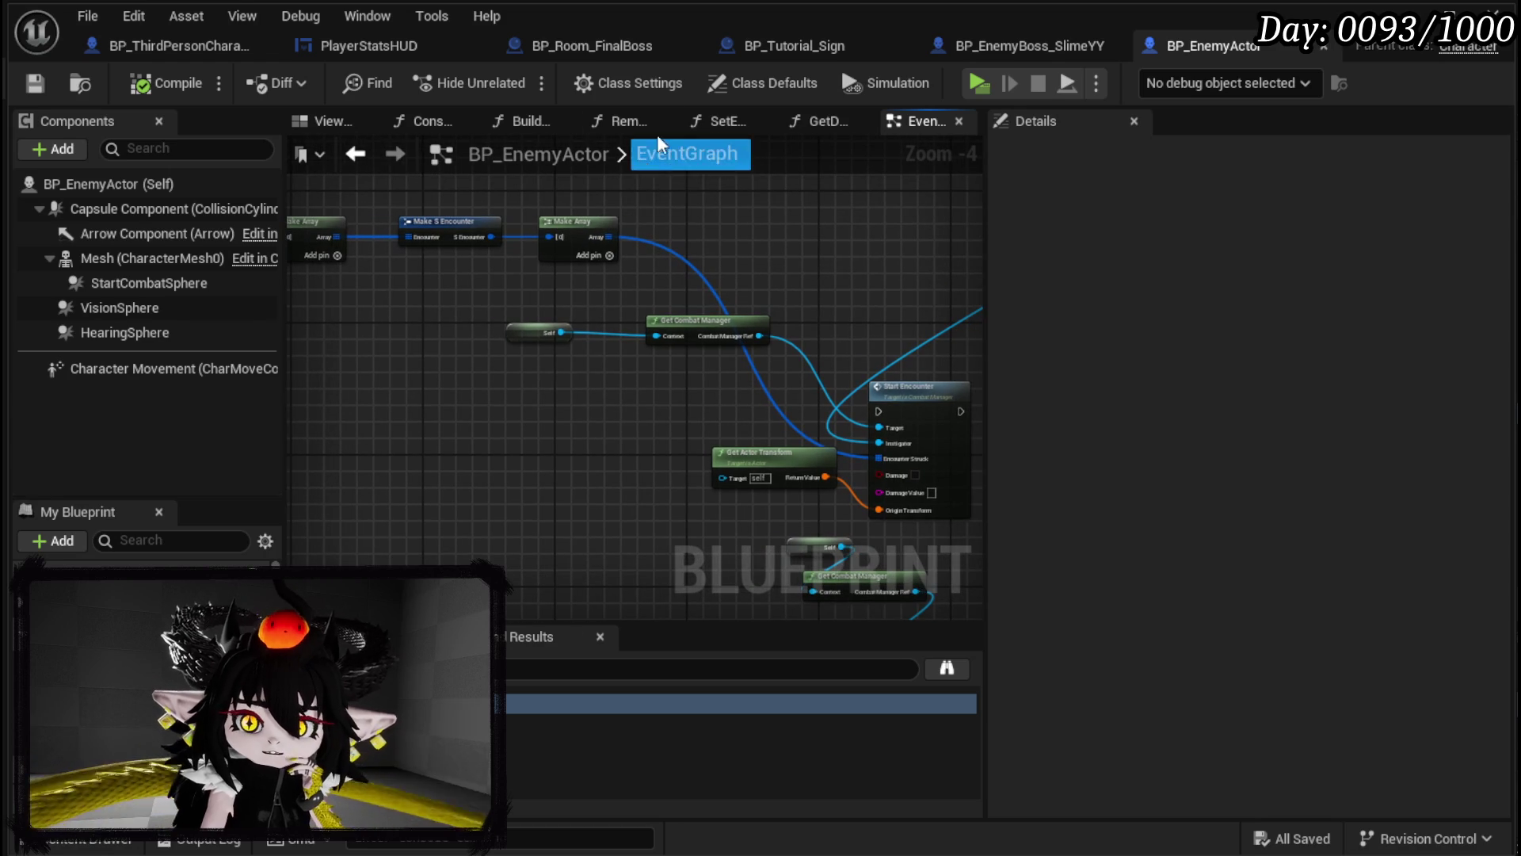
click(591, 49)
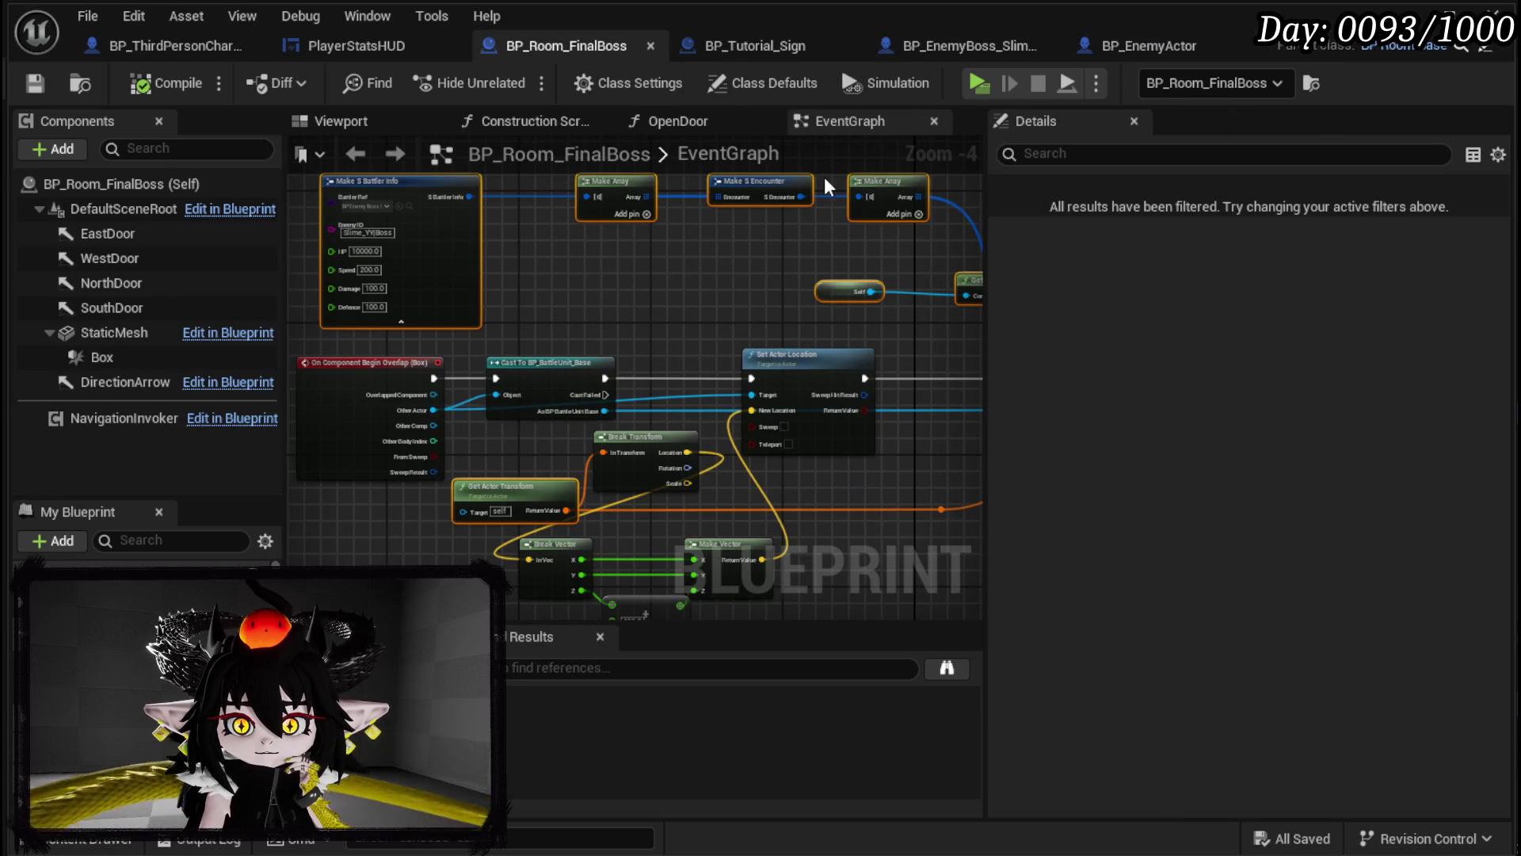
Step: Go via BP_EnemyBoss_SlimeYY to BP_Tutorial_Sign's MakeEncounter graph and its Make Array chain
click(959, 36)
click(735, 46)
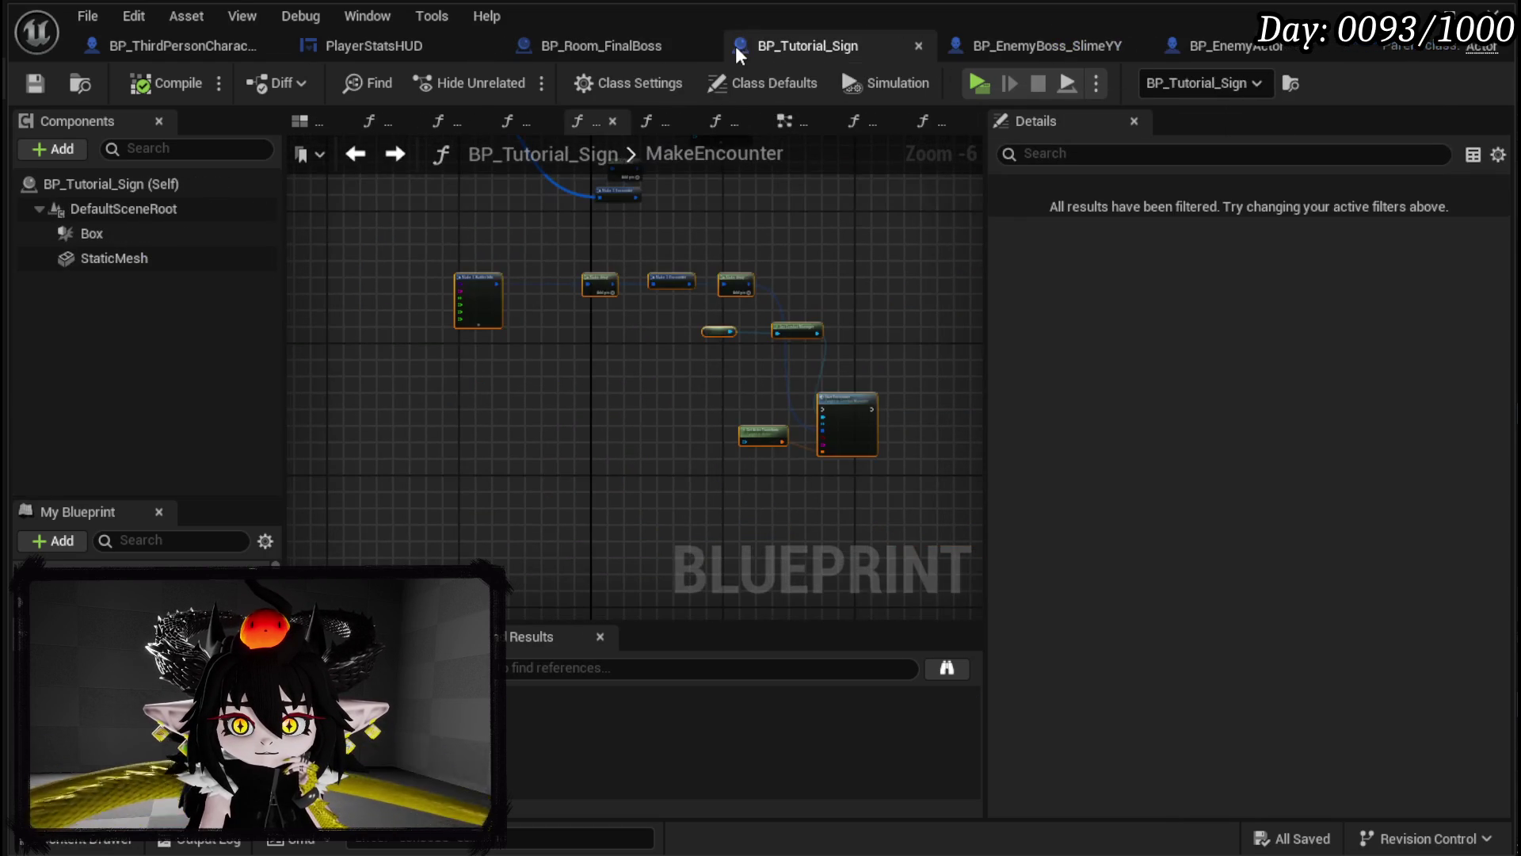
scroll(797, 264, up, 3)
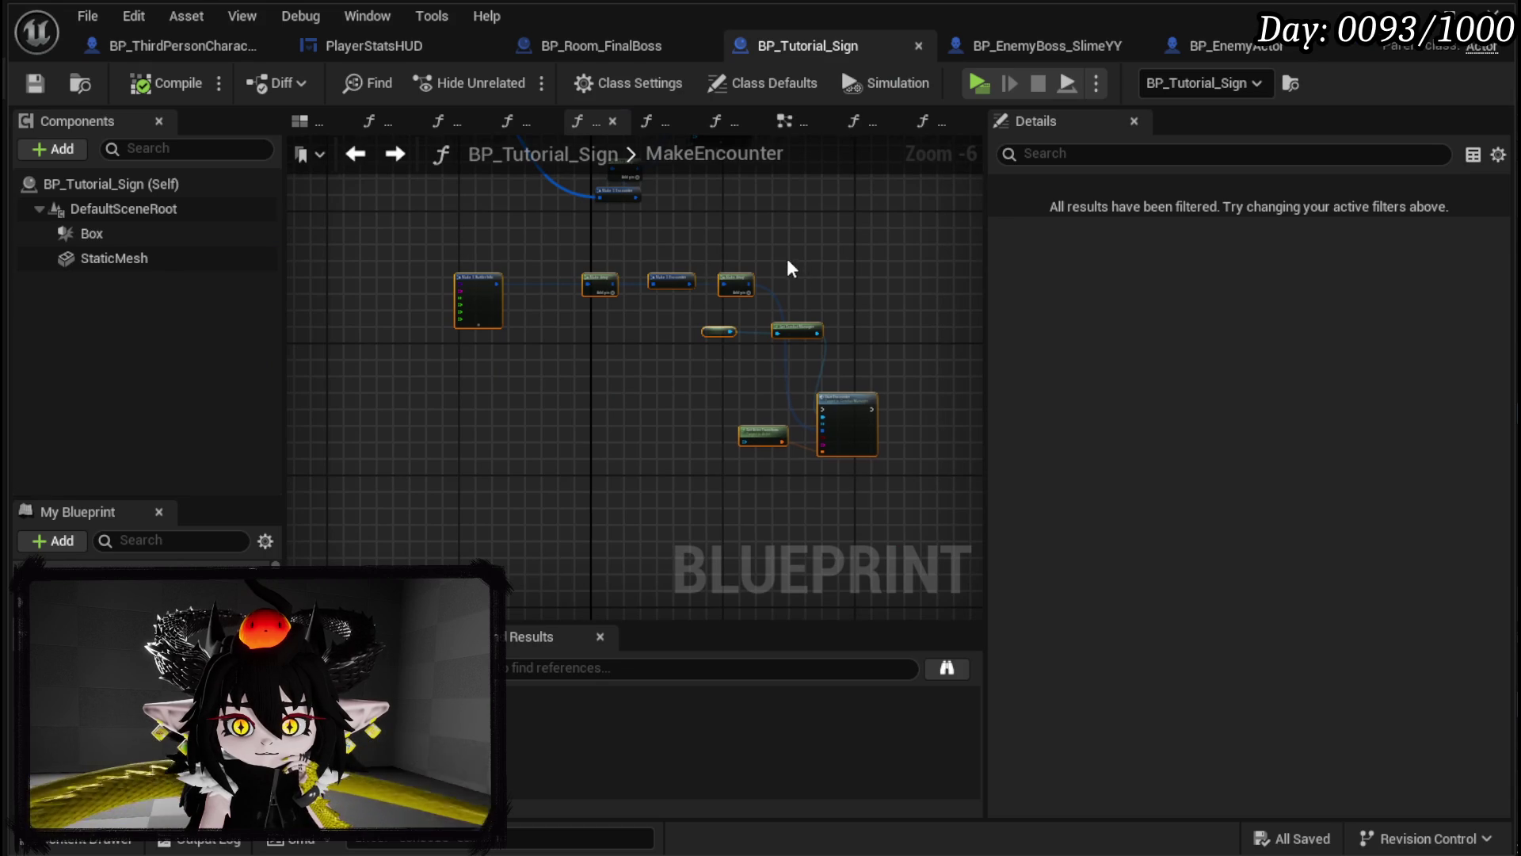
mouse_move(810, 502)
mouse_down()
mouse_move(910, 496)
mouse_move(978, 261)
mouse_up()
scroll(711, 188, down, 3)
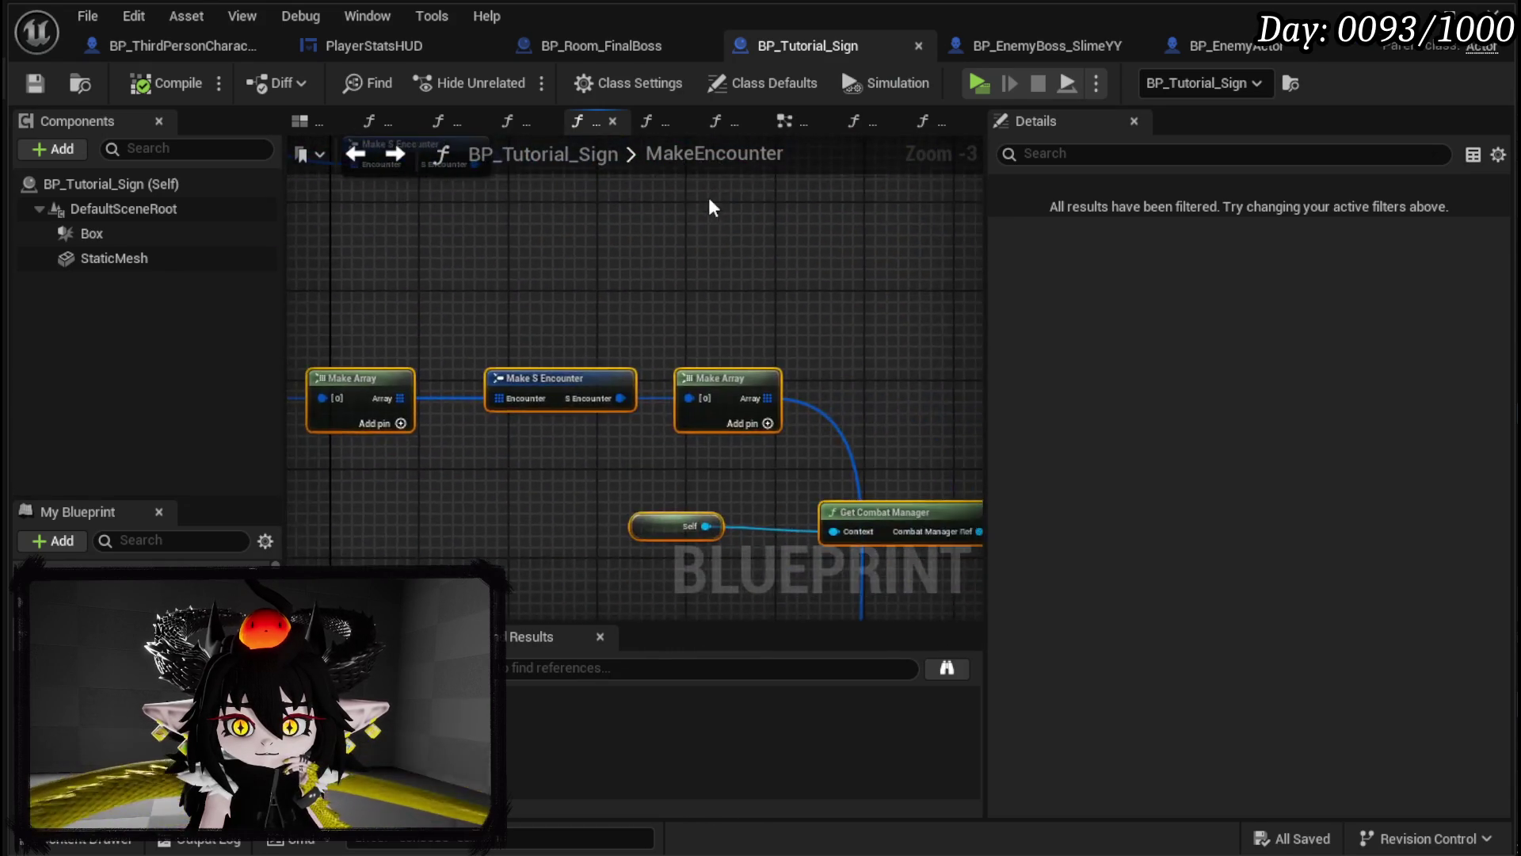
scroll(845, 325, up, 1)
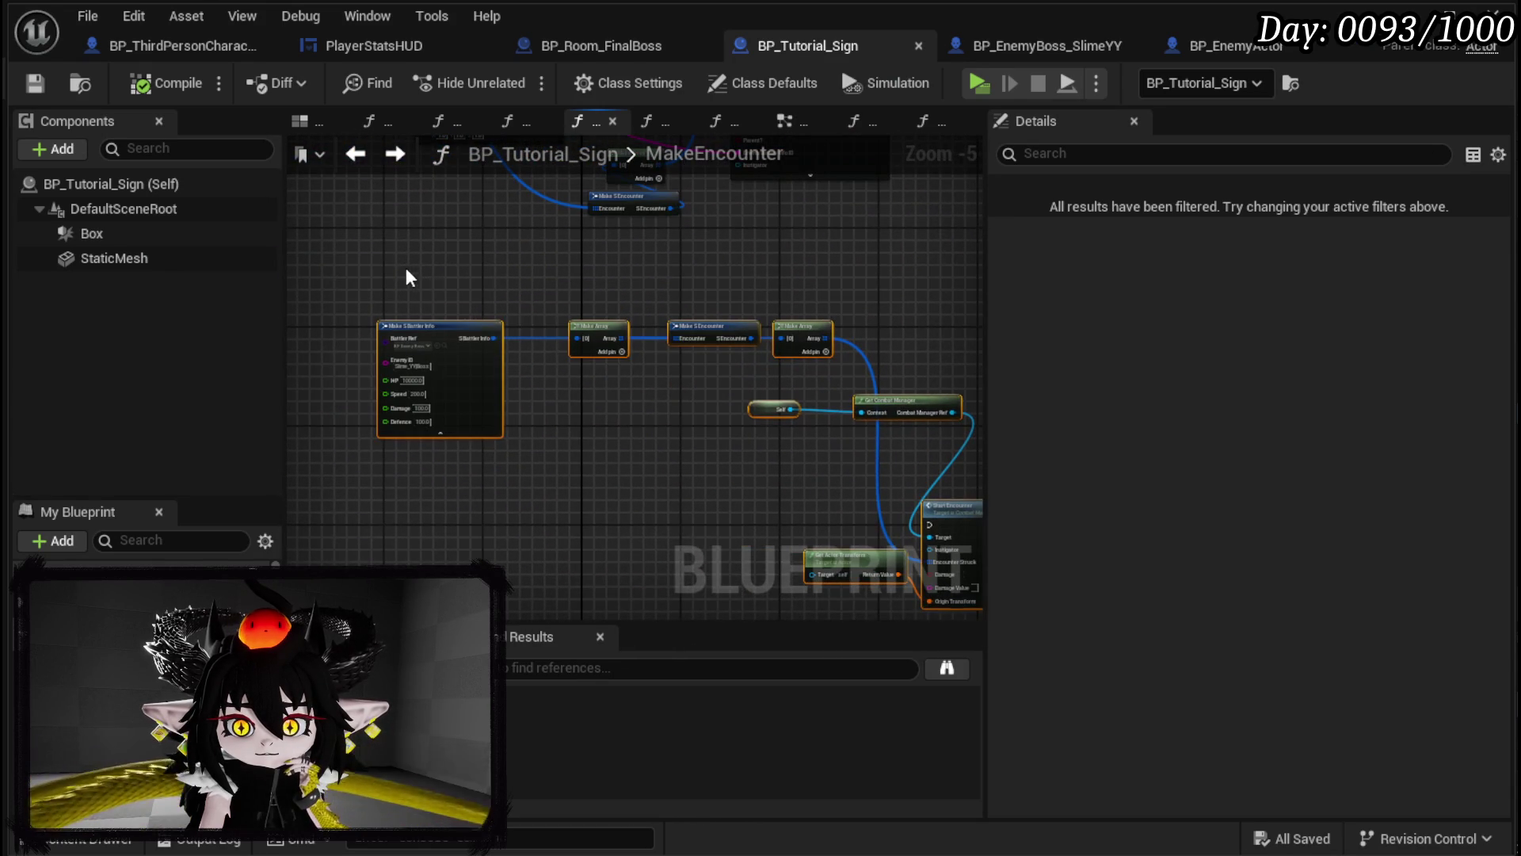
Step: Move the four Make nodes left and feed Make Array's output into the Encounter input
mouse_move(428, 271)
mouse_down()
mouse_move(803, 345)
mouse_move(606, 322)
mouse_up()
drag(706, 269, 656, 434)
drag(563, 478, 684, 252)
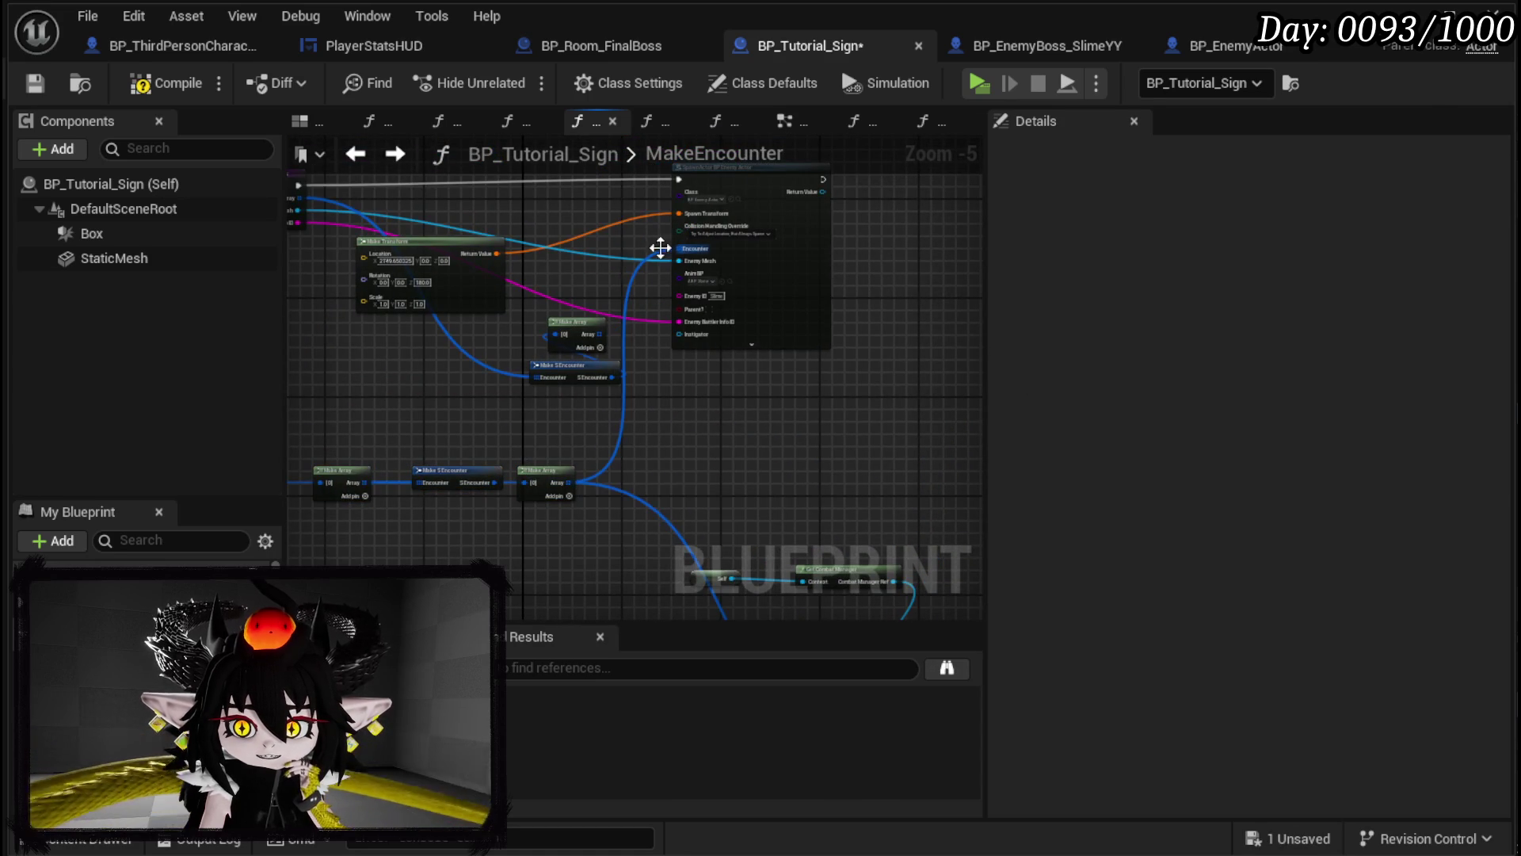
mouse_move(670, 470)
mouse_down()
mouse_move(787, 687)
mouse_move(891, 387)
mouse_up()
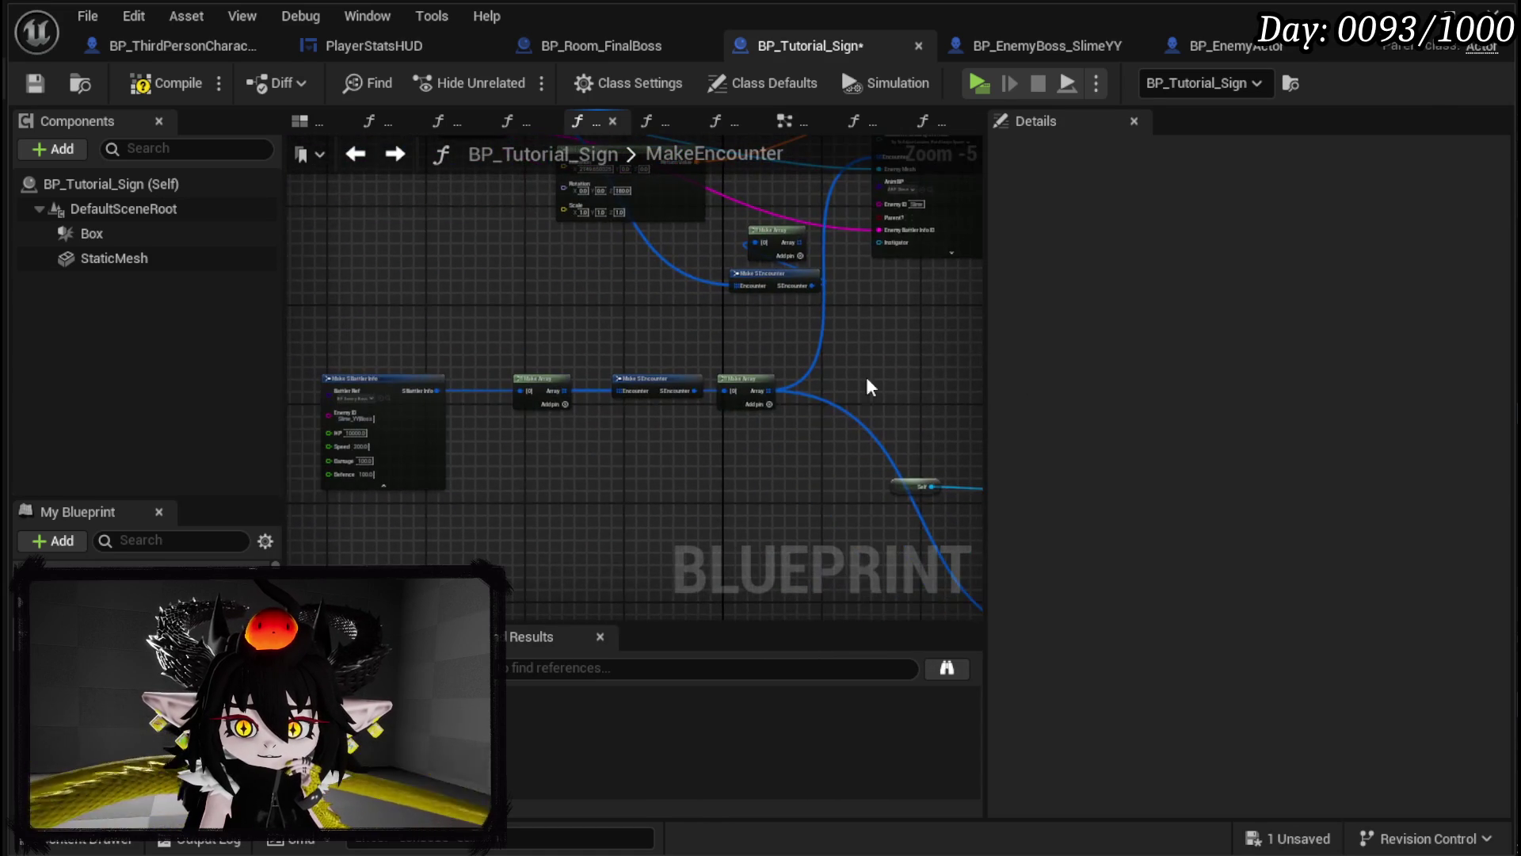
scroll(514, 396, up, 3)
scroll(687, 428, down, 2)
drag(686, 428, 818, 431)
Step: Compile and save BP_Tutorial_Sign, then return to BP_EnemyActor
click(162, 83)
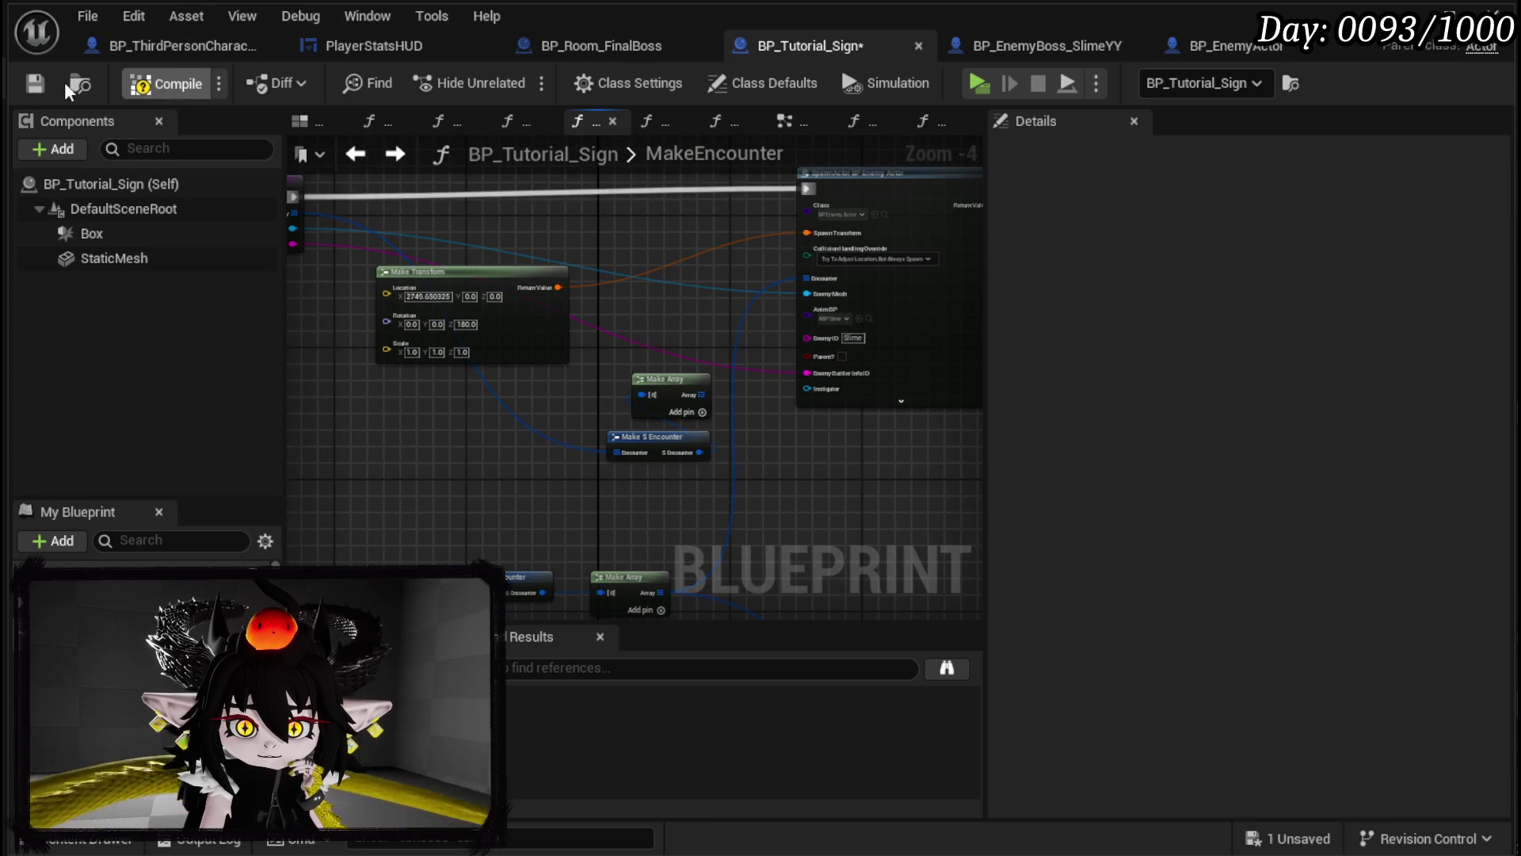
click(35, 84)
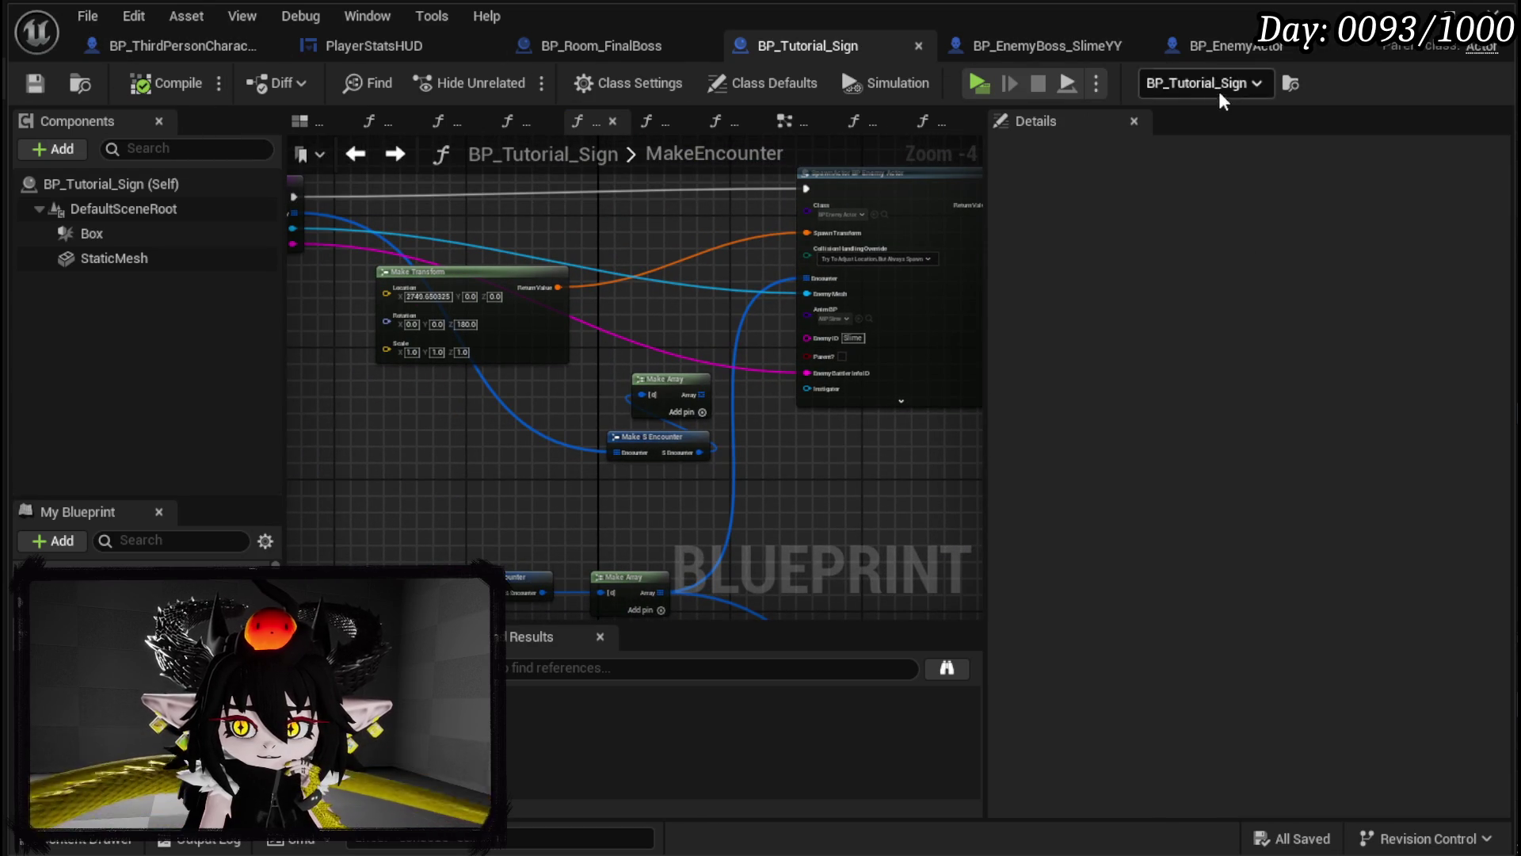
click(1194, 49)
Step: Connect Play Montage's execution output to Server Start Encounter
scroll(821, 279, down, 5)
drag(821, 279, 312, 295)
scroll(454, 325, up, 2)
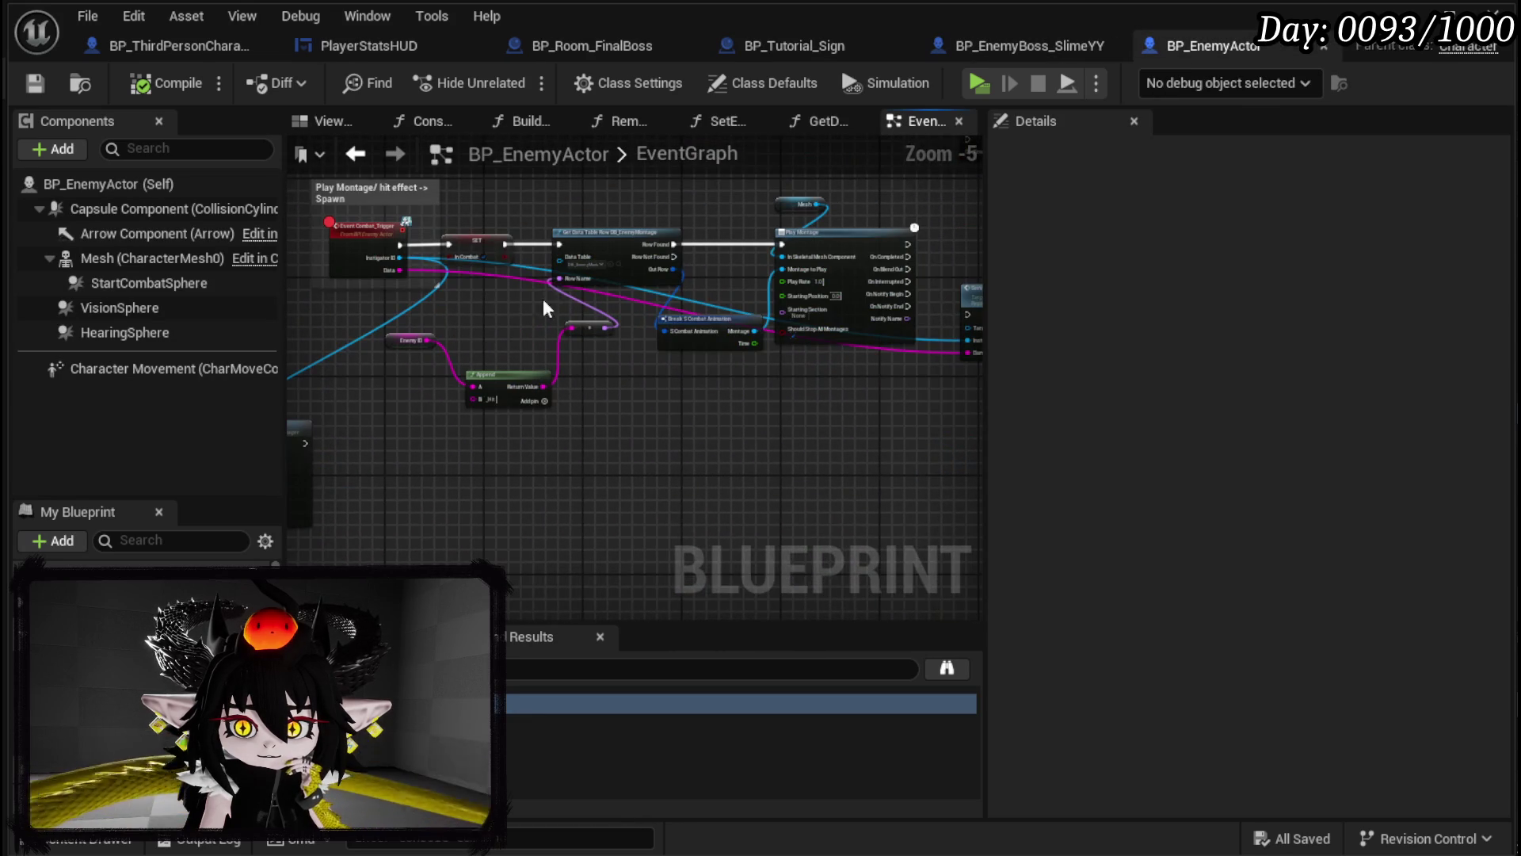
scroll(514, 292, up, 2)
mouse_move(430, 181)
mouse_down()
mouse_move(301, 178)
mouse_move(773, 270)
mouse_move(854, 316)
mouse_move(892, 366)
mouse_move(862, 369)
mouse_move(893, 366)
mouse_up()
Step: Jump to the Server_StartEncounter event, move the Encounter variable left, then compile and save
scroll(626, 337, down, 2)
drag(626, 337, 664, 295)
double_click(664, 295)
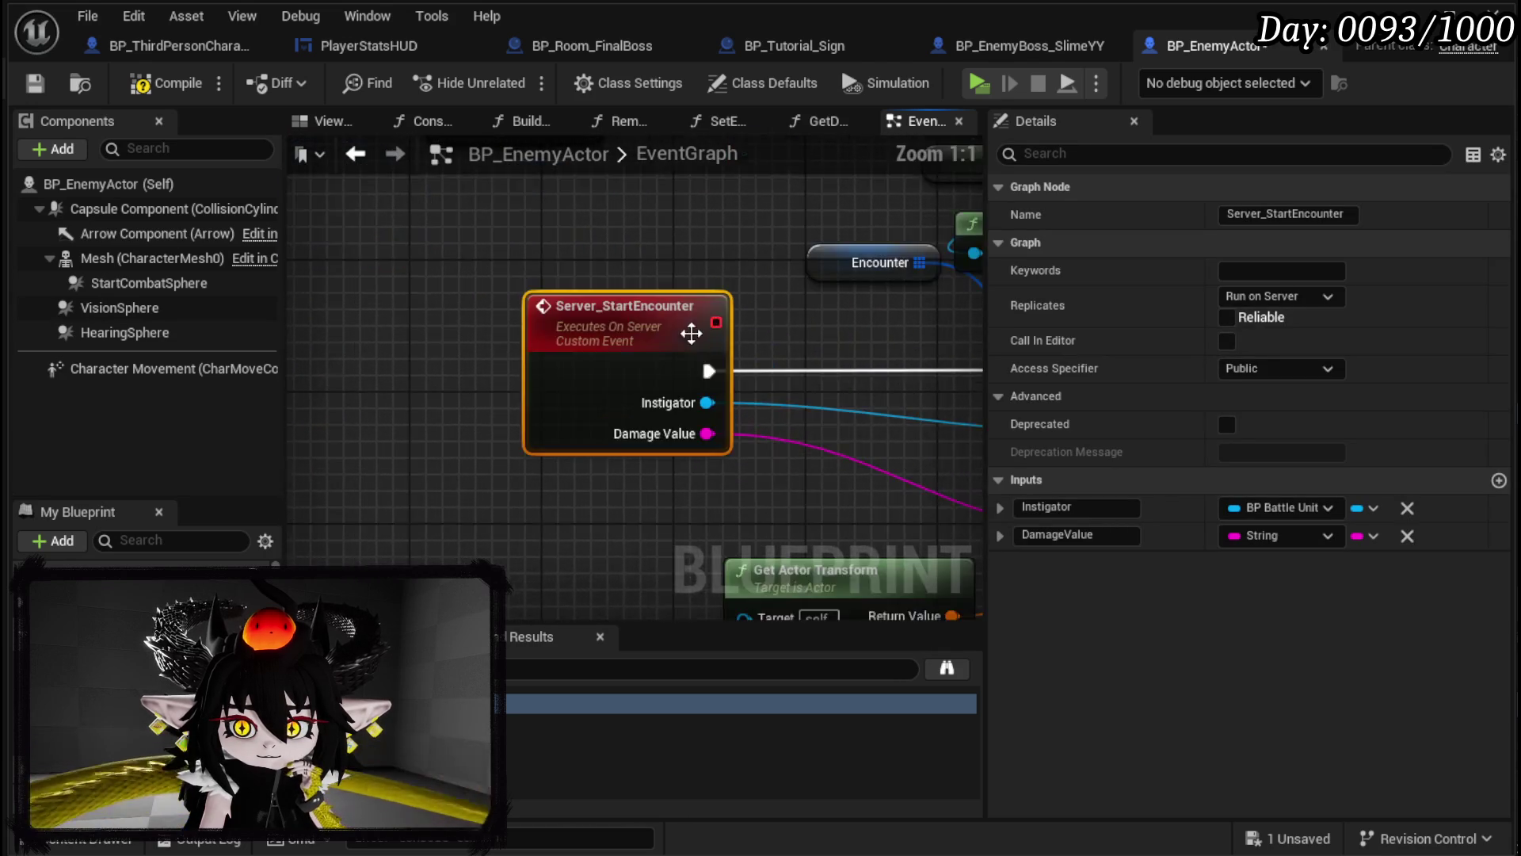
drag(526, 259, 405, 251)
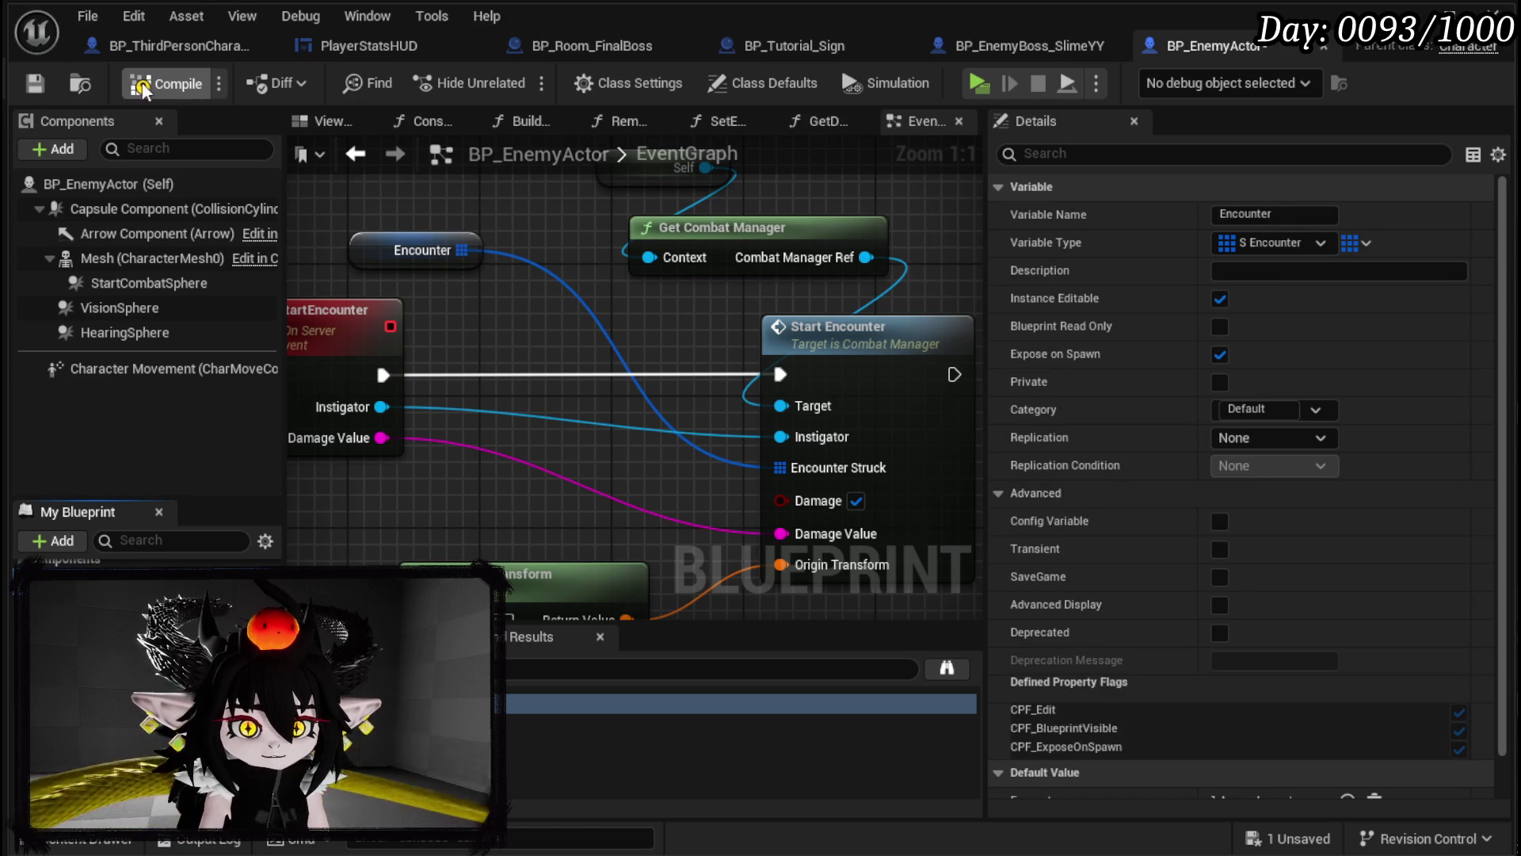
click(36, 82)
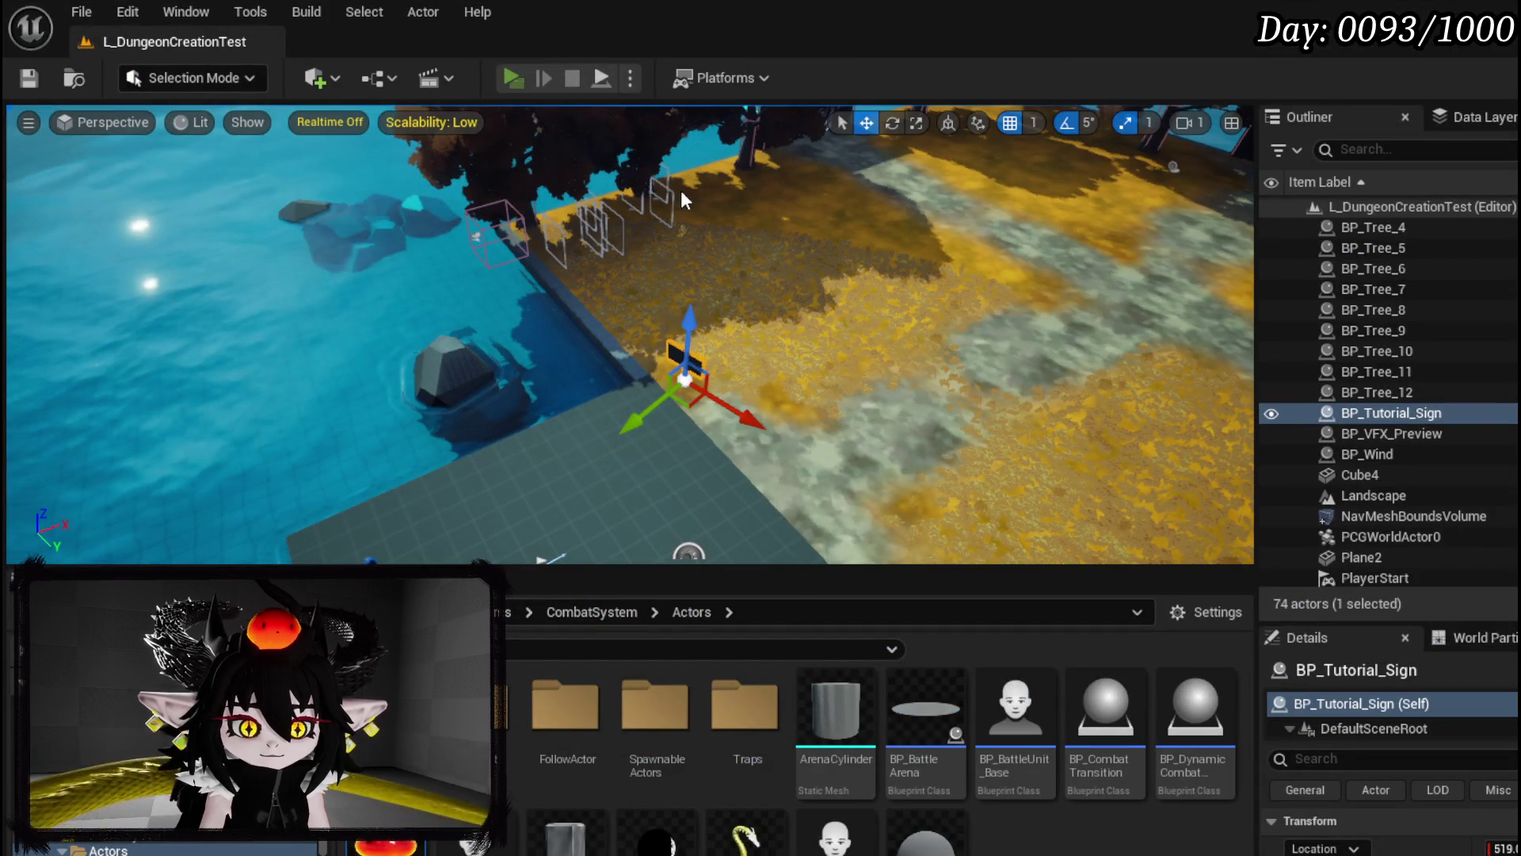
Step: Play-test past the Combat_Trigger, Print String and SetAbilityTreeTimer breakpoints, then stop and reopen BP_EnemyActor
key(alt+p)
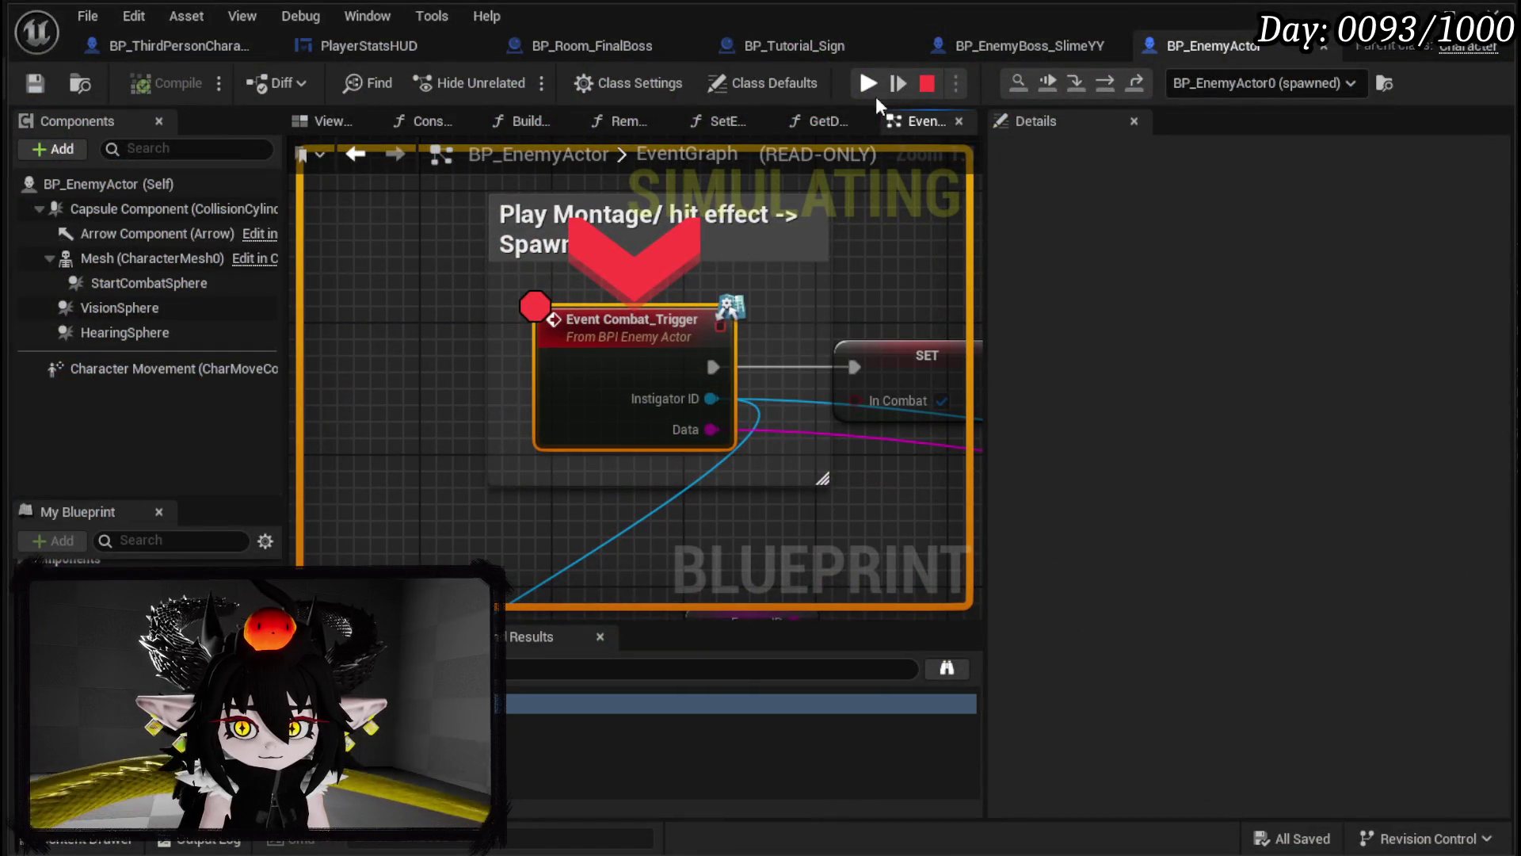
click(865, 85)
click(864, 91)
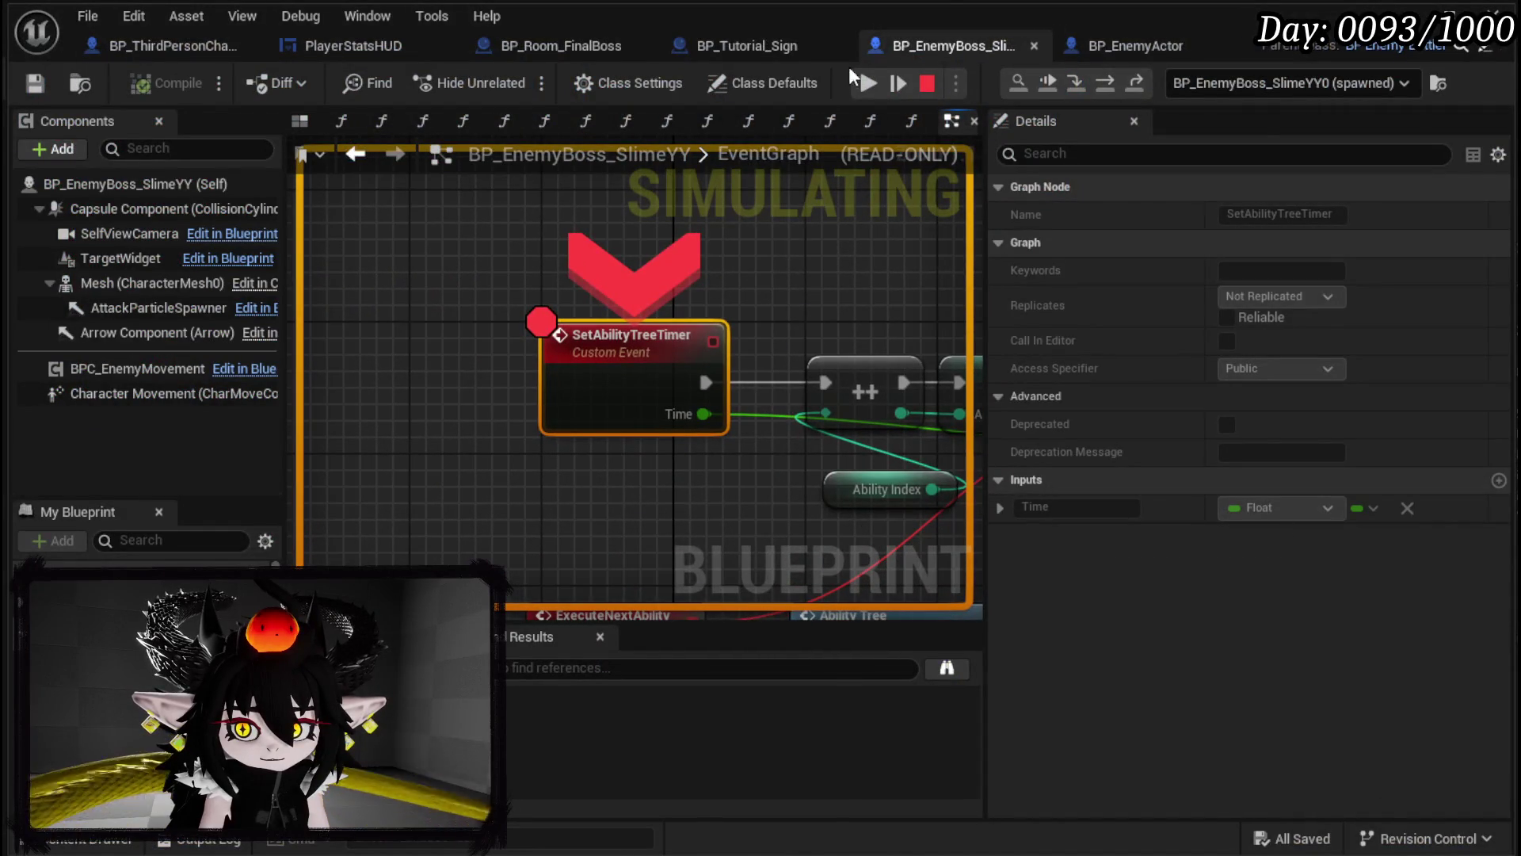
click(868, 83)
key(Escape)
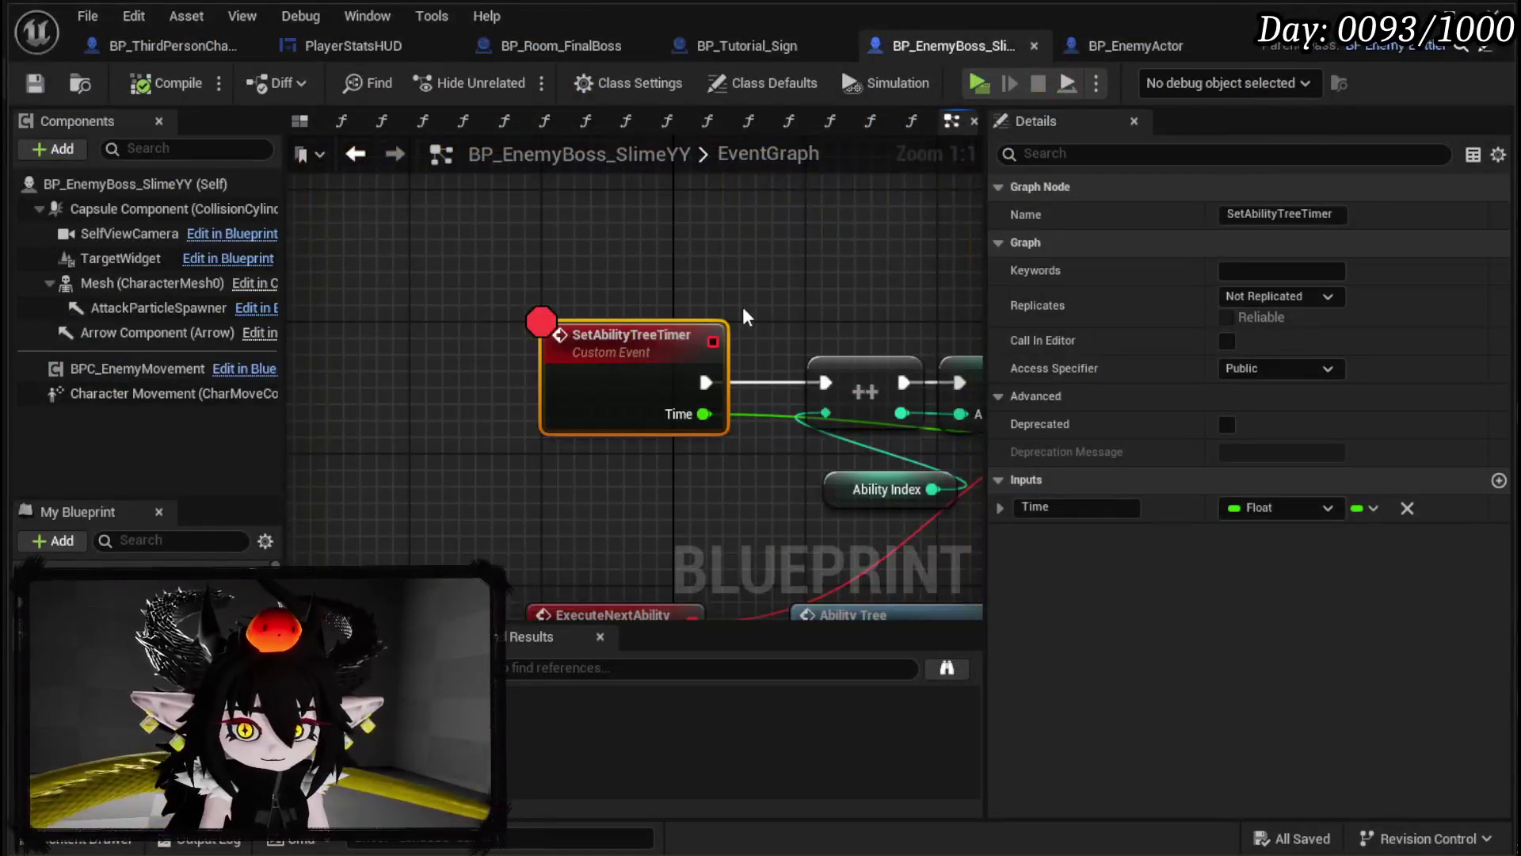
scroll(749, 315, down, 7)
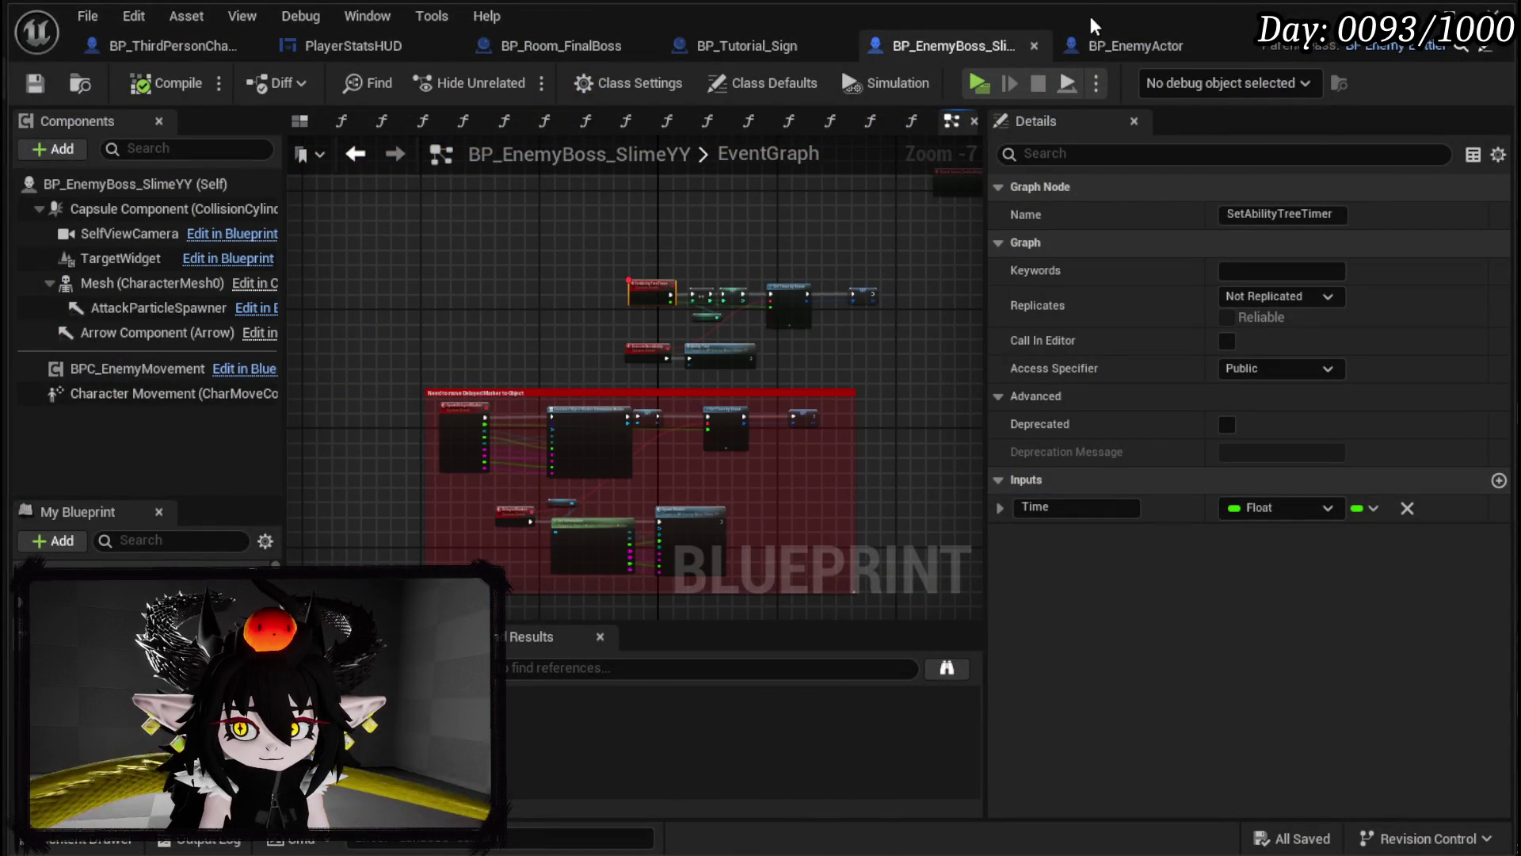
click(1119, 43)
Step: In BP_Tutorial_Sign's MakeEncounter graph, wire the Make Array output into SpawnActor's Encounter pin
click(780, 42)
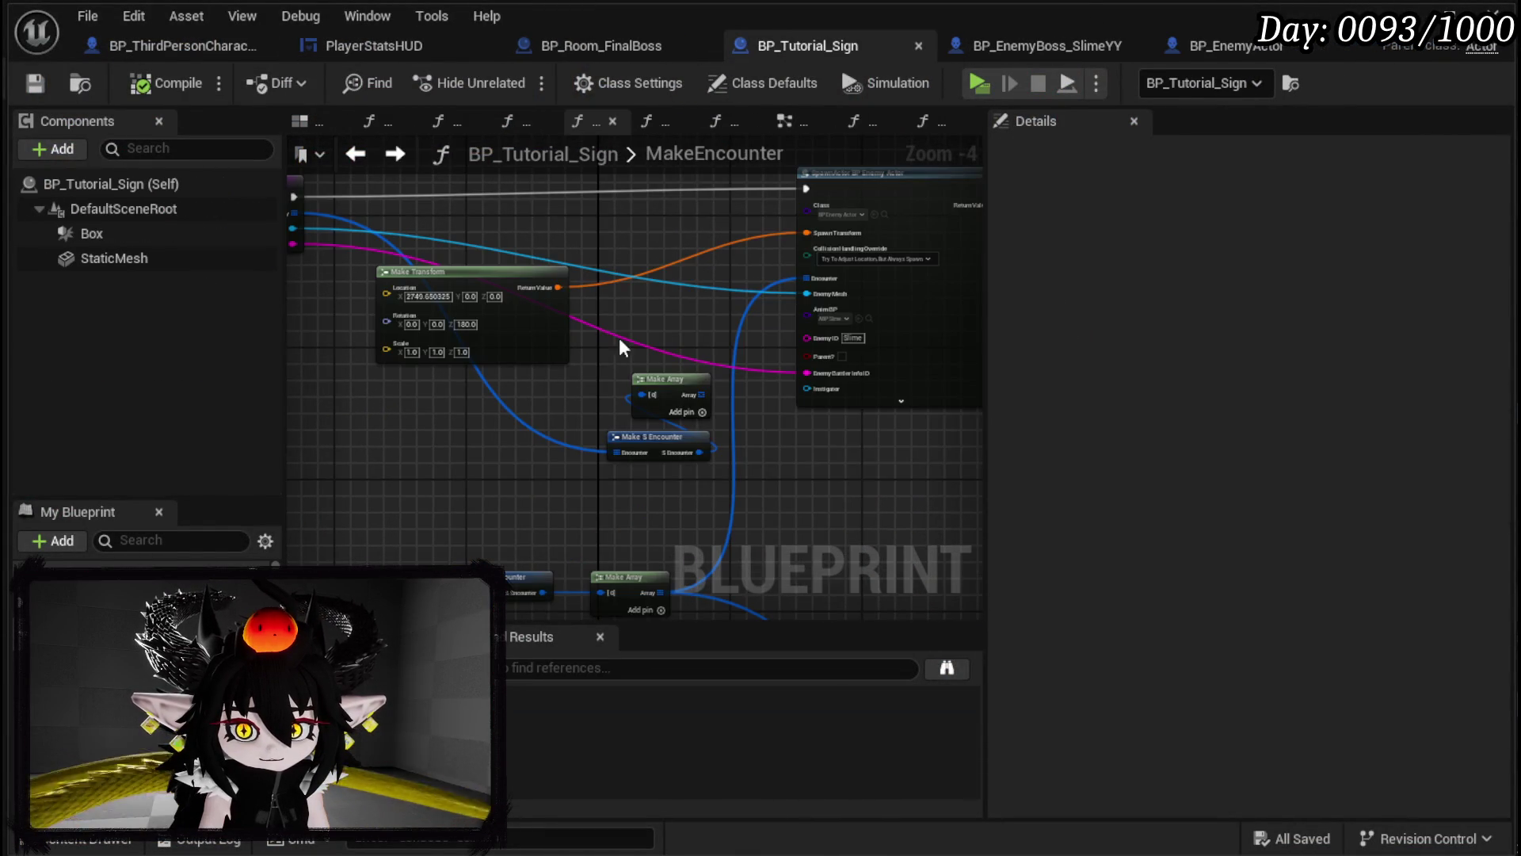
scroll(652, 312, down, 2)
drag(475, 366, 879, 190)
click(621, 373)
drag(515, 407, 754, 254)
scroll(588, 386, up, 2)
drag(444, 404, 435, 492)
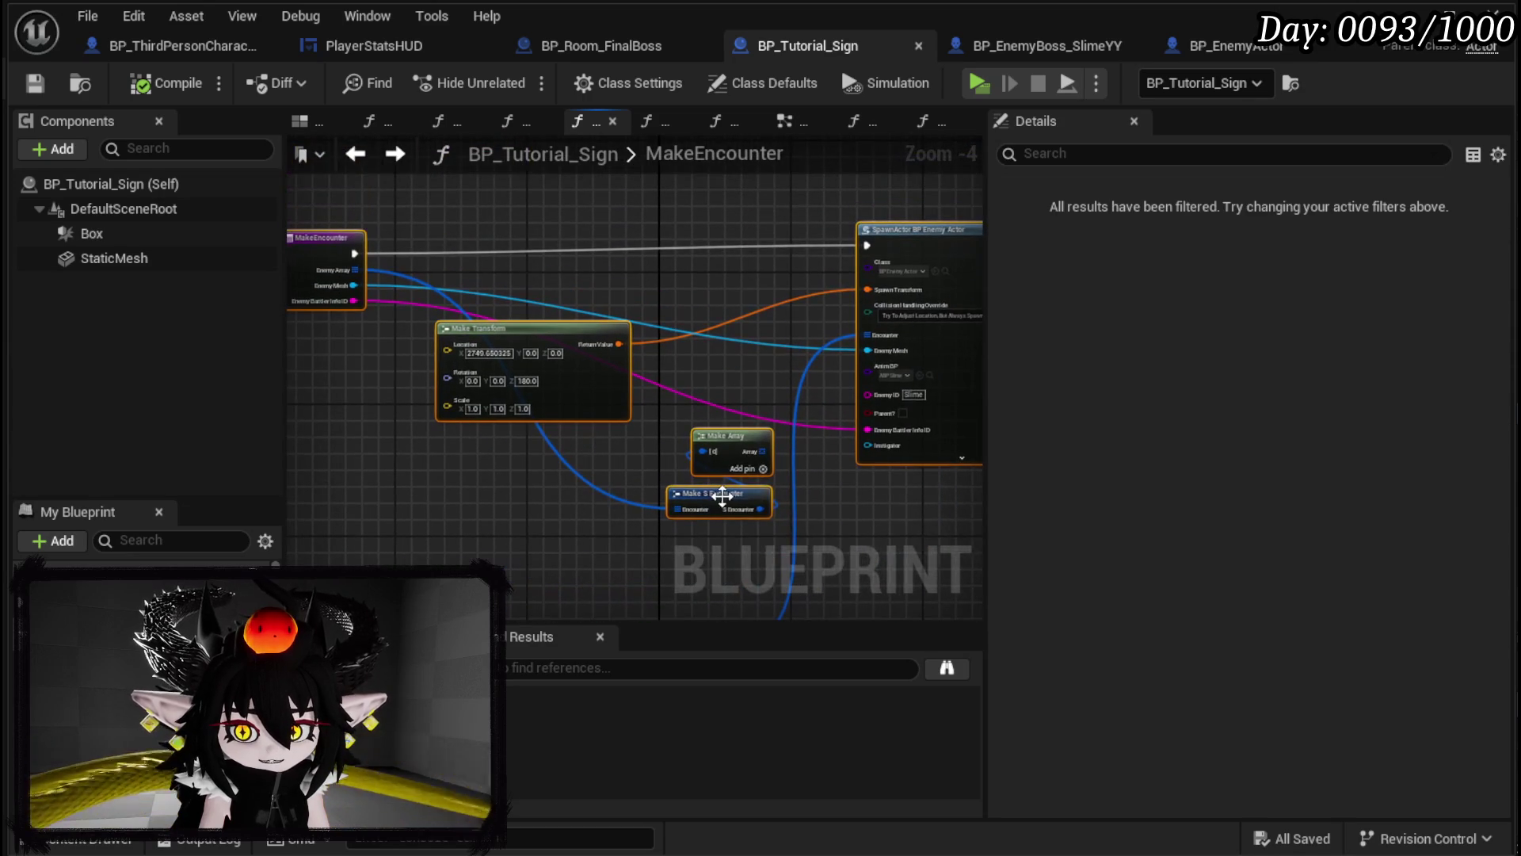
click(817, 491)
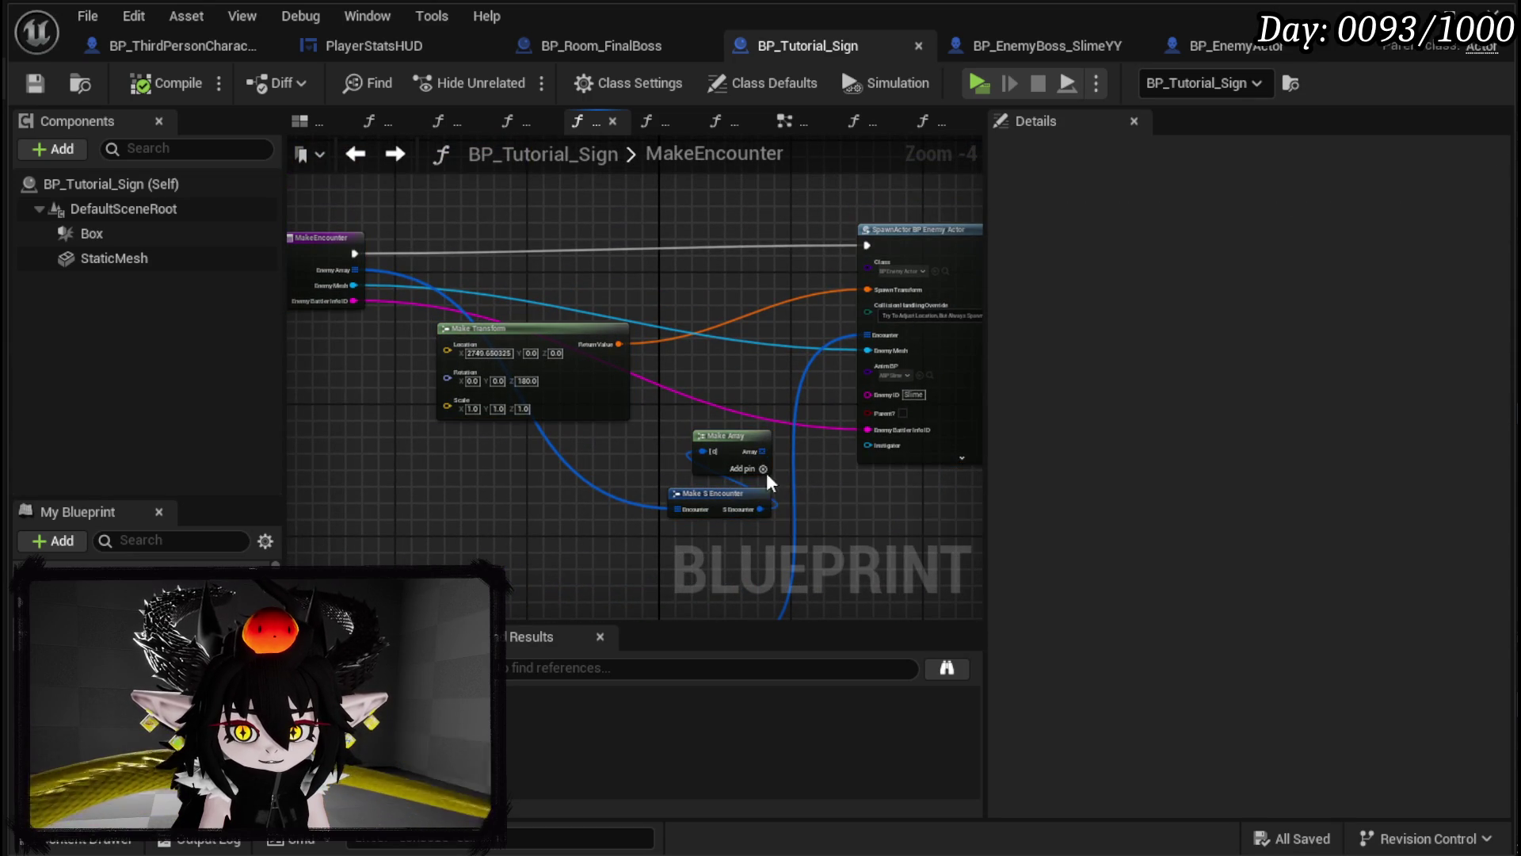
mouse_move(762, 451)
mouse_down()
mouse_move(891, 290)
mouse_move(871, 334)
mouse_up()
drag(665, 454, 731, 250)
Step: Copy the Battler Info and Make Array nodes into TutorialEncounter and place them above Make Encounter
mouse_move(485, 309)
mouse_down()
mouse_move(602, 393)
mouse_move(661, 398)
mouse_up()
mouse_move(753, 306)
mouse_down()
mouse_move(578, 428)
mouse_move(720, 466)
mouse_up()
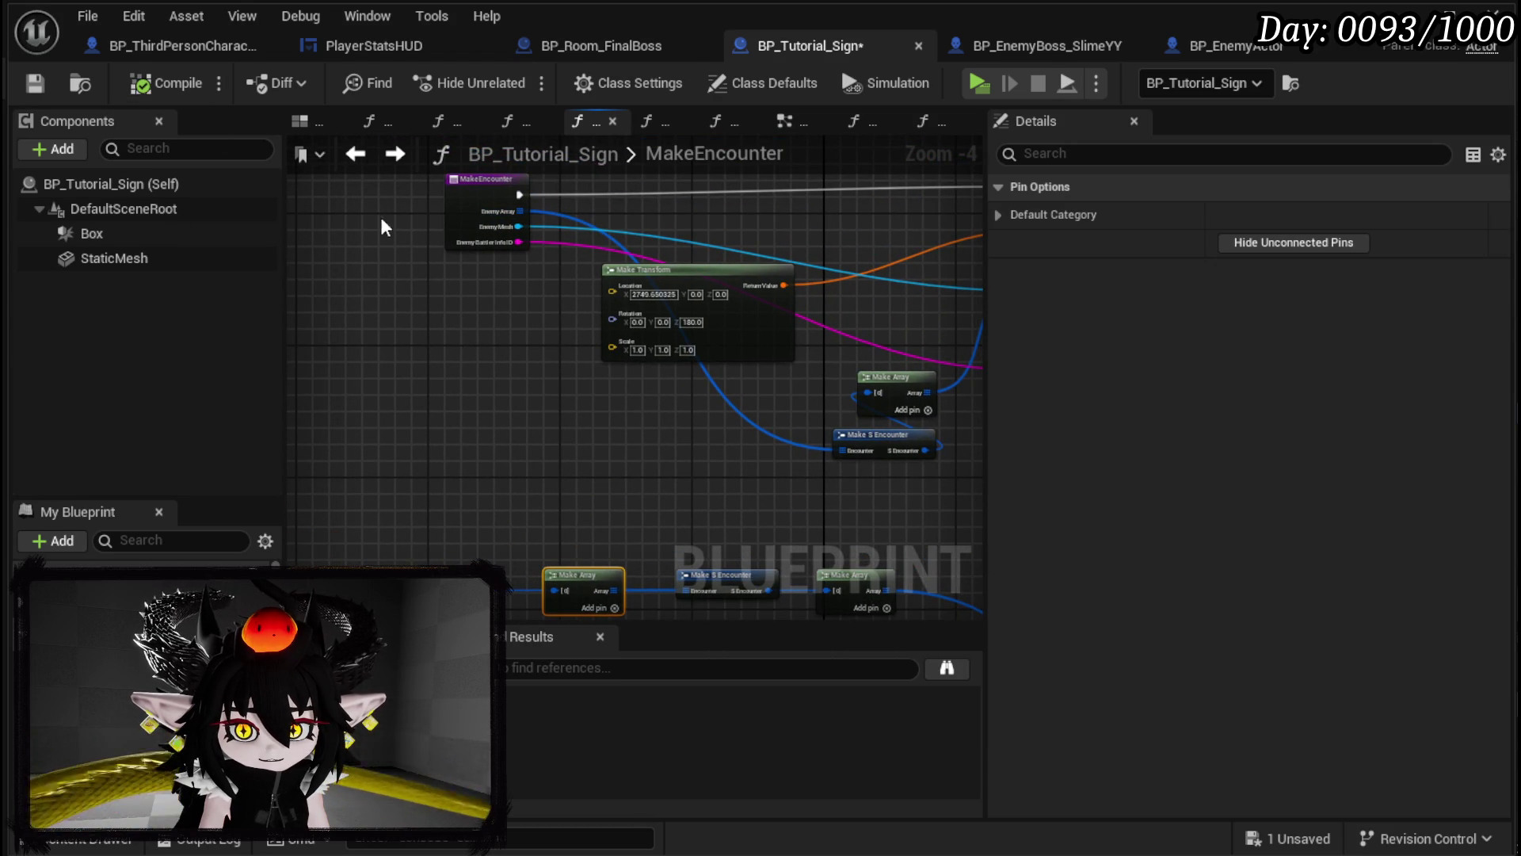
click(355, 154)
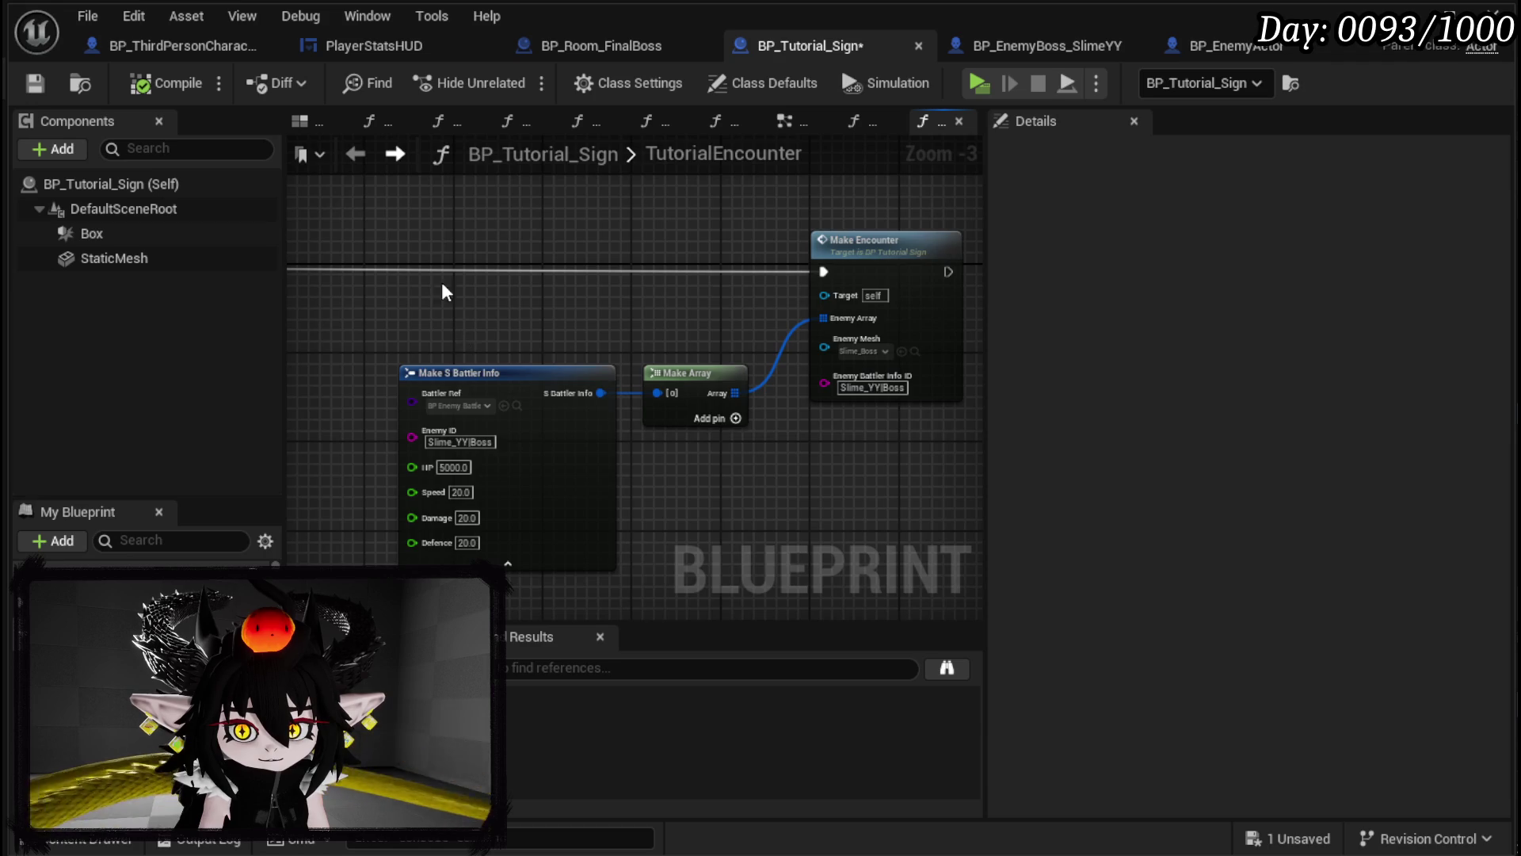
key(ctrl+v)
mouse_move(636, 297)
mouse_down()
mouse_move(558, 383)
mouse_move(612, 363)
mouse_move(620, 295)
mouse_move(643, 288)
mouse_up()
click(801, 270)
drag(800, 269, 596, 192)
mouse_move(532, 324)
mouse_down()
mouse_move(669, 299)
mouse_move(646, 317)
mouse_up()
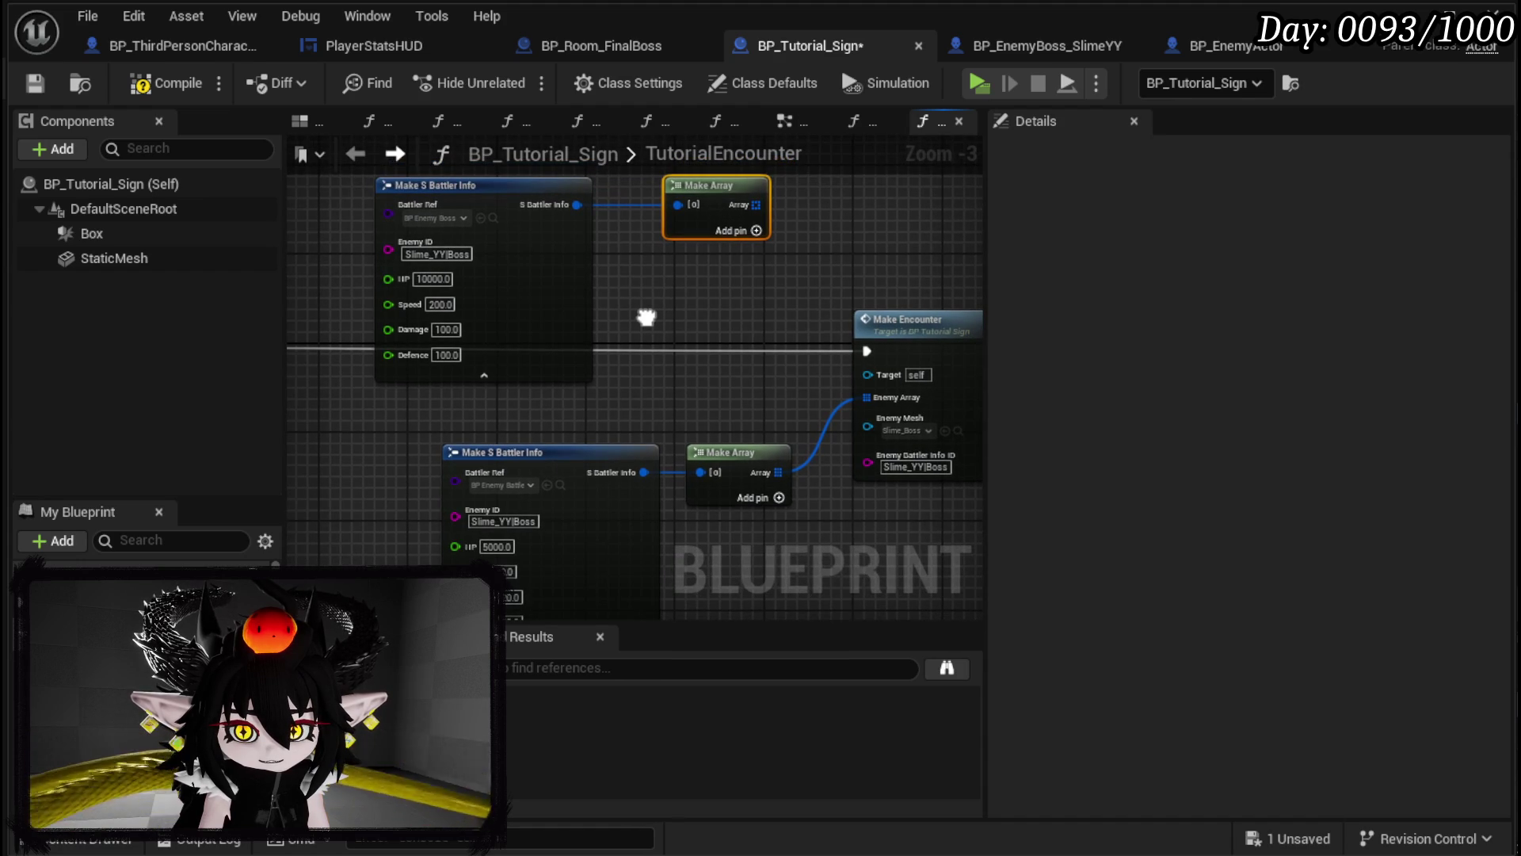
mouse_move(646, 316)
mouse_down()
mouse_move(656, 268)
mouse_move(661, 318)
mouse_move(610, 320)
mouse_up()
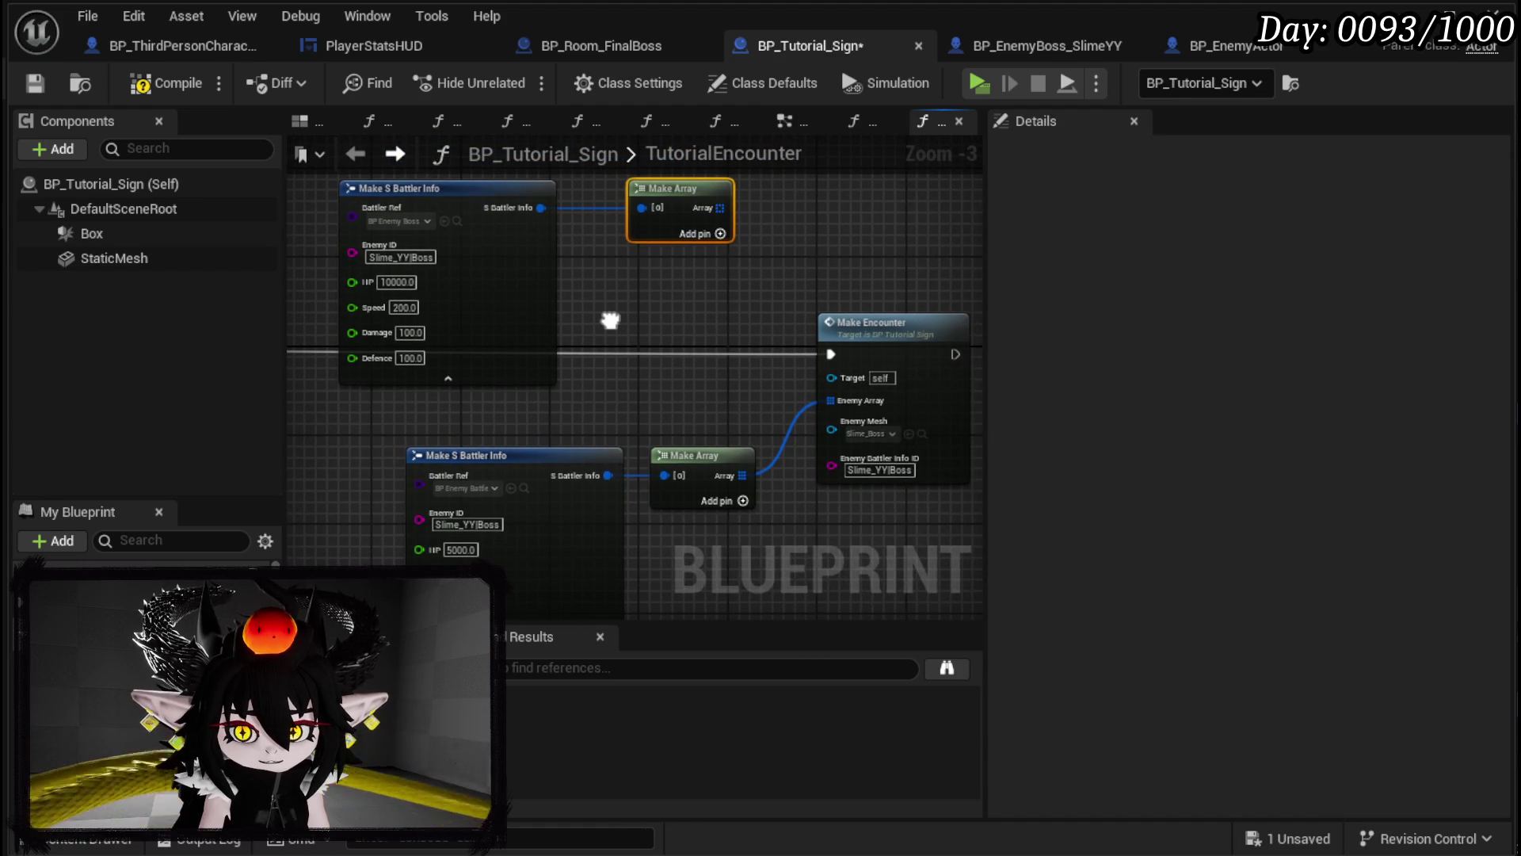
Step: Wire the new array into Make Encounter's Enemy Array, compile, save and start a play-test
mouse_move(720, 209)
mouse_down()
mouse_move(756, 363)
mouse_move(828, 400)
mouse_up()
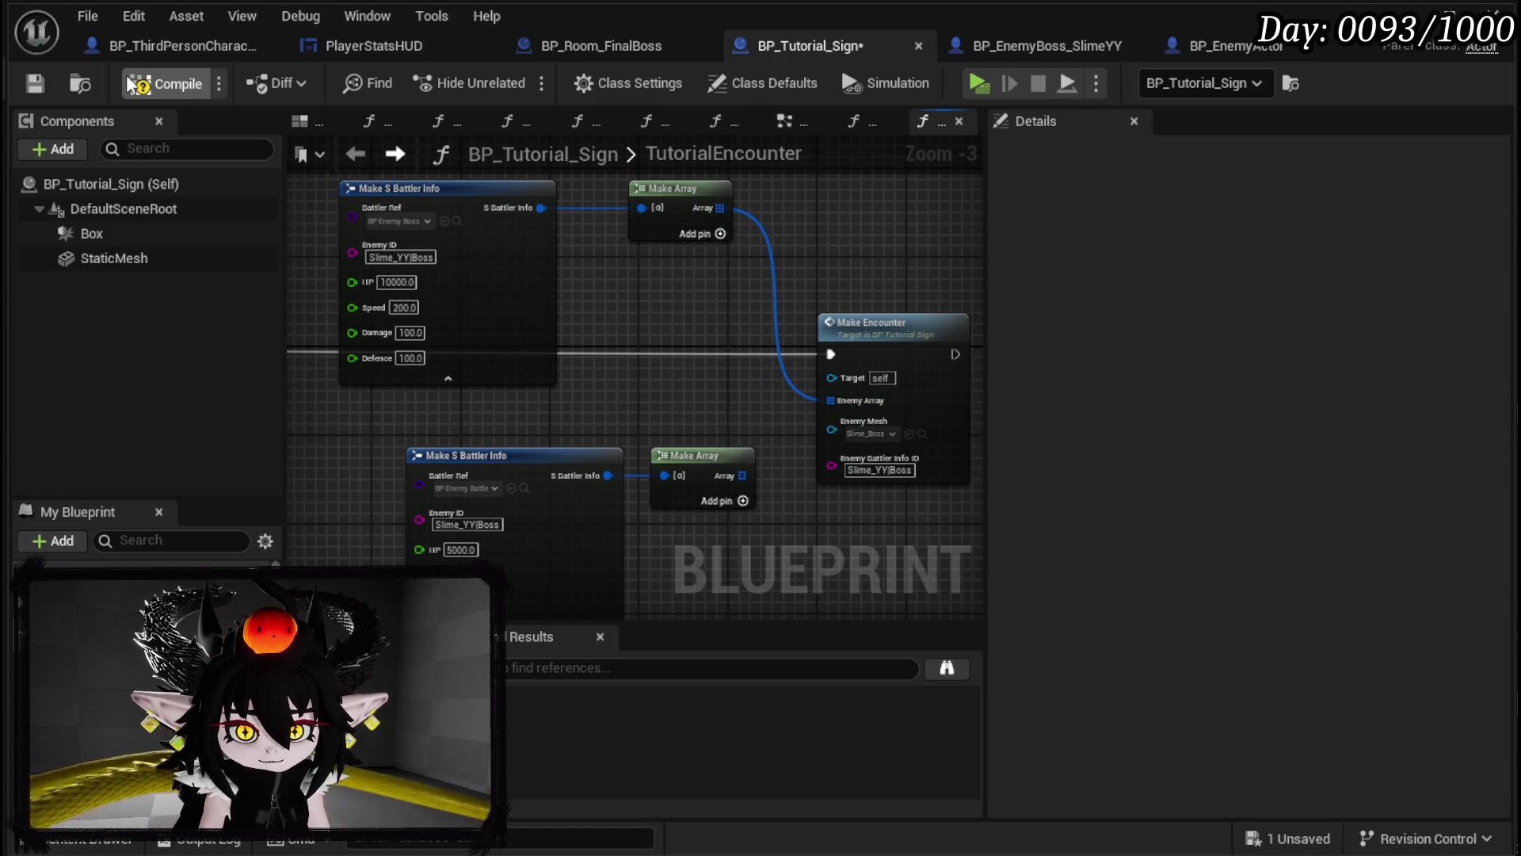
click(46, 86)
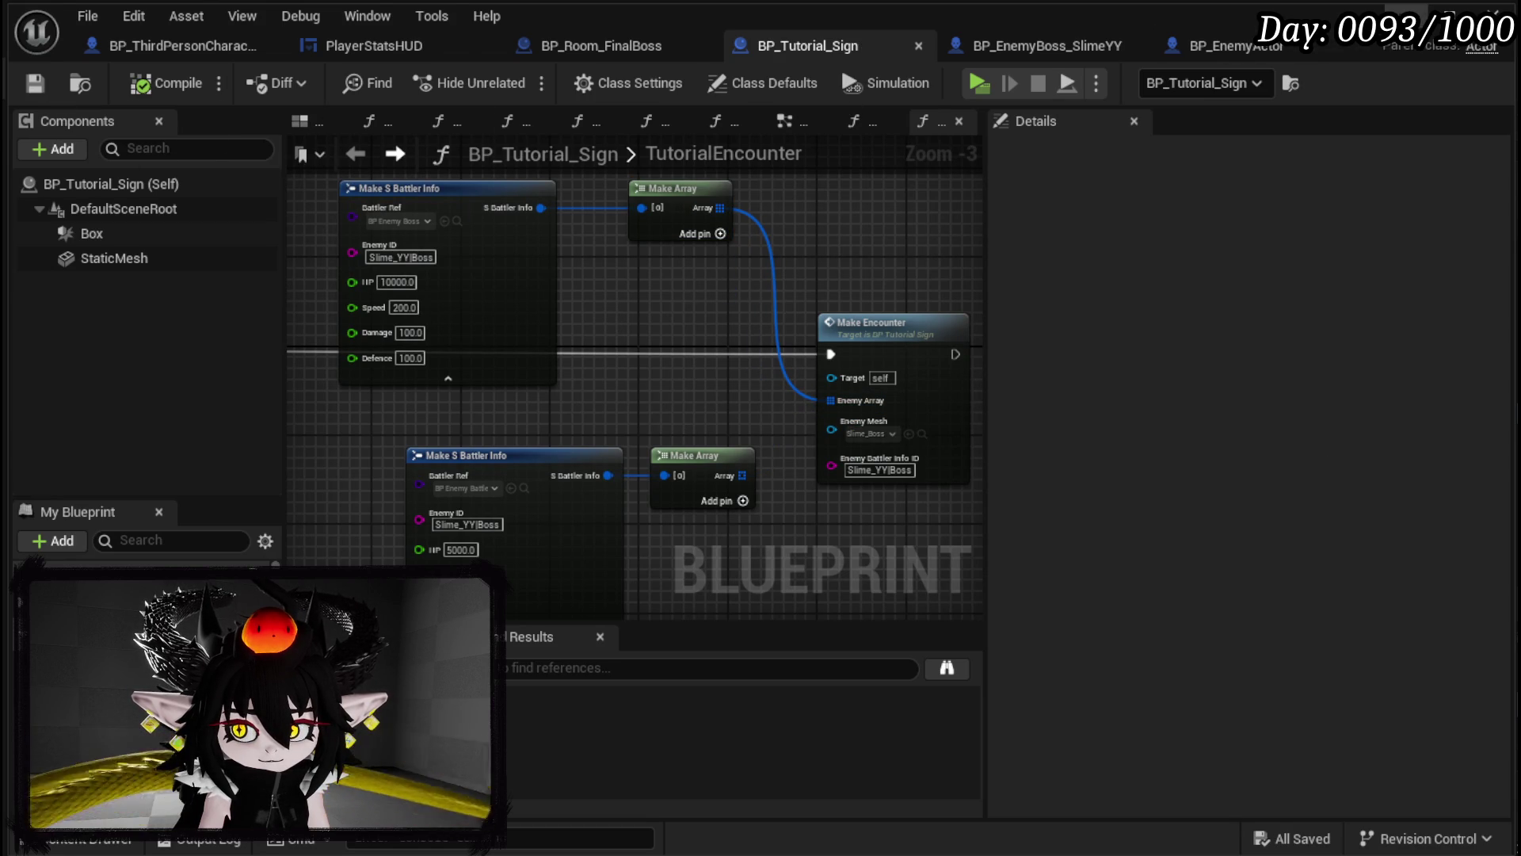
click(1406, 16)
key(alt+p)
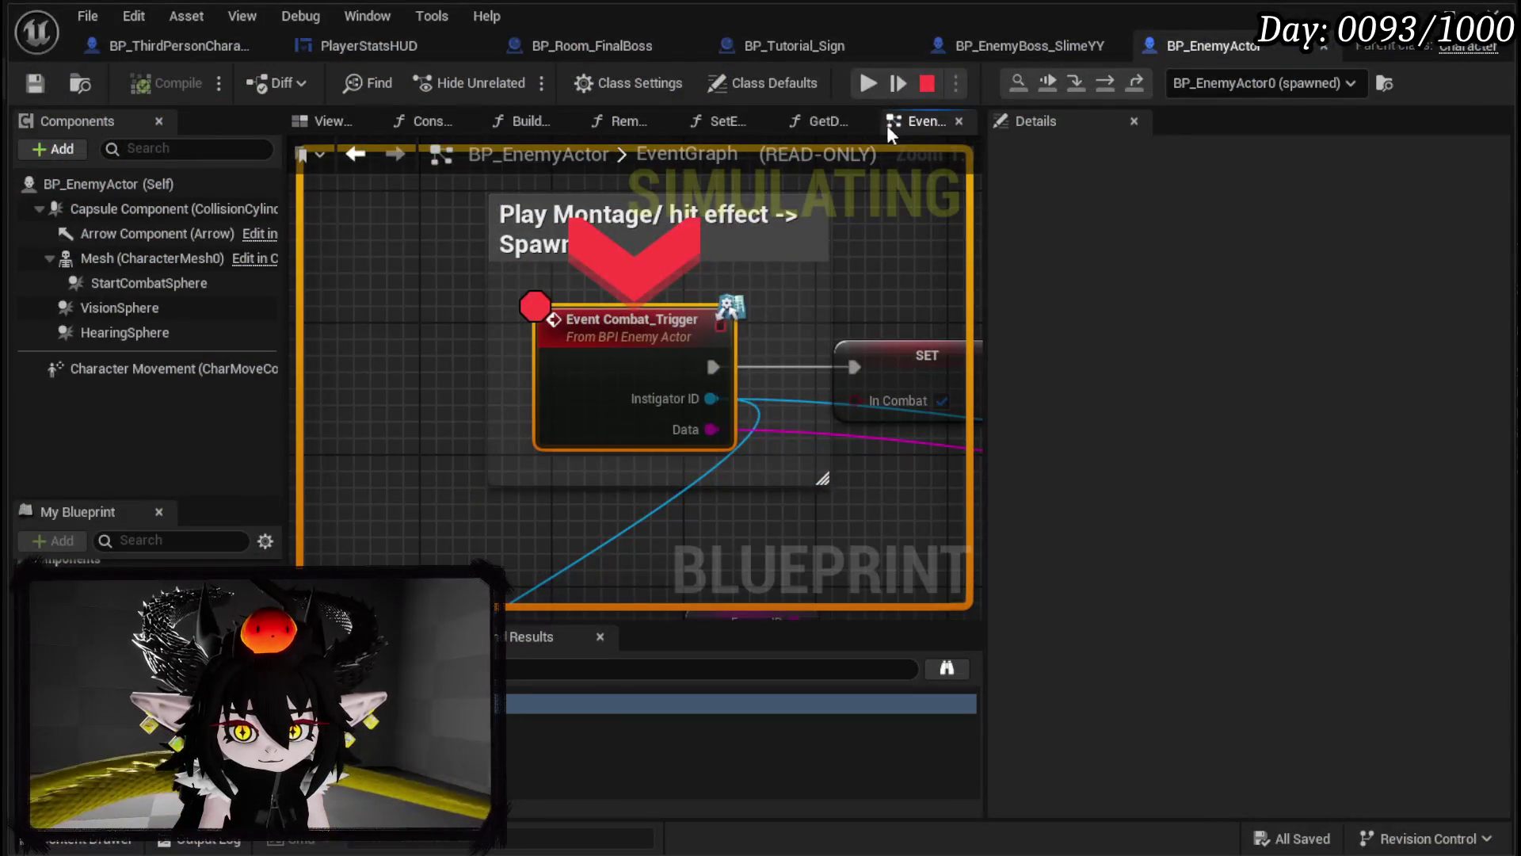
Step: Remove the Event Combat_Trigger breakpoint, resume past the remaining breakpoints, then stop the session
right_click(618, 336)
click(705, 494)
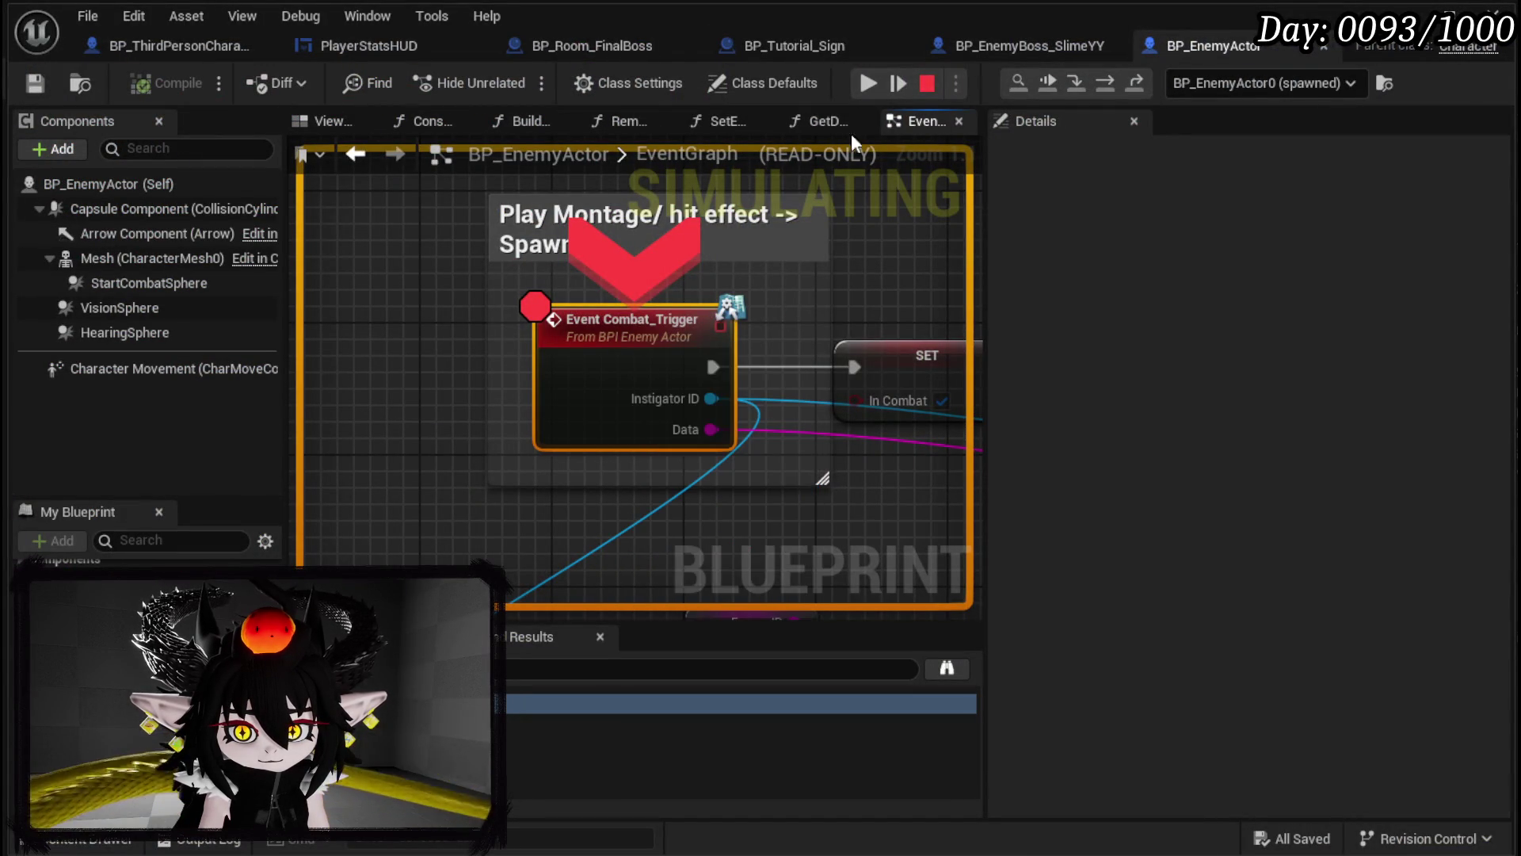
click(867, 92)
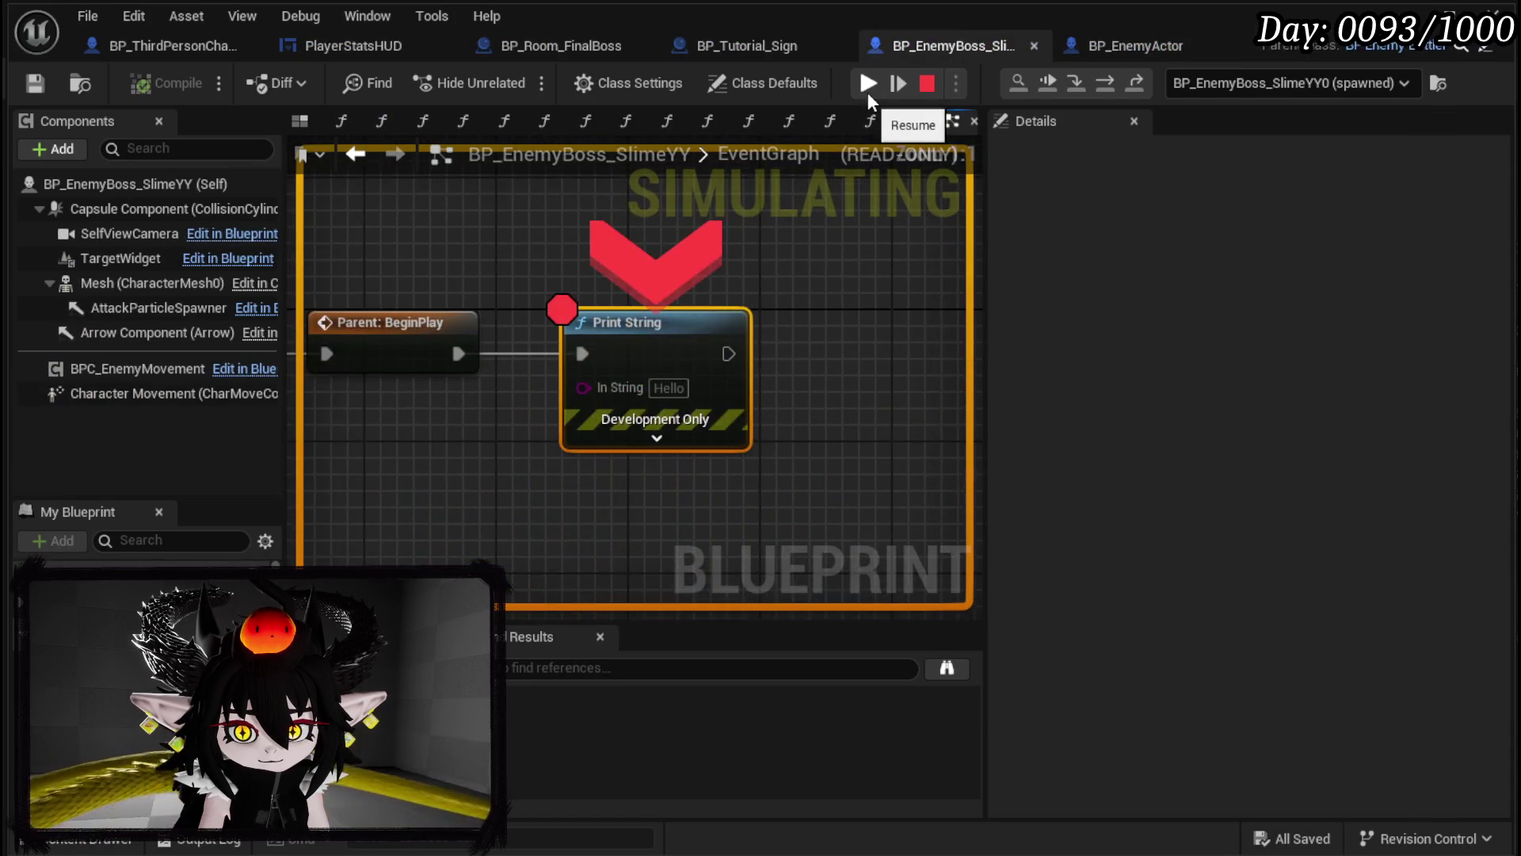
click(868, 83)
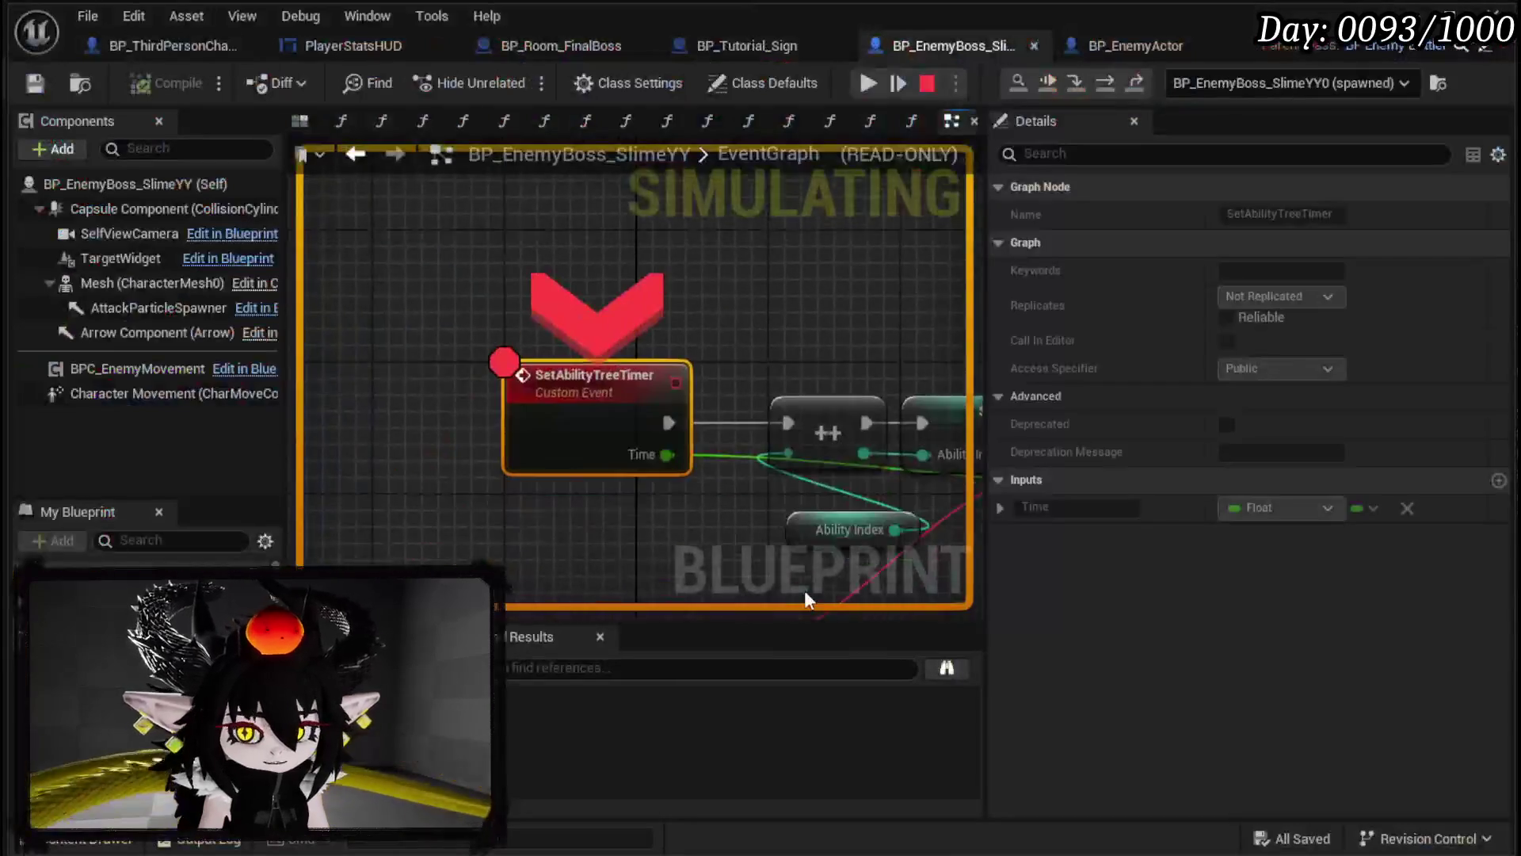
click(866, 84)
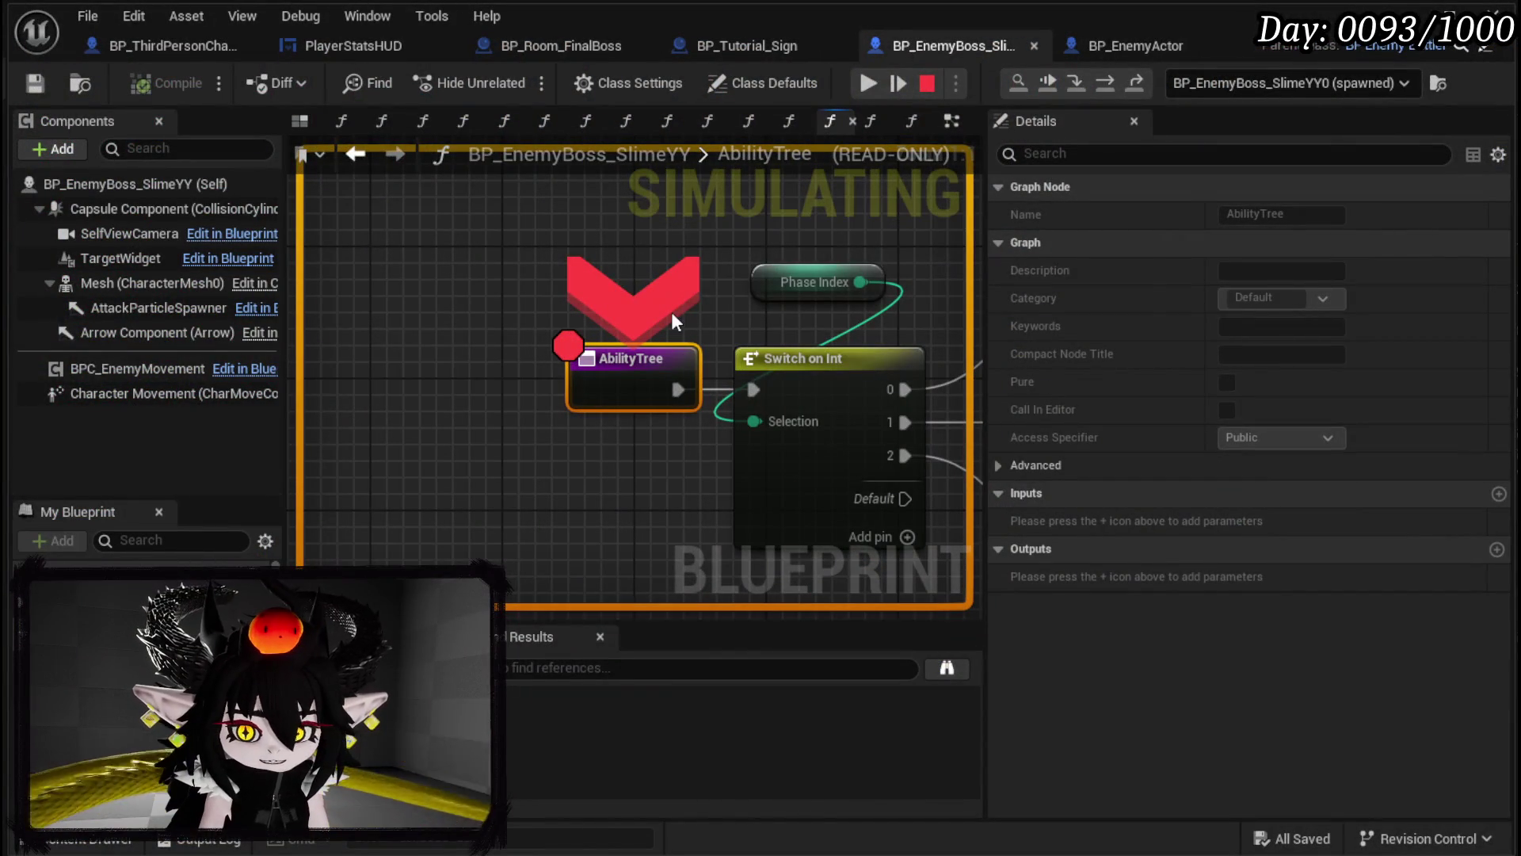
click(925, 84)
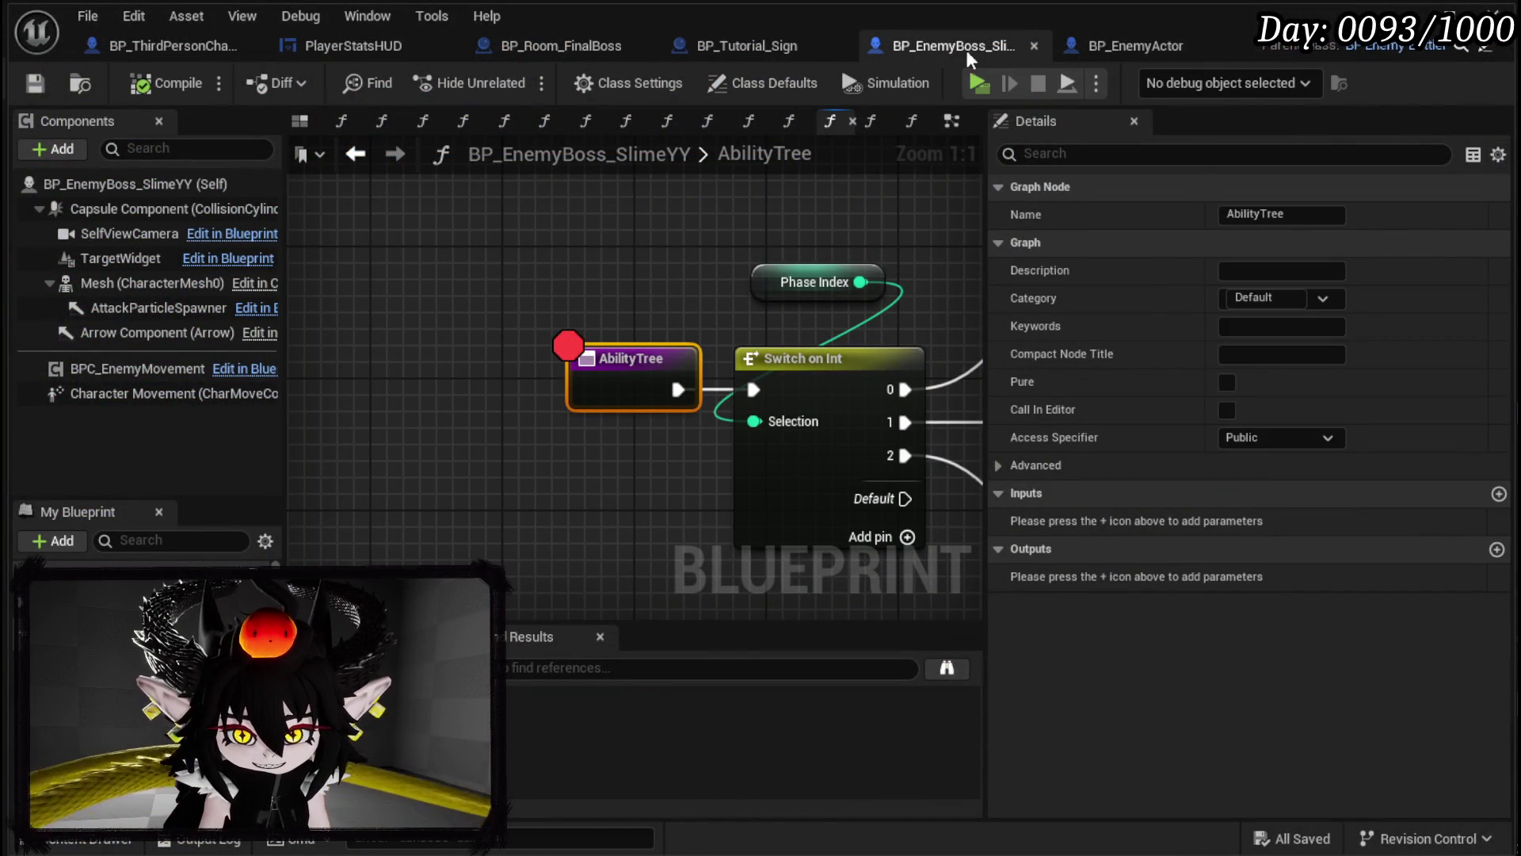
click(1104, 46)
Step: Select the node cluster at the left of BP_EnemyActor's event graph and delete it
scroll(803, 206, down, 5)
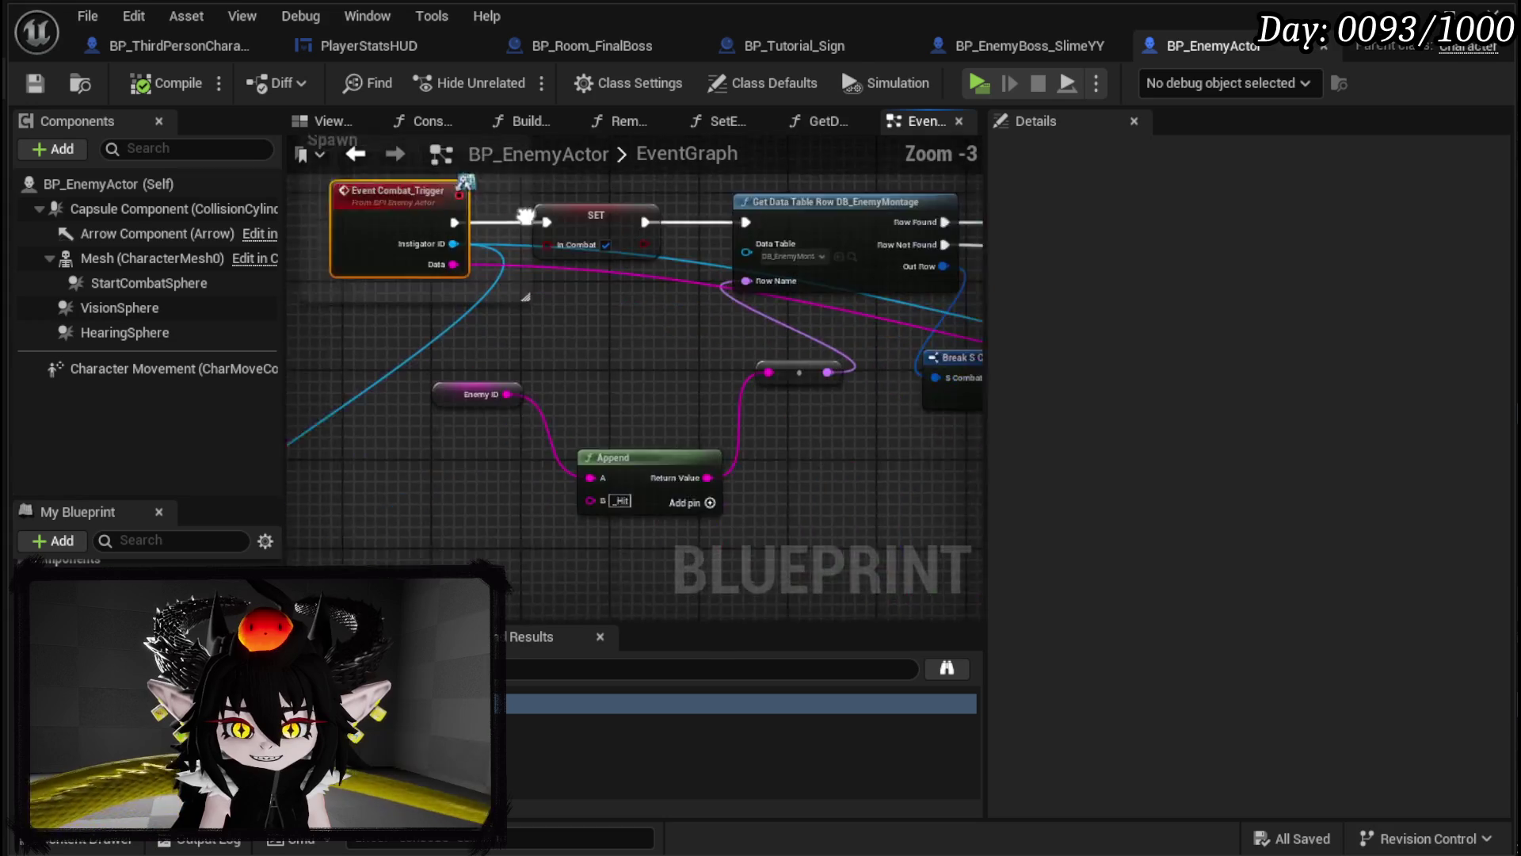
scroll(605, 387, down, 3)
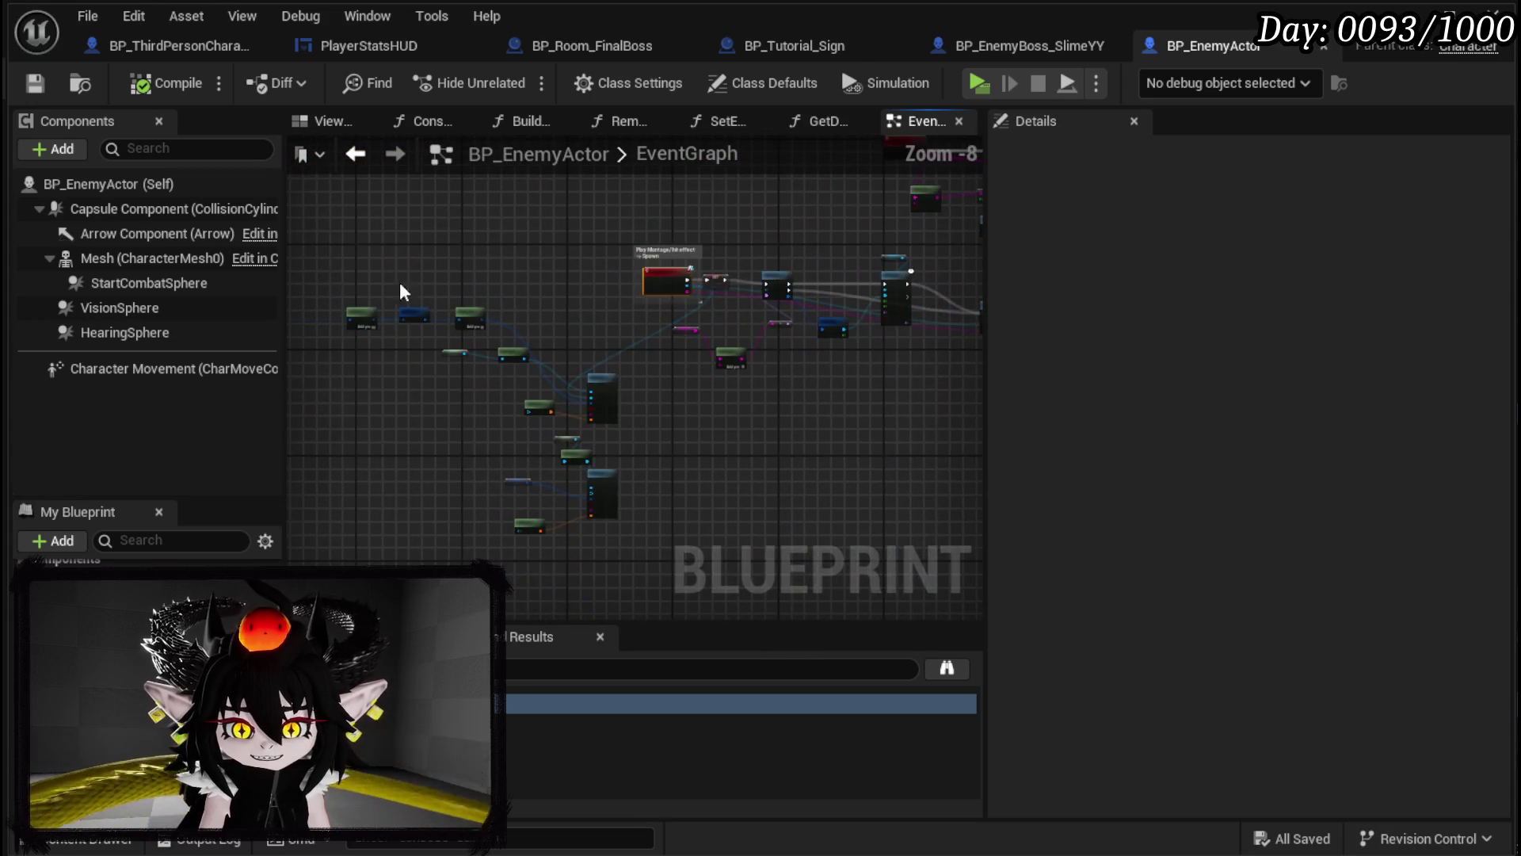
drag(620, 561, 599, 556)
key(Delete)
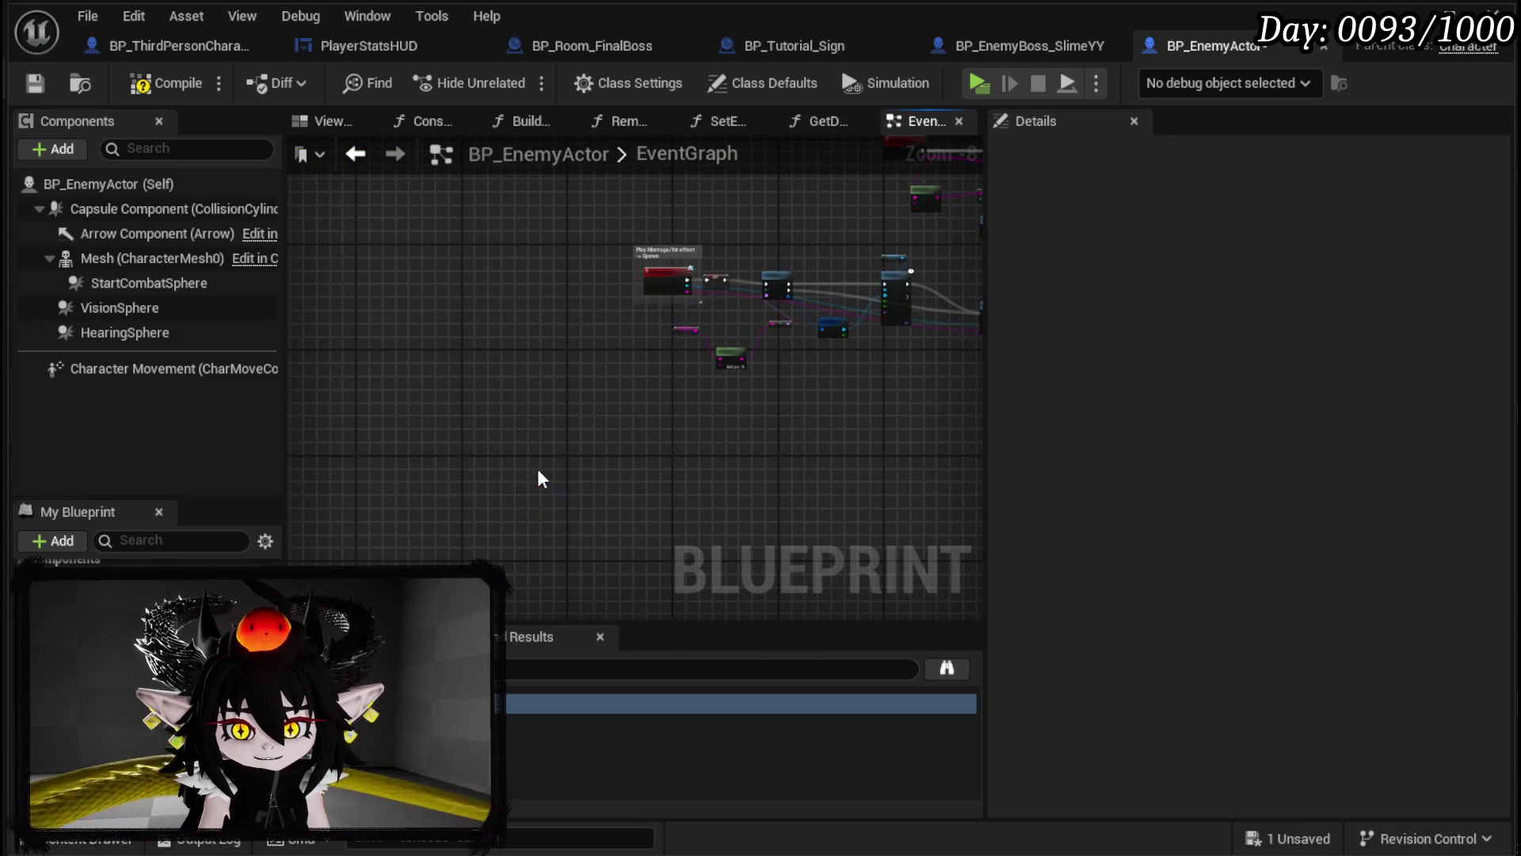
drag(533, 468, 895, 505)
scroll(441, 407, up, 3)
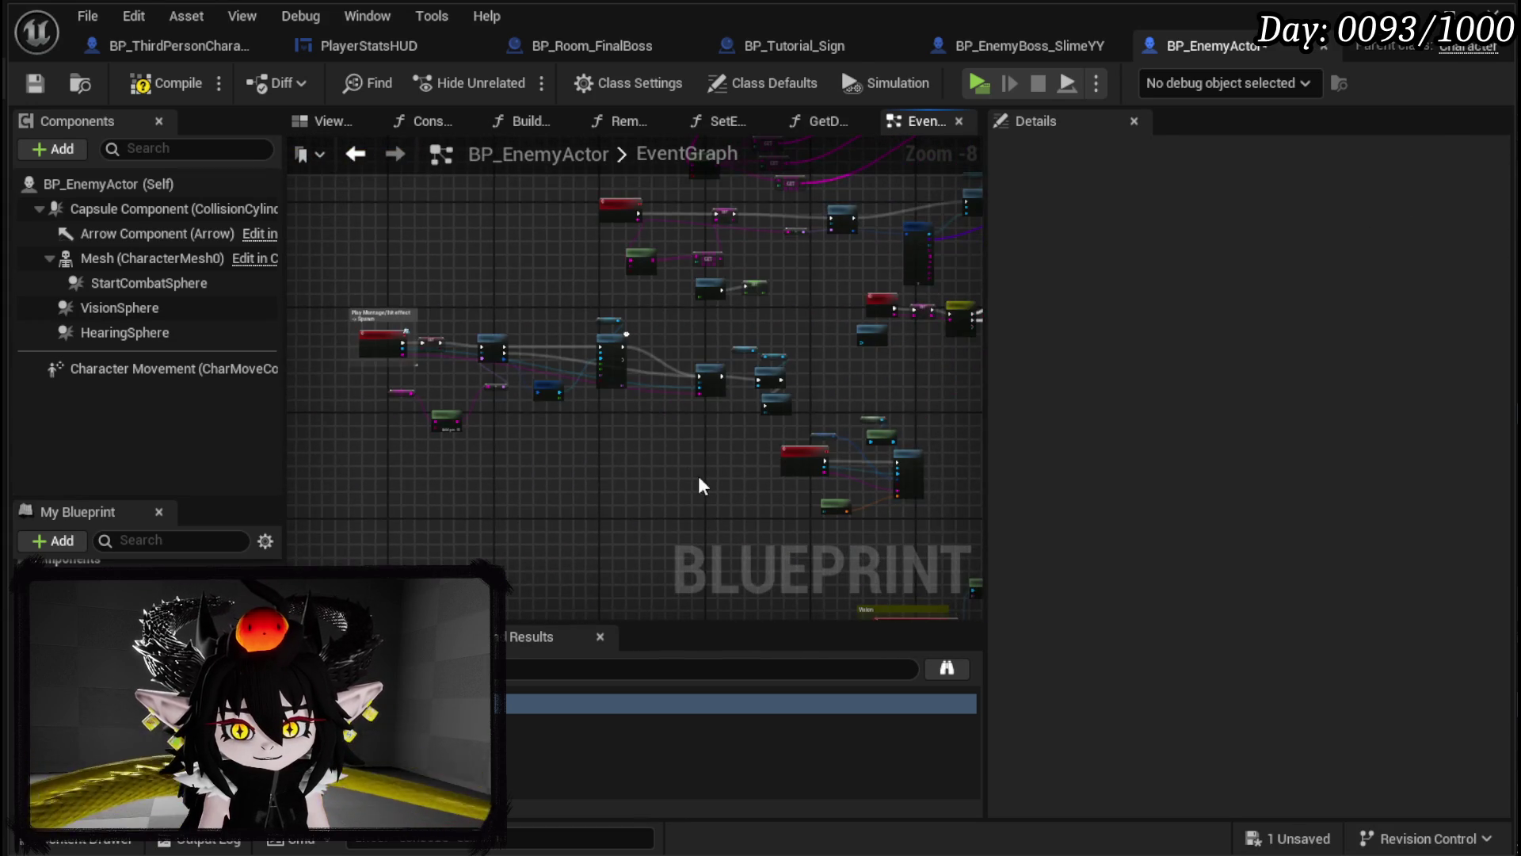
Step: Compile BP_EnemyActor and rearrange the duplicate Make S Battler Info and Make Array nodes in TutorialEncounter
click(153, 91)
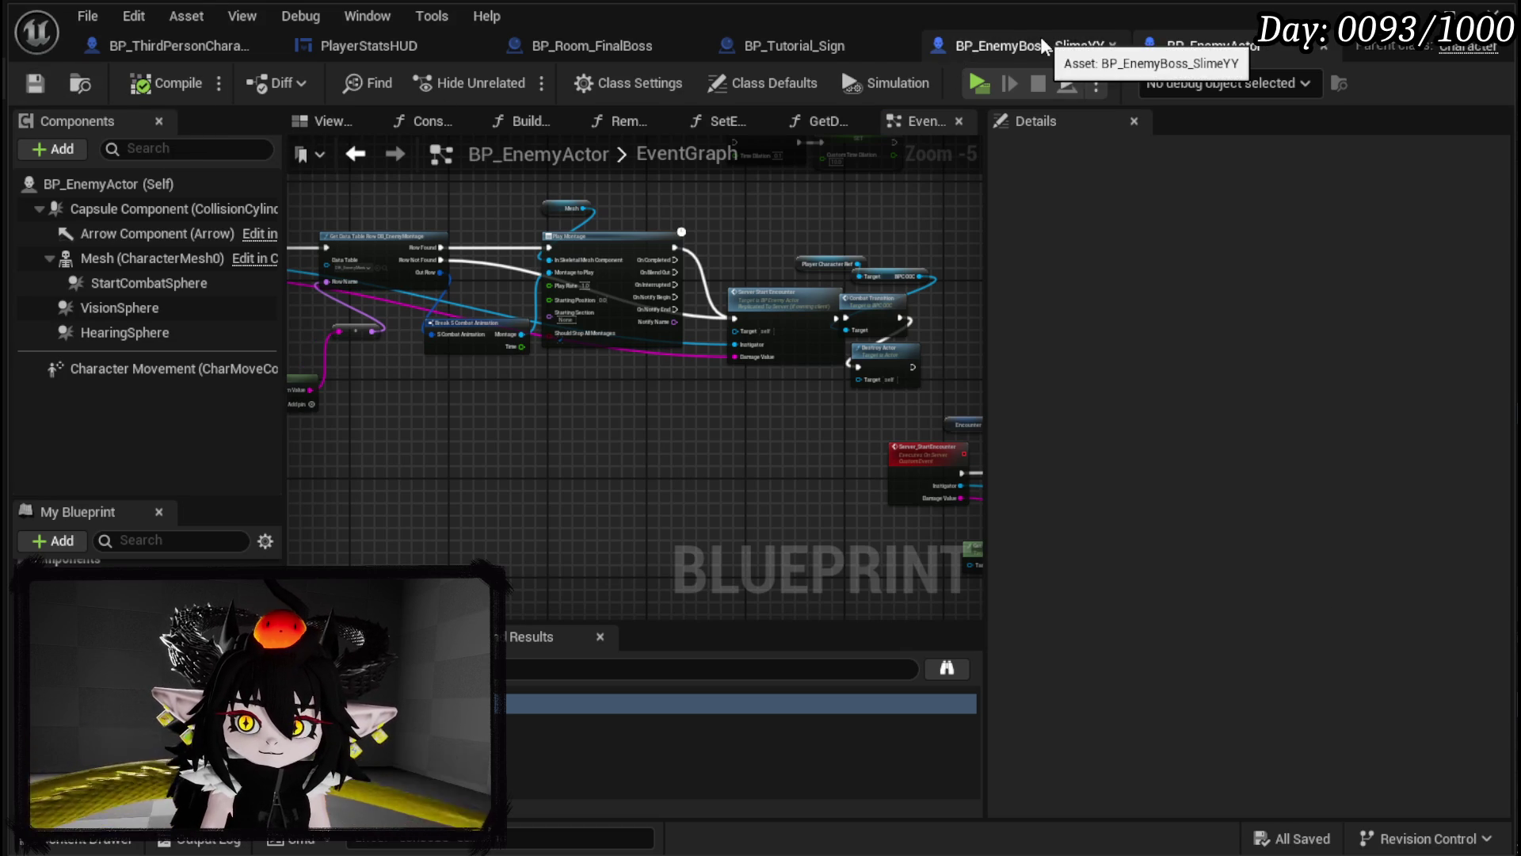
click(780, 46)
mouse_move(626, 311)
mouse_down()
mouse_move(620, 254)
mouse_move(750, 320)
mouse_up()
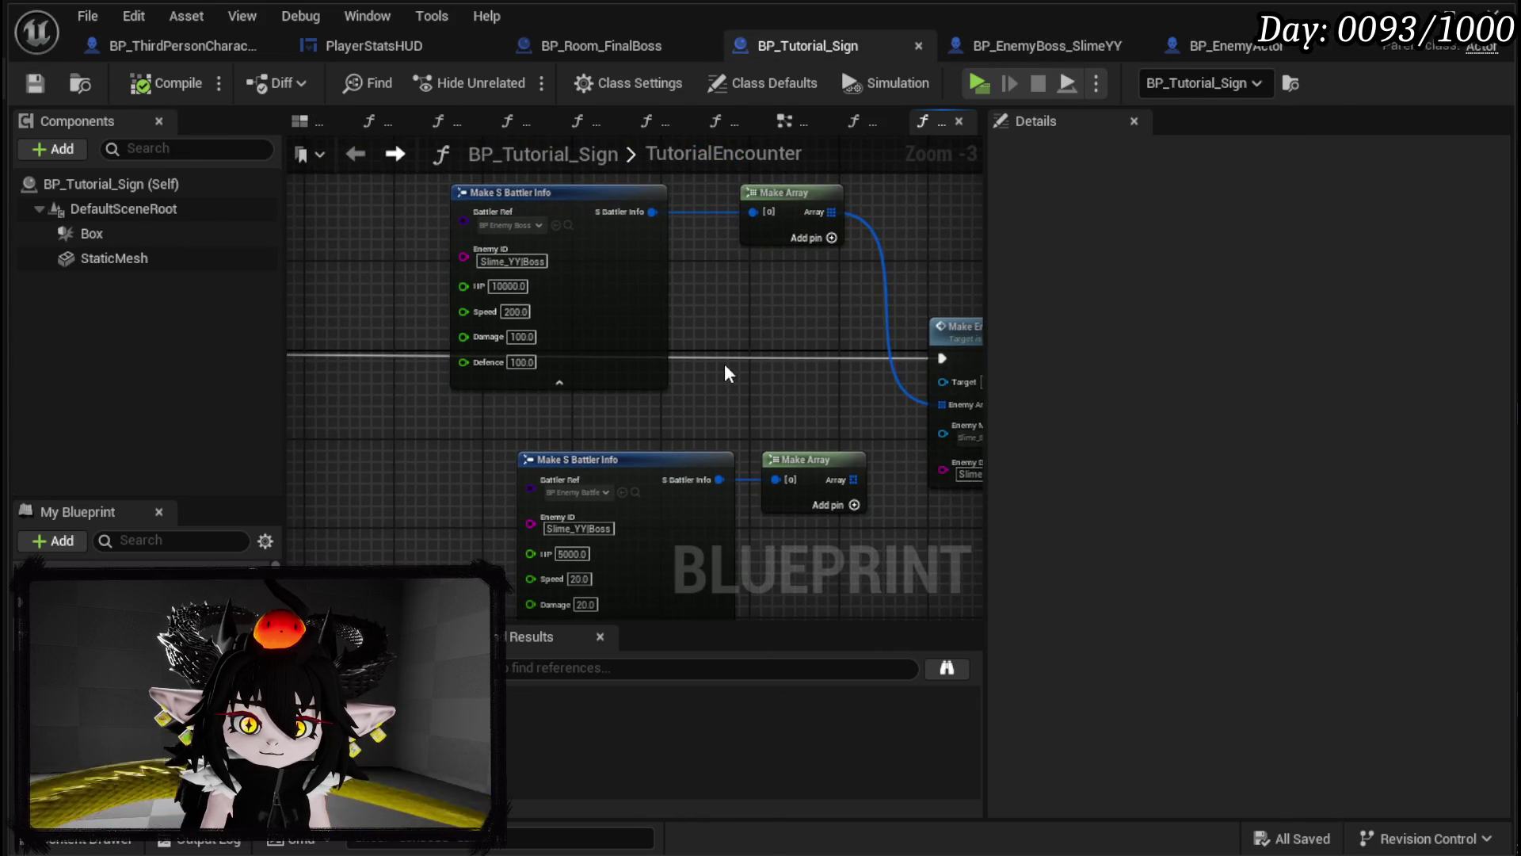
scroll(724, 364, up, 1)
drag(690, 484, 601, 434)
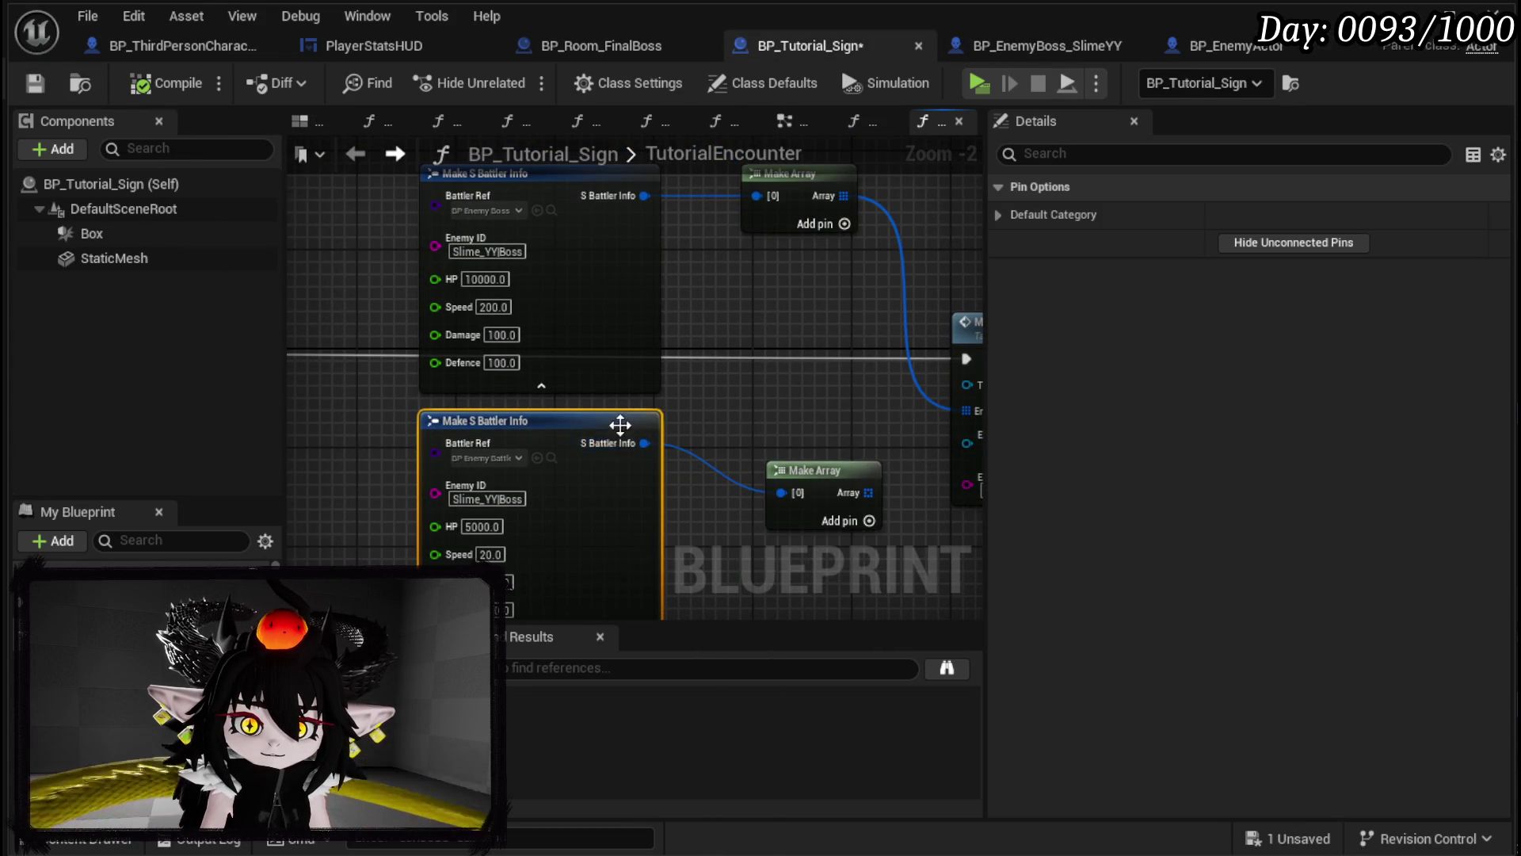
scroll(621, 425, up, 2)
mouse_move(763, 382)
mouse_down()
mouse_move(769, 457)
mouse_move(784, 367)
mouse_move(788, 387)
mouse_move(564, 502)
mouse_move(546, 431)
mouse_move(560, 424)
mouse_up()
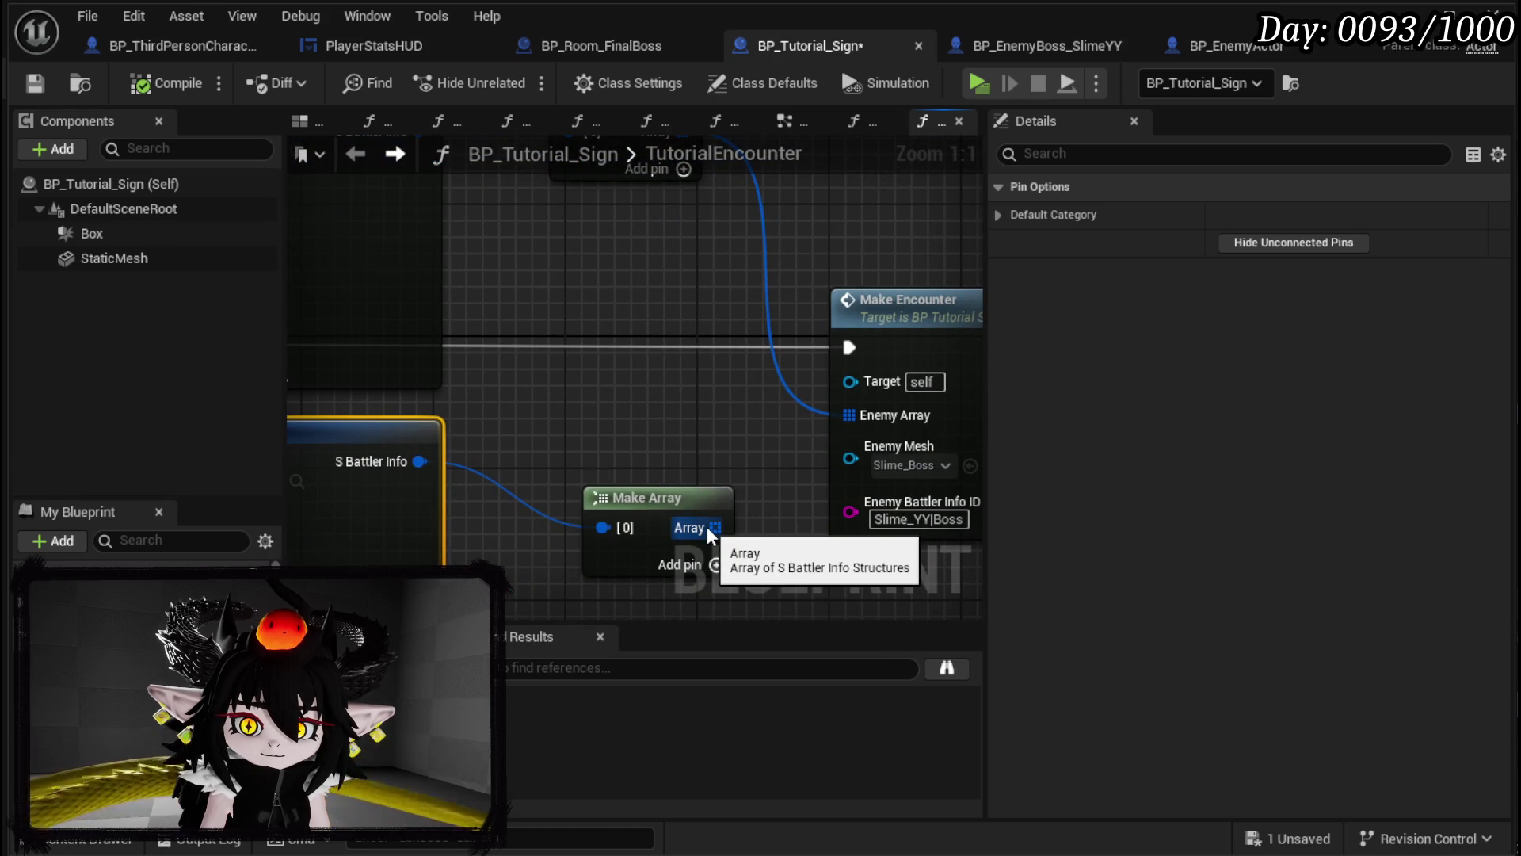
mouse_move(709, 535)
mouse_down()
mouse_move(680, 574)
mouse_move(653, 262)
mouse_move(665, 533)
mouse_move(669, 492)
mouse_up()
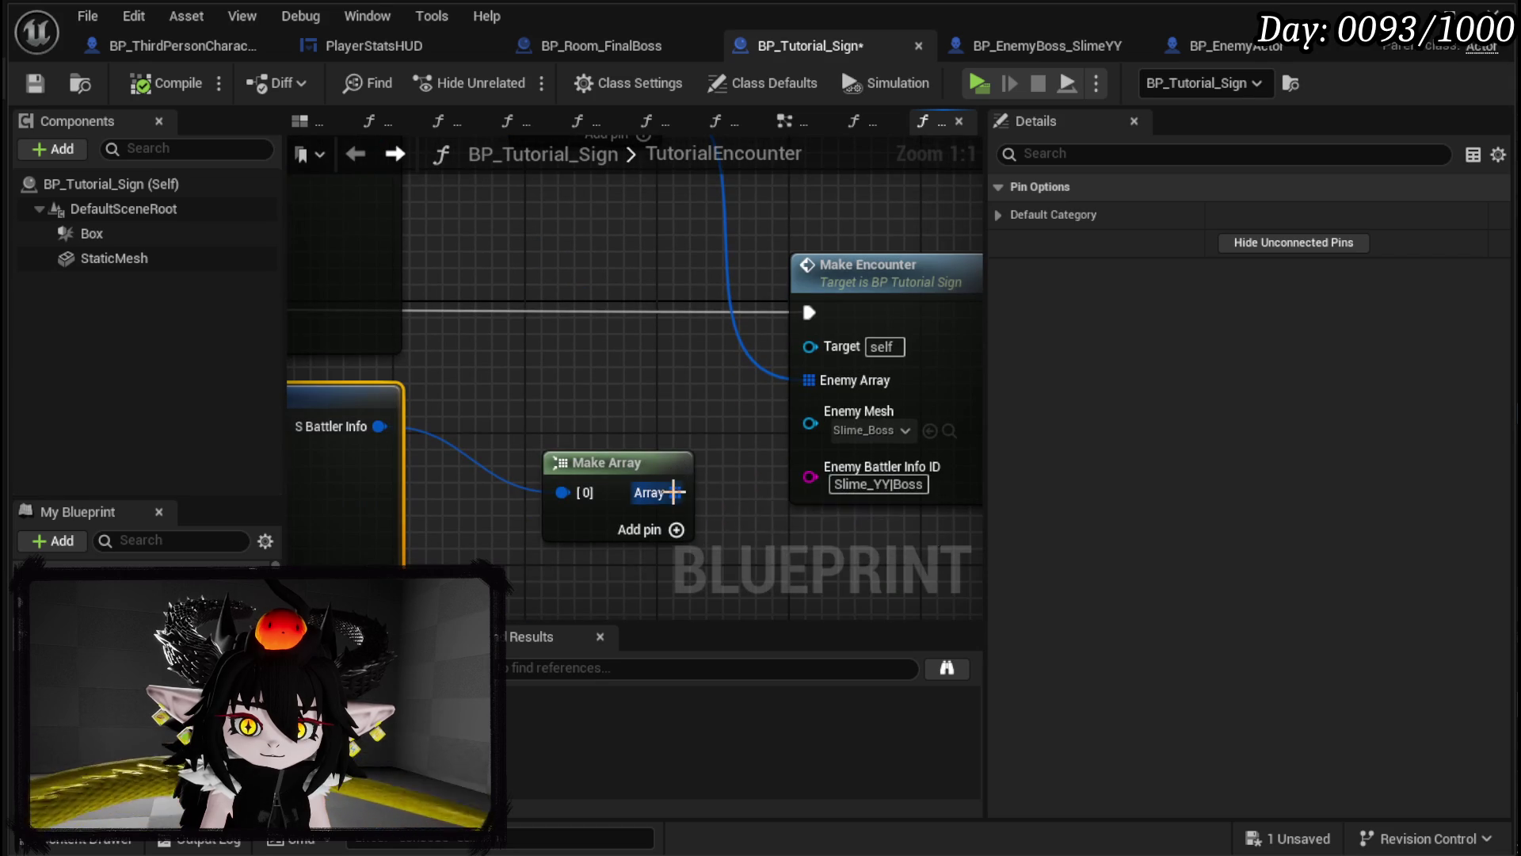
scroll(673, 396, down, 2)
mouse_move(662, 396)
mouse_down()
mouse_move(866, 391)
mouse_move(890, 322)
mouse_move(866, 428)
mouse_up()
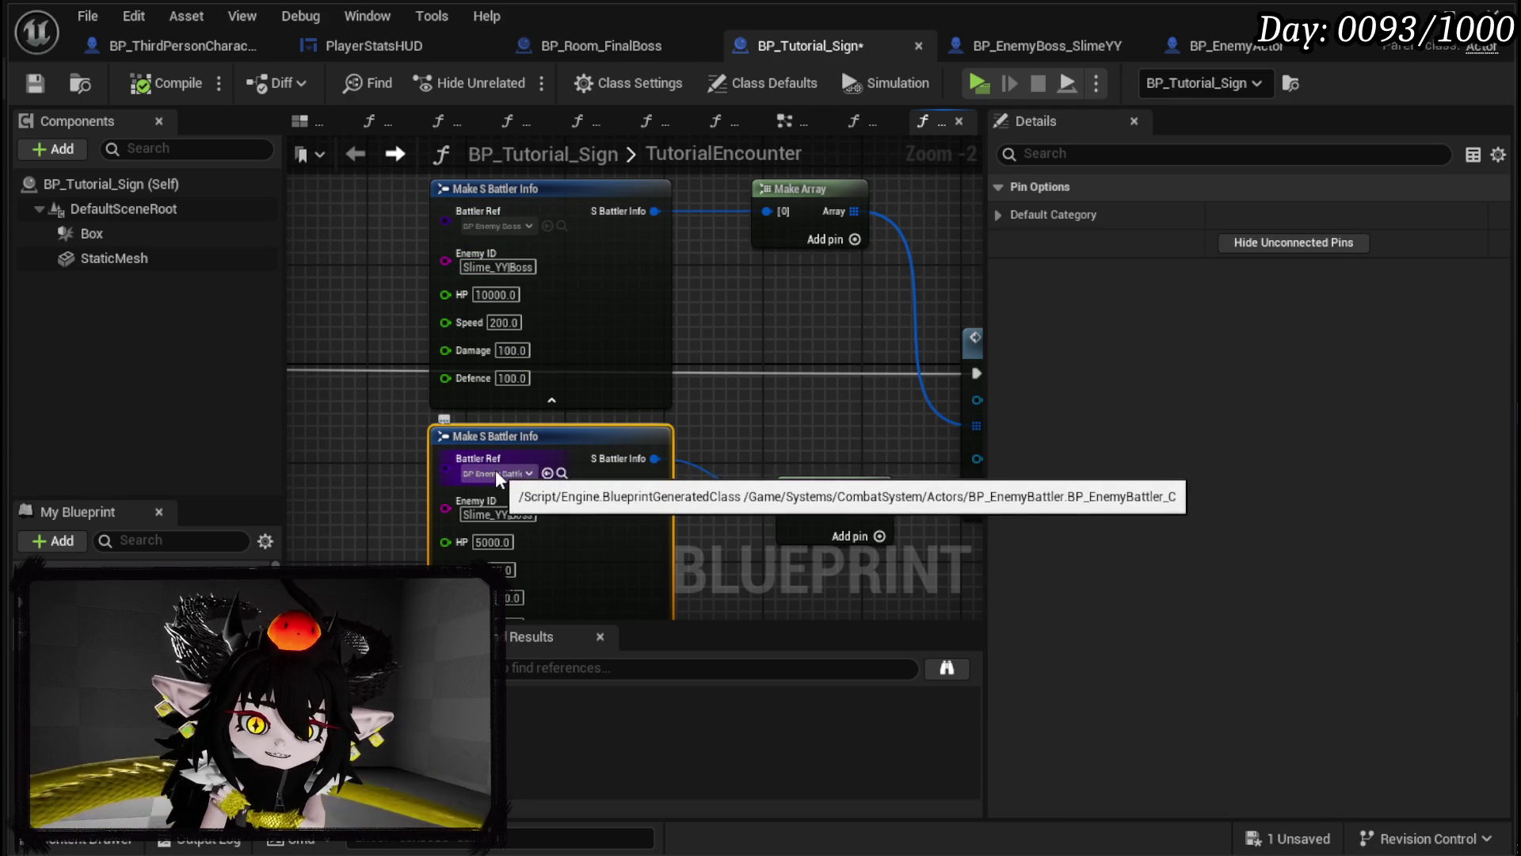
Step: Delete the lower battler info and Make Array nodes, then compile and save BP_Tutorial_Sign
drag(582, 535, 583, 537)
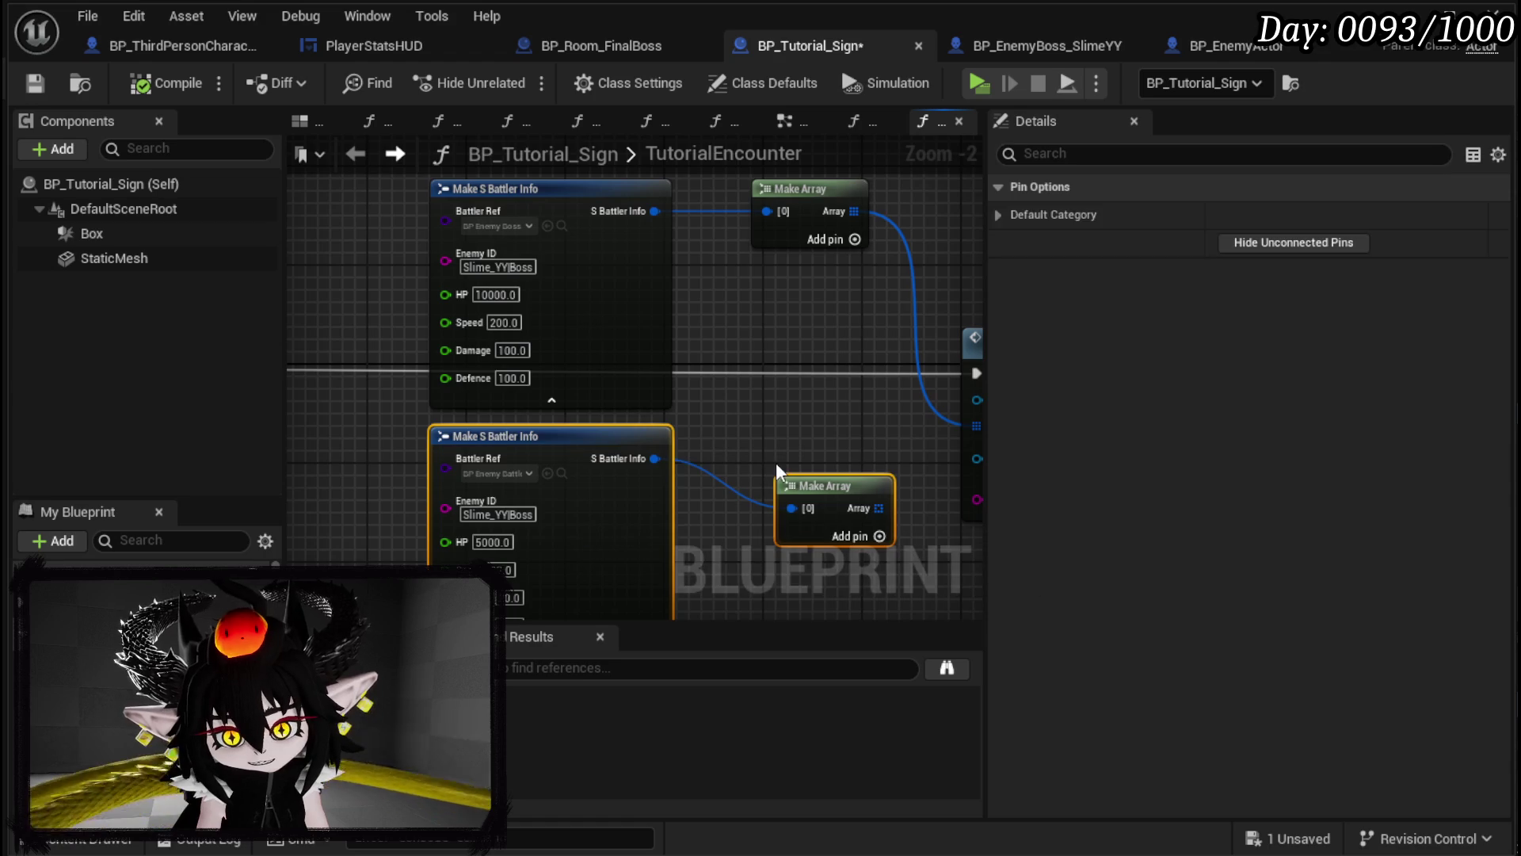
key(Delete)
scroll(777, 463, down, 3)
click(131, 83)
click(35, 83)
Step: Move the battler info, Make Array and Make Encounter nodes down-left in the graph
drag(678, 306, 794, 393)
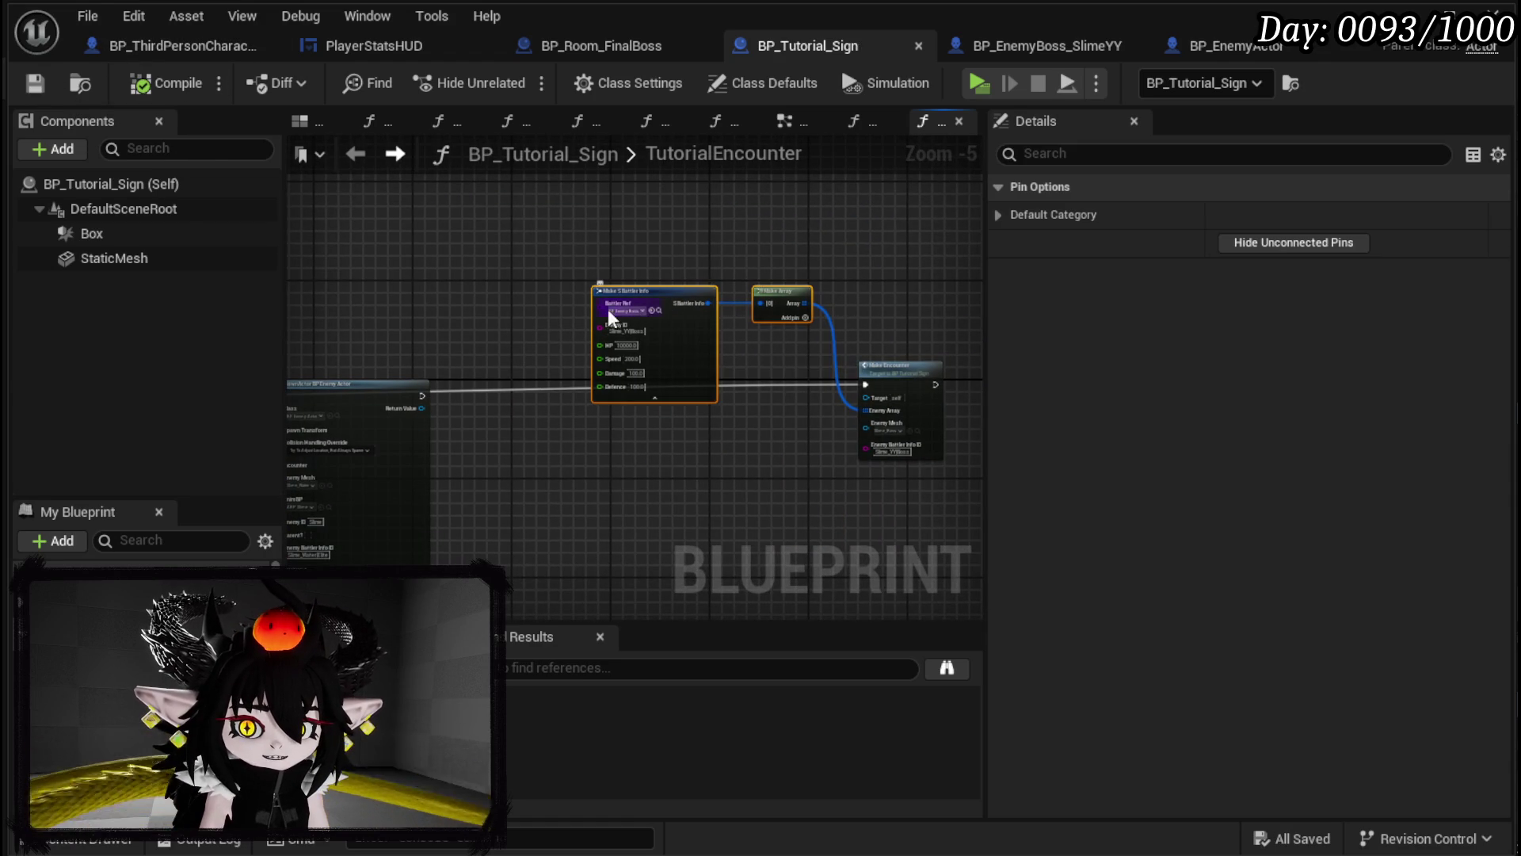
click(830, 445)
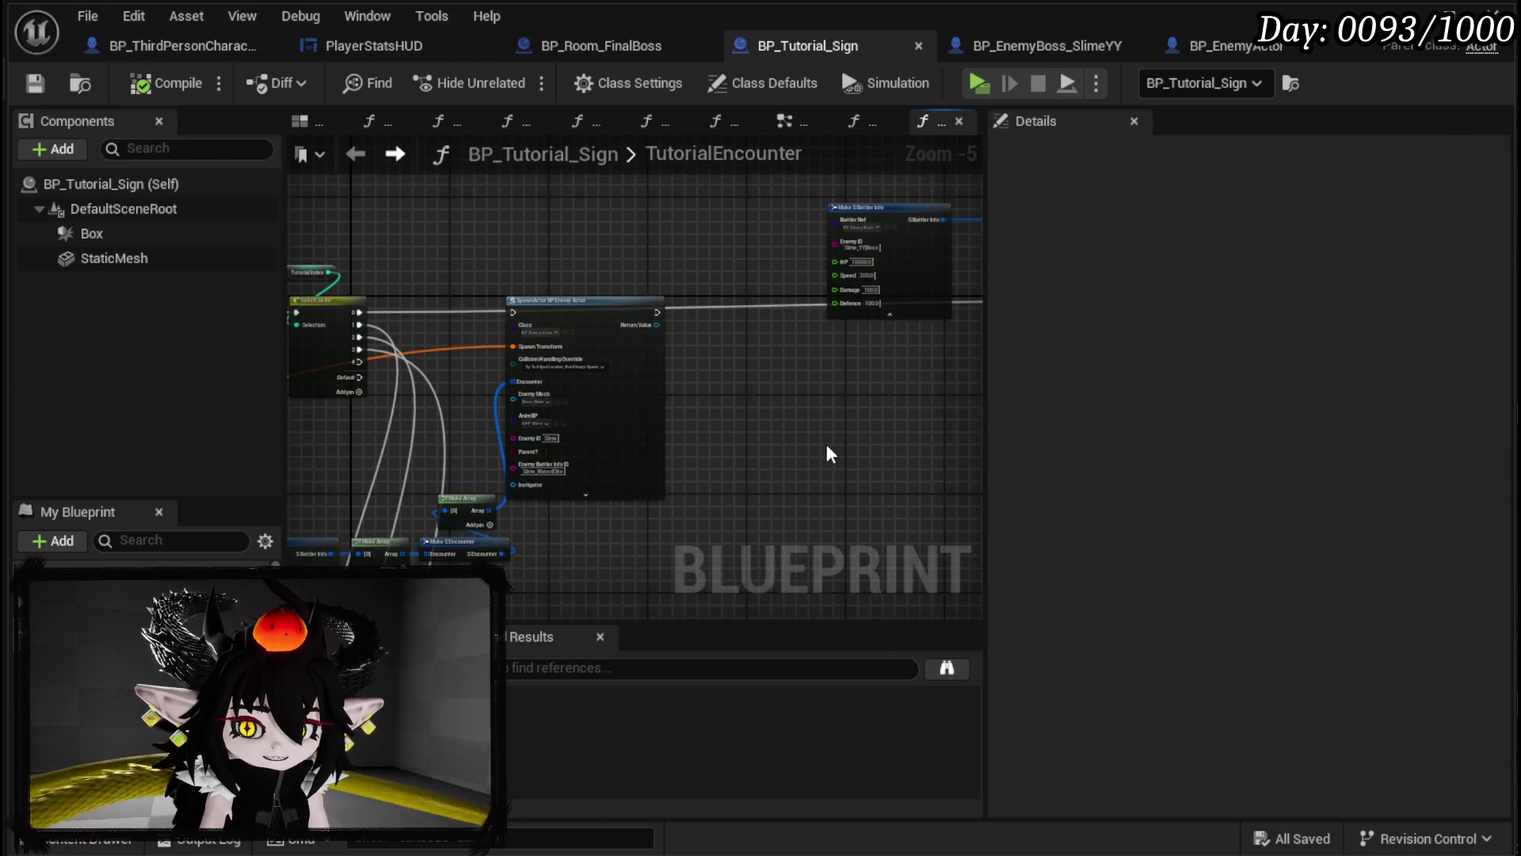
scroll(563, 440, down, 2)
drag(730, 279, 729, 281)
scroll(737, 353, down, 2)
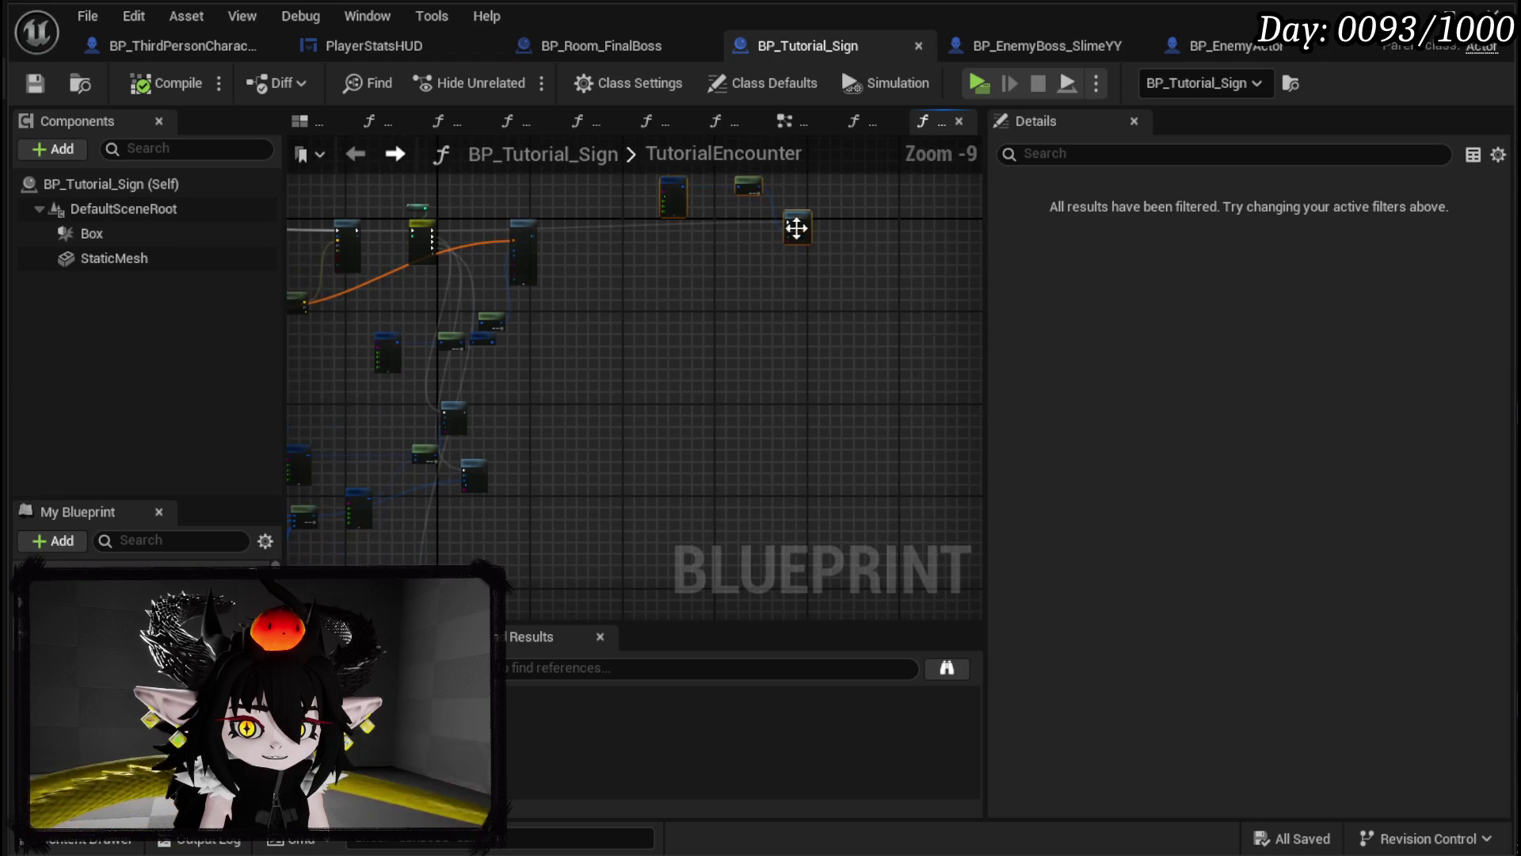
drag(799, 225, 643, 457)
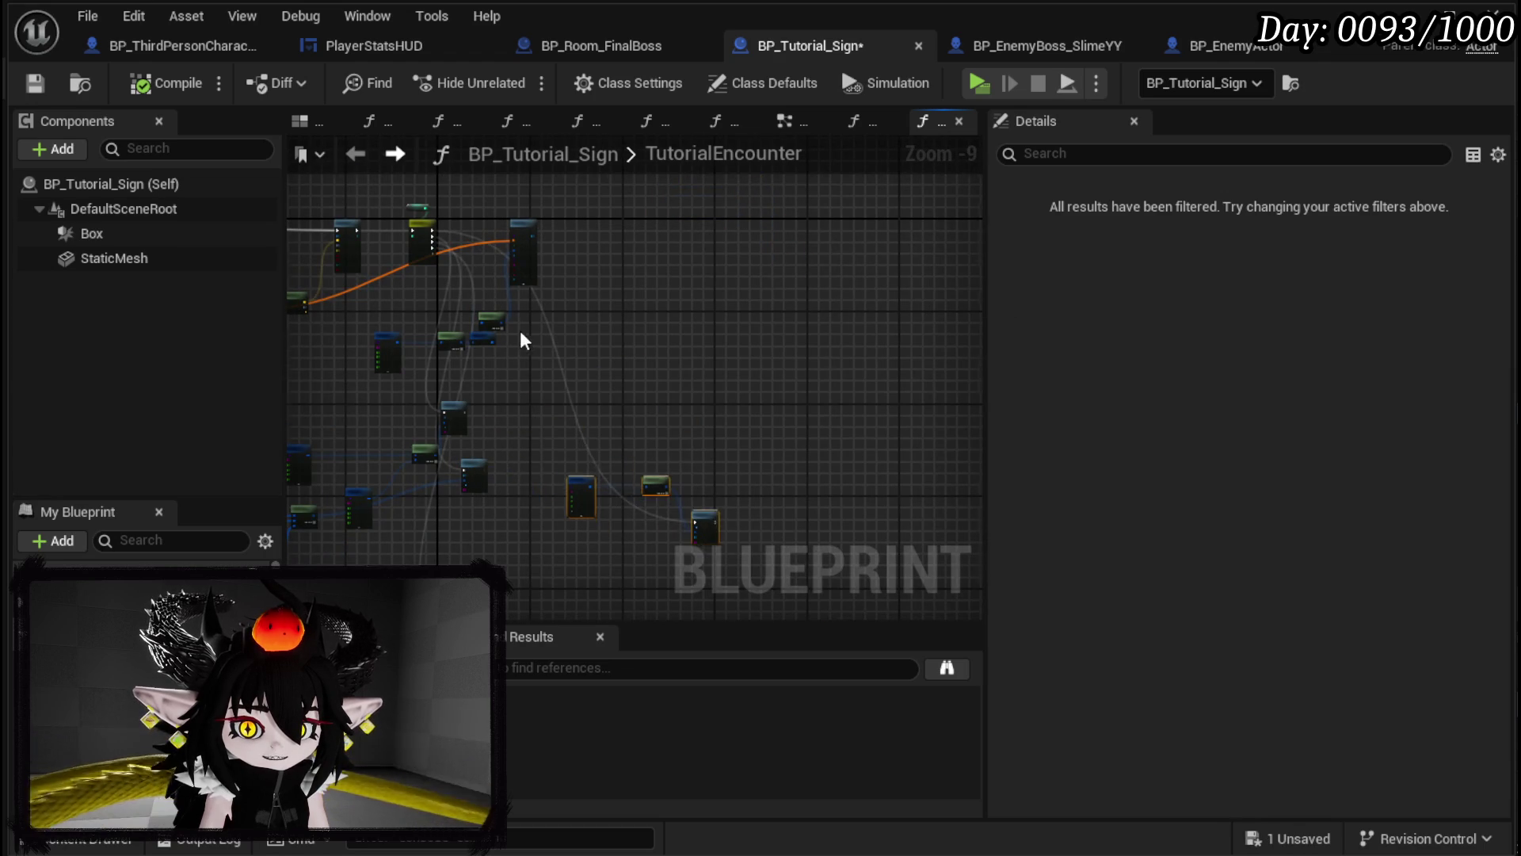
scroll(527, 373, up, 7)
Step: Connect Switch on Int output 0 to the SpawnActor node and Make Encounter, then compile and save
mouse_move(467, 333)
mouse_down()
mouse_move(687, 674)
mouse_move(535, 692)
mouse_move(512, 559)
mouse_move(511, 596)
mouse_move(911, 443)
mouse_up()
scroll(911, 444, down, 2)
scroll(421, 260, up, 1)
scroll(423, 261, up, 1)
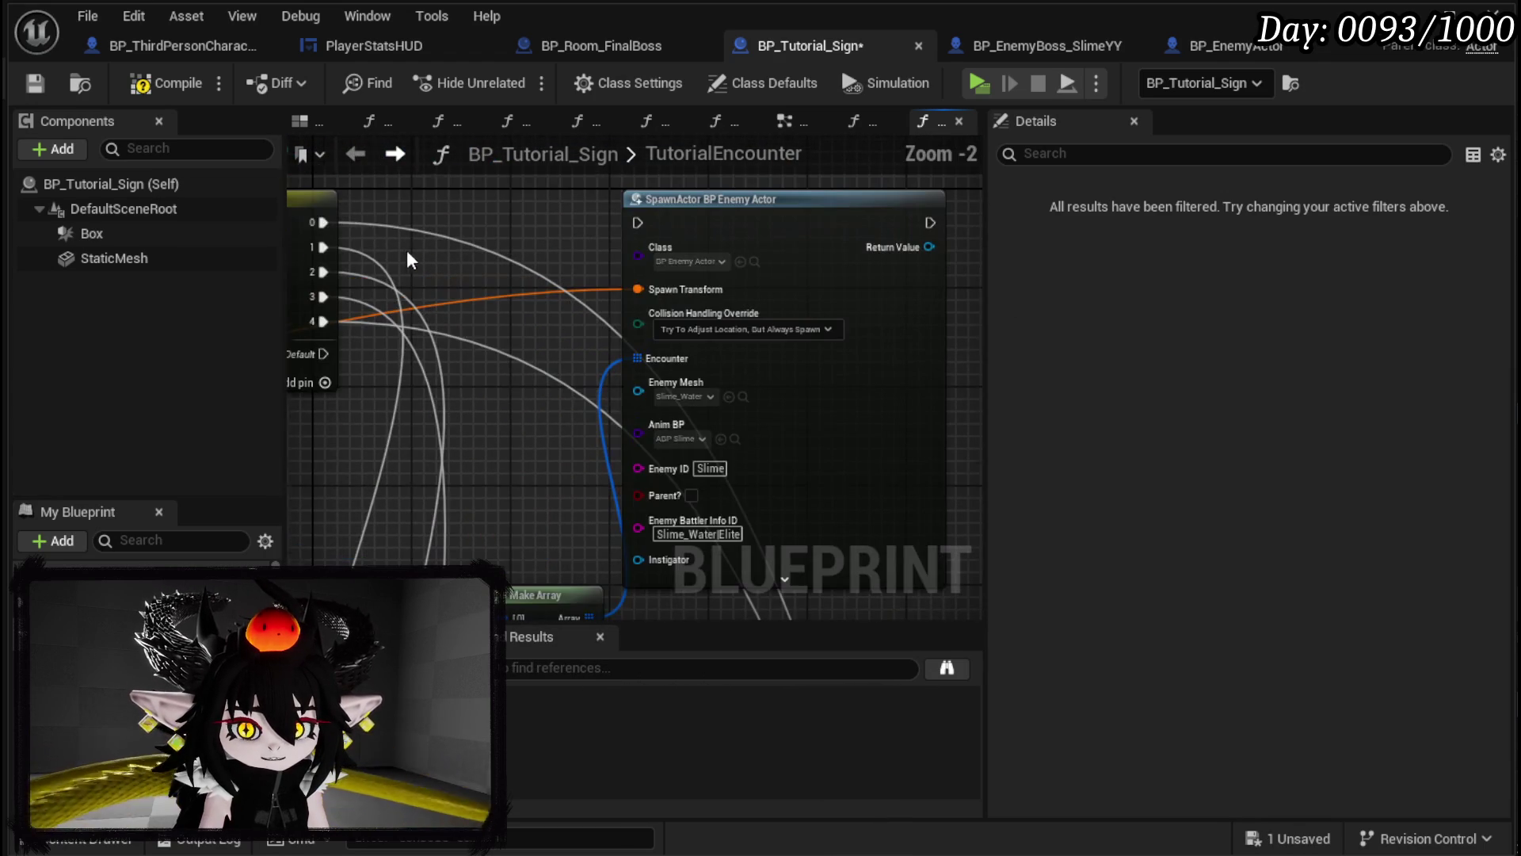
drag(321, 218, 649, 225)
scroll(545, 219, down, 2)
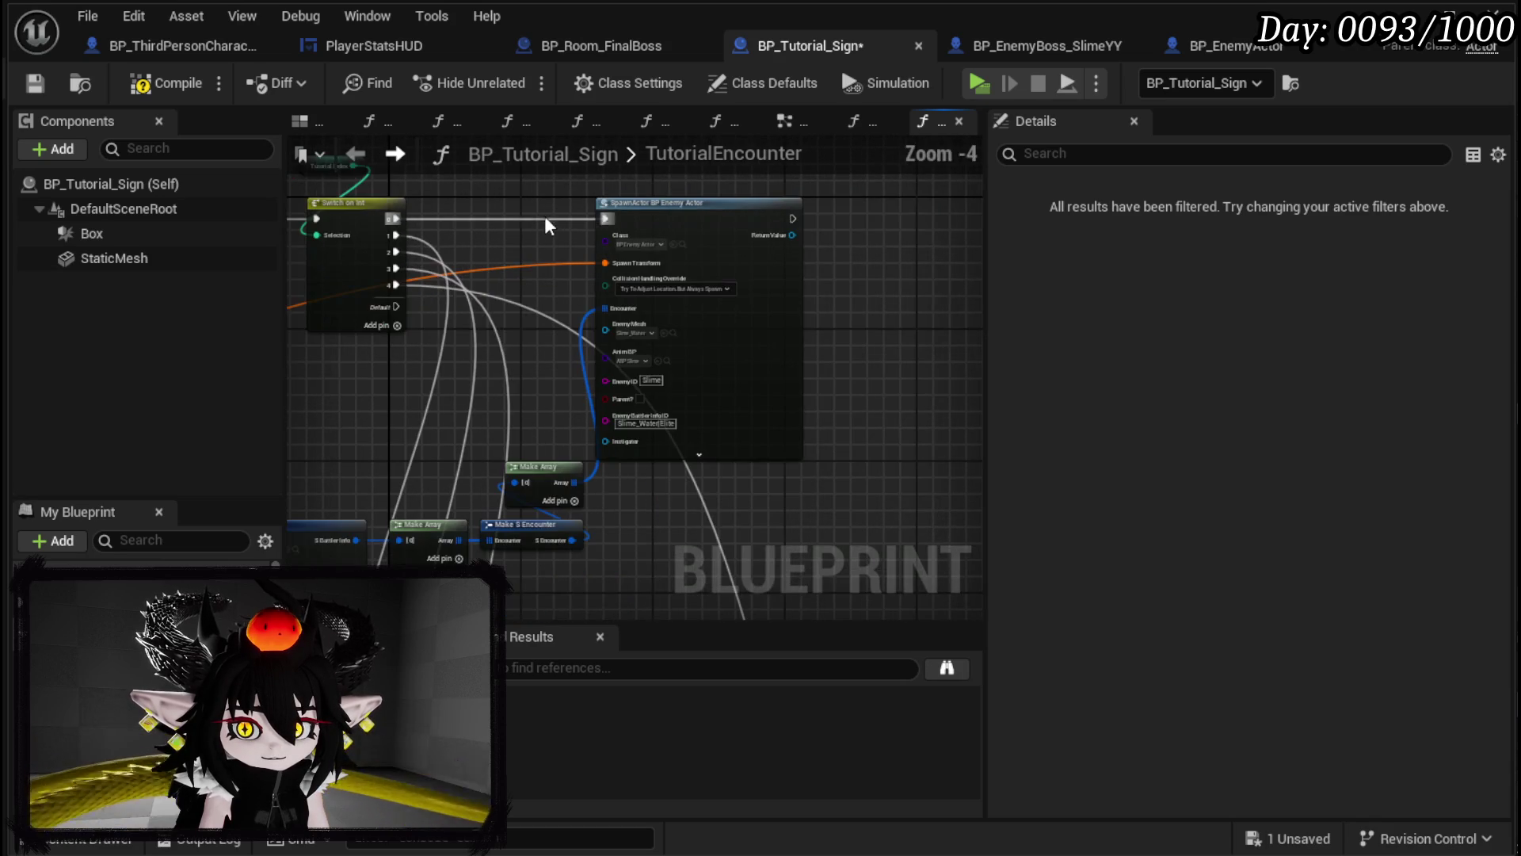
click(34, 83)
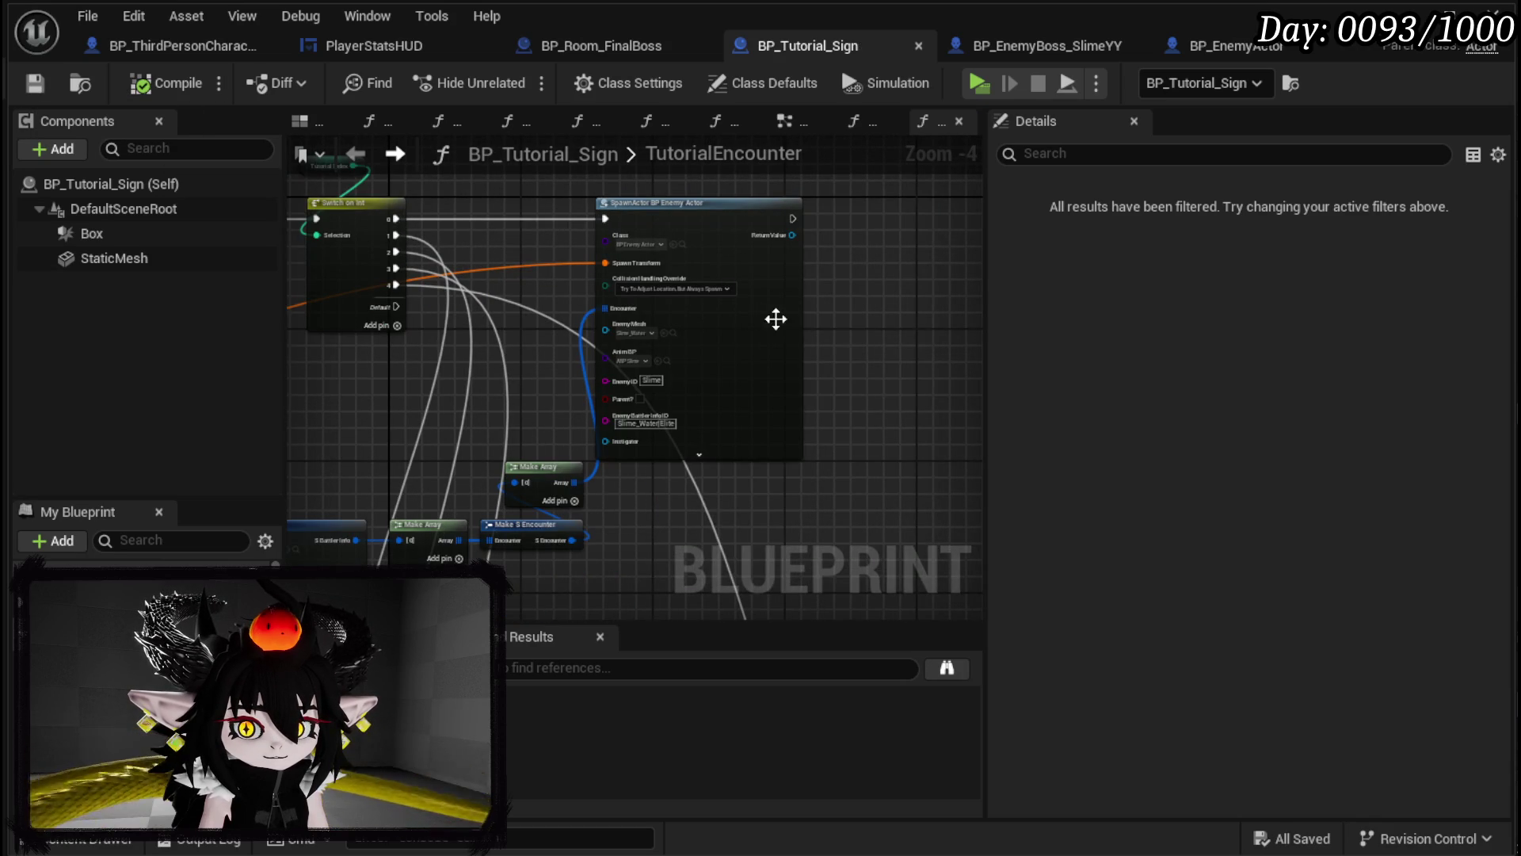
mouse_move(882, 321)
mouse_down()
mouse_move(1062, 245)
mouse_move(982, 301)
mouse_up()
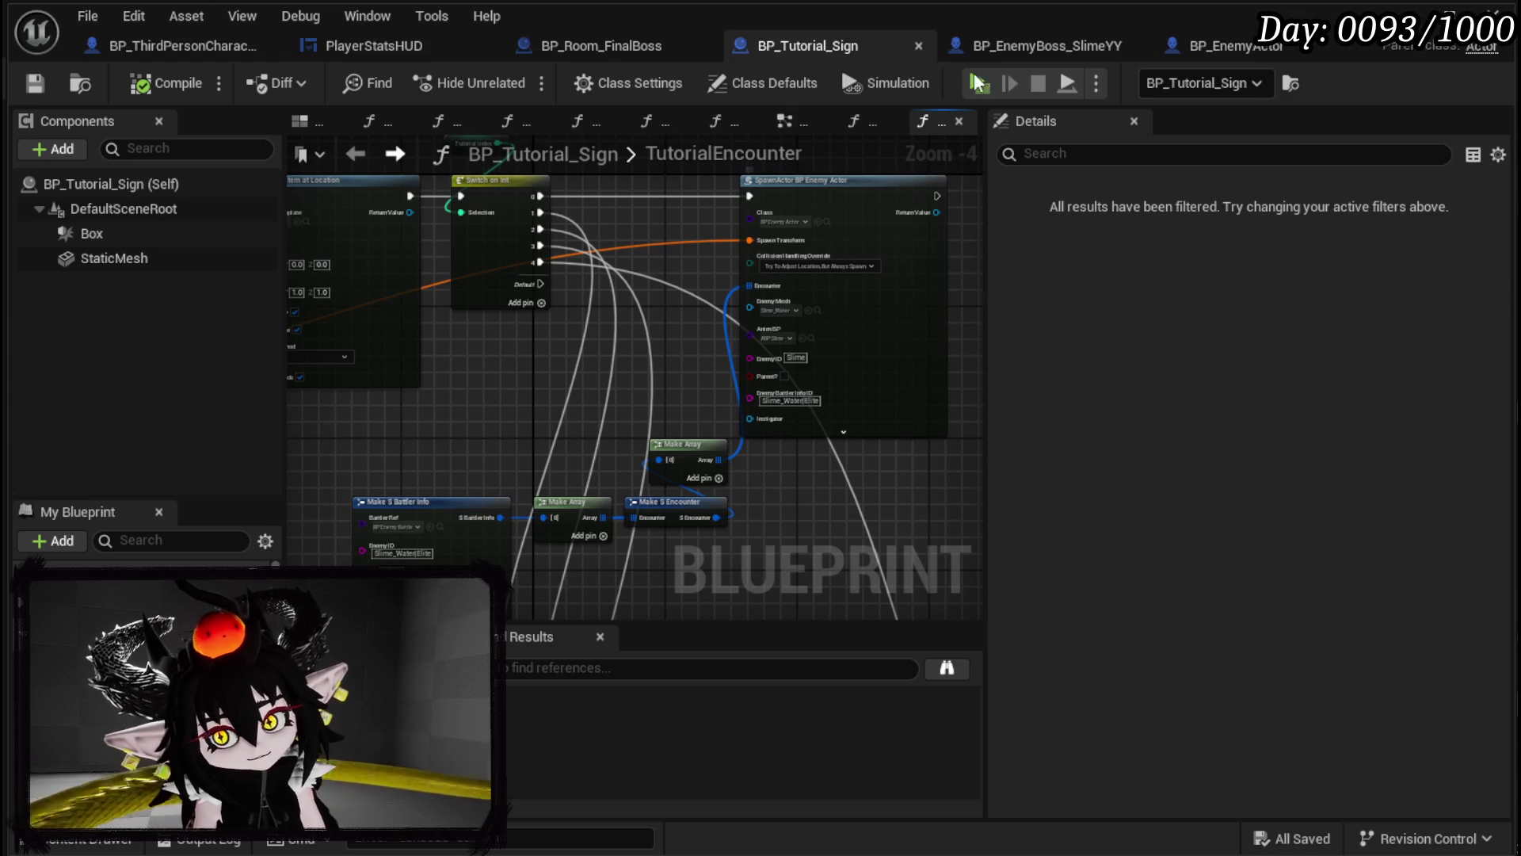
click(979, 83)
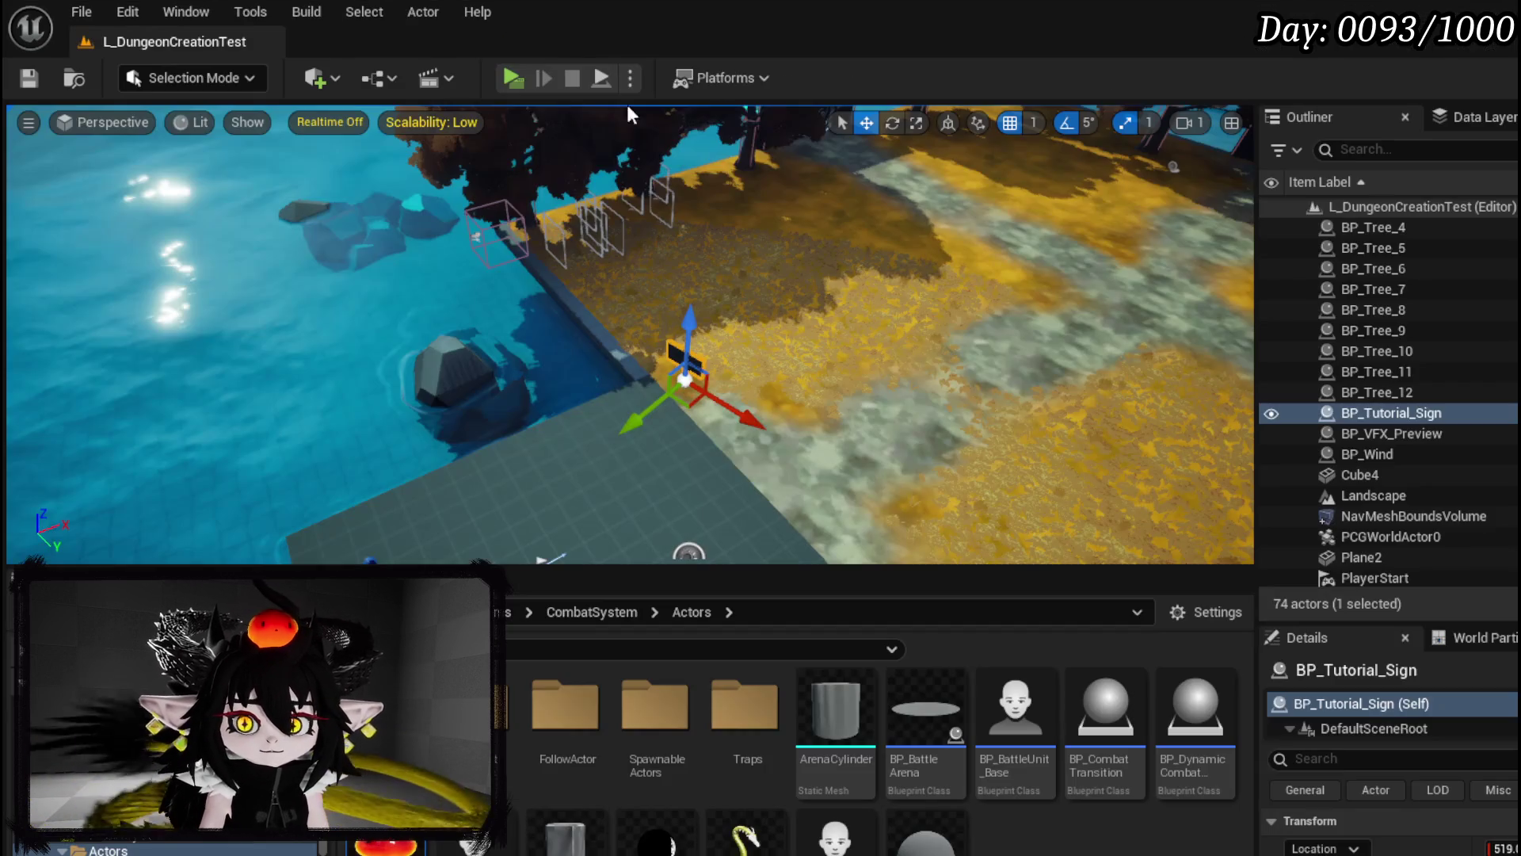
click(508, 76)
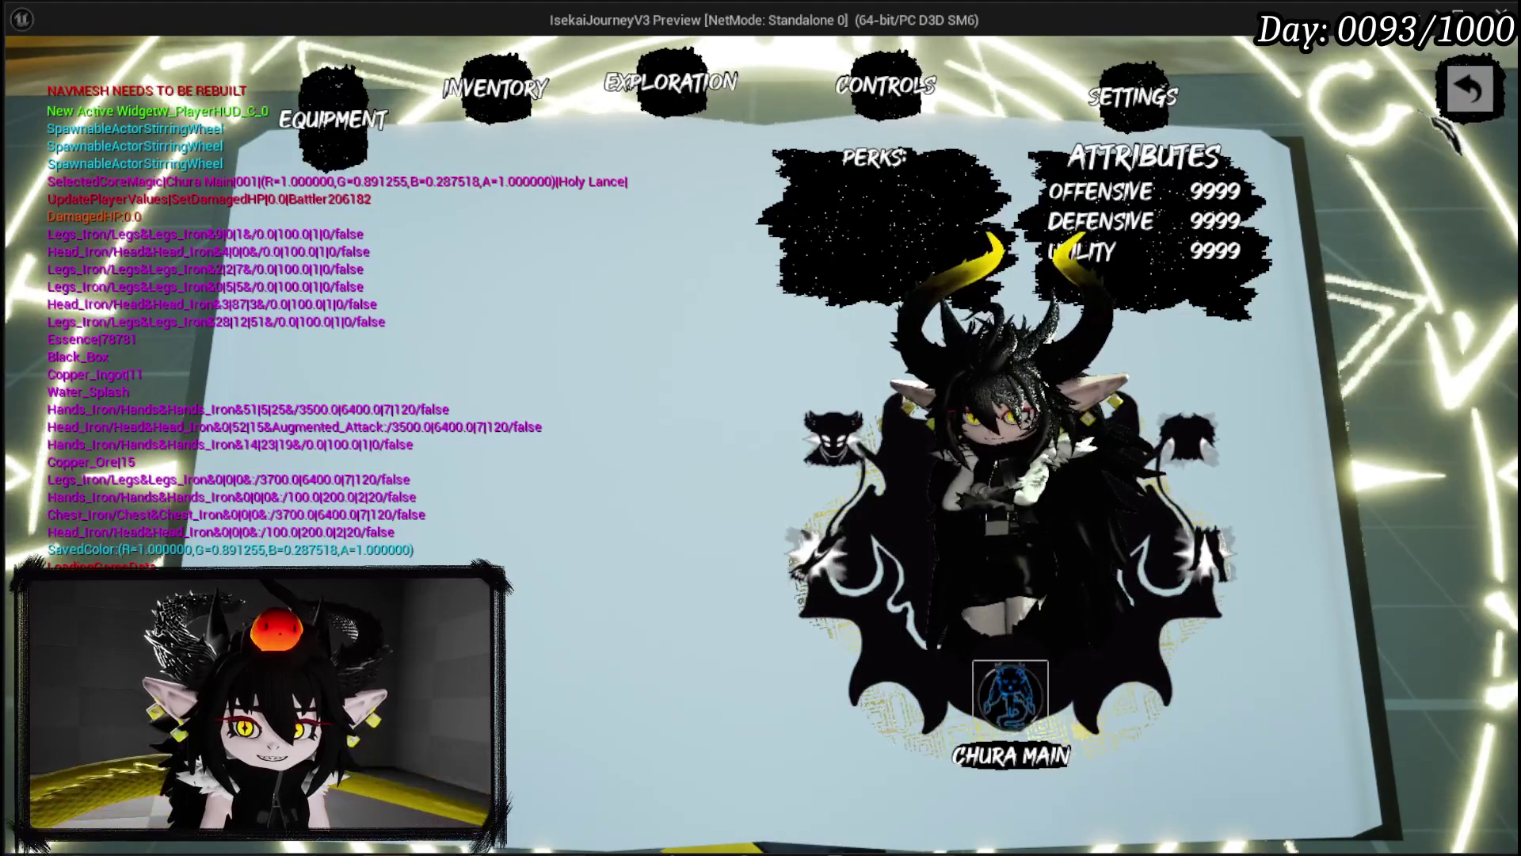
key(Escape)
key(Escape)
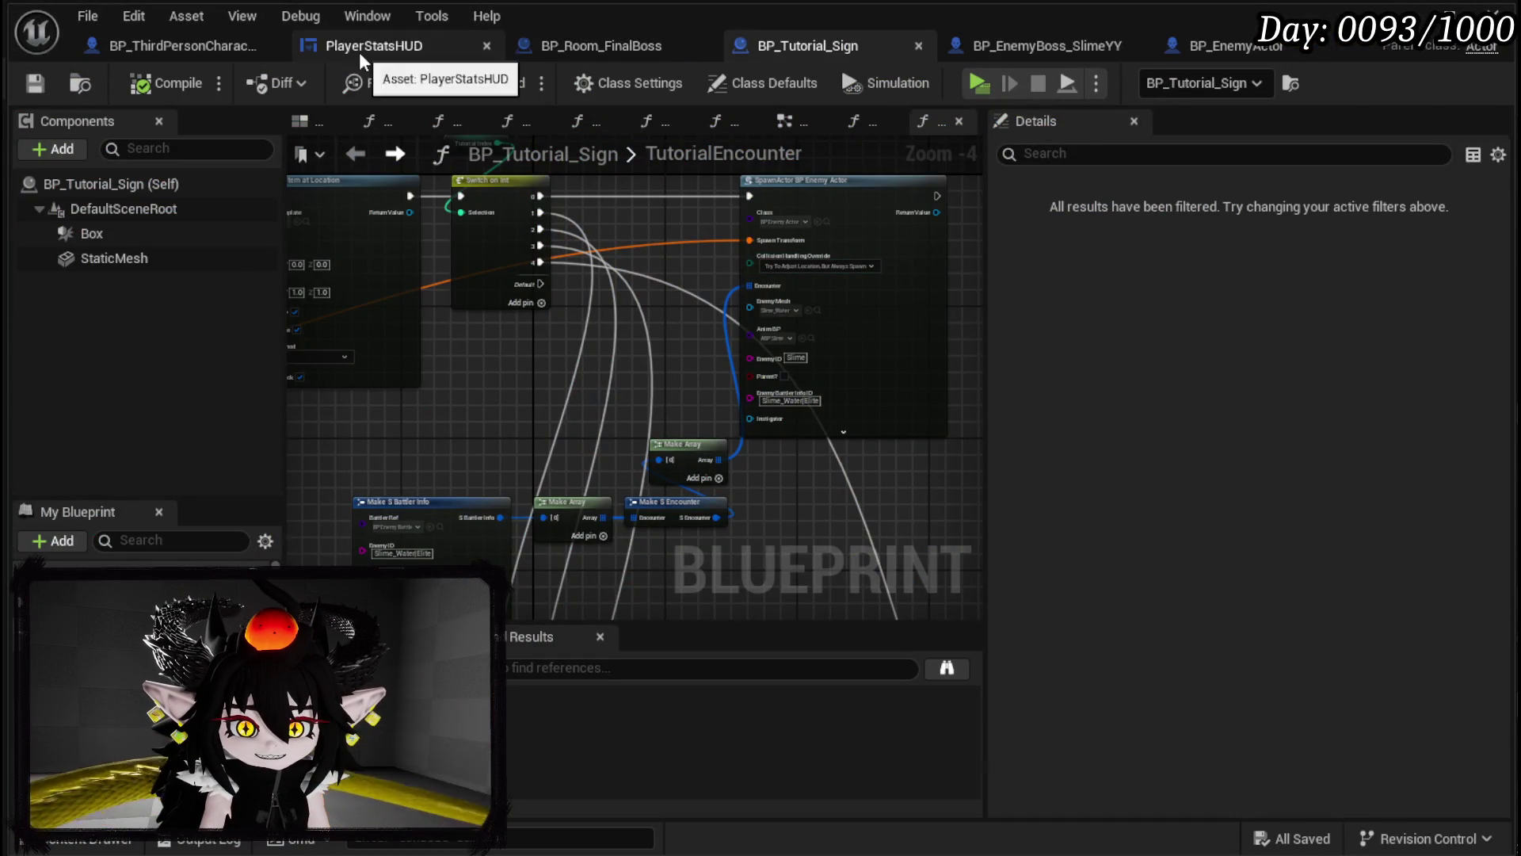
Step: Wire For Each Loop Completed to Display Equipment Stats in UpdateEquipment, tidy the nodes, compile and save
click(359, 48)
scroll(862, 371, up, 2)
mouse_move(597, 295)
mouse_down()
mouse_move(876, 430)
mouse_move(903, 425)
mouse_up()
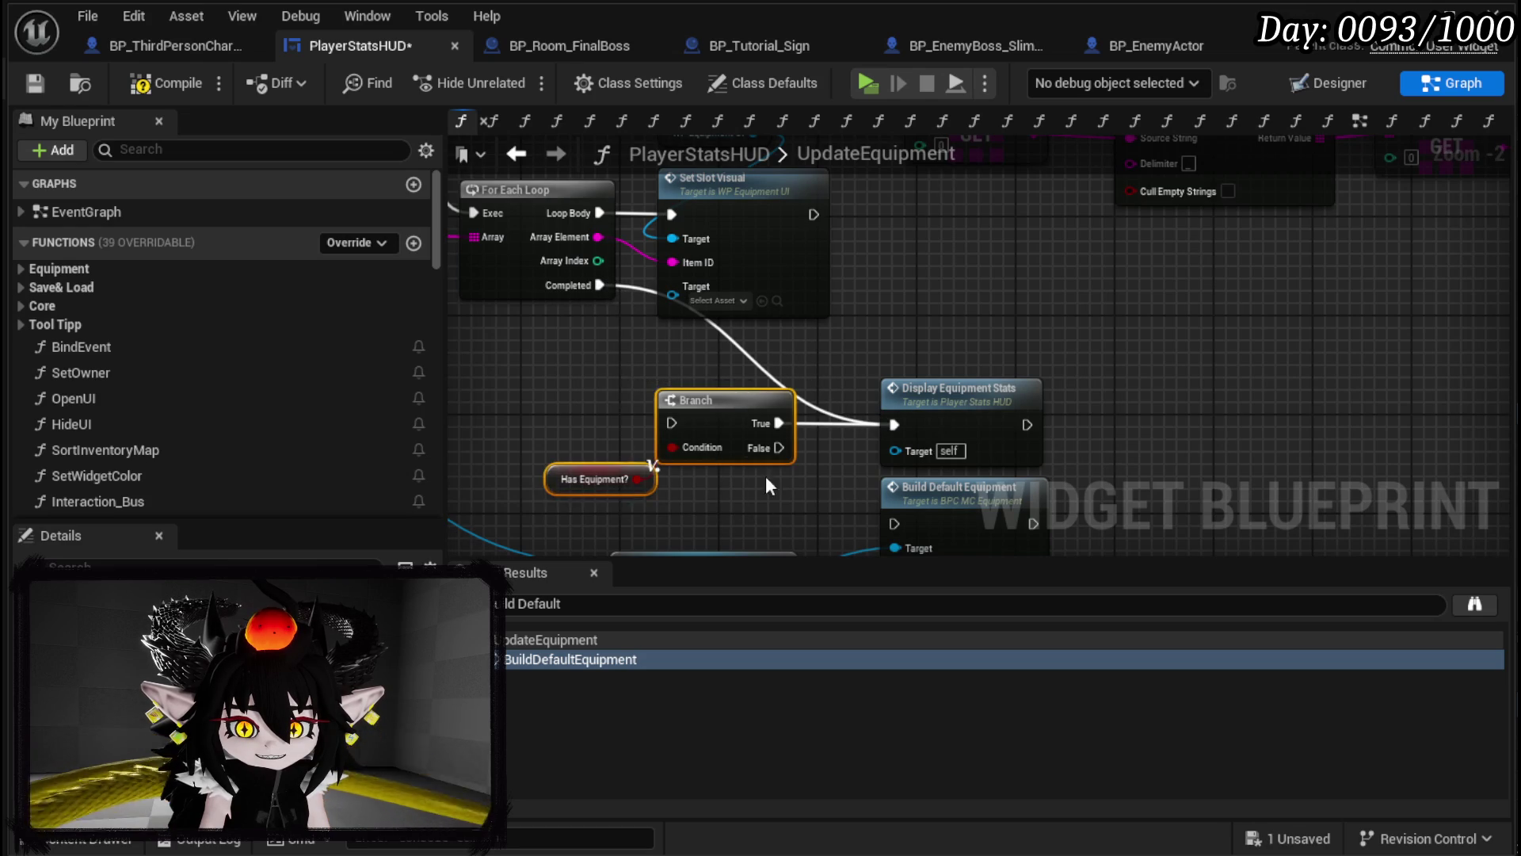
drag(730, 418, 495, 406)
drag(1035, 379, 798, 388)
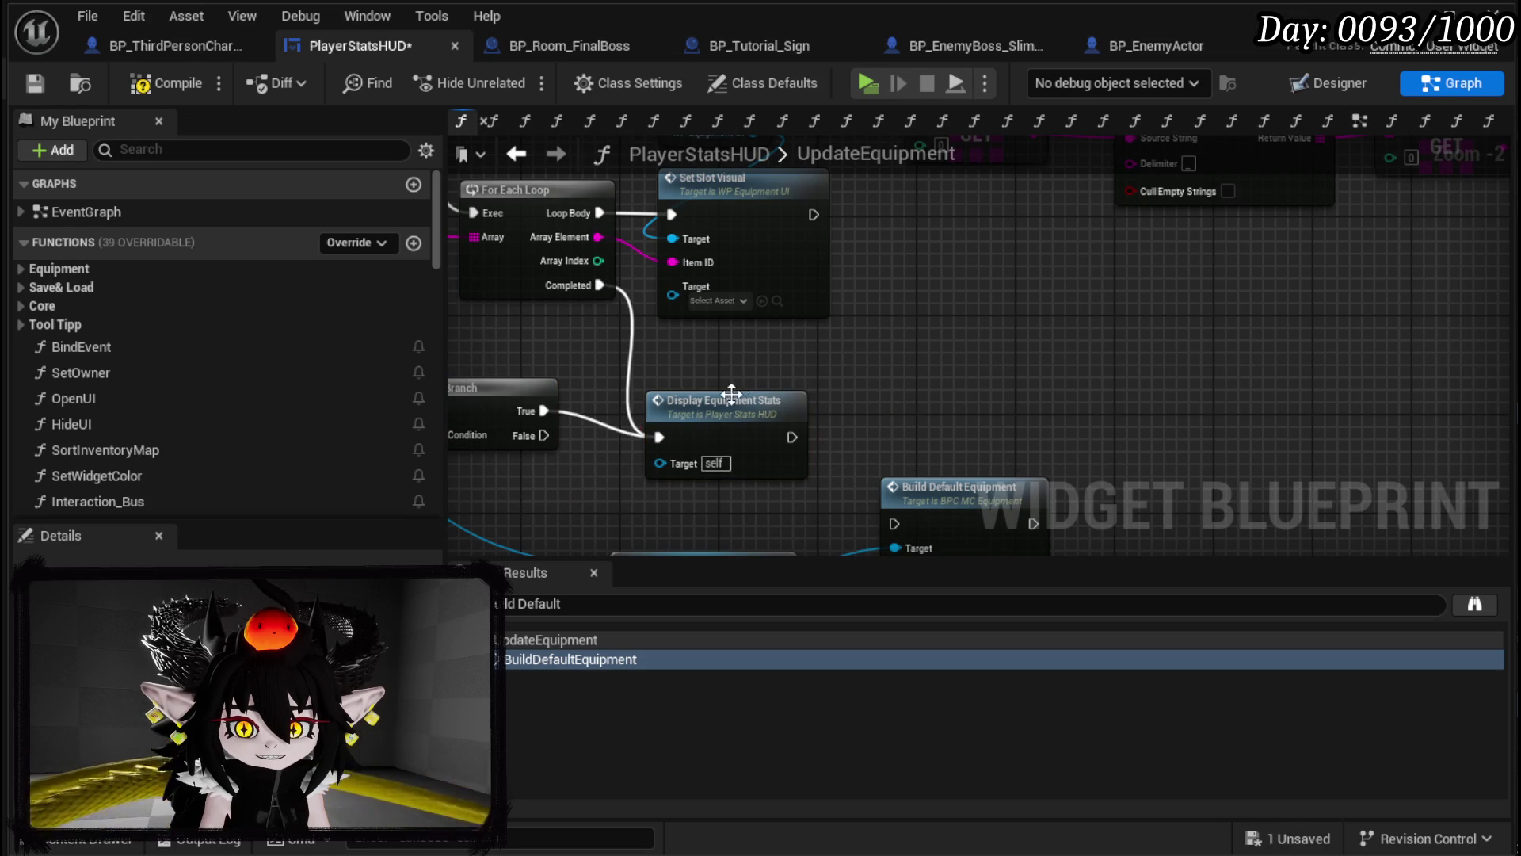
double_click(737, 390)
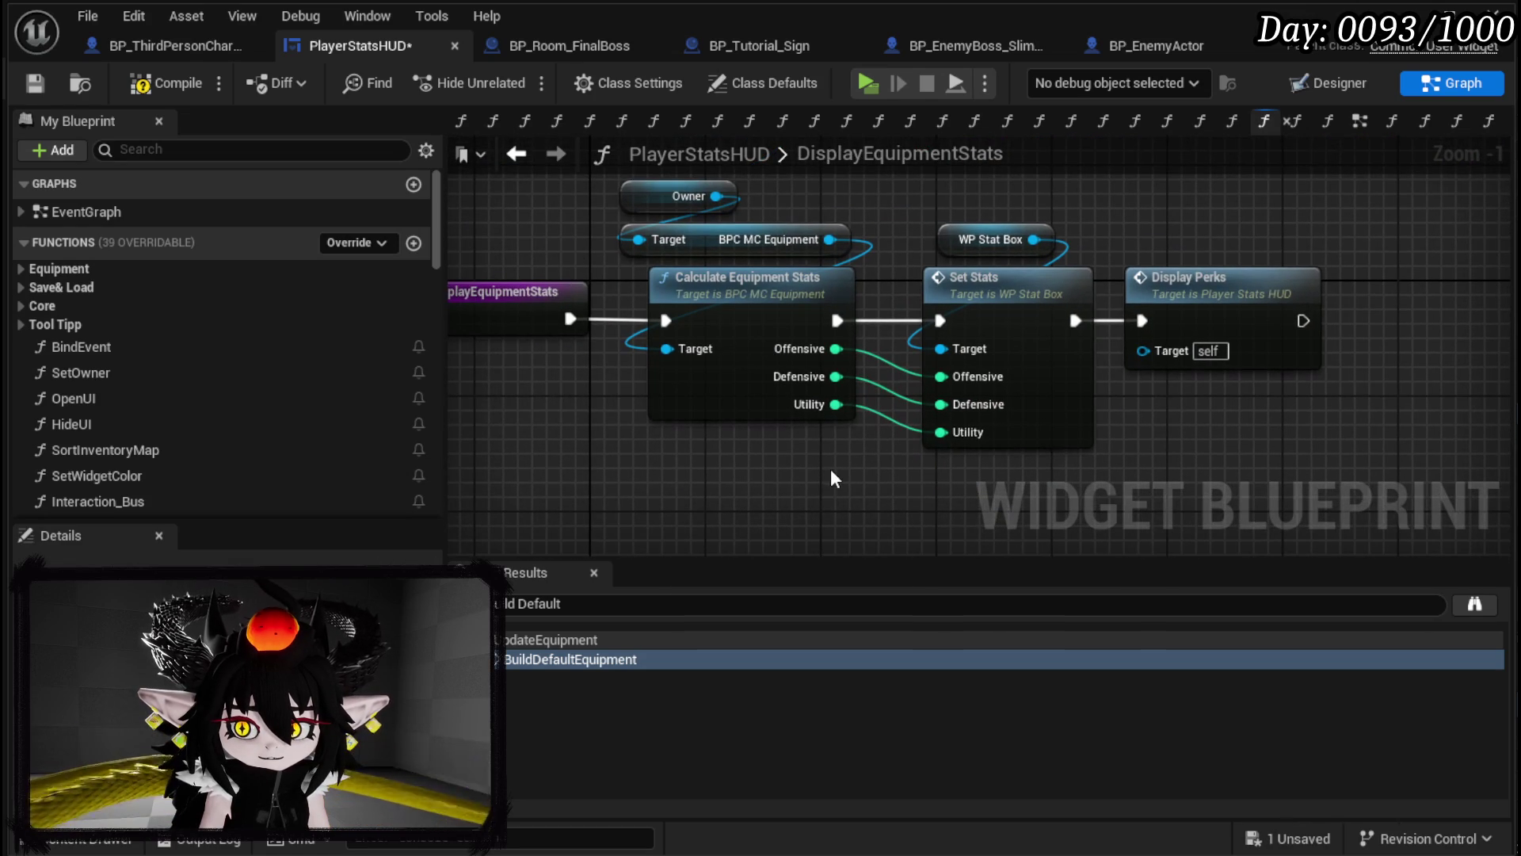
click(166, 82)
click(35, 82)
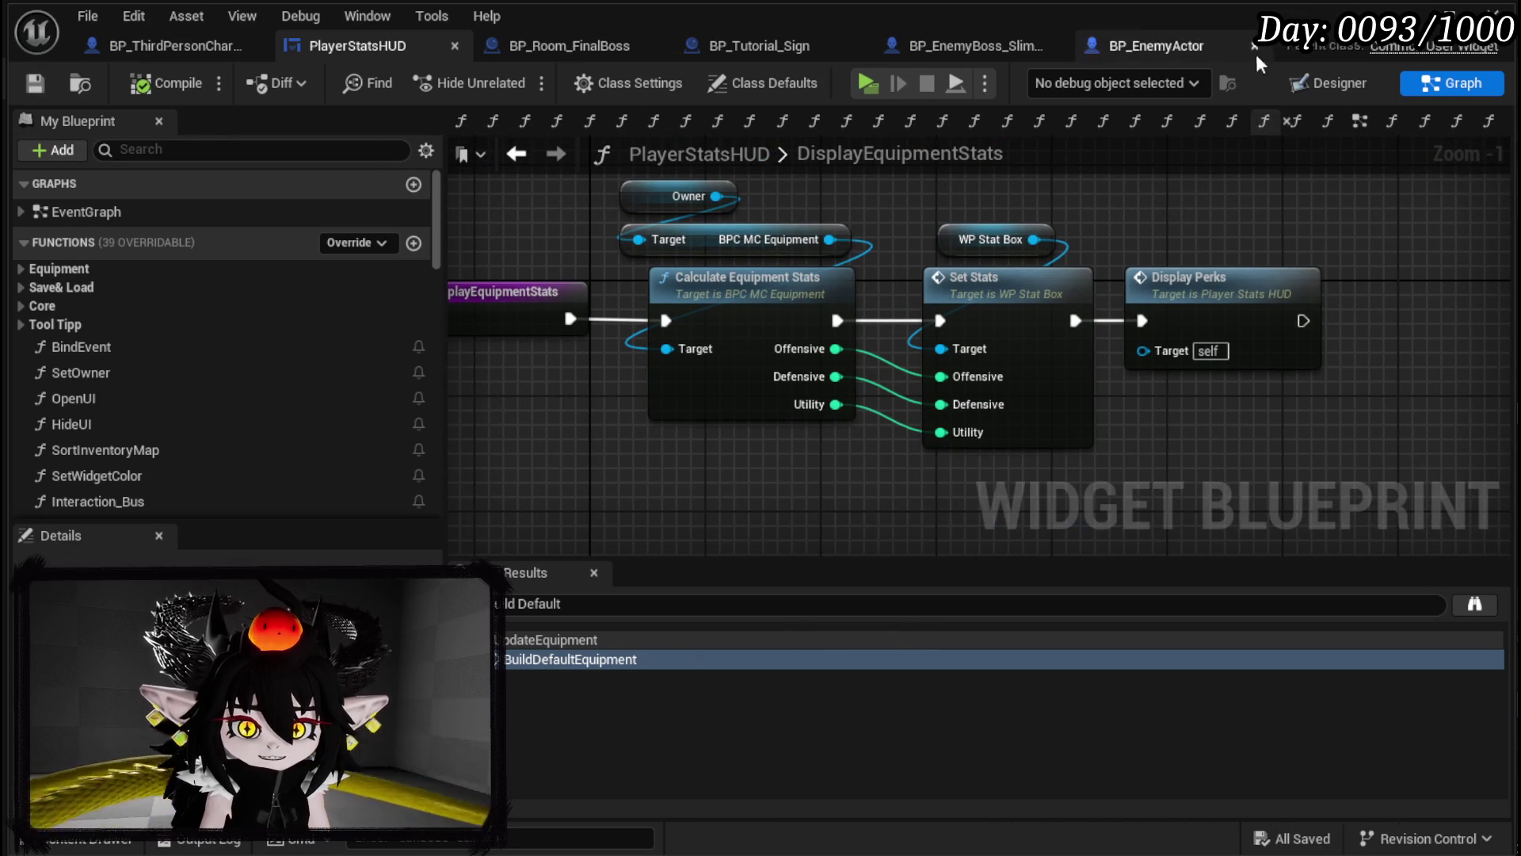
Step: Play-test and check the attributes in the in-game book menu, then stop
key(alt+Tab)
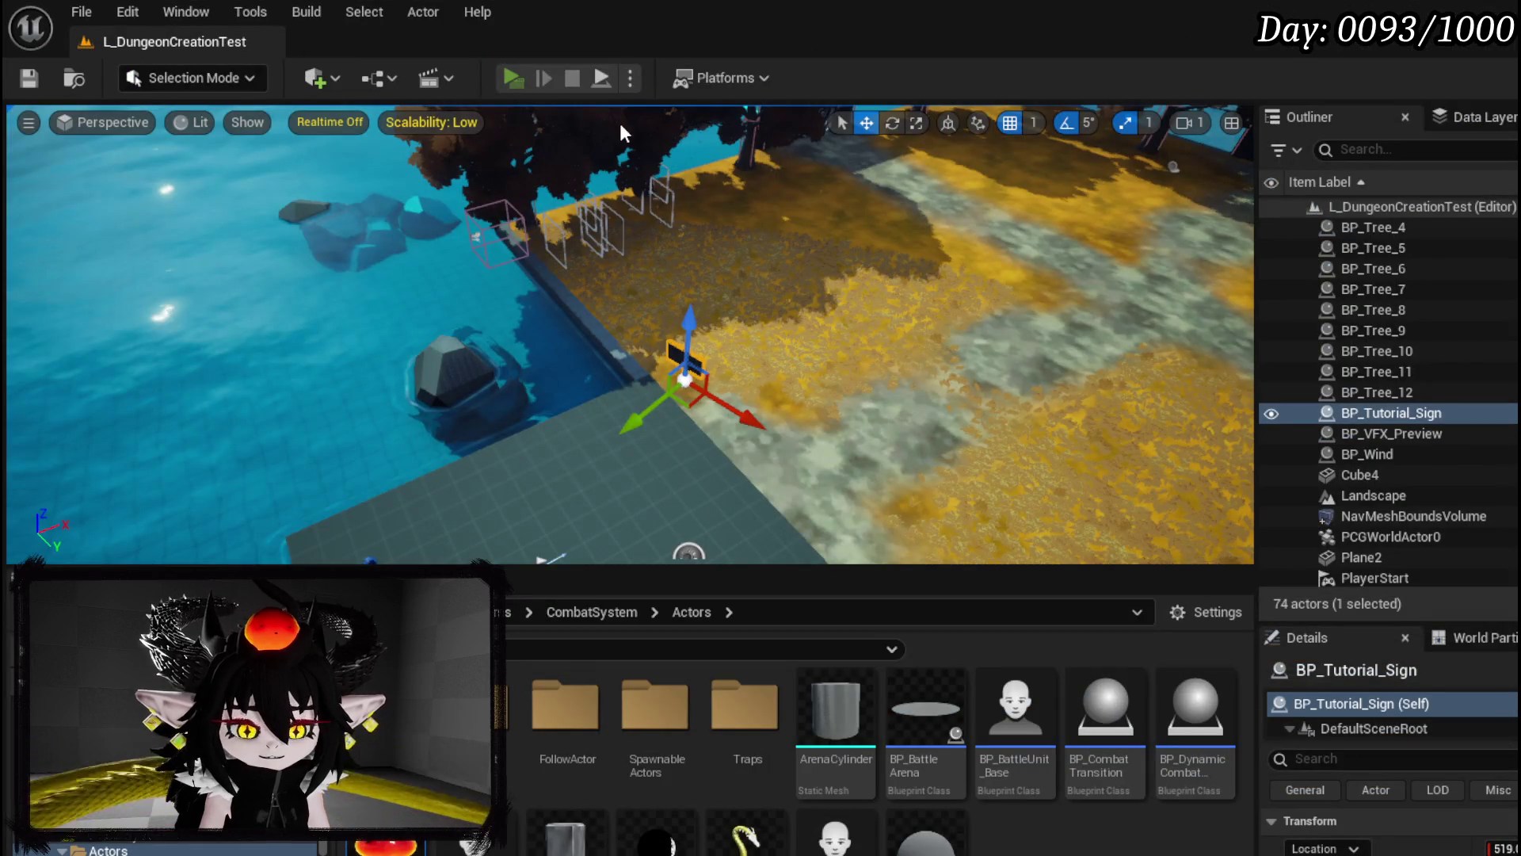
key(Tab)
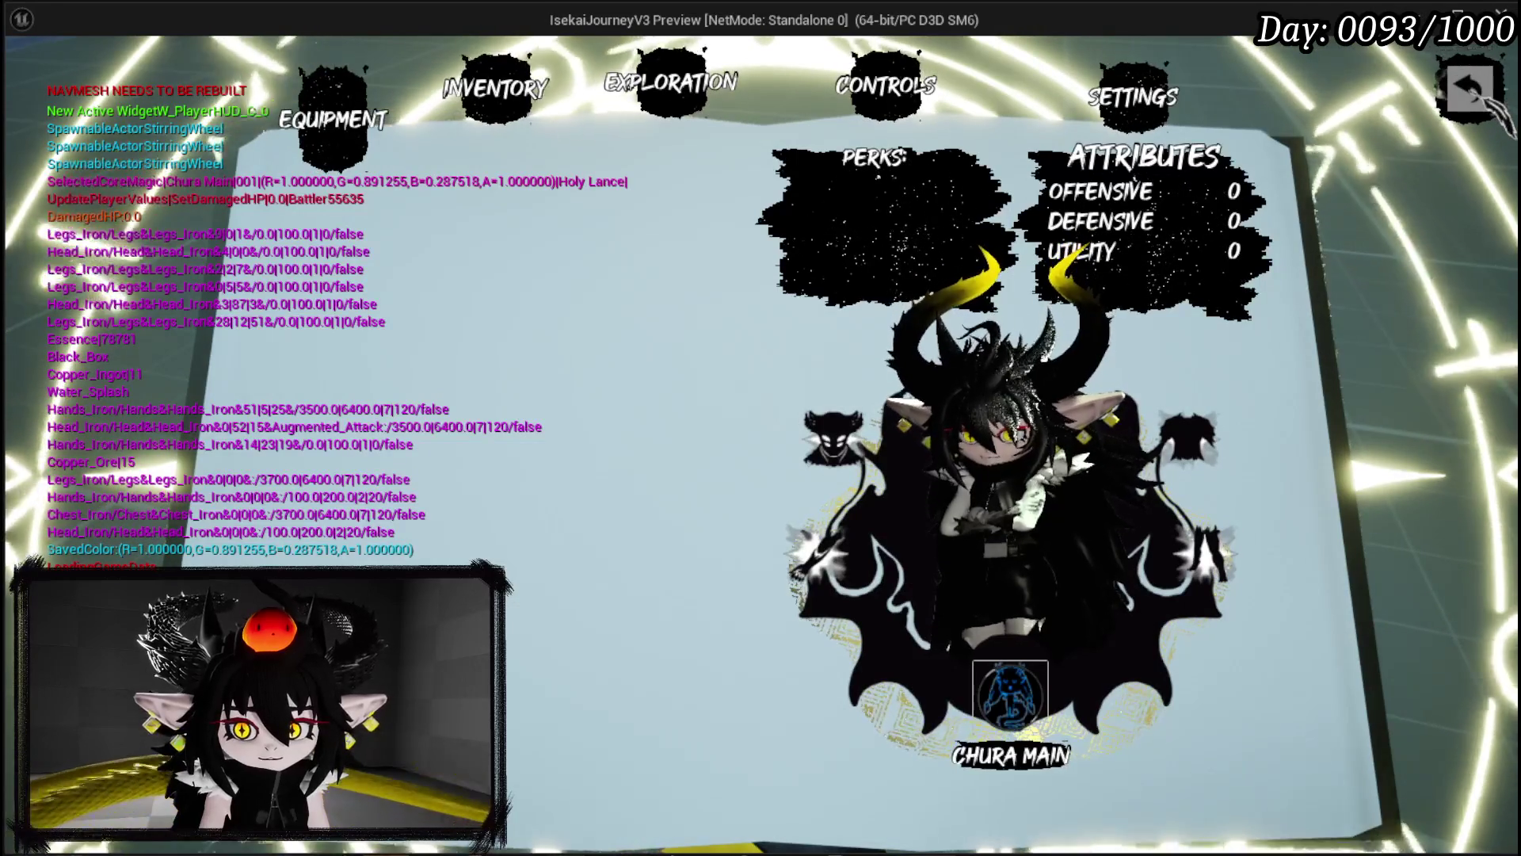
click(1474, 95)
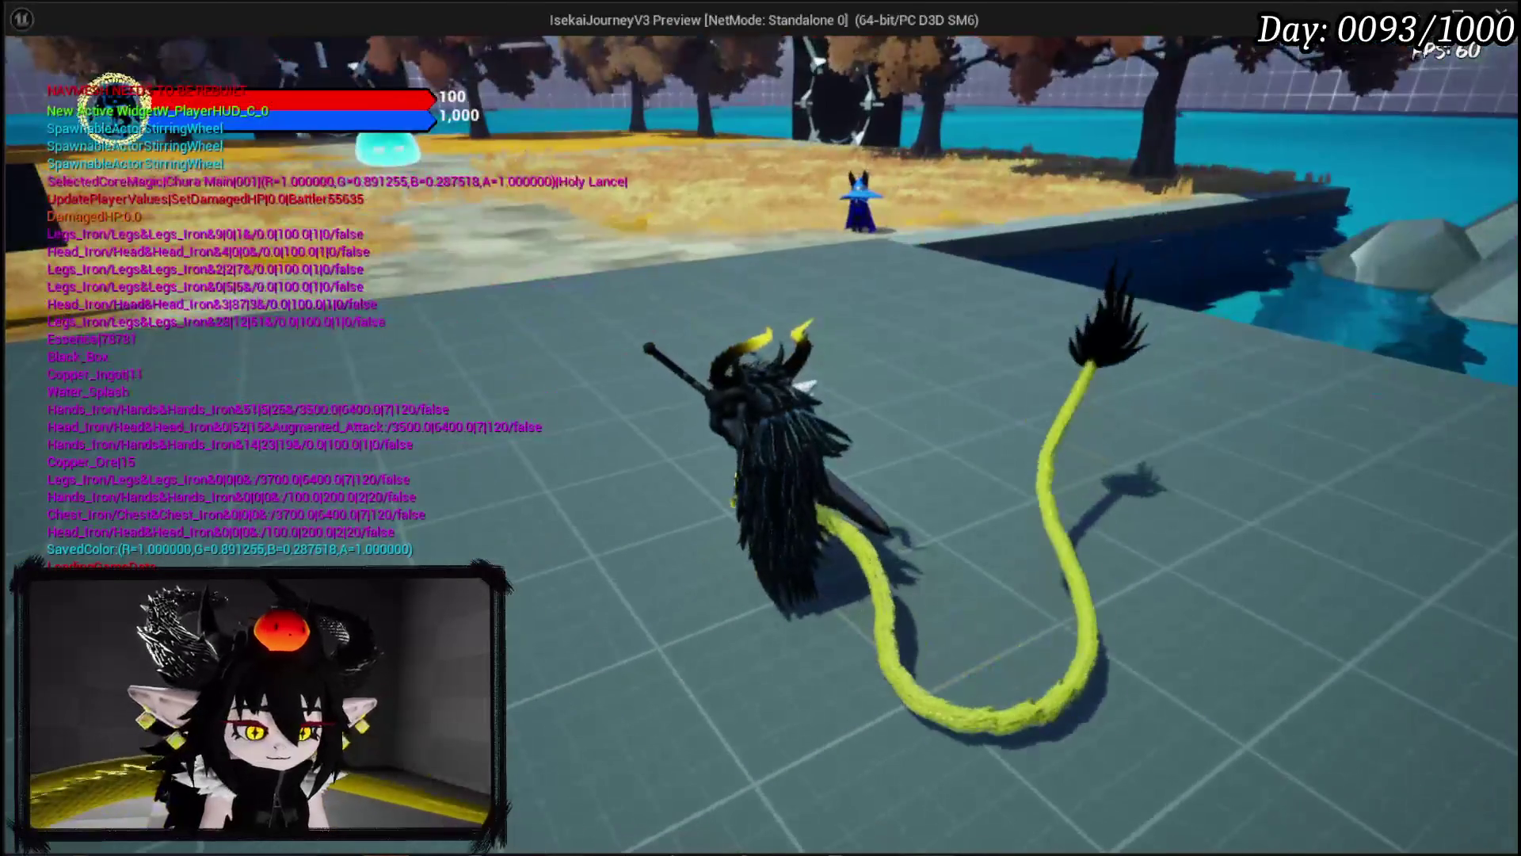
key(Escape)
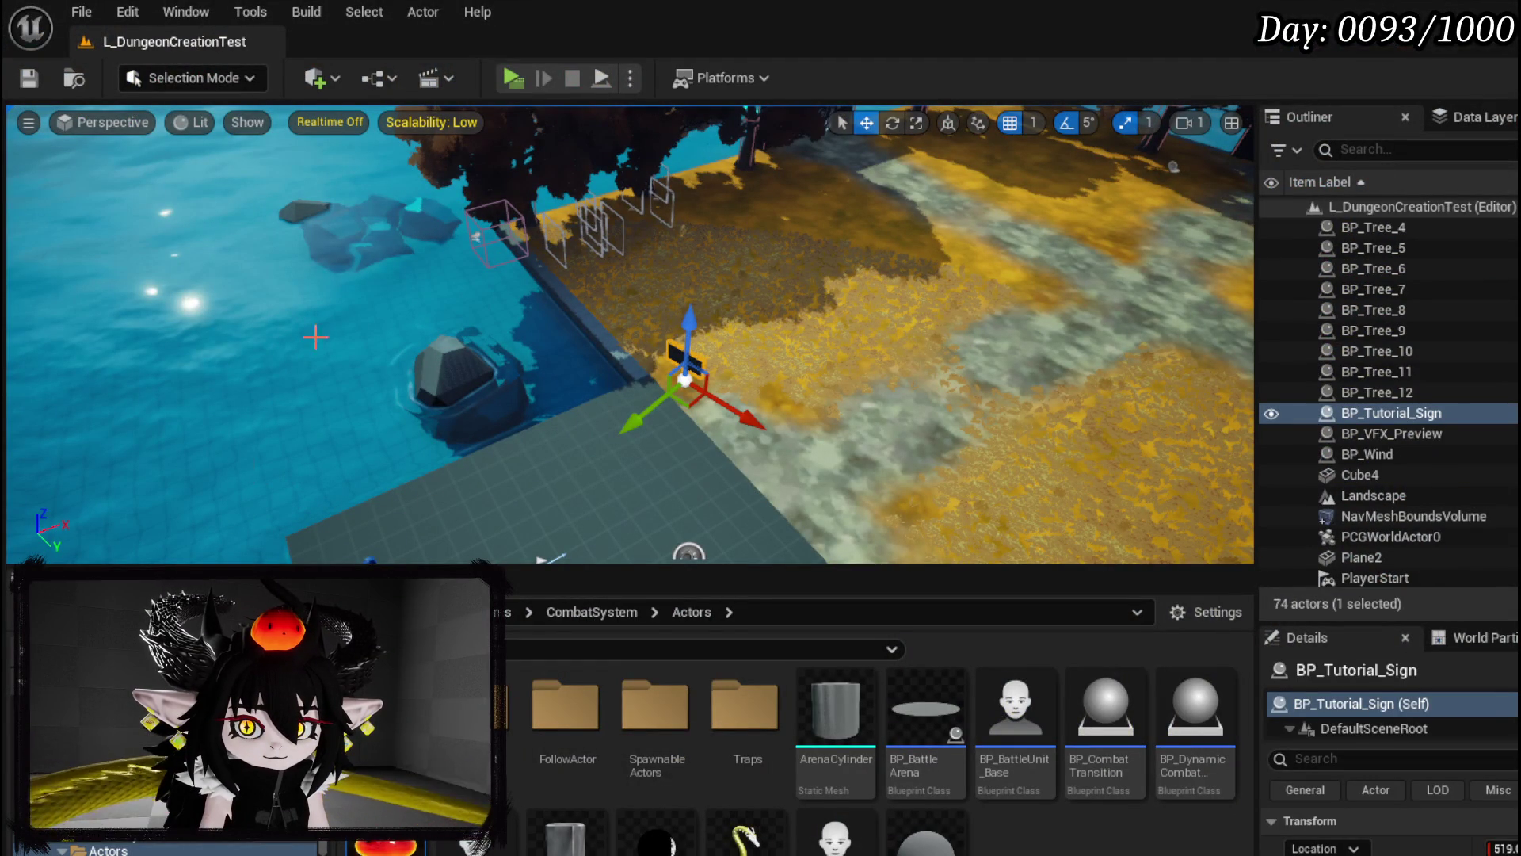
Step: Start a play-test and open the to-do list from the pause menu
click(510, 76)
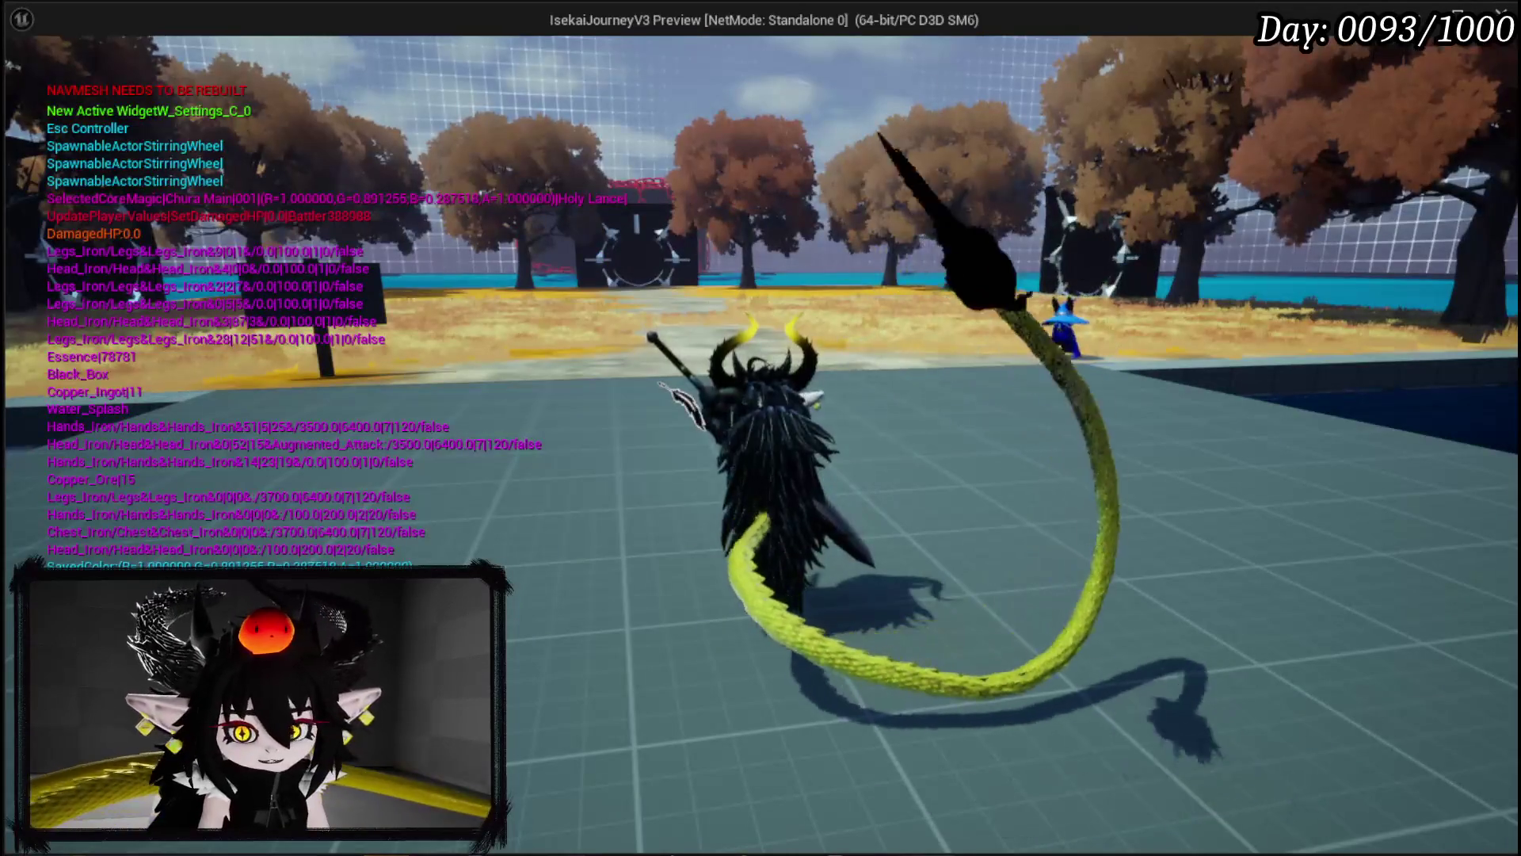
key(Escape)
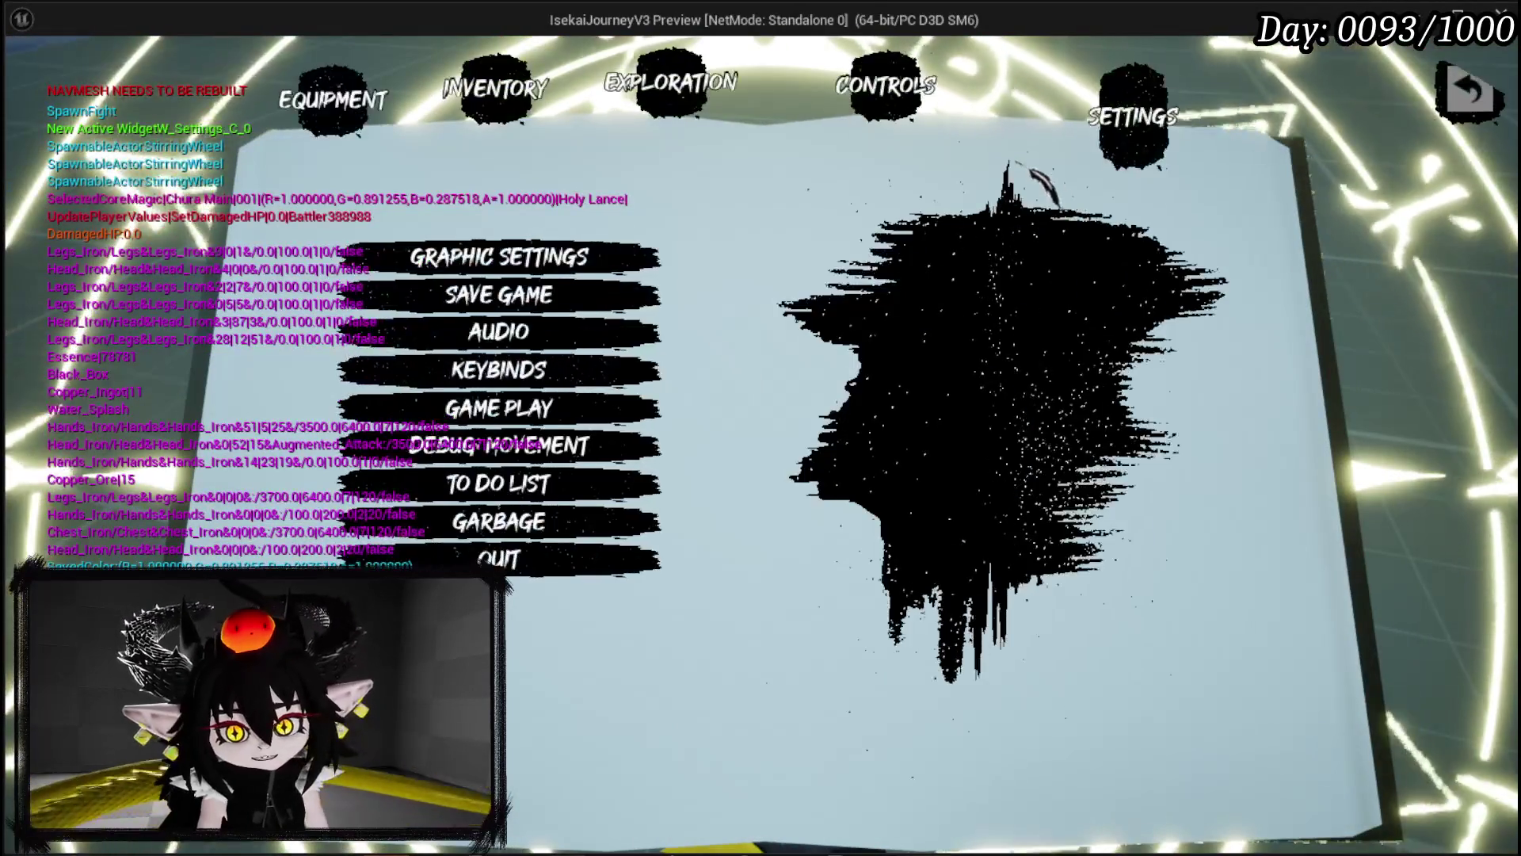
click(498, 483)
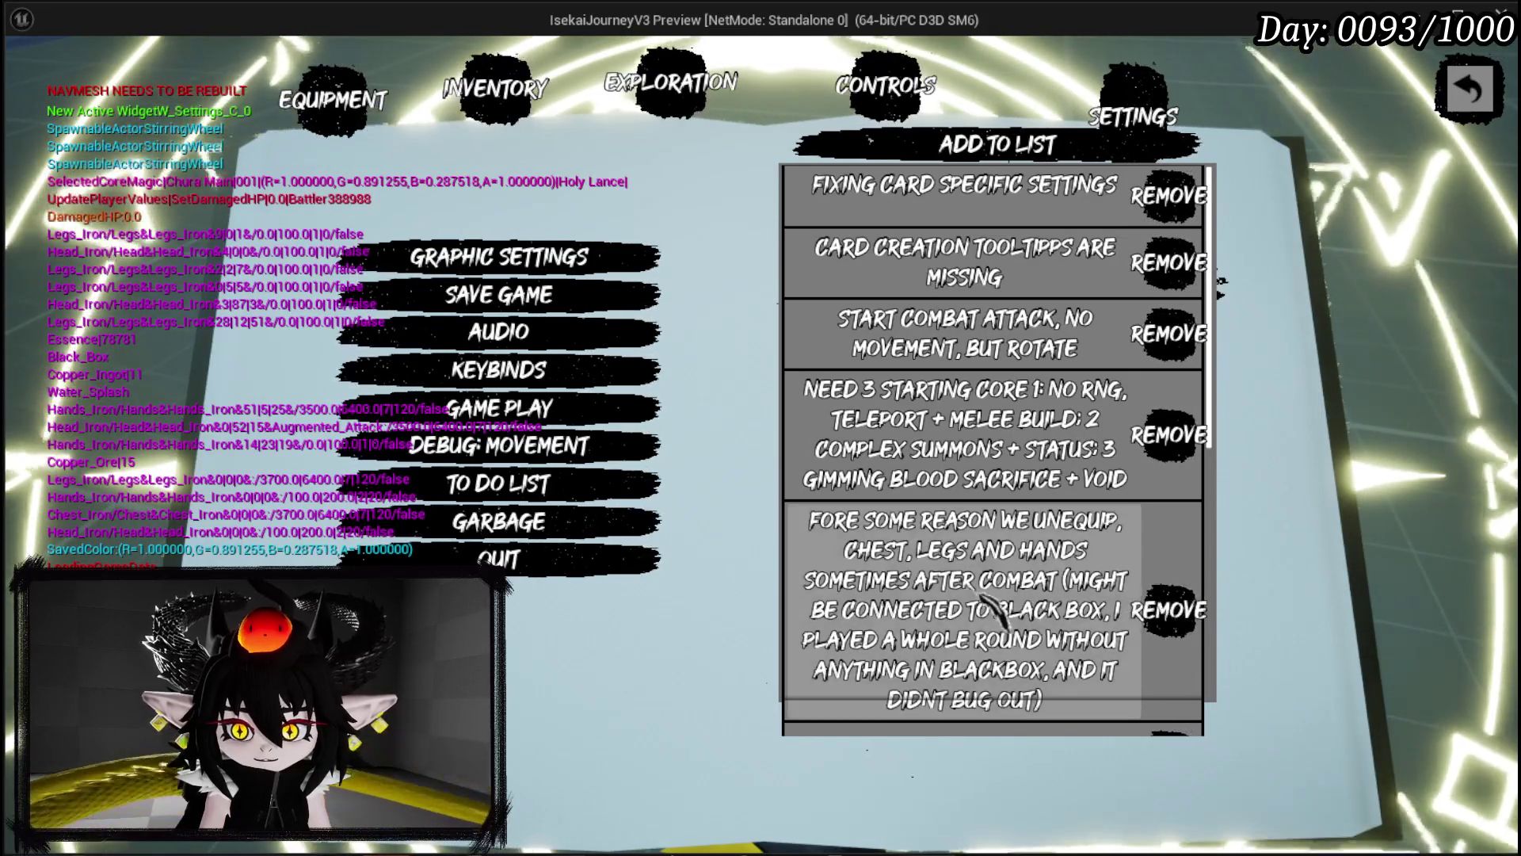
Step: Remove the unequip-after-combat, lost-gear and start-with-empty entries, stop play and save the map
click(1186, 616)
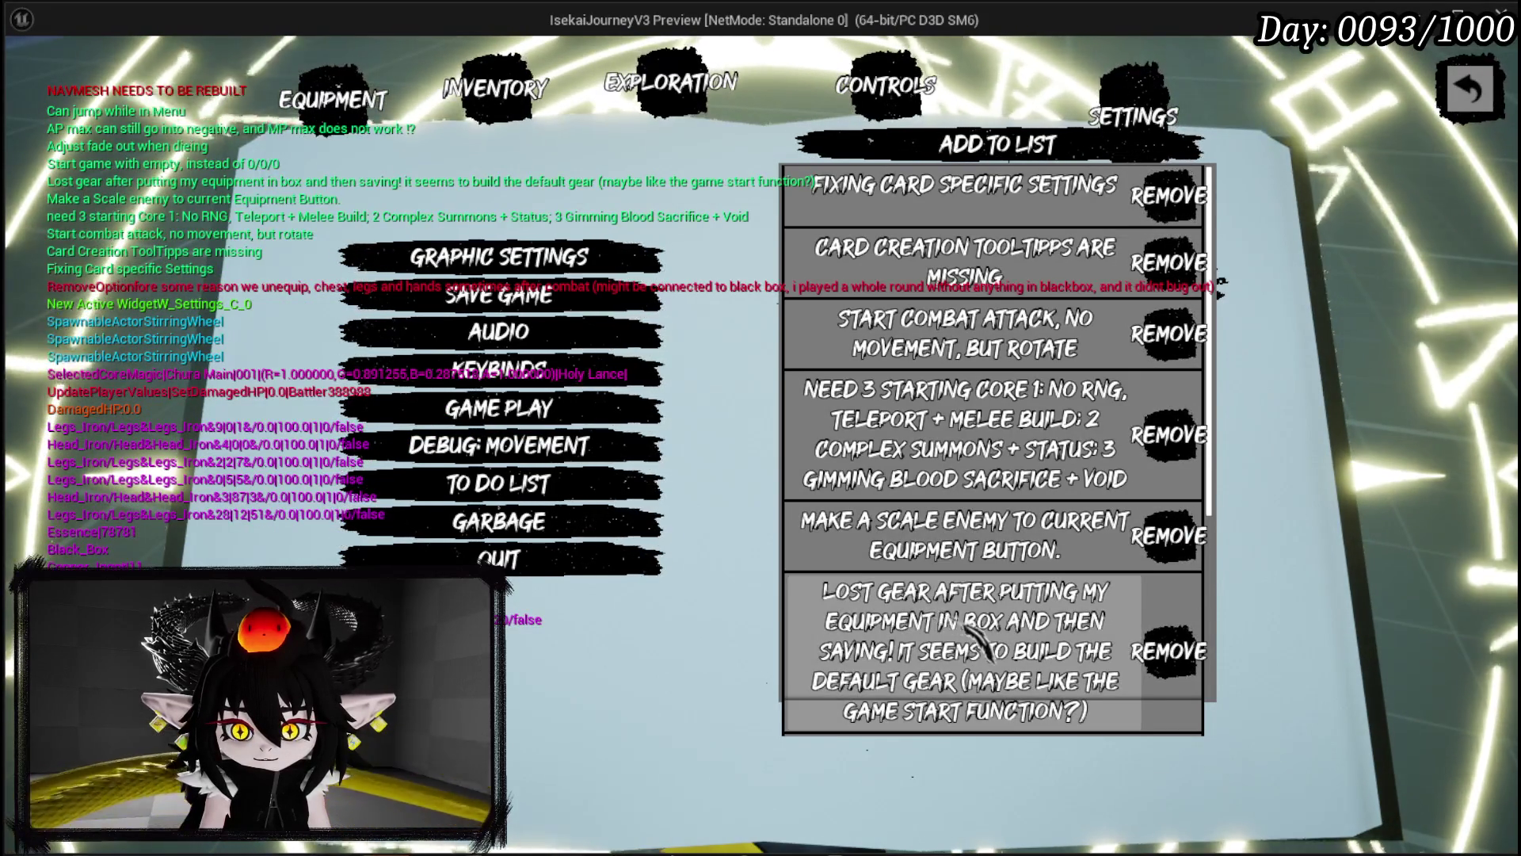
scroll(1065, 618, down, 1)
click(1186, 627)
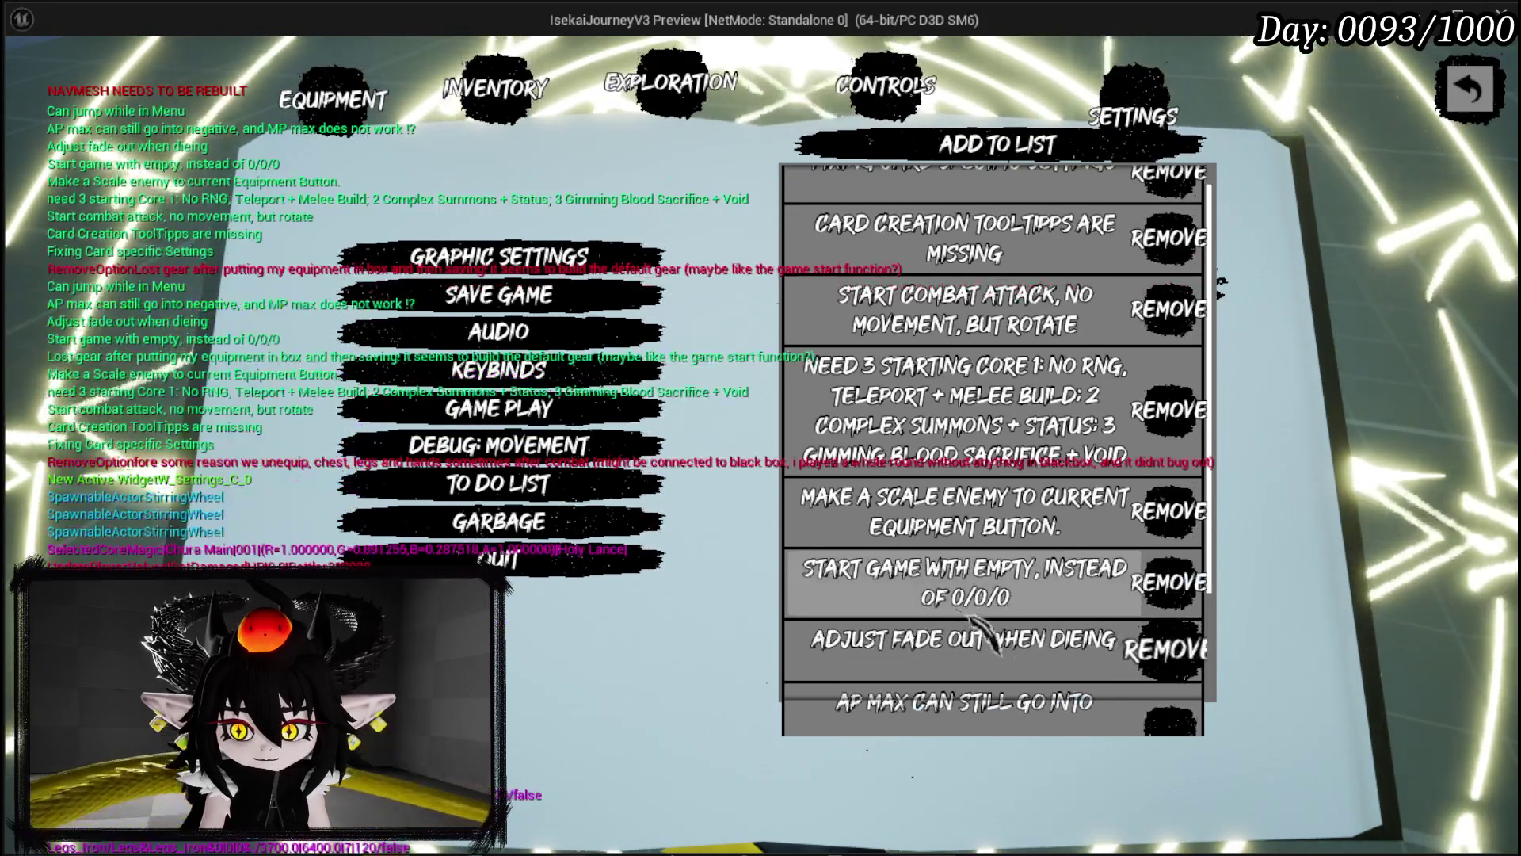
click(1192, 606)
scroll(955, 598, down, 3)
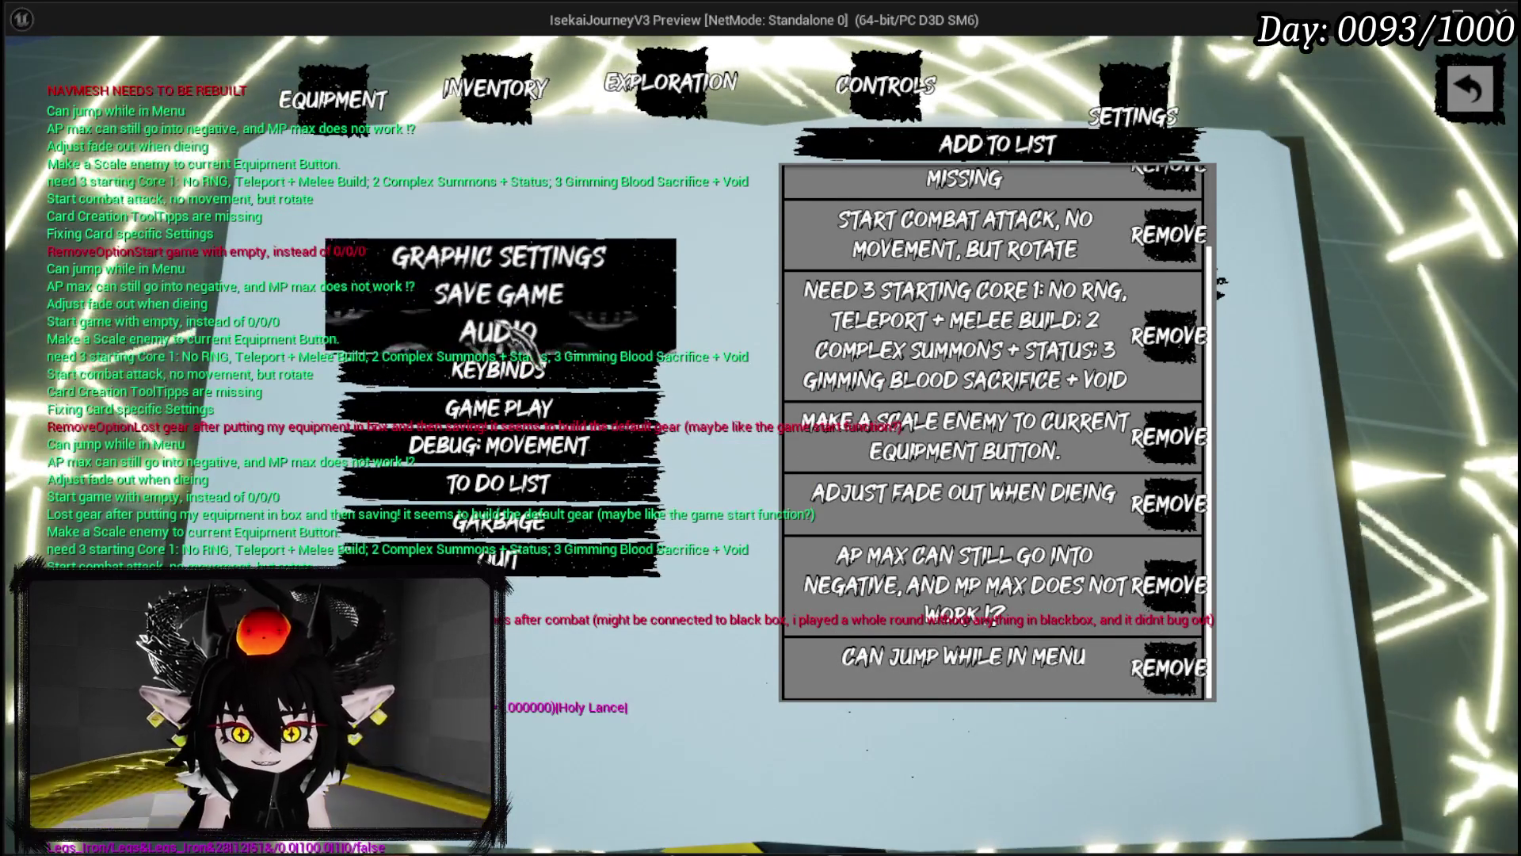
click(1018, 372)
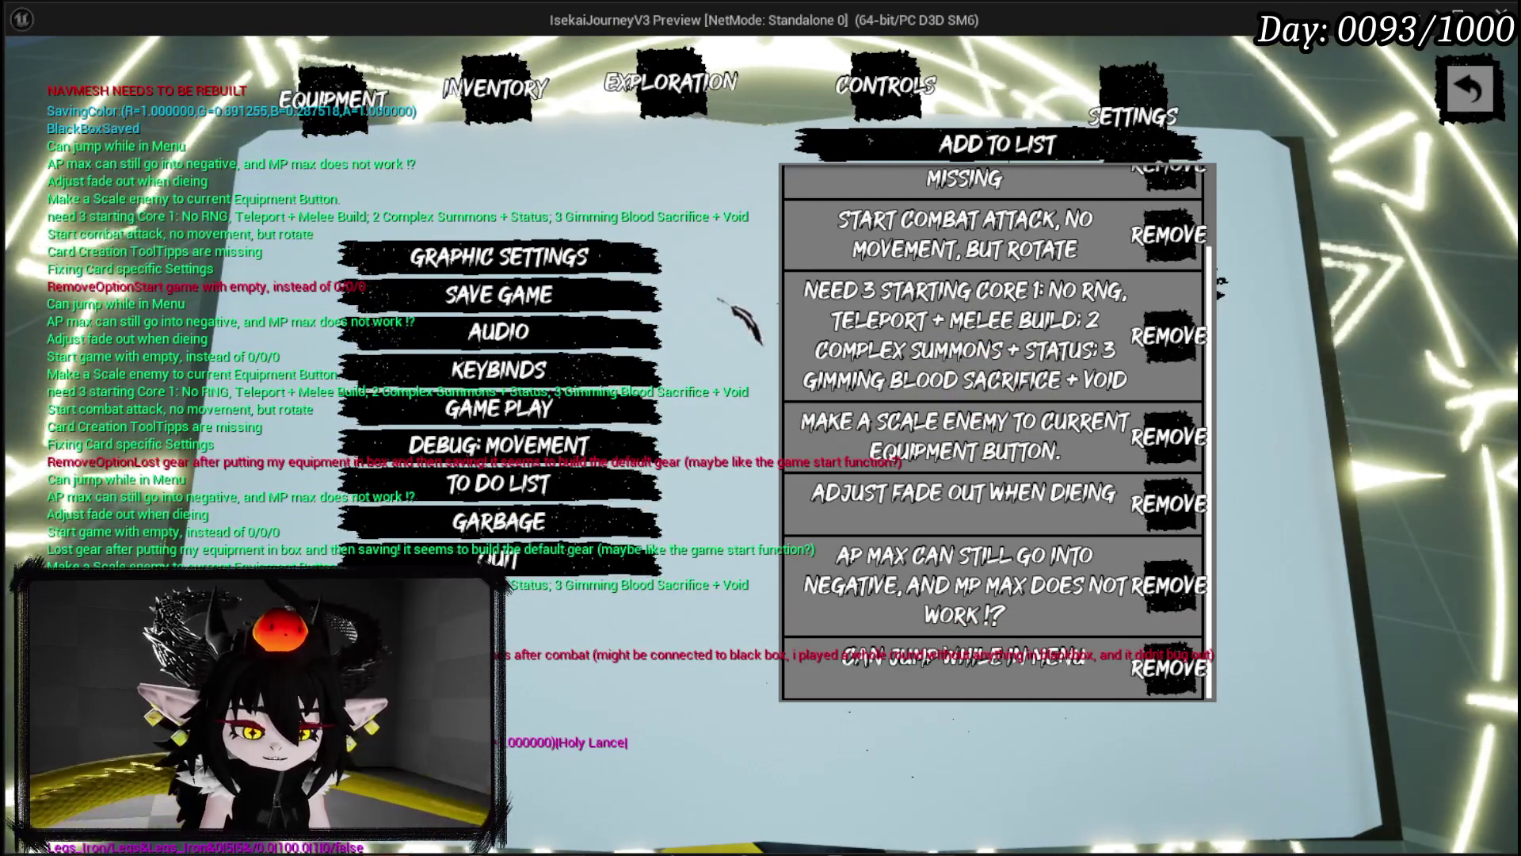
key(Escape)
click(28, 79)
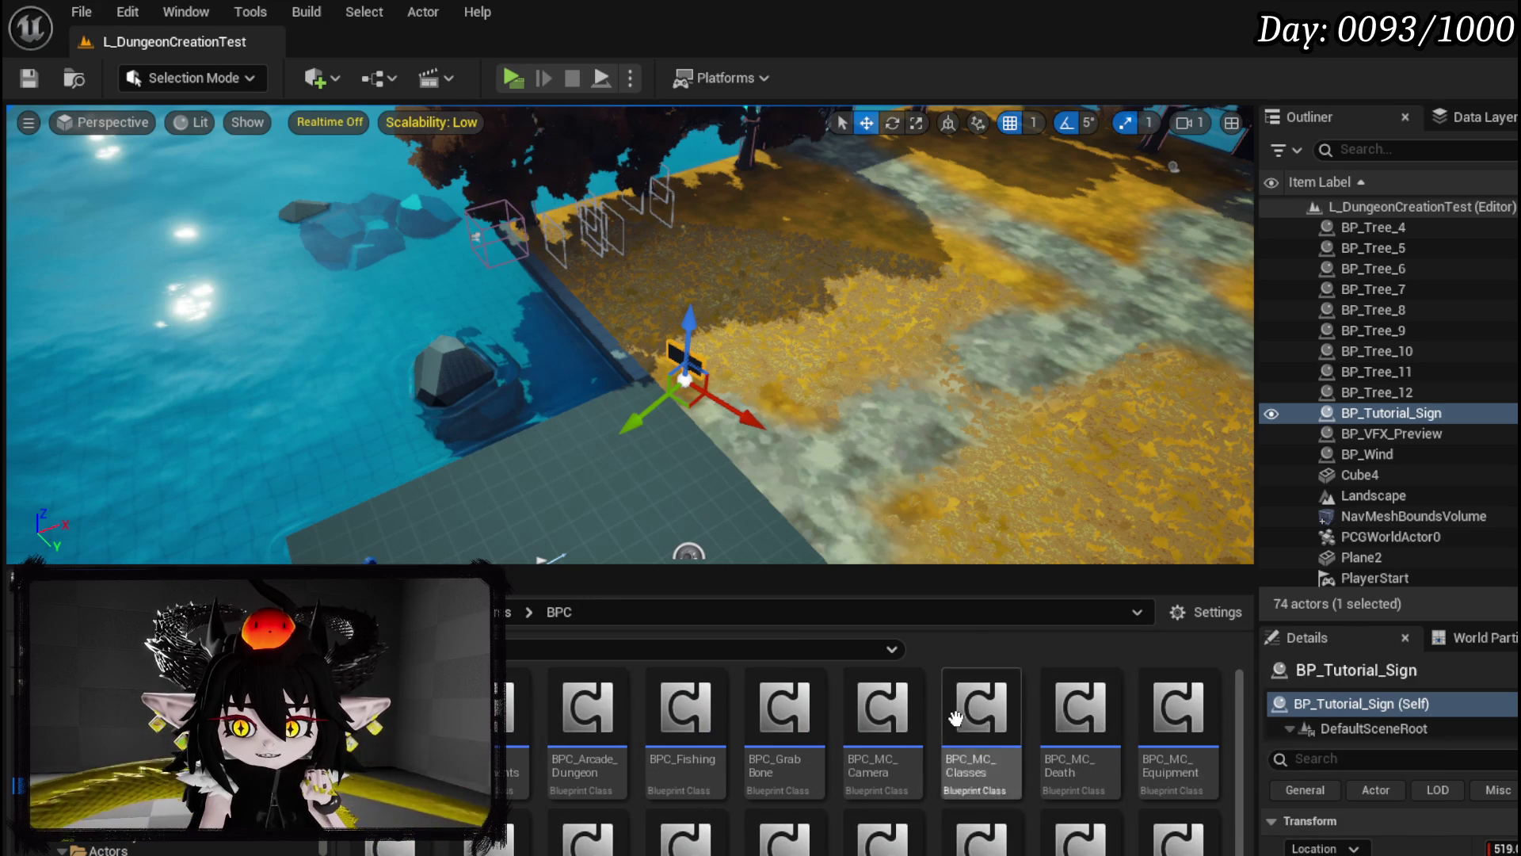
Step: Open BPC_MC_PlatformerMovement from the Content Browser and search 'Jump' to reach the IA_Jump event
scroll(760, 768, down, 1)
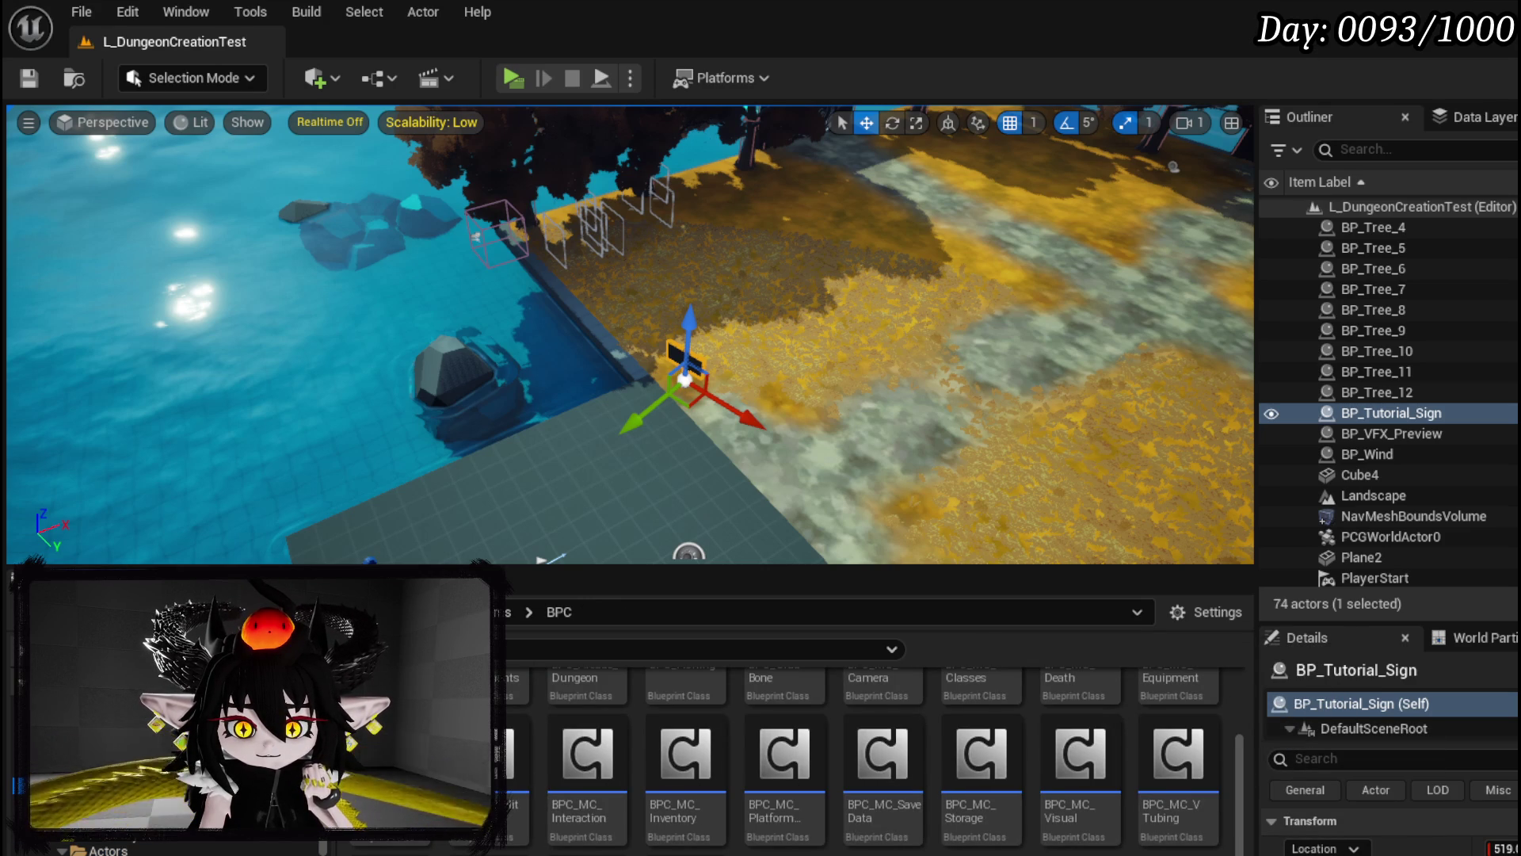
scroll(1164, 738, up, 1)
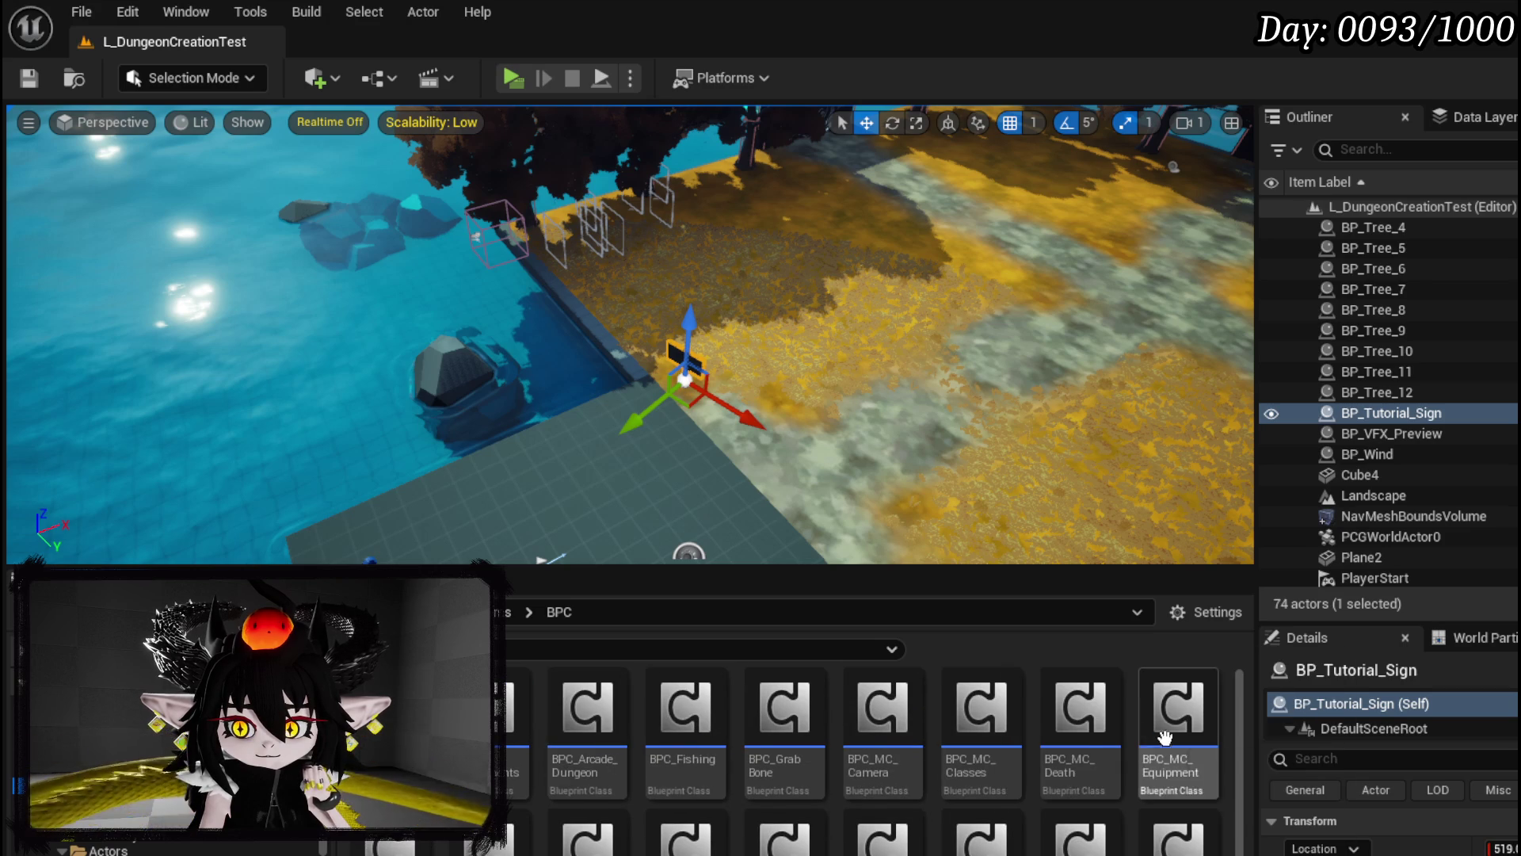
scroll(1164, 738, down, 1)
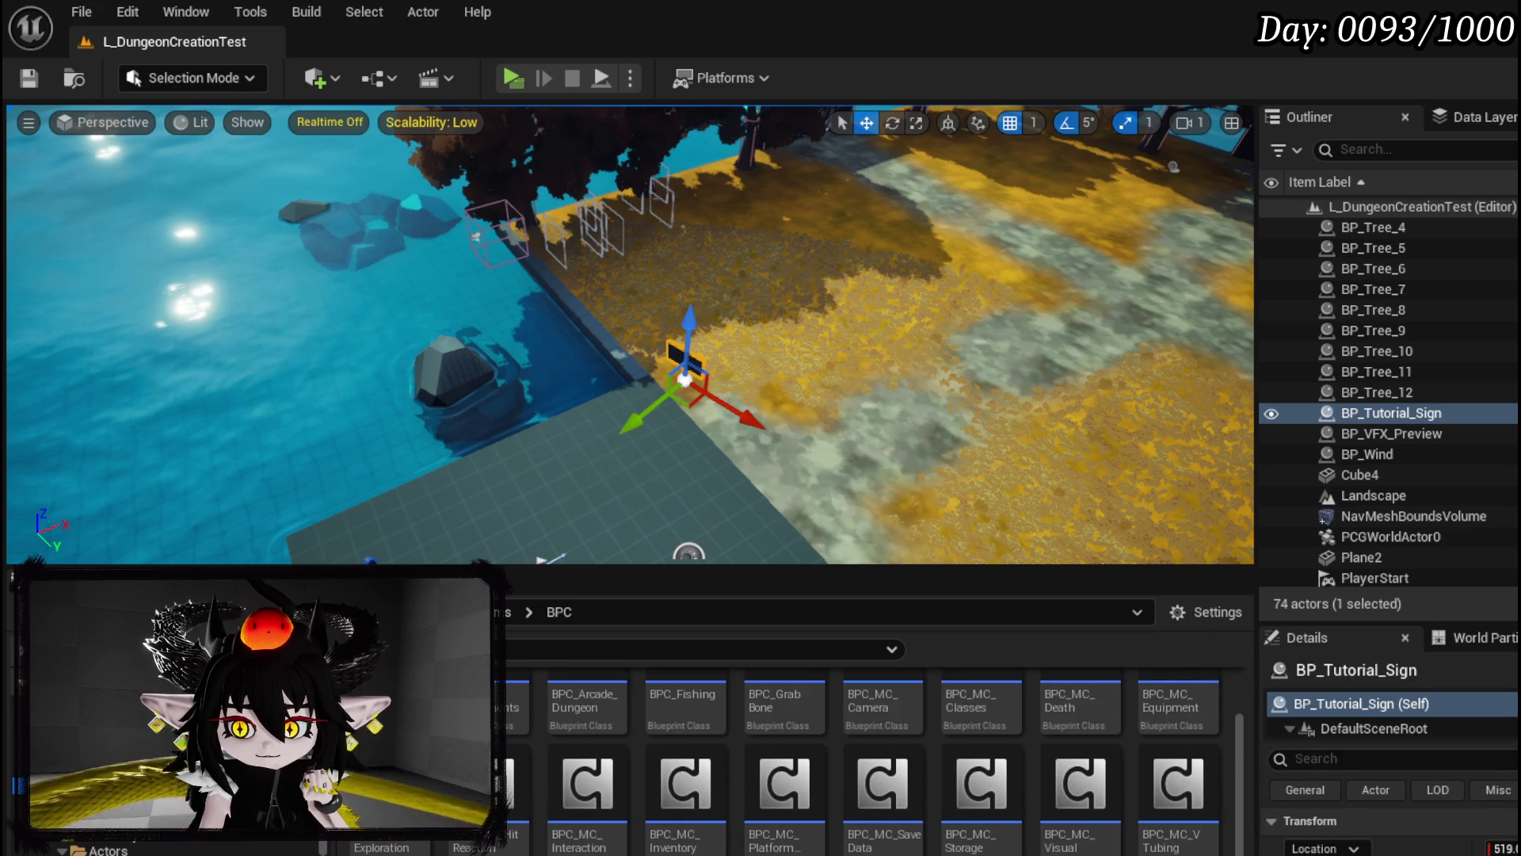
scroll(1164, 739, down, 1)
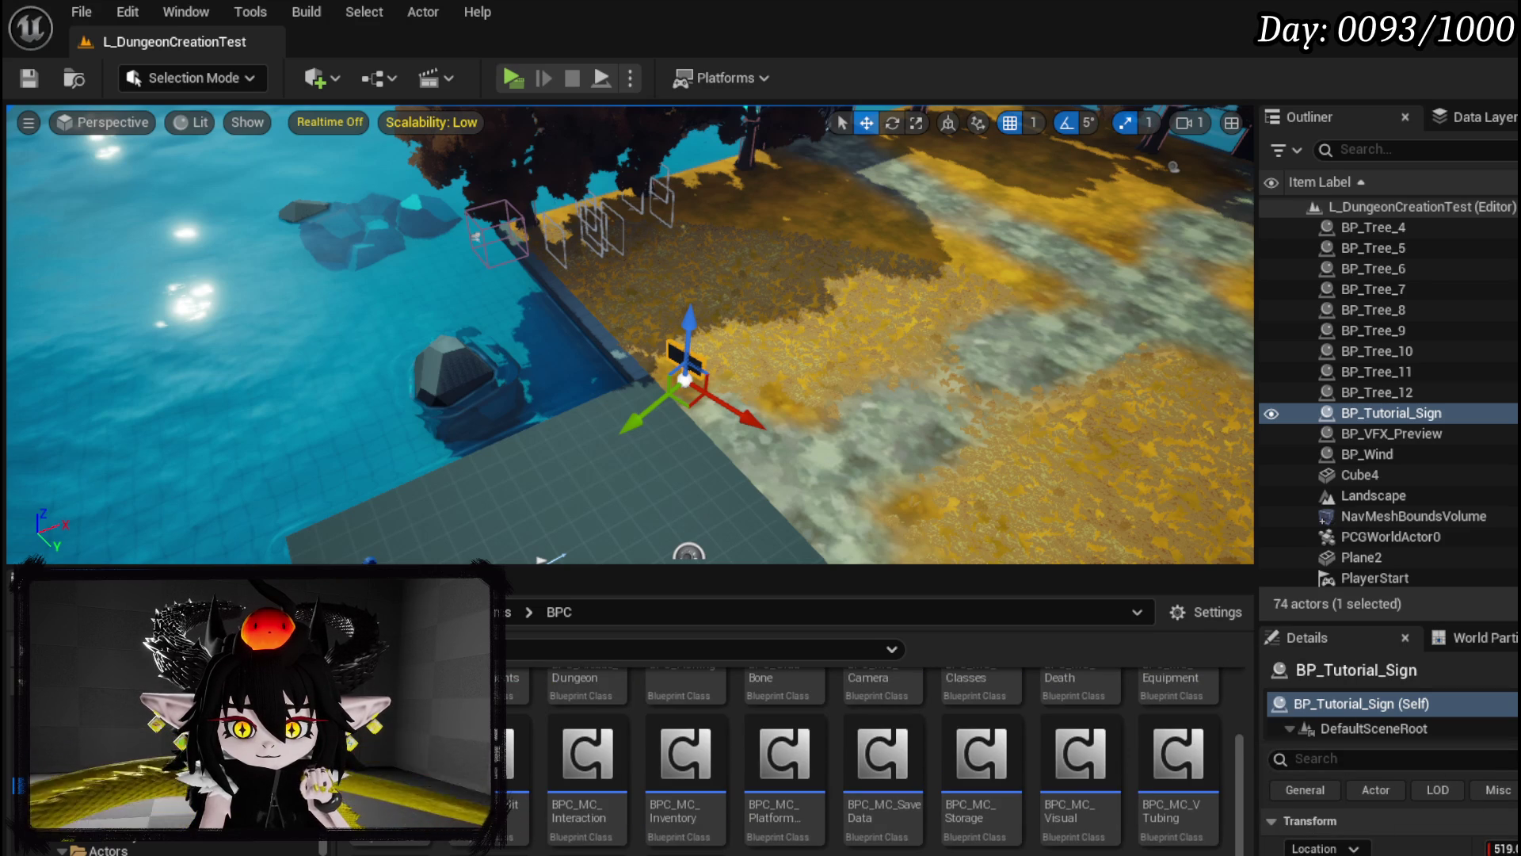
double_click(784, 756)
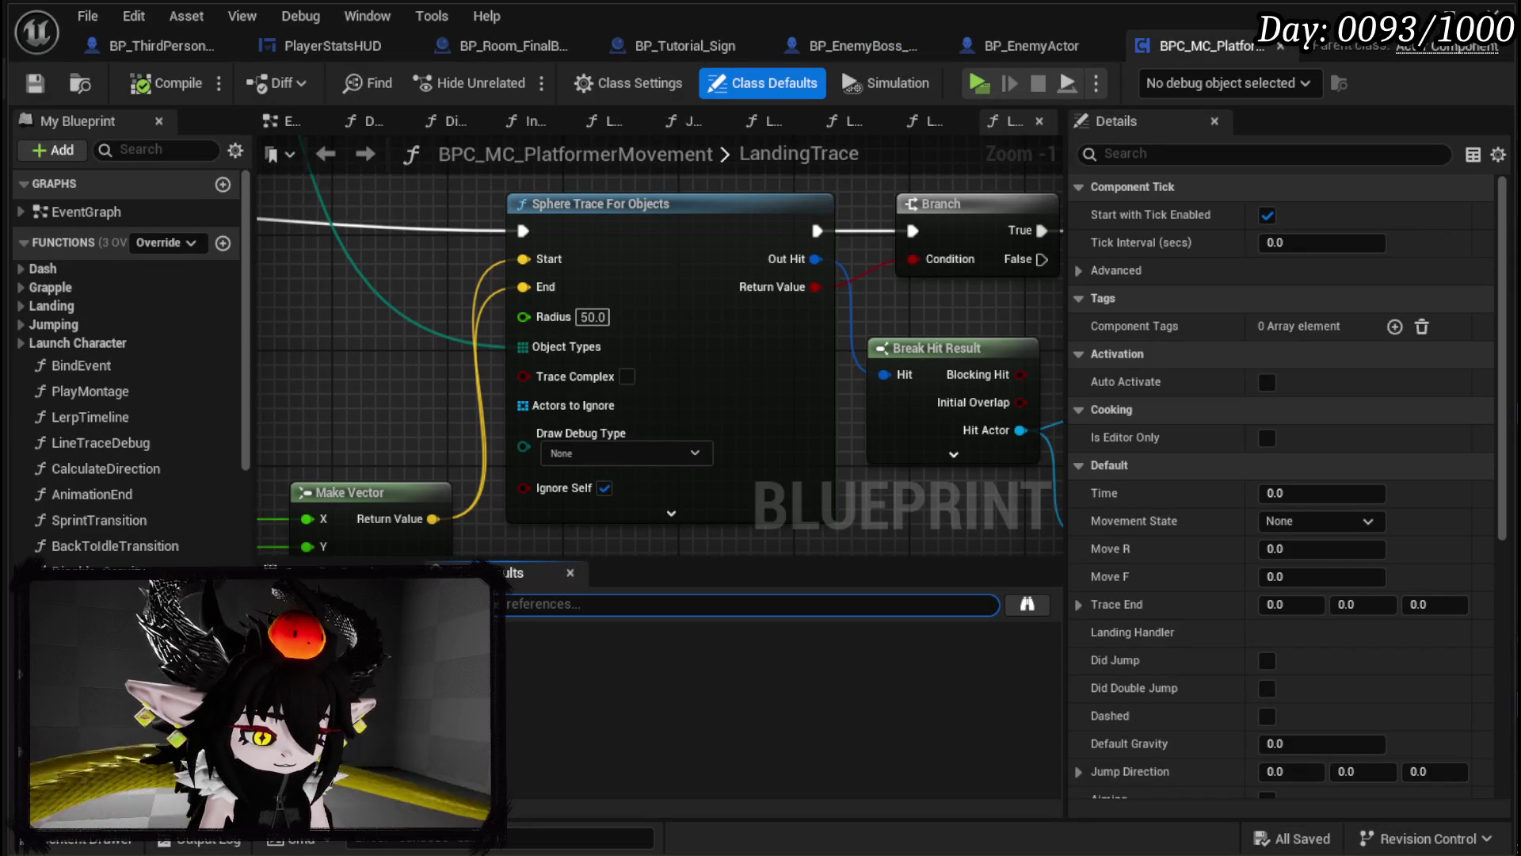
key(Return)
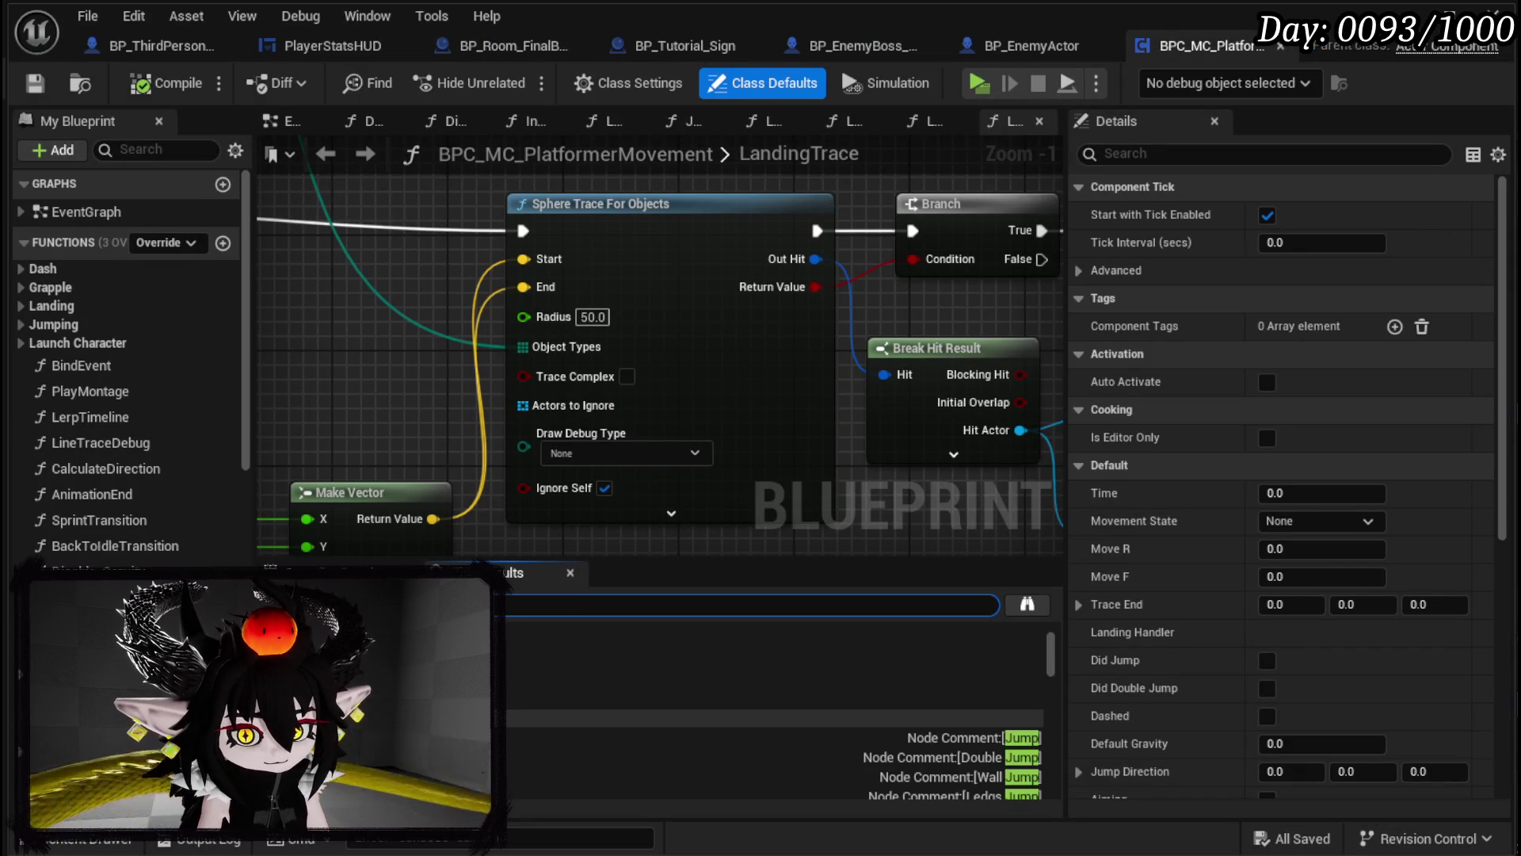
scroll(776, 697, down, 5)
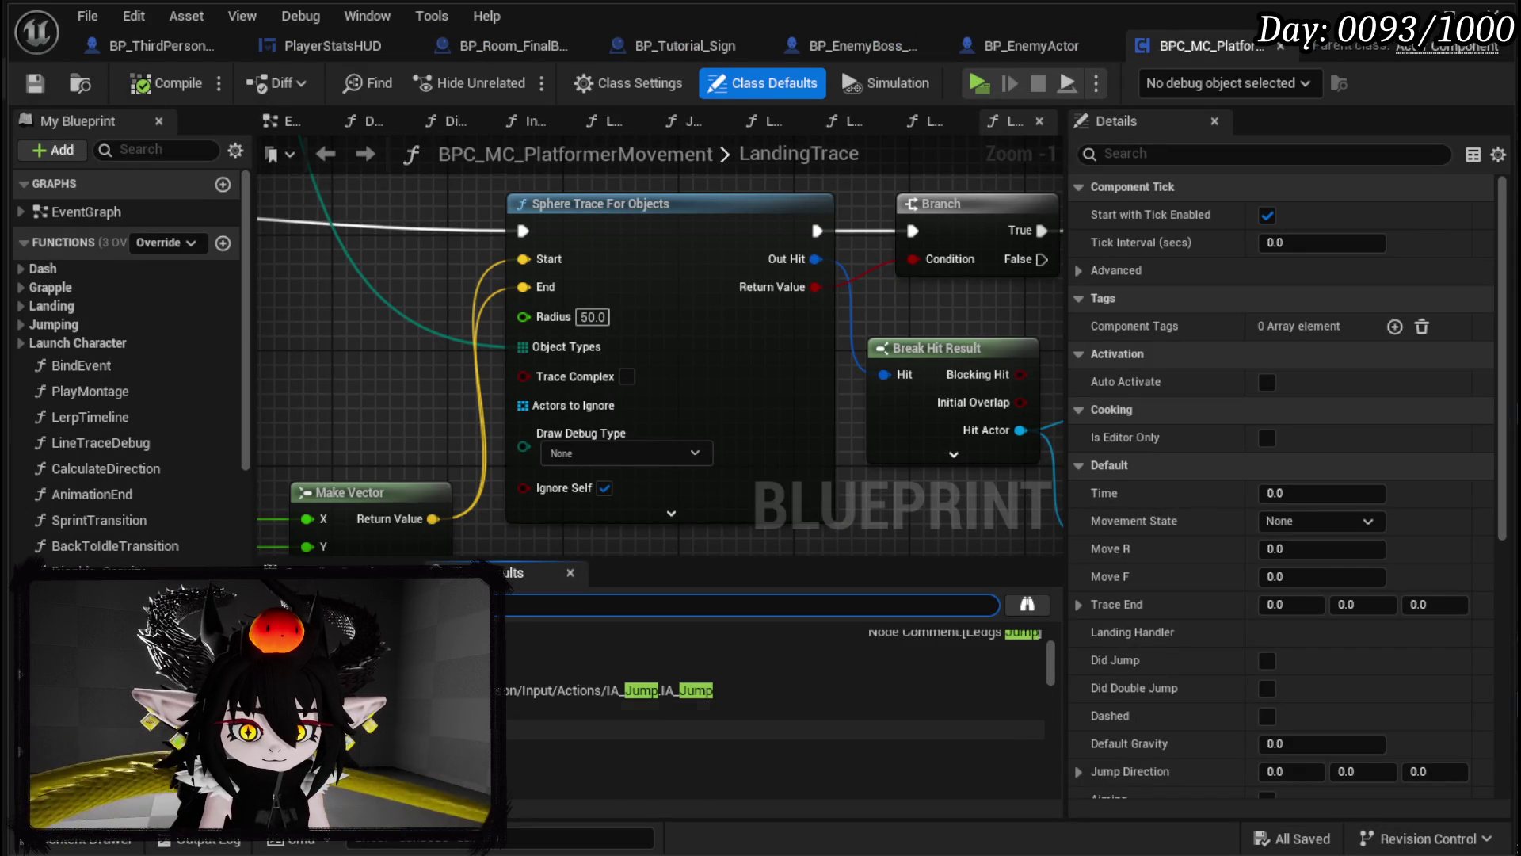
click(515, 709)
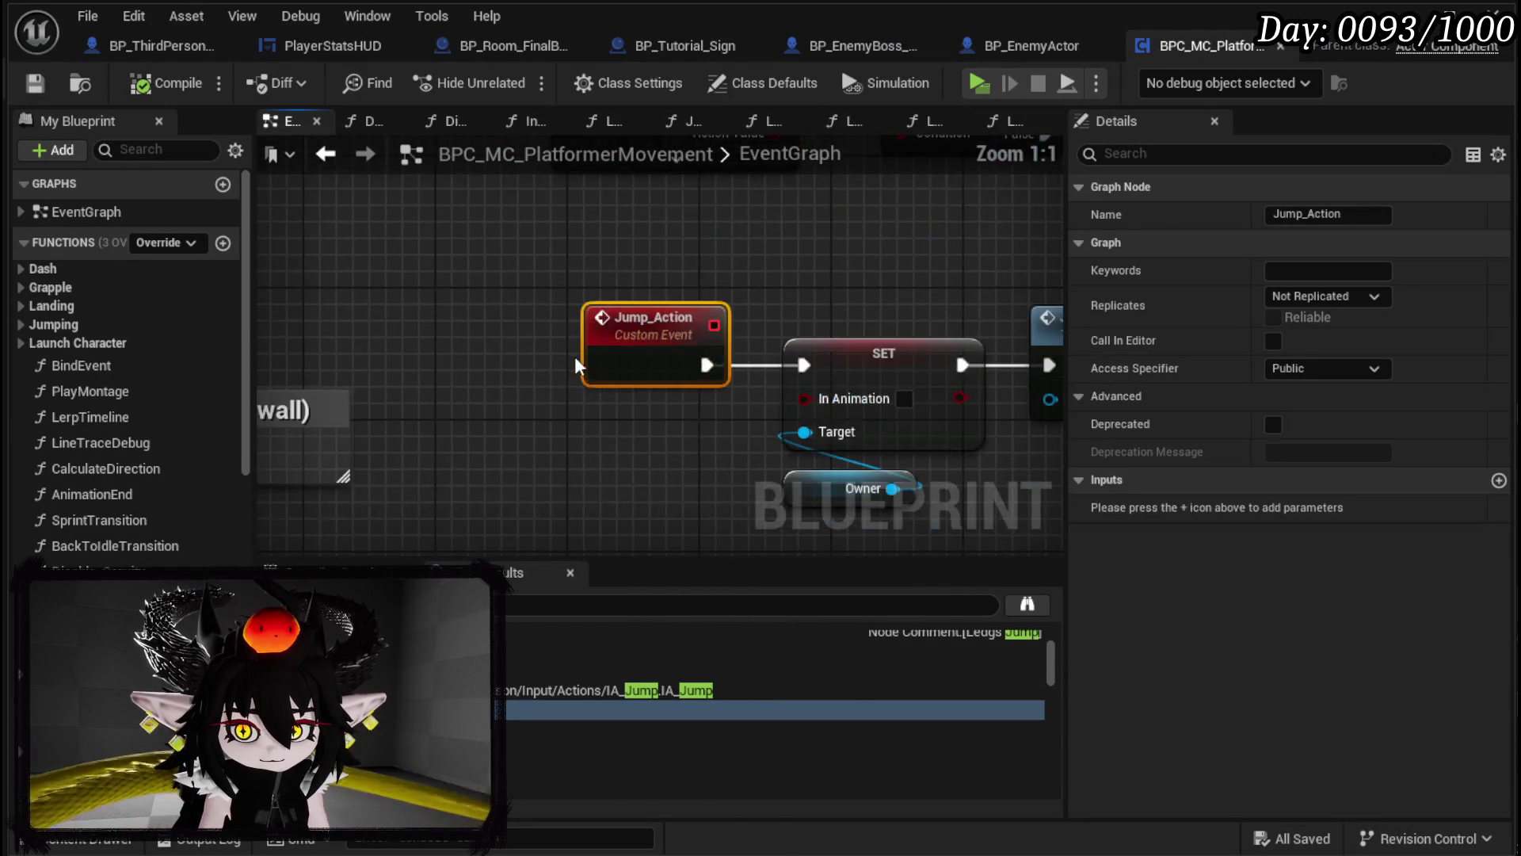
scroll(578, 477, up, 1)
click(578, 477)
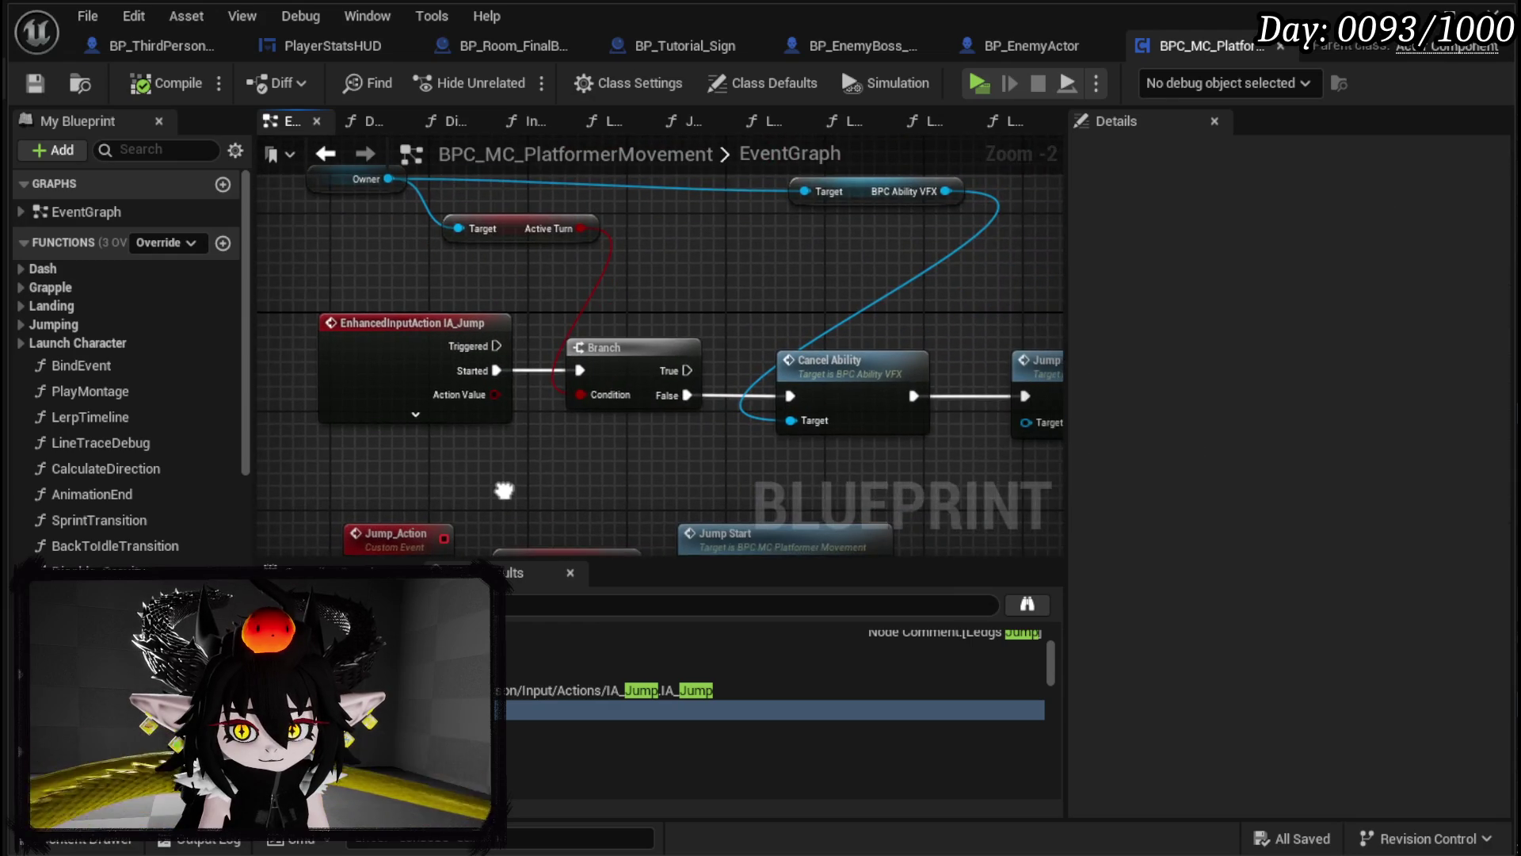
Step: Shift the IA_Jump event and Owner node left and add a Get Controller node fed by Owner
drag(520, 448, 445, 447)
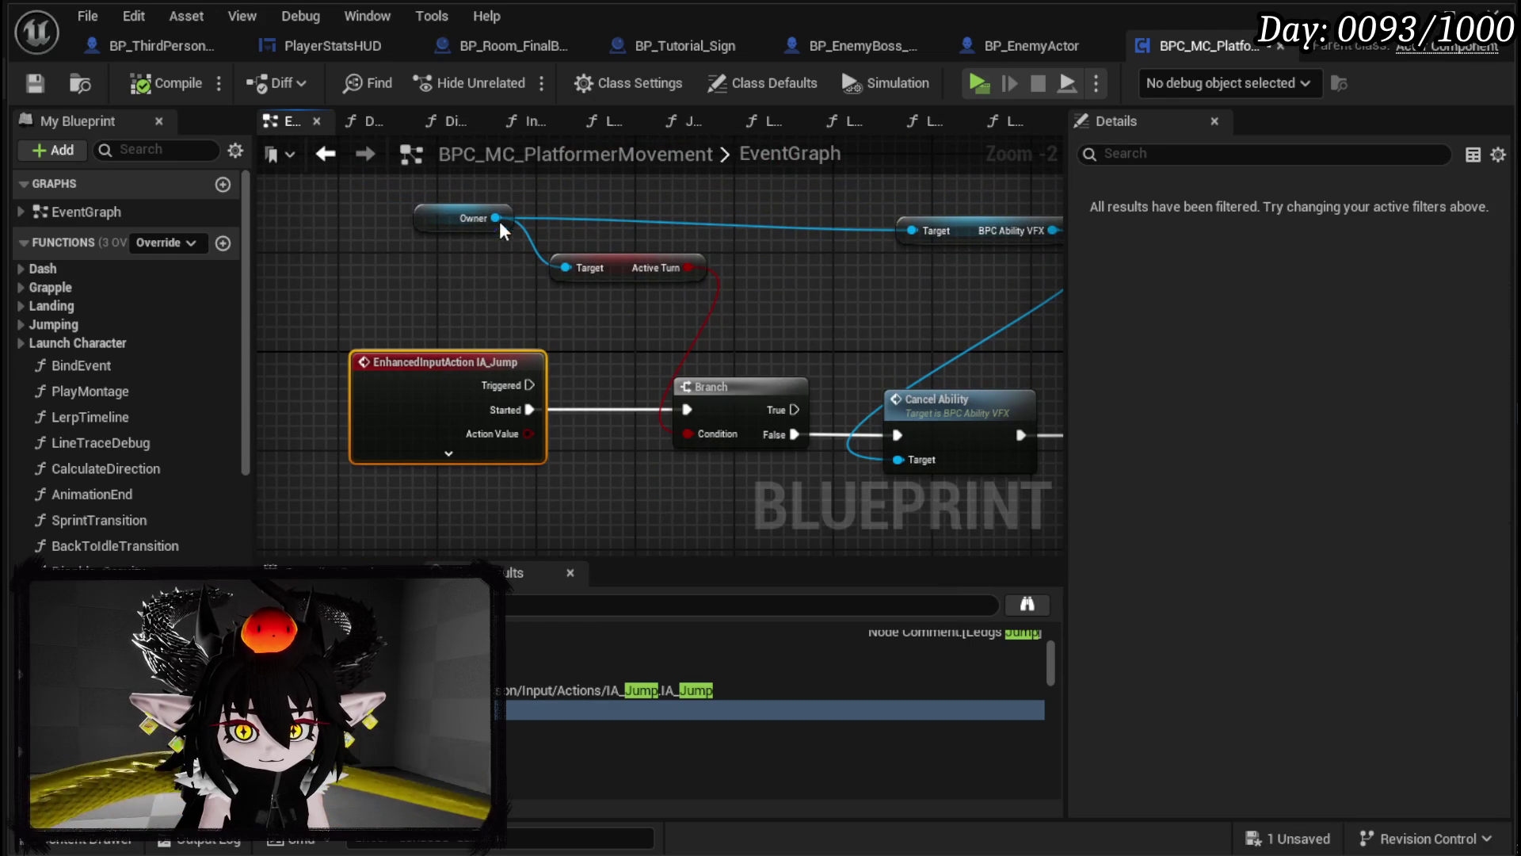
mouse_move(496, 219)
mouse_down()
mouse_move(629, 330)
mouse_move(459, 279)
mouse_up()
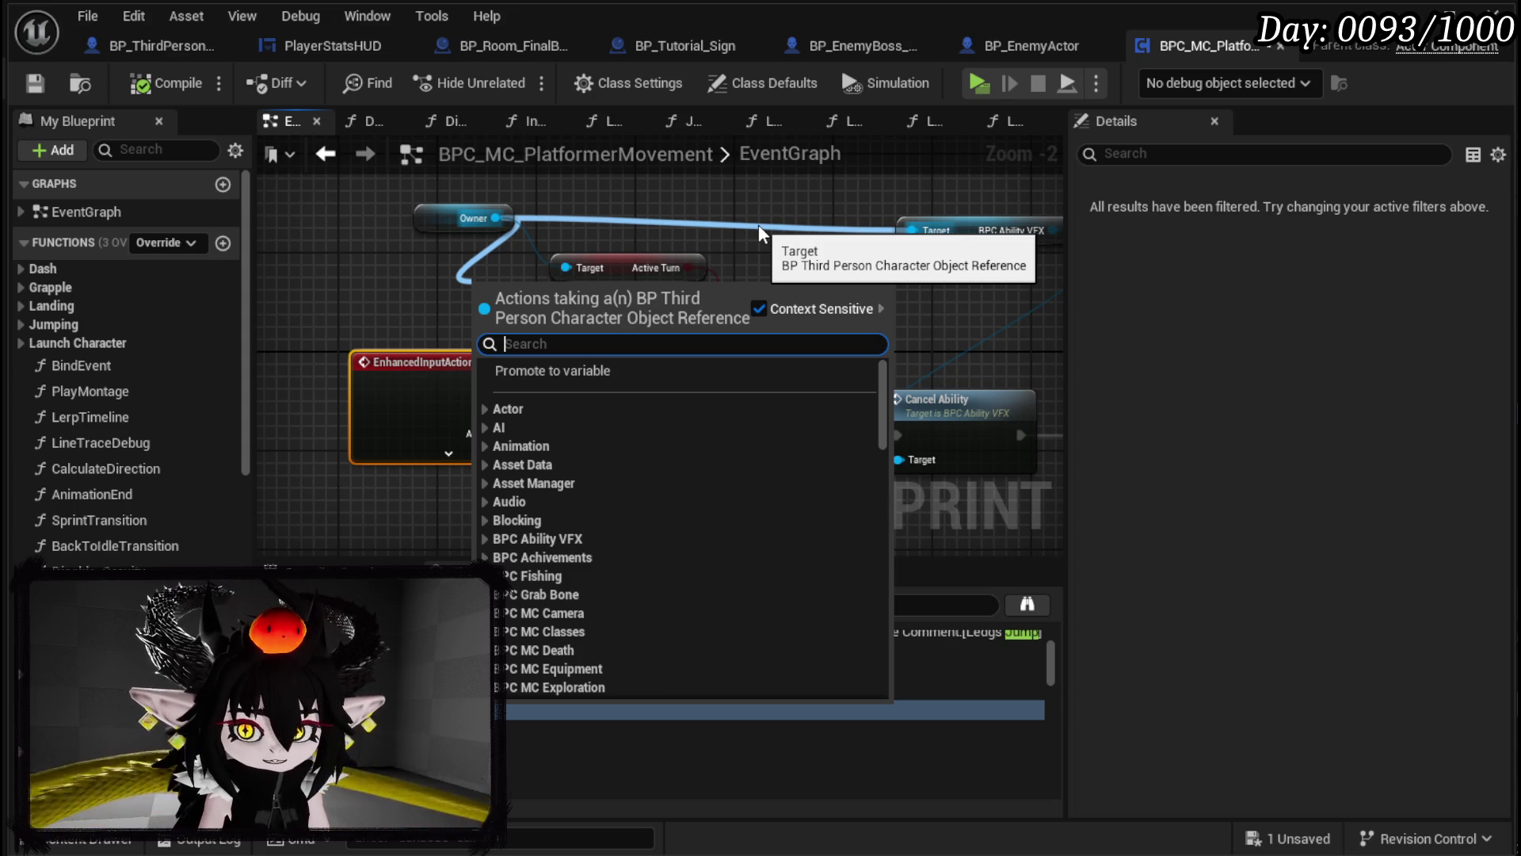
drag(716, 211, 645, 386)
drag(528, 432, 404, 432)
drag(406, 340, 406, 339)
text(get conm)
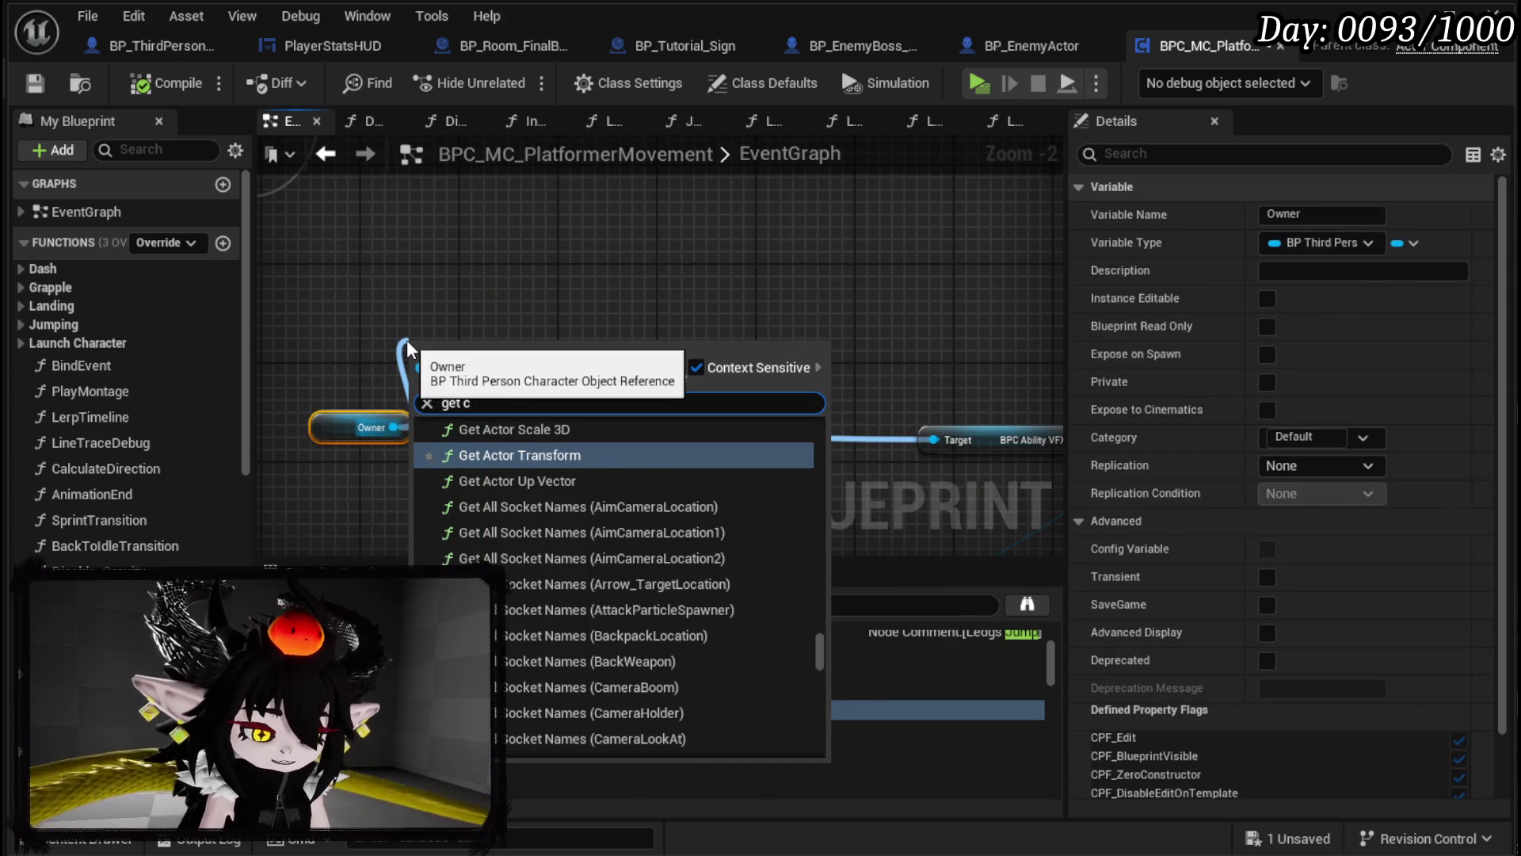
key(BackSpace)
text(troller)
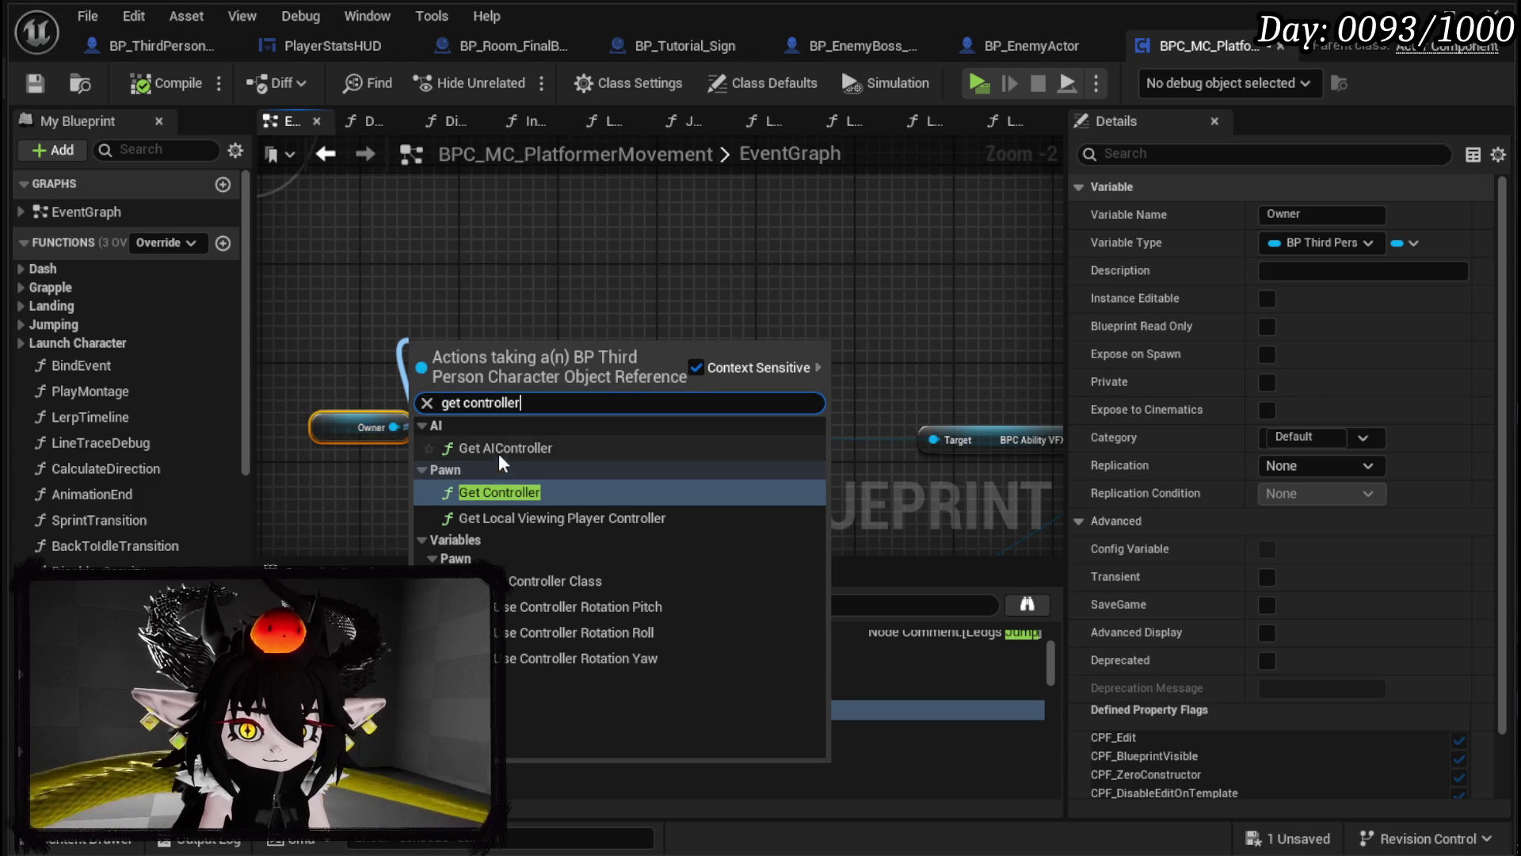
click(498, 492)
Step: Add a Cast To MP_Controller node from Get Controller's Return Value
drag(529, 316, 637, 317)
text(cast to mp)
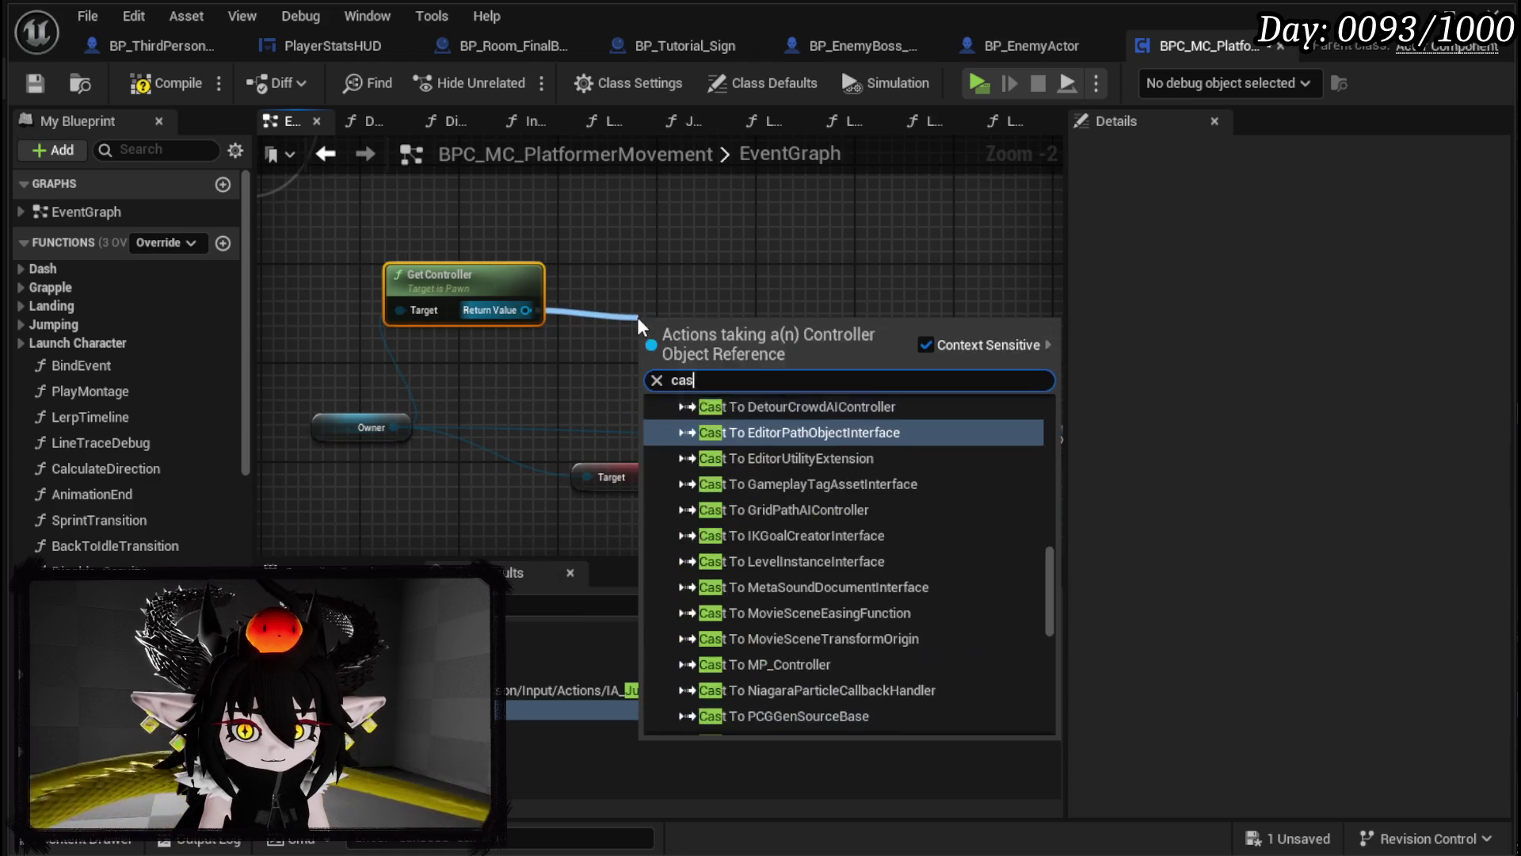
key(Return)
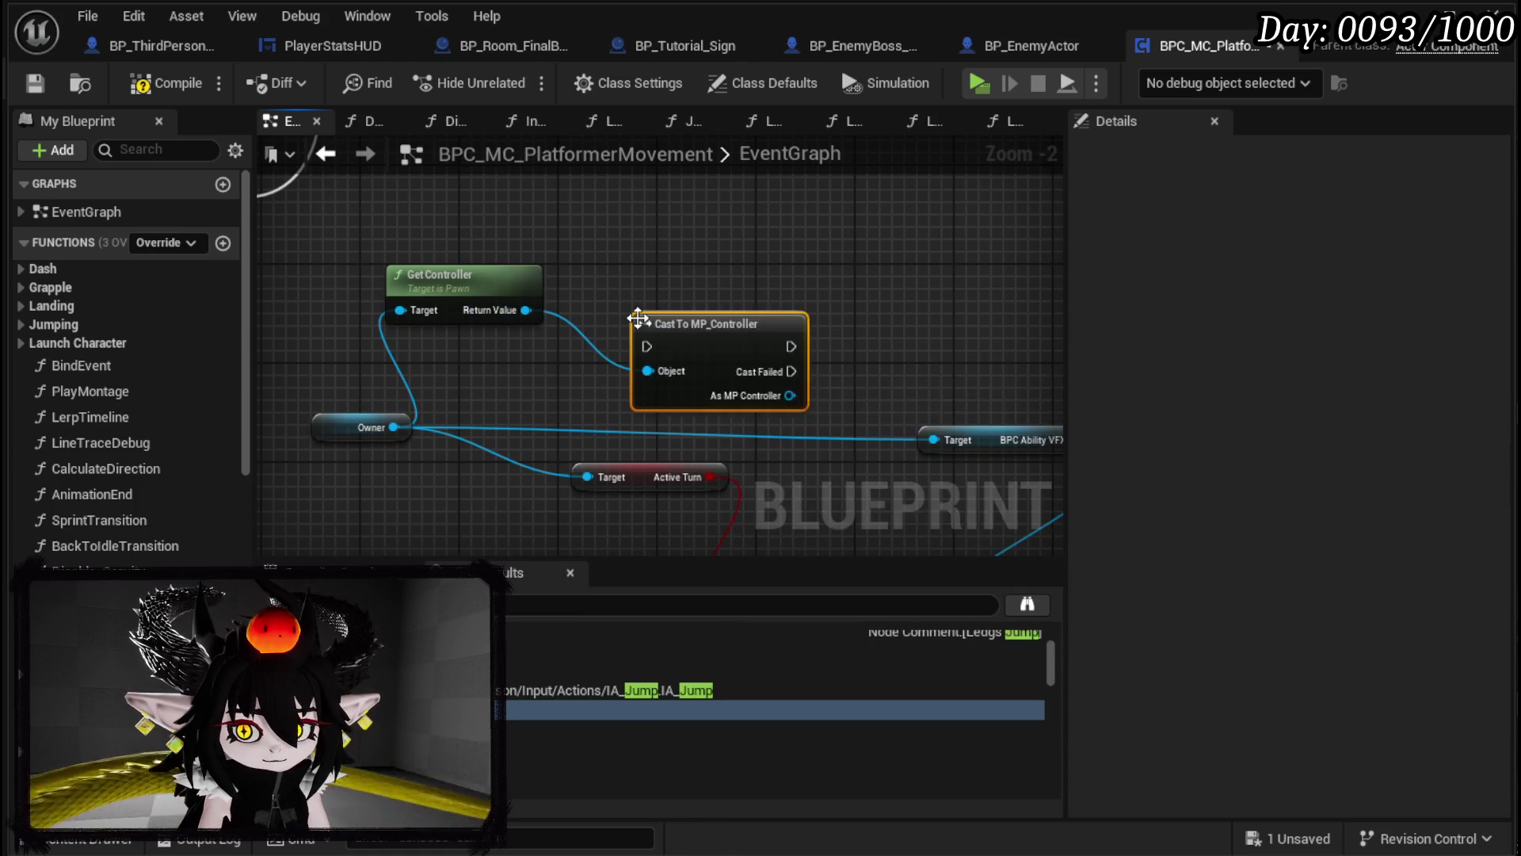
mouse_move(784, 386)
mouse_down()
mouse_move(743, 301)
mouse_move(705, 313)
mouse_move(706, 365)
mouse_up()
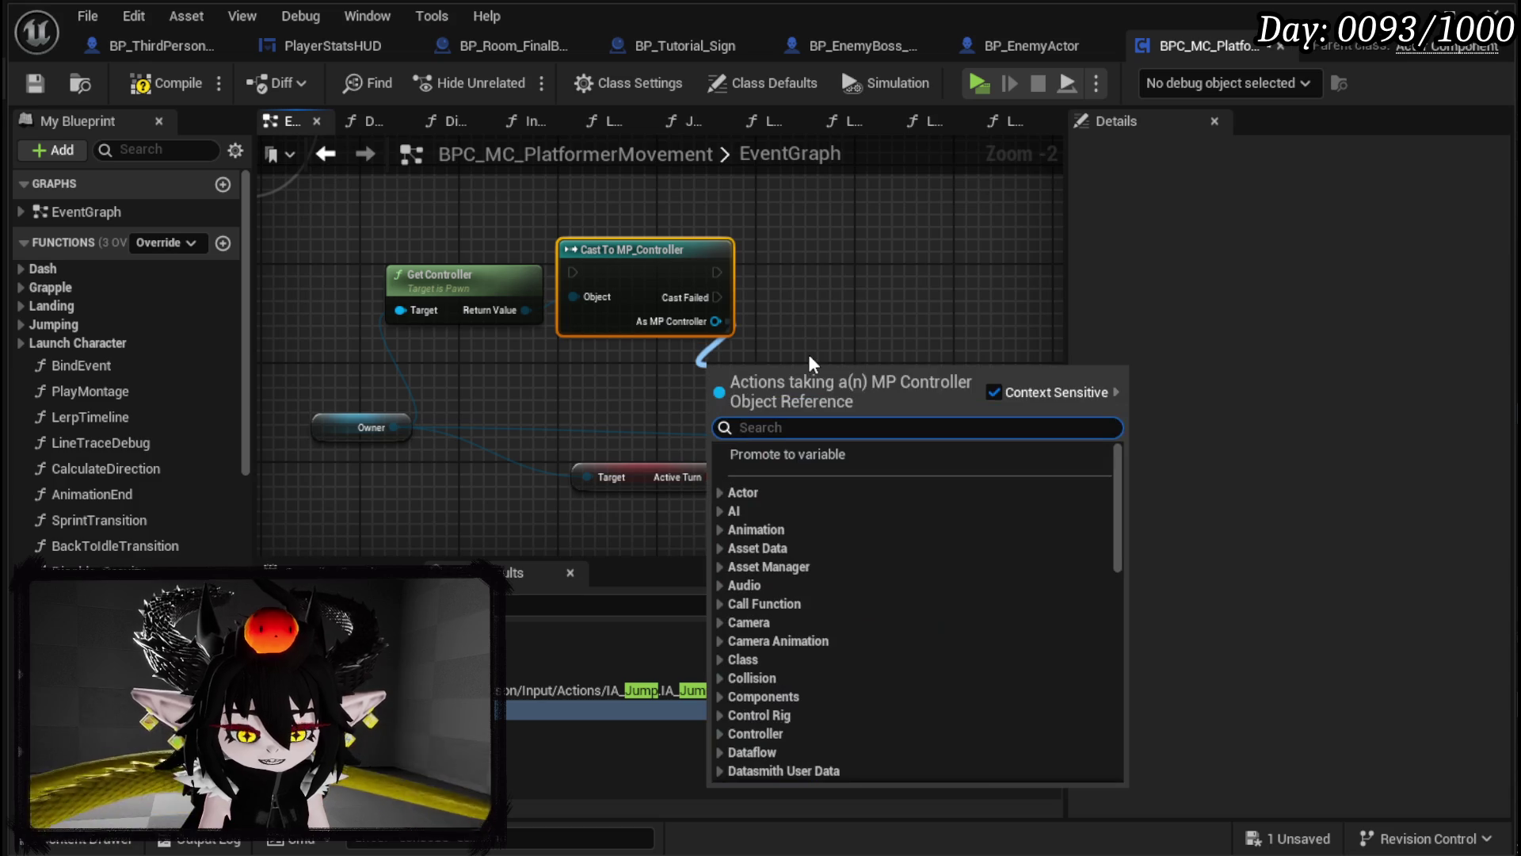
Step: Search the node list for input mode functions, then dismiss the search without adding one
text(is inpu)
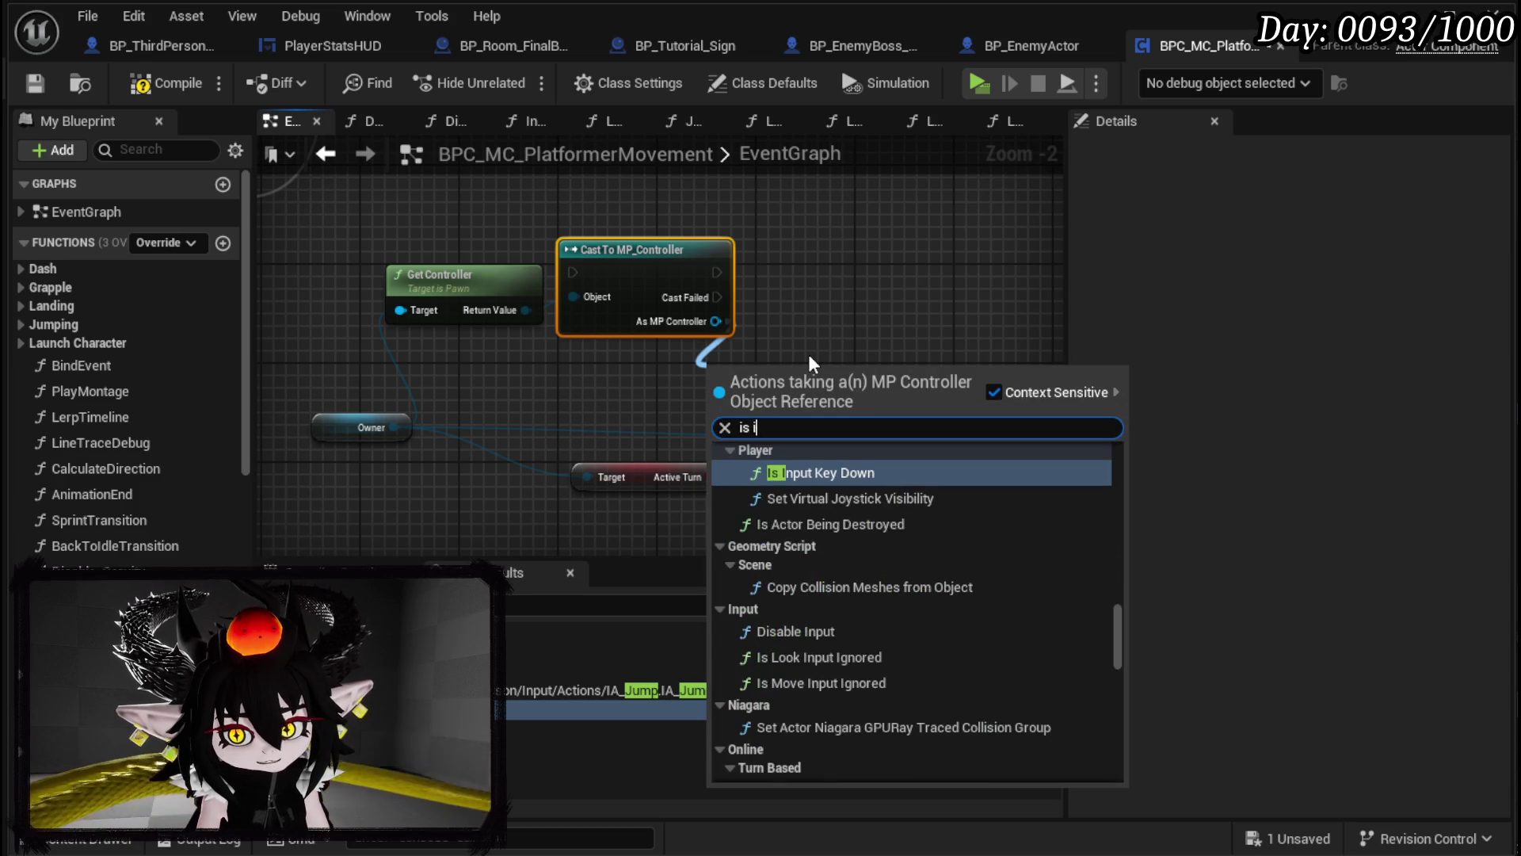
key(BackSpace)
key(BackSpace)
key(BackSpace)
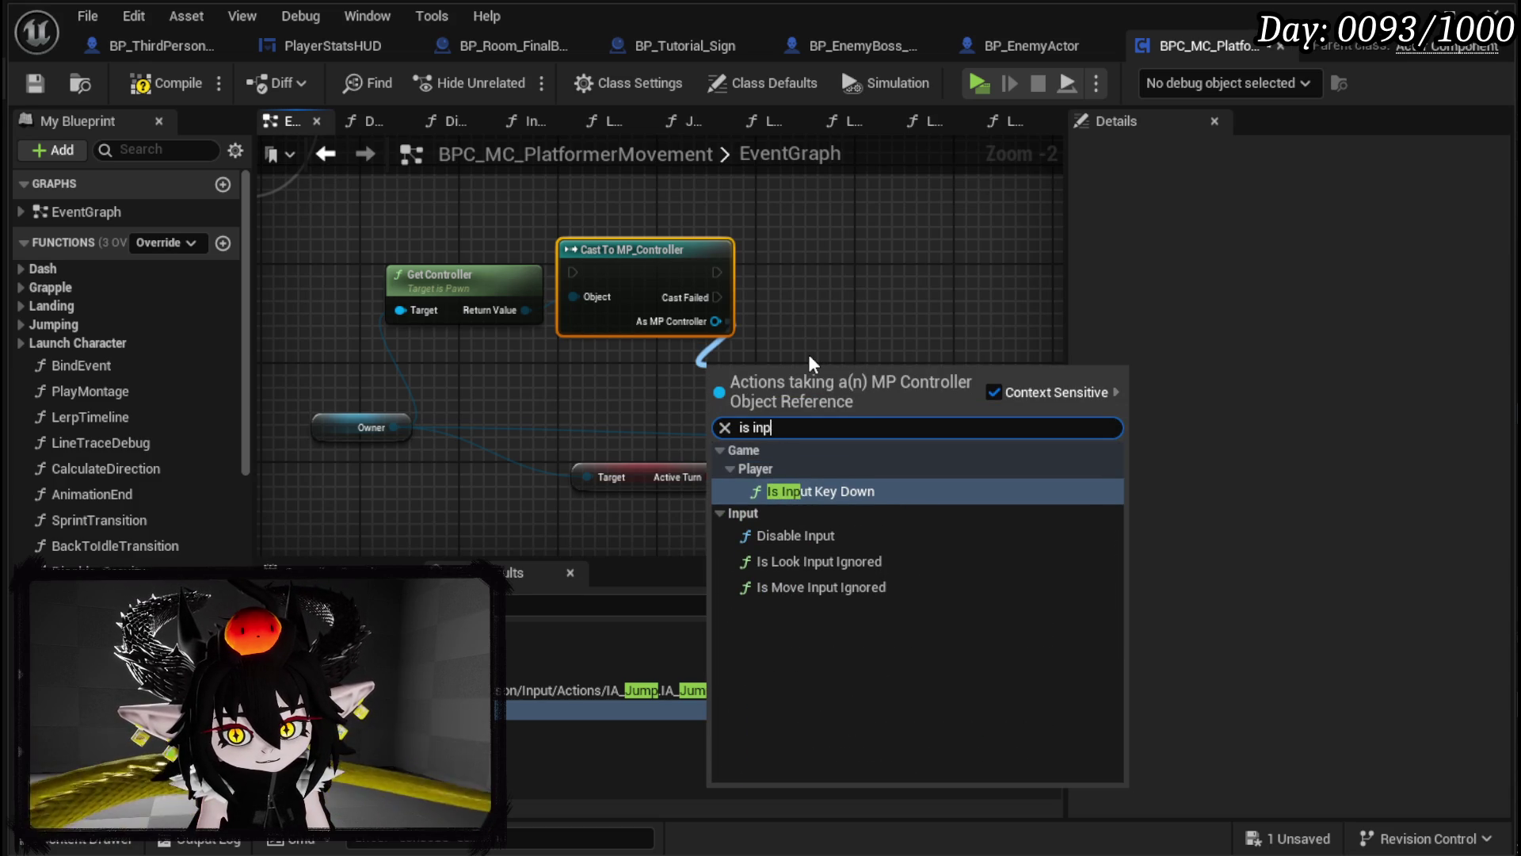
text(nput mode)
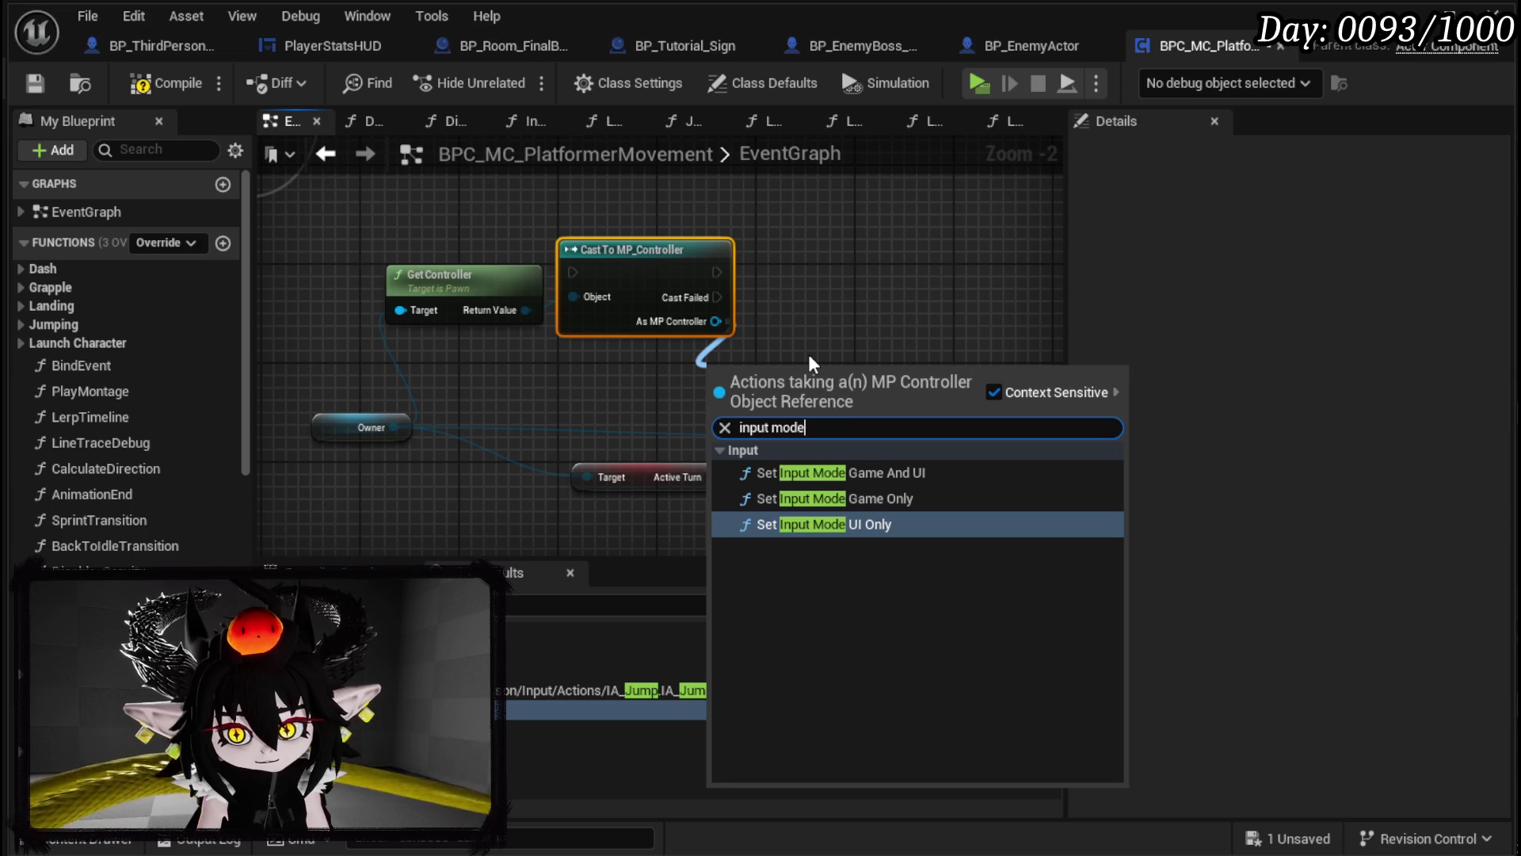
key(BackSpace)
key(BackSpace)
key(BackSpace)
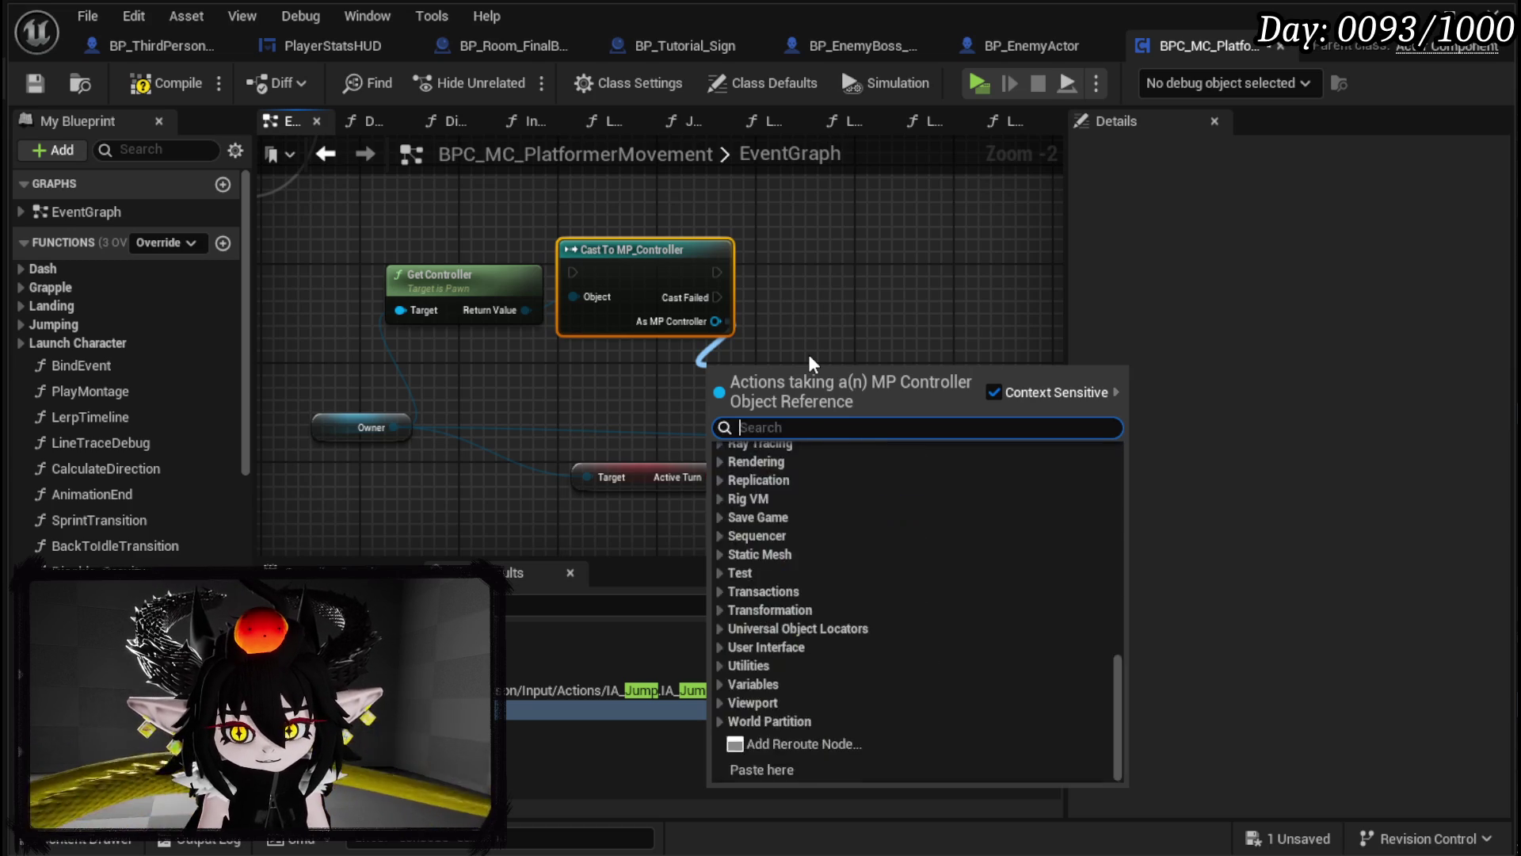
text(get)
text( mode)
key(BackSpace)
key(BackSpace)
key(BackSpace)
key(BackSpace)
key(BackSpace)
text(input)
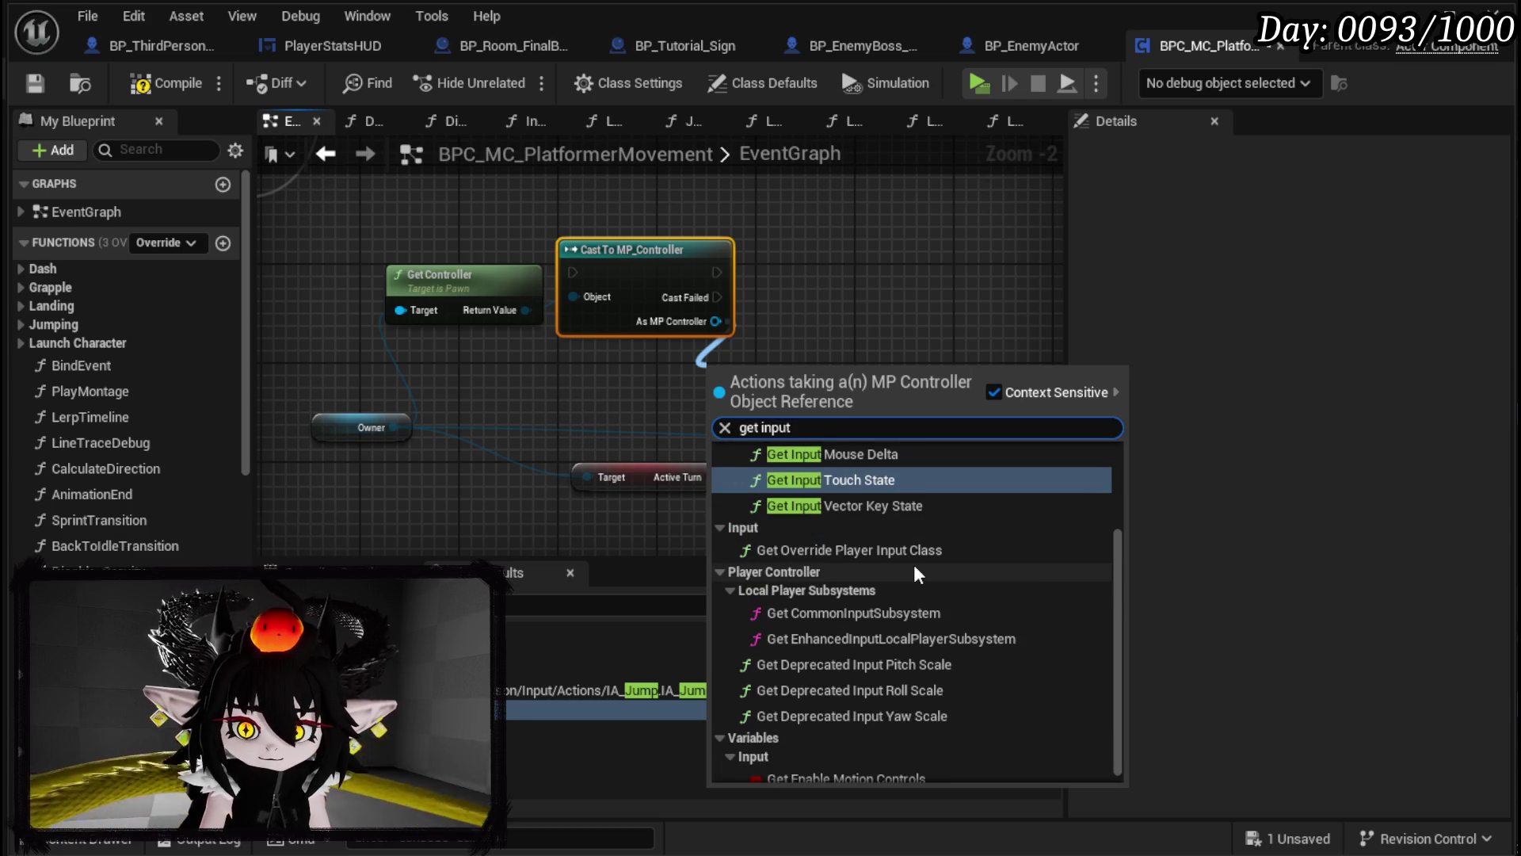
scroll(914, 564, down, 1)
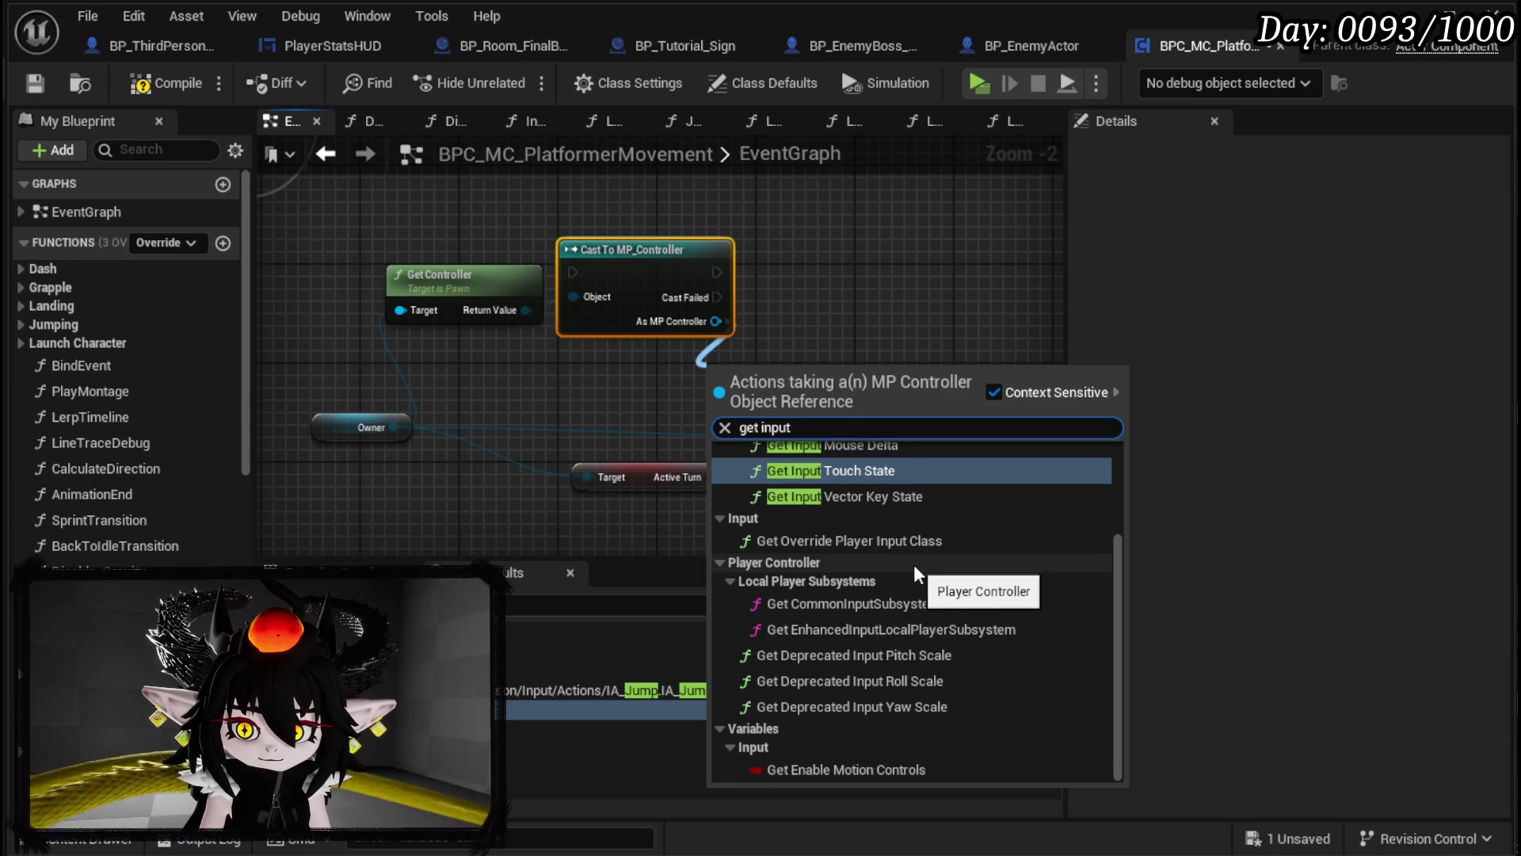
scroll(914, 564, up, 3)
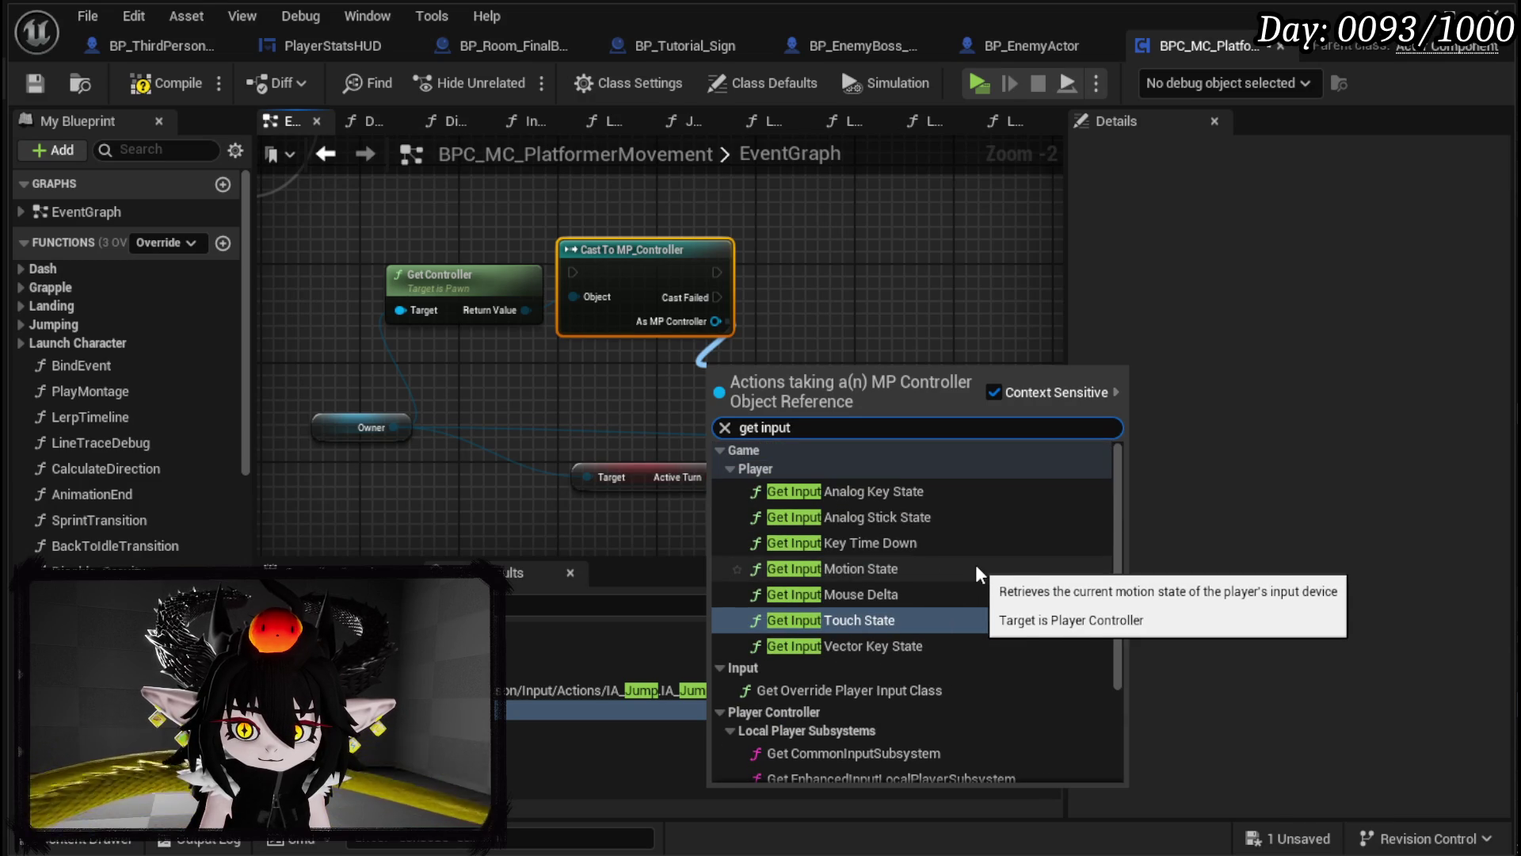
scroll(976, 564, down, 4)
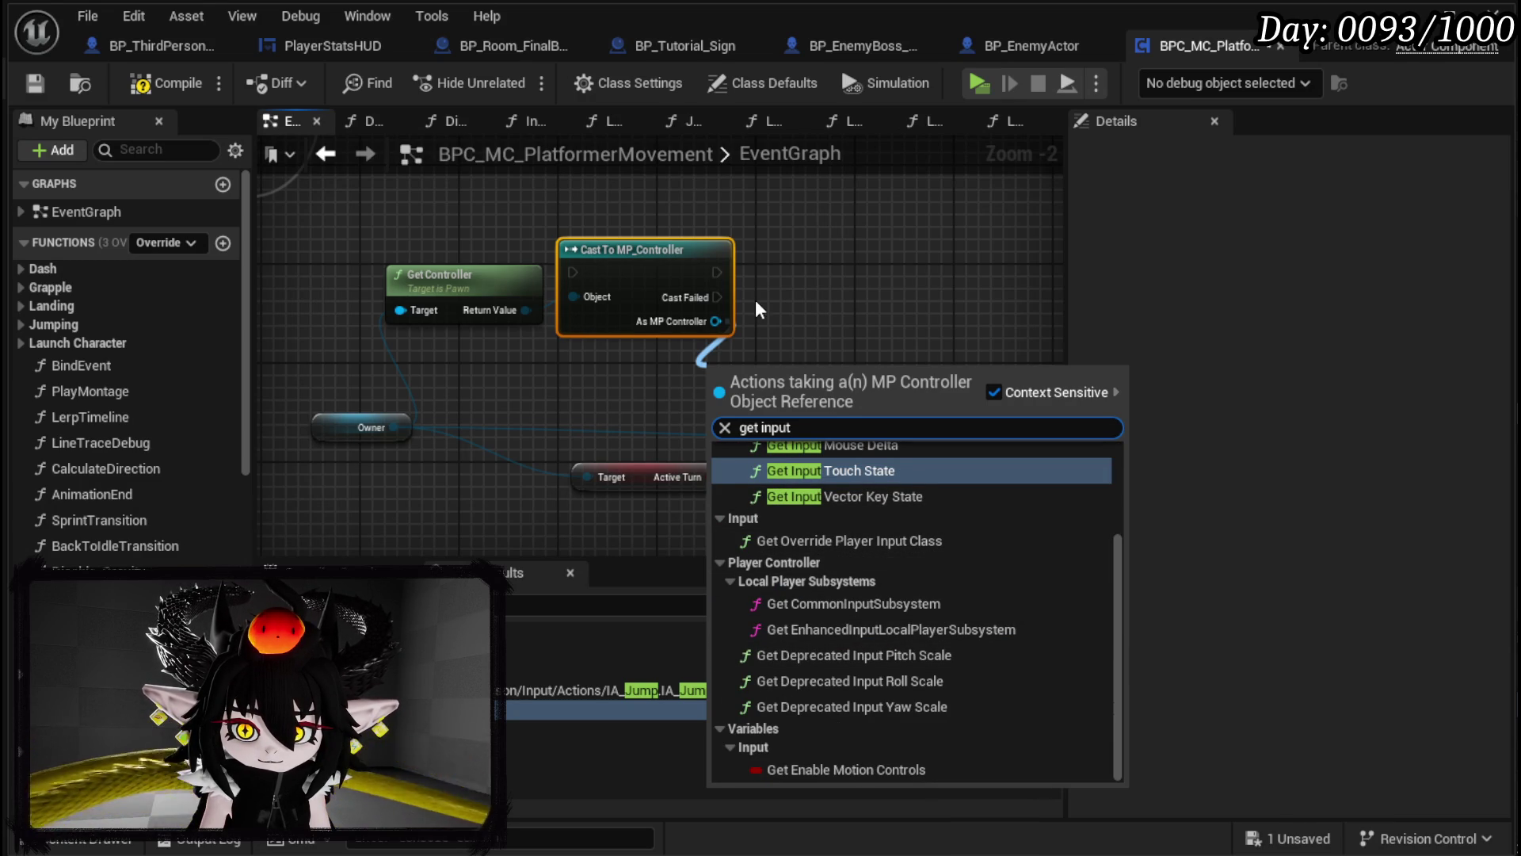
mouse_move(525, 384)
mouse_down()
mouse_move(476, 333)
mouse_move(448, 409)
mouse_move(664, 320)
mouse_up()
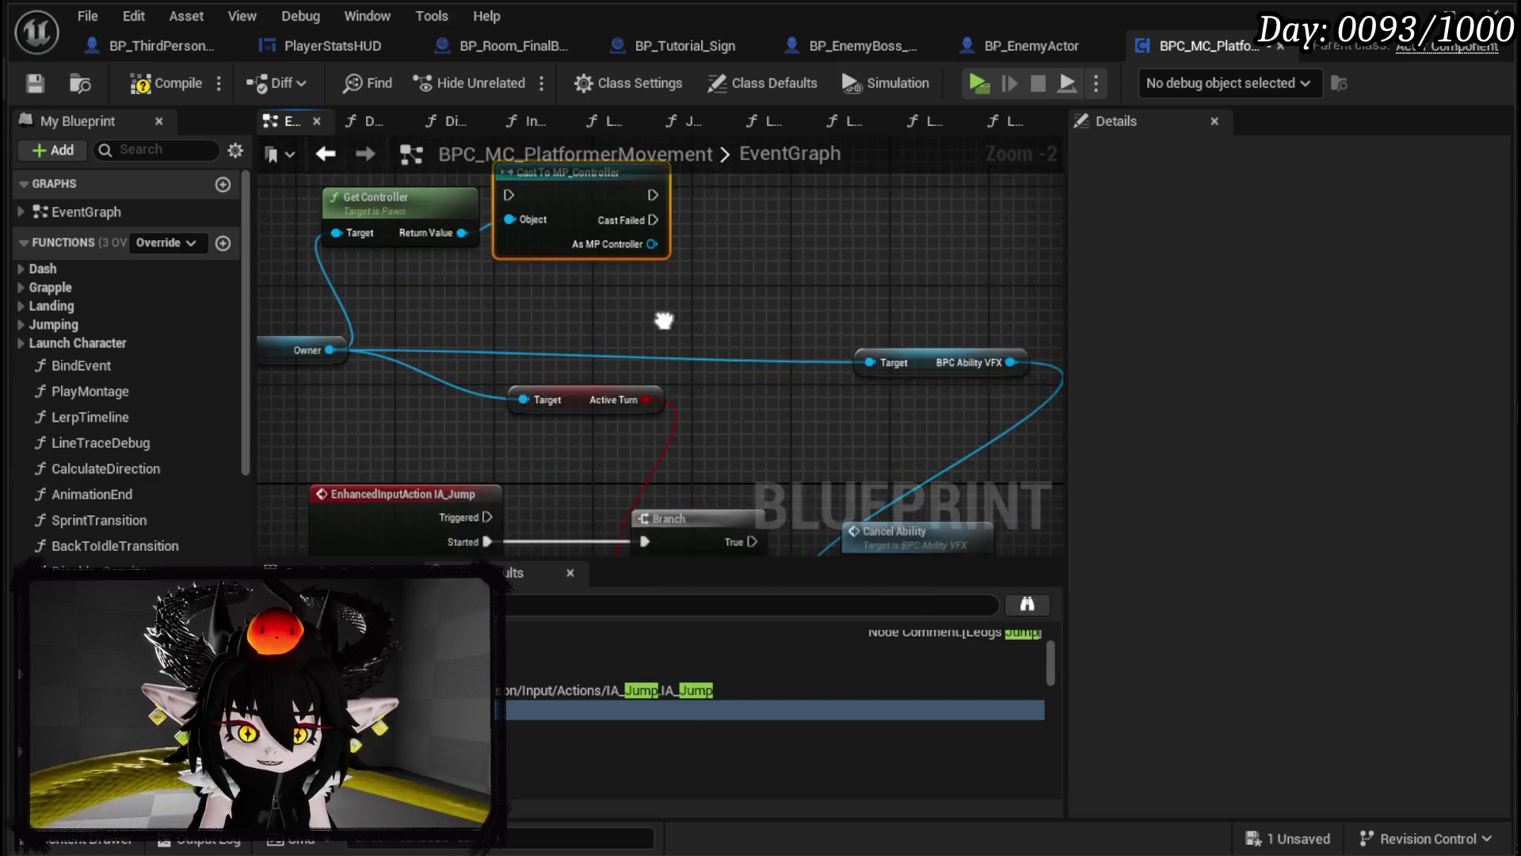
Step: Add a Get UI Open node wired to the Owner output
drag(445, 373, 495, 338)
drag(379, 315, 532, 291)
text(HUD)
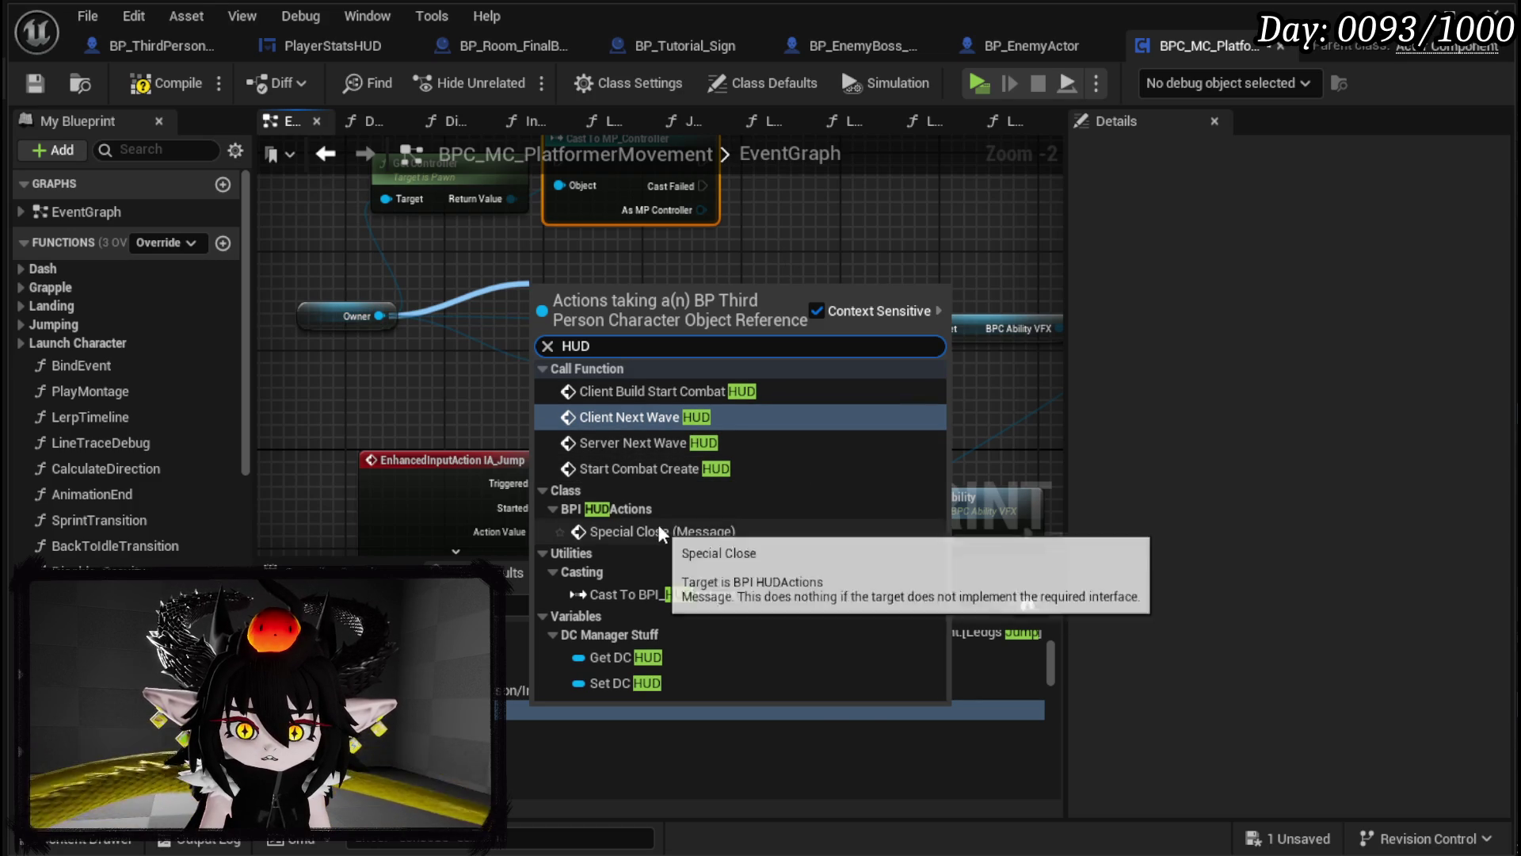
mouse_move(762, 265)
mouse_down()
mouse_move(832, 266)
mouse_move(829, 296)
mouse_up()
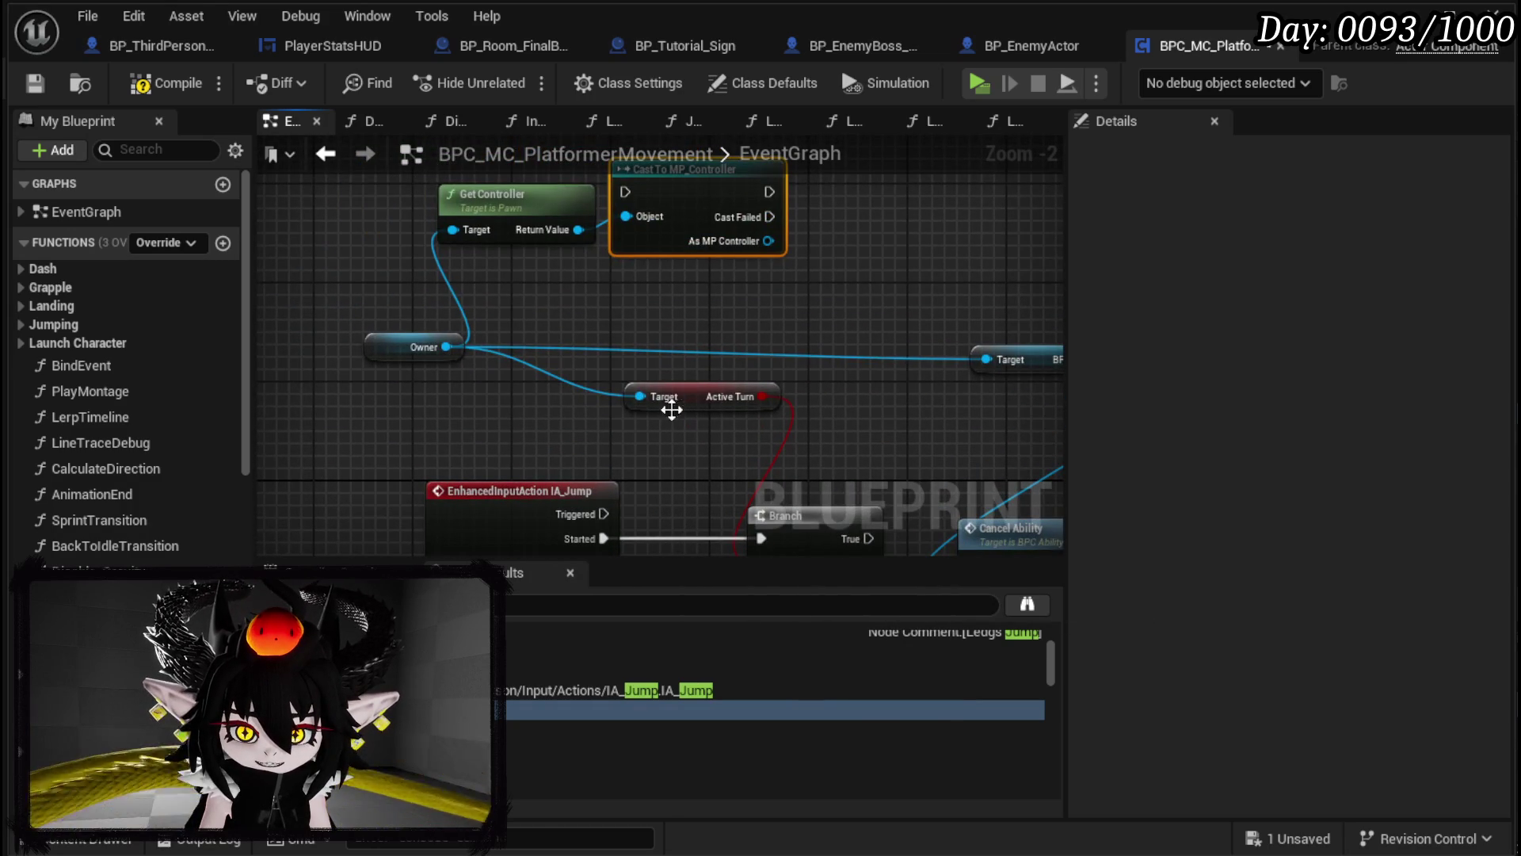
drag(441, 346, 588, 325)
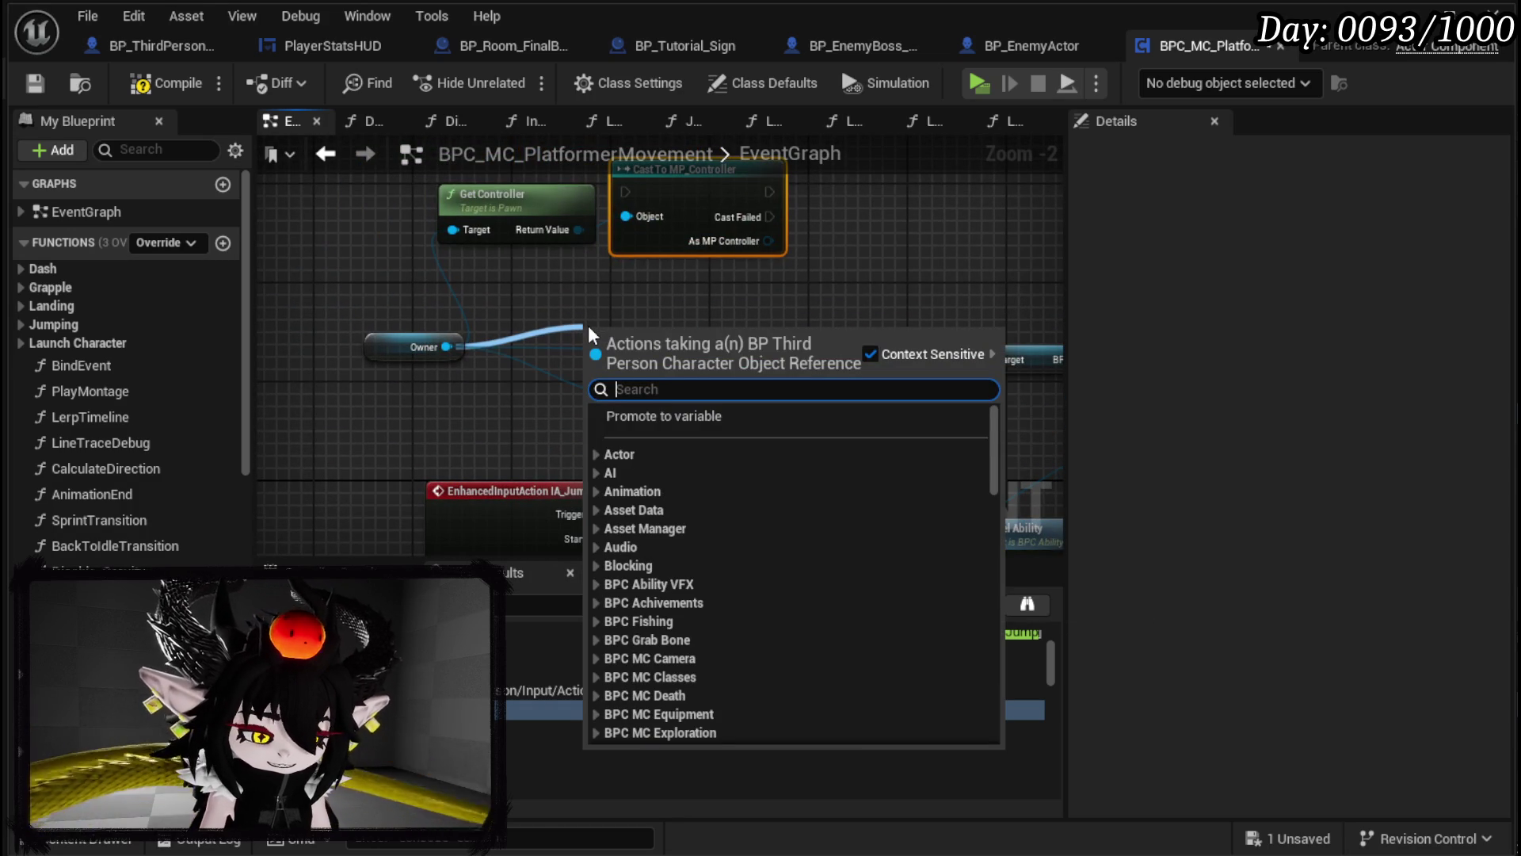
text(UI)
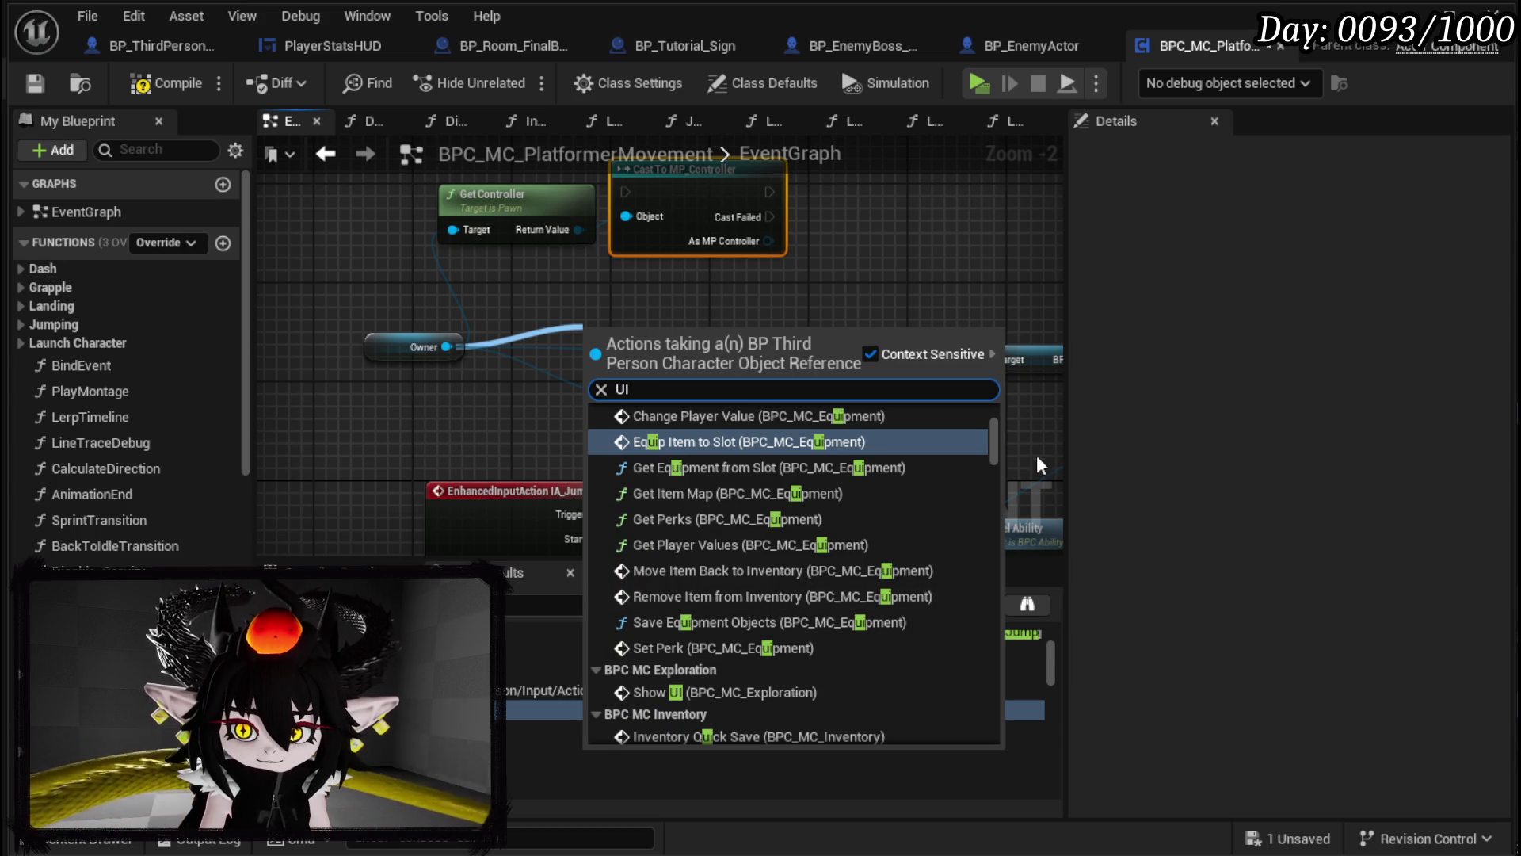
drag(995, 444, 986, 758)
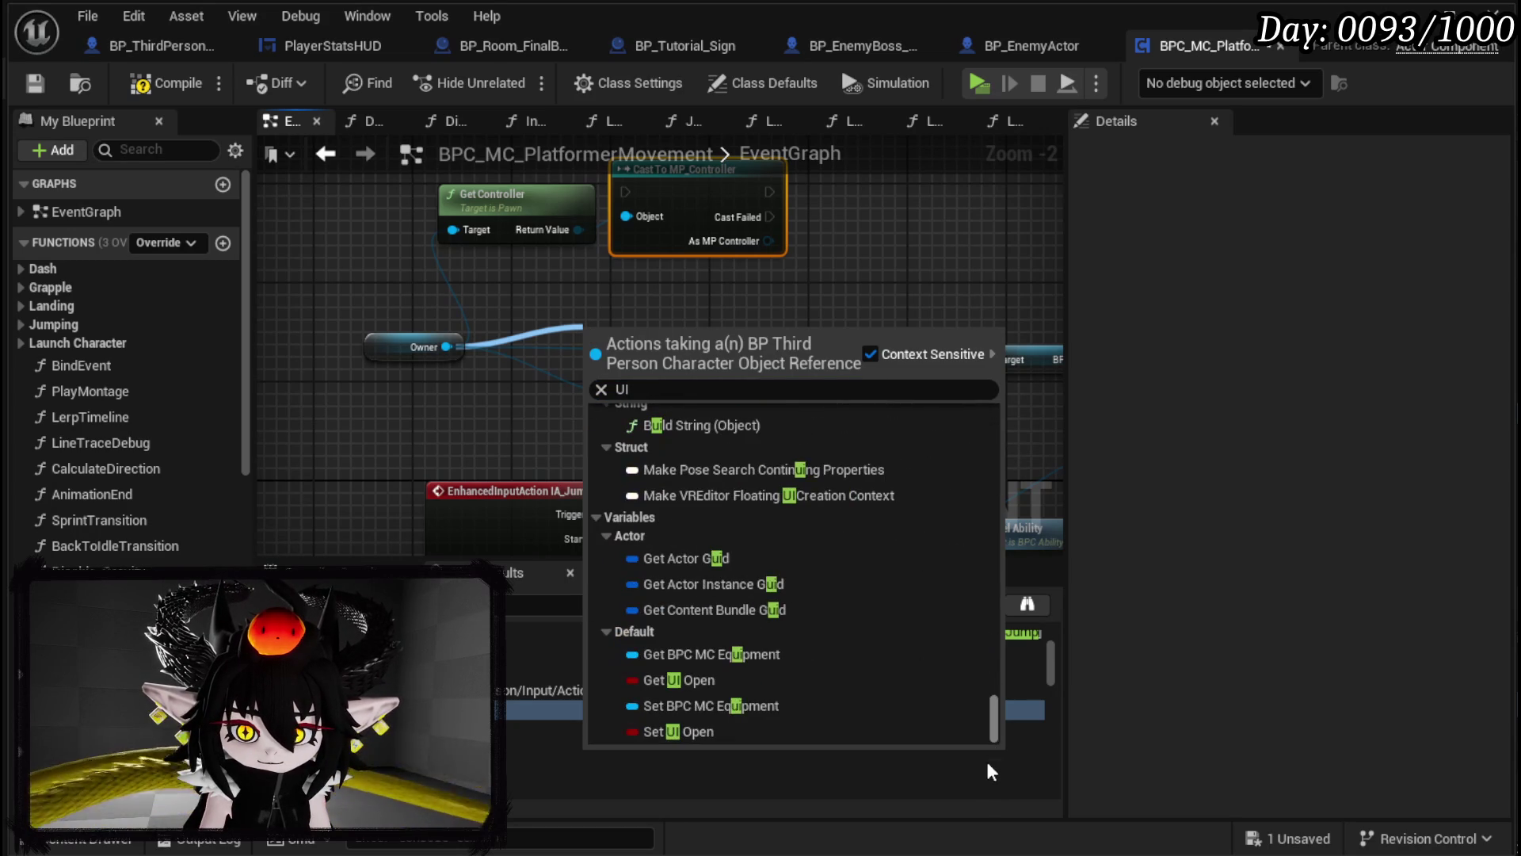
click(691, 683)
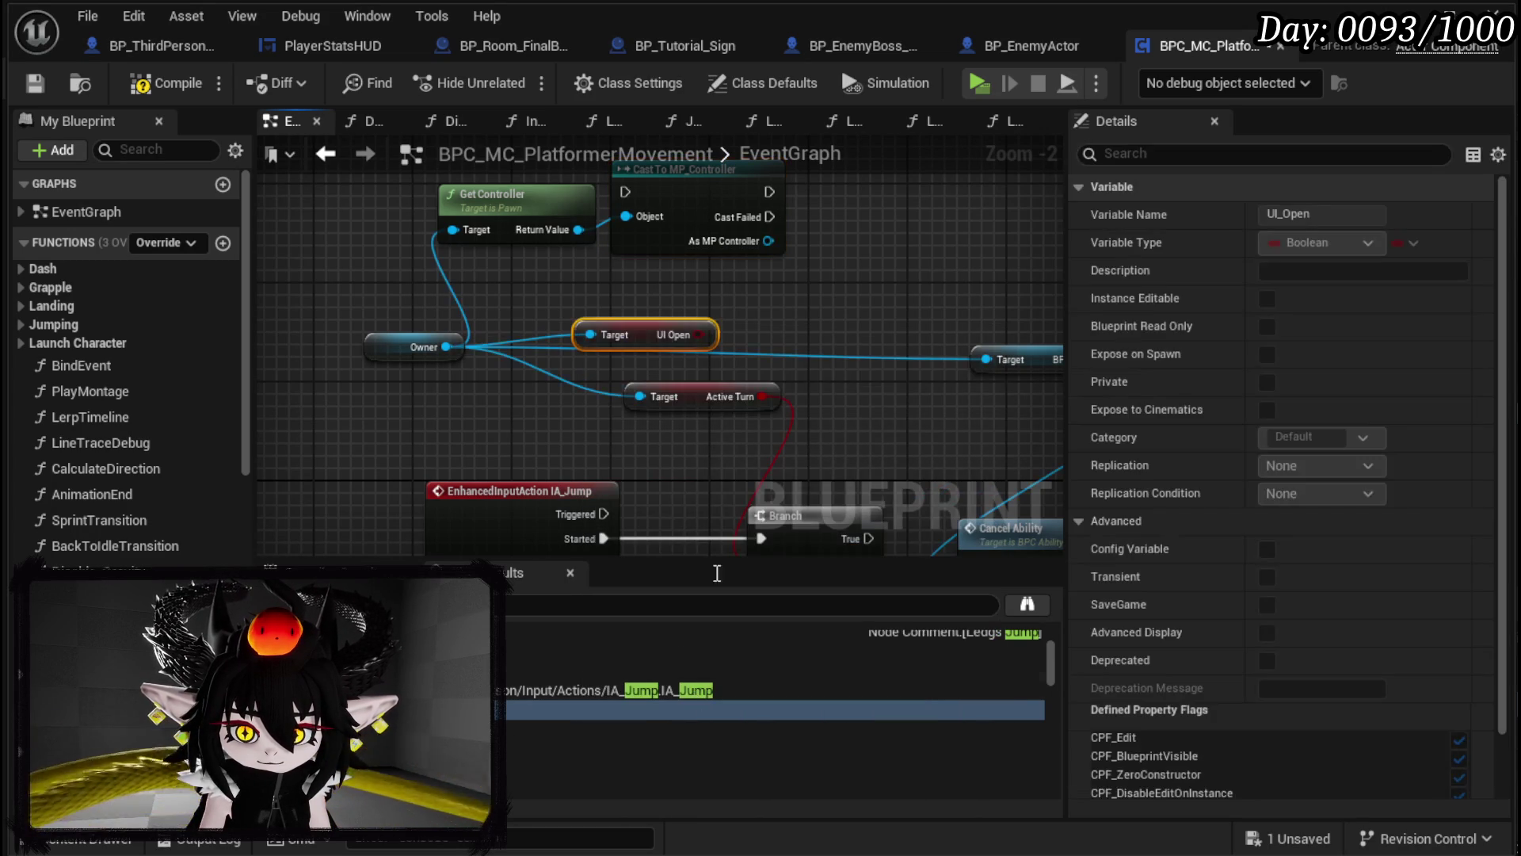
Step: Feed UI Open and Active Turn into an OR Boolean node, and delete the Get Controller and cast nodes
drag(698, 332, 812, 344)
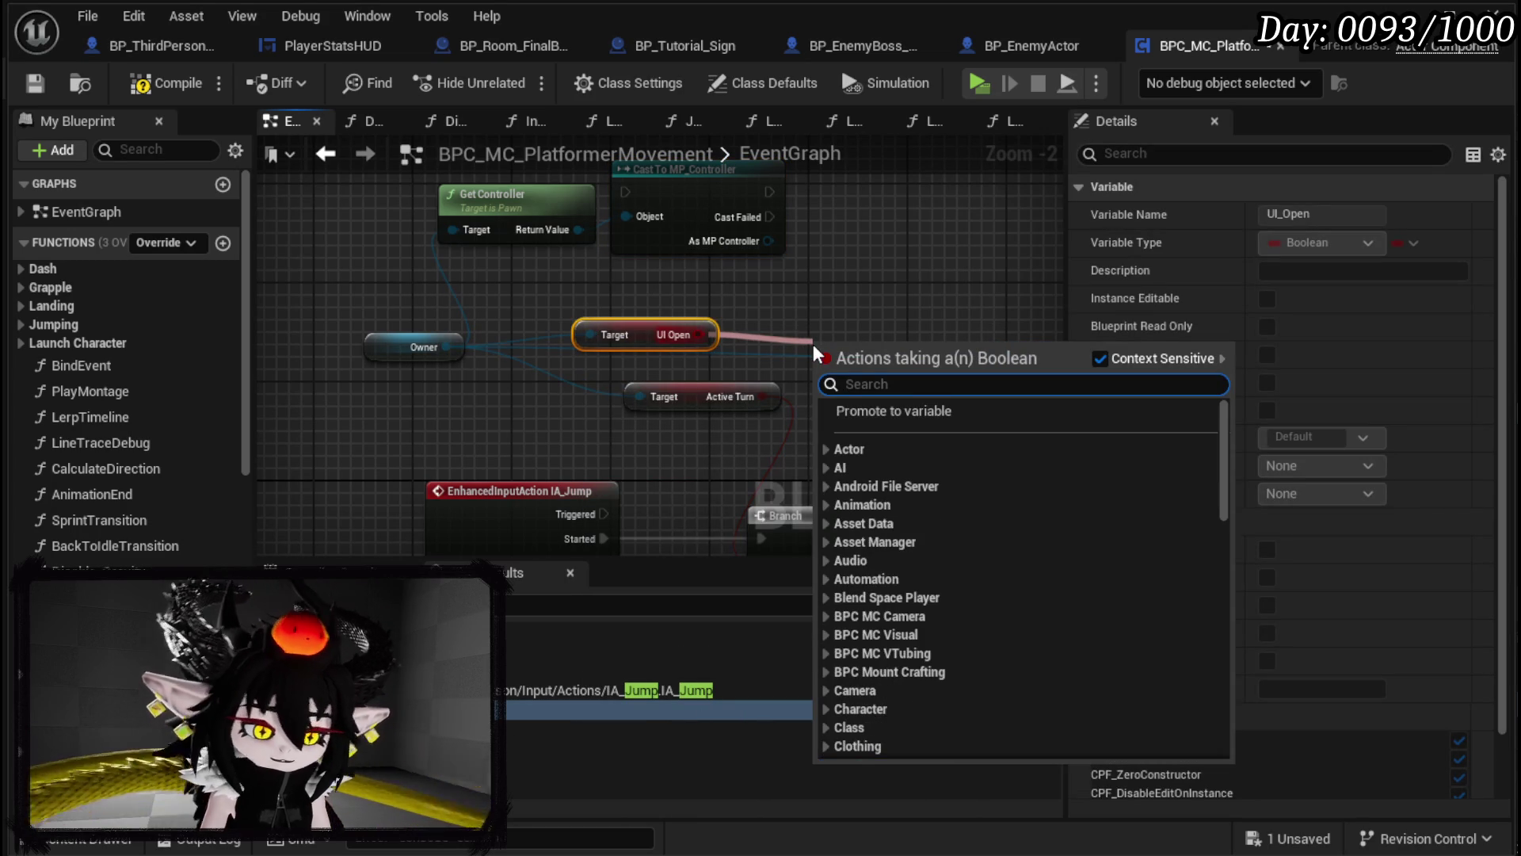
text(or)
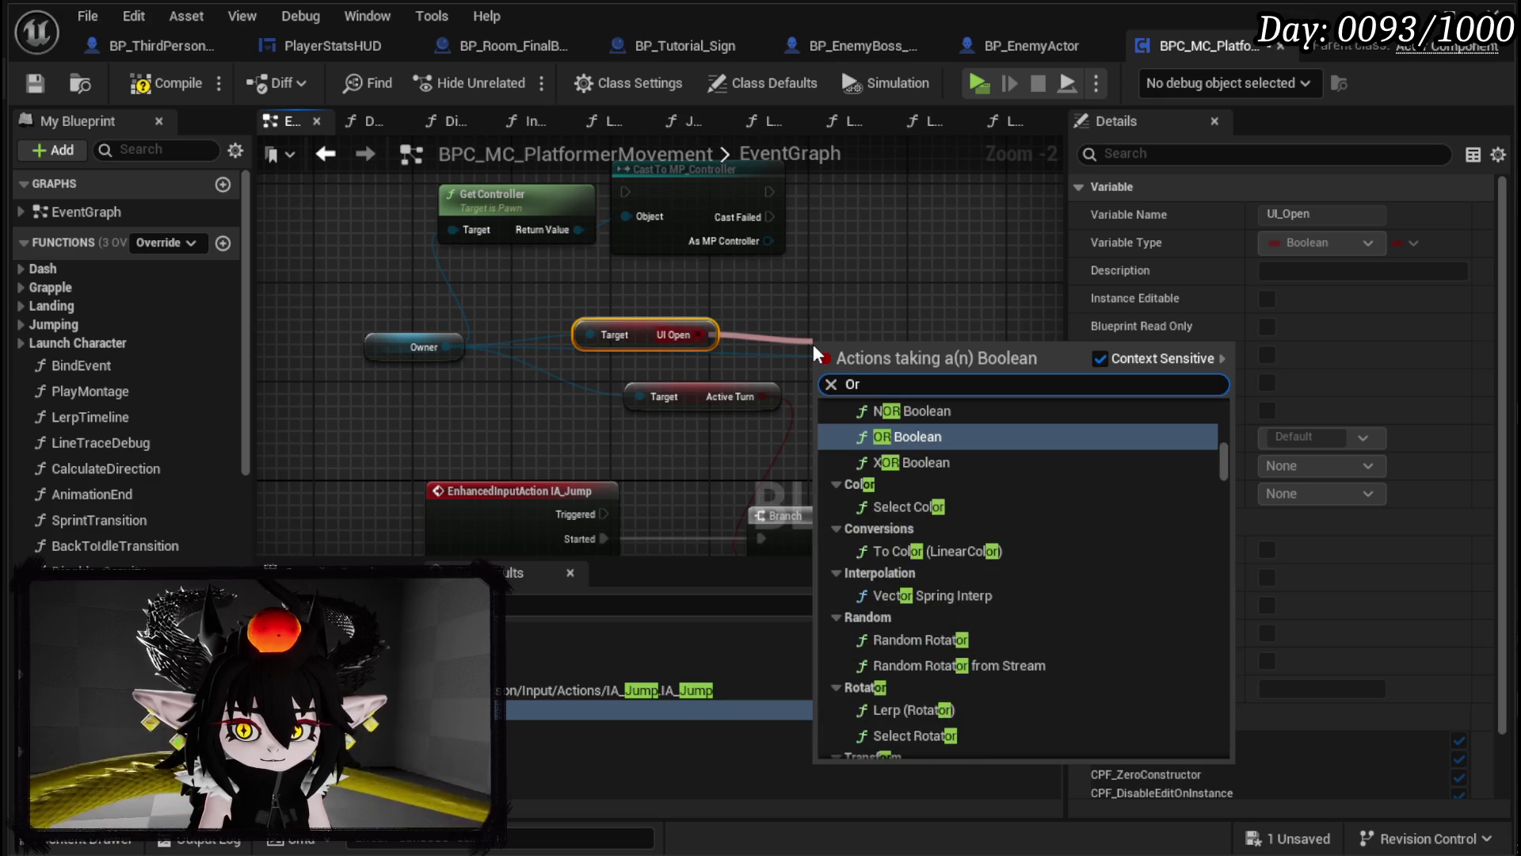
key(Return)
mouse_move(748, 398)
mouse_down()
mouse_move(824, 374)
mouse_move(662, 395)
mouse_up()
mouse_move(880, 356)
mouse_down()
mouse_move(676, 475)
mouse_move(743, 560)
mouse_move(758, 286)
mouse_up()
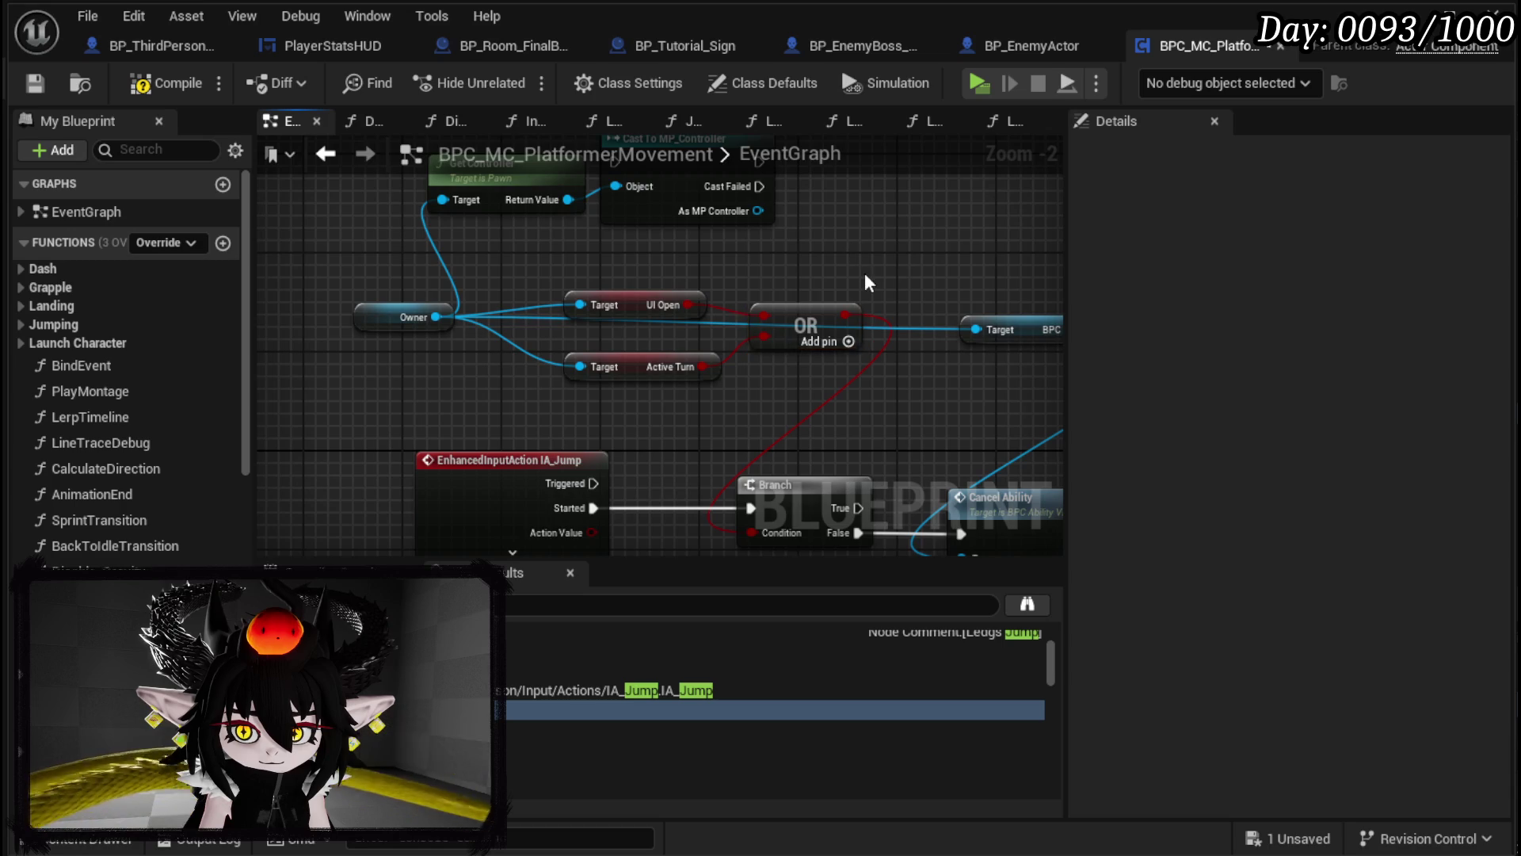
drag(392, 317, 712, 189)
key(Delete)
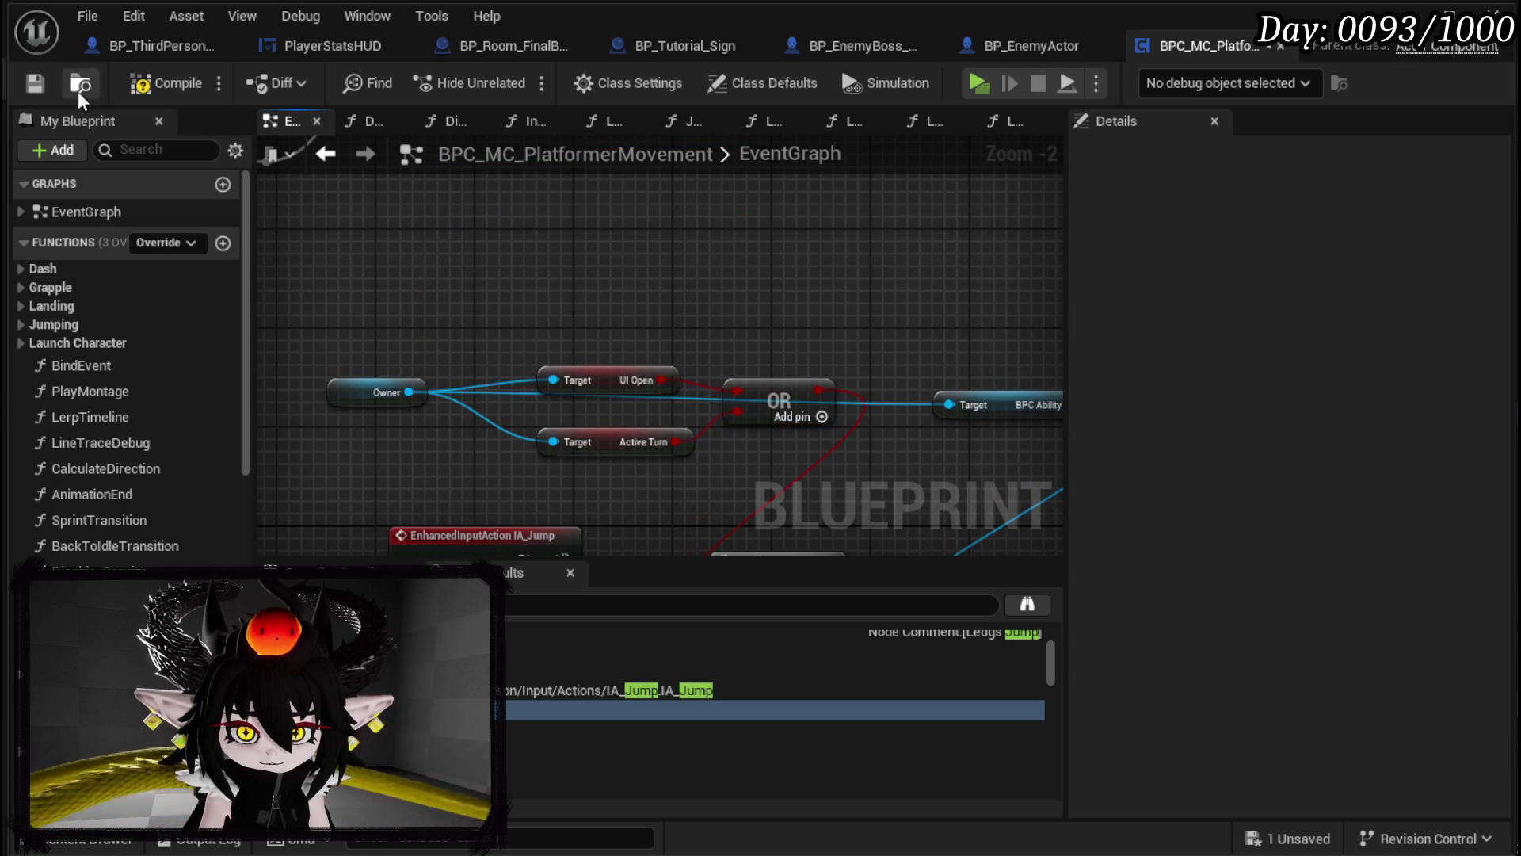
Step: Save the movement blueprint and start a play-in-editor session from the level editor
click(27, 88)
click(1406, 16)
click(512, 78)
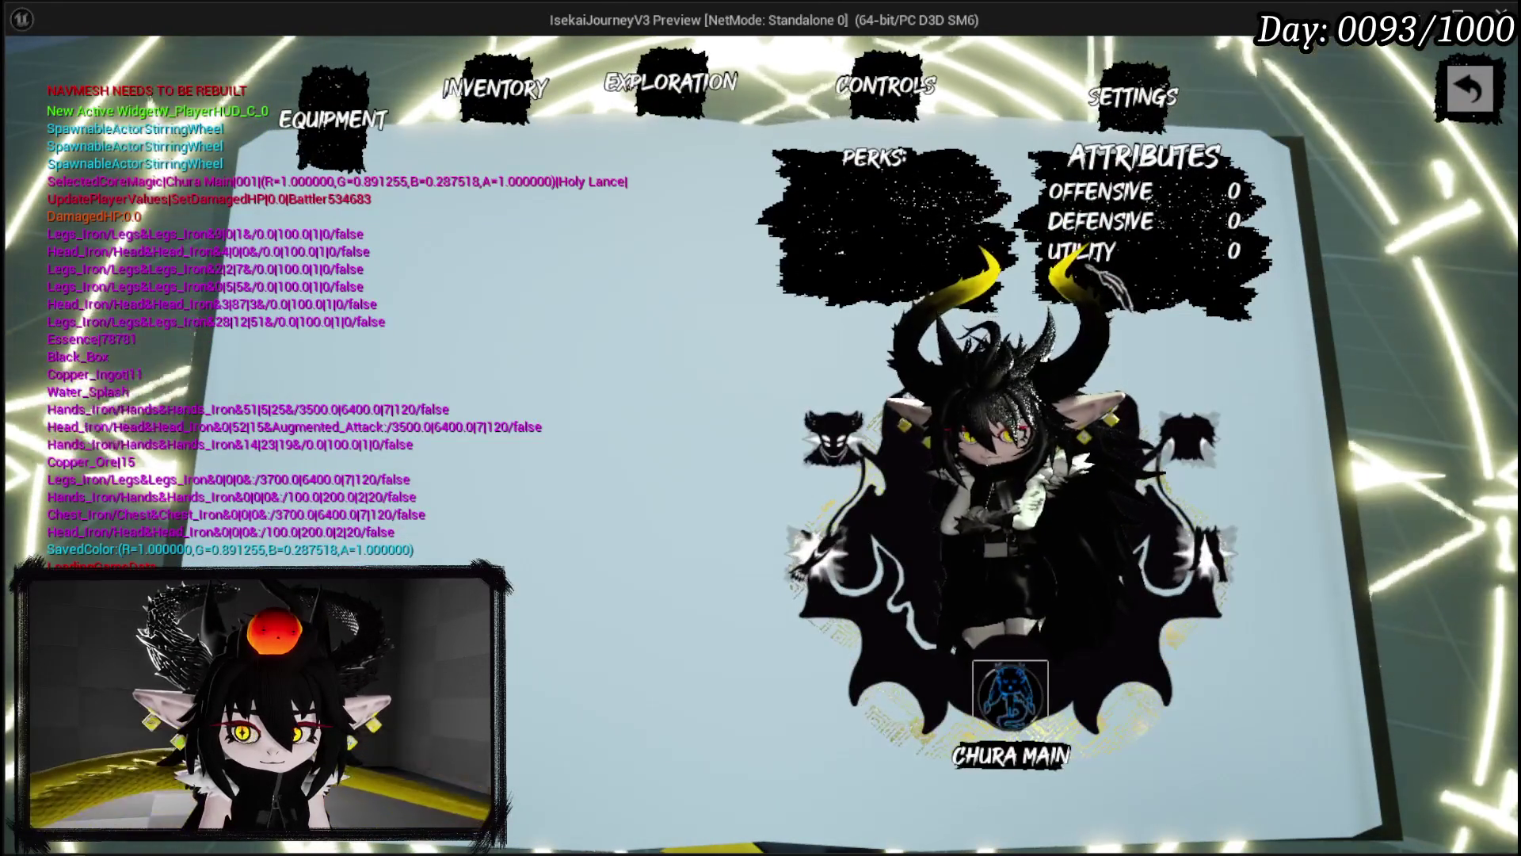
Step: Close the equipment and settings menus and run past the checklist and trade prompt, then stop playing
key(Escape)
key(Escape)
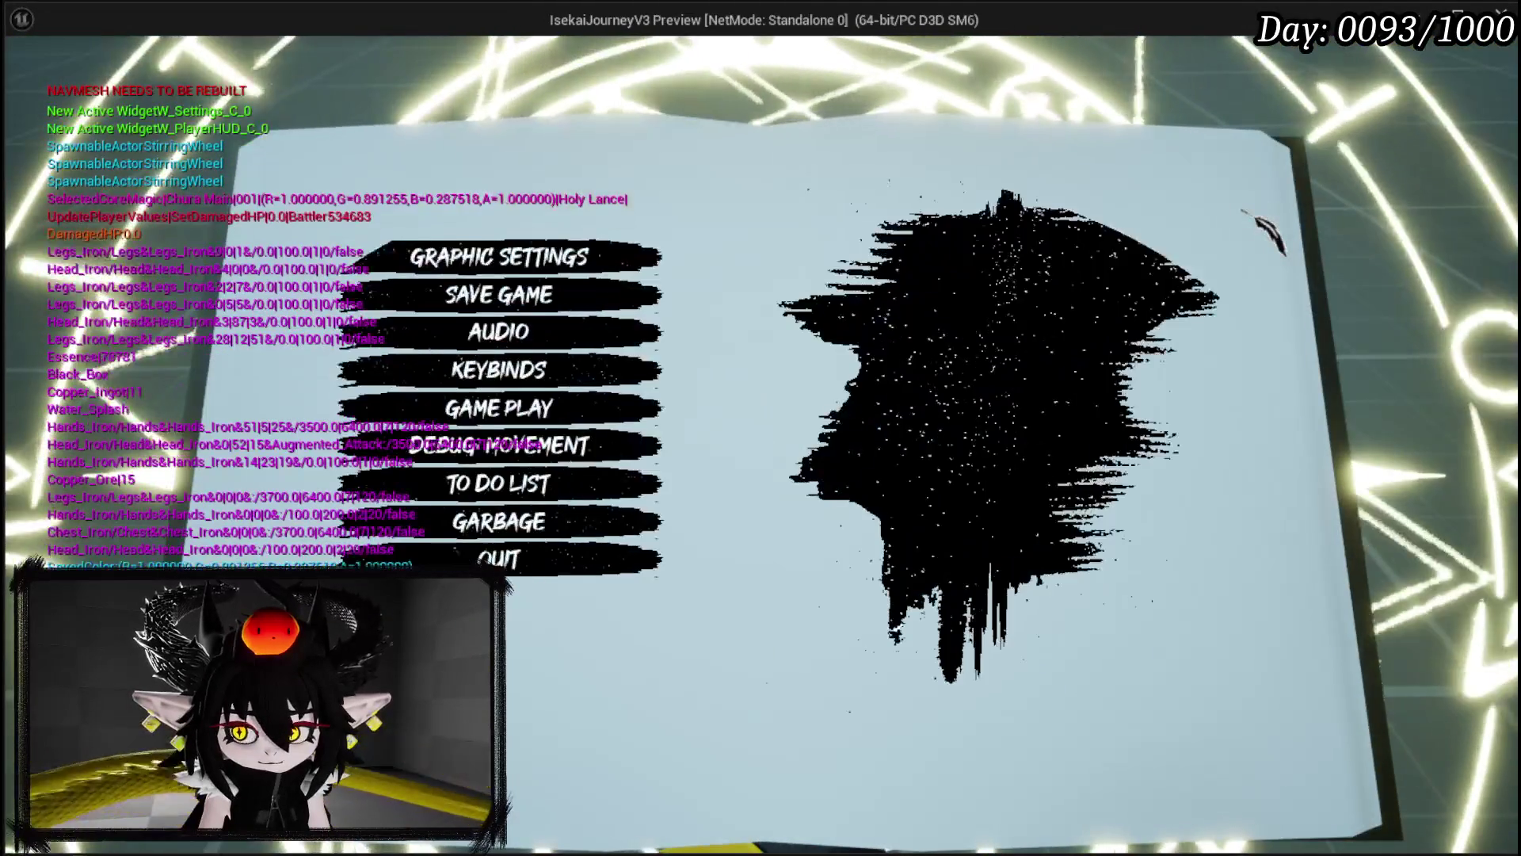
key(Escape)
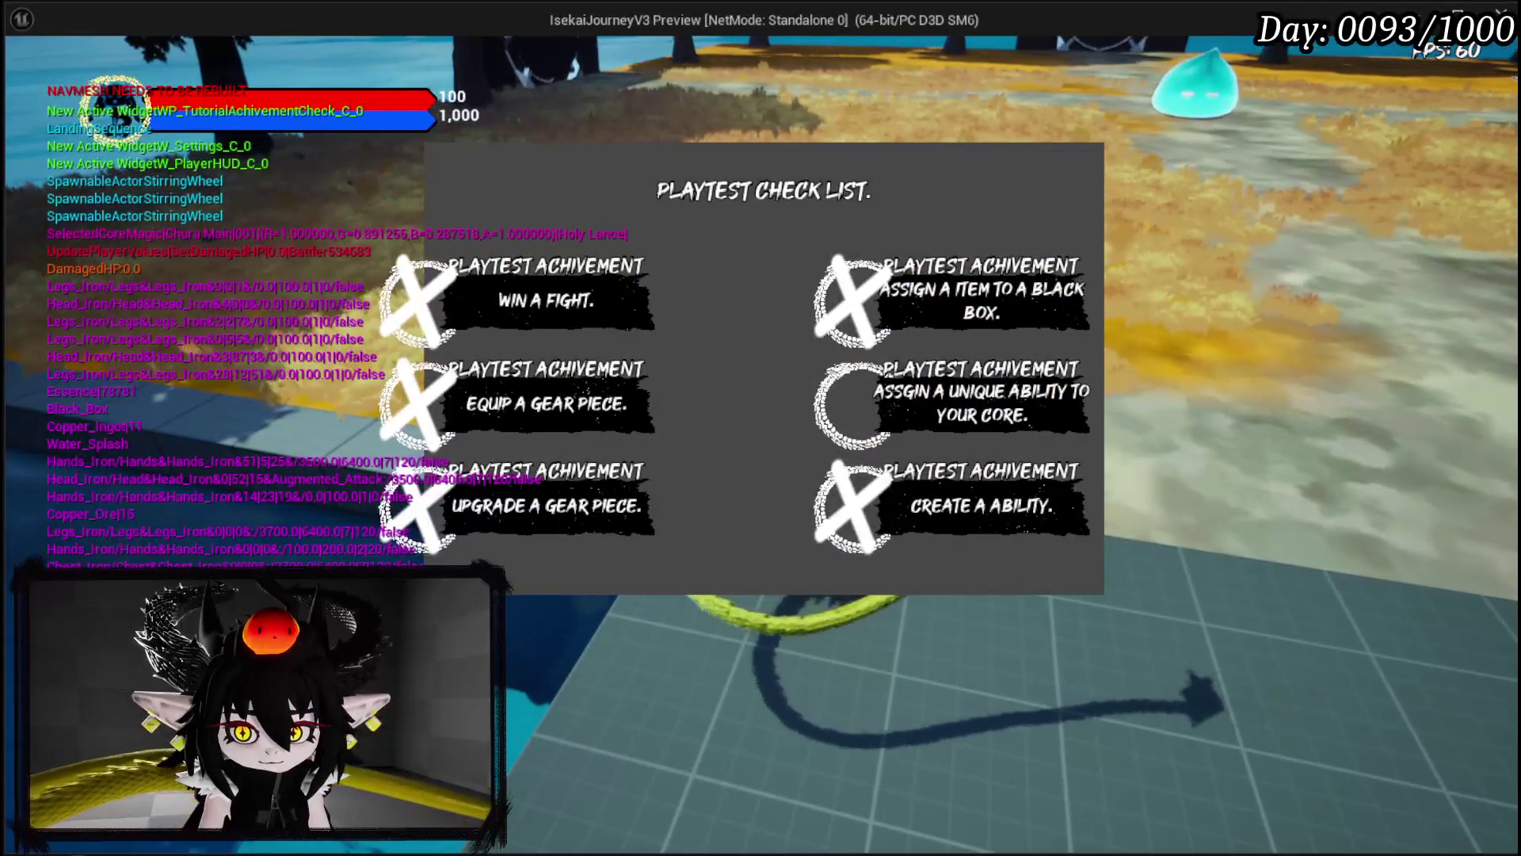
key(w)
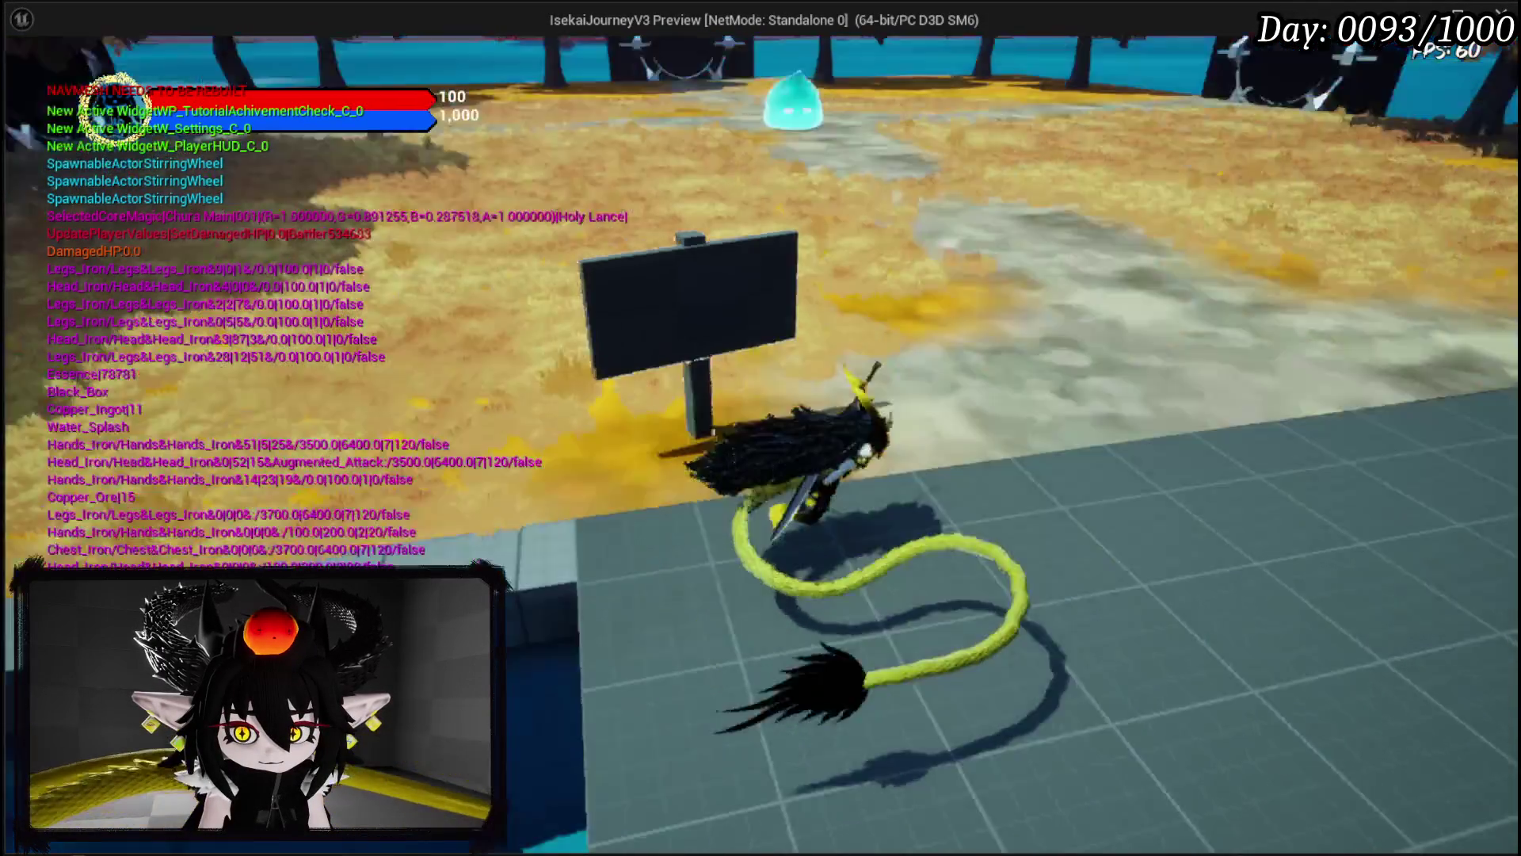
key(s)
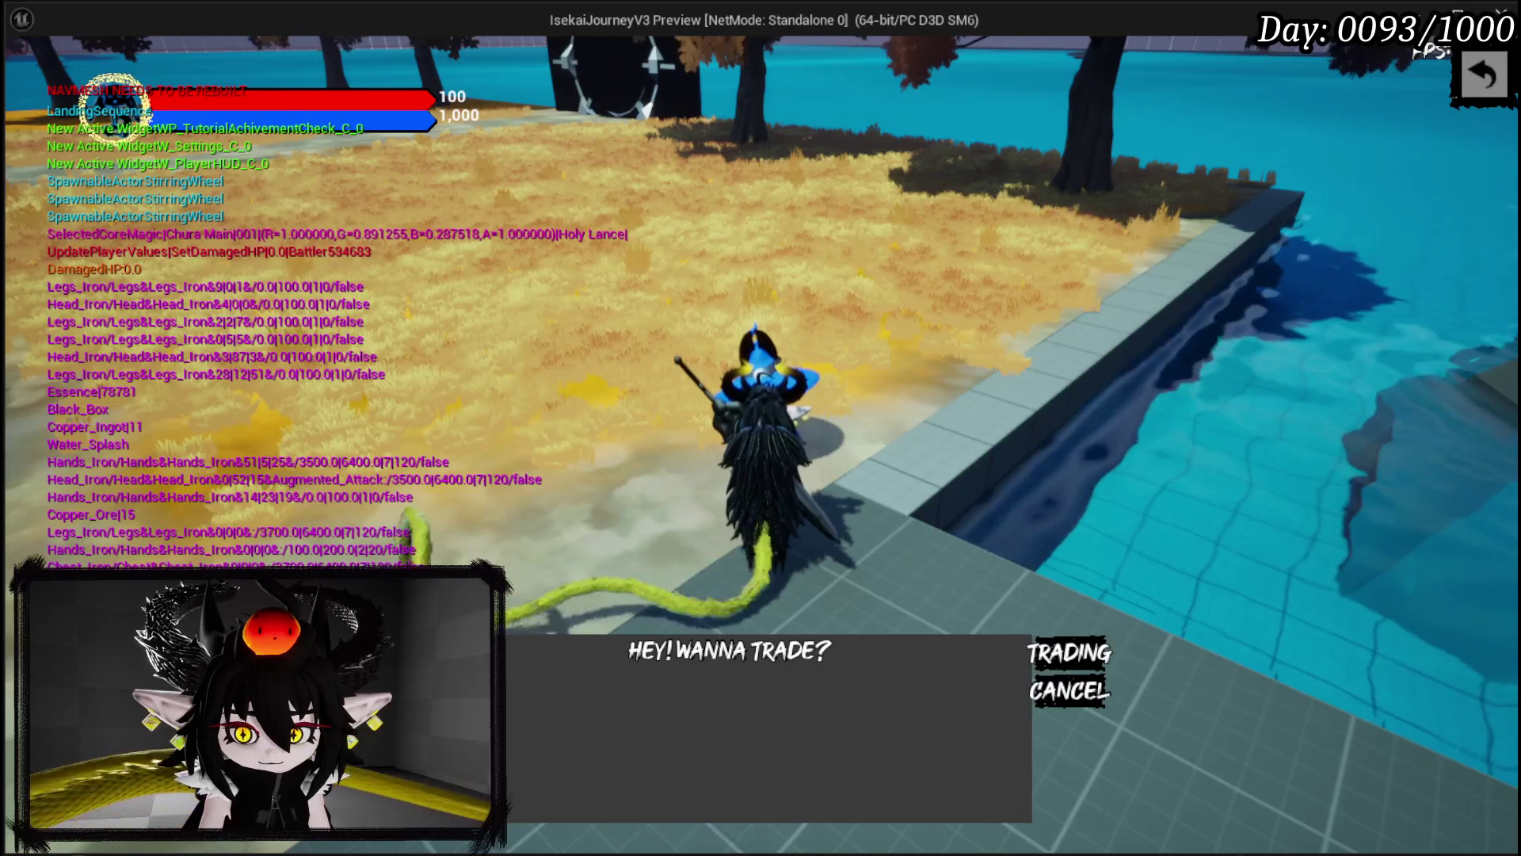
key(w)
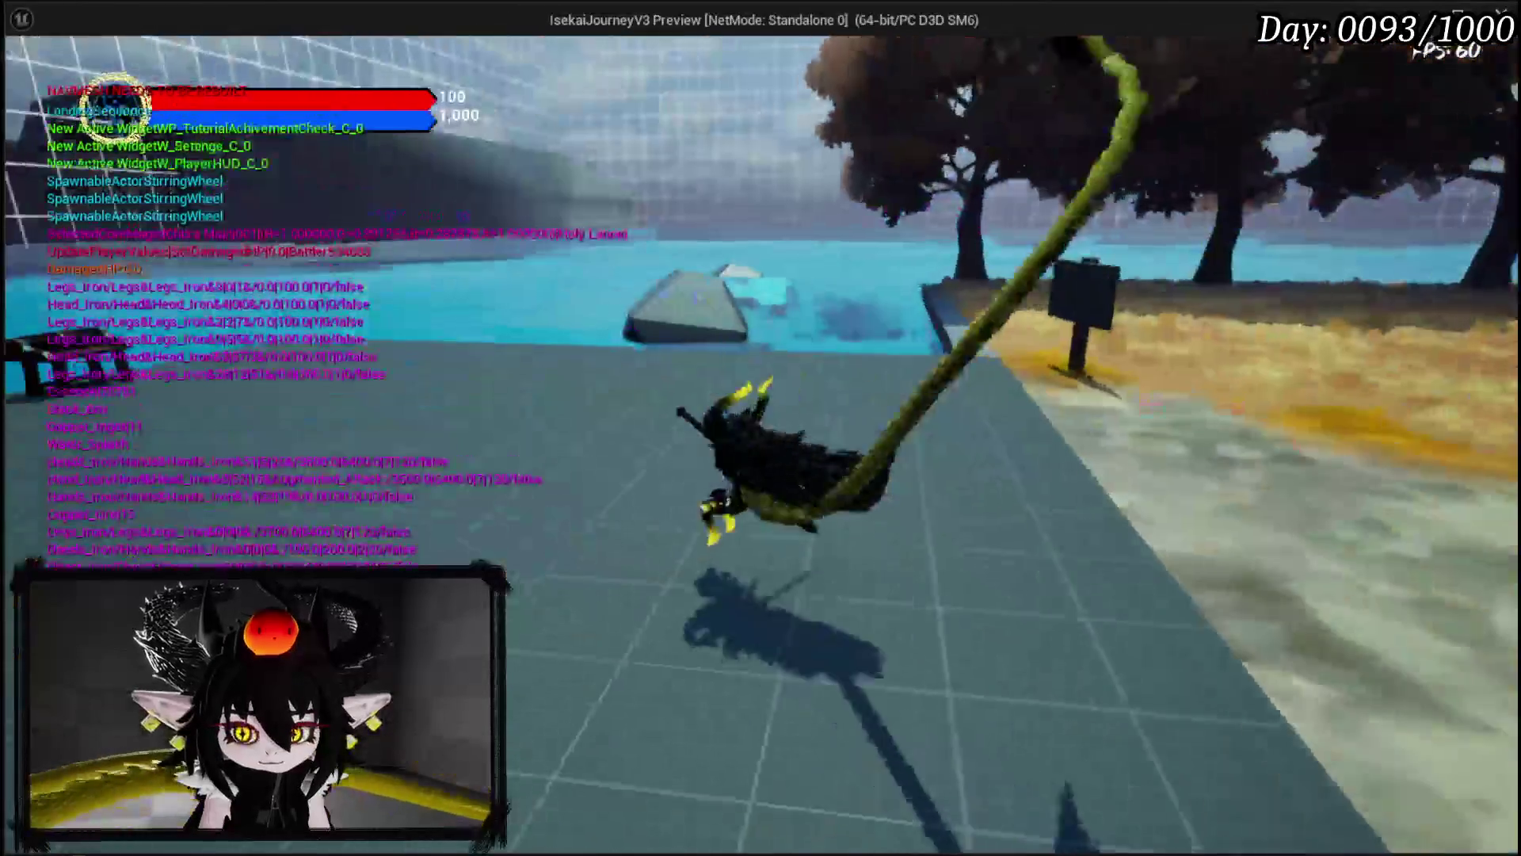
key(Escape)
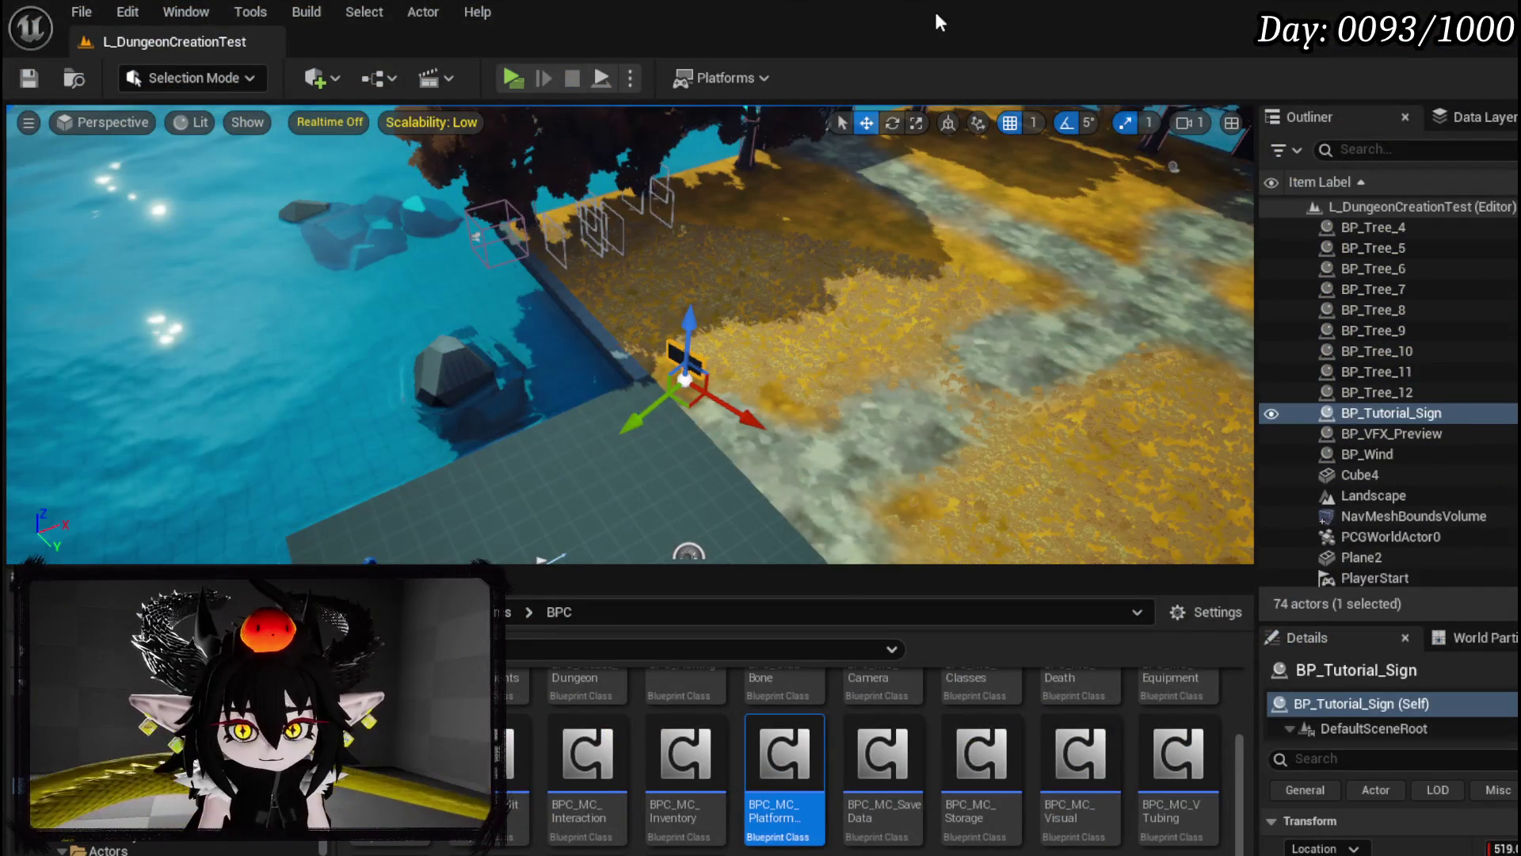
Step: In a new play session, remove 'Can jump while in menu' from the to-do list and save the game
click(512, 77)
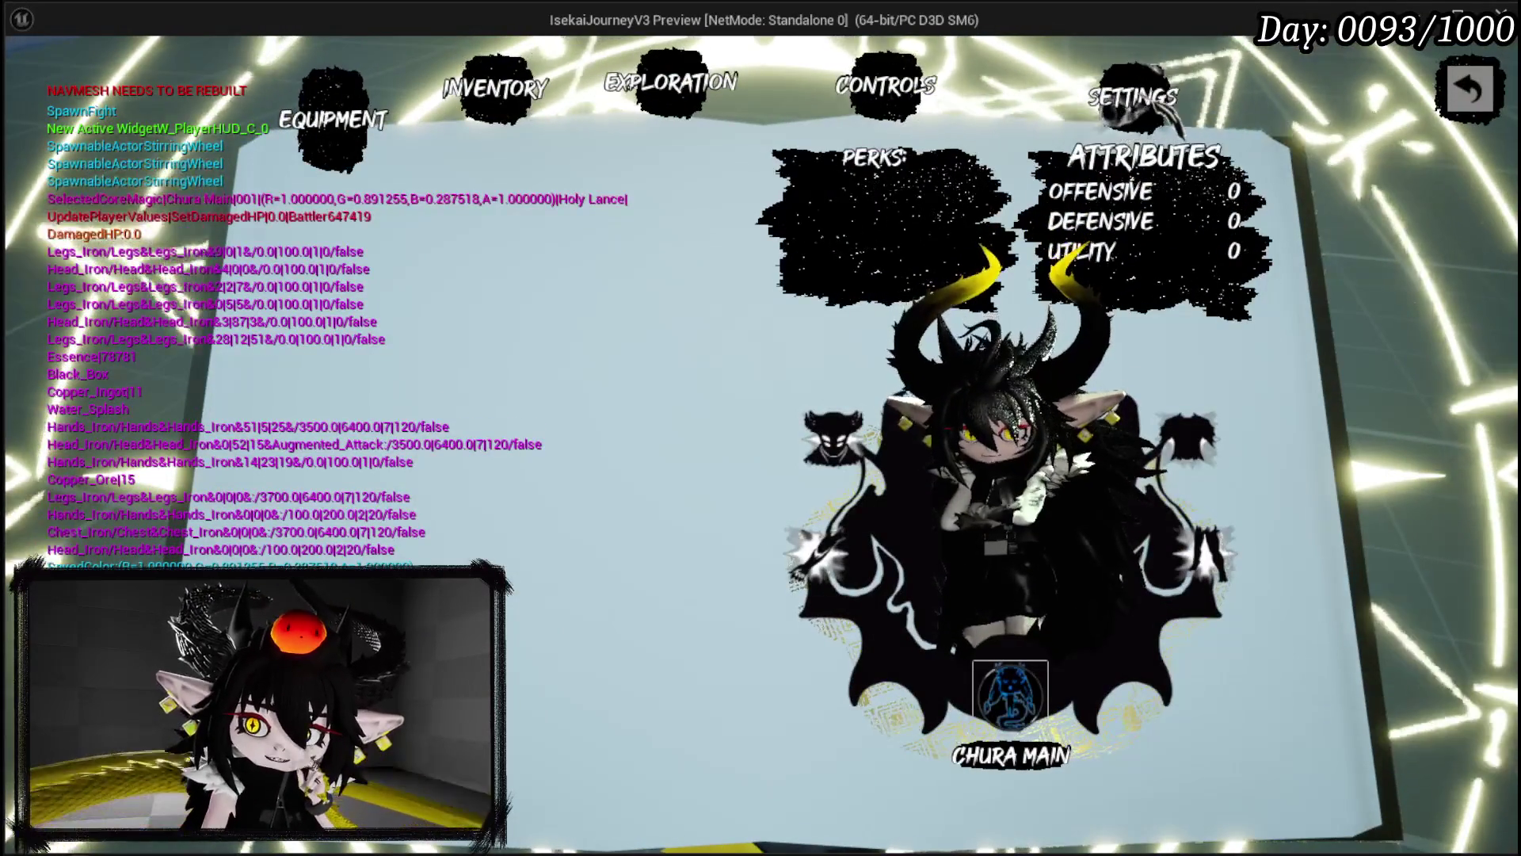
click(1117, 103)
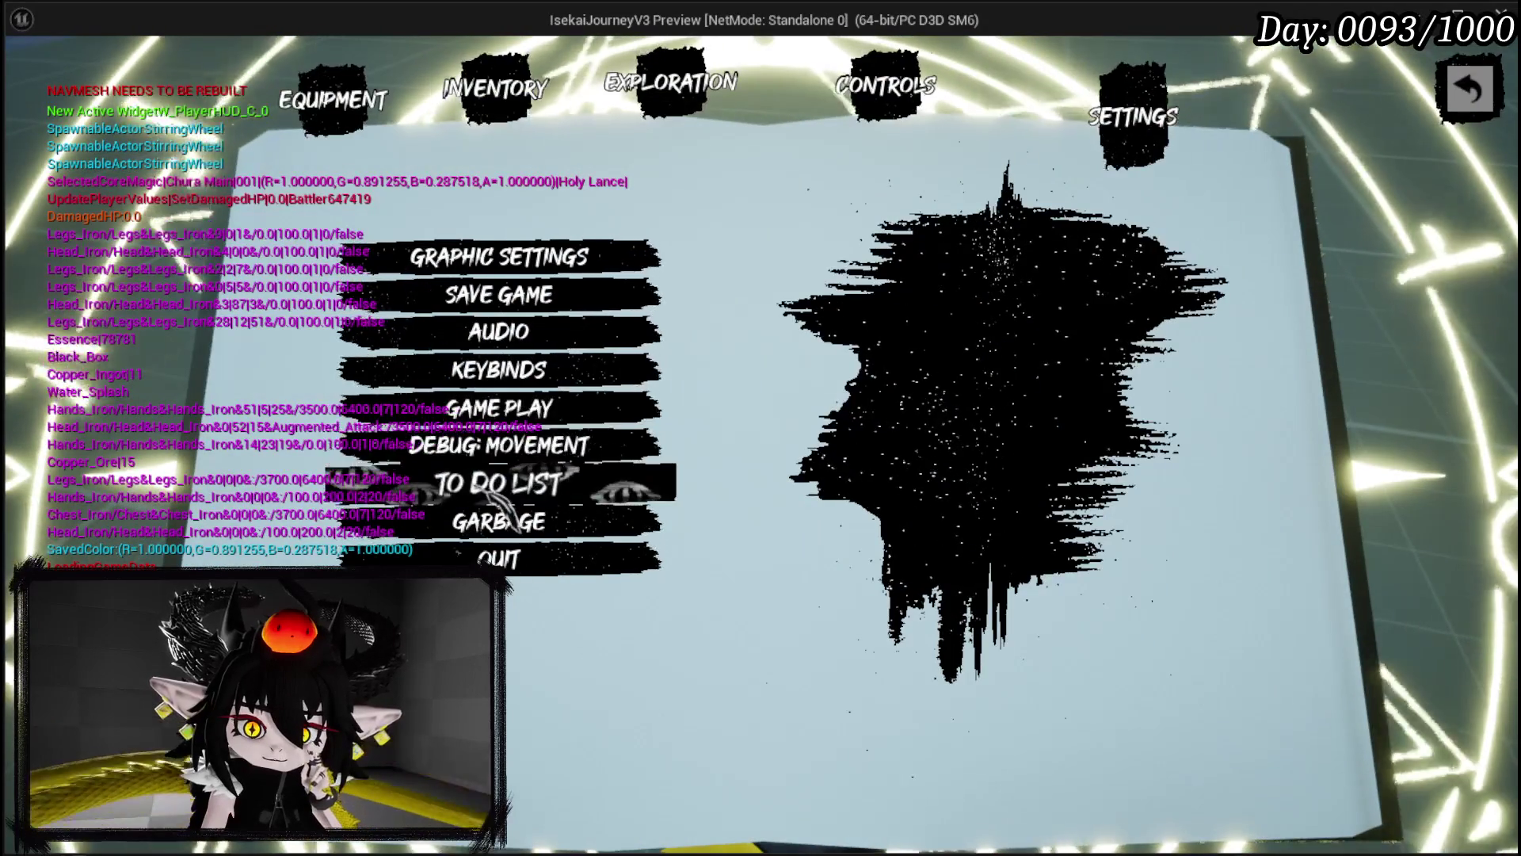
click(499, 499)
scroll(1030, 475, down, 3)
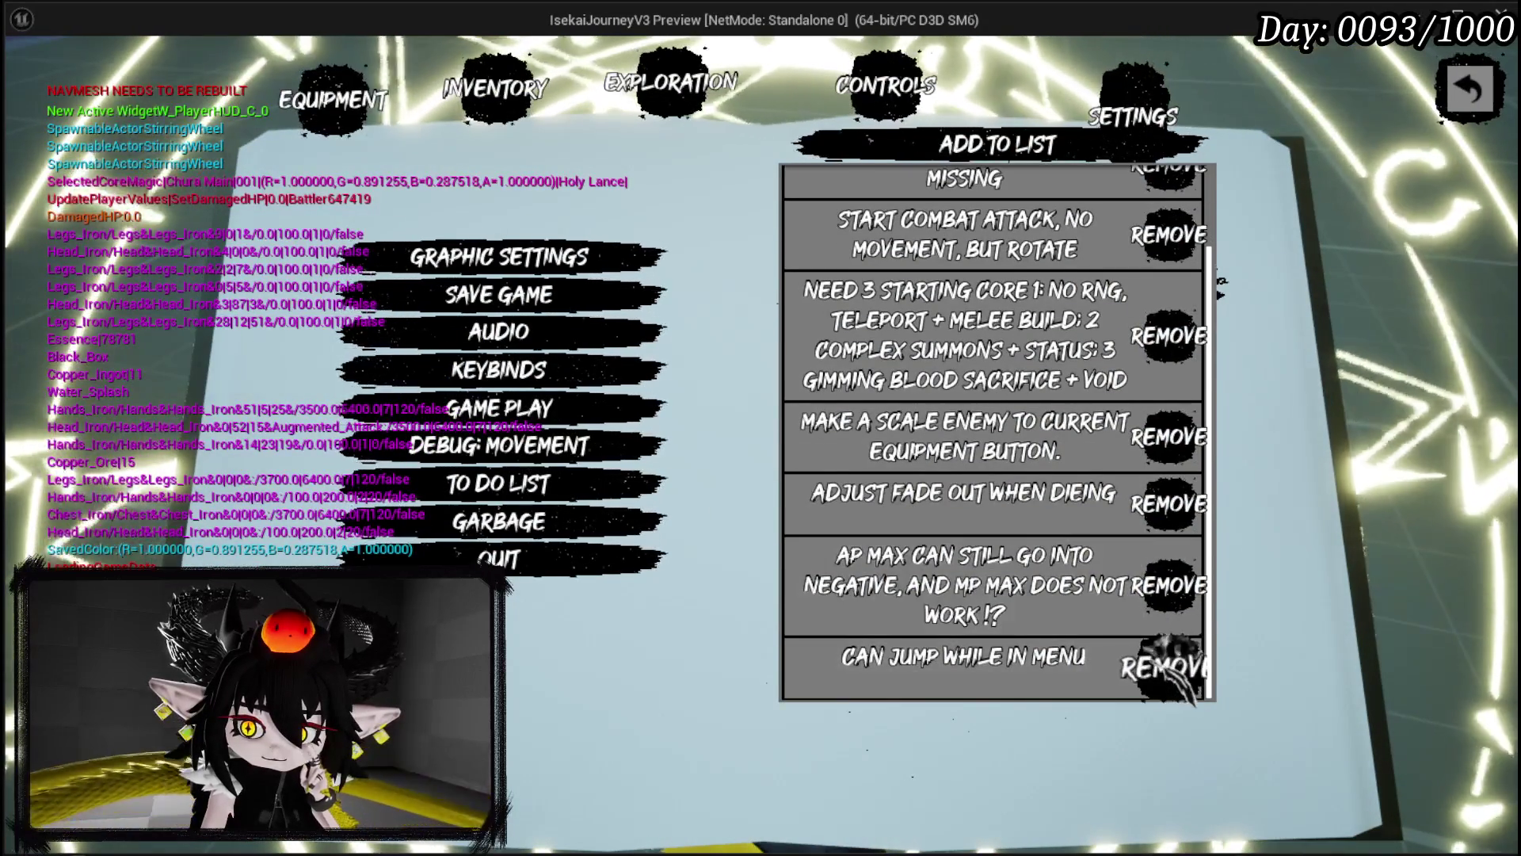
click(1163, 665)
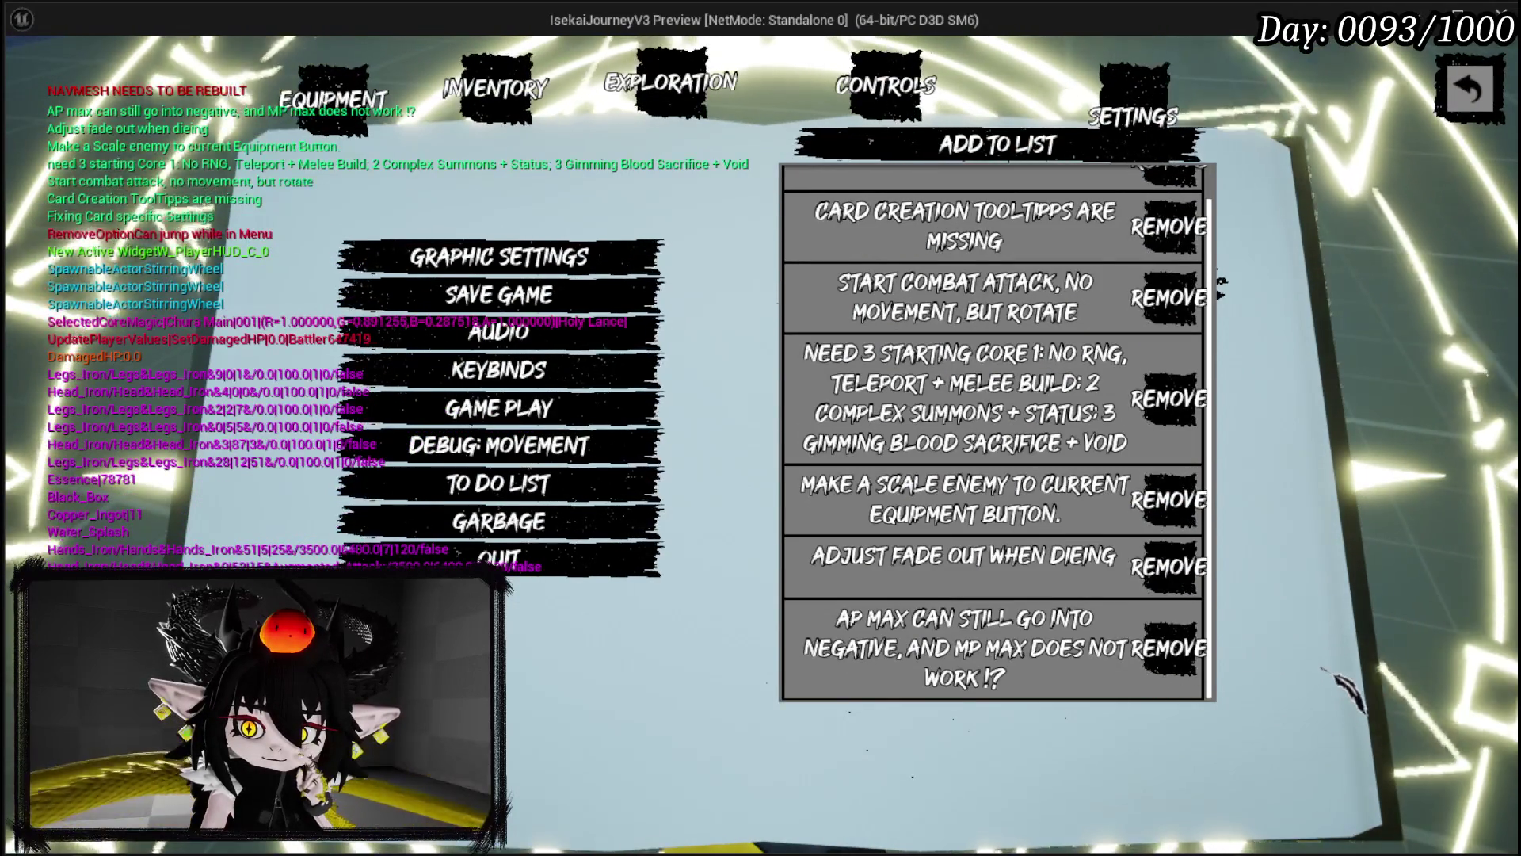
click(499, 294)
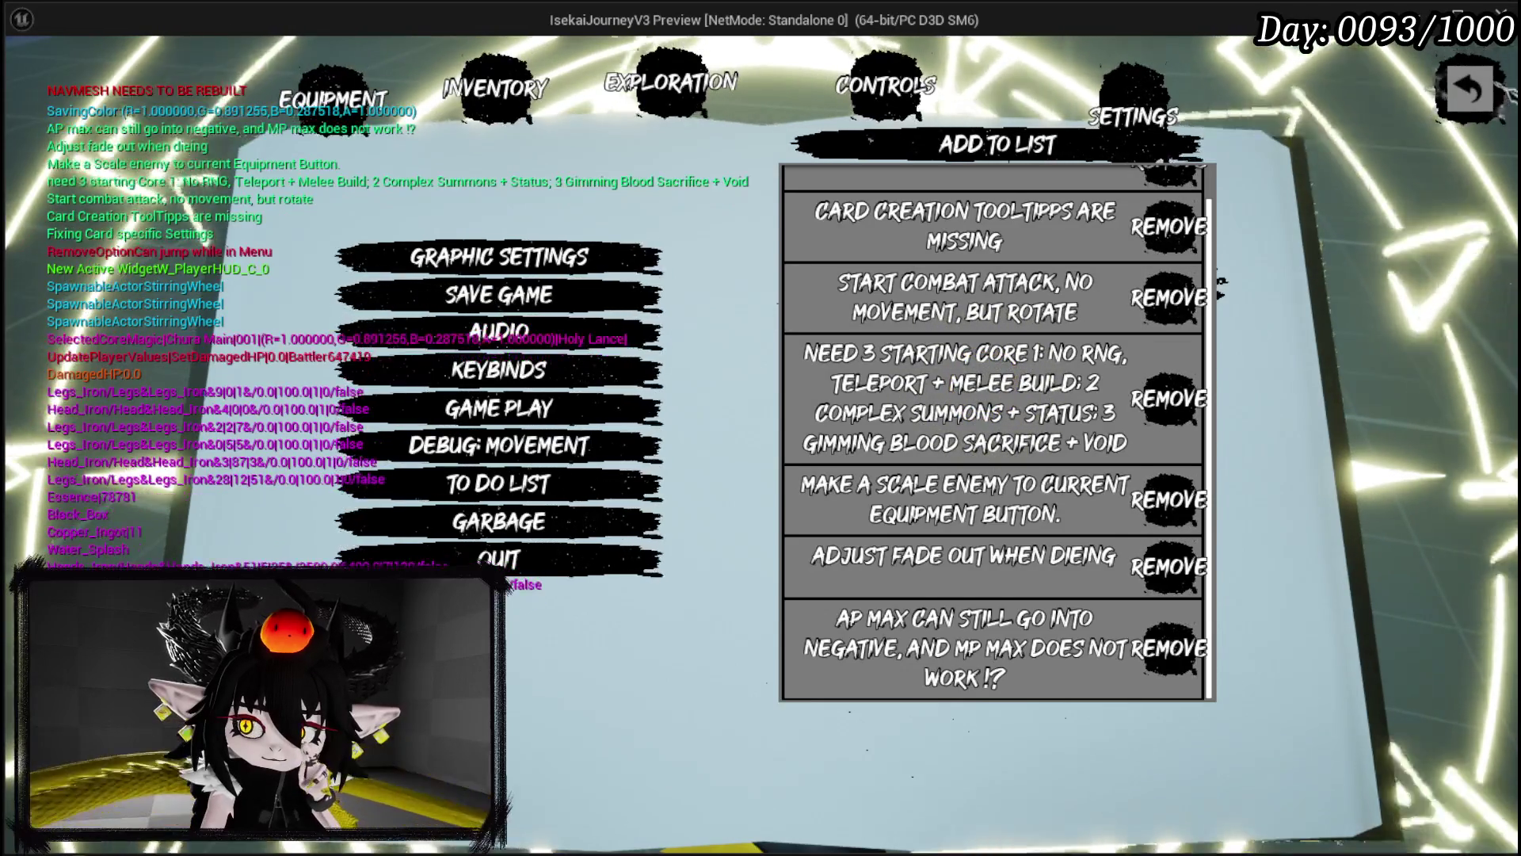
key(Escape)
key(alt+Tab)
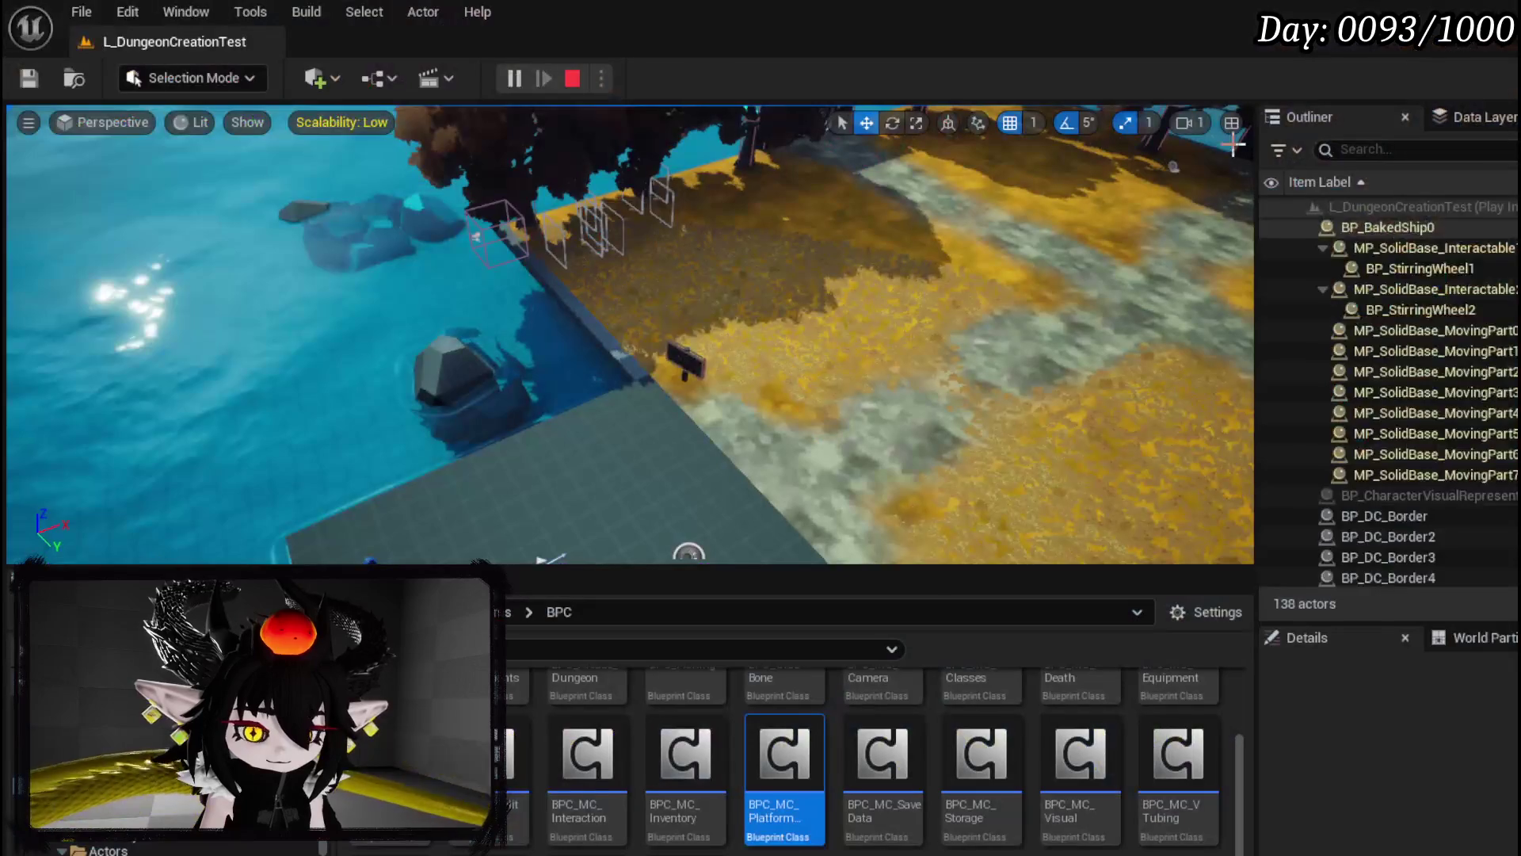
Step: Stop the play test, save, and open BP_ThirdPersonCharacter from the ThirdPerson Blueprints folder
key(Escape)
key(ctrl+s)
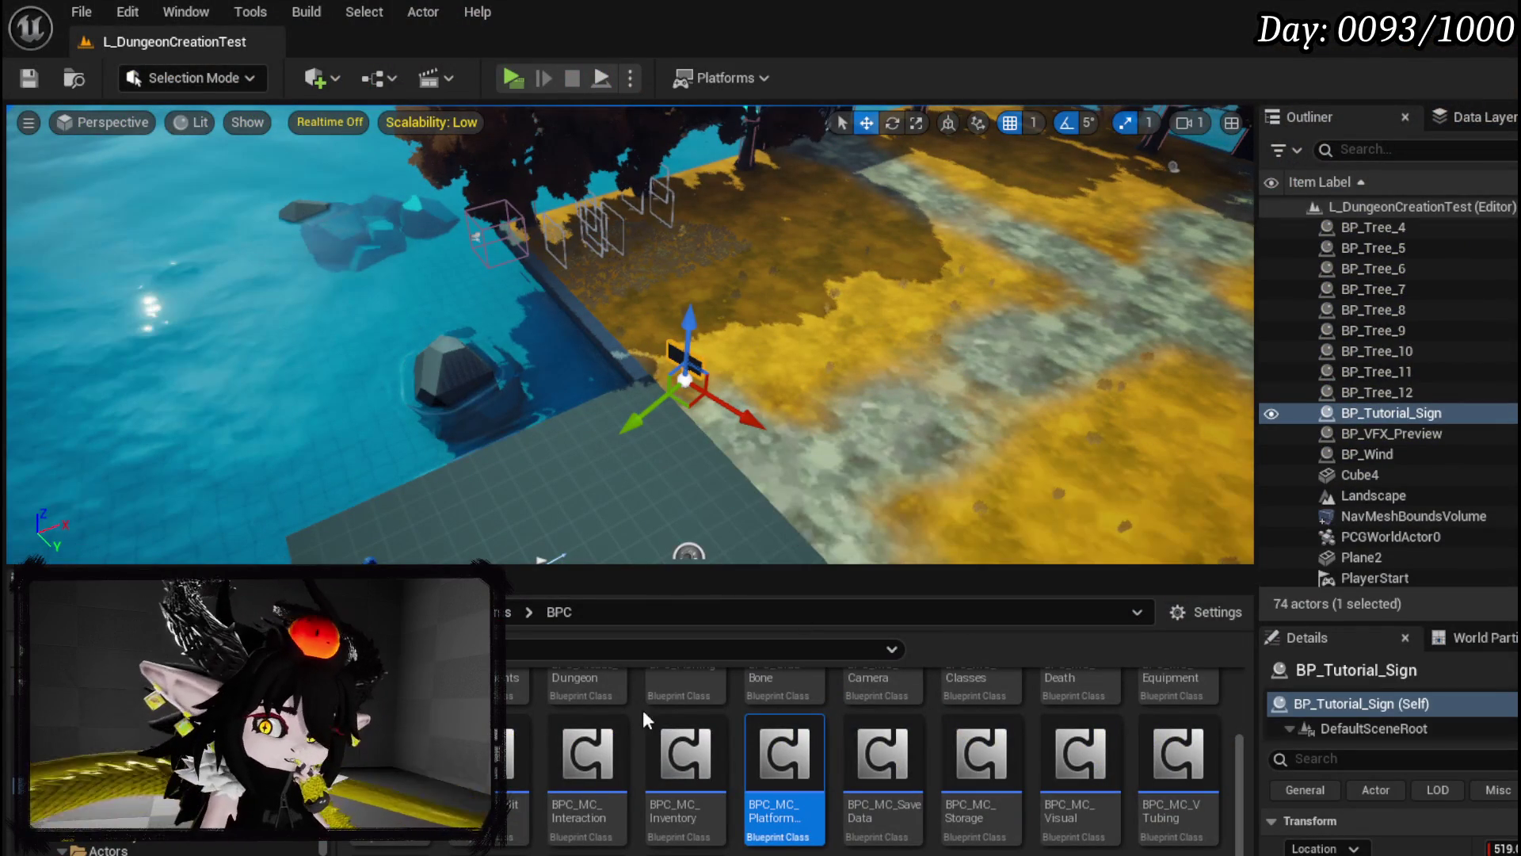
scroll(882, 753, up, 2)
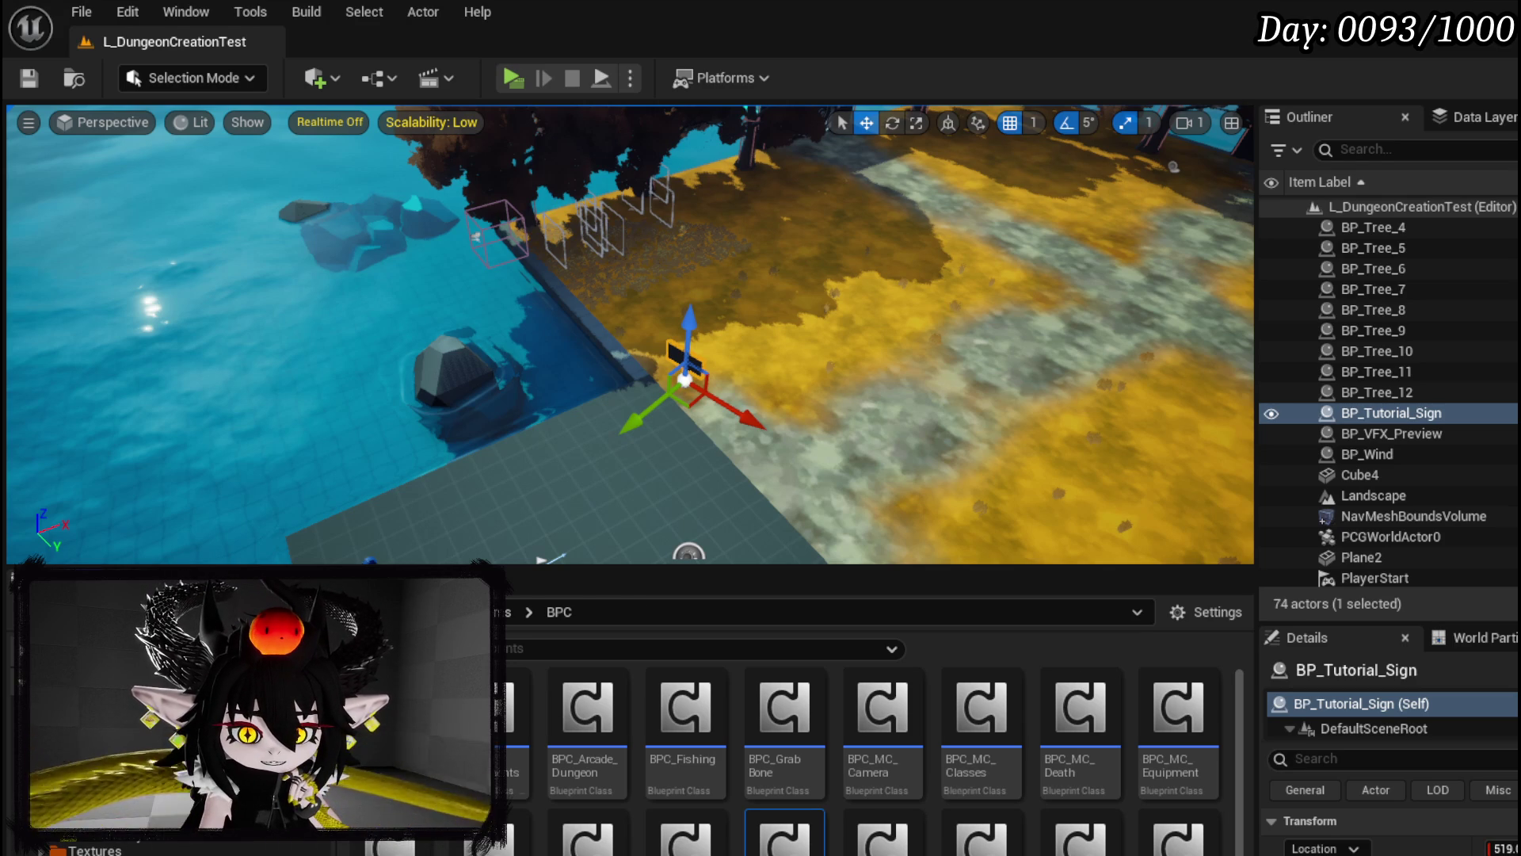
click(119, 713)
double_click(787, 744)
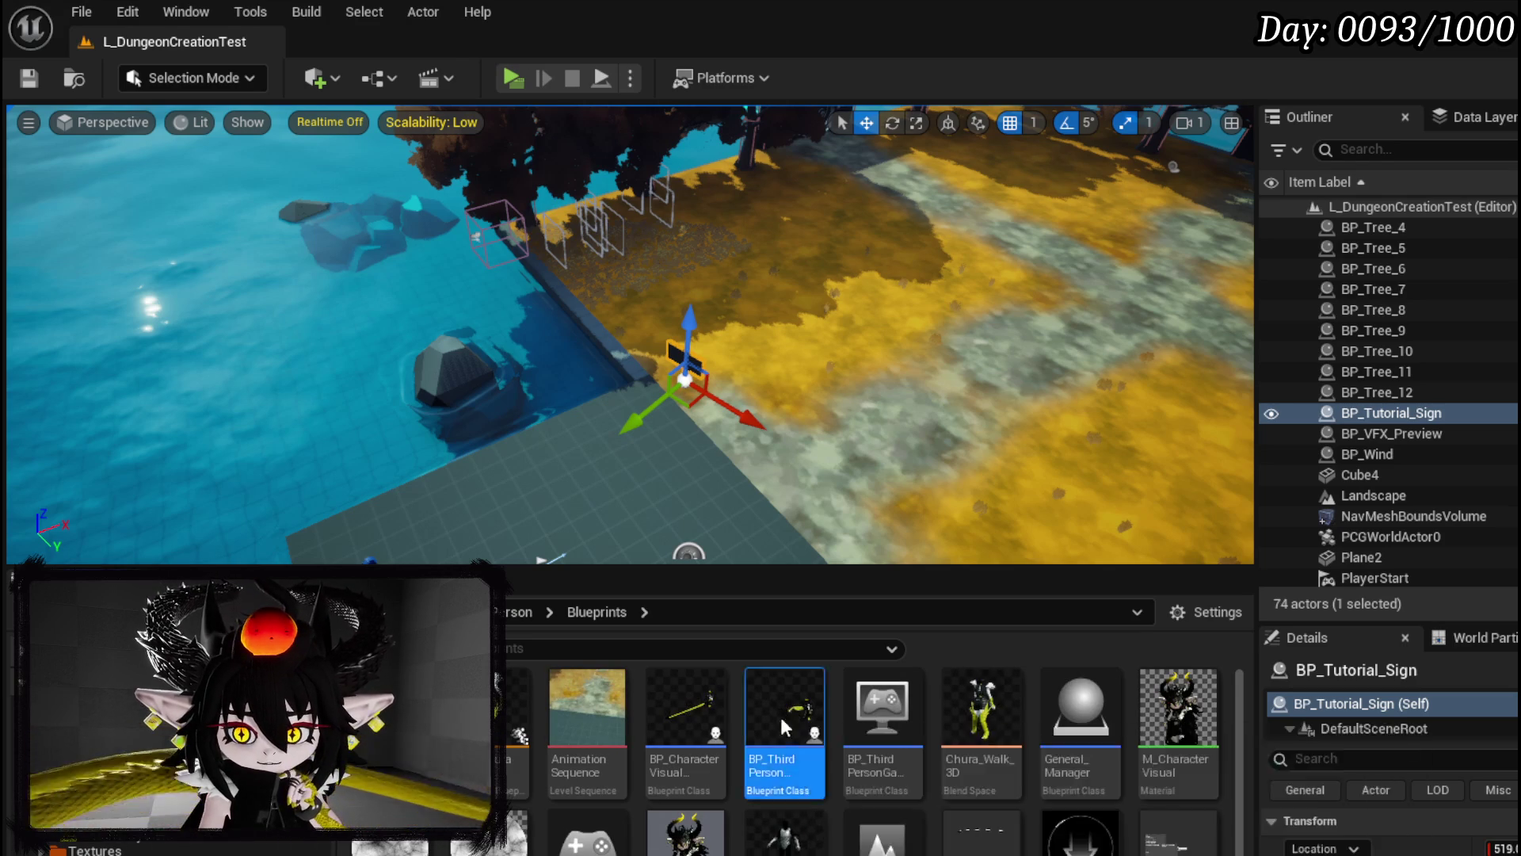
Step: Search the Blueprint for 'start' and jump to the [StartTurn] comment in the EventGraph
scroll(526, 492, down, 2)
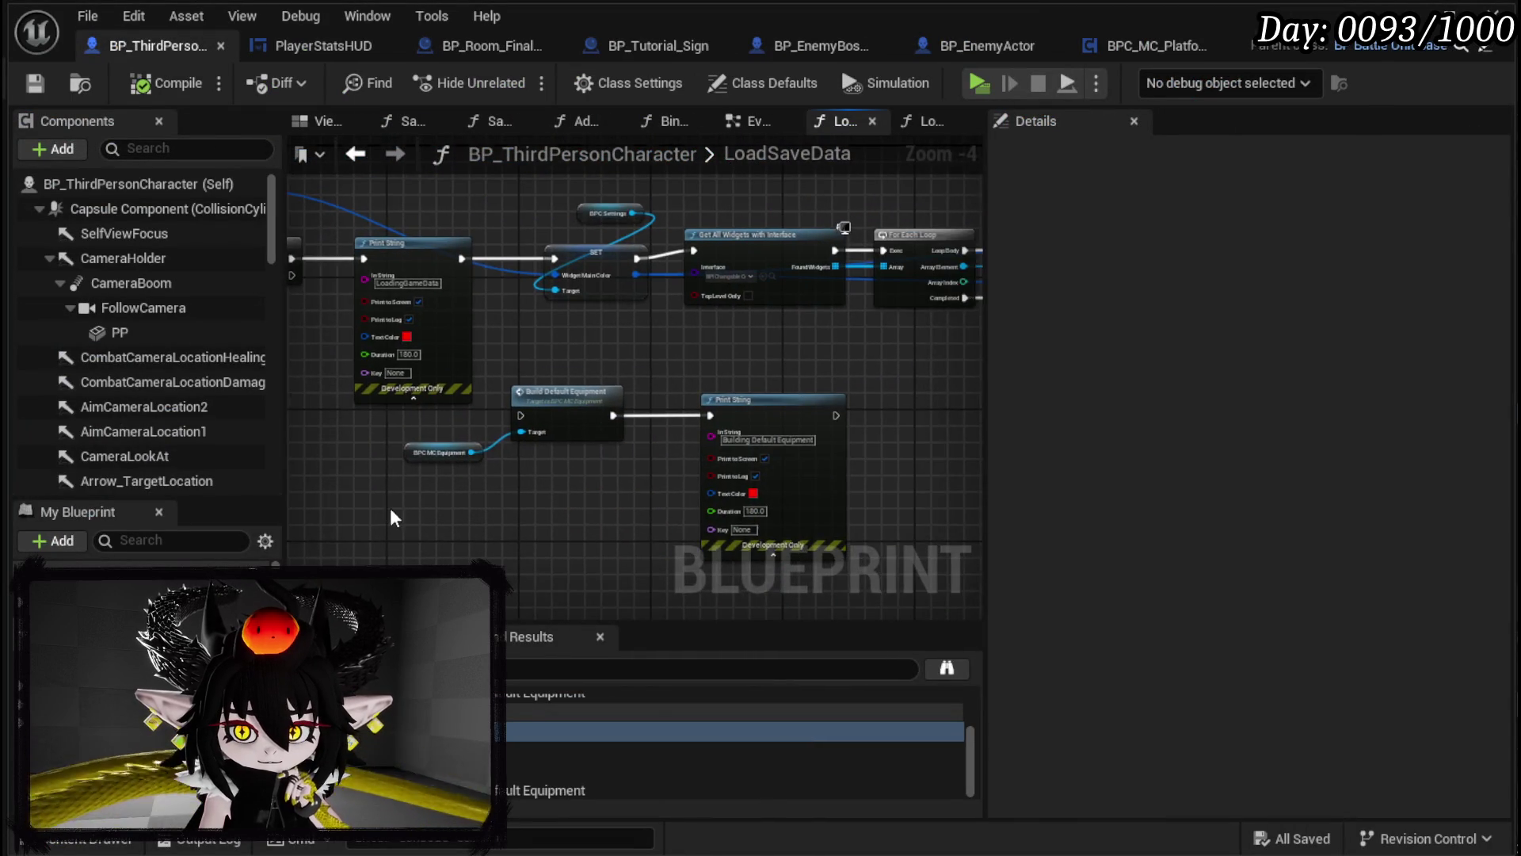
key(ctrl+f)
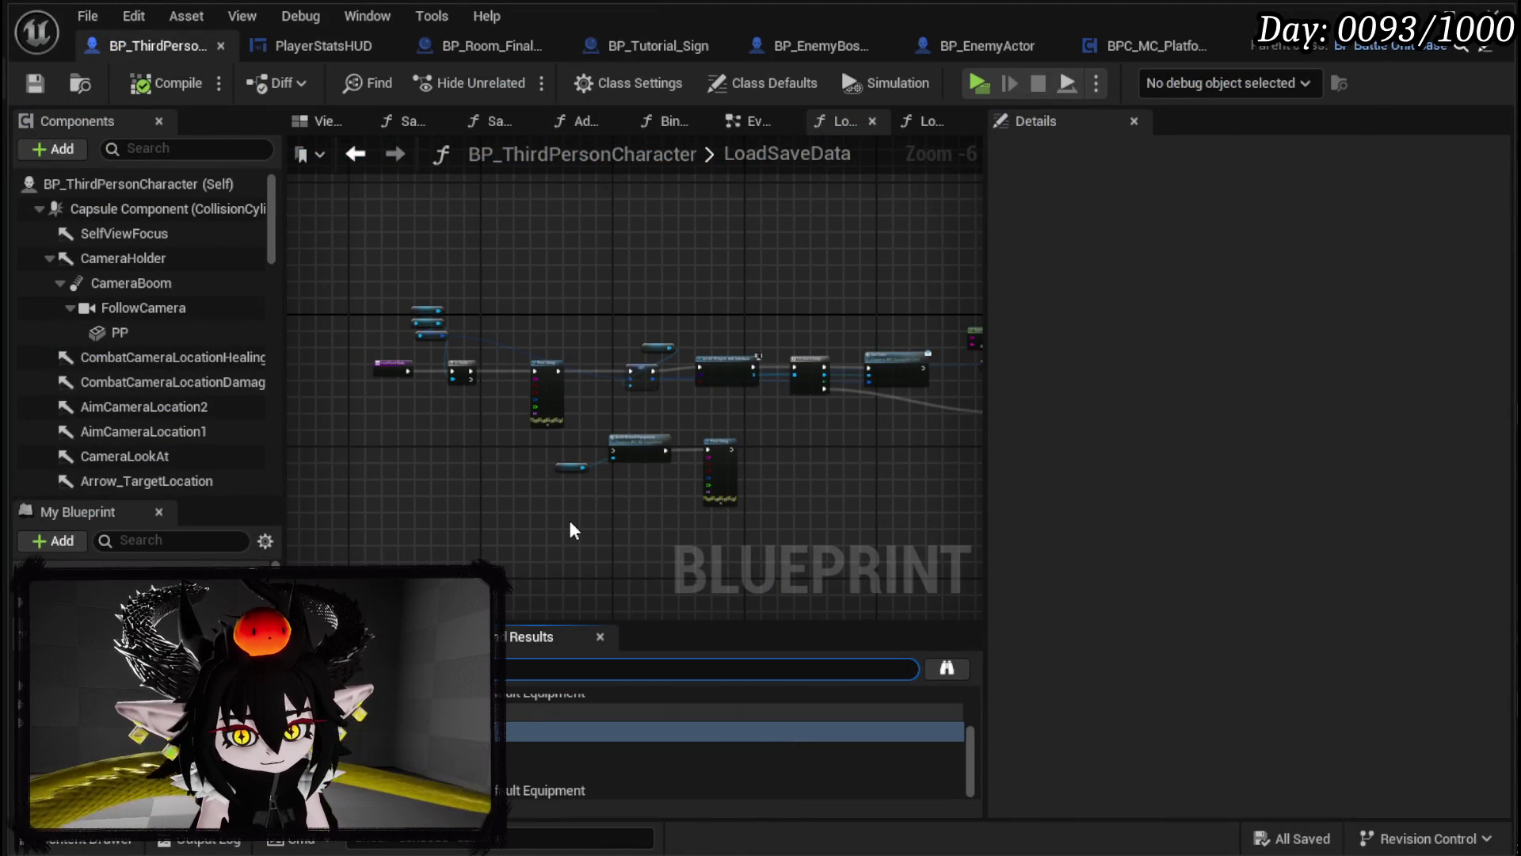
text(start)
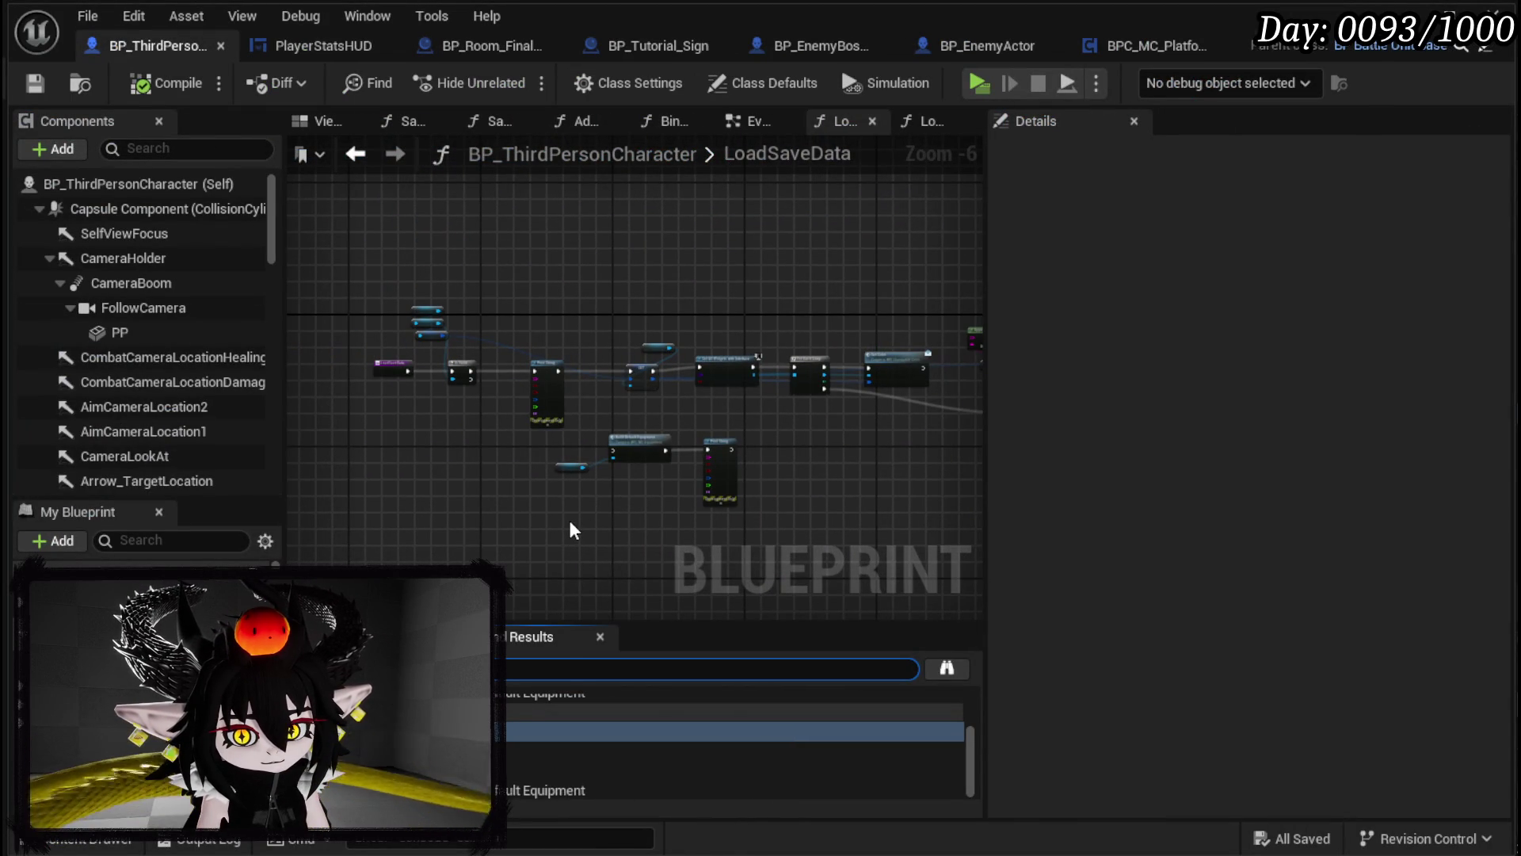
key(Return)
scroll(526, 734, up, 3)
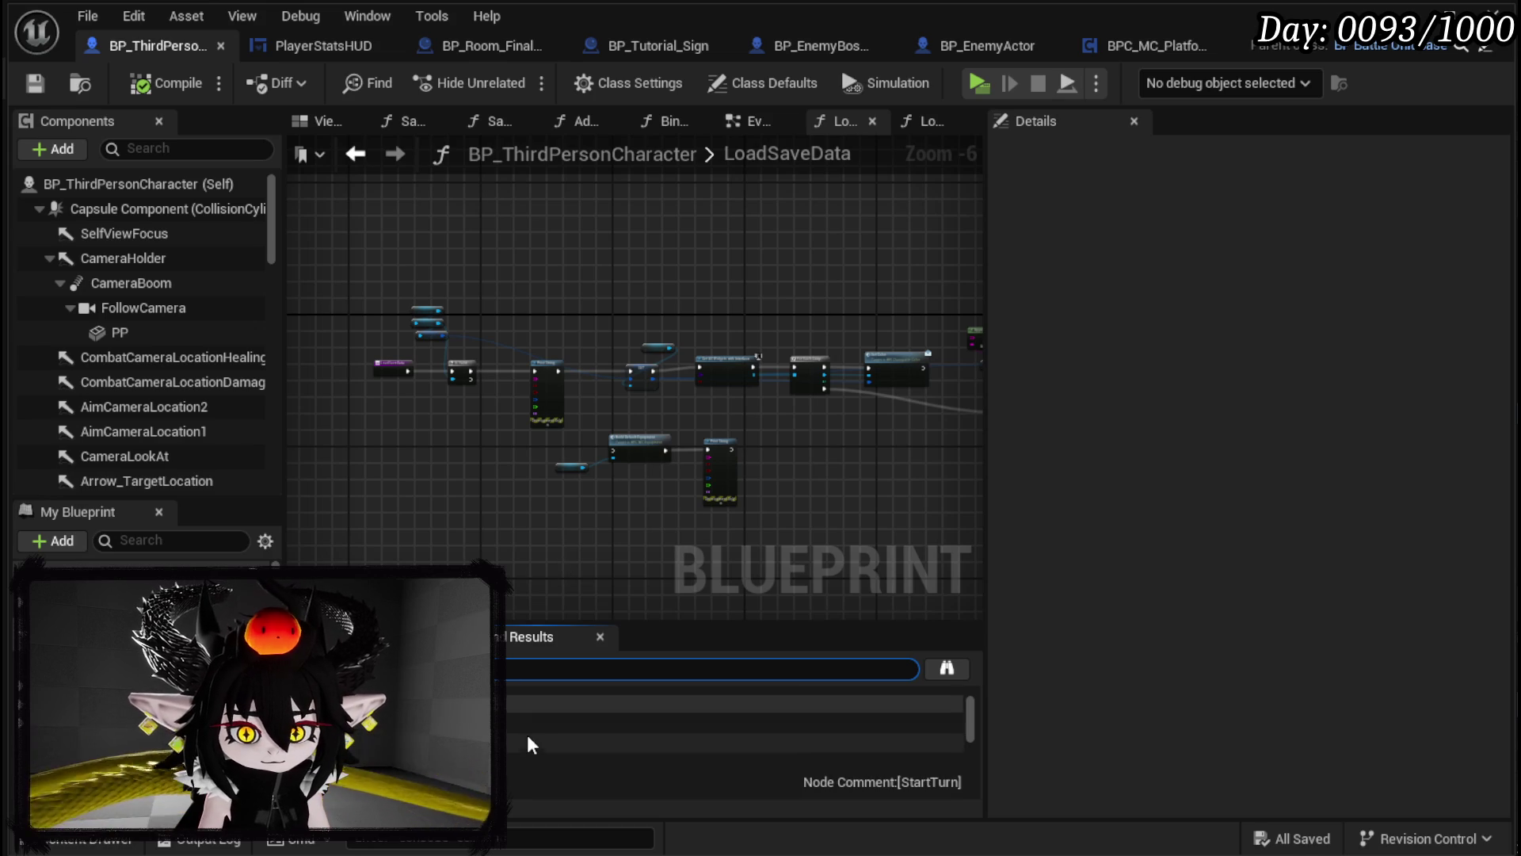
double_click(526, 723)
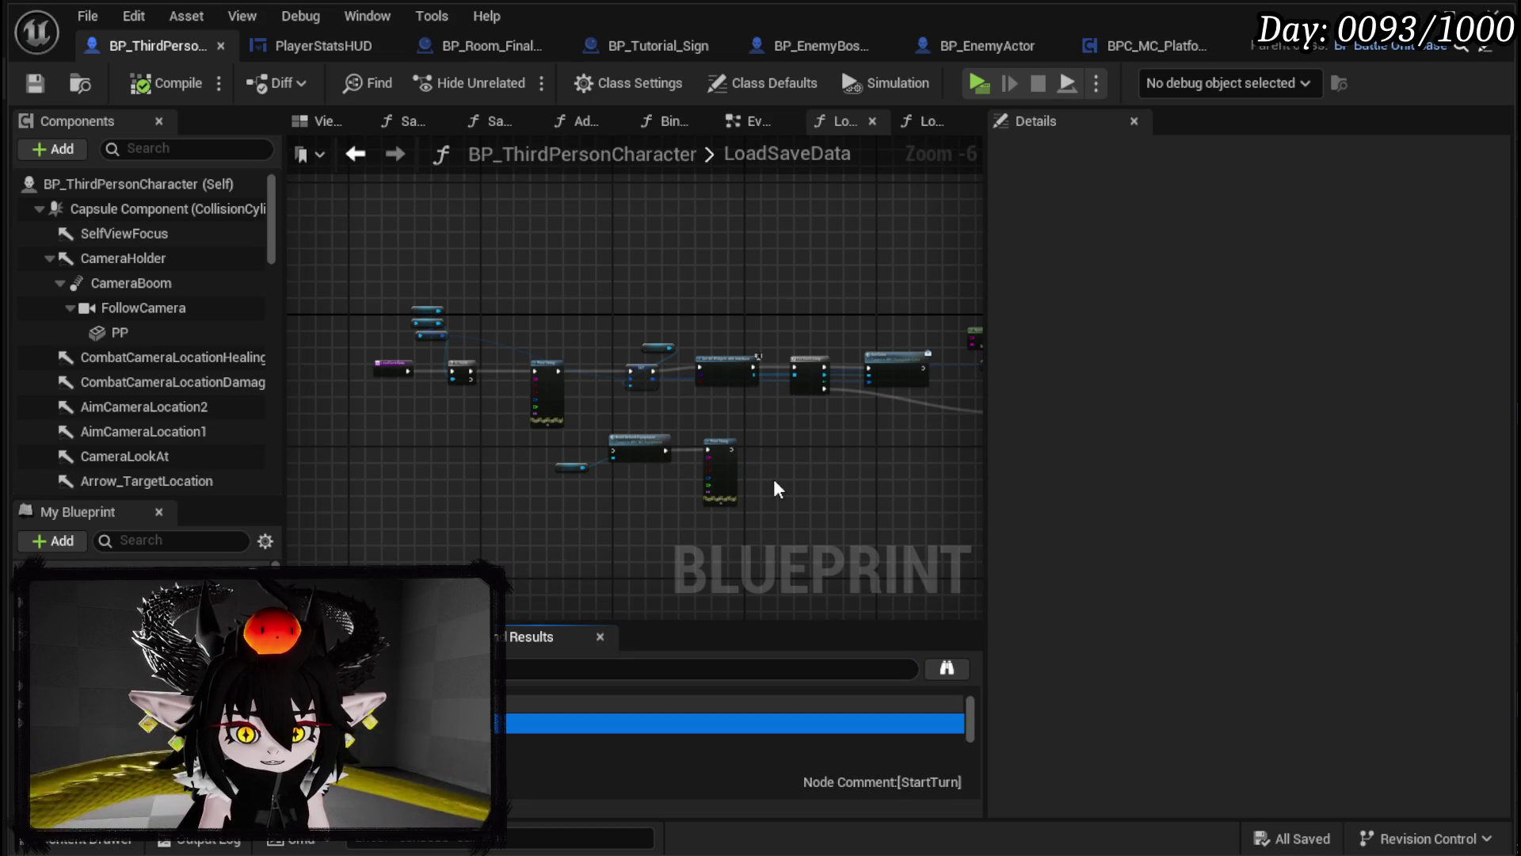
Step: Pan through the StartTurn logic and open the Server_StartTurn event definition
scroll(656, 479, up, 3)
drag(705, 466, 261, 460)
scroll(349, 455, down, 1)
mouse_move(782, 468)
mouse_down()
mouse_move(494, 349)
mouse_move(482, 364)
mouse_up()
double_click(472, 280)
mouse_move(630, 407)
mouse_down()
mouse_move(488, 433)
mouse_move(747, 454)
mouse_move(468, 463)
mouse_up()
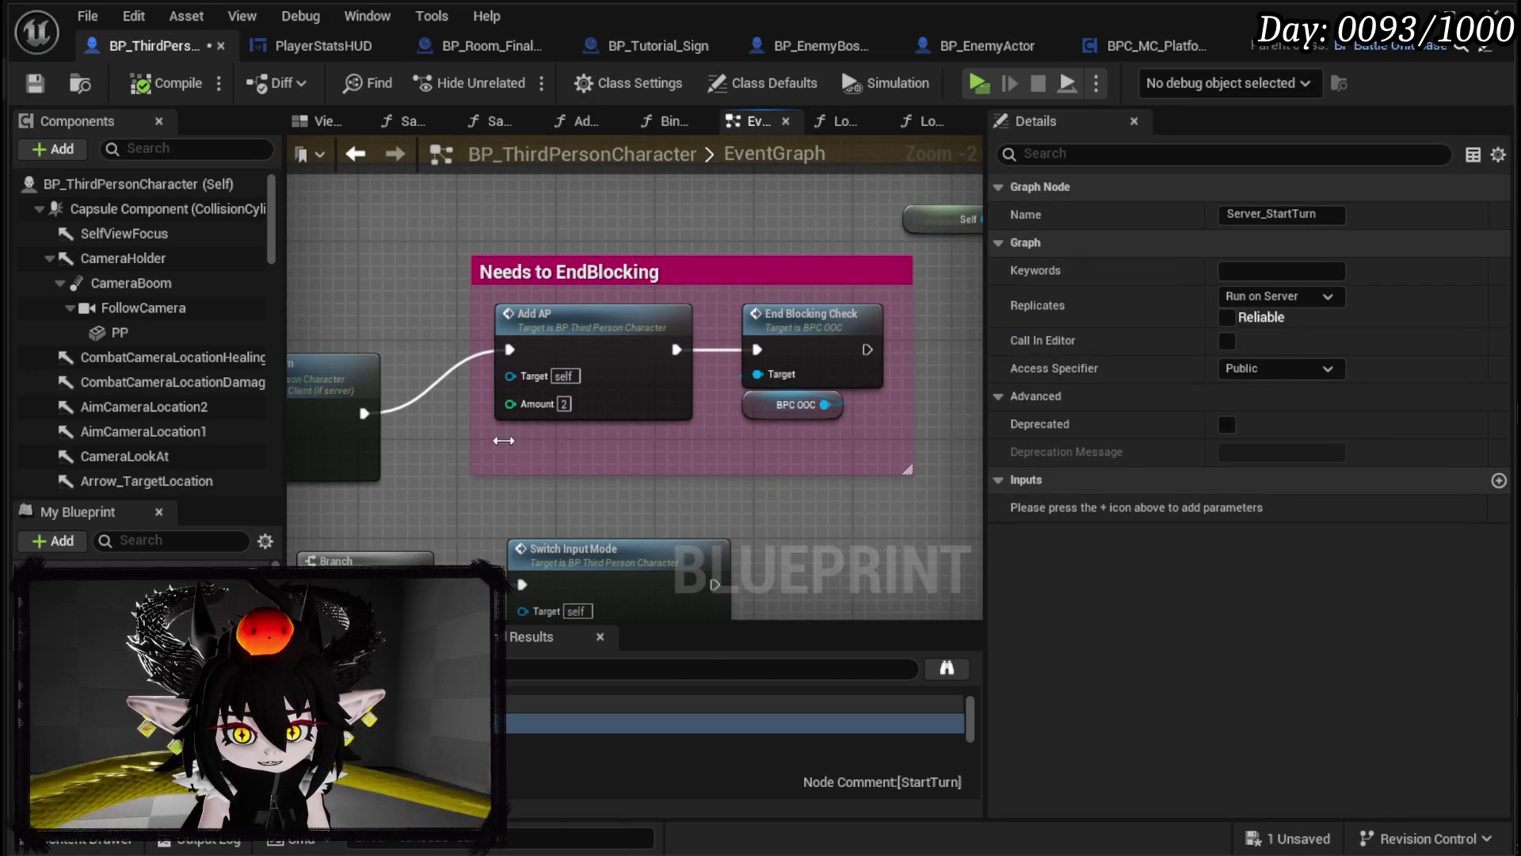
Step: Select the Branch and Client Set Active Turn nodes and shift them left
click(507, 412)
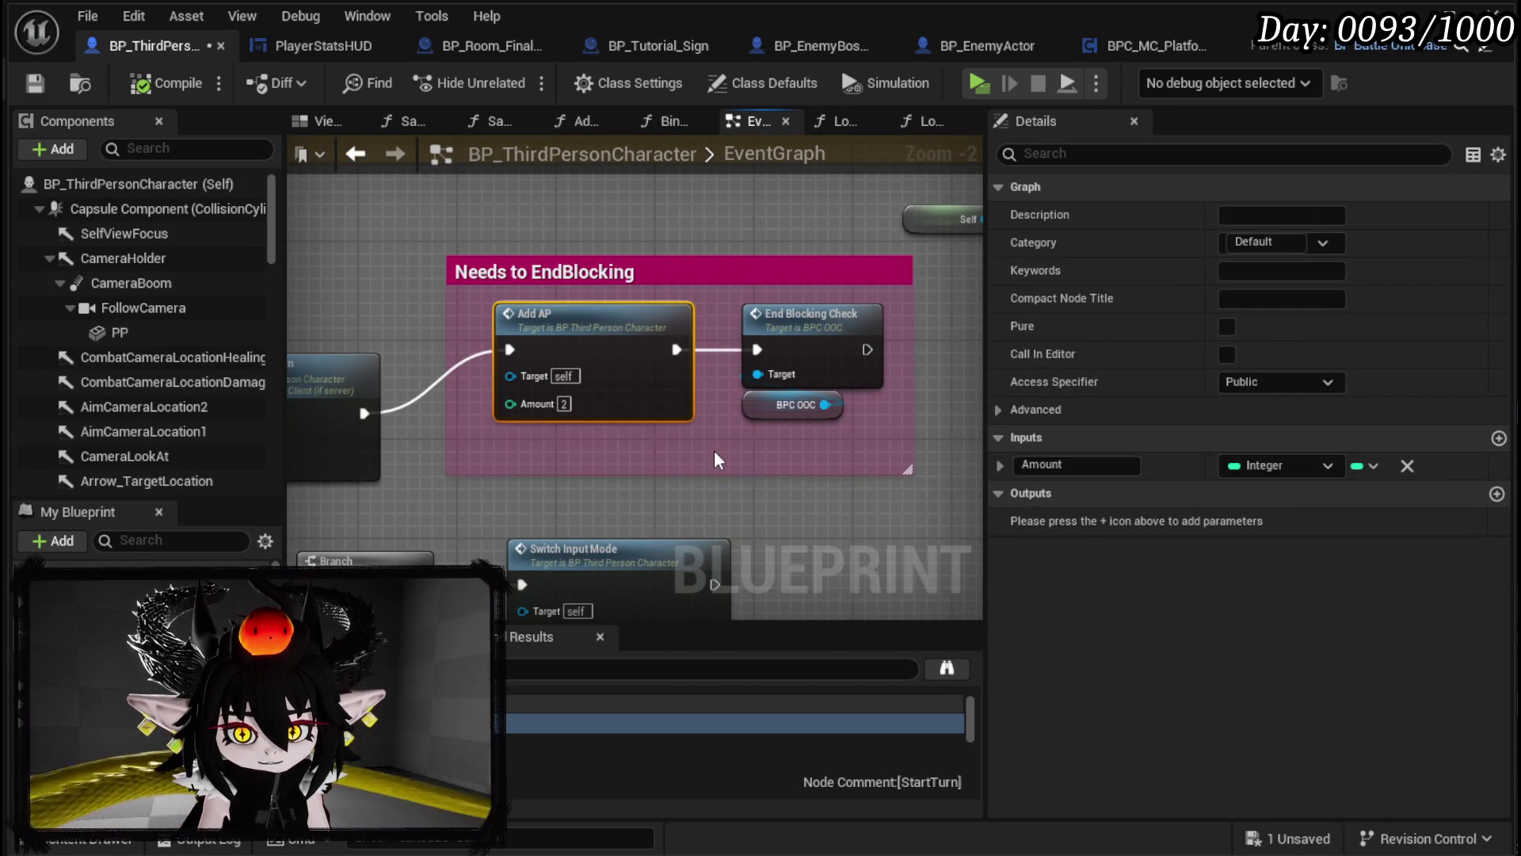
scroll(715, 451, down, 1)
drag(715, 452, 909, 451)
mouse_move(437, 454)
mouse_down()
mouse_move(657, 350)
mouse_move(876, 321)
mouse_up()
drag(832, 404, 674, 404)
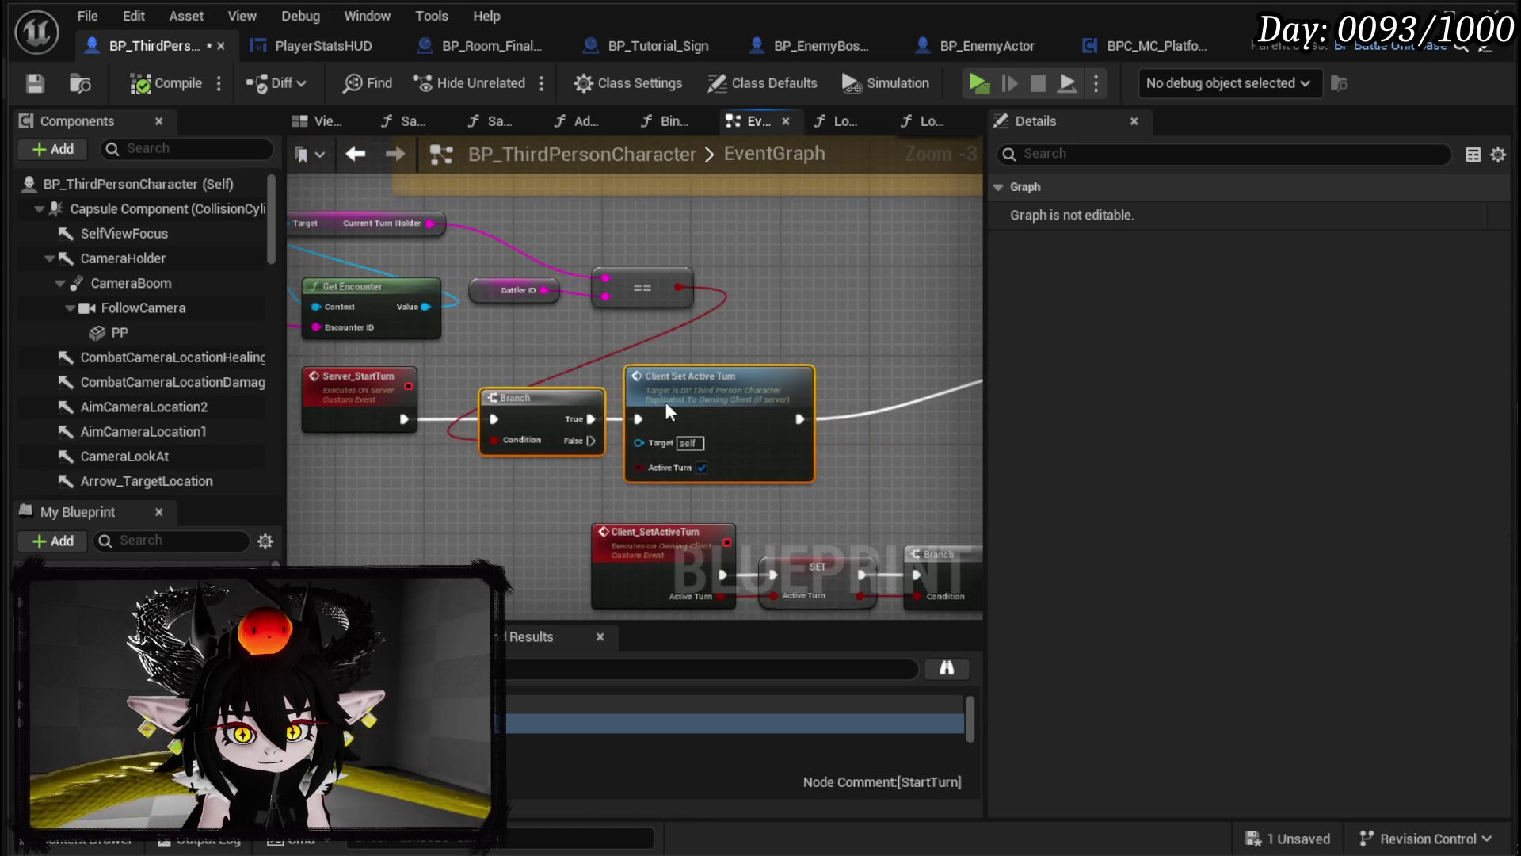
Step: Move the Needs to EndBlocking group with Add AP and End Blocking Check right, and save the Blueprint
drag(800, 383, 581, 350)
click(582, 349)
mouse_move(579, 294)
mouse_down()
mouse_move(638, 326)
mouse_move(353, 267)
mouse_move(735, 442)
mouse_move(697, 378)
mouse_up()
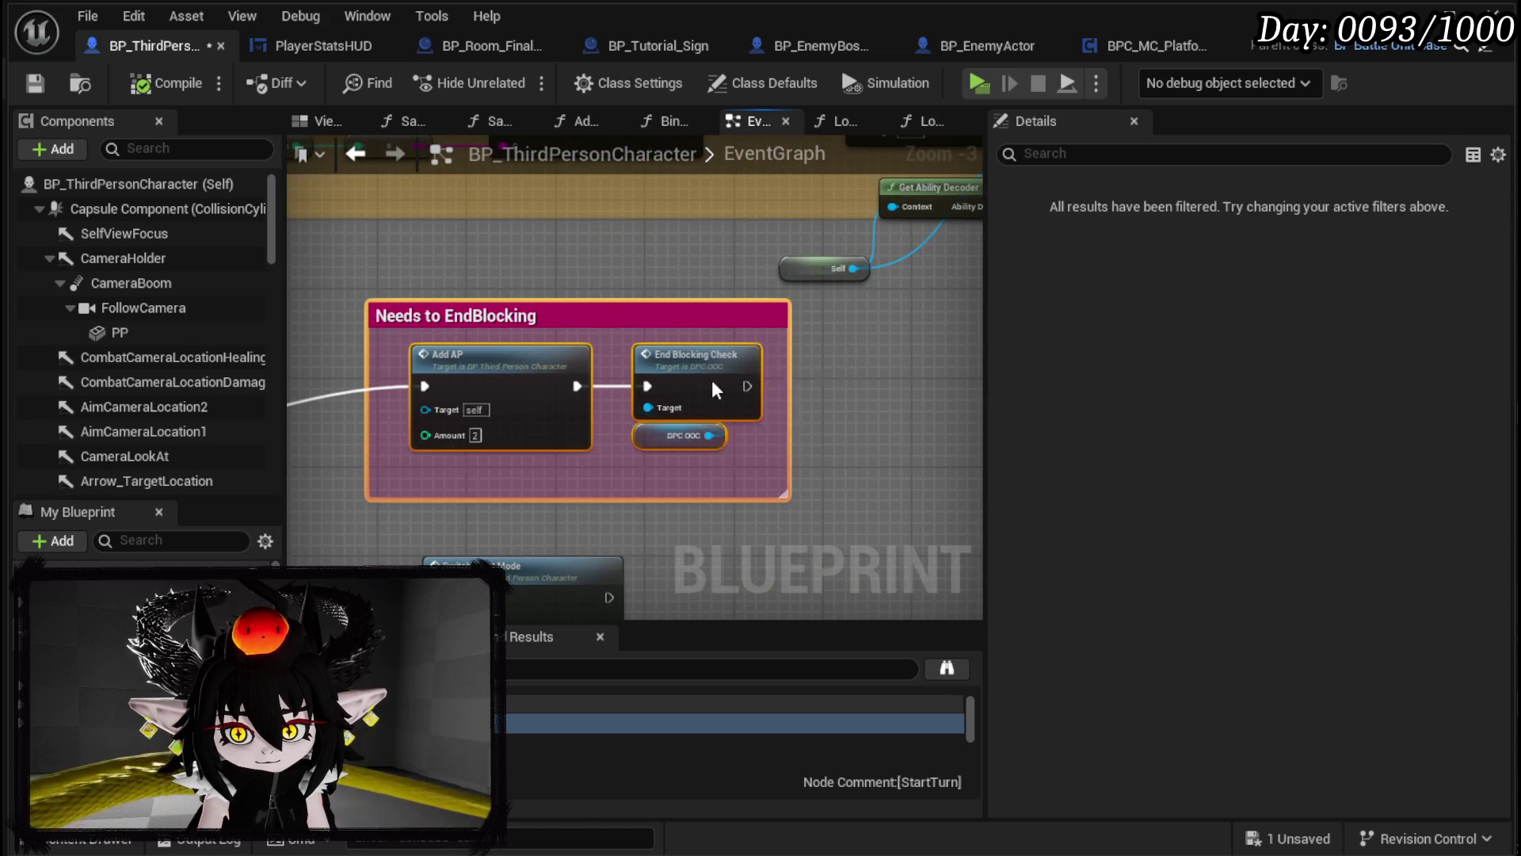
drag(464, 315, 519, 315)
drag(309, 322, 769, 321)
click(32, 84)
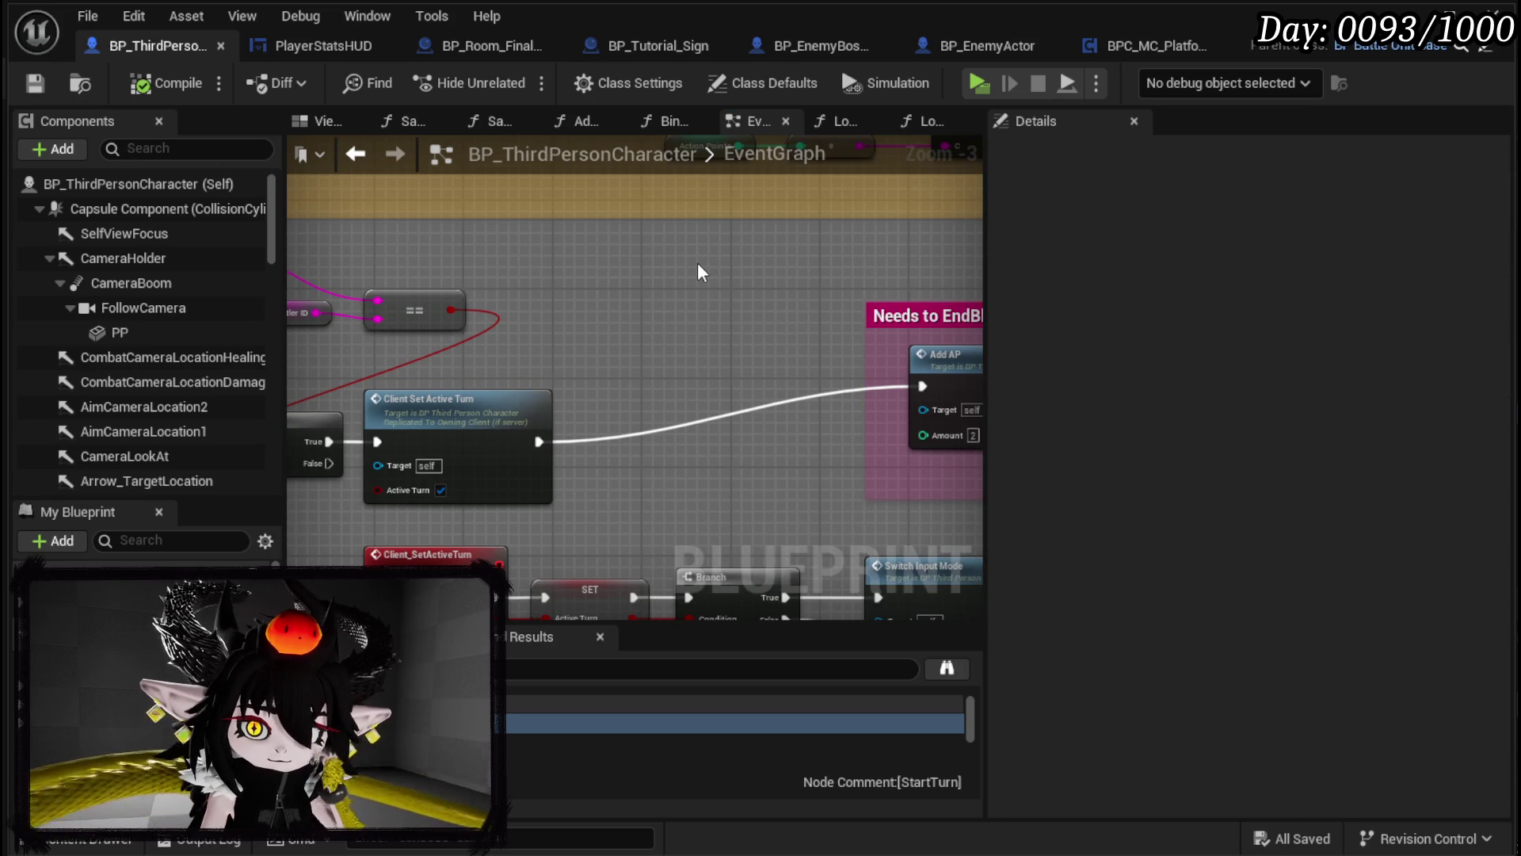
mouse_move(698, 271)
mouse_down()
mouse_move(483, 281)
mouse_move(681, 295)
mouse_up()
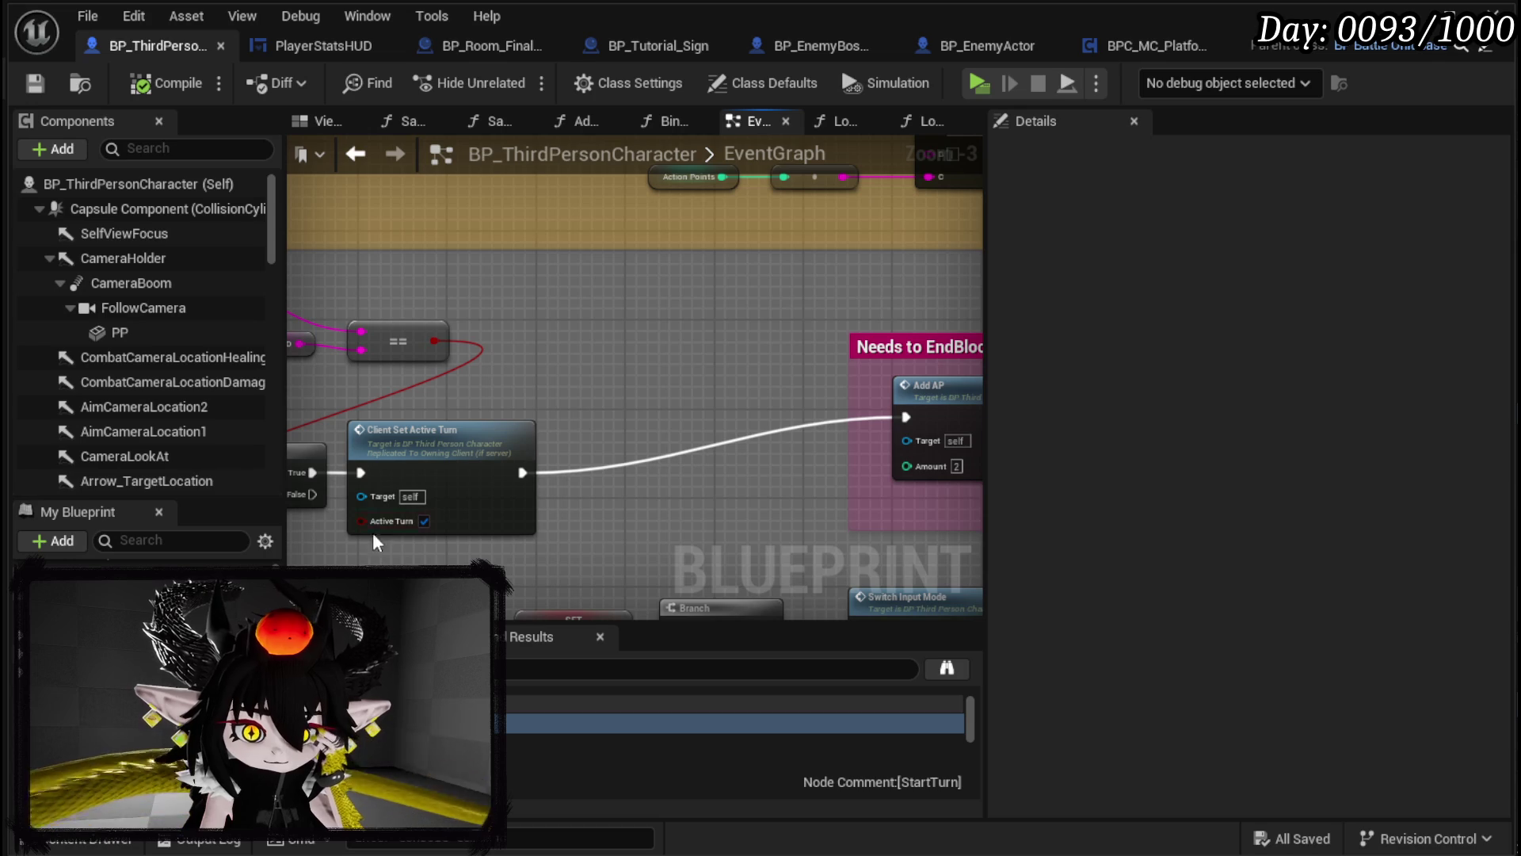
right_click(585, 358)
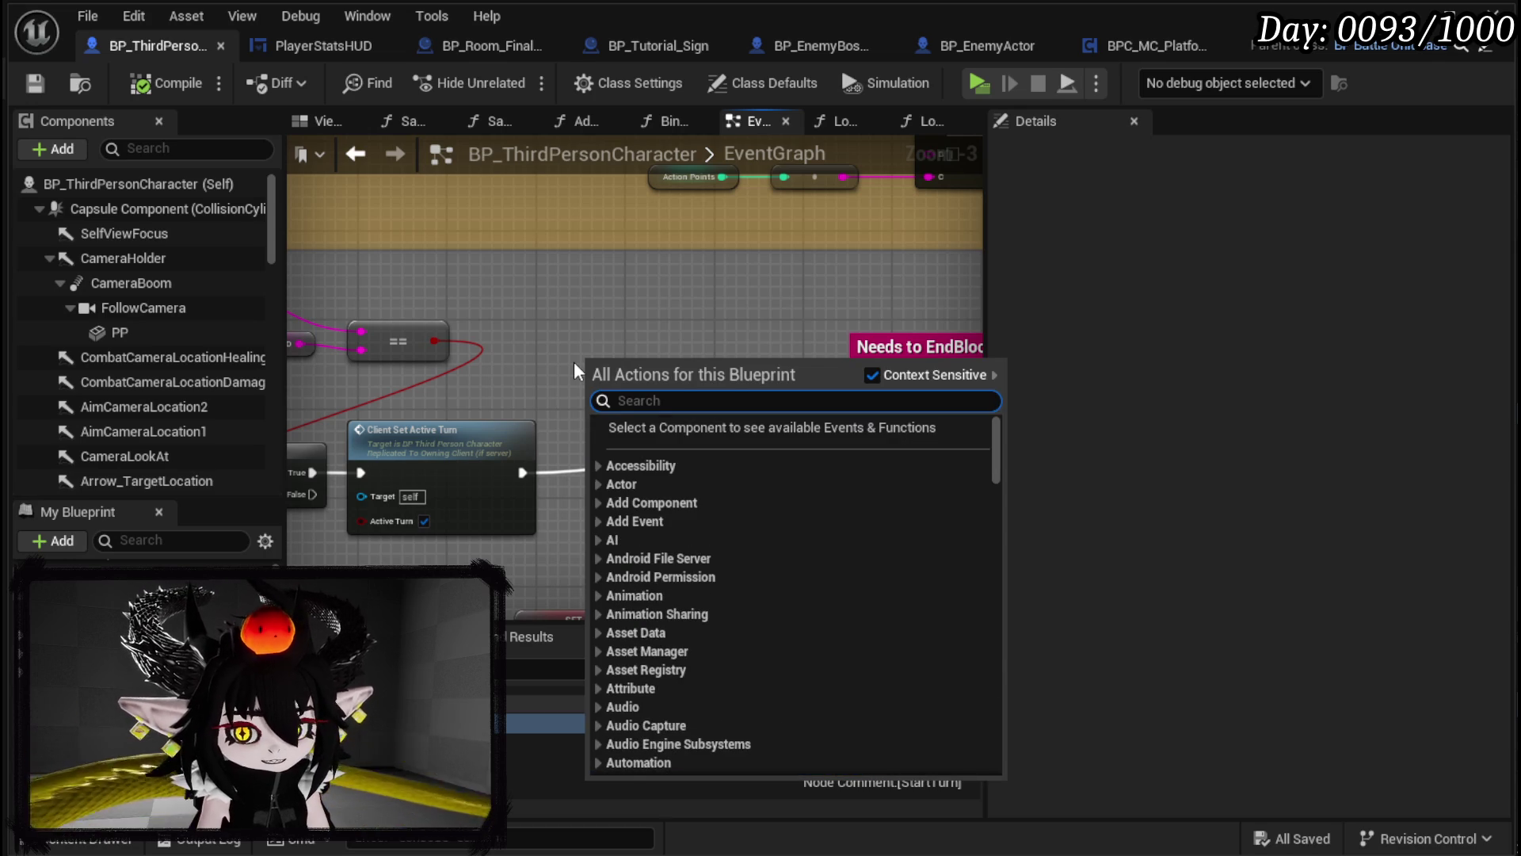
Step: Add a Utility getter node and a Print String node to the Server_StartTurn graph
text(u)
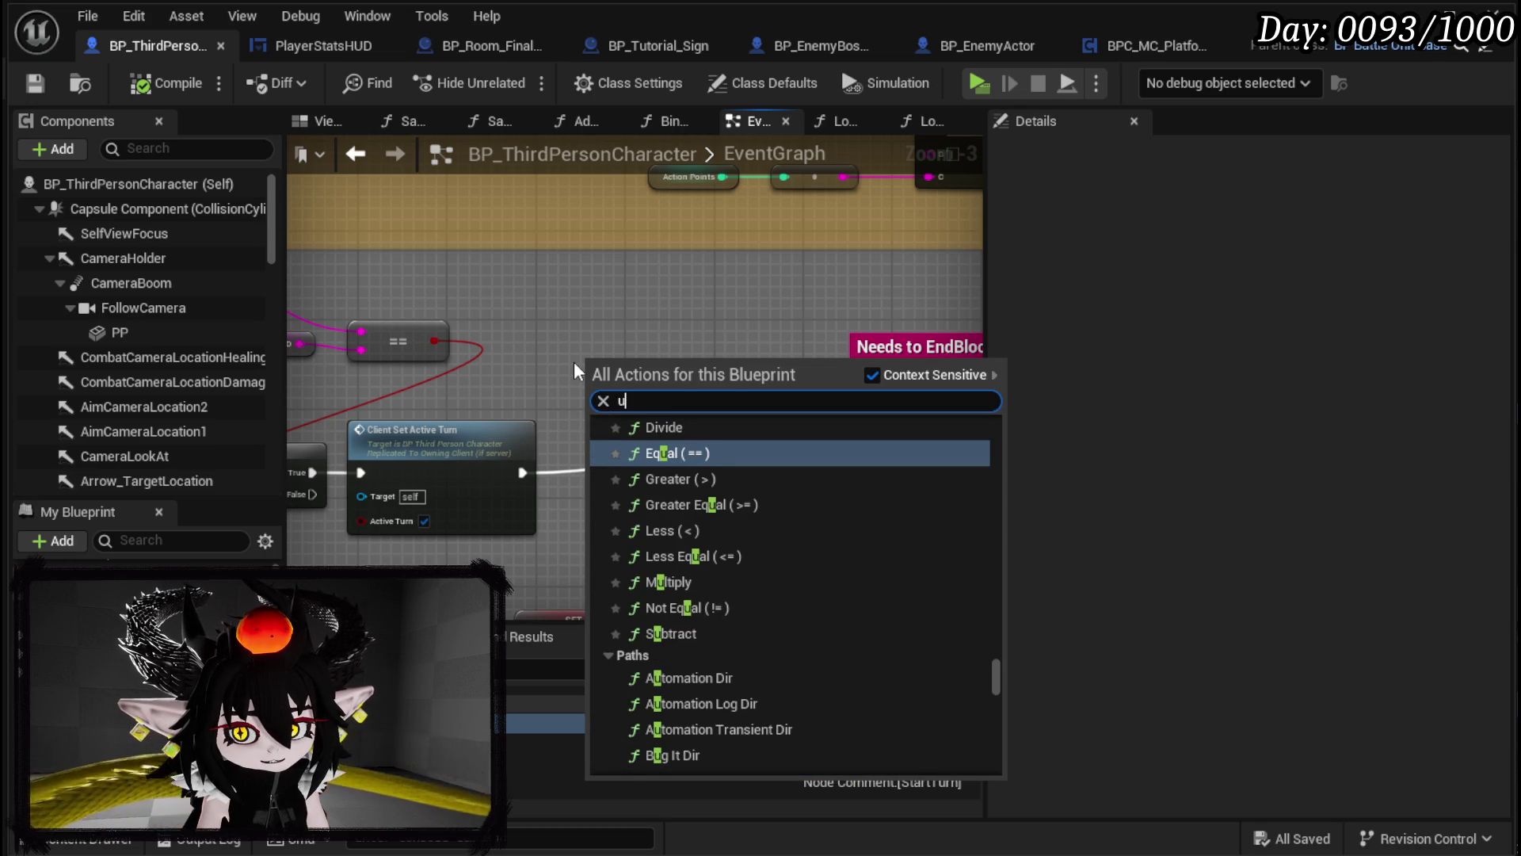
text(ti)
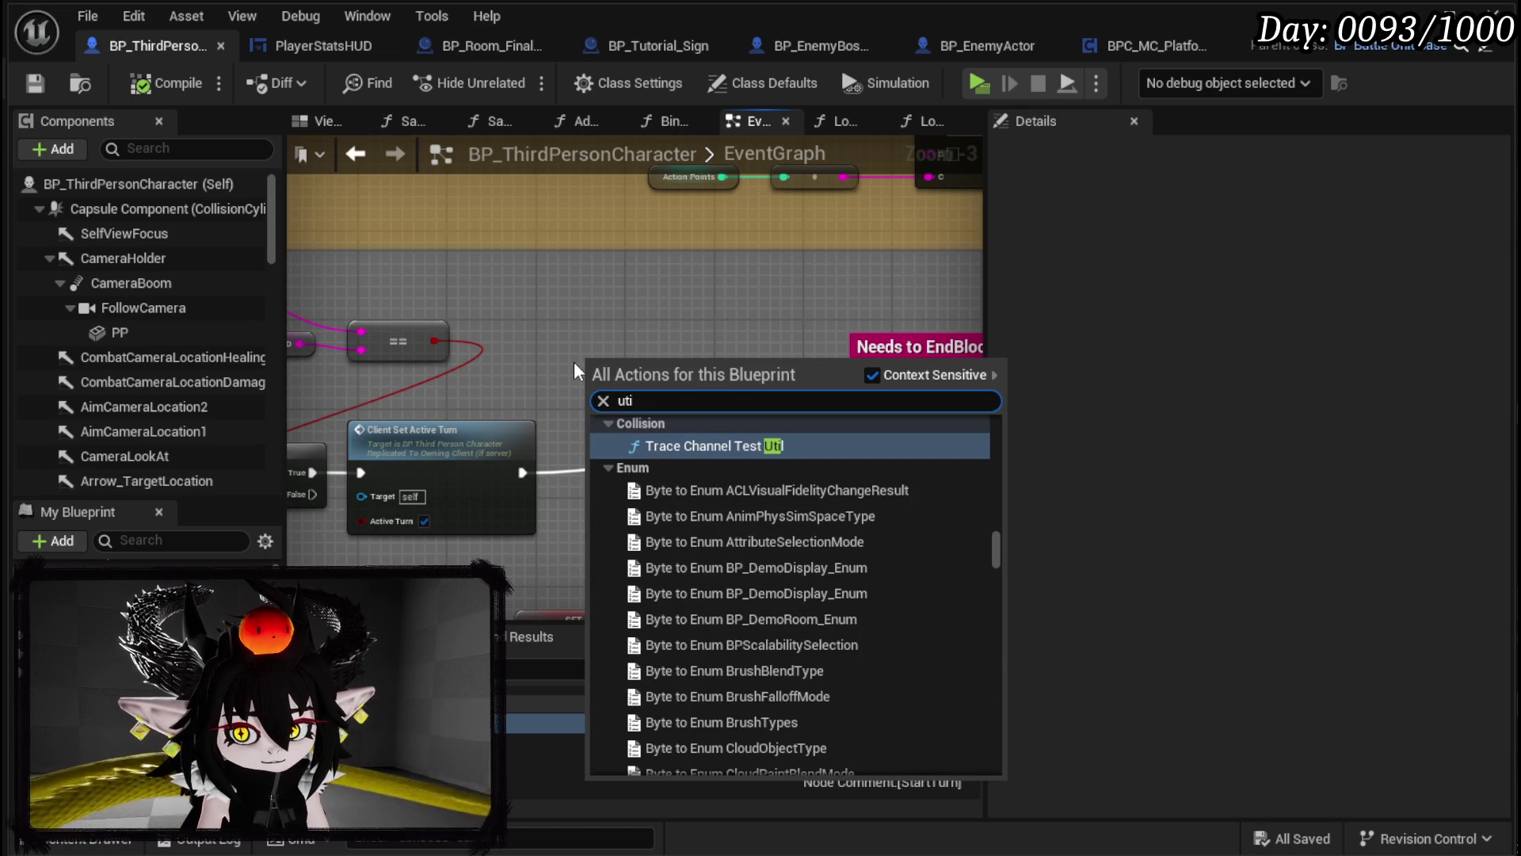
key(BackSpace)
key(BackSpace)
key(BackSpace)
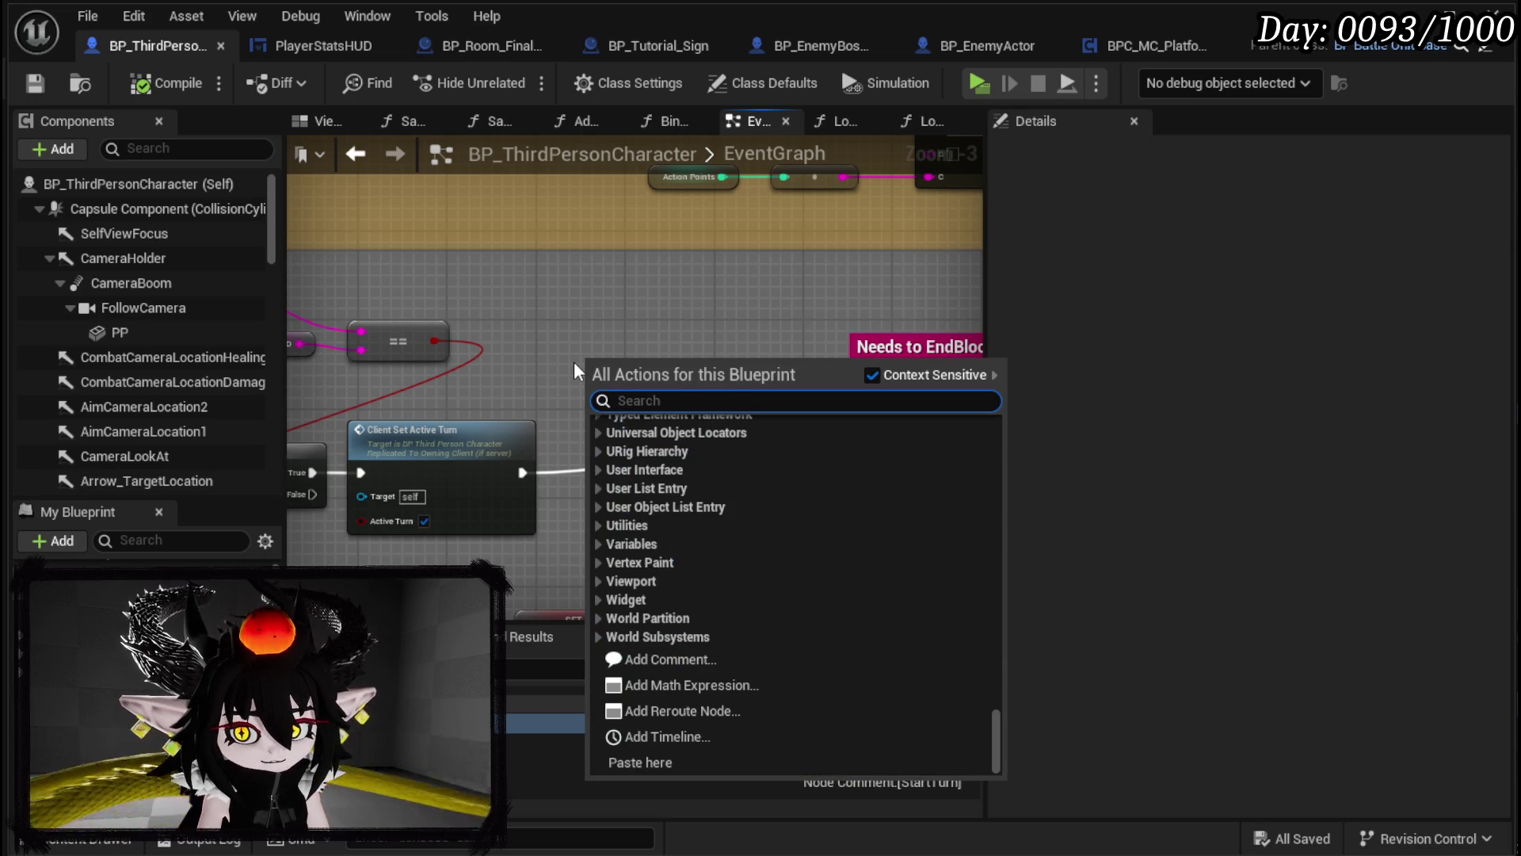
click(510, 348)
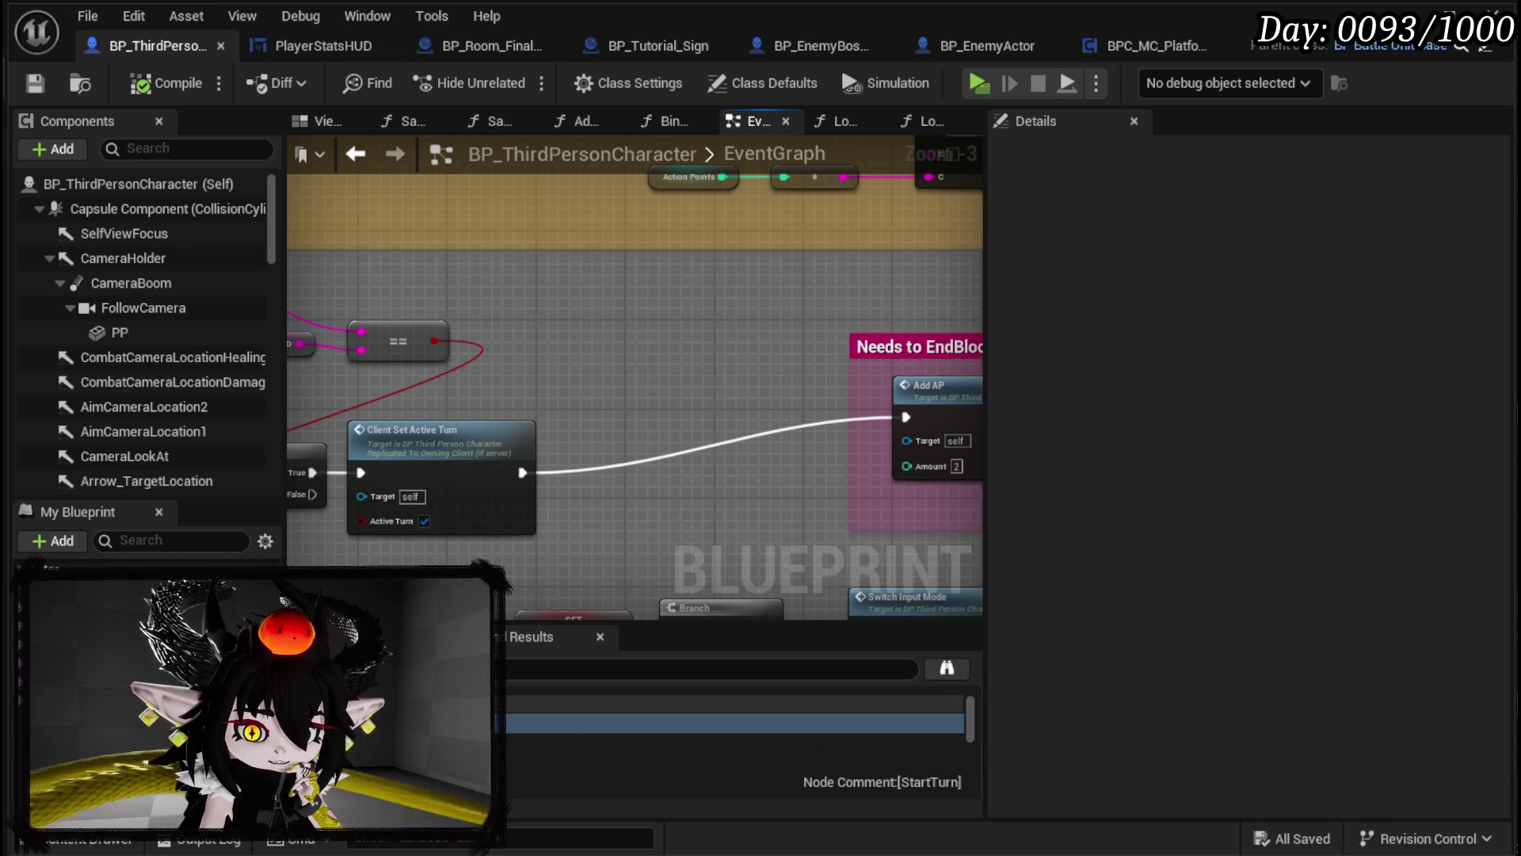
mouse_move(88, 689)
mouse_down()
mouse_move(520, 311)
mouse_move(644, 350)
mouse_up()
click(564, 357)
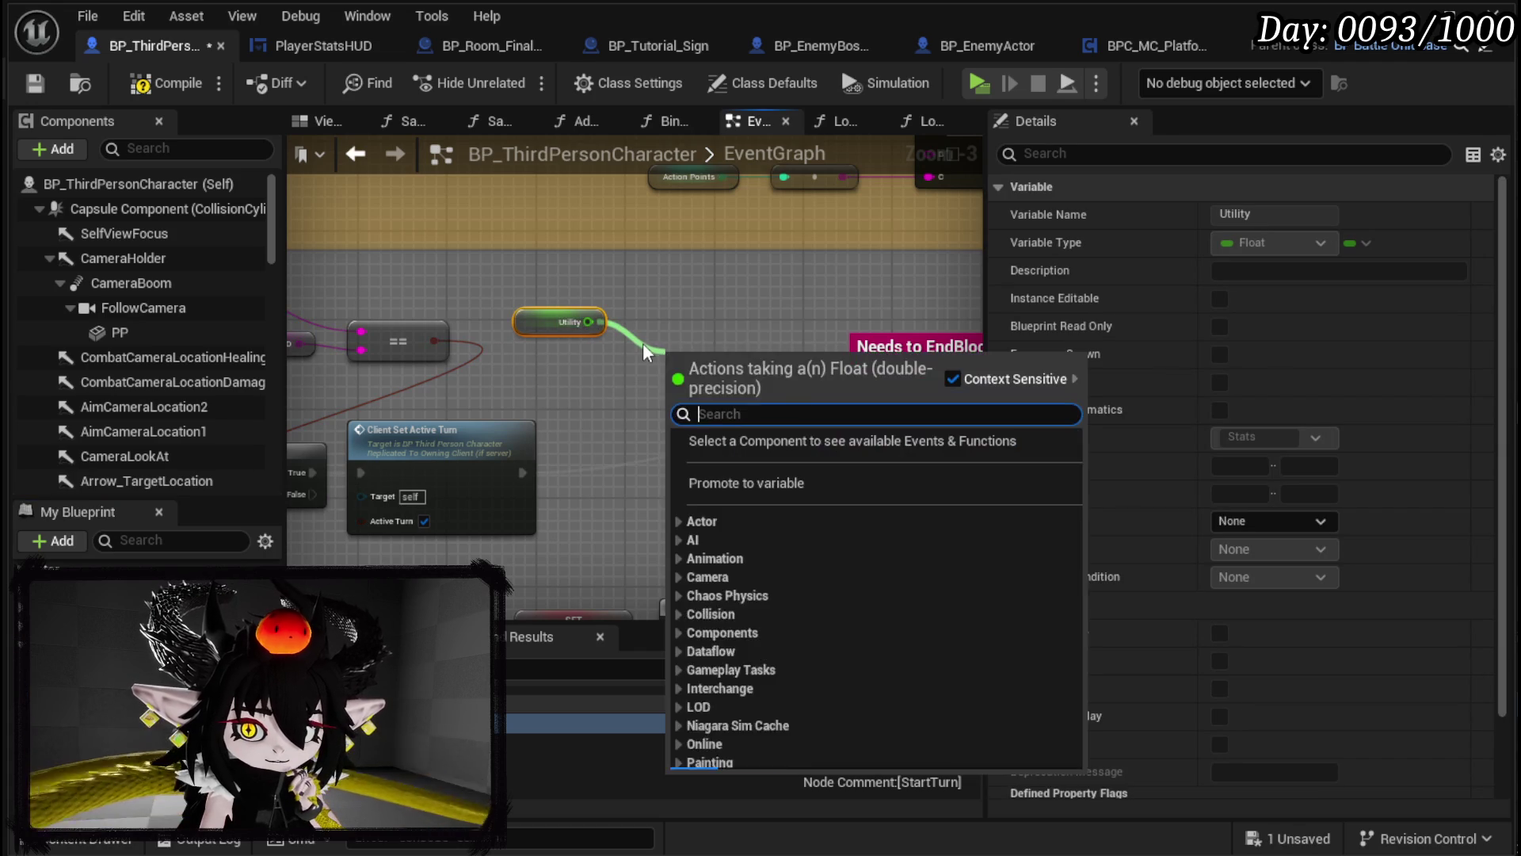
text(Print String)
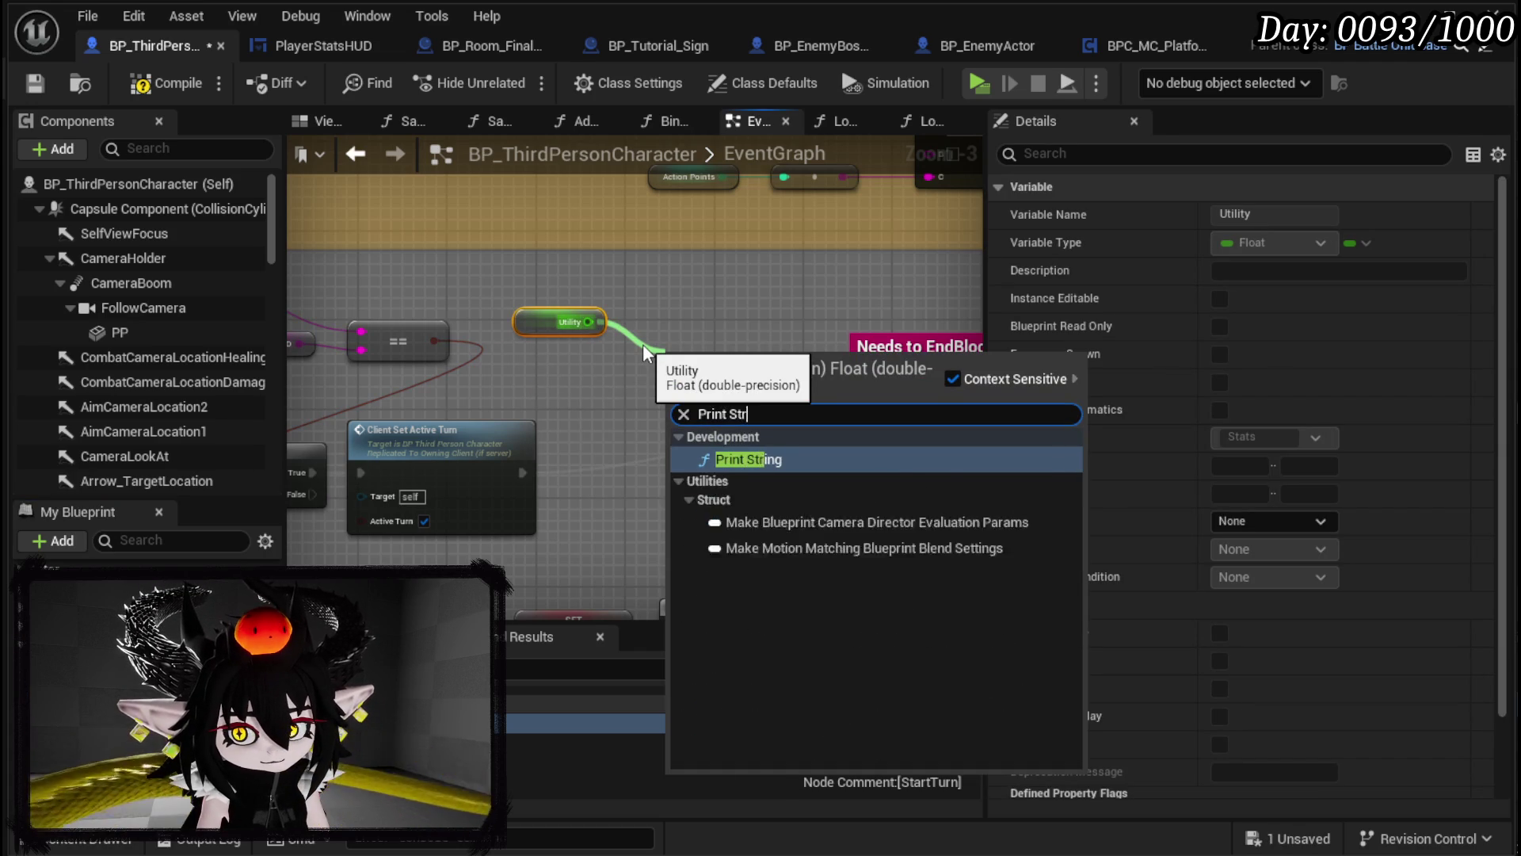
key(Return)
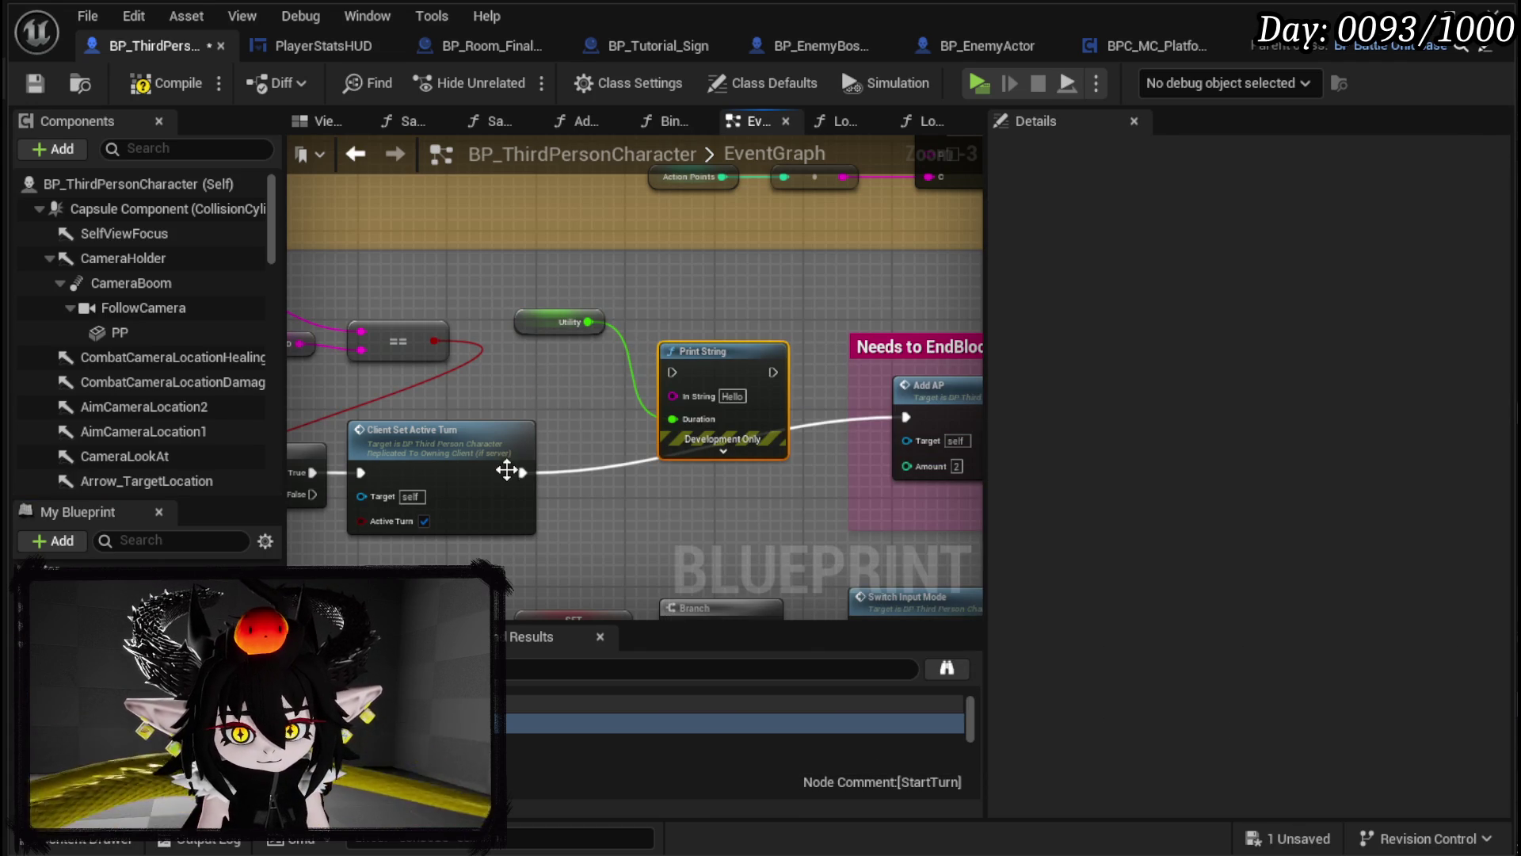
Step: Wire Client Set Active Turn → Print String → Add AP, print Utility, and set the text colour red
drag(673, 366, 673, 371)
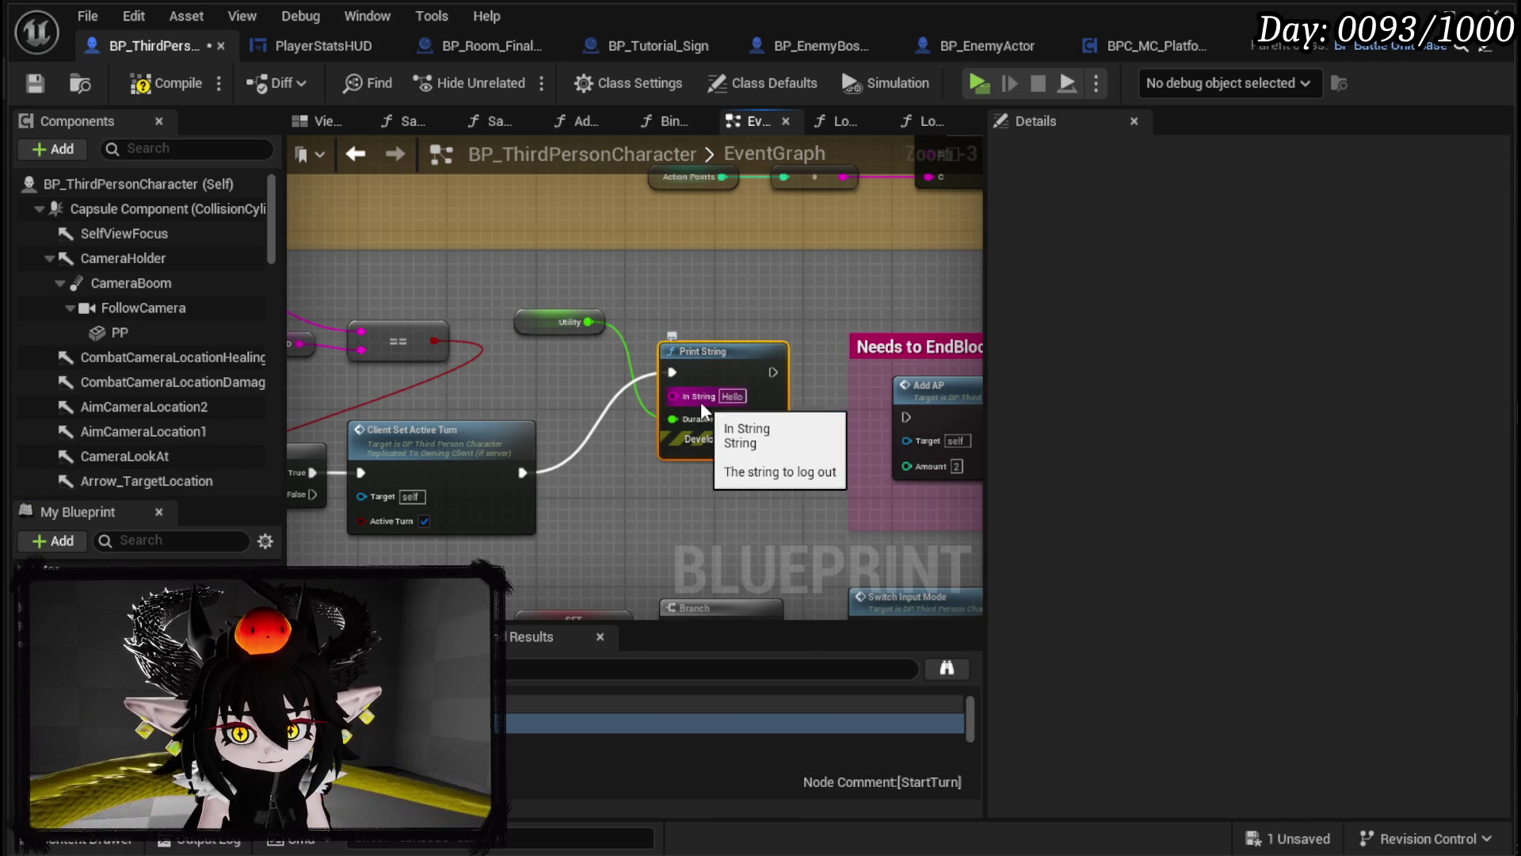
drag(587, 323, 692, 394)
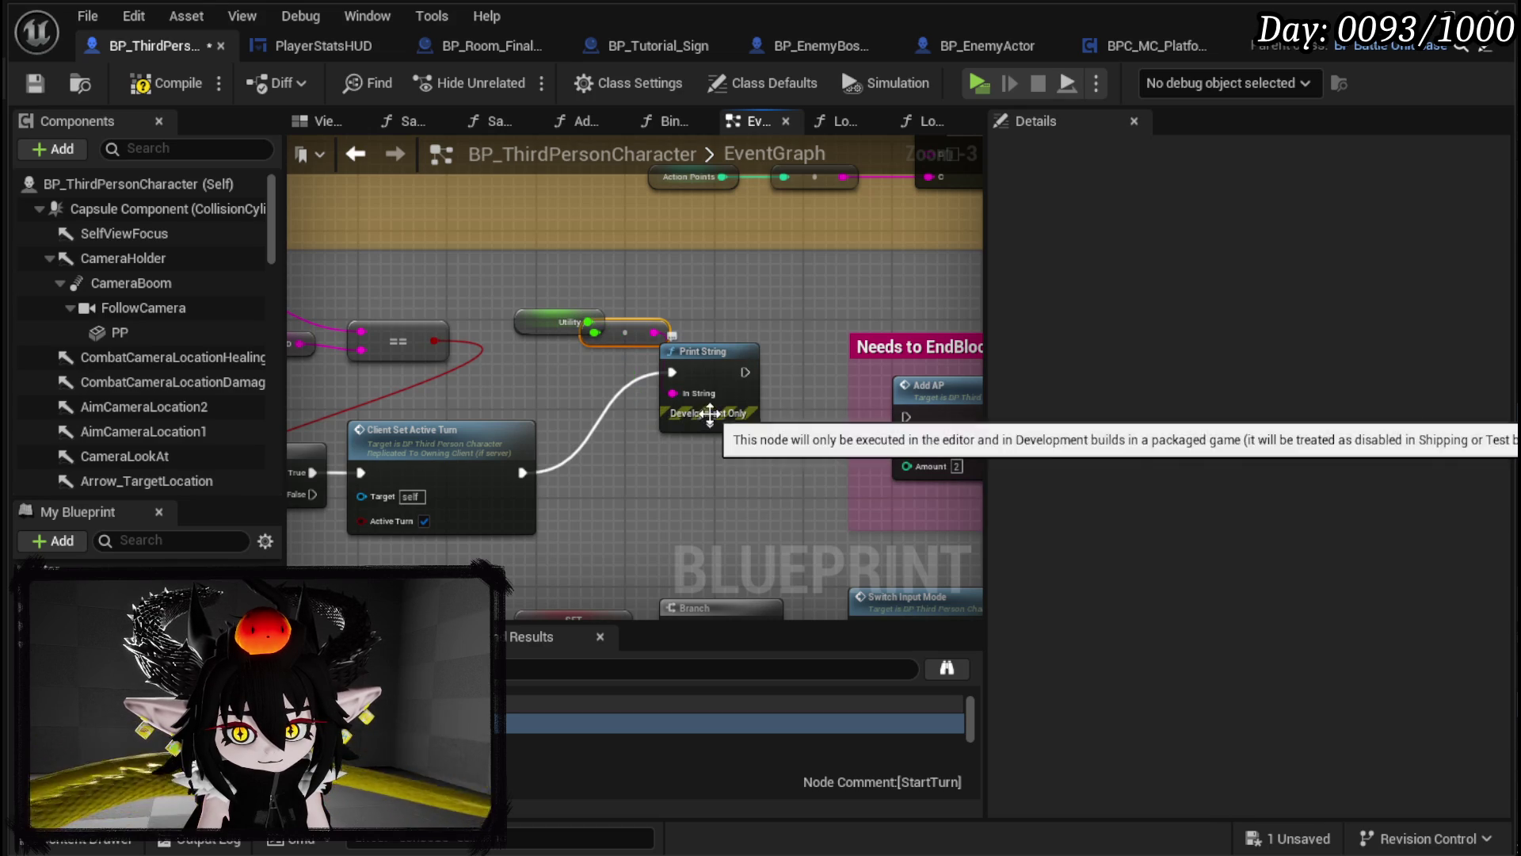
click(708, 415)
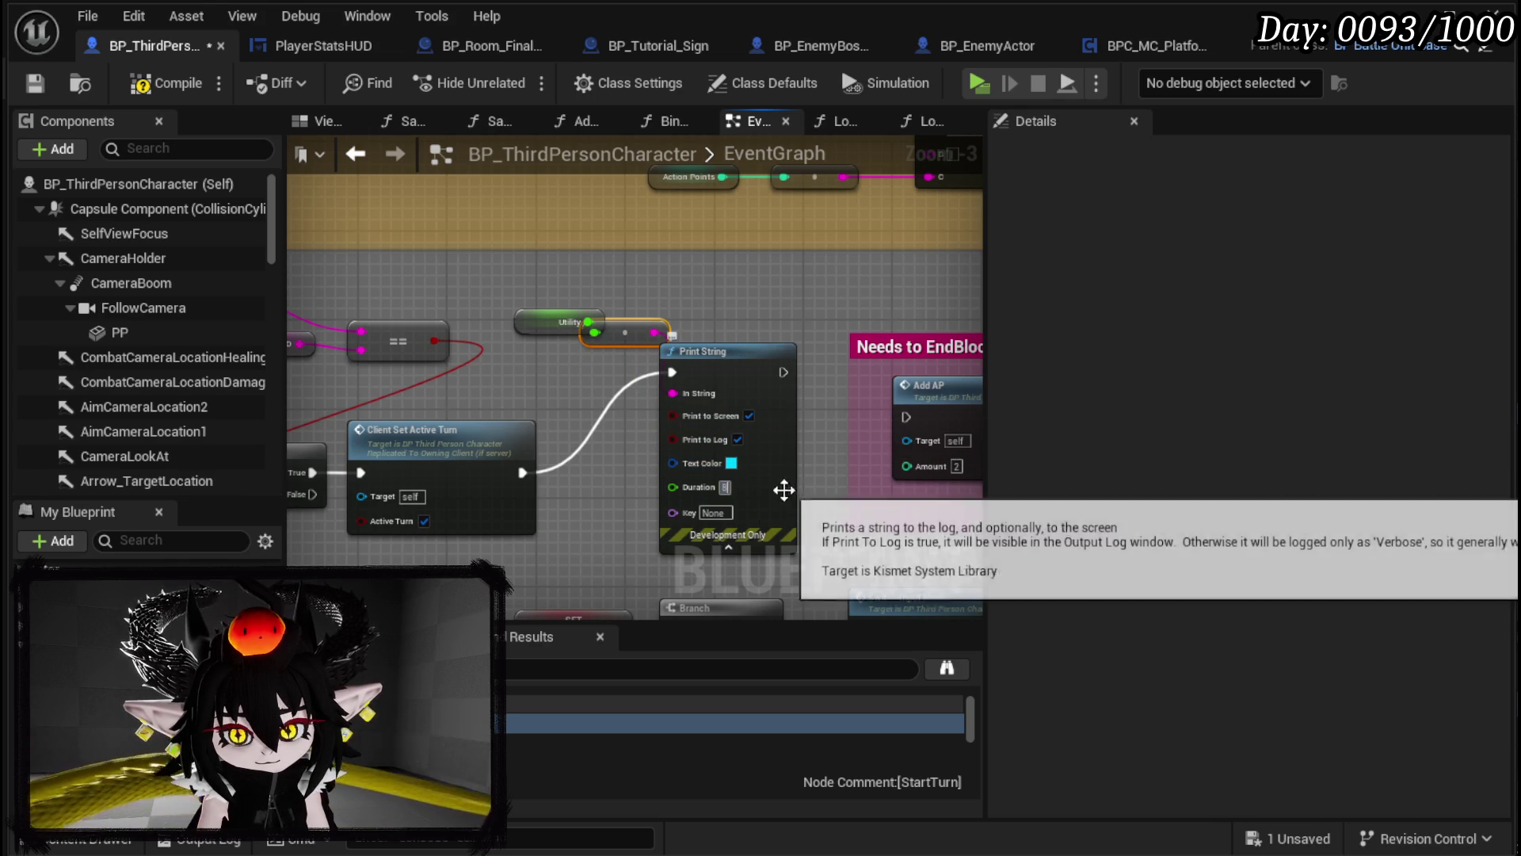
click(730, 463)
drag(934, 647, 953, 641)
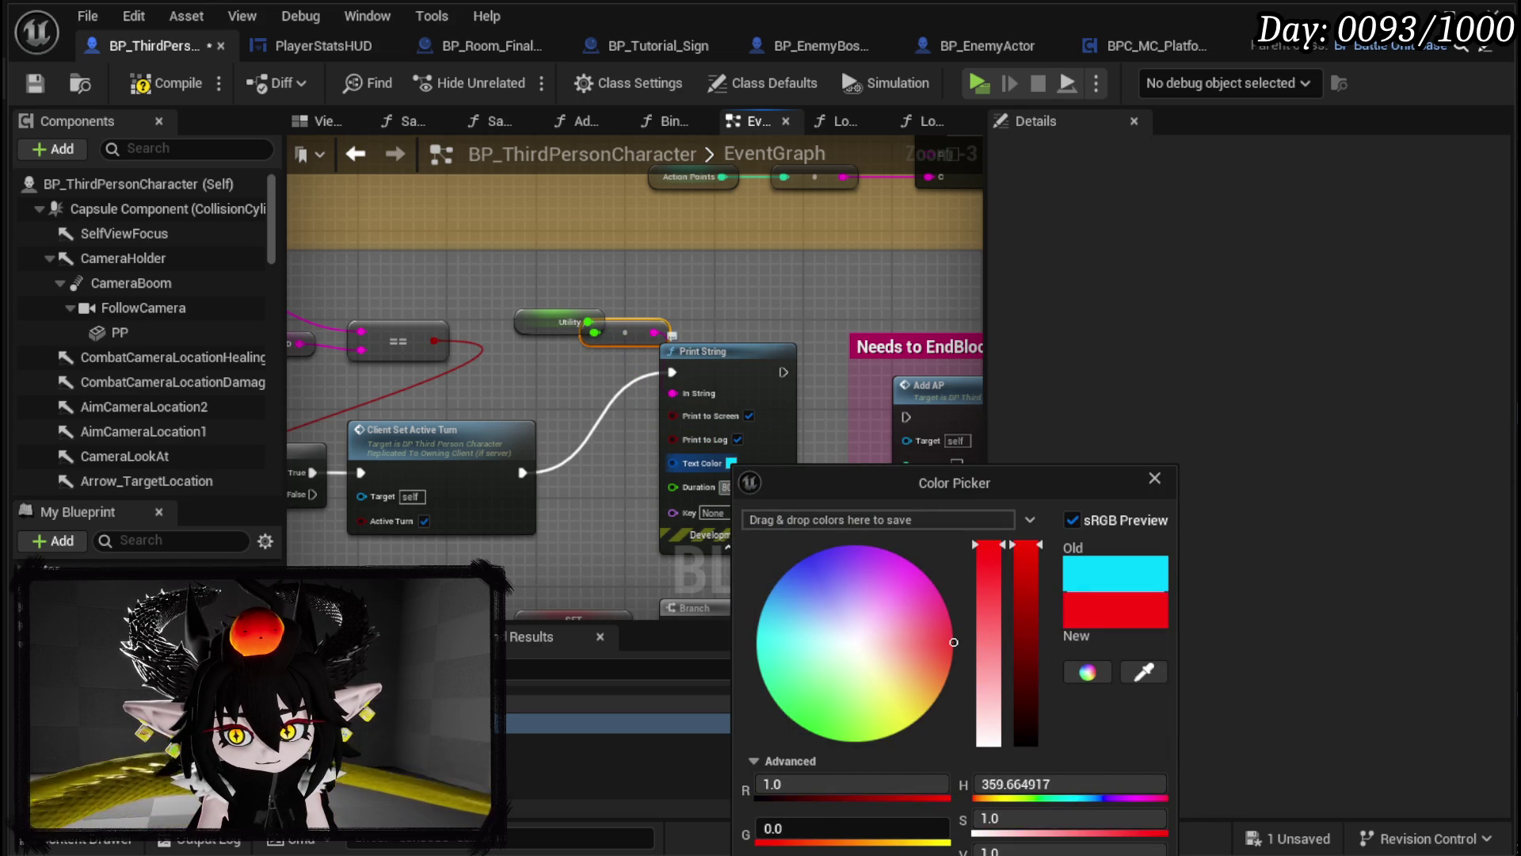
click(839, 362)
mouse_move(782, 375)
mouse_down()
mouse_move(927, 425)
mouse_move(907, 419)
mouse_up()
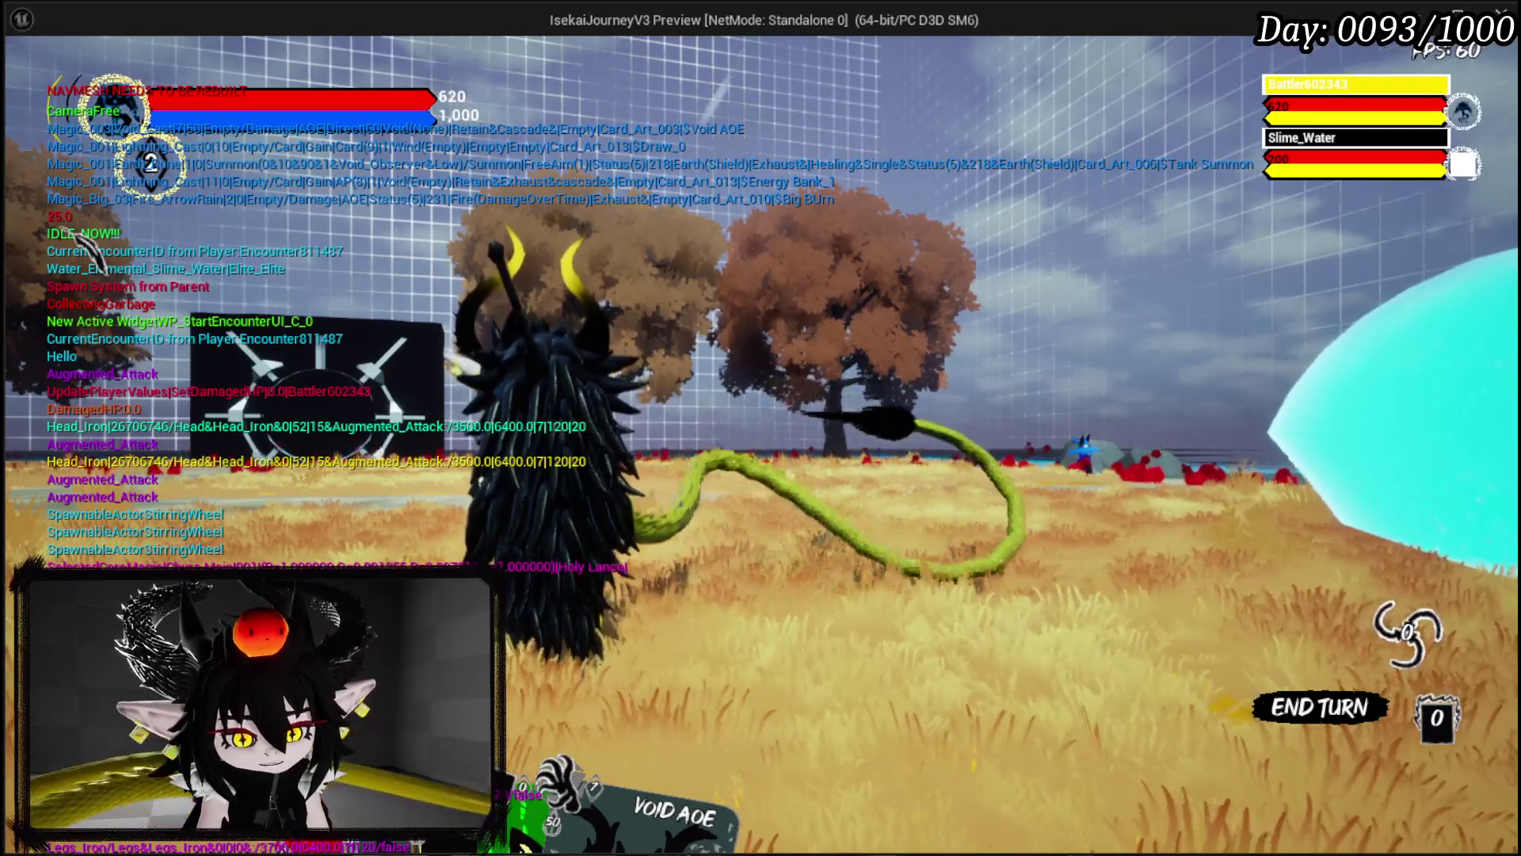
Step: Stop the standalone play-test mid-battle on day 93 and return to the editor
key(Escape)
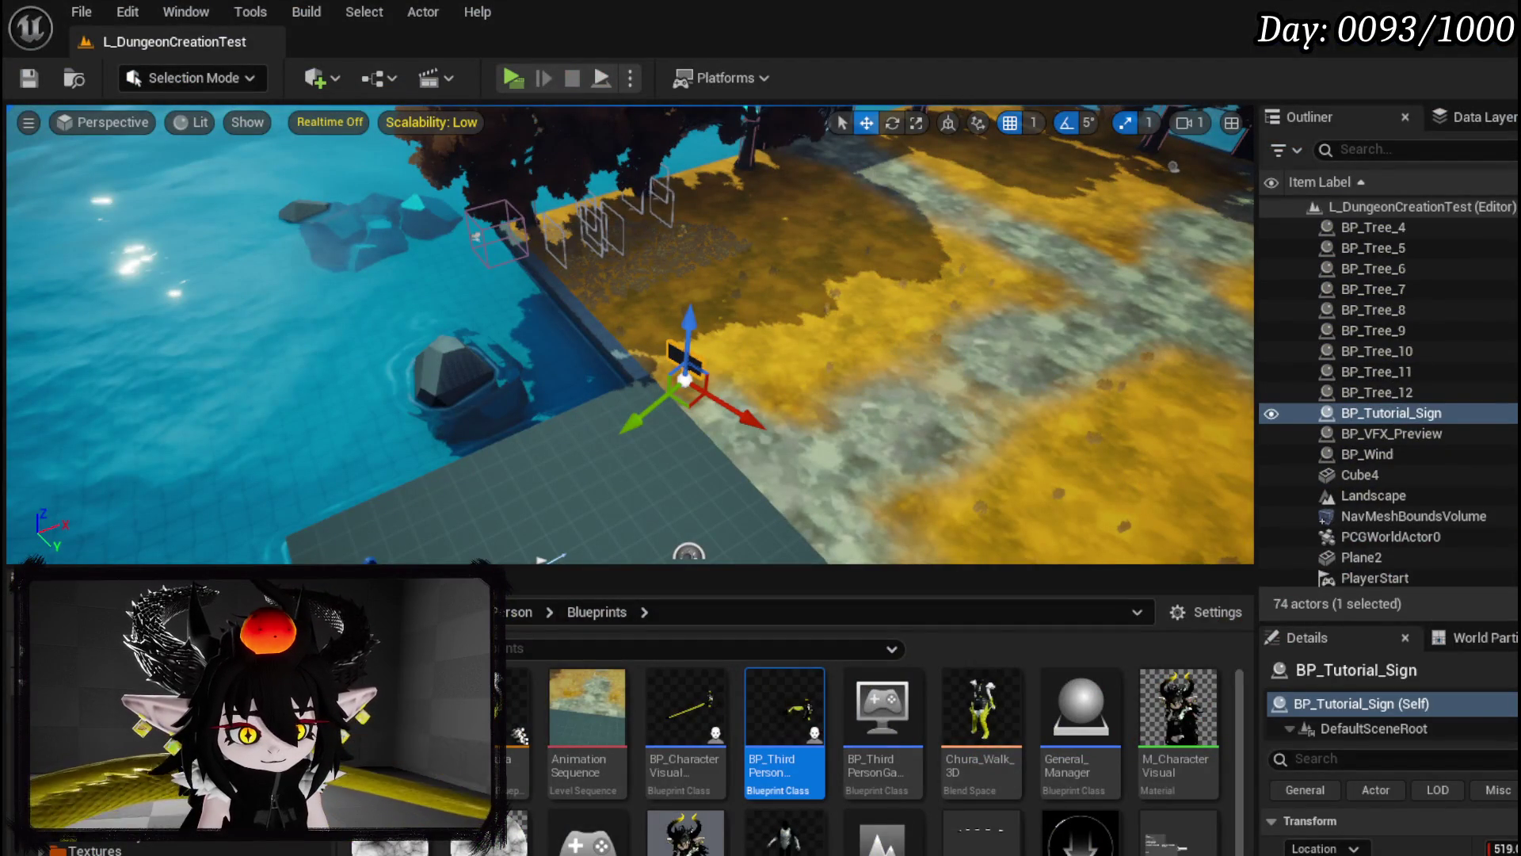
Step: Reposition the Utility getter and its ToString conversion node beside Print String, and save the blueprint
key(alt+Tab)
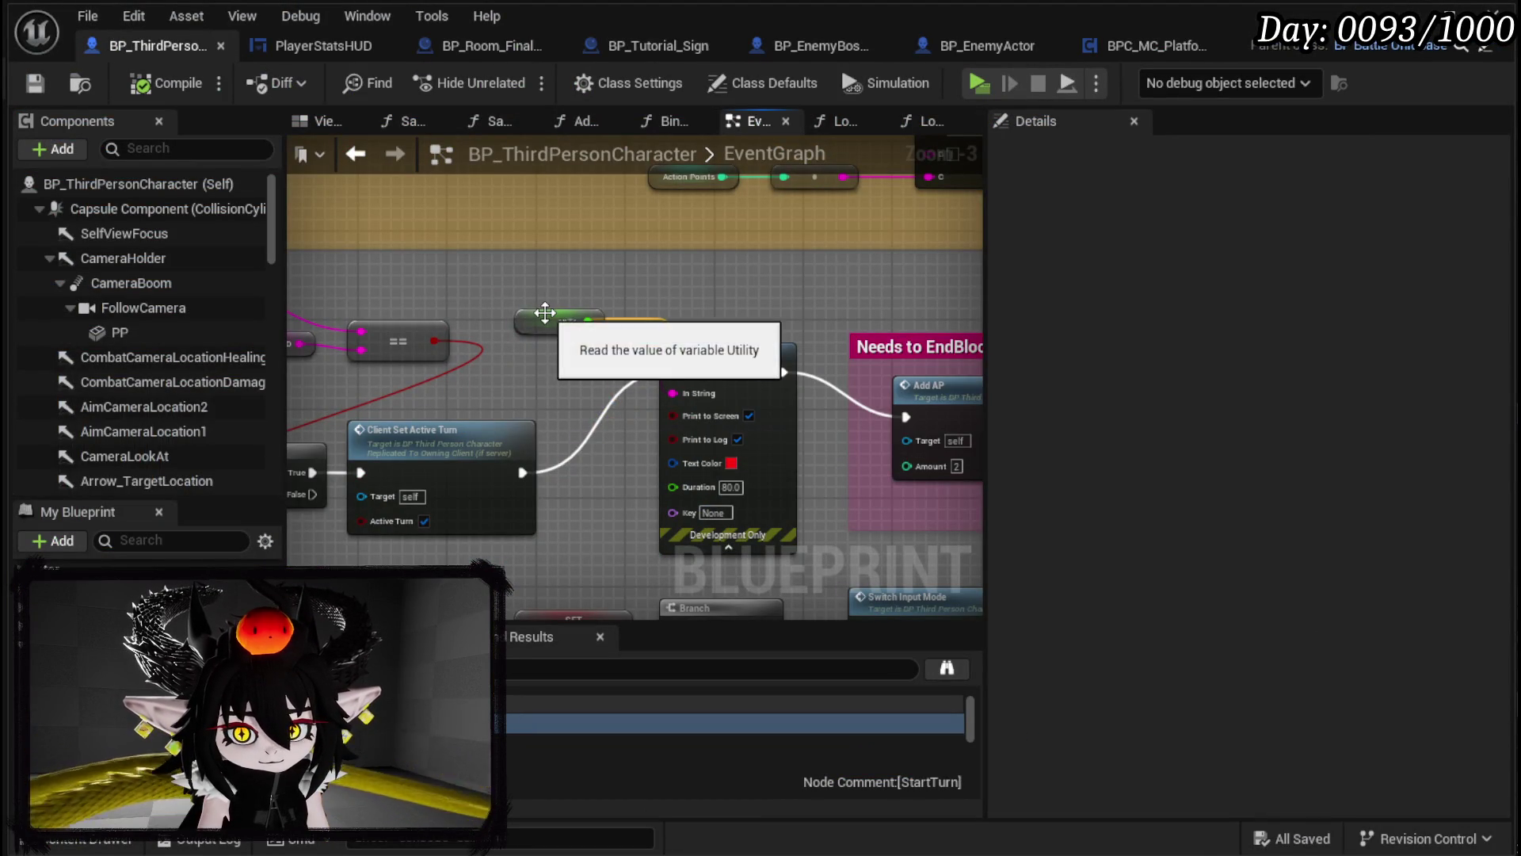
drag(545, 312, 499, 281)
scroll(1133, 483, down, 5)
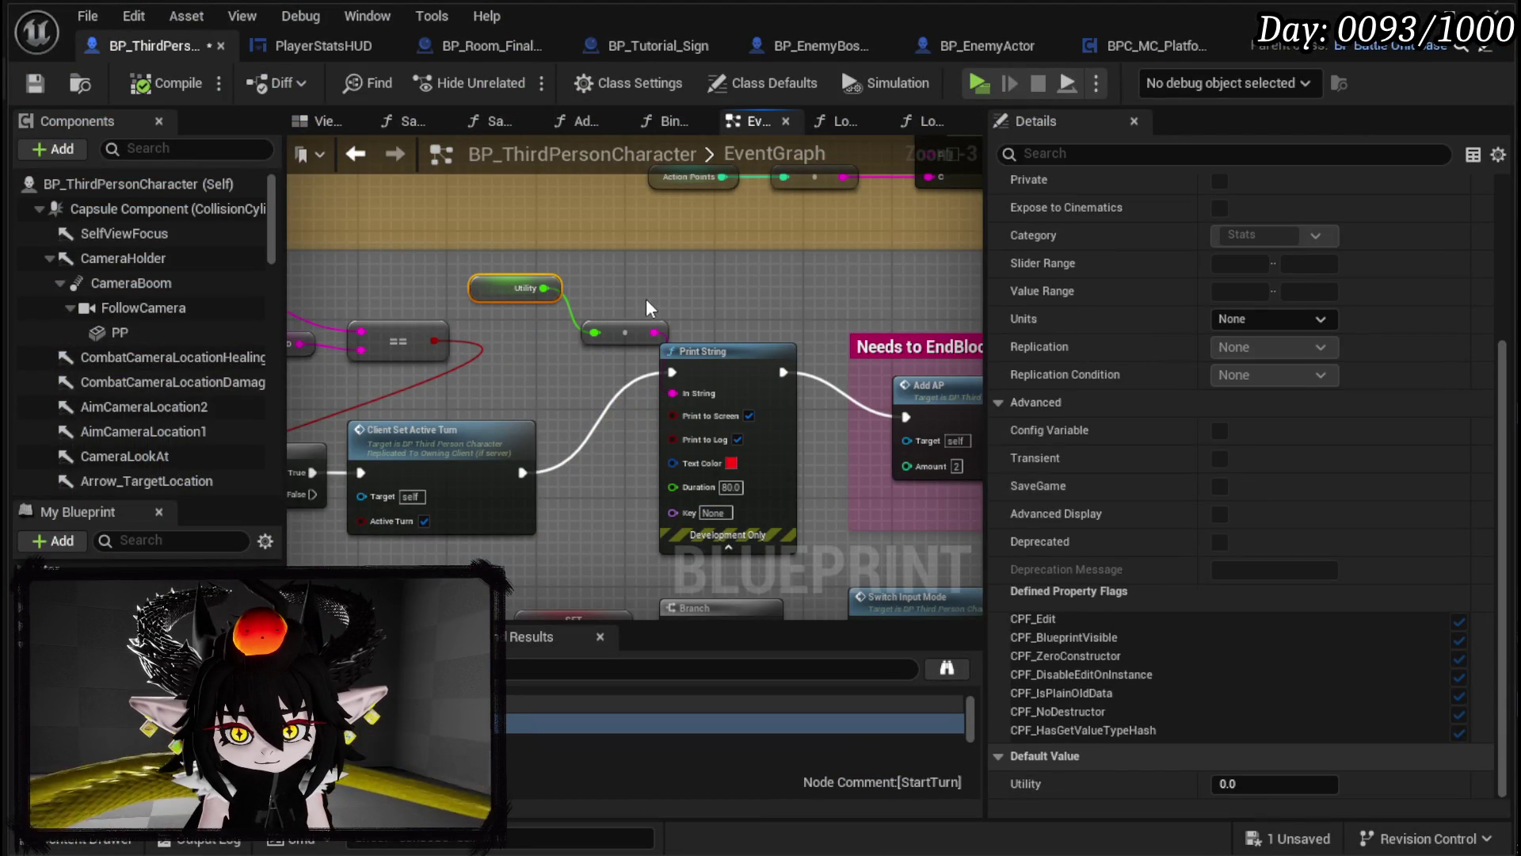
click(664, 305)
click(34, 82)
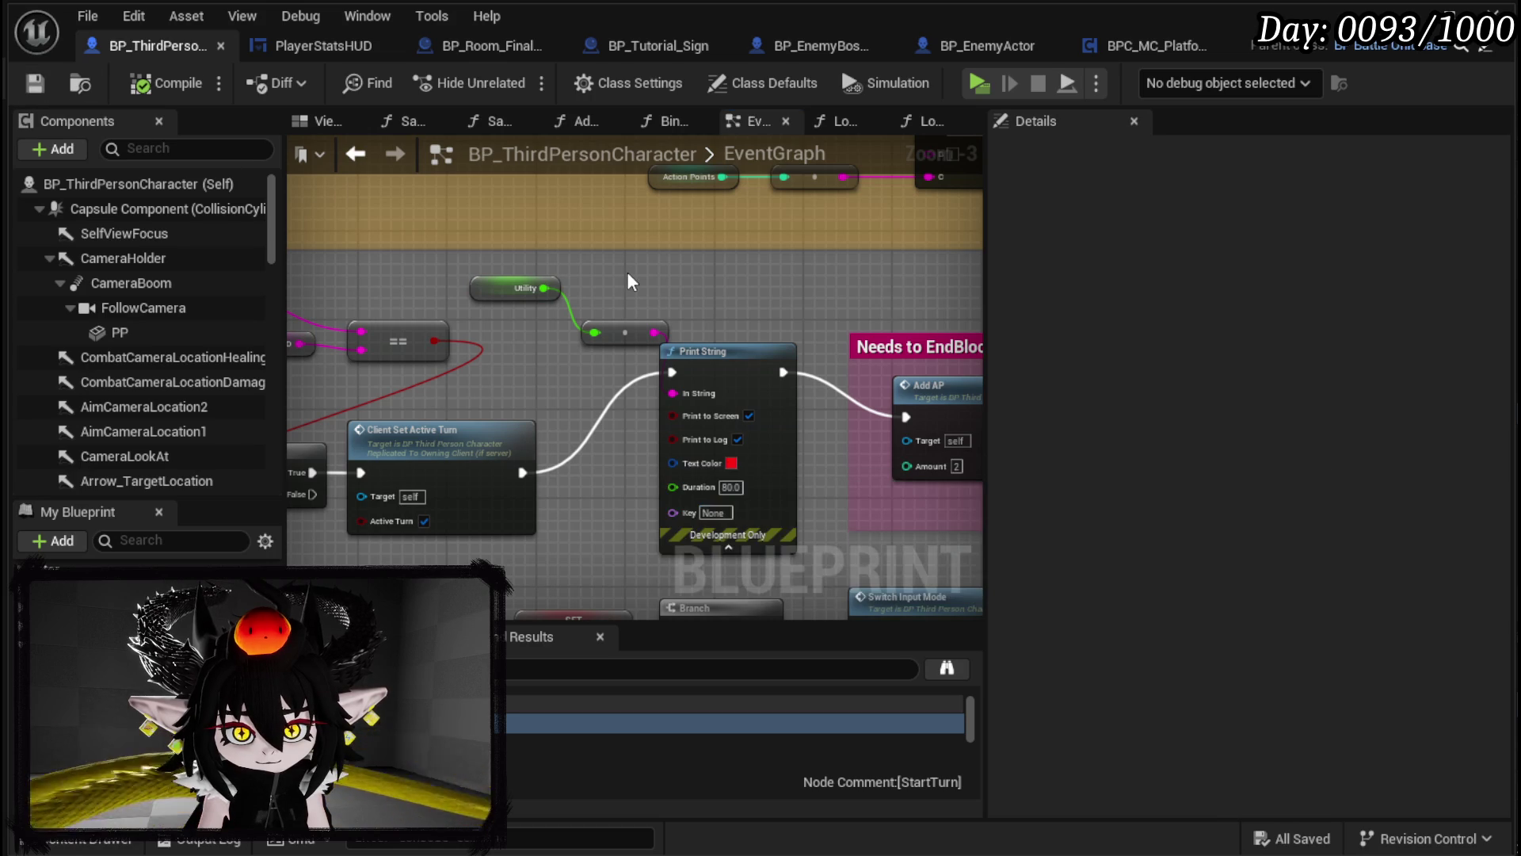
mouse_move(620, 323)
mouse_down()
mouse_move(572, 336)
mouse_move(589, 336)
mouse_up()
click(679, 307)
key(ctrl+s)
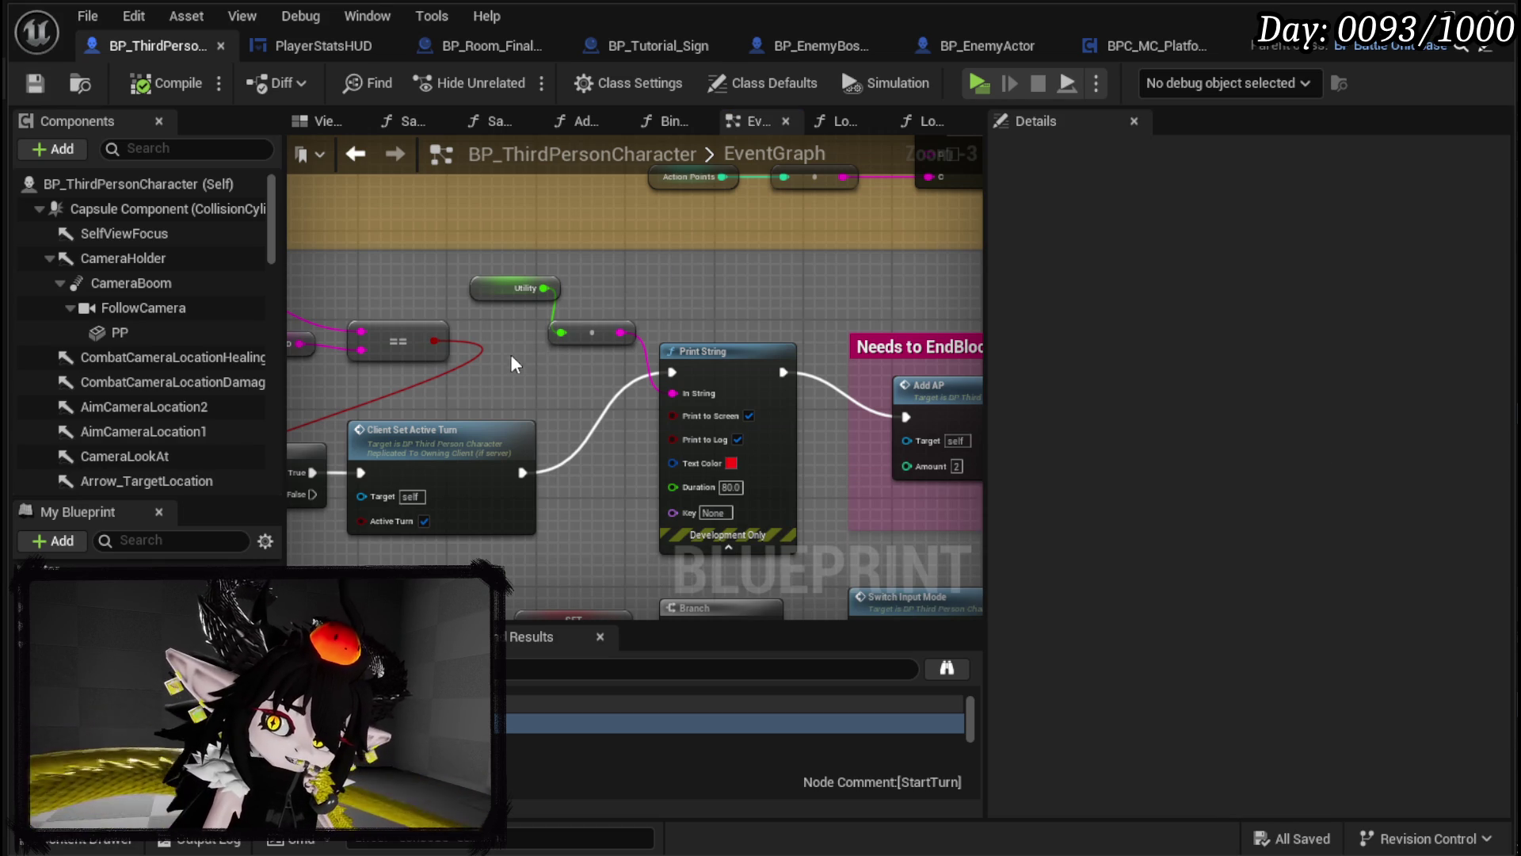
click(1426, 15)
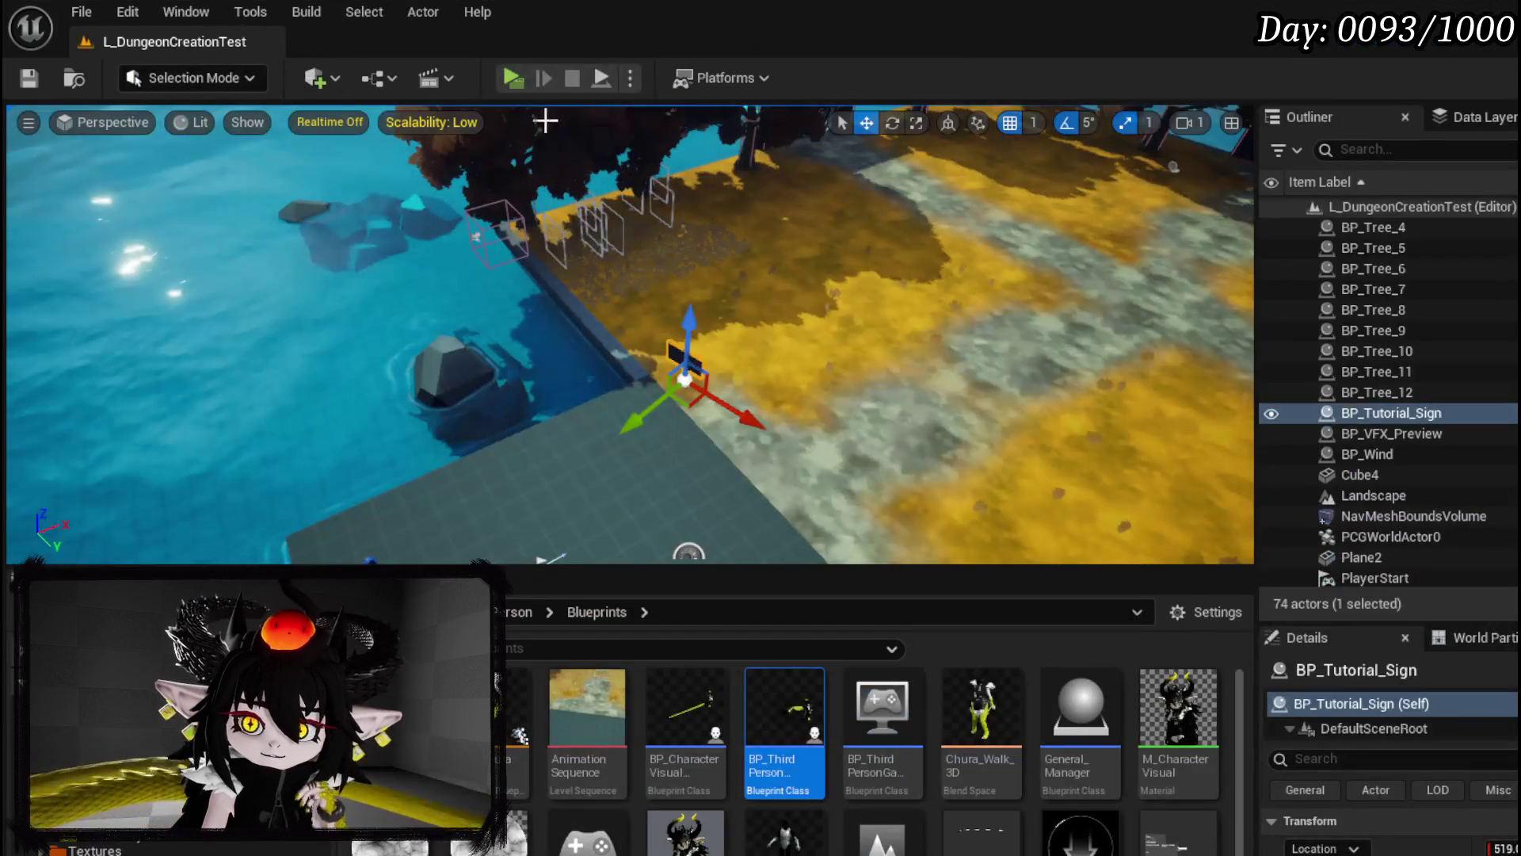
Step: In a standalone play-test, equip the level 7 iron helmet, level 7 iron gloves and iron legs
click(520, 79)
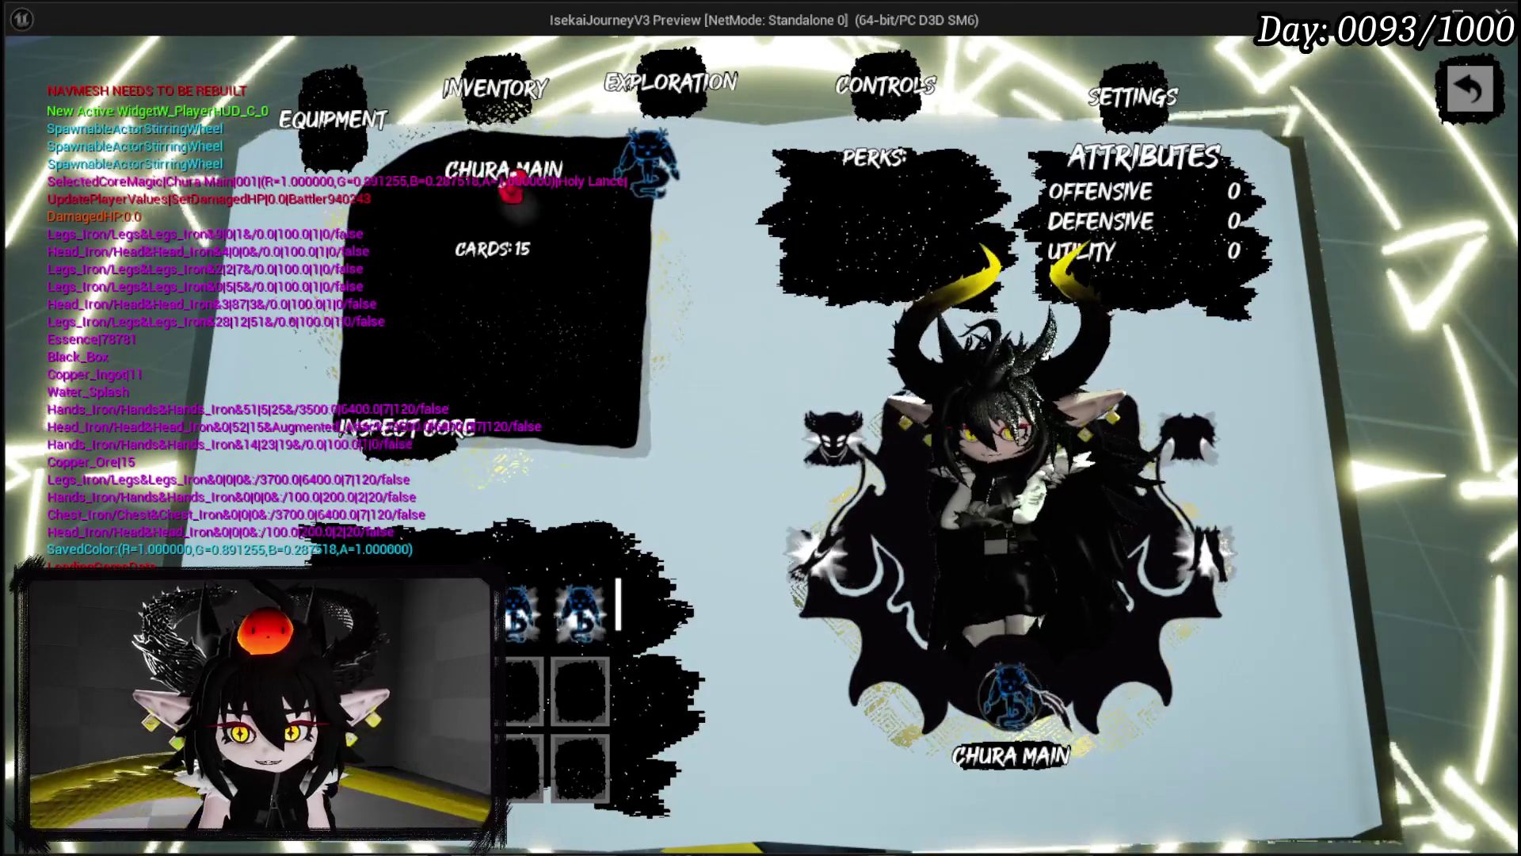
key(Return)
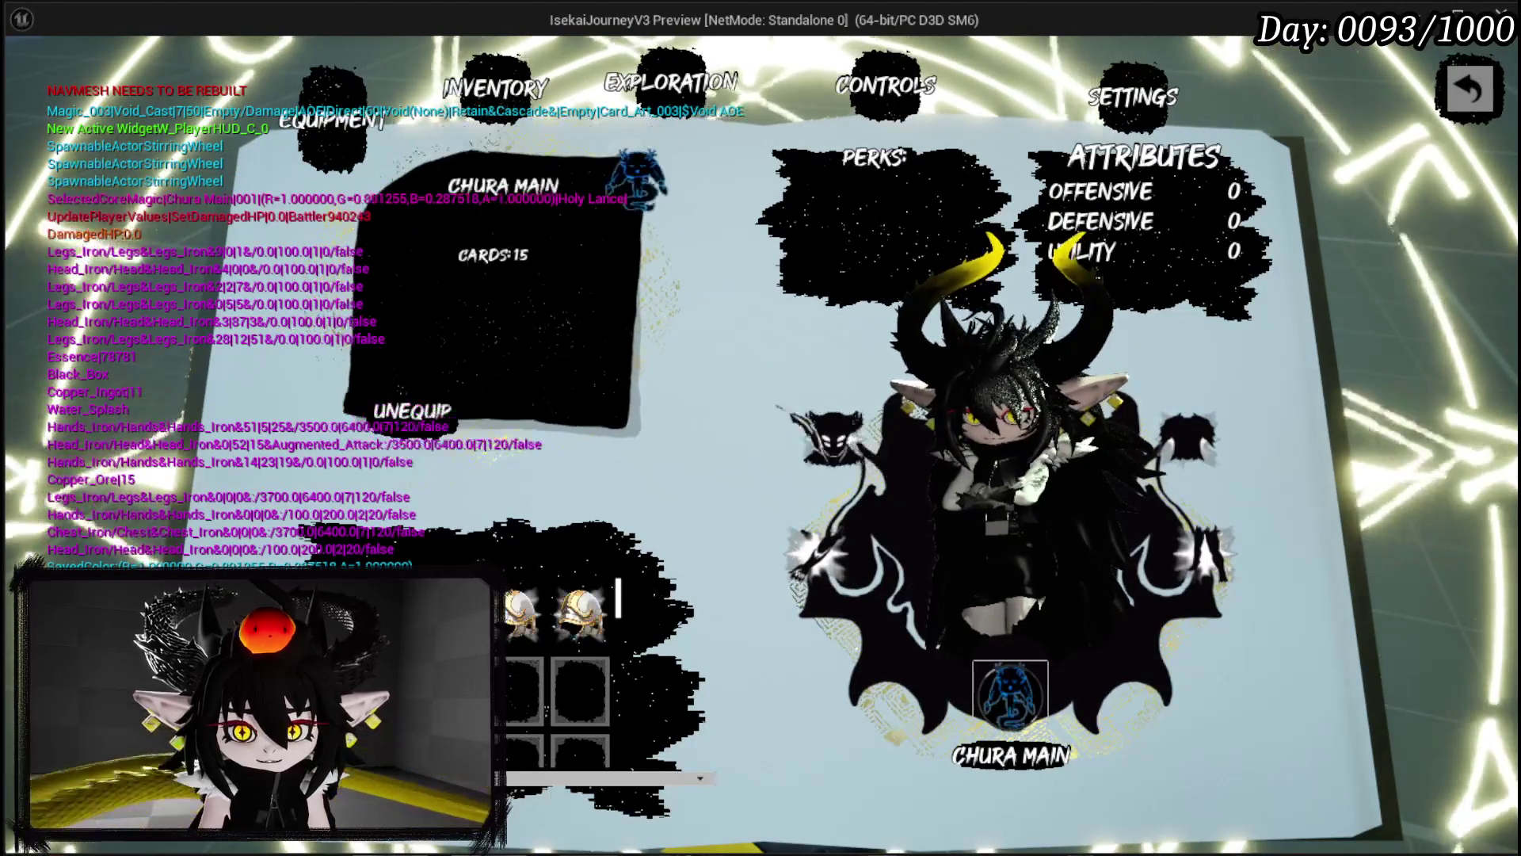
key(Right)
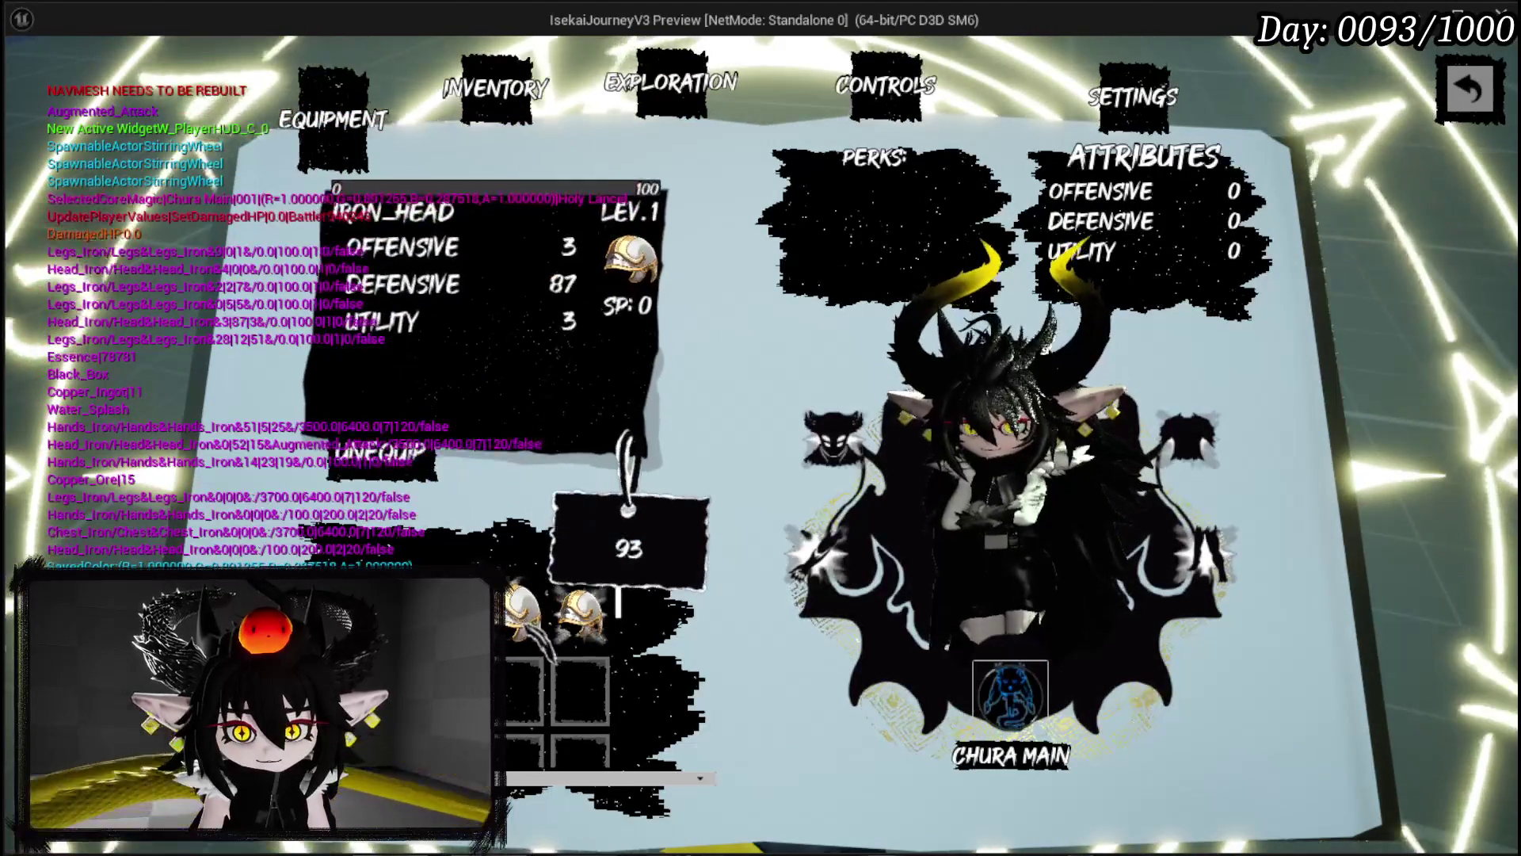
key(Right)
key(Return)
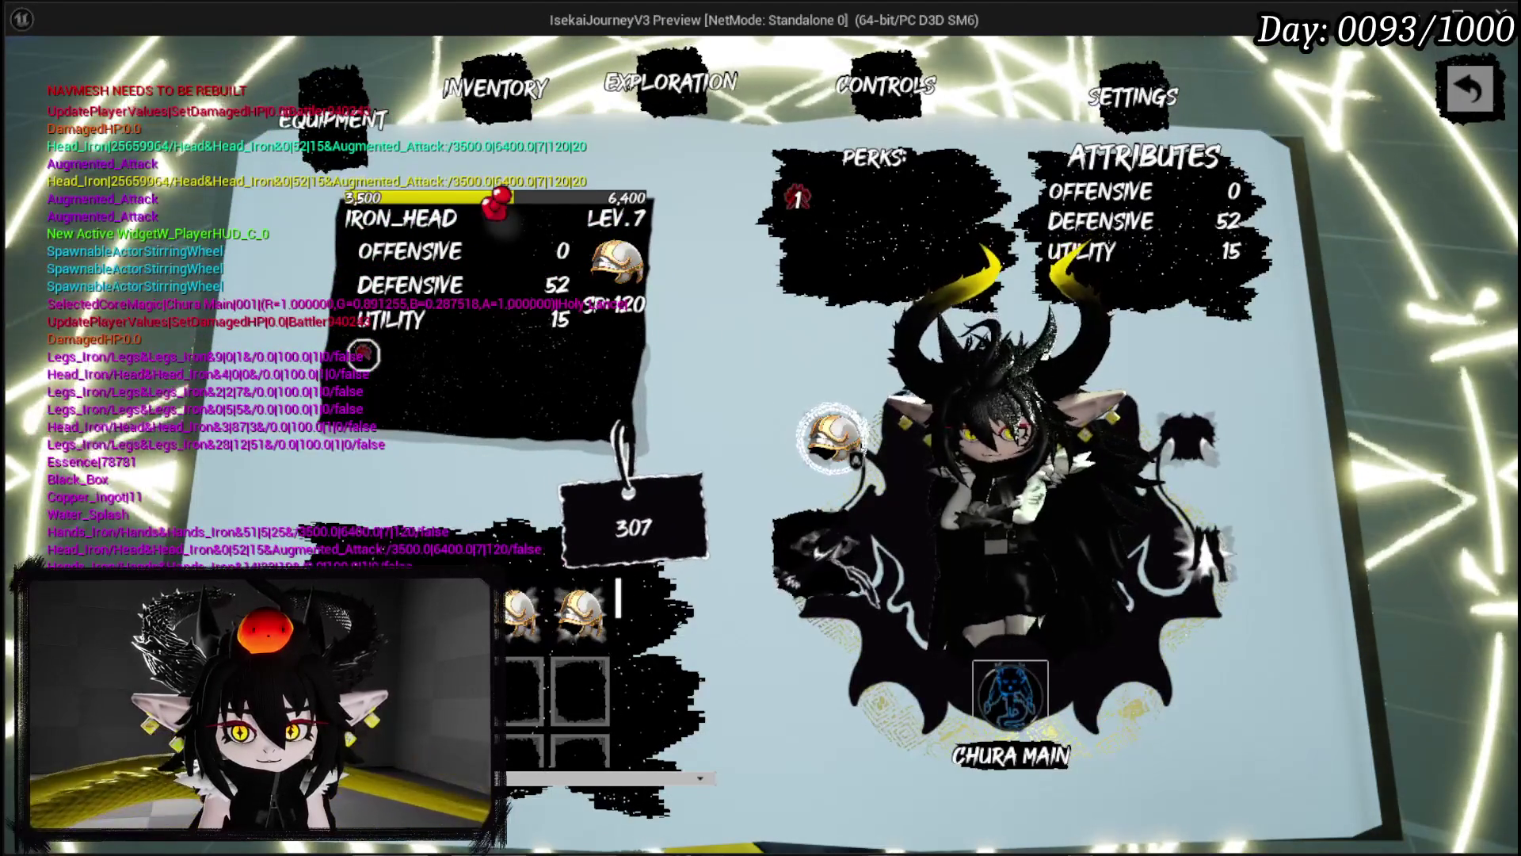
key(Down)
key(Down)
key(Right)
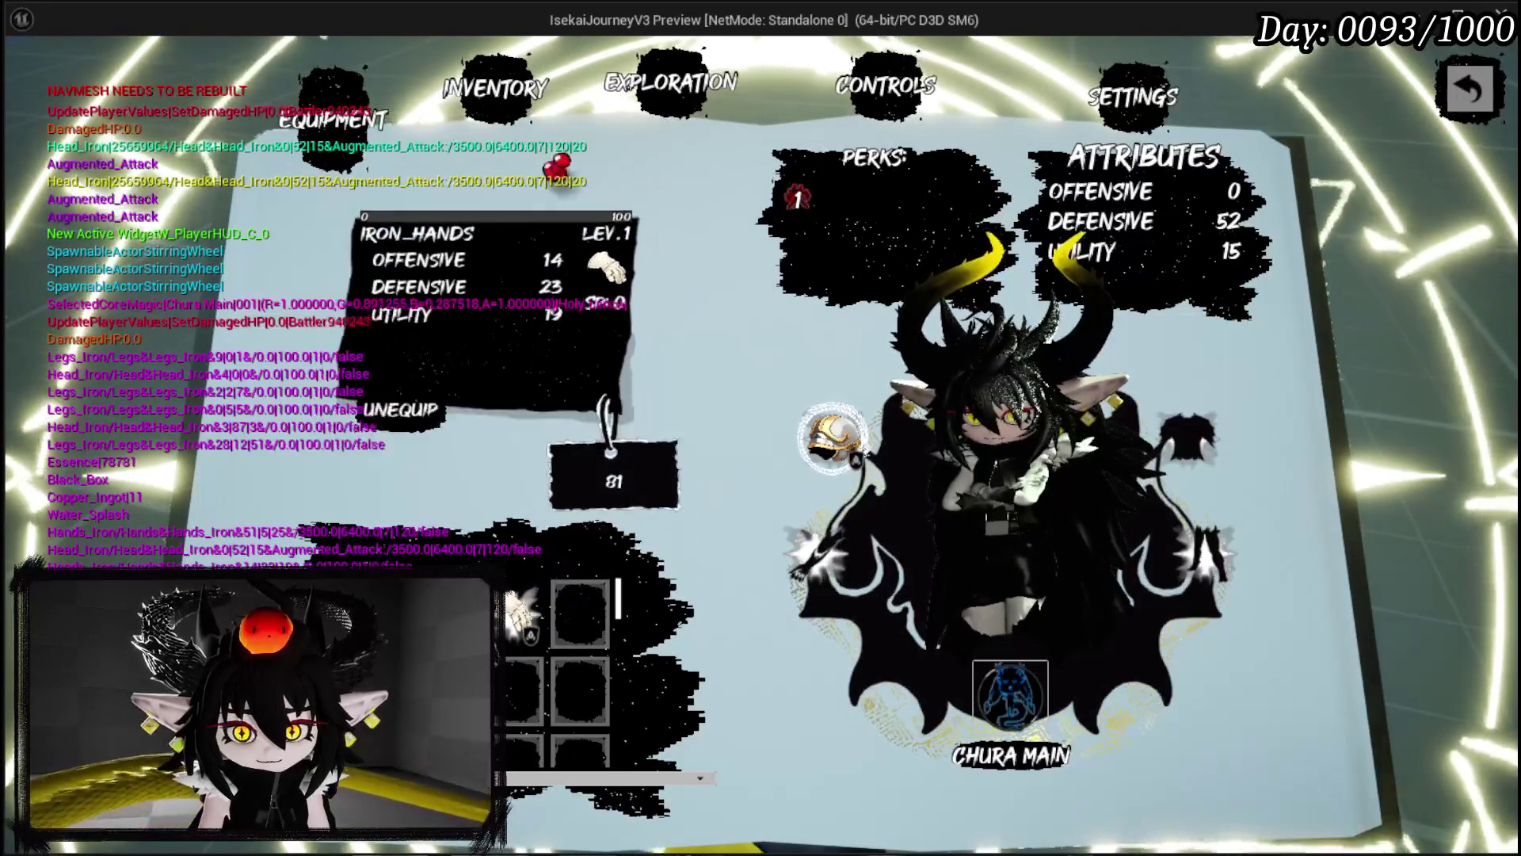
key(Right)
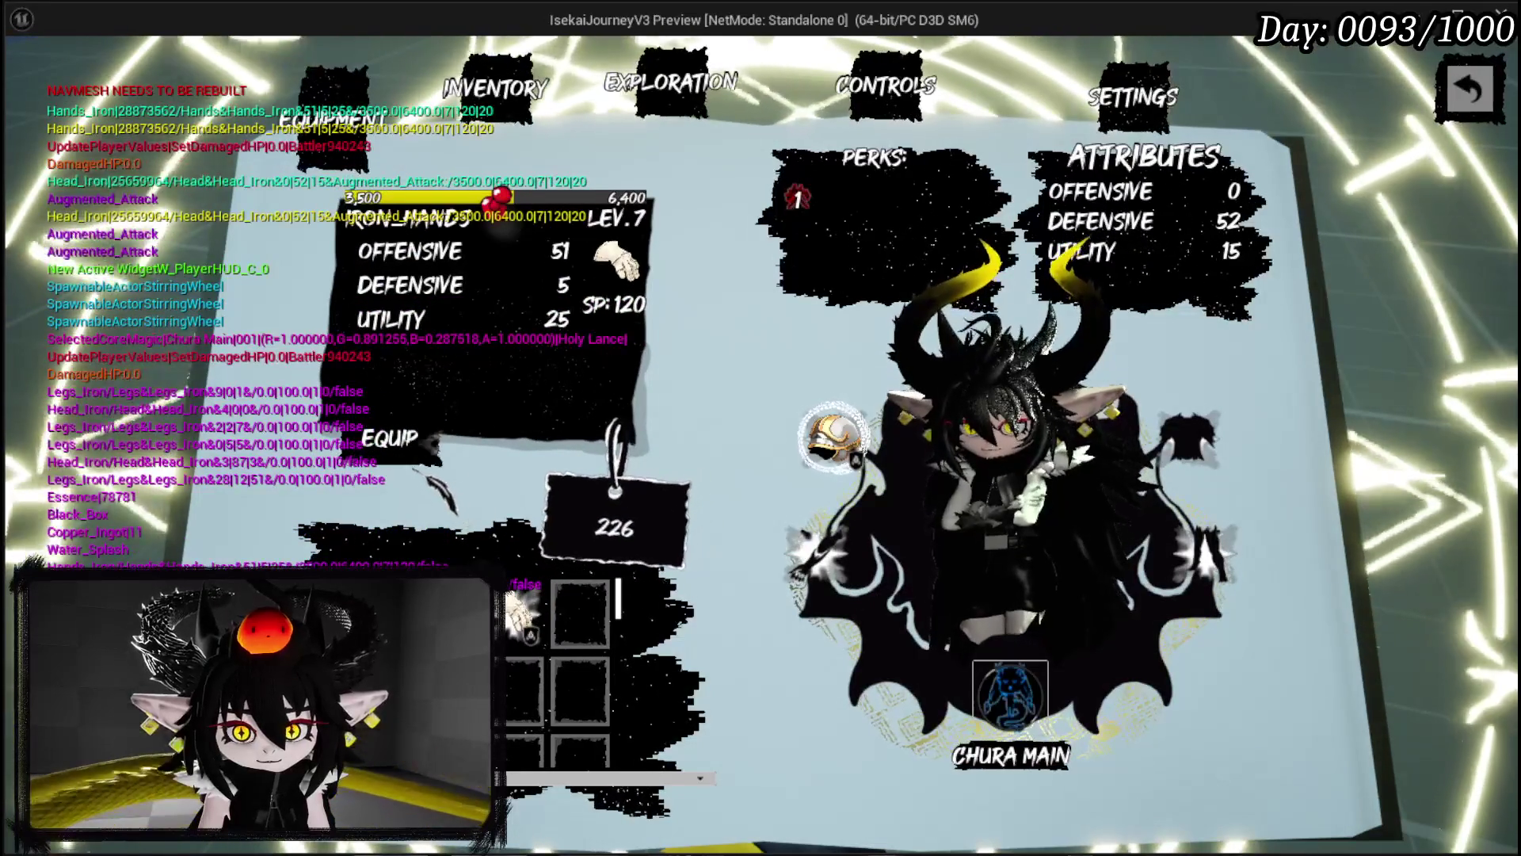
key(Return)
key(Down)
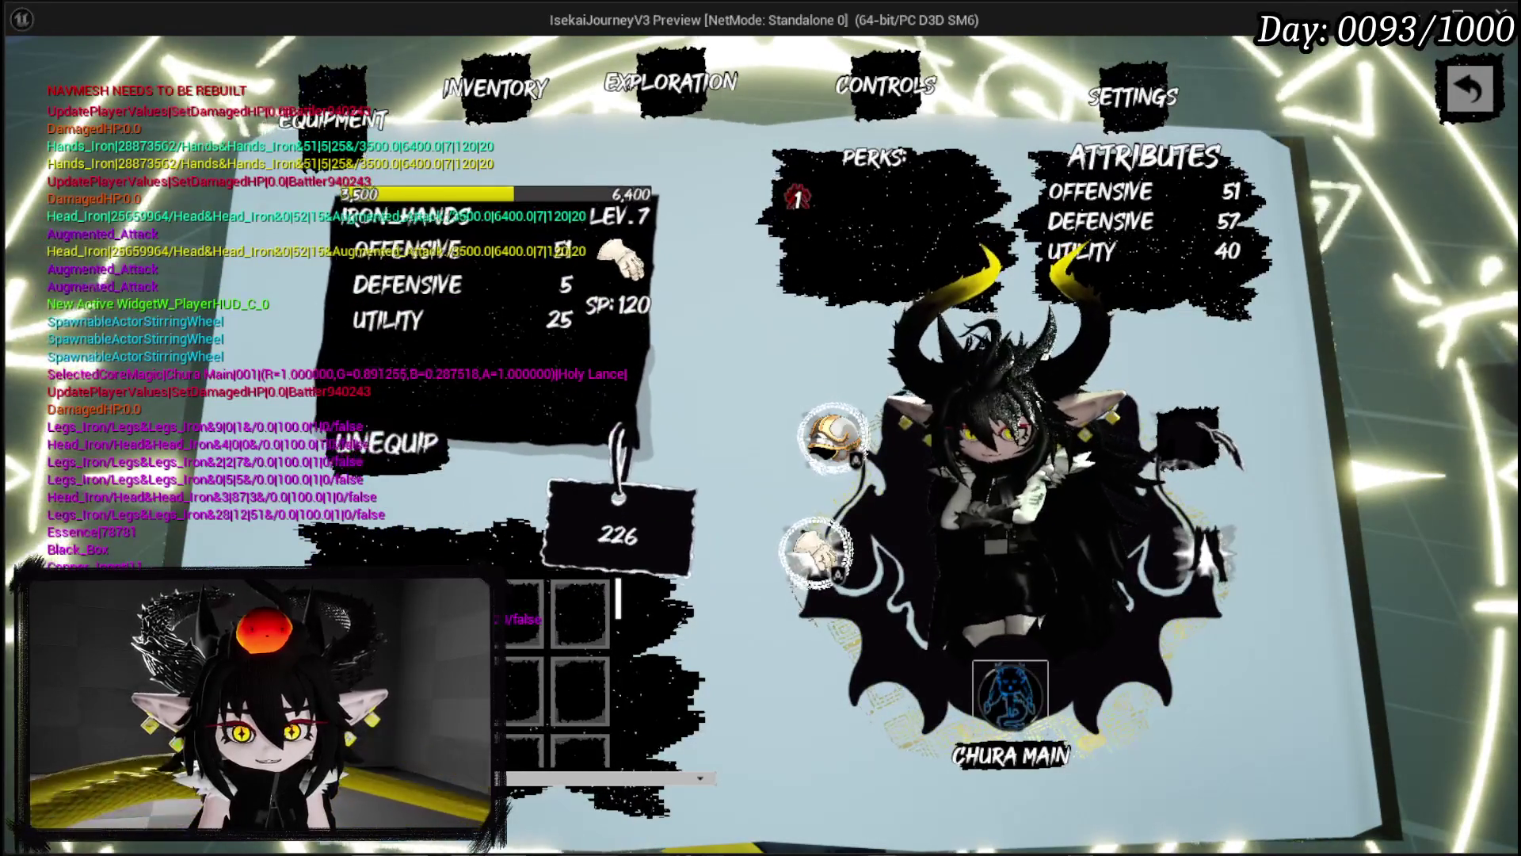
key(Down)
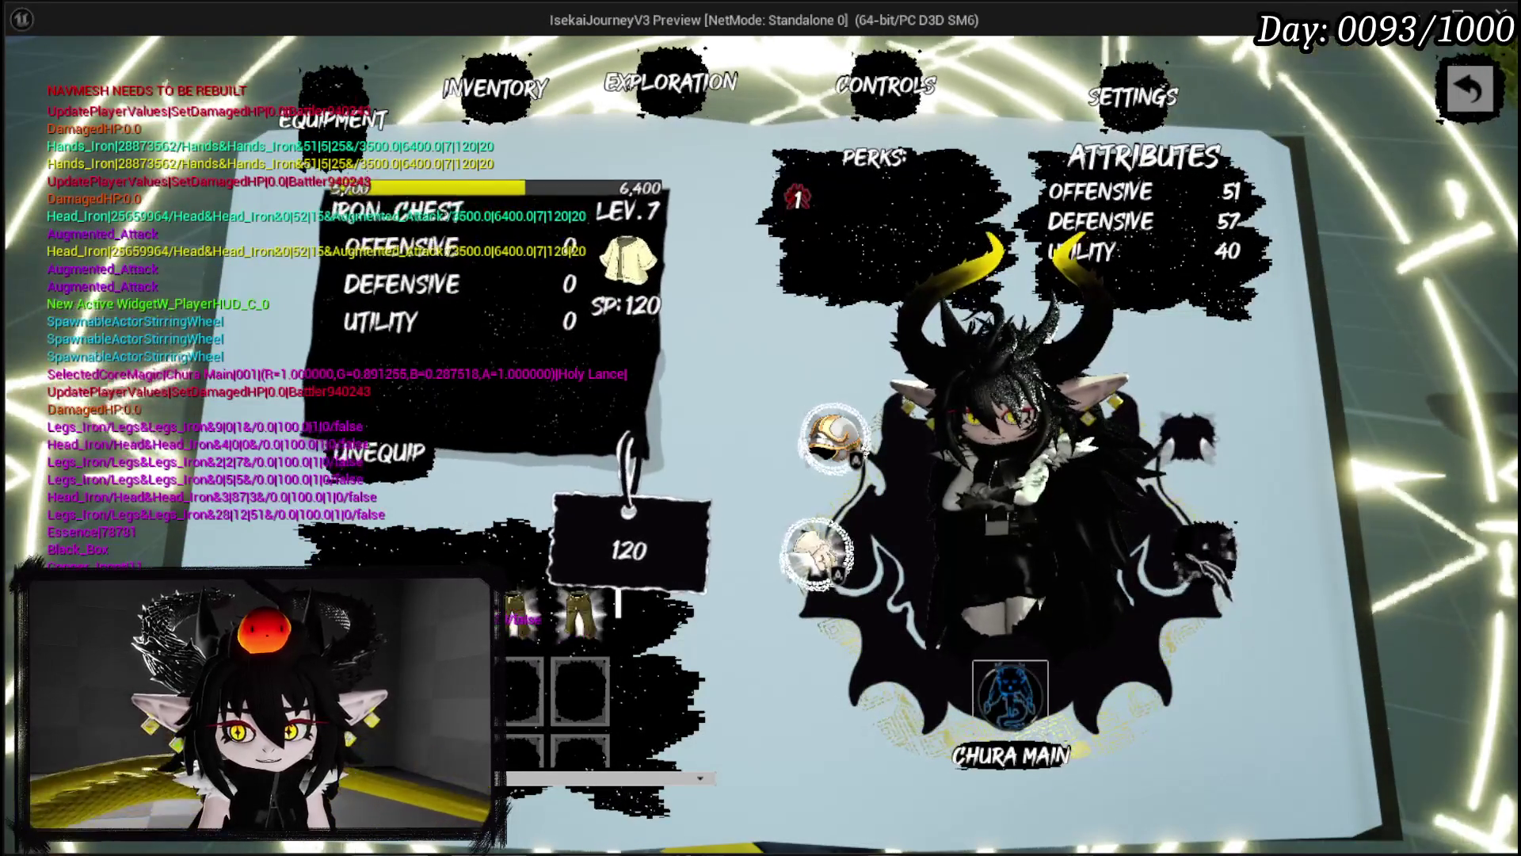
key(Down)
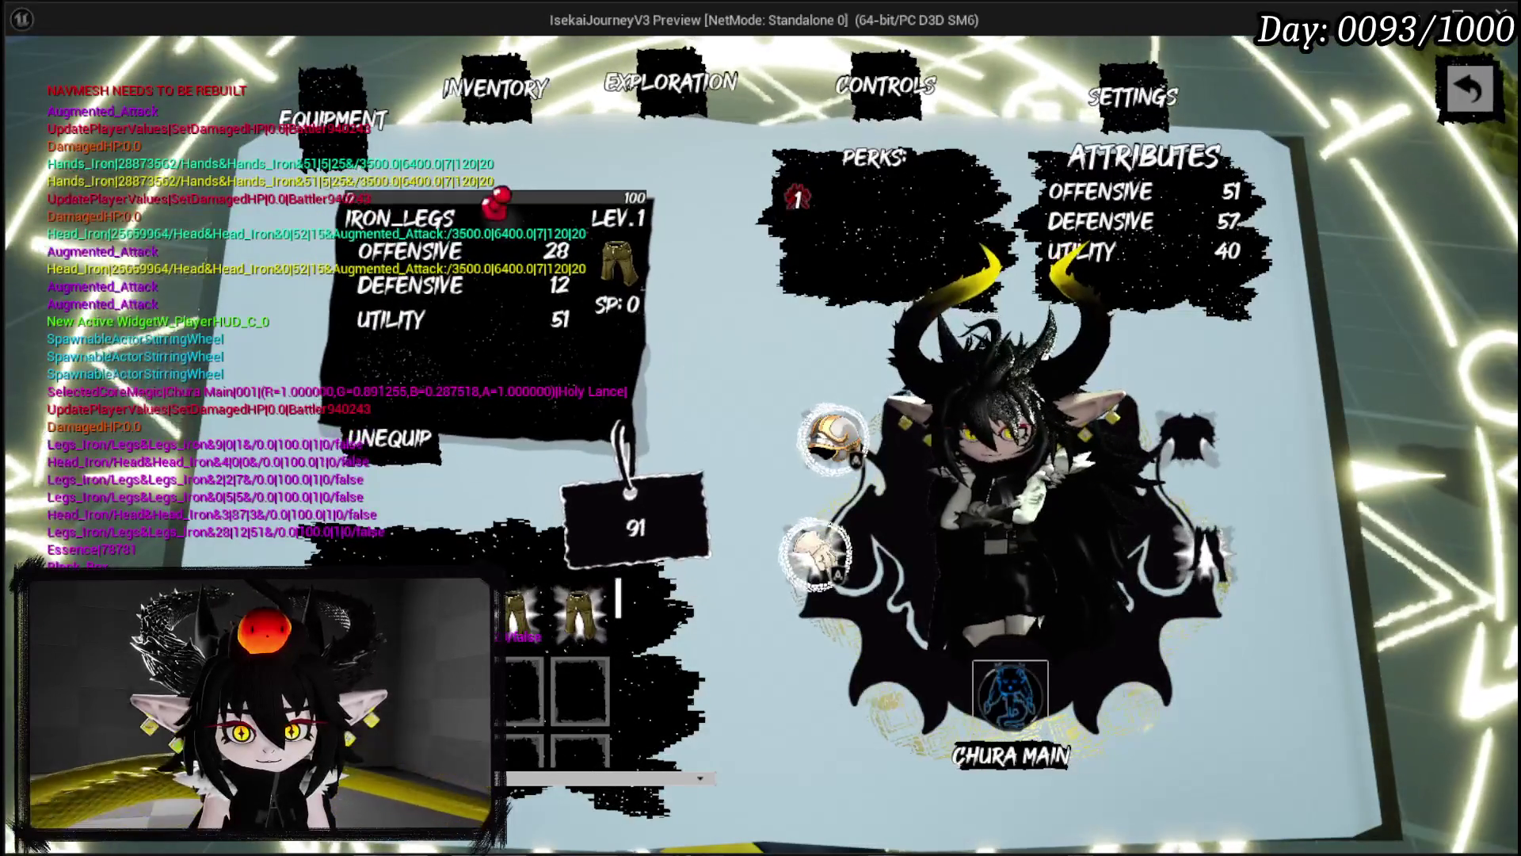
key(Return)
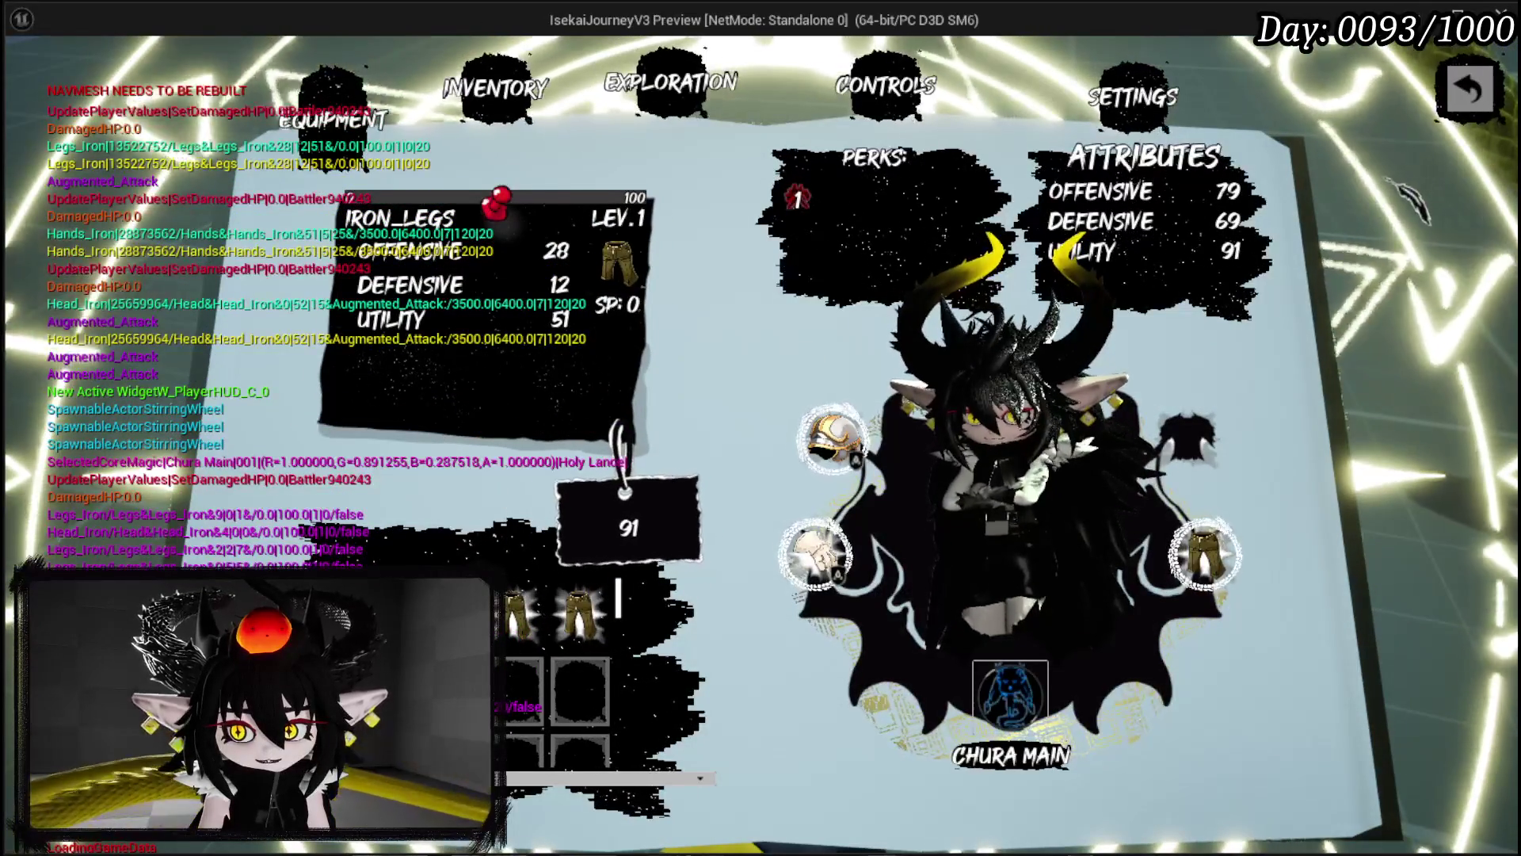
Step: Run into the slime to start a battle, then stop the play-test and save all packages
key(Escape)
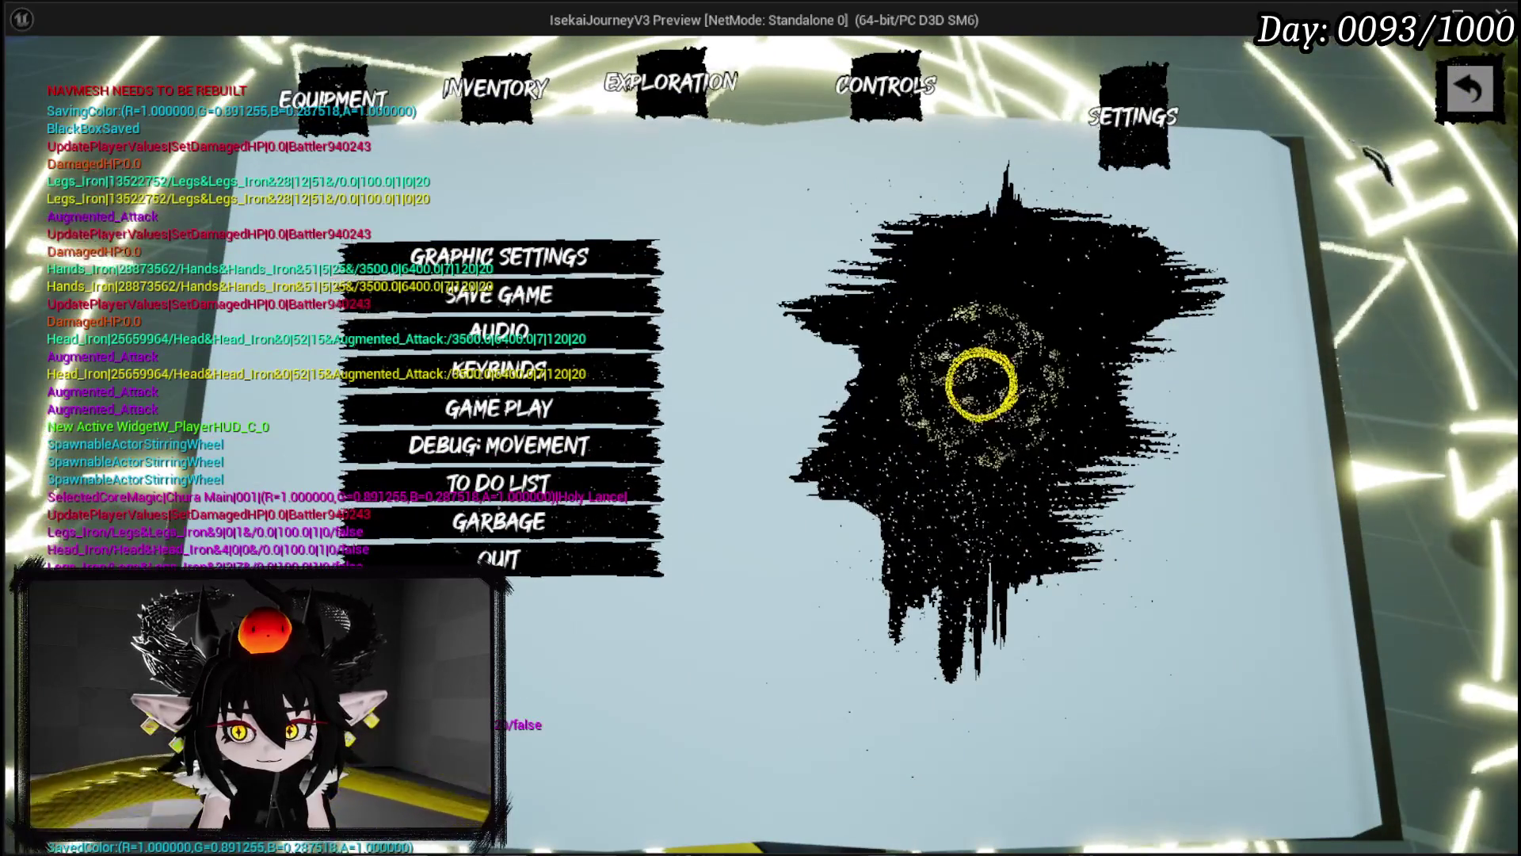
key(Escape)
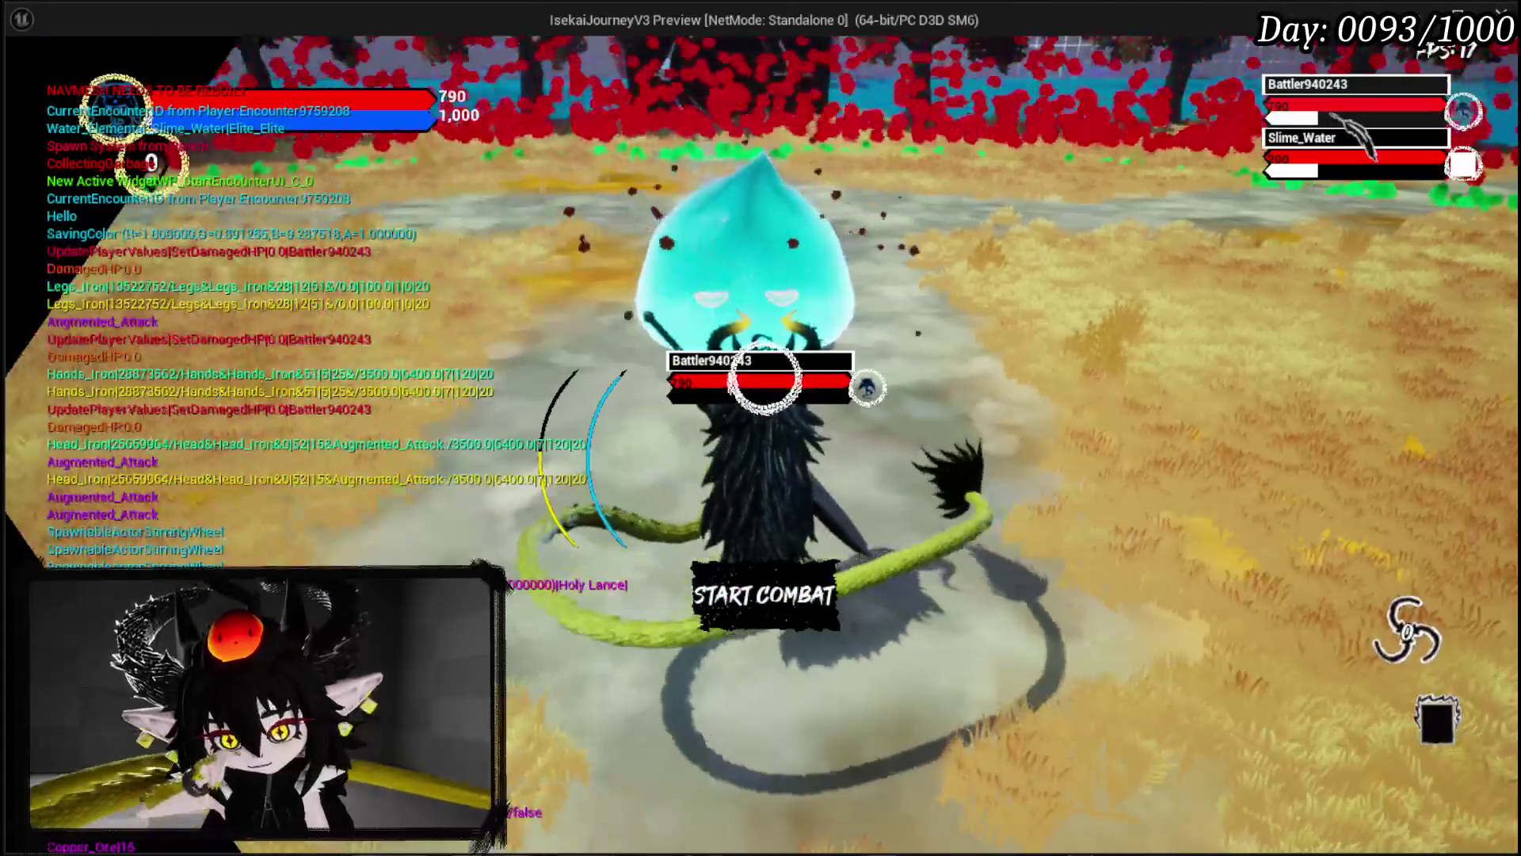
key(w)
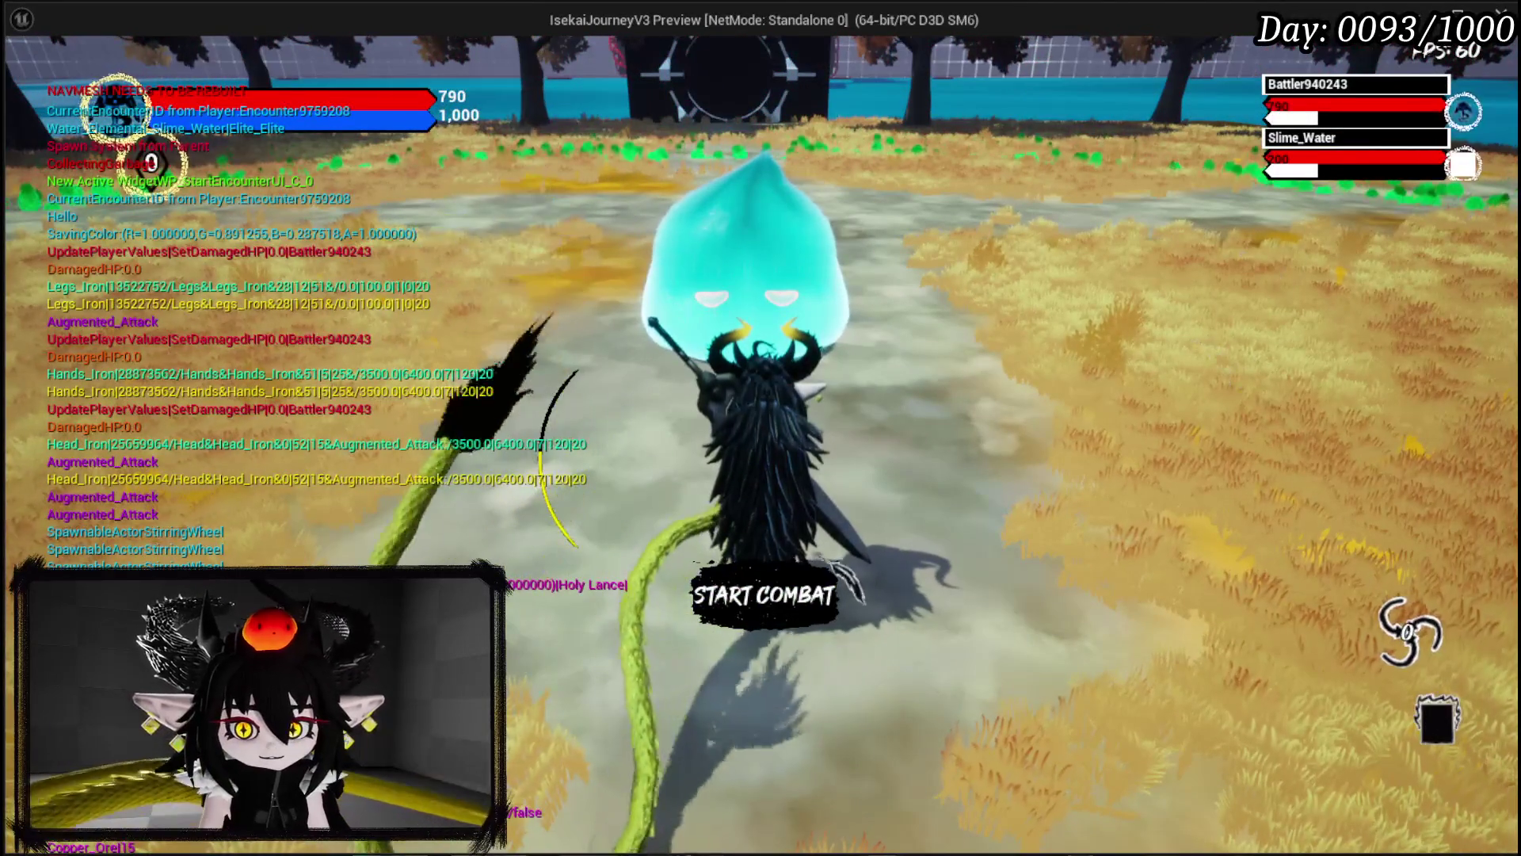
key(s)
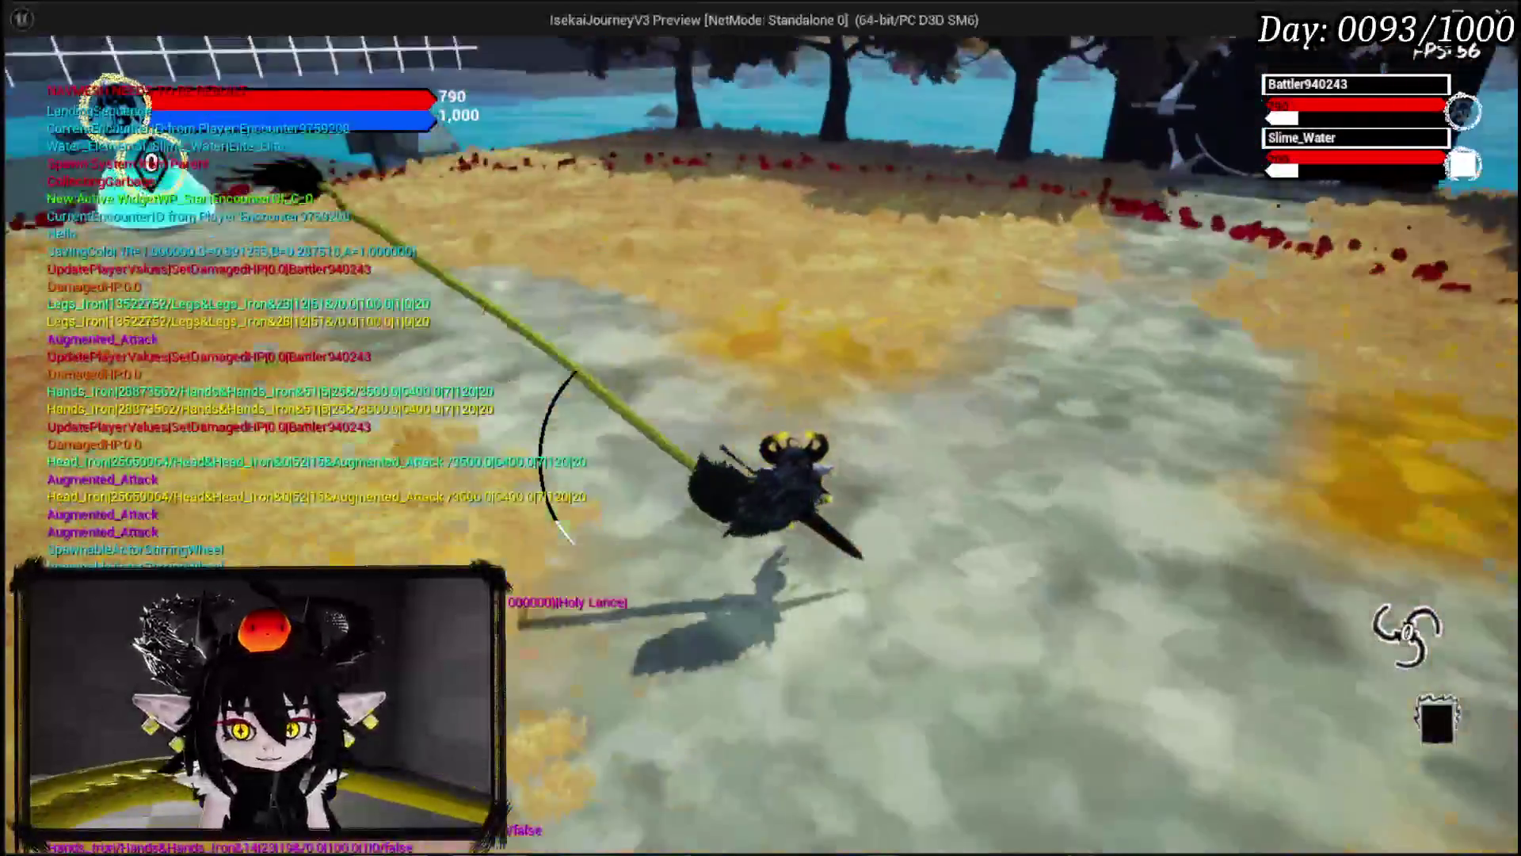
key(w)
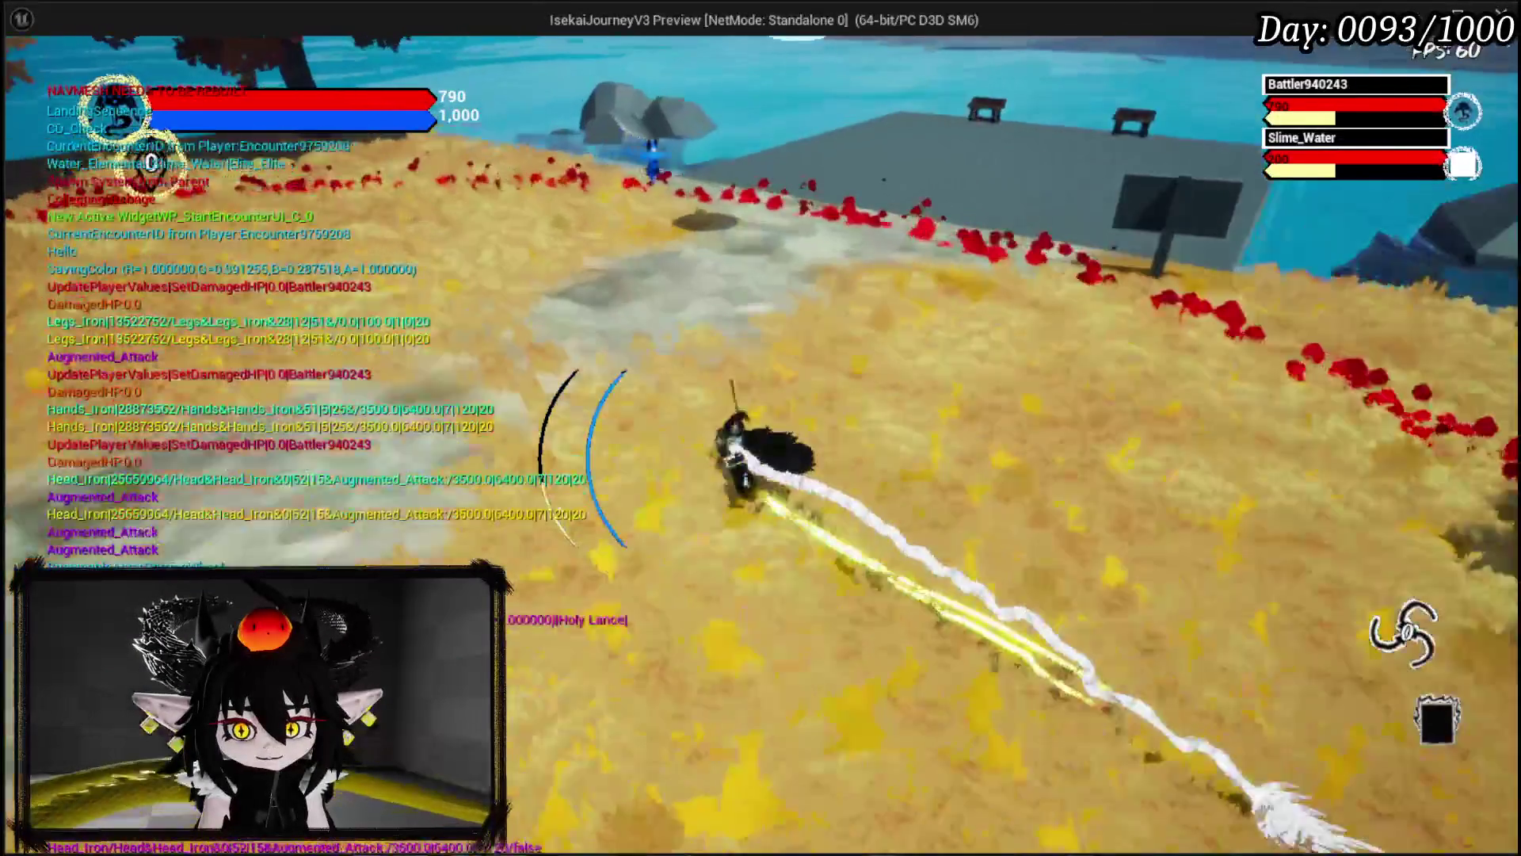
key(w)
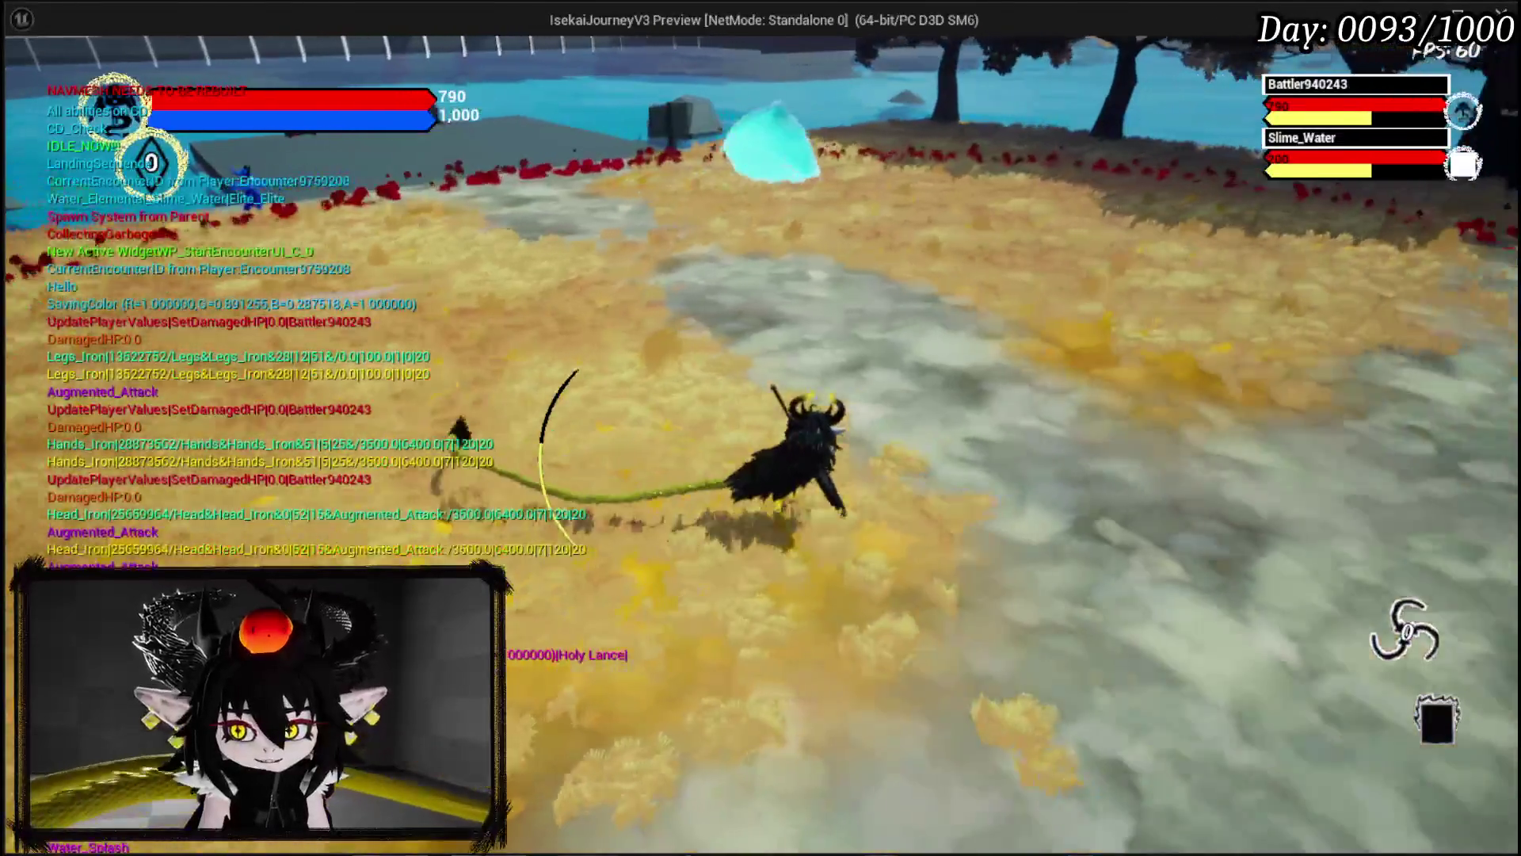
key(w)
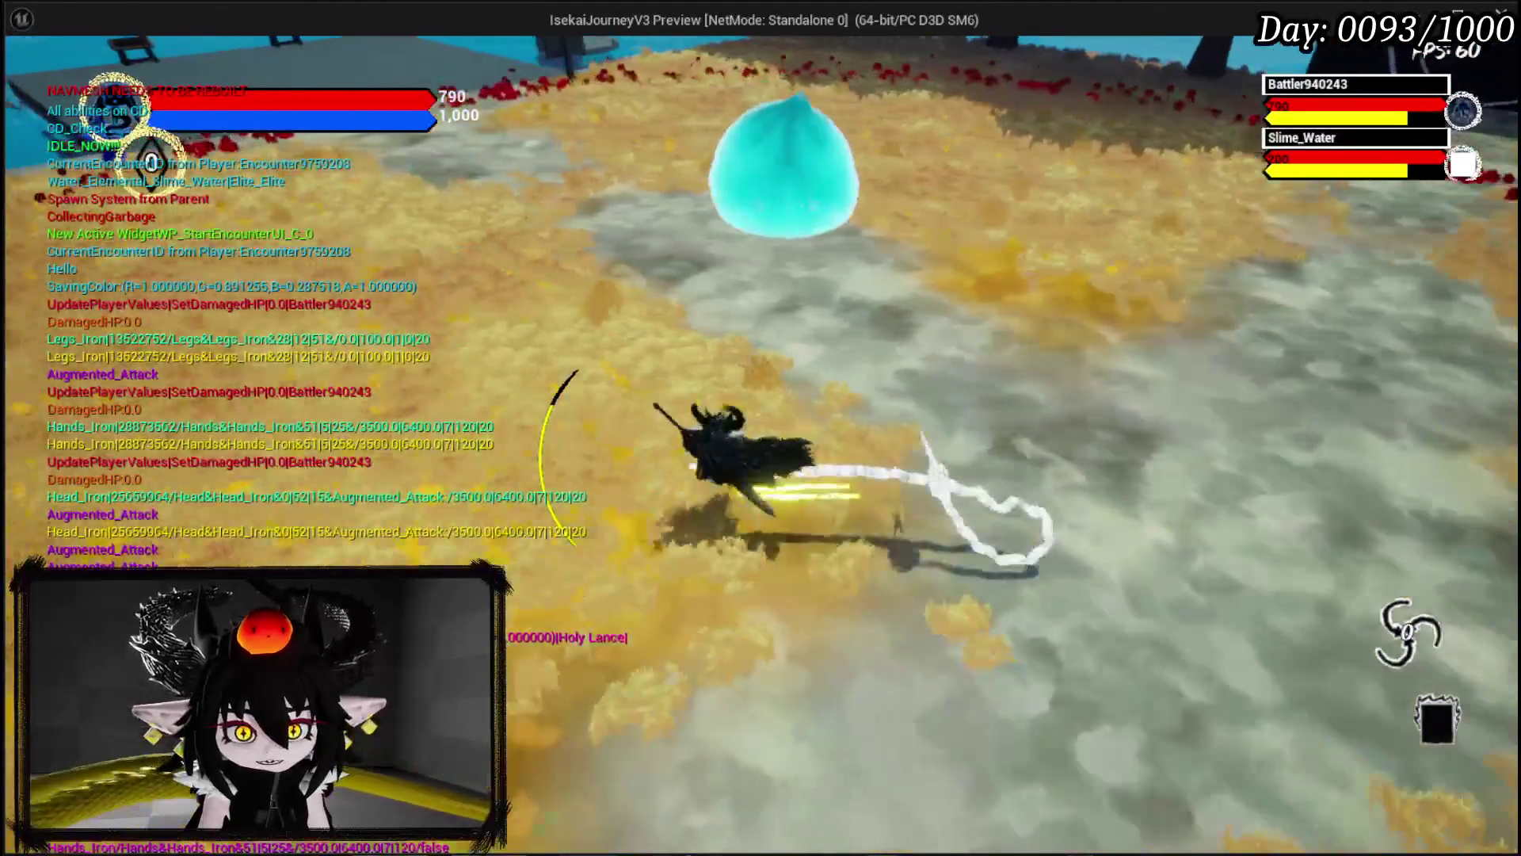
key(w)
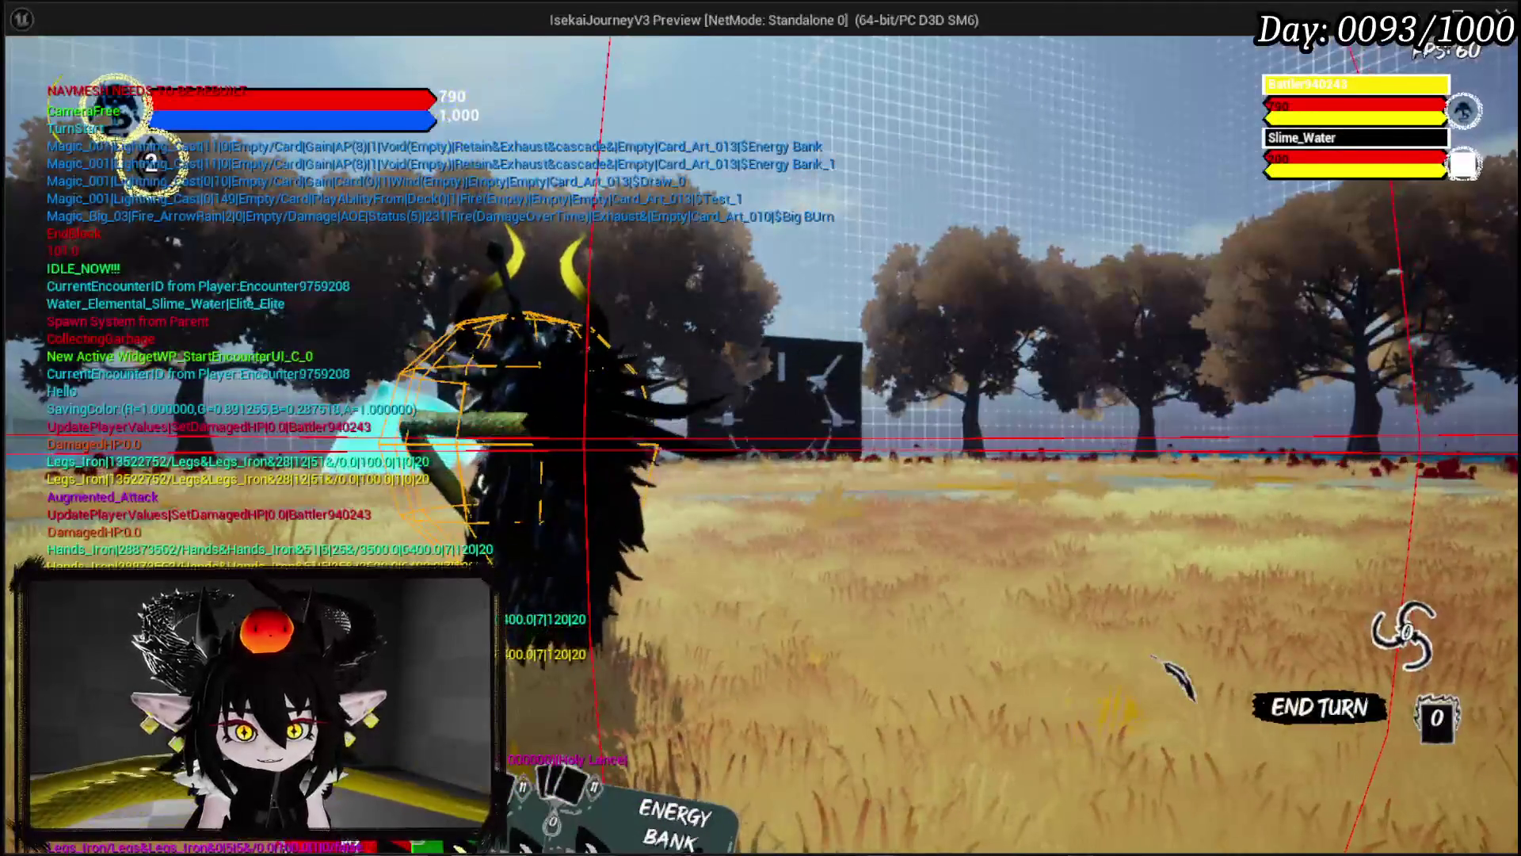
key(Escape)
click(36, 89)
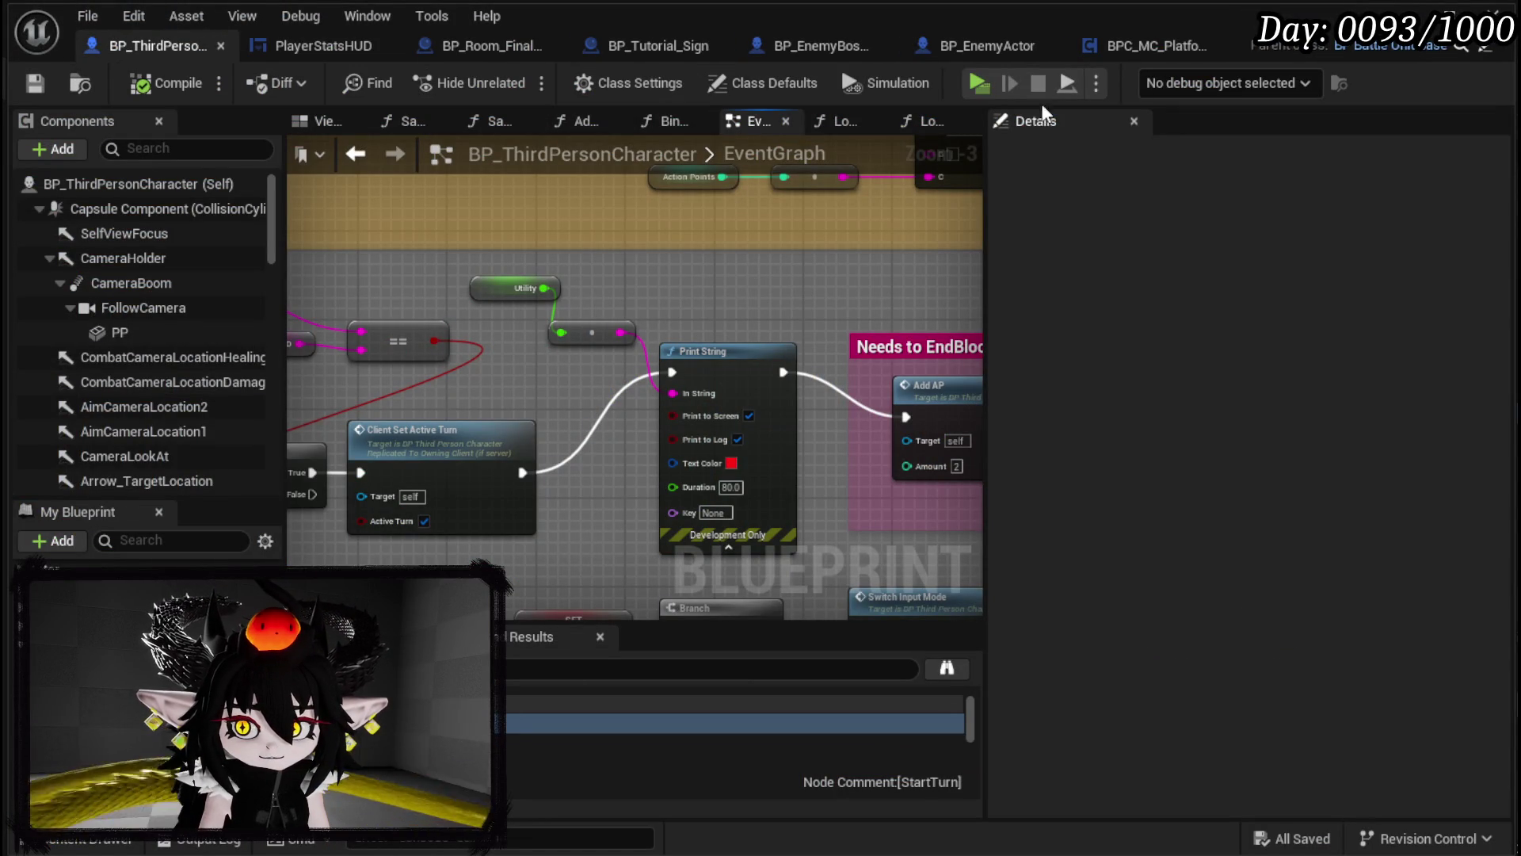
Step: Open the PlayerStatsHUD widget blueprint from the PlayerValuesSystem UI folder
click(1444, 11)
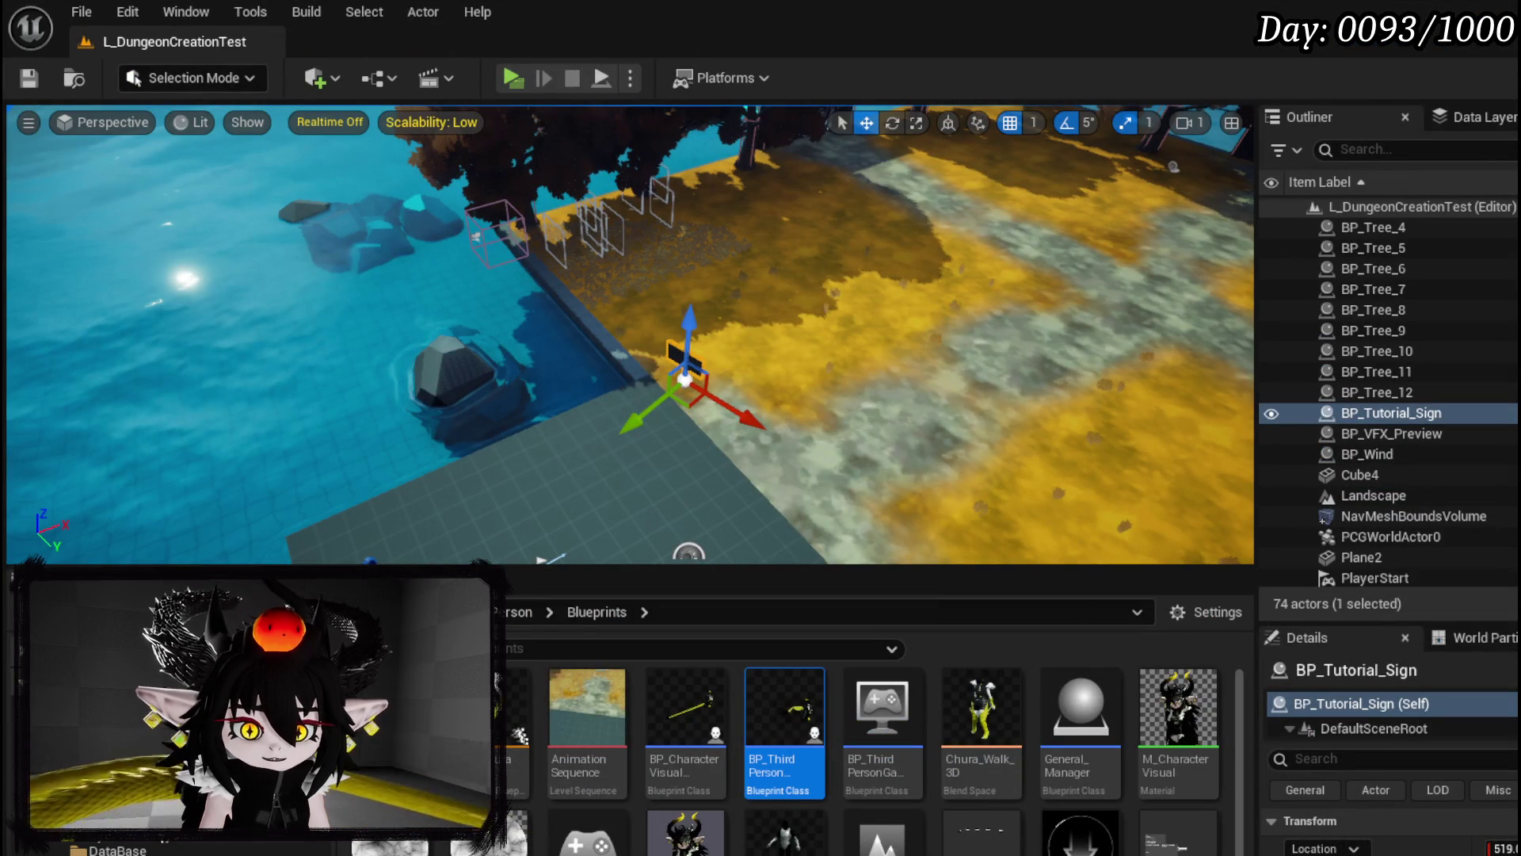
scroll(141, 843, down, 2)
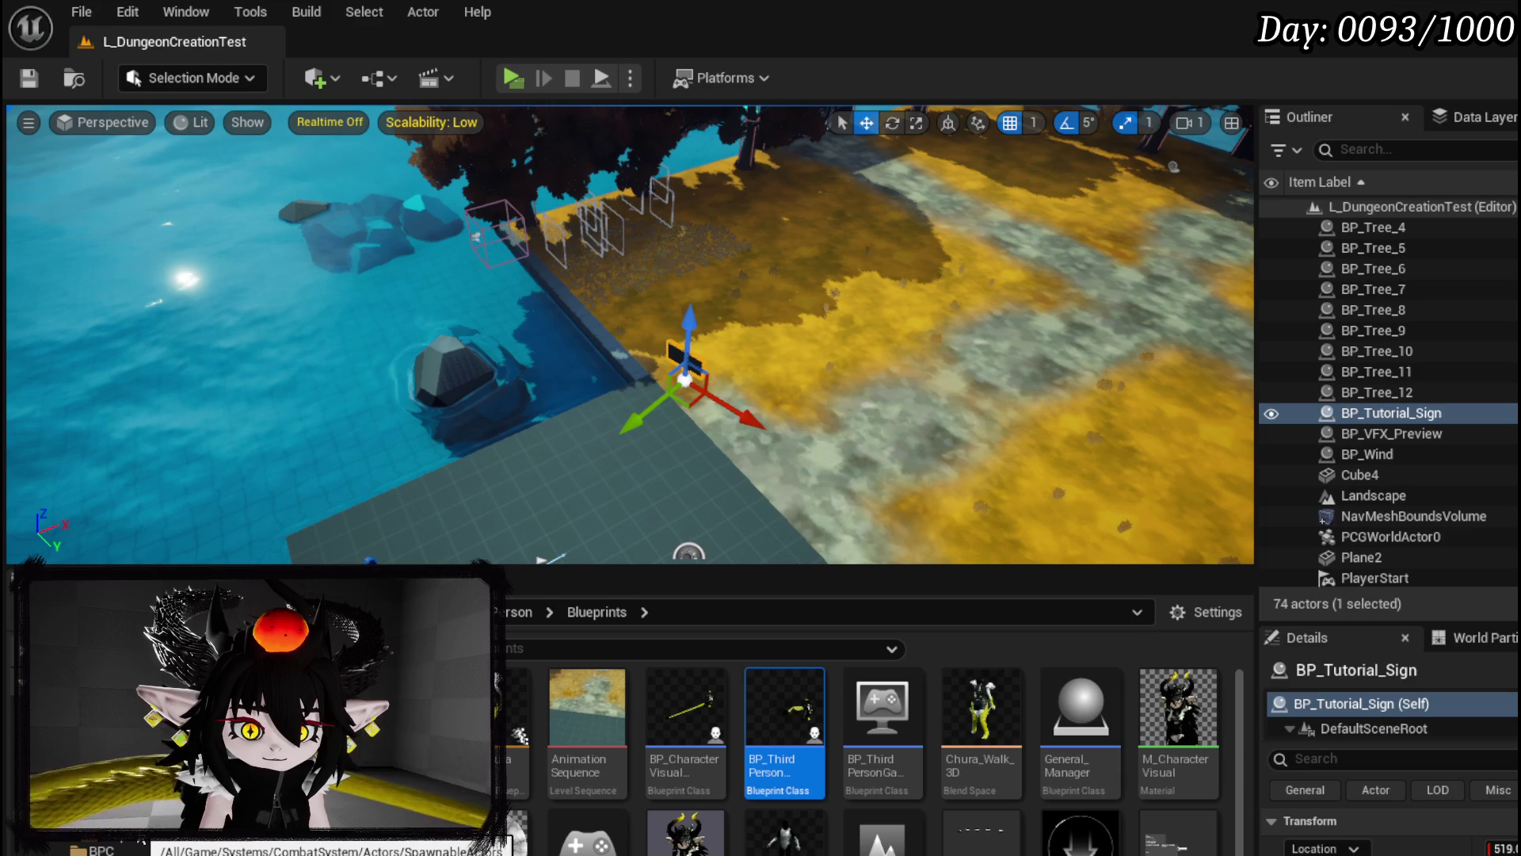
scroll(141, 843, down, 1)
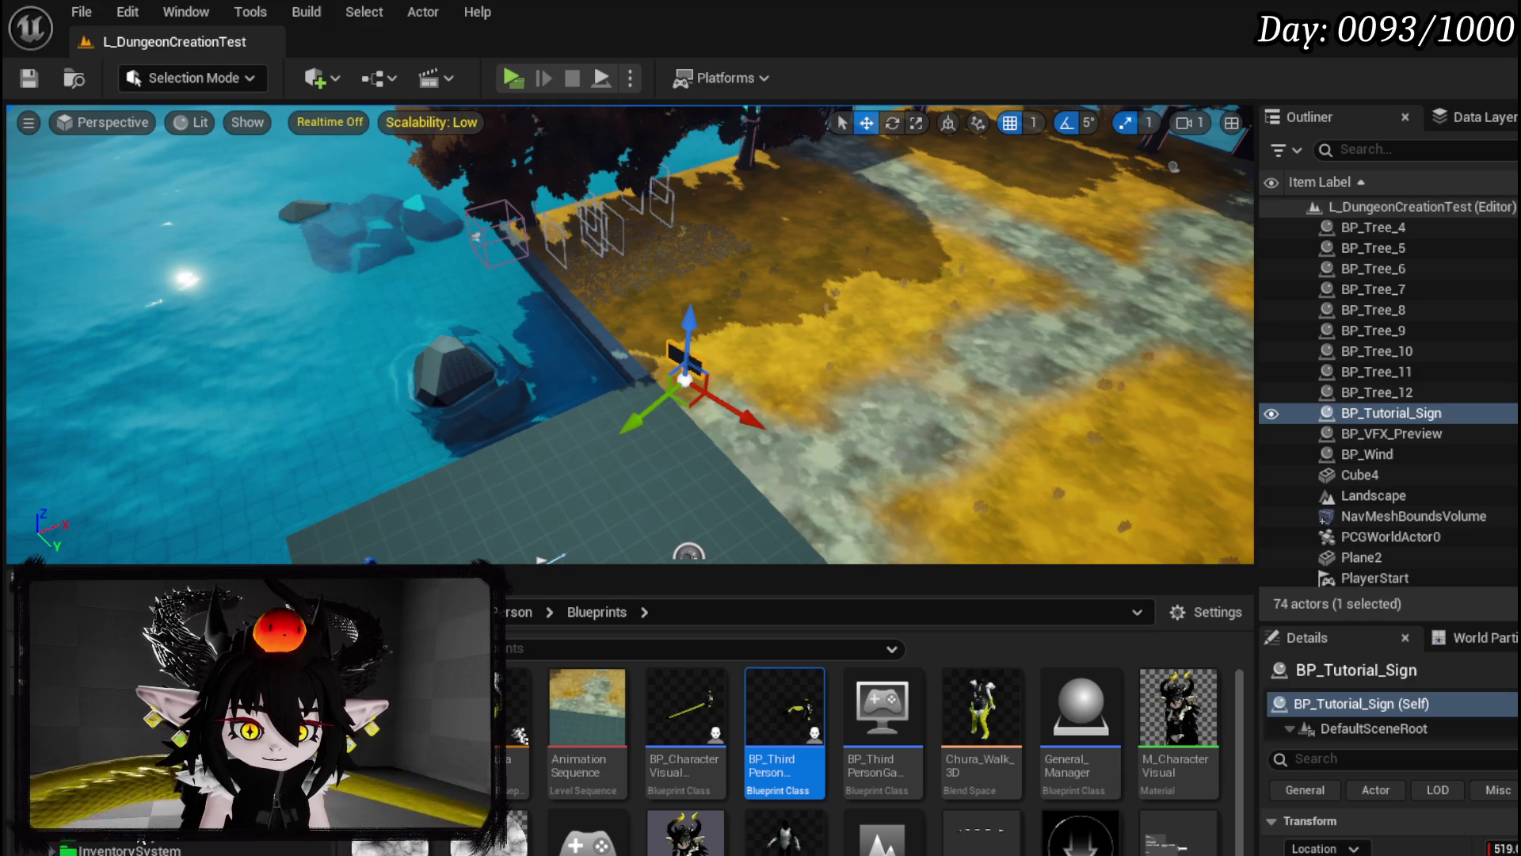
scroll(141, 843, down, 1)
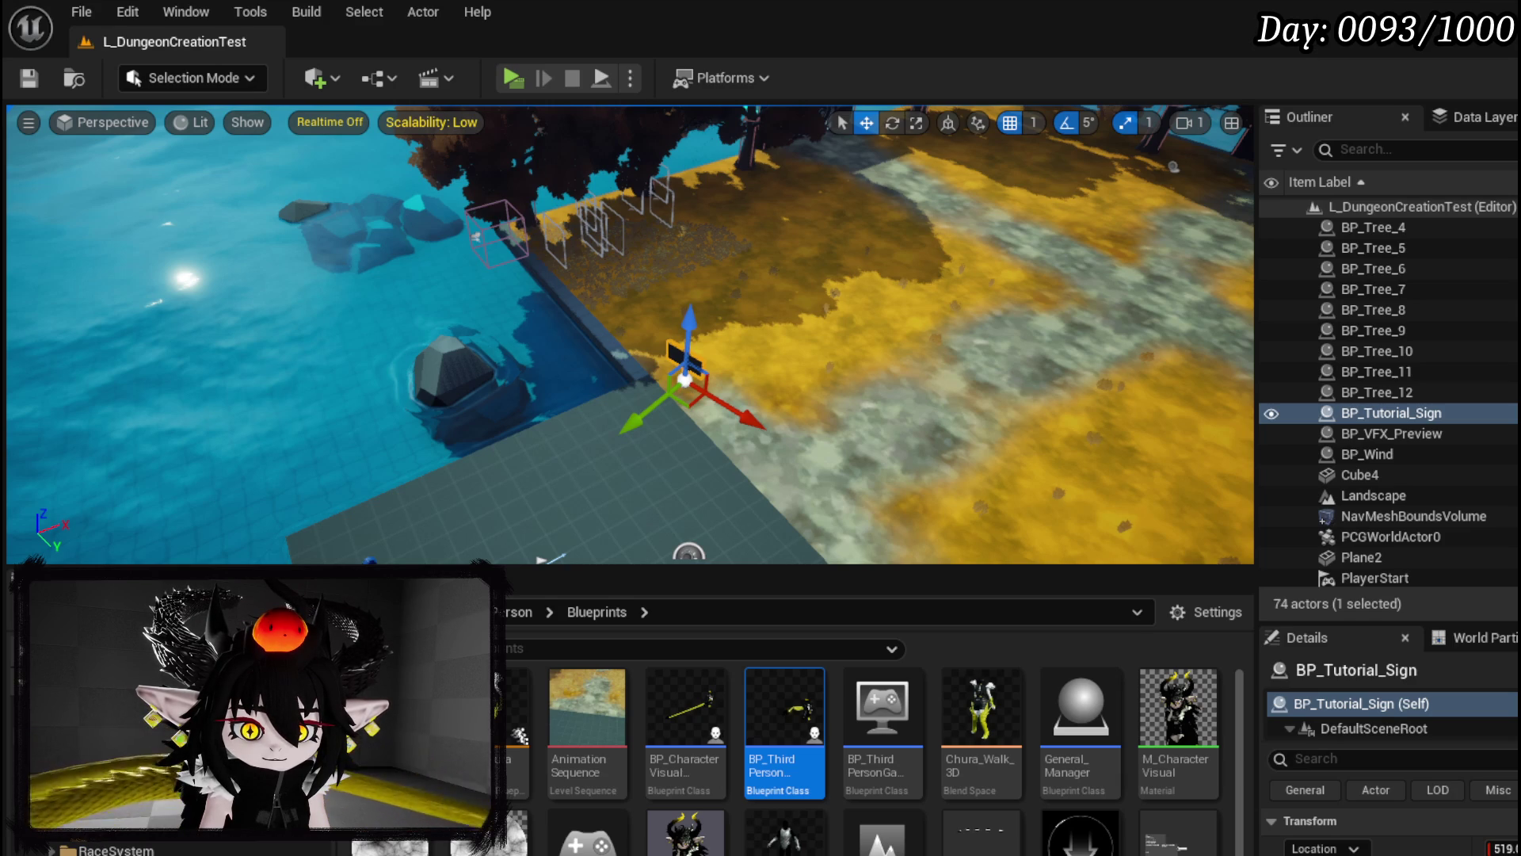
click(135, 828)
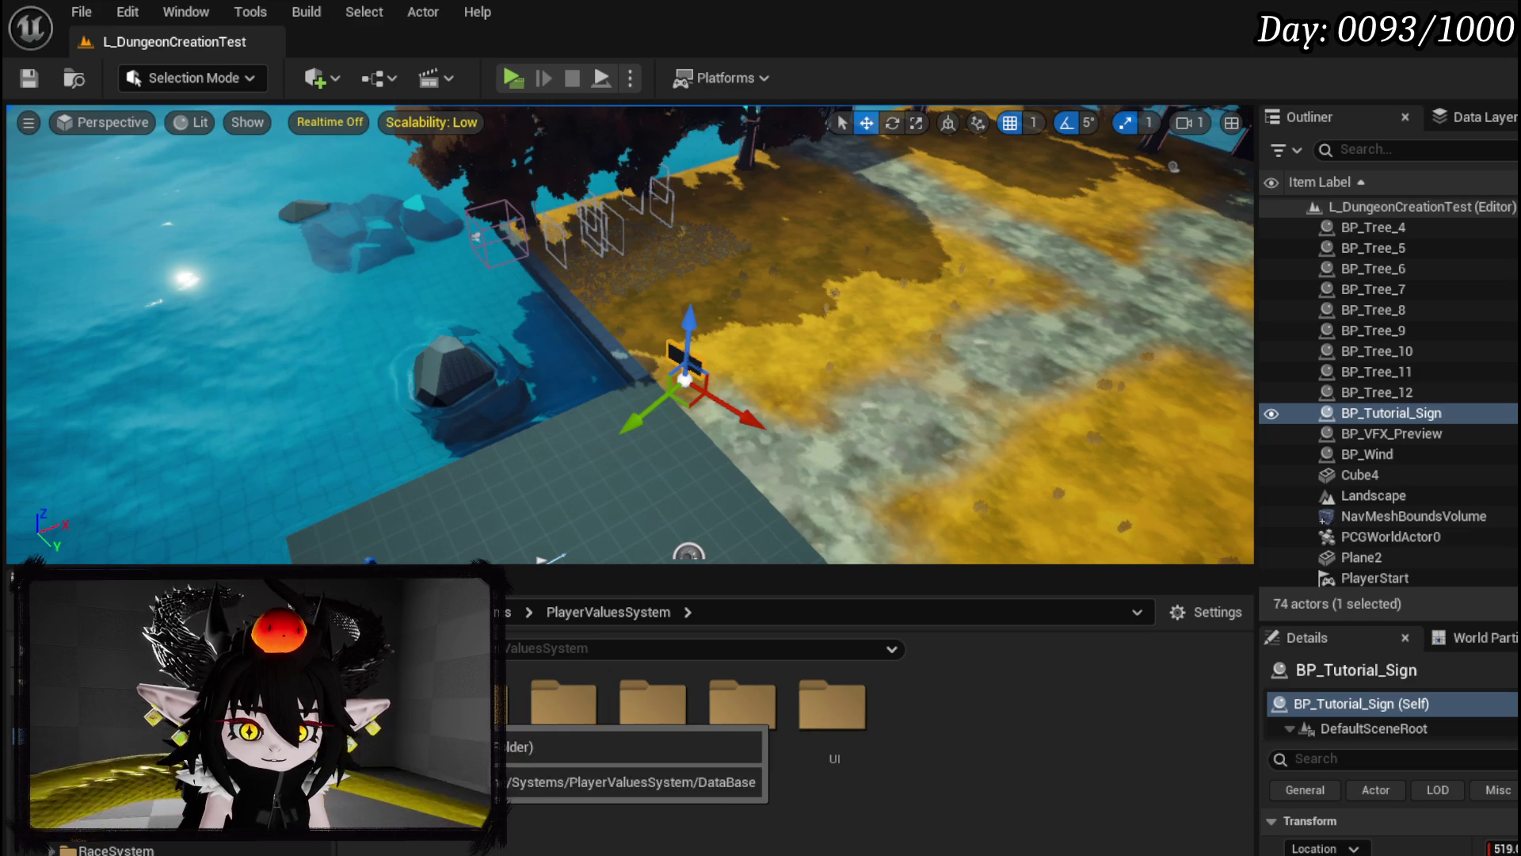
double_click(834, 705)
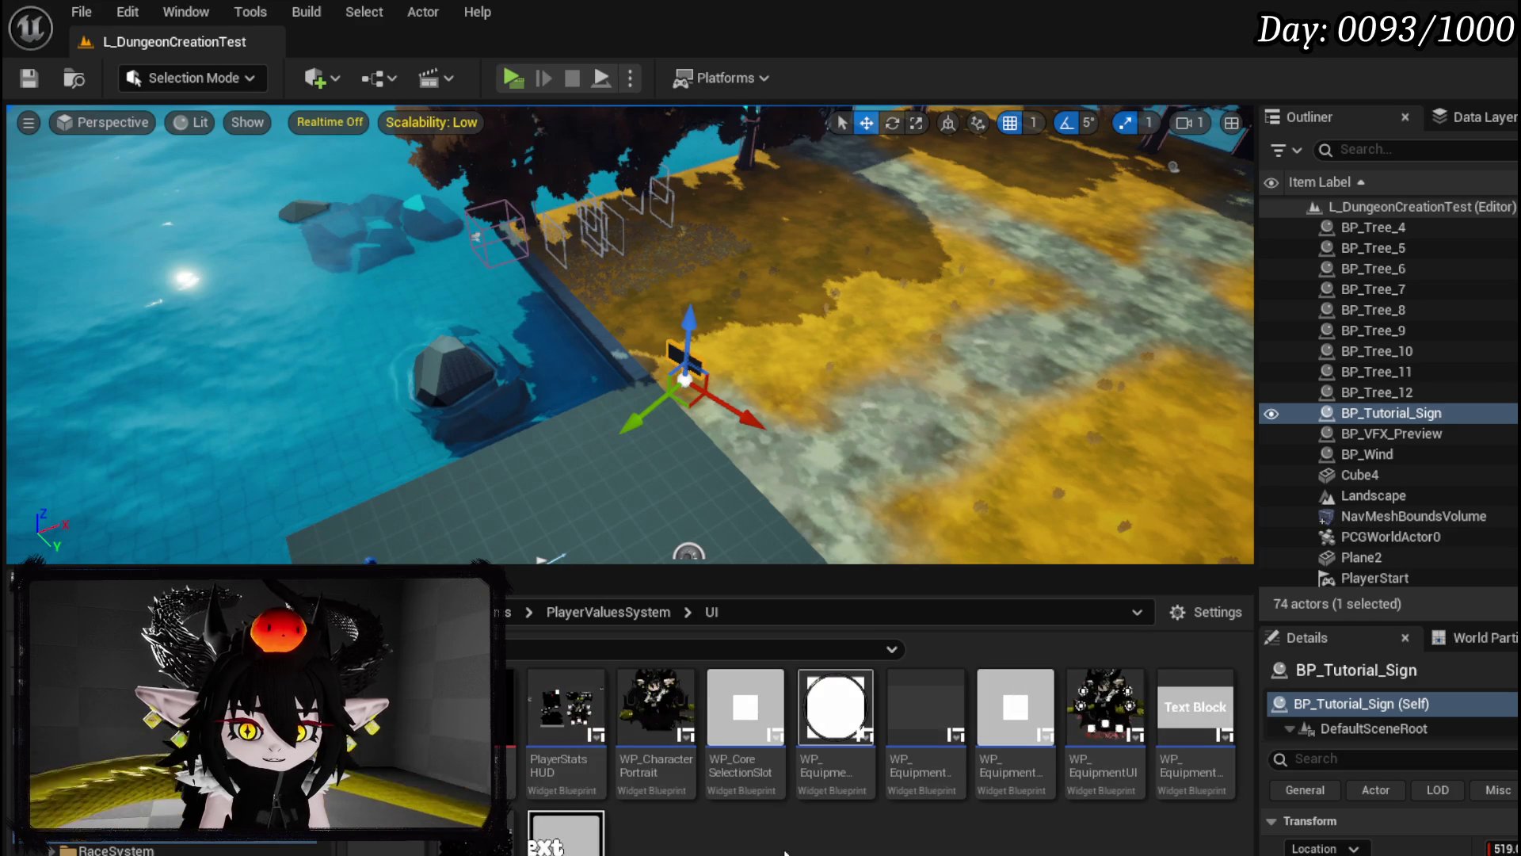
double_click(555, 725)
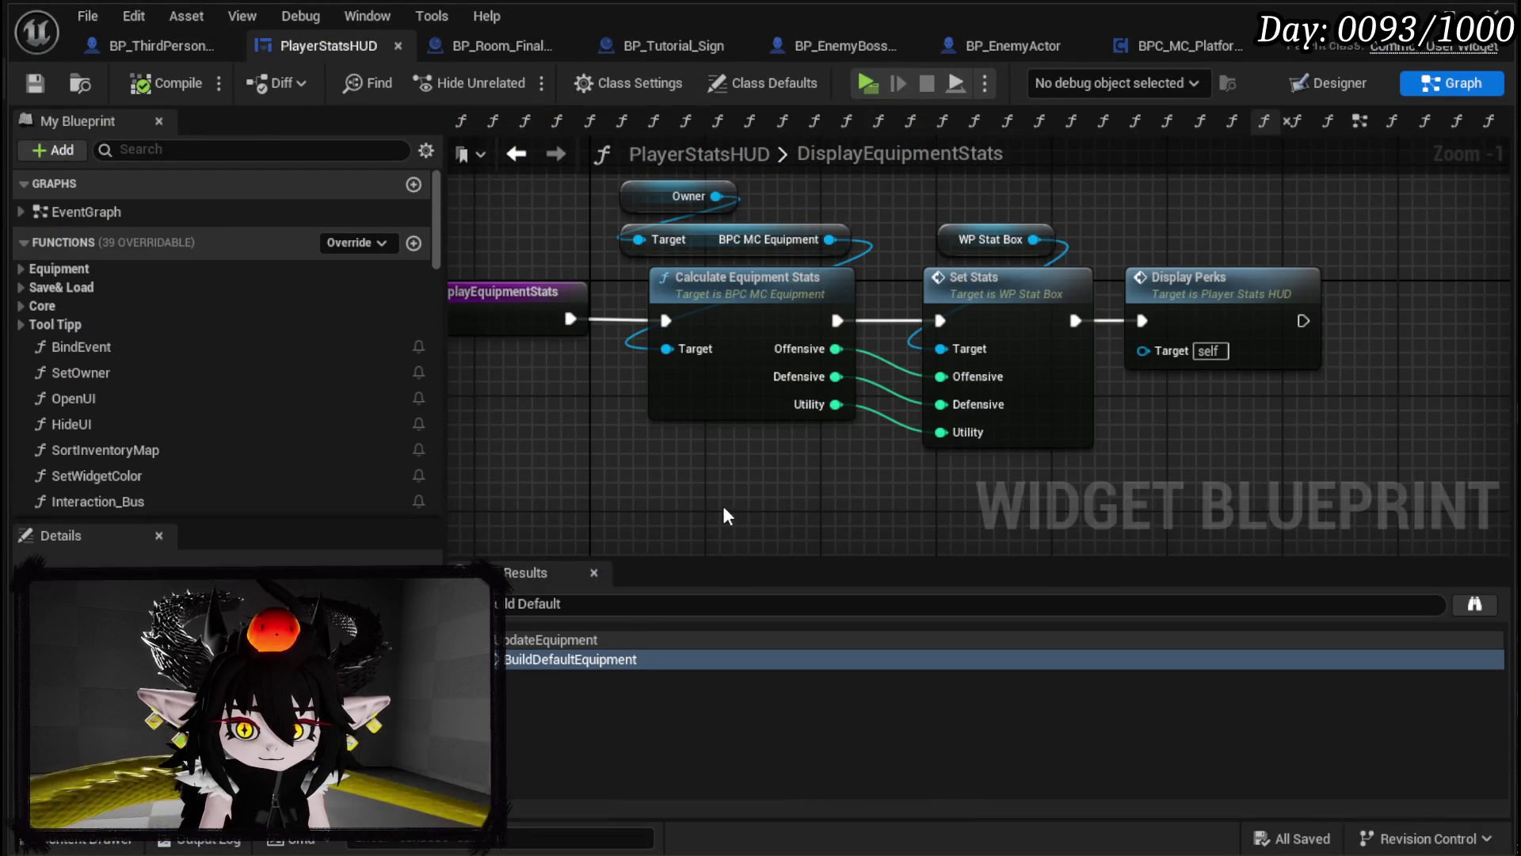
Step: Open the Calculate Equipment Stats function and browse its graph, then go back to BP_ThirdPersonCharacter
drag(724, 505, 685, 536)
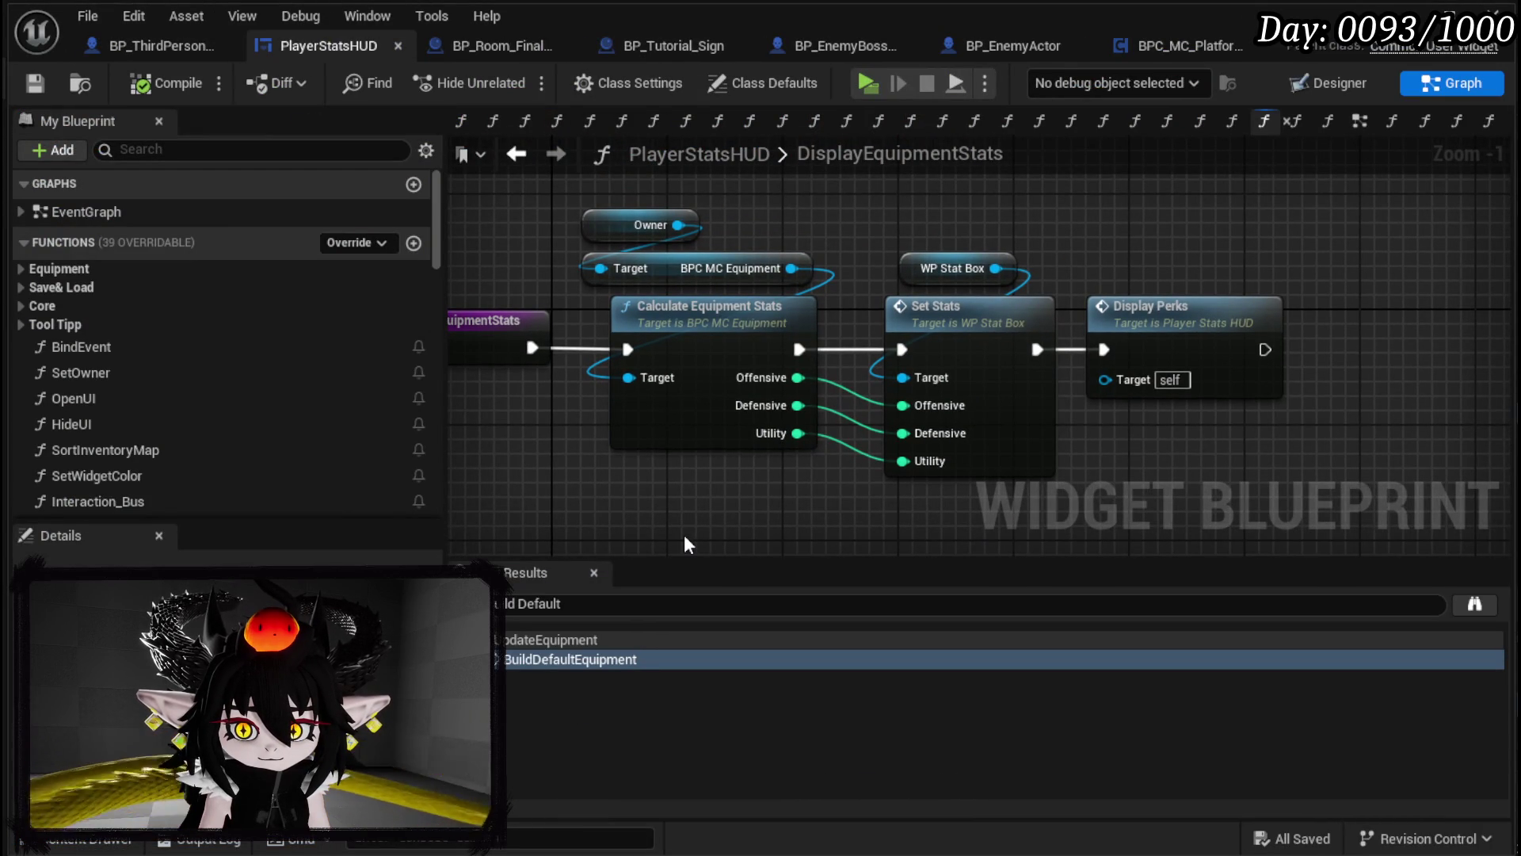
click(683, 420)
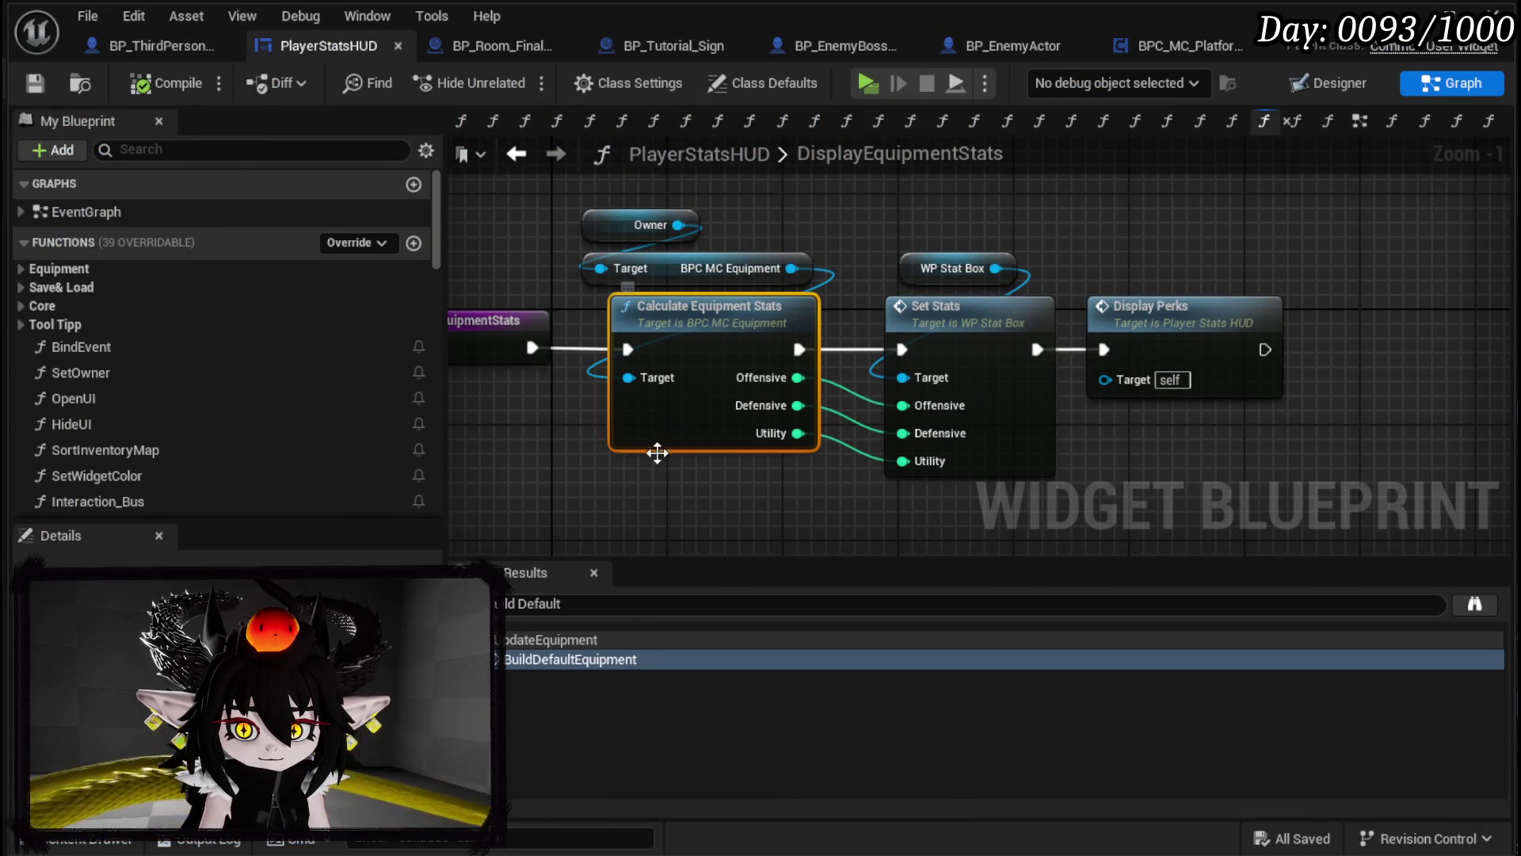
double_click(683, 420)
scroll(835, 374, up, 1)
scroll(575, 269, down, 2)
mouse_move(575, 270)
mouse_down()
mouse_move(747, 273)
mouse_move(764, 238)
mouse_move(1045, 332)
mouse_up()
scroll(164, 471, down, 5)
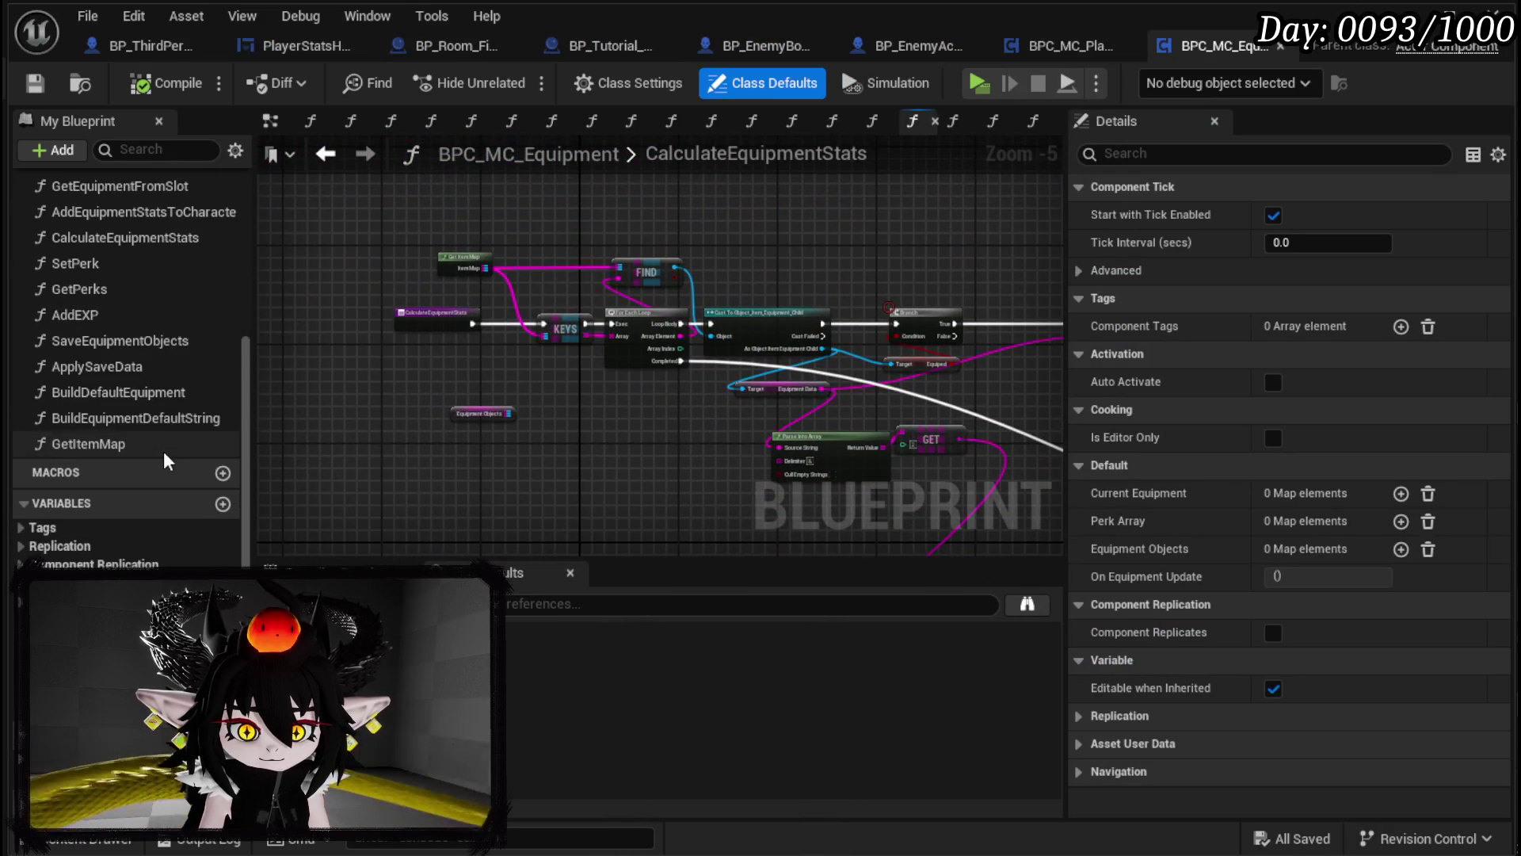
scroll(164, 450, up, 3)
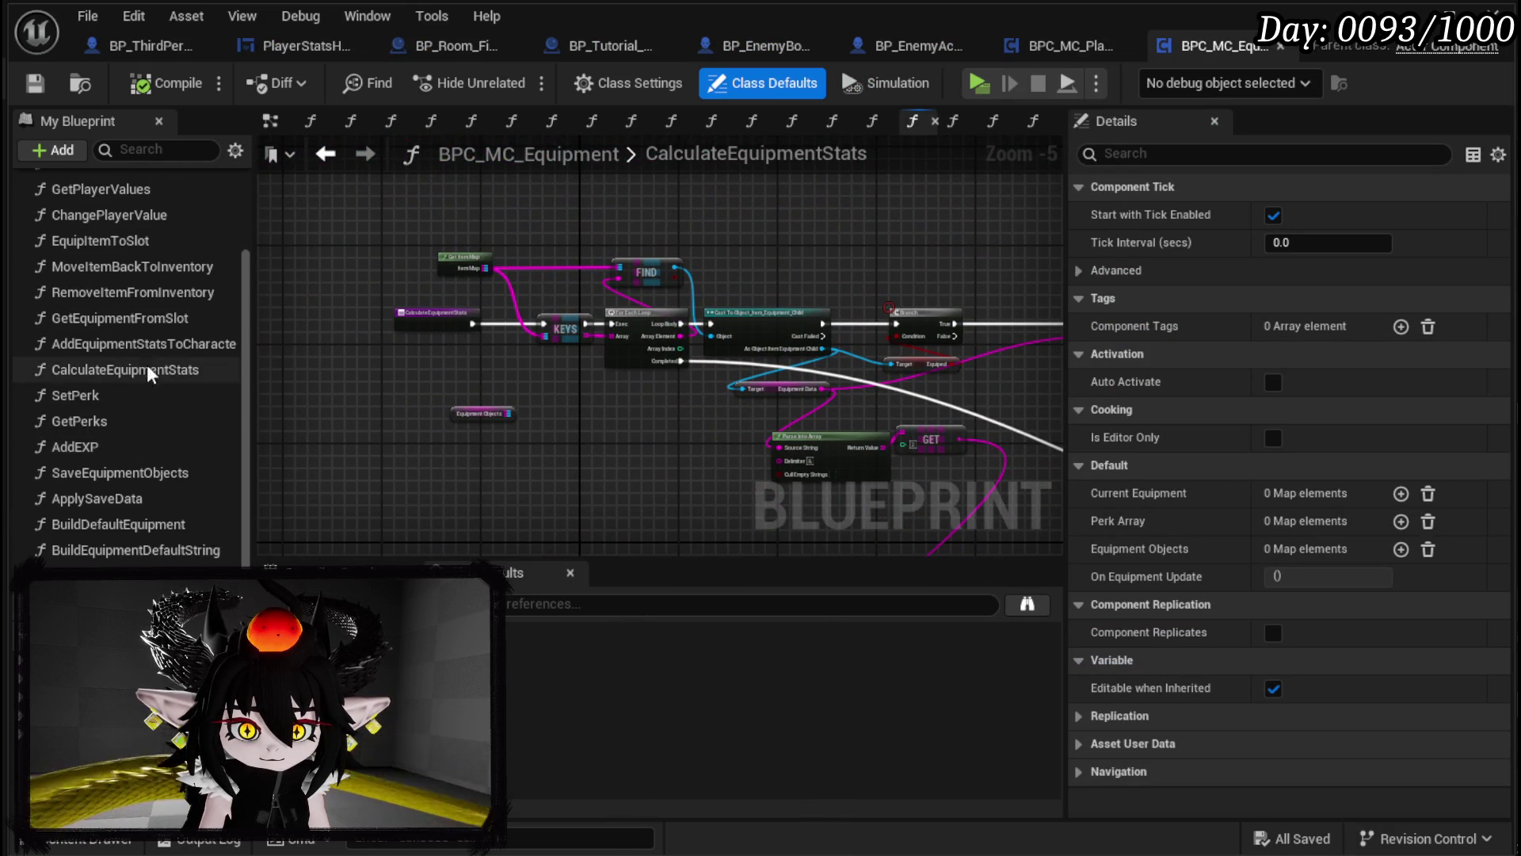
drag(677, 458, 890, 370)
drag(664, 364, 845, 445)
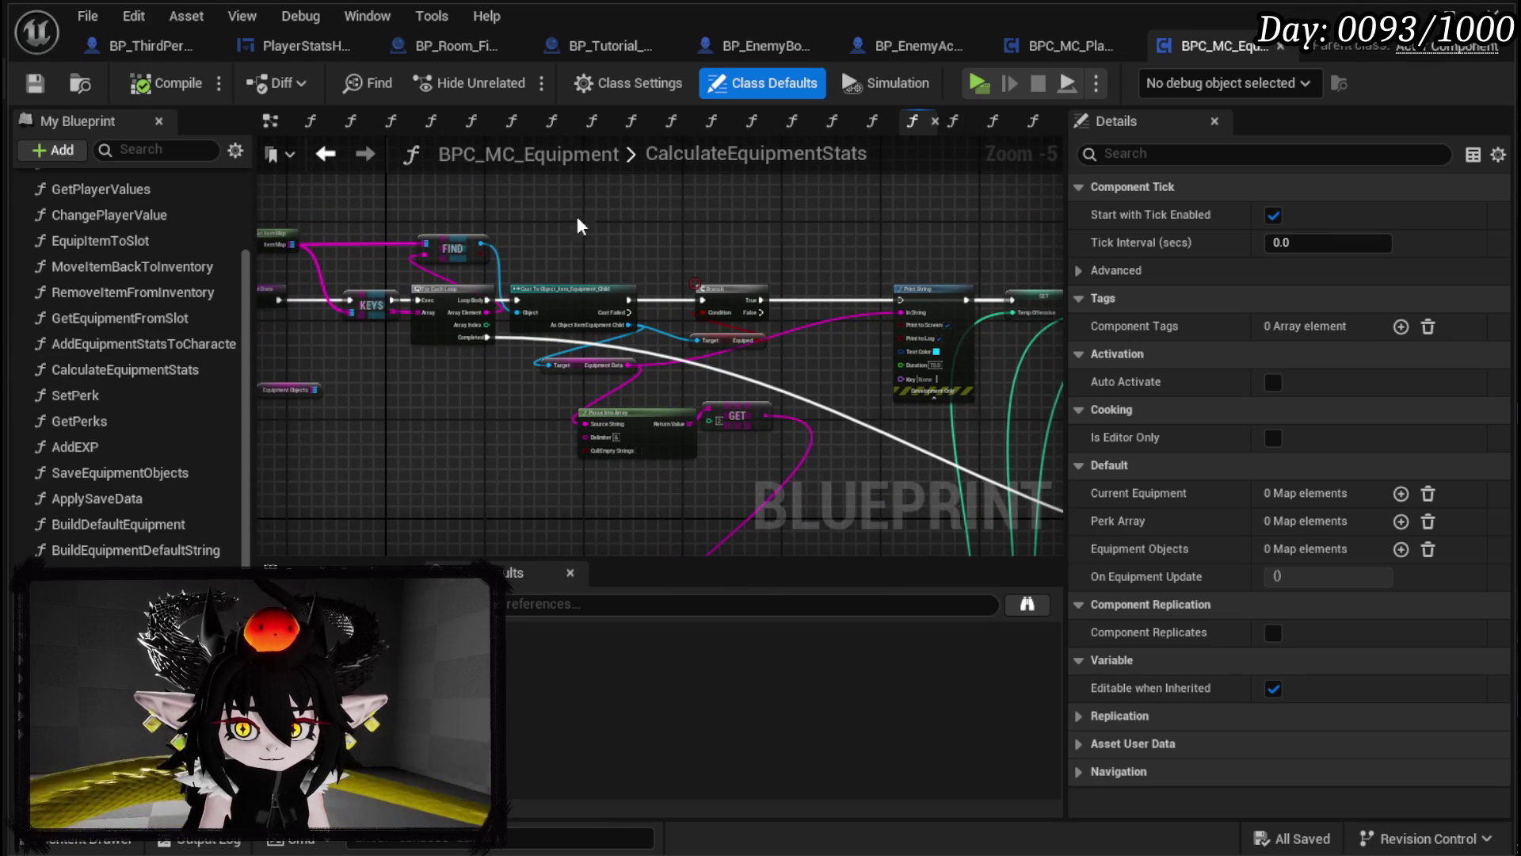
drag(780, 277, 888, 454)
click(158, 46)
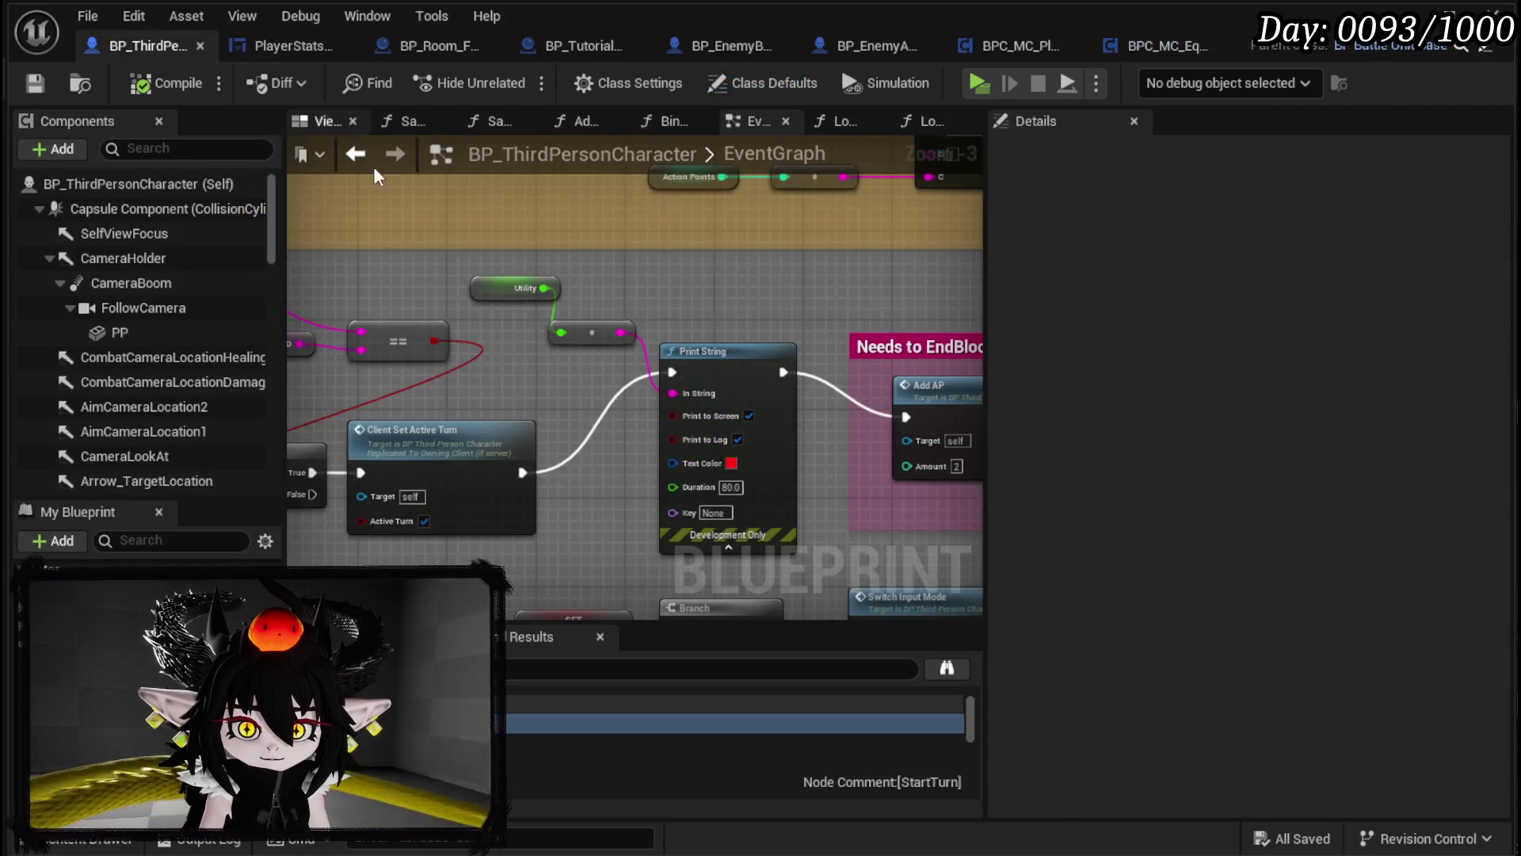
Step: Add a BPC MC Equipment getter calling Calculate Equipment Stats, placed above Print String
right_click(577, 263)
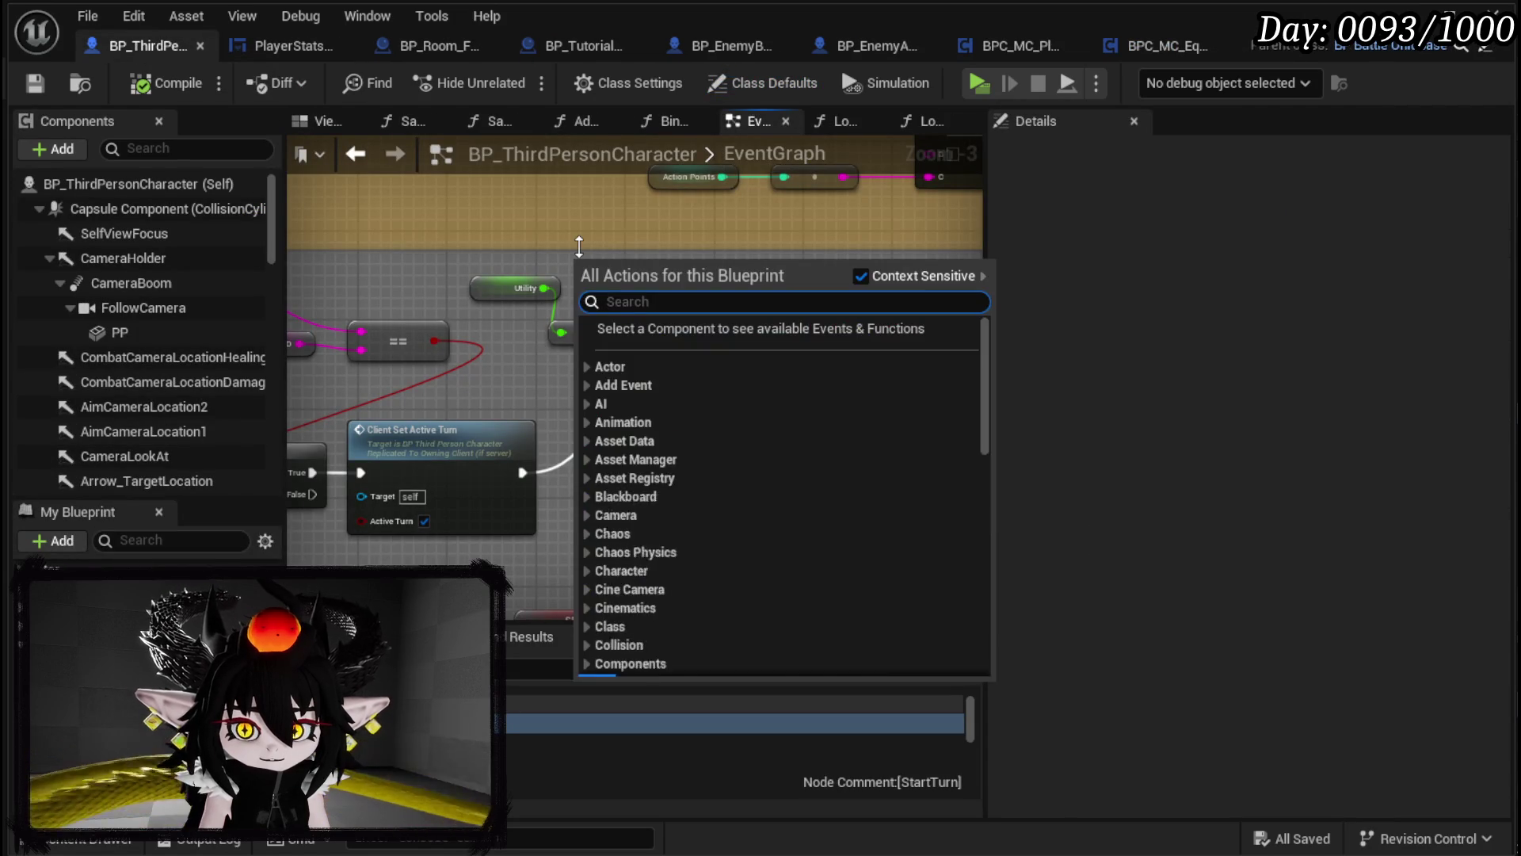
text(Equipment)
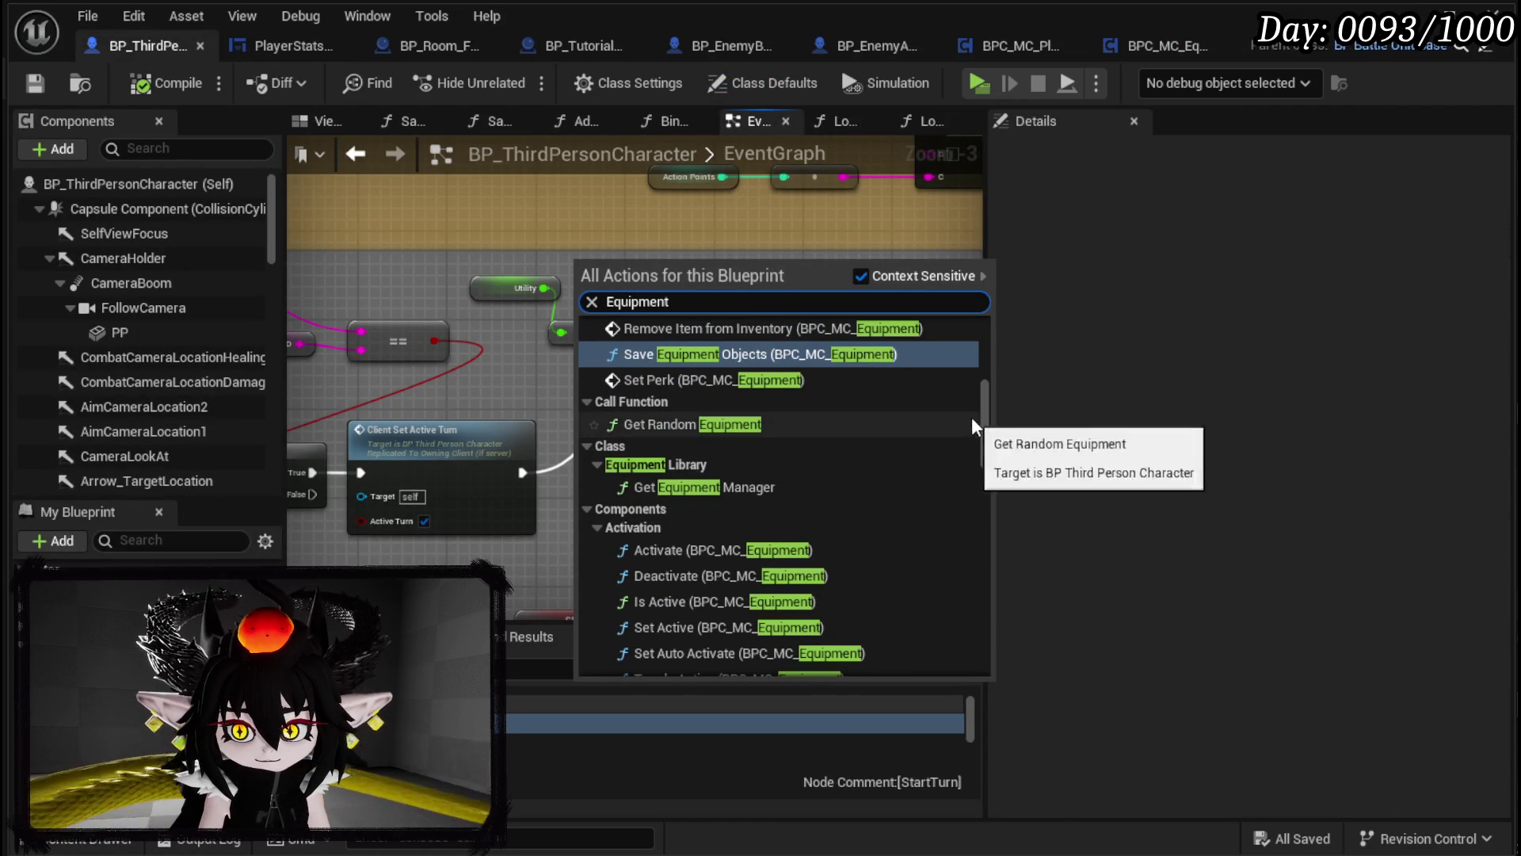
drag(984, 424, 979, 703)
click(699, 637)
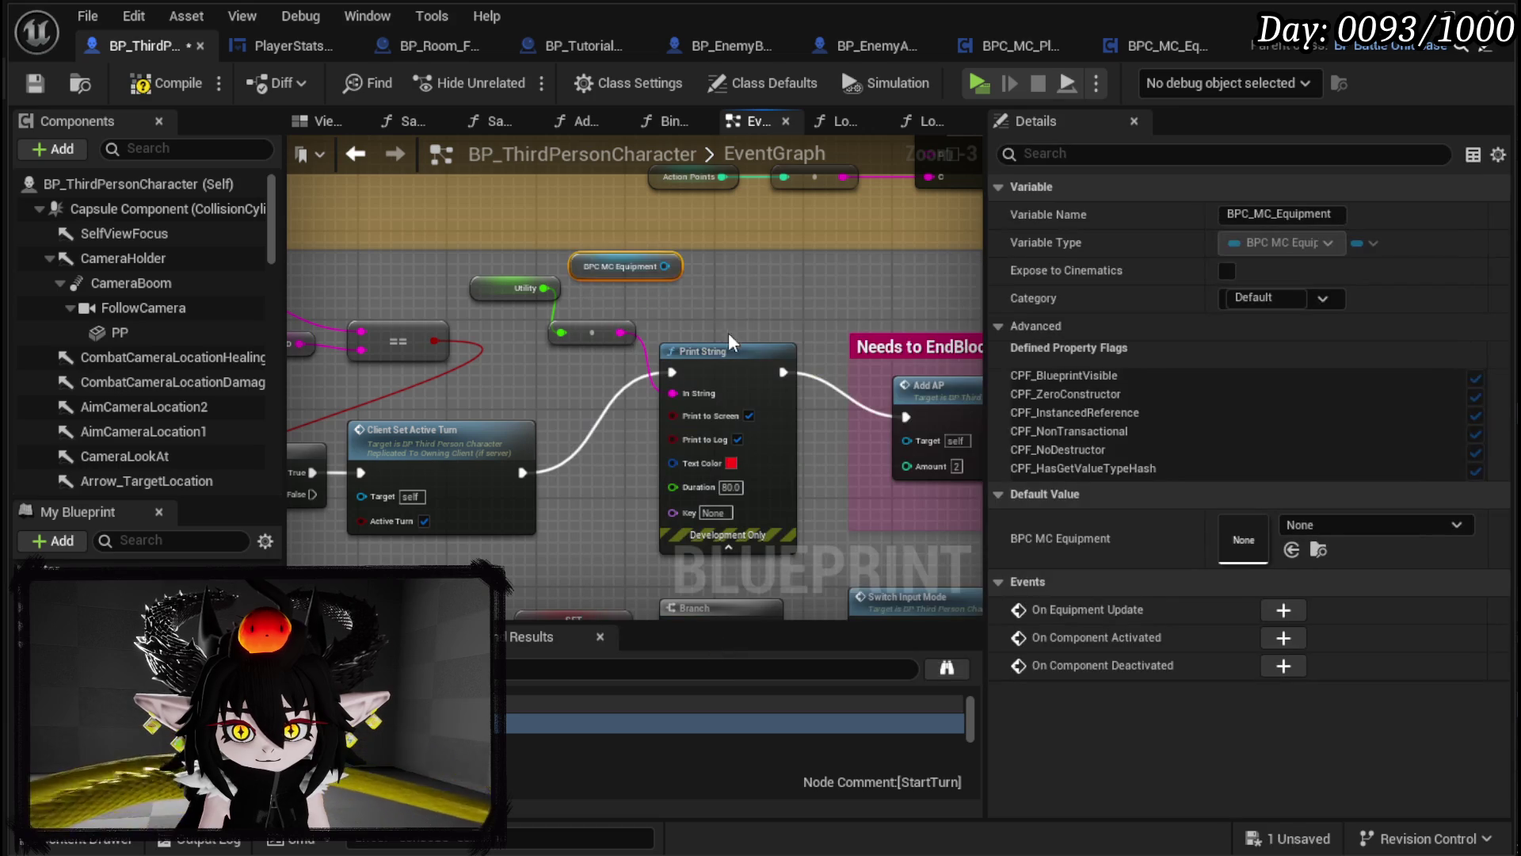
drag(665, 266, 715, 297)
text(Ca)
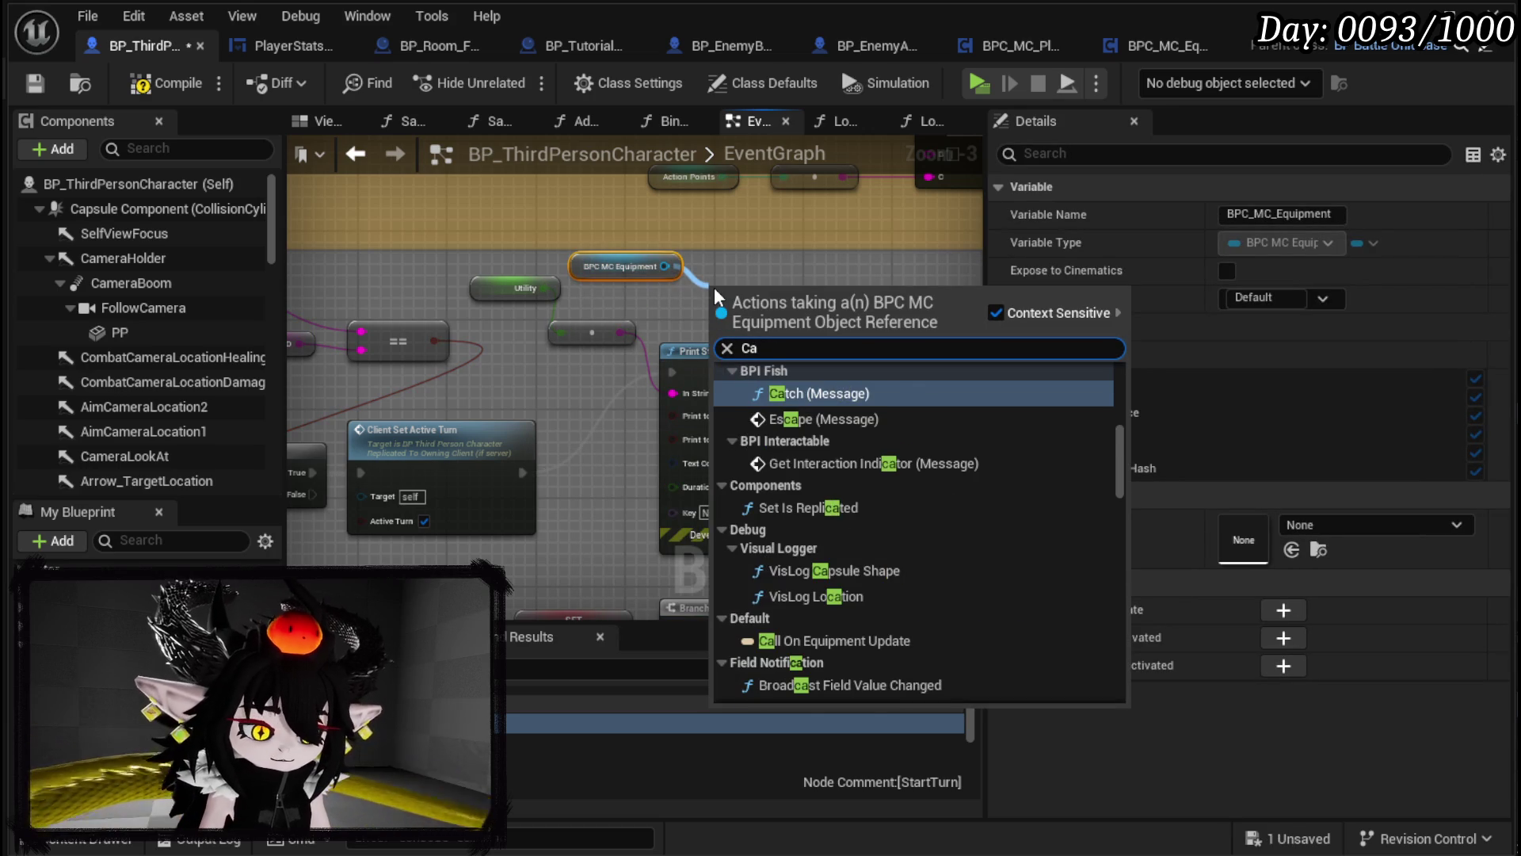
text(lcul)
key(Return)
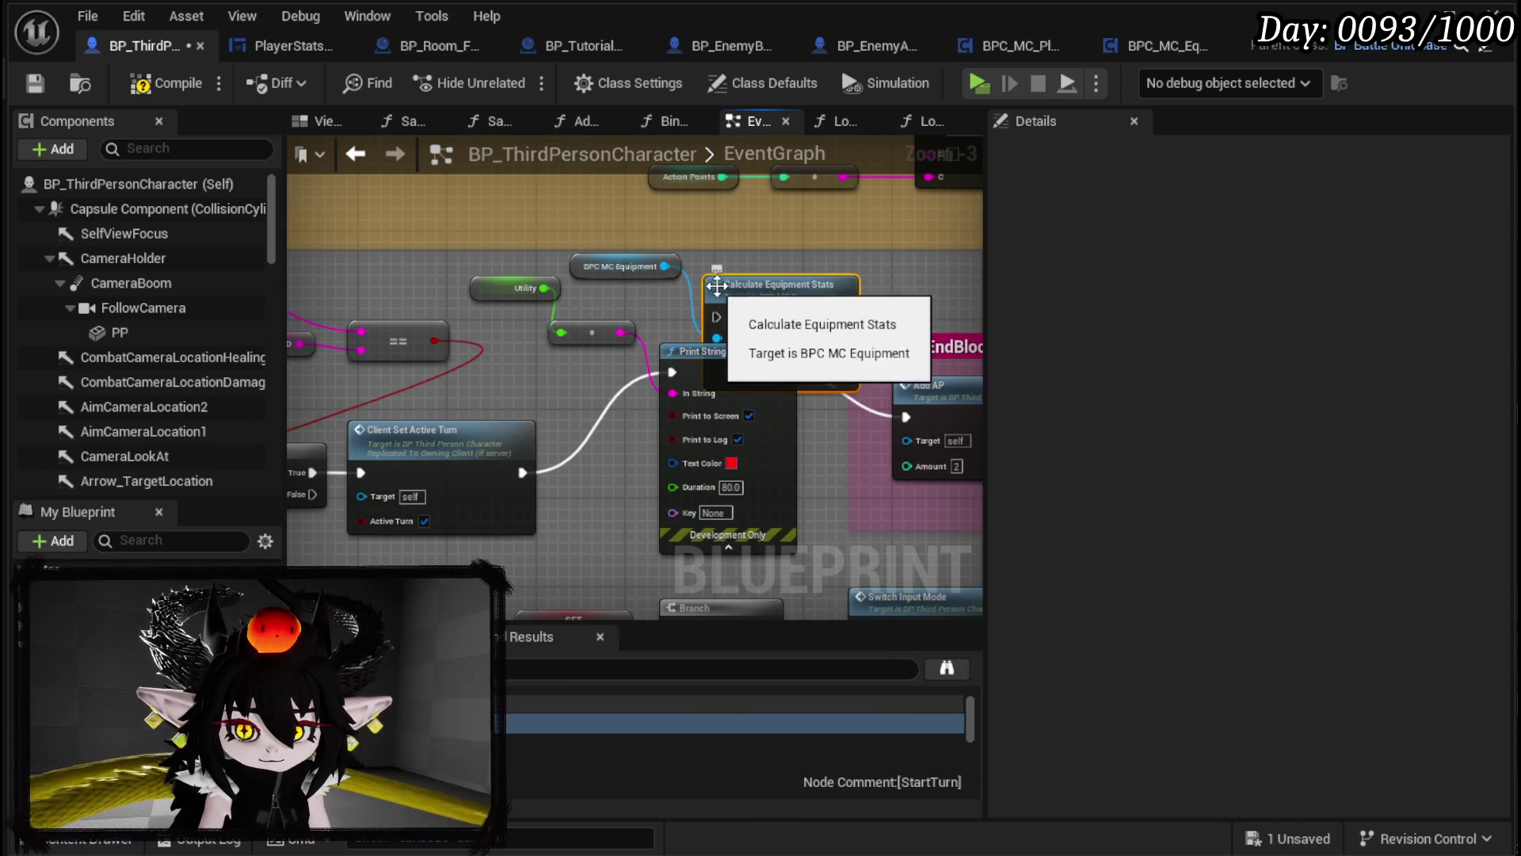
right_click(748, 279)
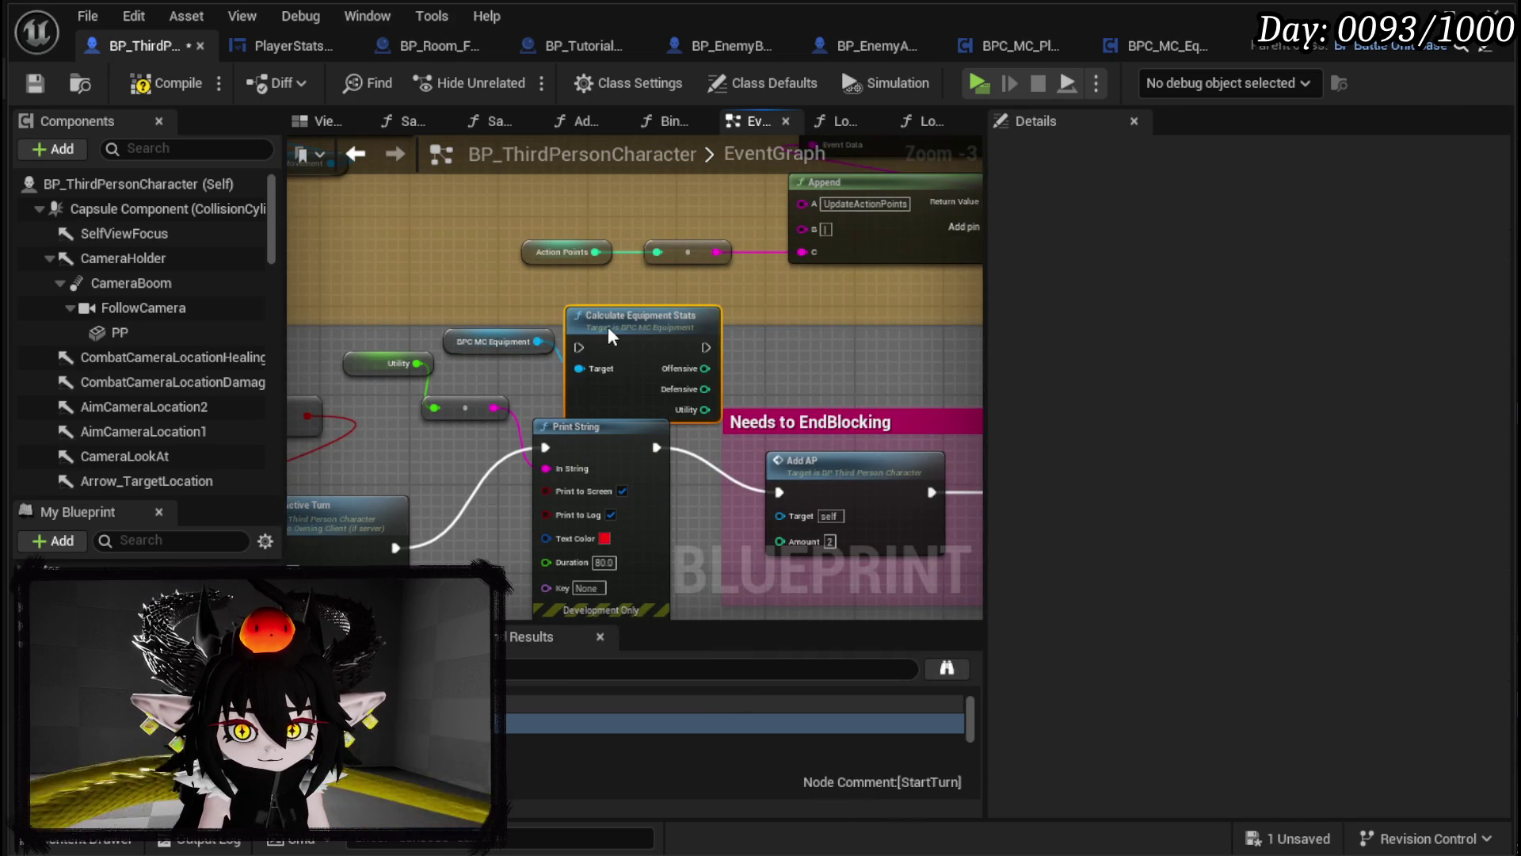
drag(495, 342, 415, 308)
drag(606, 328, 551, 305)
drag(549, 436, 487, 328)
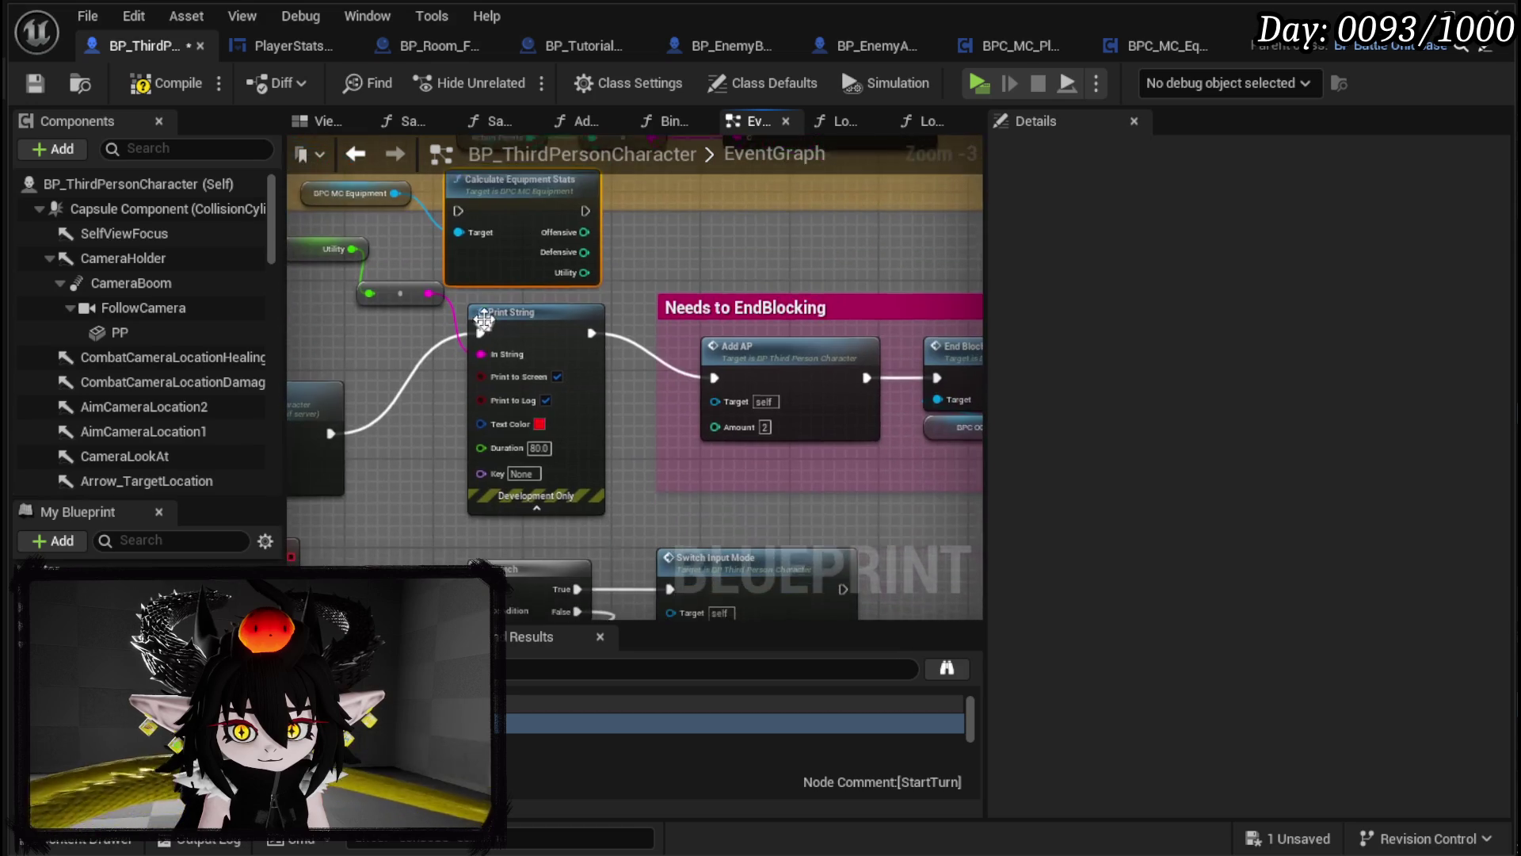
Step: Move the Needs to EndBlocking group aside and delete its comment box
mouse_move(380, 447)
mouse_down()
mouse_move(184, 448)
mouse_move(383, 452)
mouse_move(769, 389)
mouse_move(453, 396)
mouse_up()
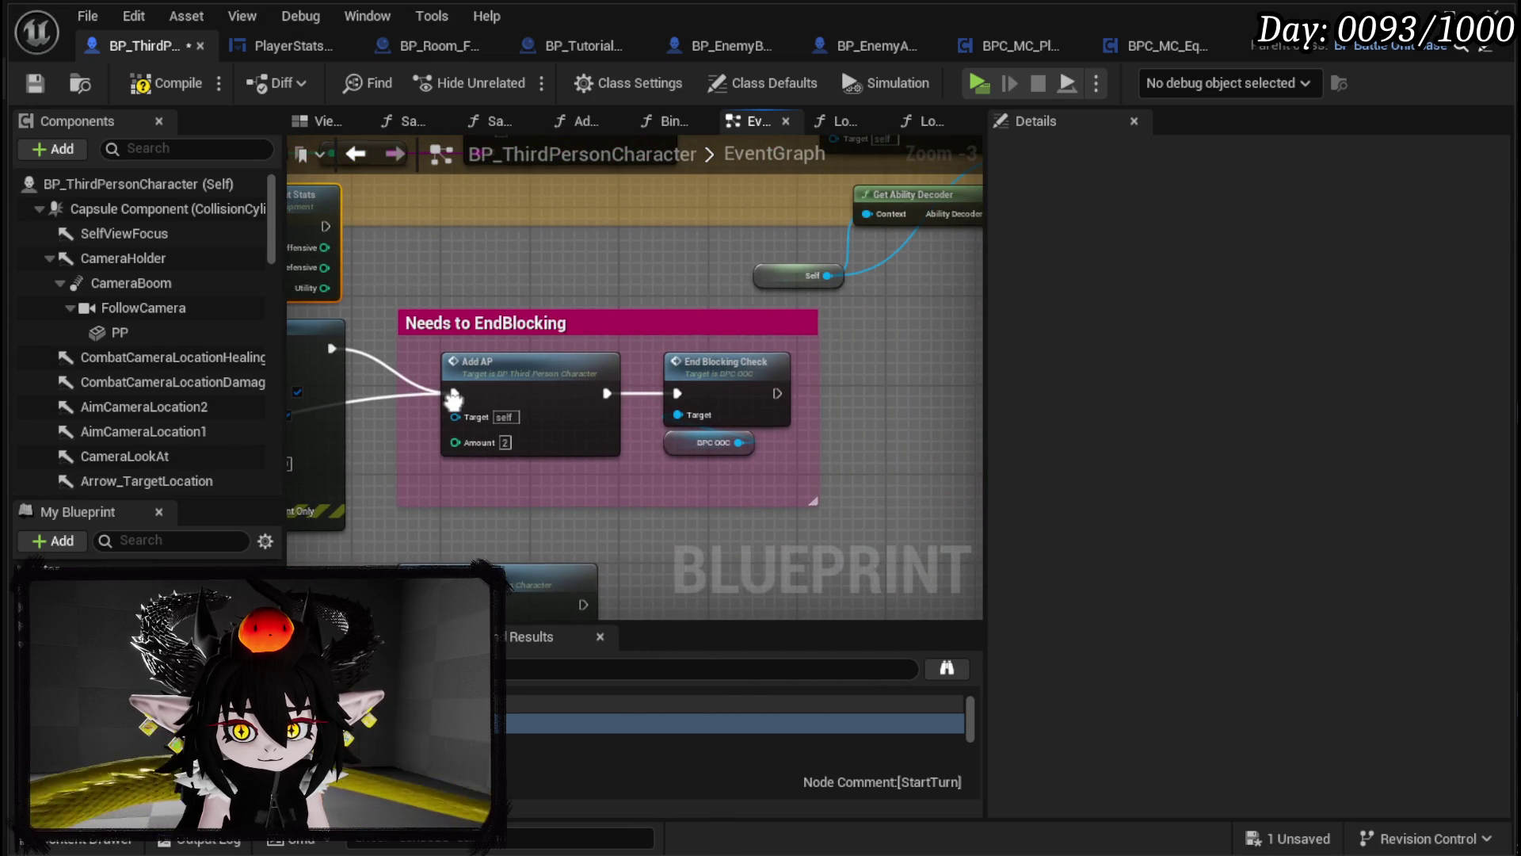
drag(507, 291, 697, 441)
drag(687, 383, 828, 418)
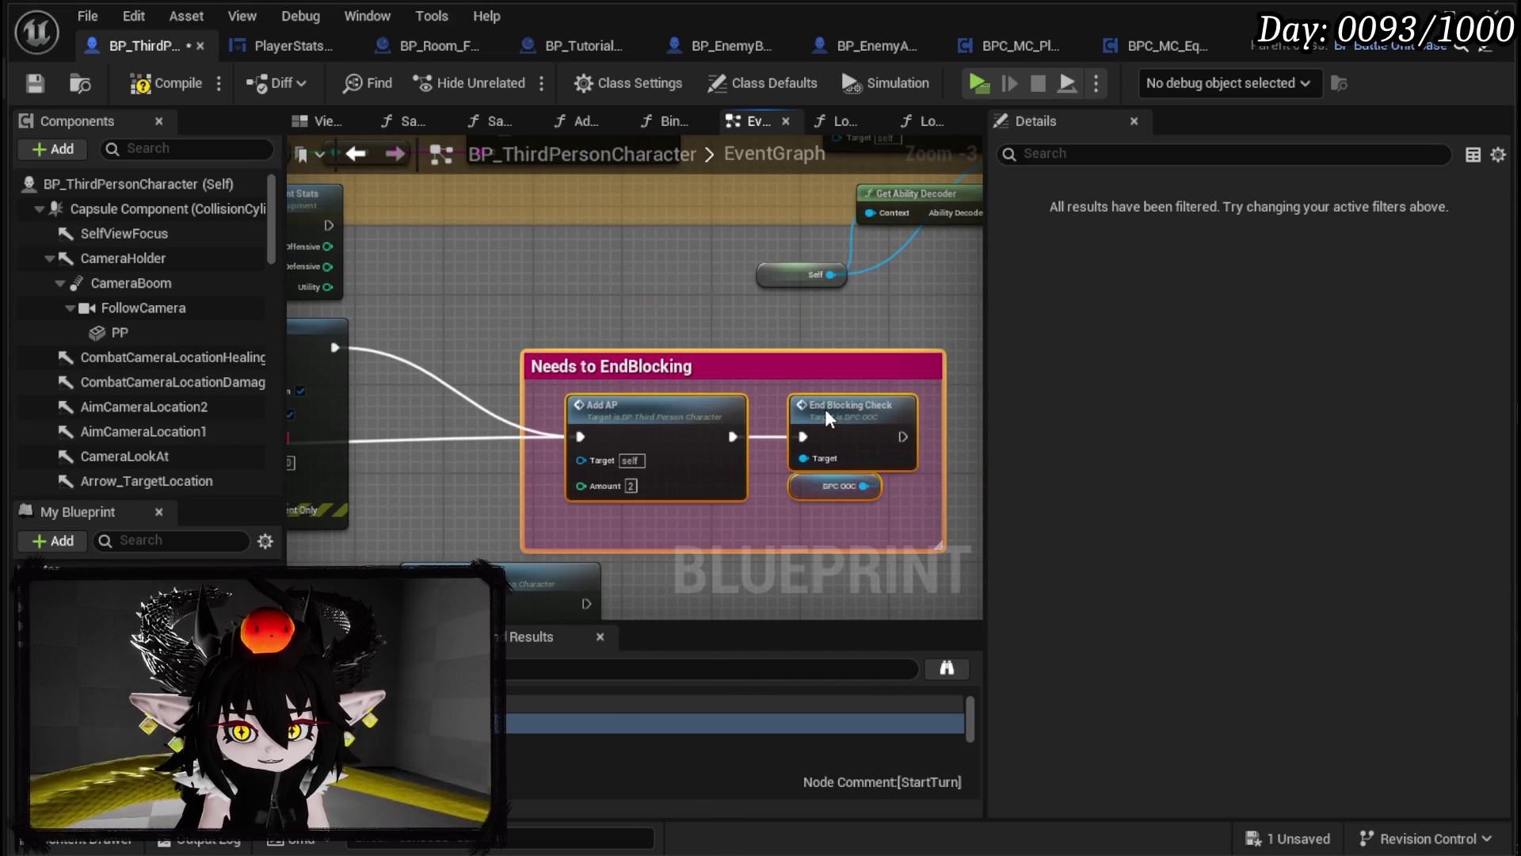
click(907, 448)
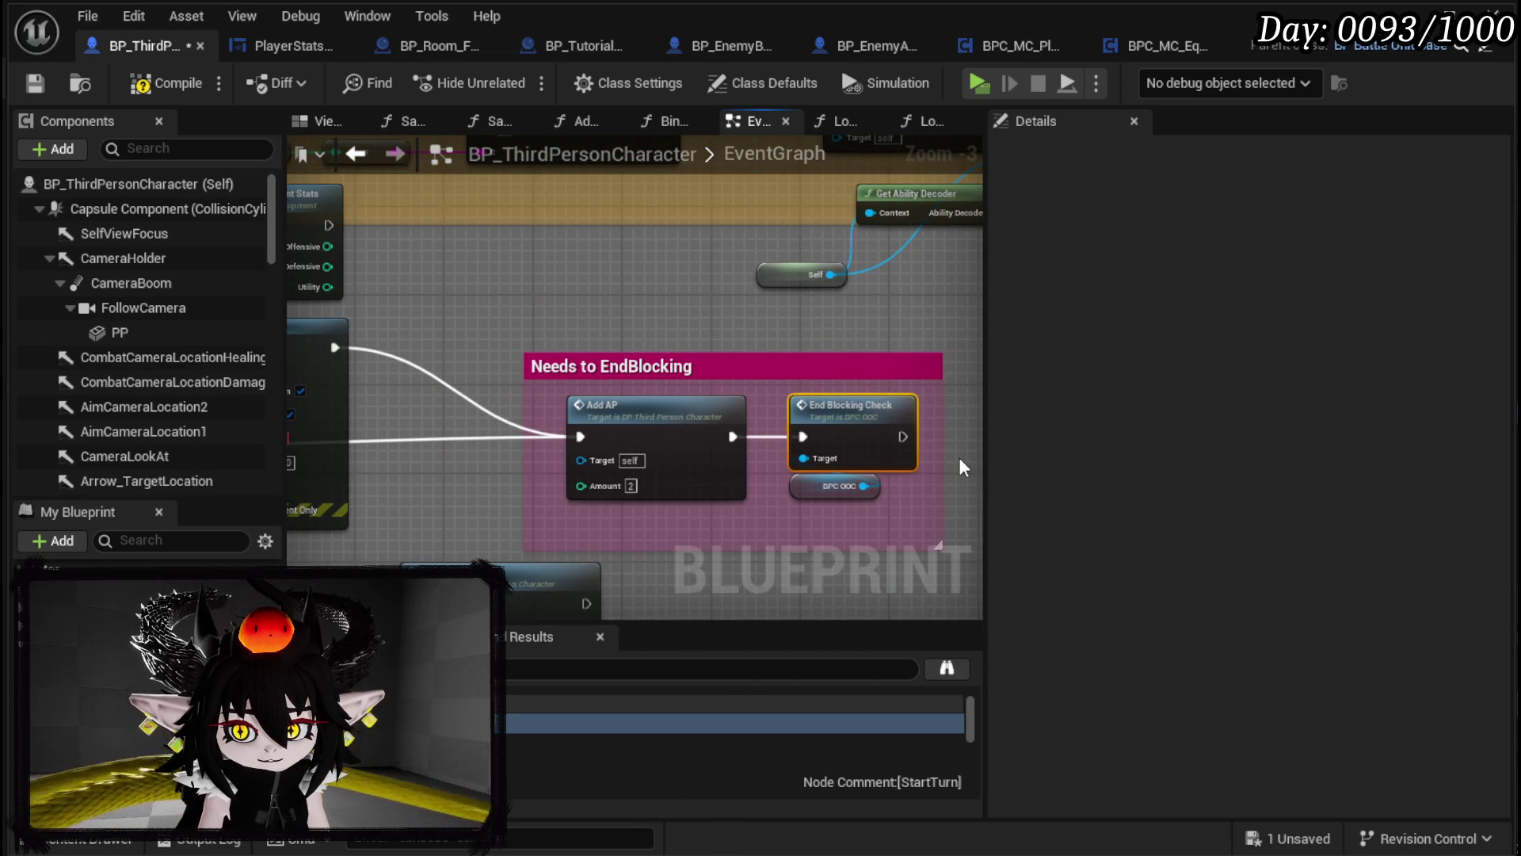
drag(542, 323, 675, 375)
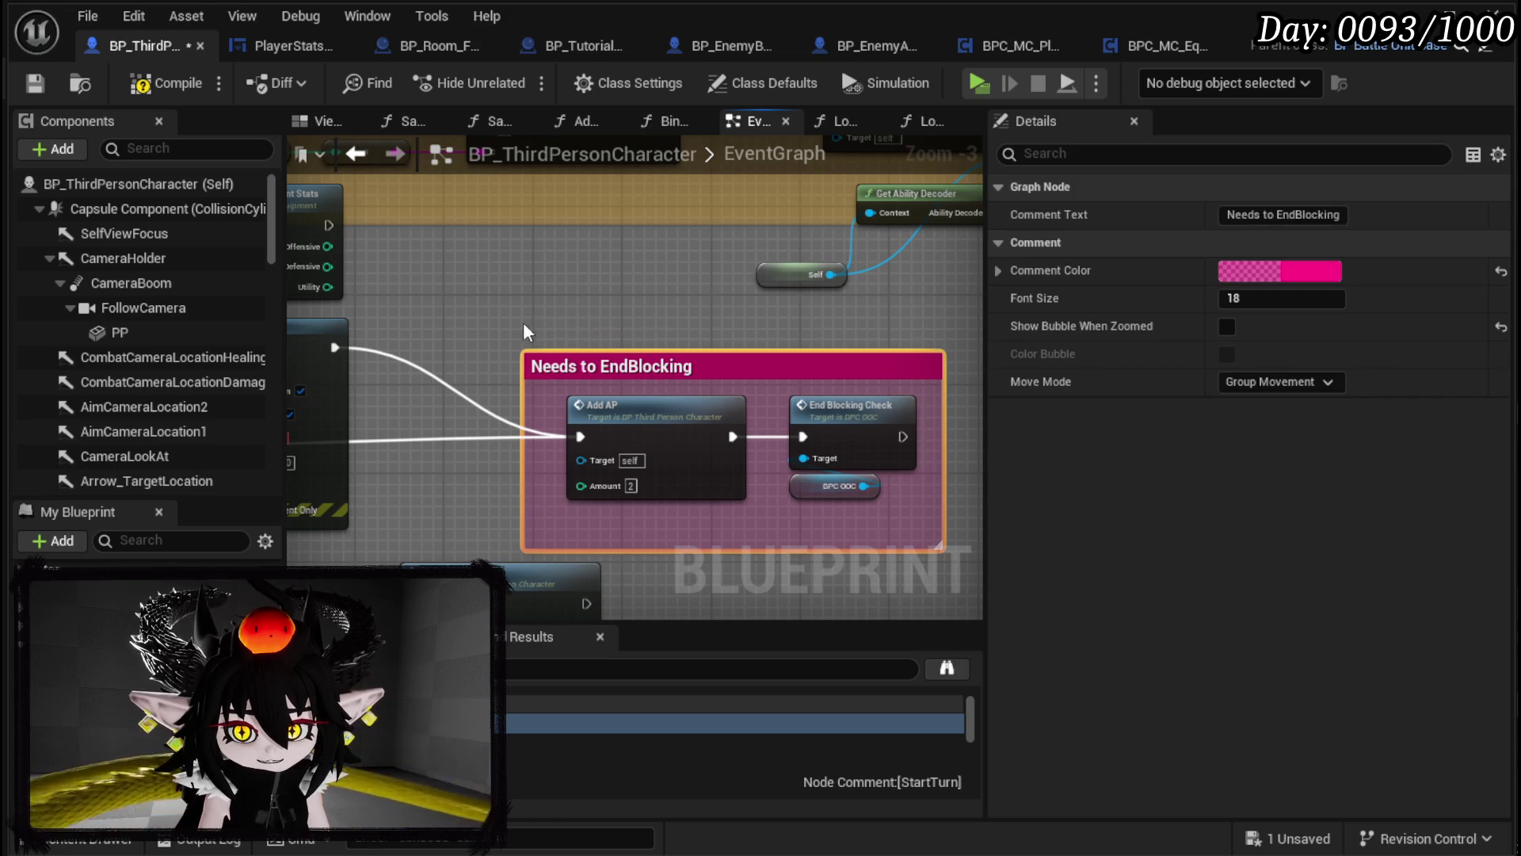
key(Delete)
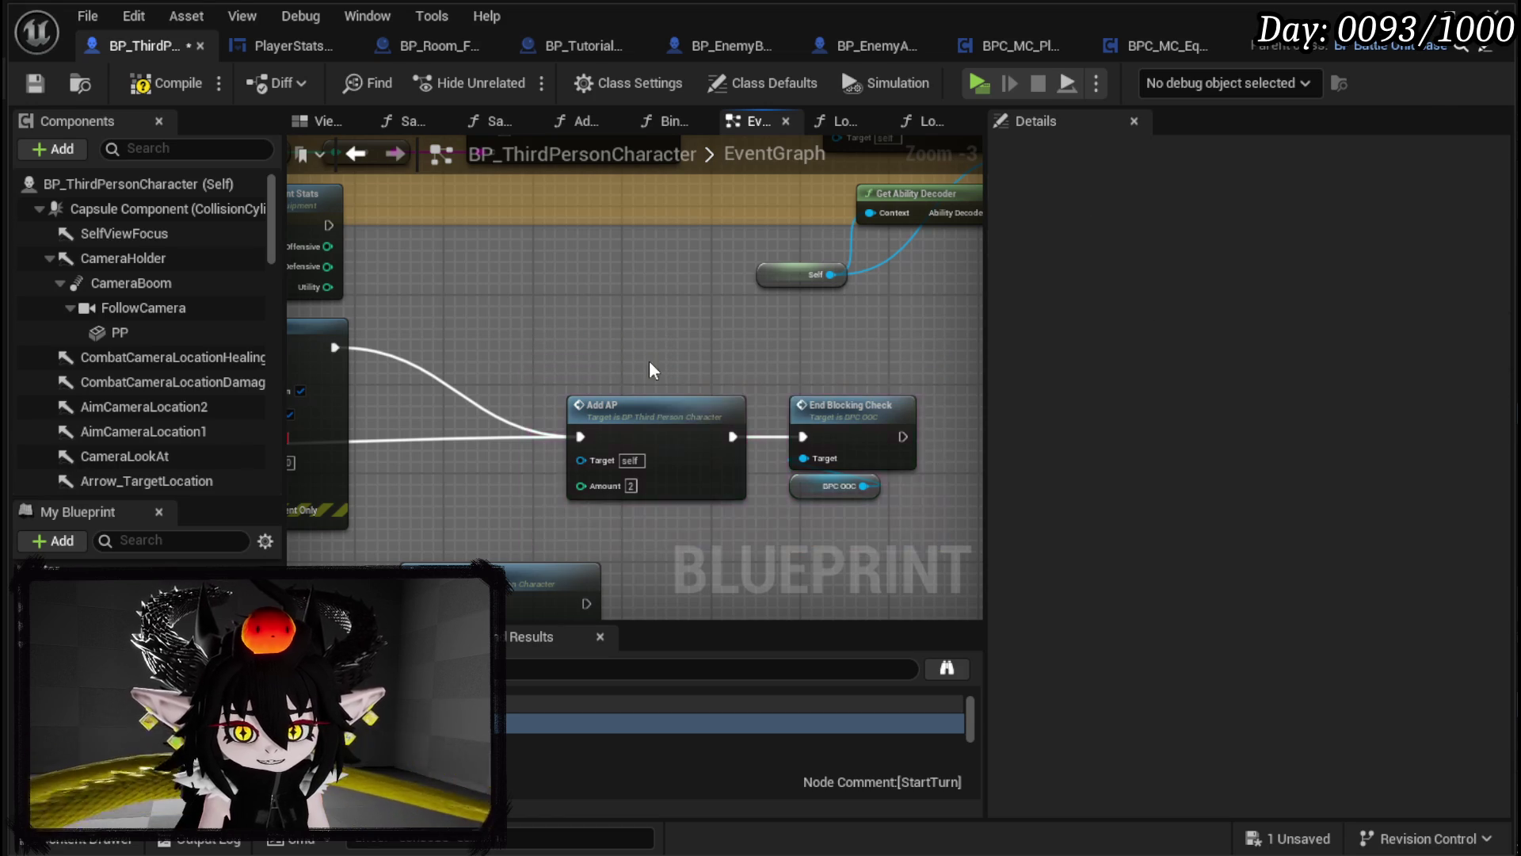
Step: Insert a Print String after Calculate Equipment Stats, wired to Add AP, printing Utility
mouse_move(522, 284)
mouse_down()
mouse_move(588, 288)
mouse_move(499, 397)
mouse_move(396, 399)
mouse_move(568, 306)
mouse_move(485, 301)
mouse_up()
right_click(655, 285)
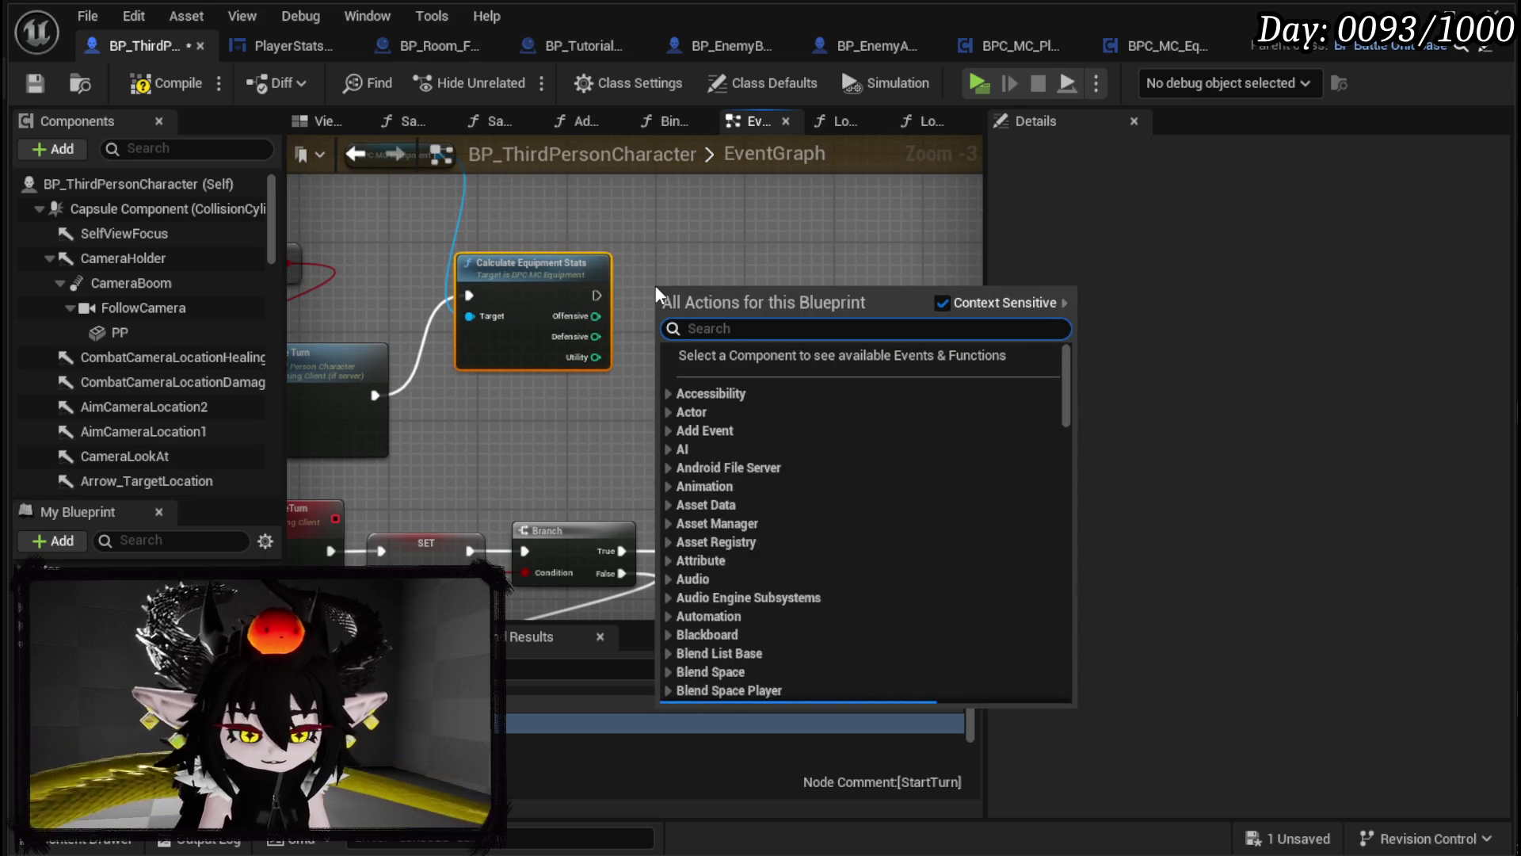
text(Print Stri)
key(Return)
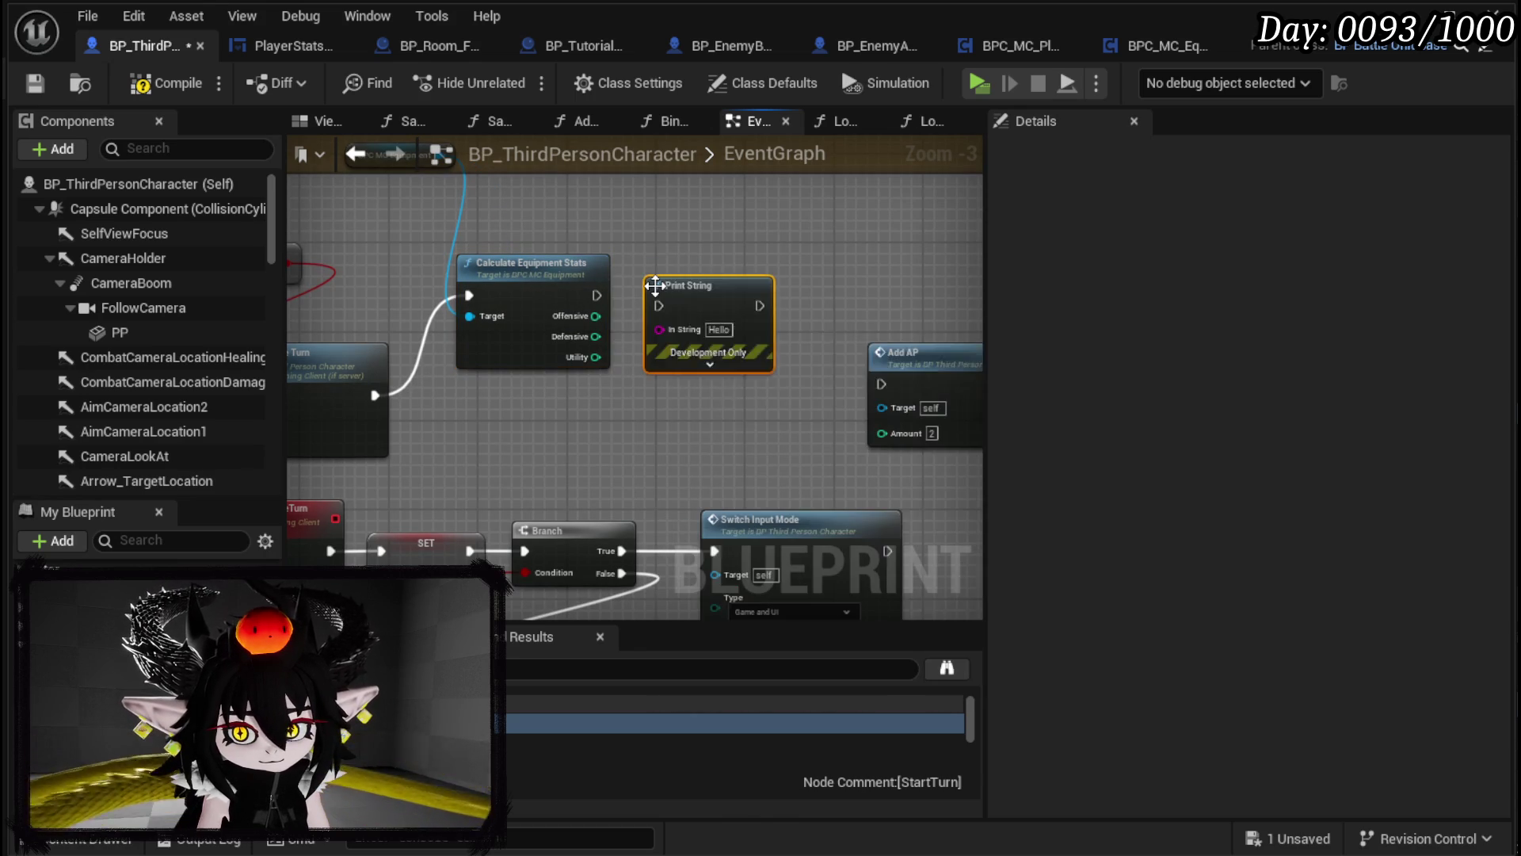
mouse_move(593, 295)
mouse_down()
mouse_move(676, 314)
mouse_move(643, 297)
mouse_up()
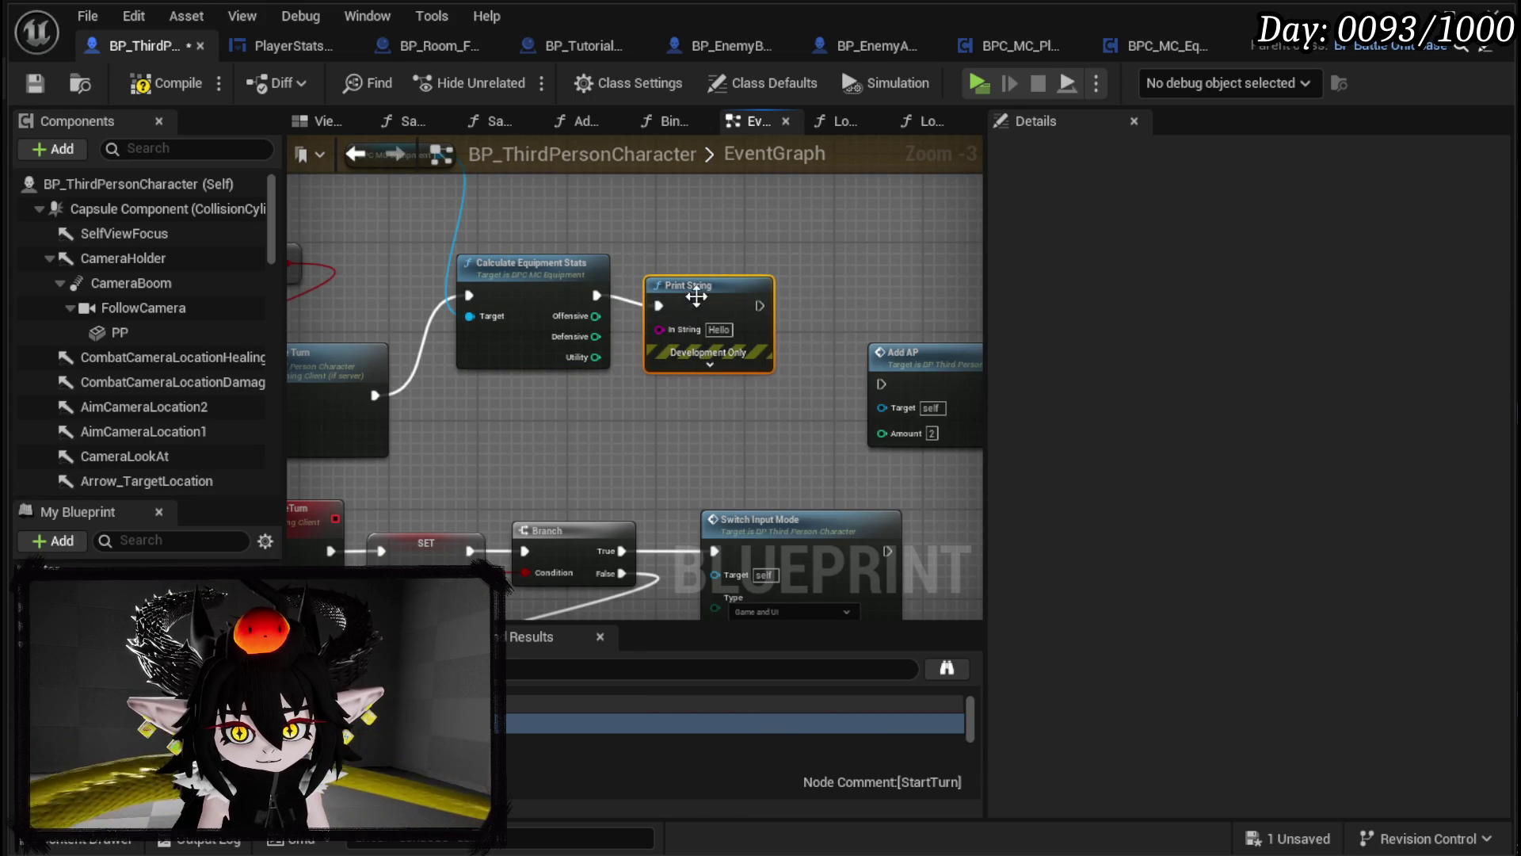
mouse_move(771, 295)
mouse_down()
mouse_move(886, 428)
mouse_move(880, 384)
mouse_up()
drag(458, 348, 402, 349)
drag(656, 366, 734, 366)
mouse_move(470, 441)
mouse_down()
mouse_move(663, 422)
mouse_move(679, 404)
mouse_up()
Step: Set the Print String text colour to red and its duration to 90 seconds
click(716, 433)
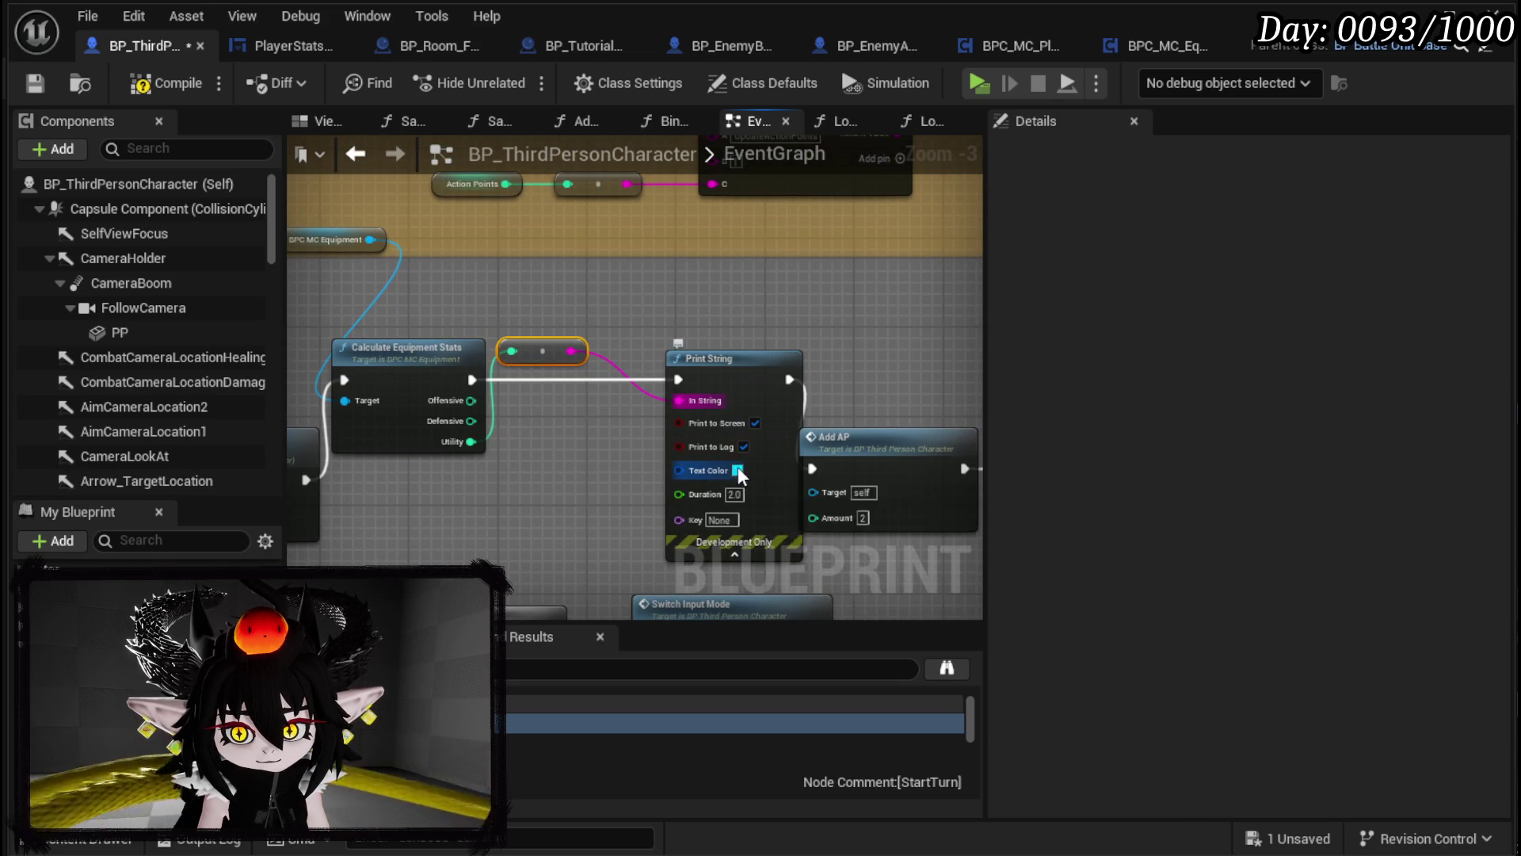
click(737, 470)
click(940, 630)
drag(940, 630, 966, 654)
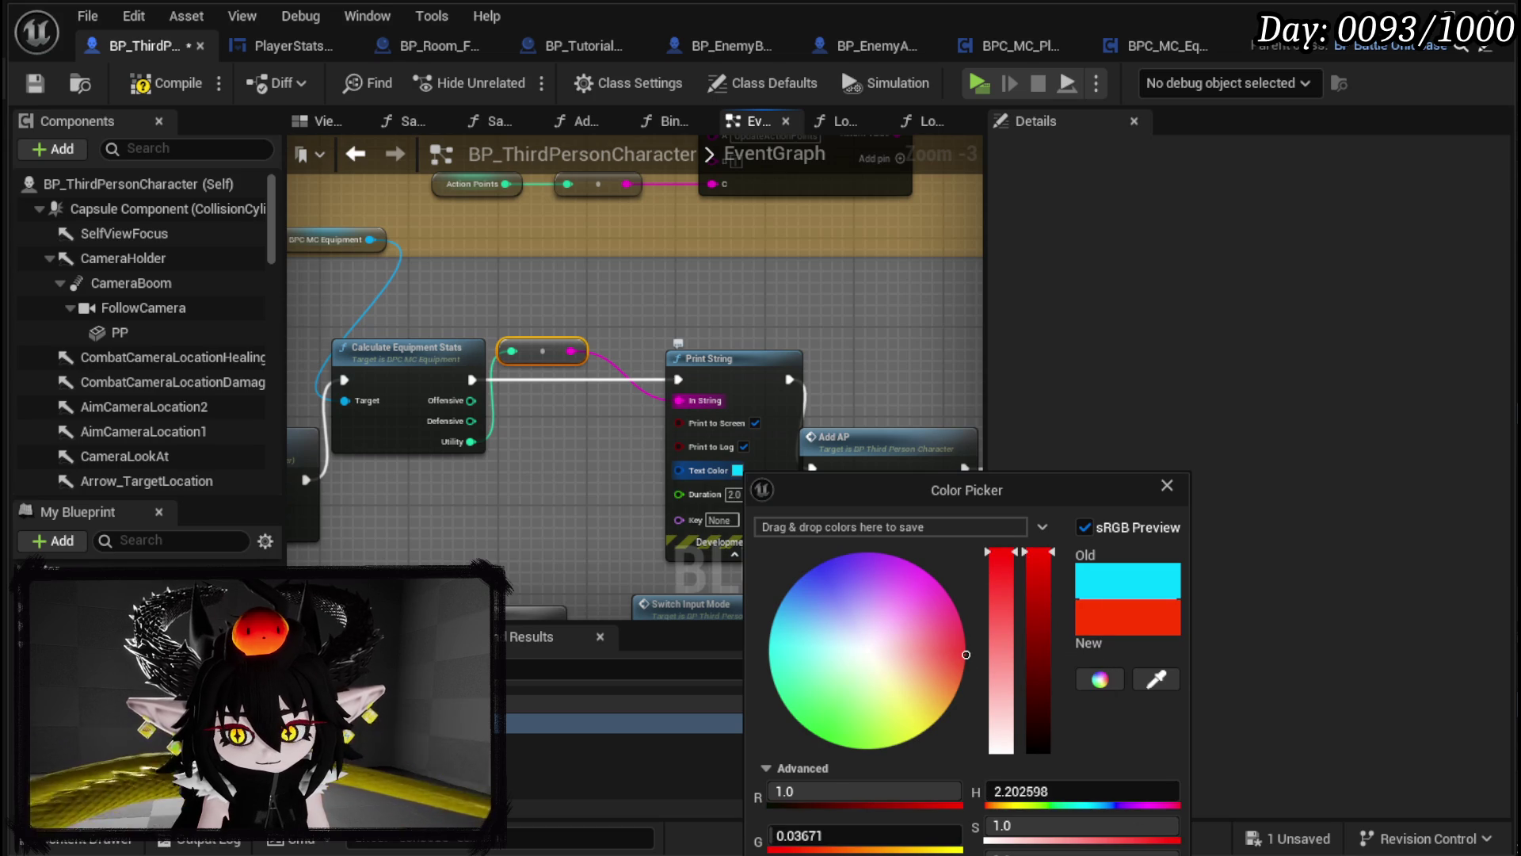
click(968, 805)
click(727, 494)
text(50)
key(Return)
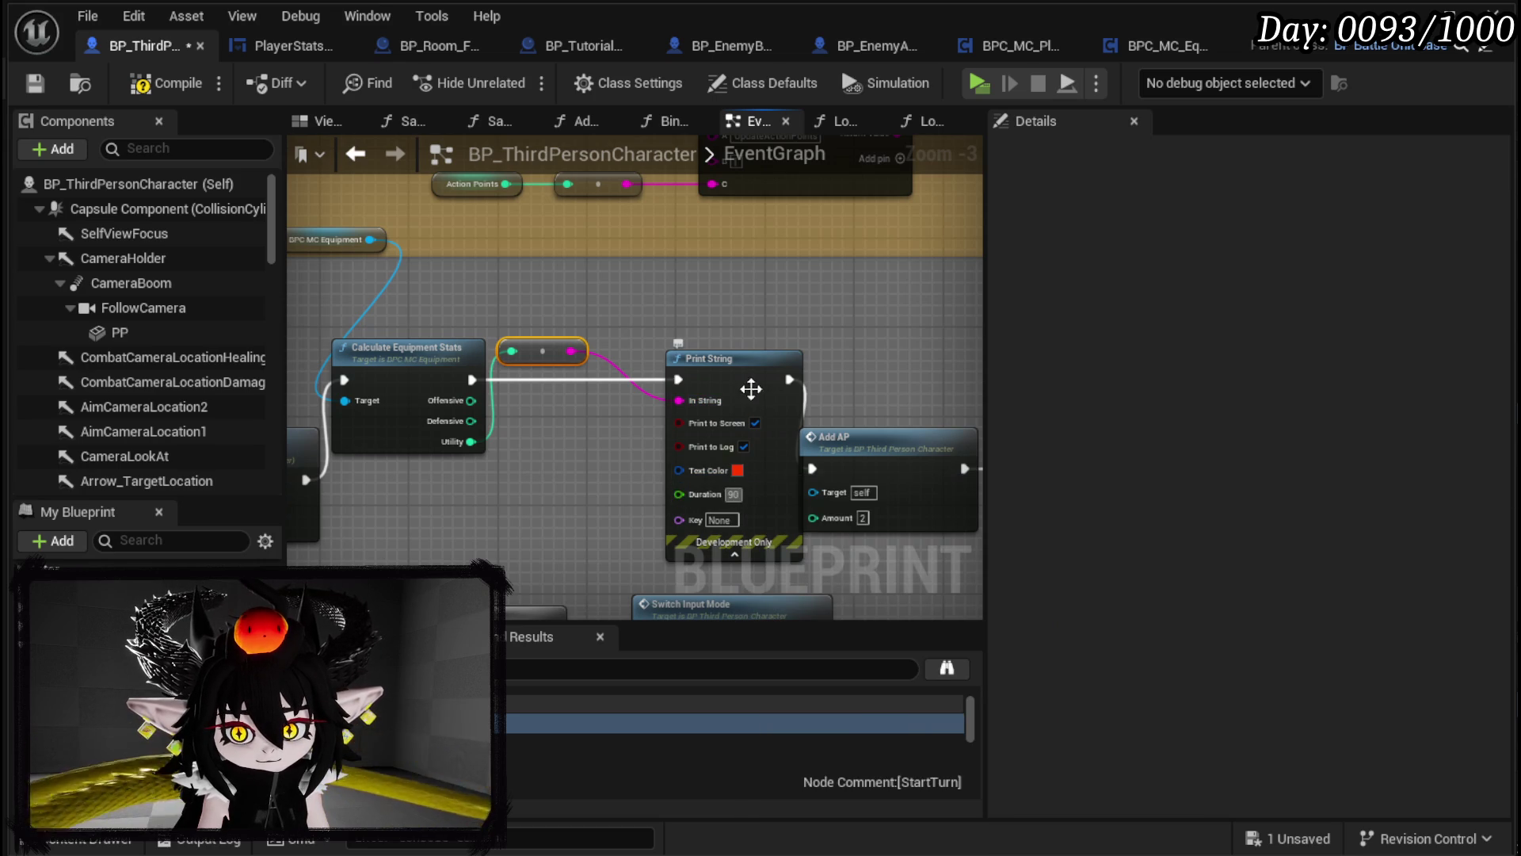
drag(750, 387, 705, 387)
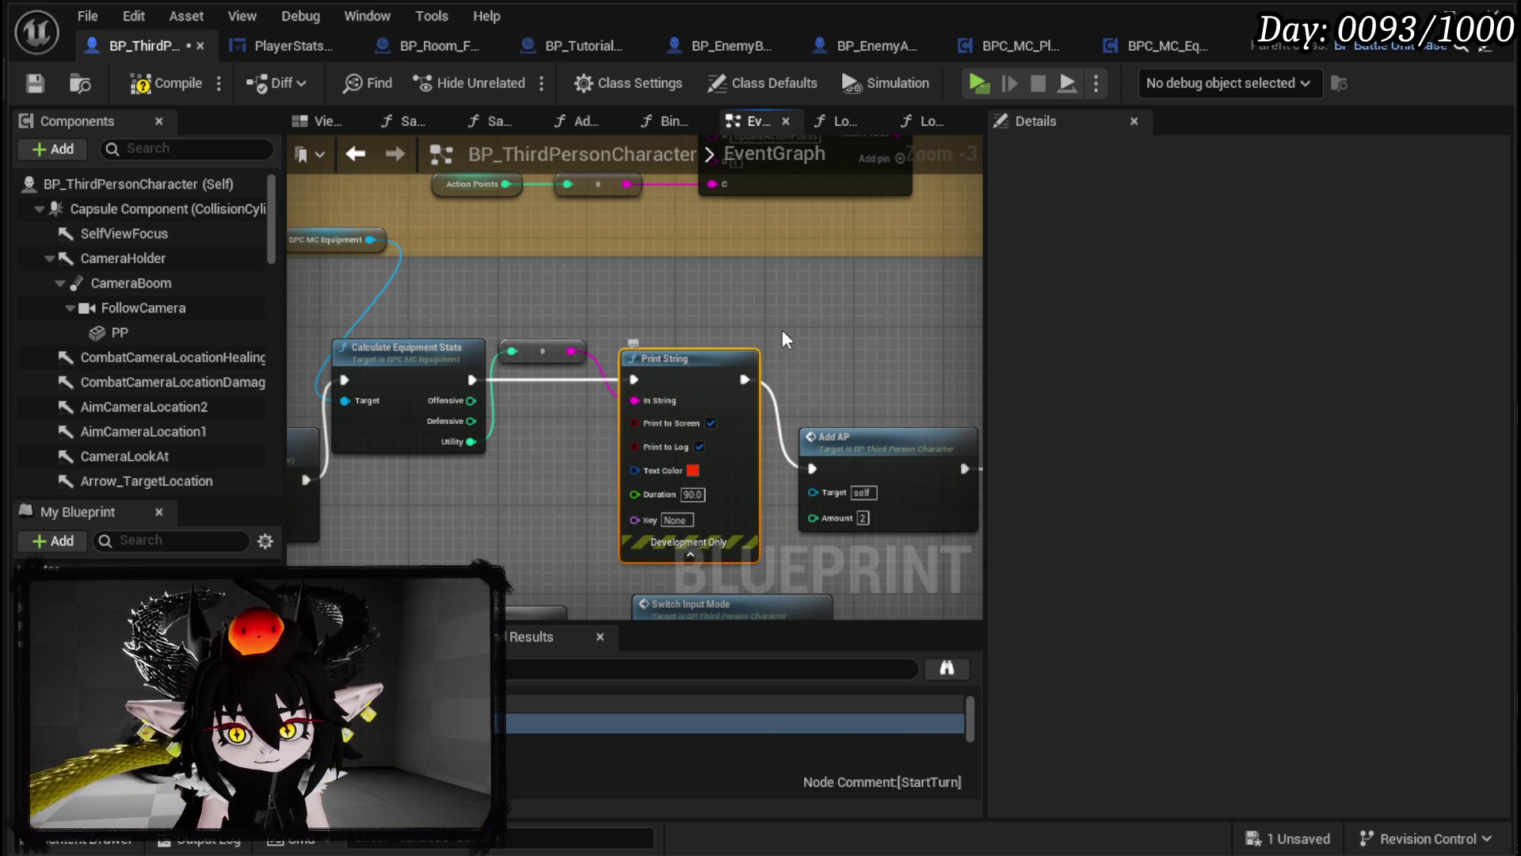
Step: Compile and save the blueprint, then play-test the game in the level
click(40, 78)
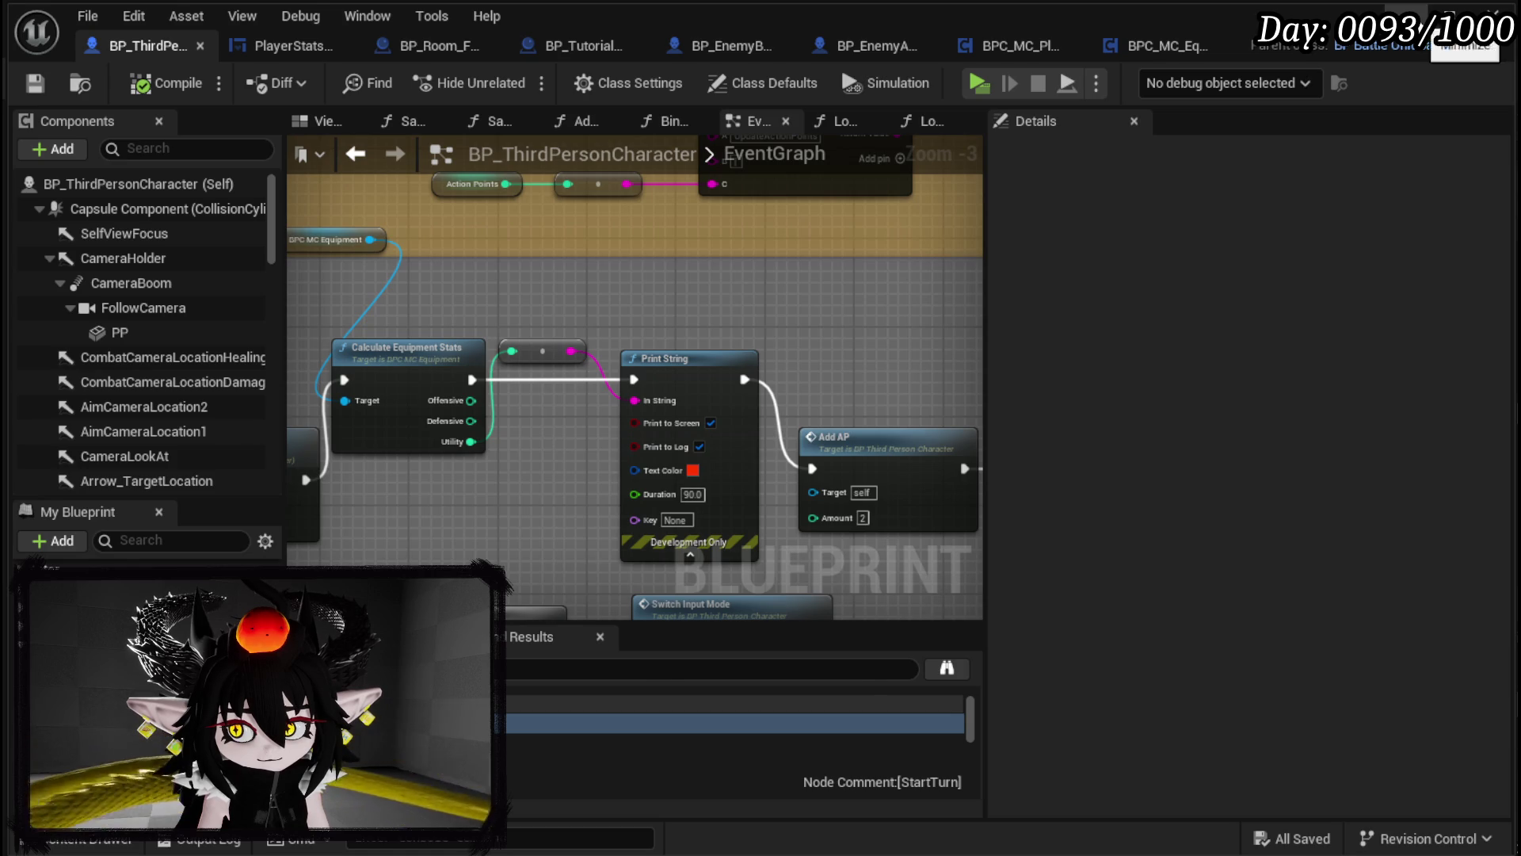
click(1450, 15)
click(512, 79)
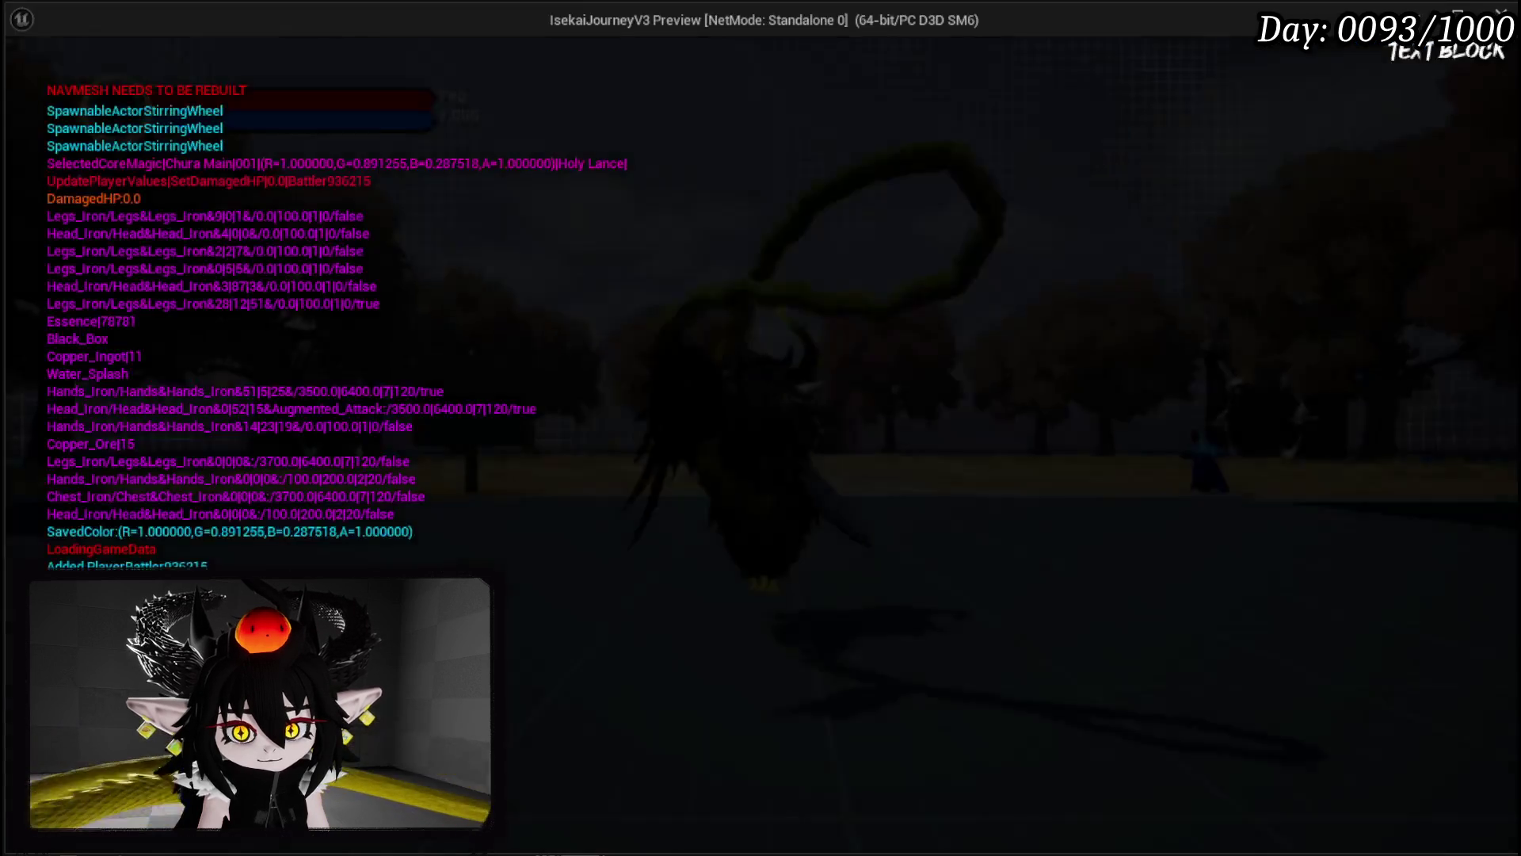
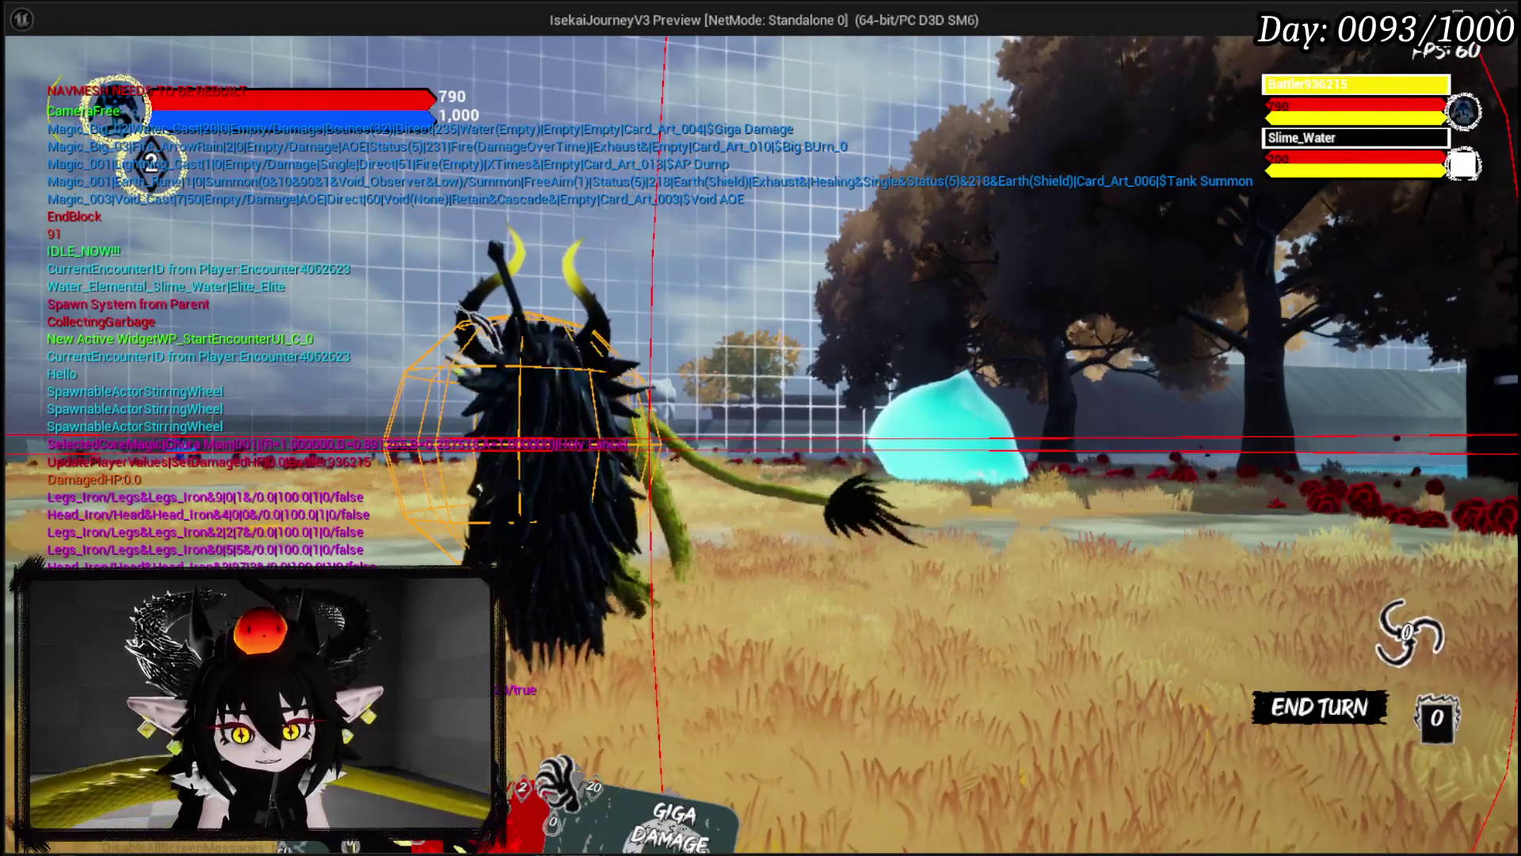
Step: Stop the game preview and tidy the graph around the BPC MC Equipment getter
key(Escape)
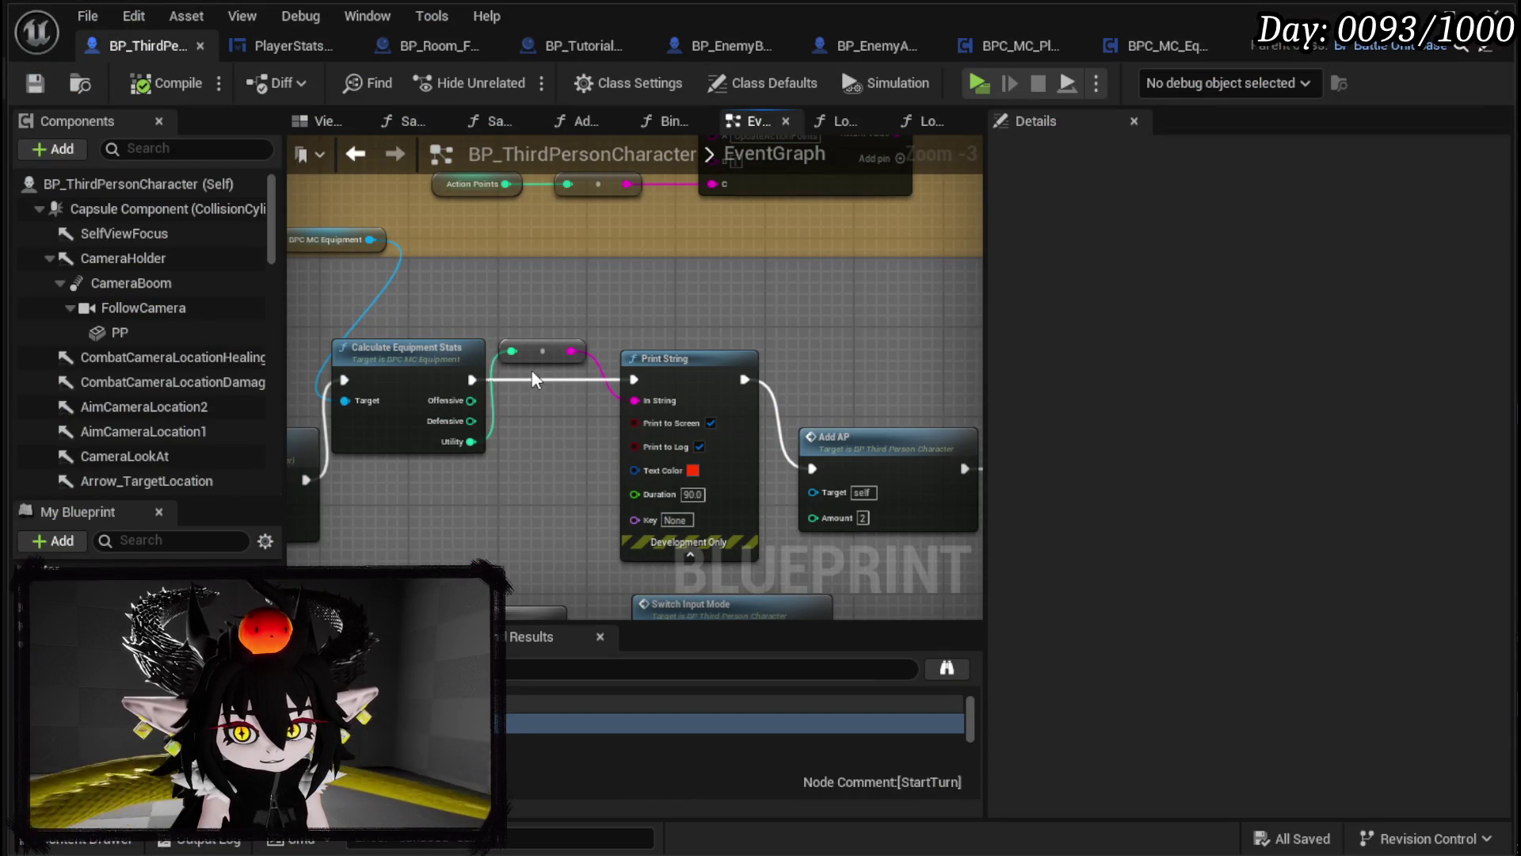
mouse_move(540, 351)
mouse_down()
mouse_move(463, 287)
mouse_move(953, 279)
mouse_move(537, 334)
mouse_up()
click(428, 293)
Step: Select Calculate Equipment Stats through Print String and collapse them into a new function
mouse_move(720, 382)
mouse_down()
mouse_move(651, 382)
mouse_move(469, 294)
mouse_move(598, 333)
mouse_up()
drag(431, 263, 767, 439)
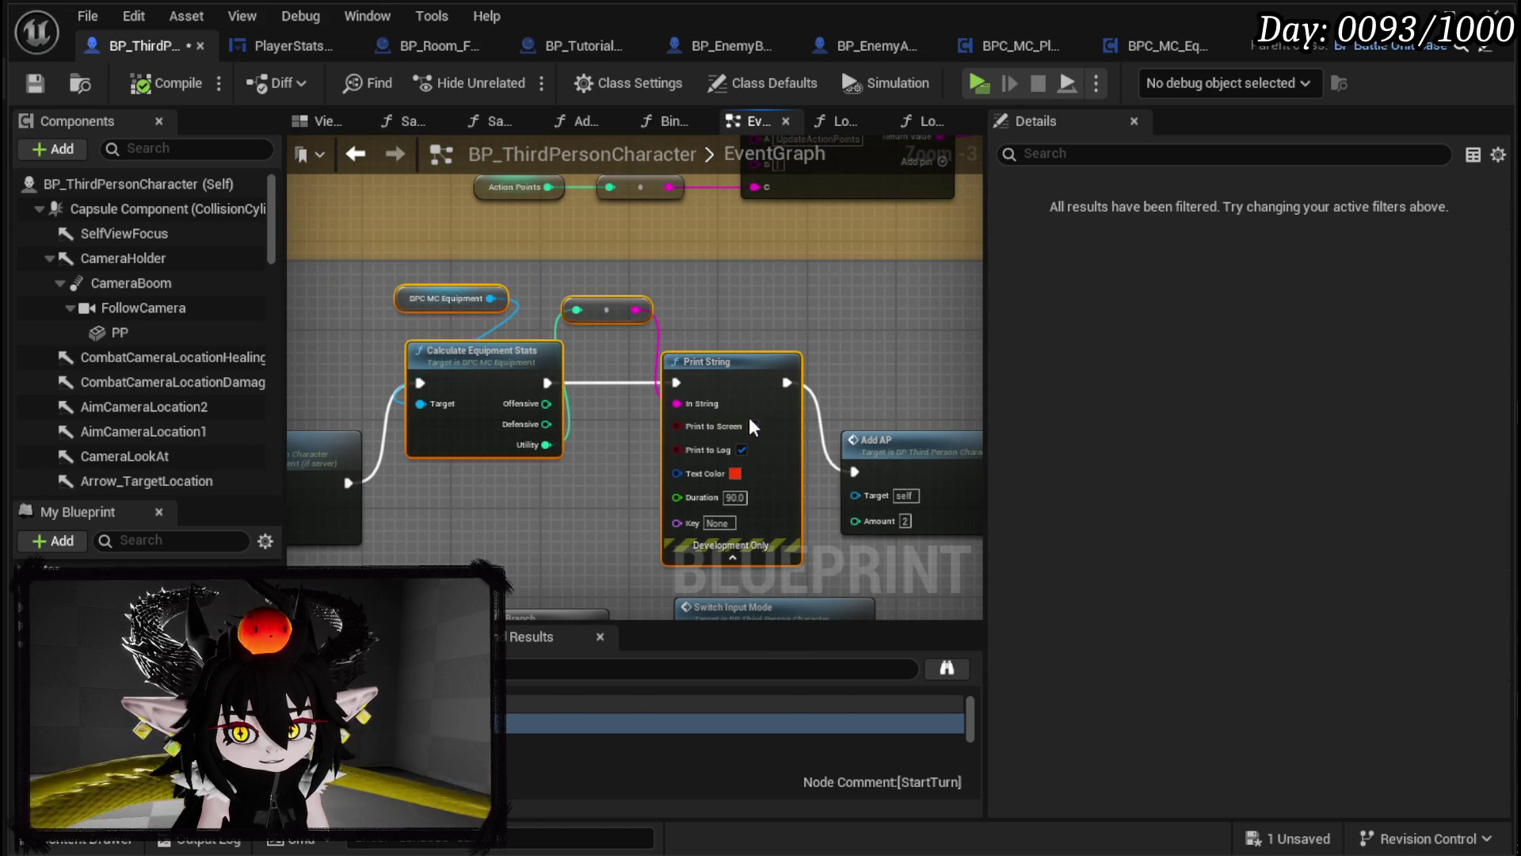
right_click(748, 426)
right_click(758, 382)
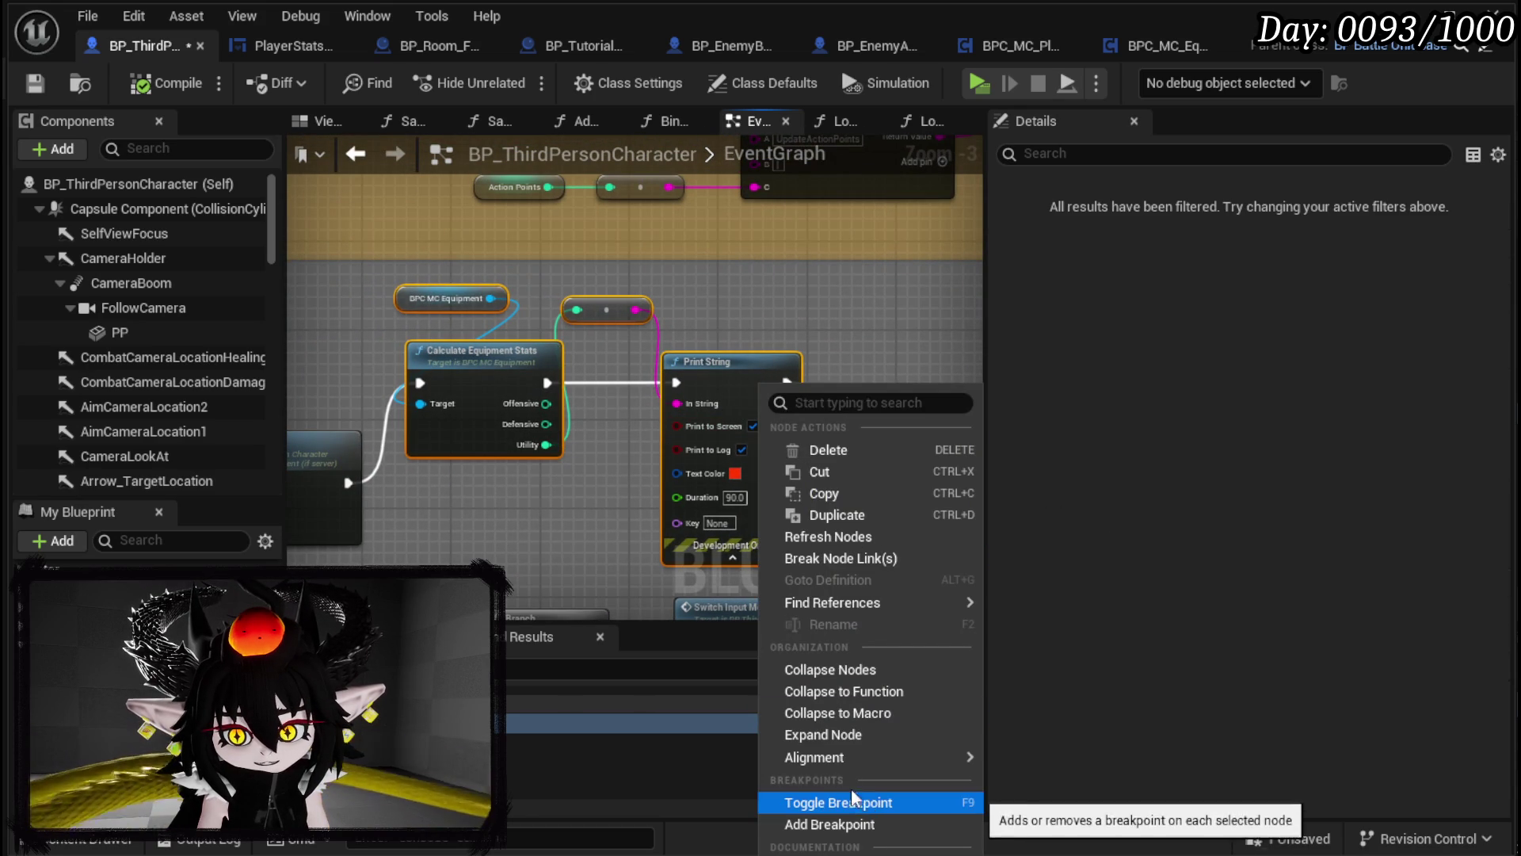
key(Escape)
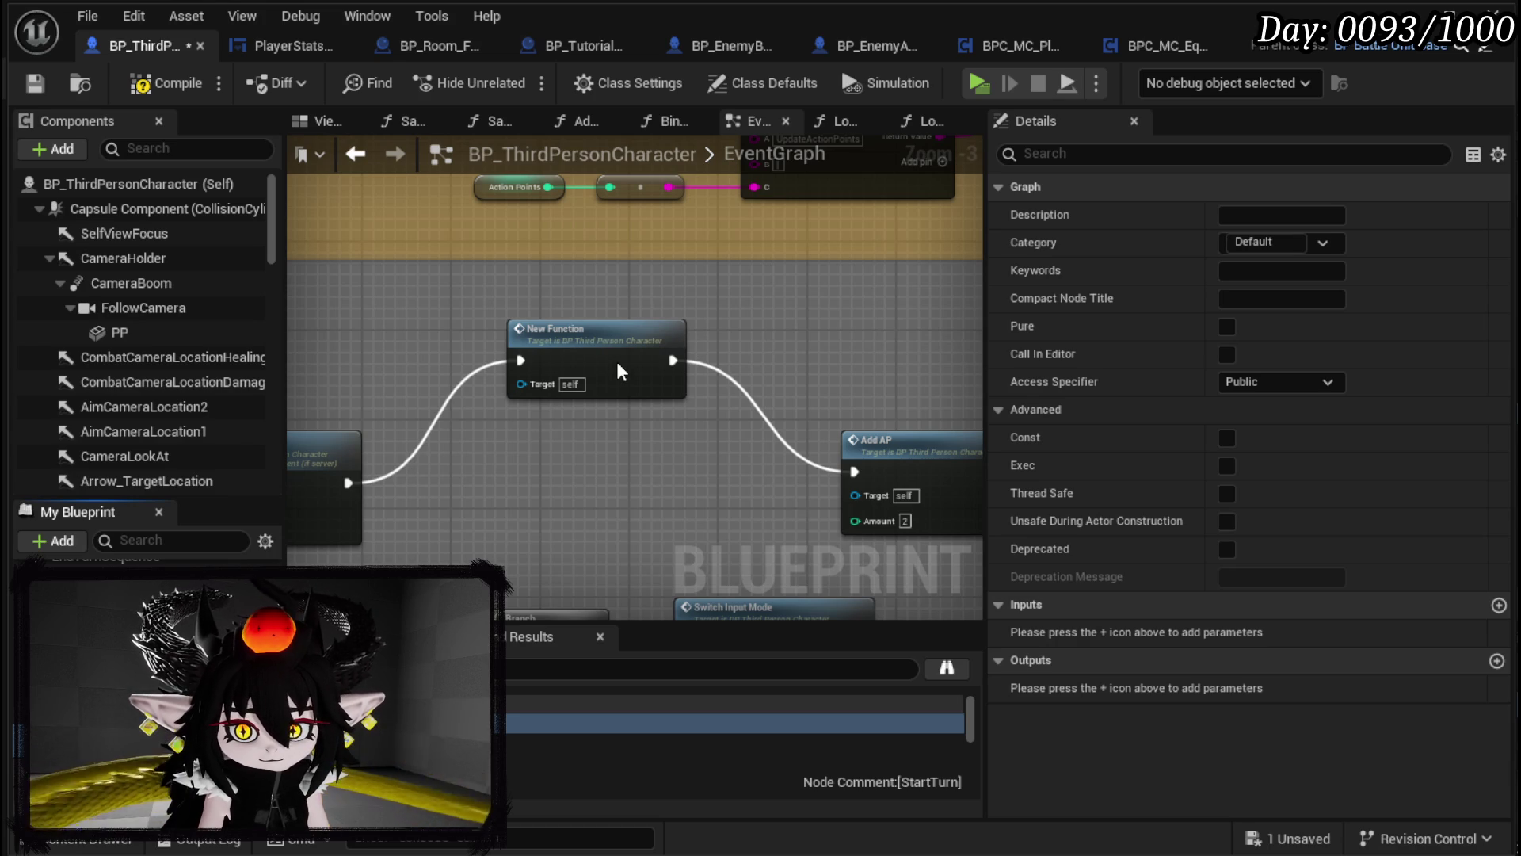
Step: Open the new function's graph and shift BPC MC Equipment and Calculate Equipment Stats left
double_click(594, 356)
mouse_move(596, 363)
mouse_down()
mouse_move(616, 395)
mouse_move(699, 406)
mouse_move(290, 415)
mouse_up()
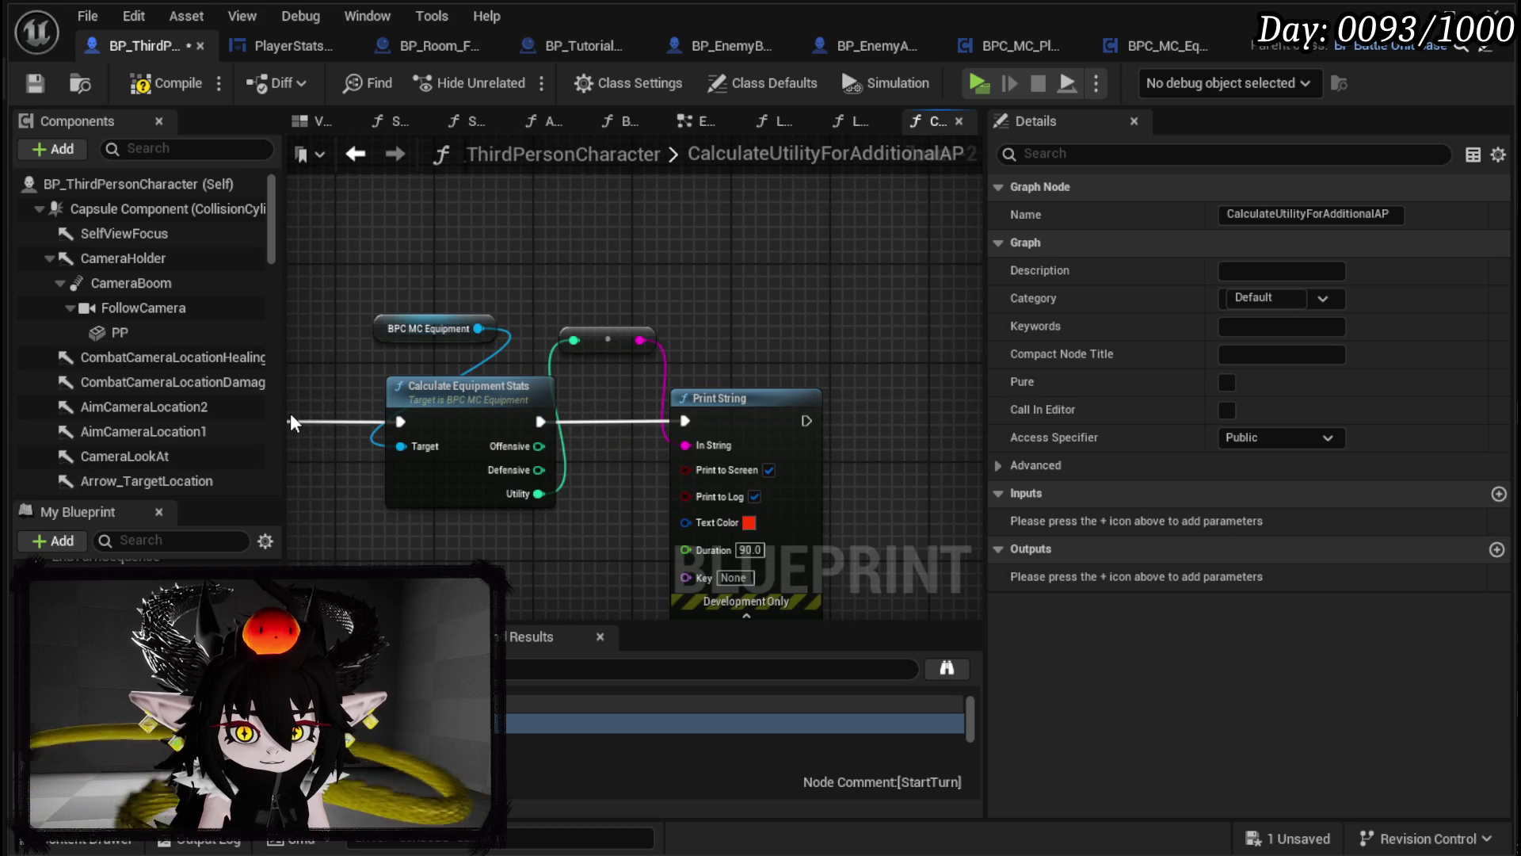
drag(537, 530, 668, 515)
mouse_move(554, 275)
mouse_down()
mouse_move(586, 396)
mouse_move(459, 391)
mouse_up()
right_click(544, 473)
click(649, 417)
Step: Promote the Utility output to a new AddedUtility integer variable and place its getter
right_click(472, 473)
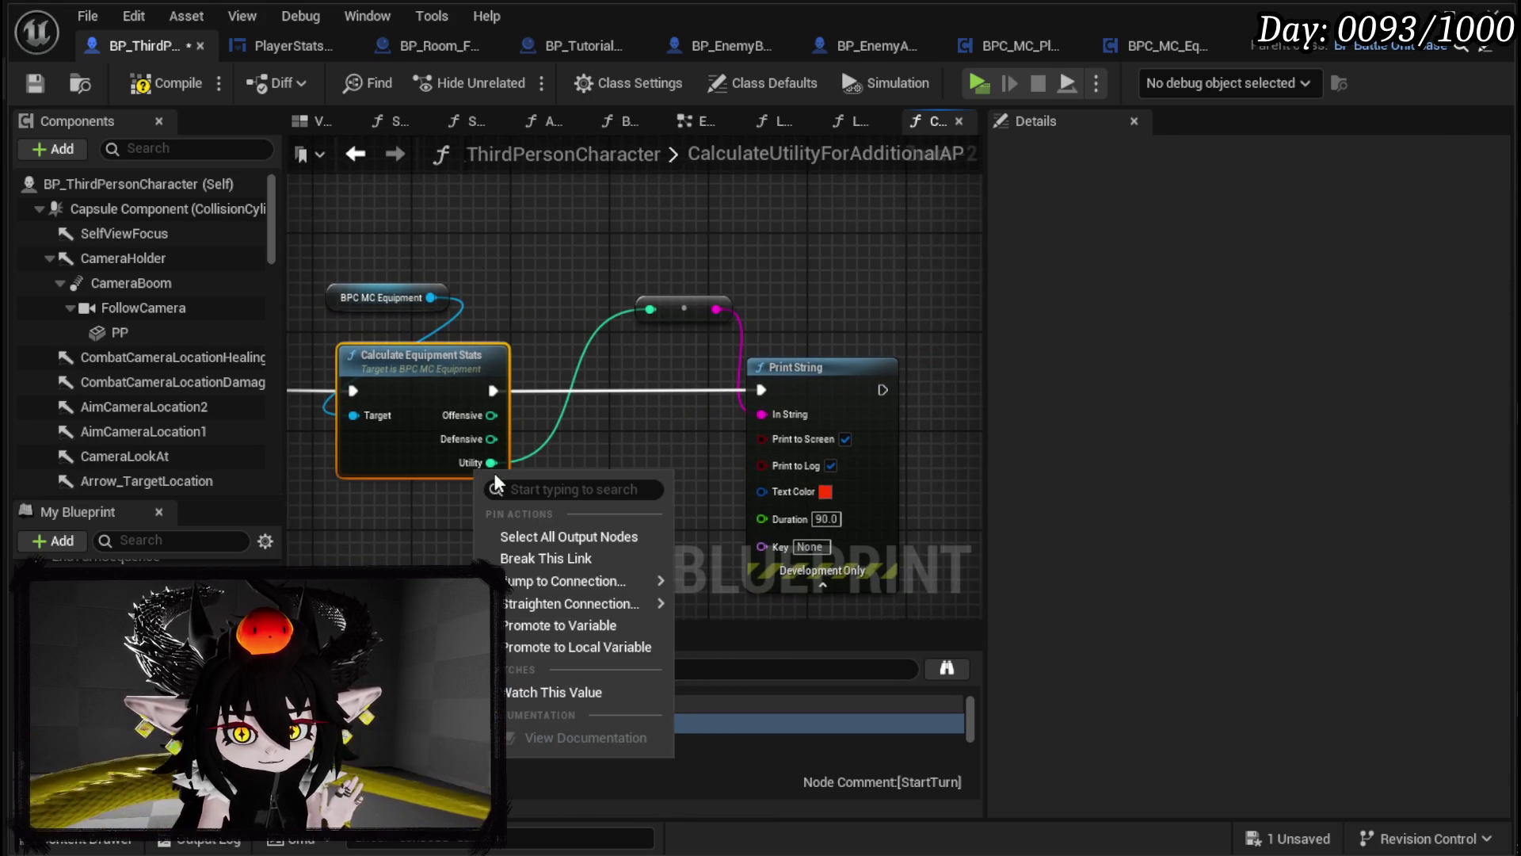
click(555, 622)
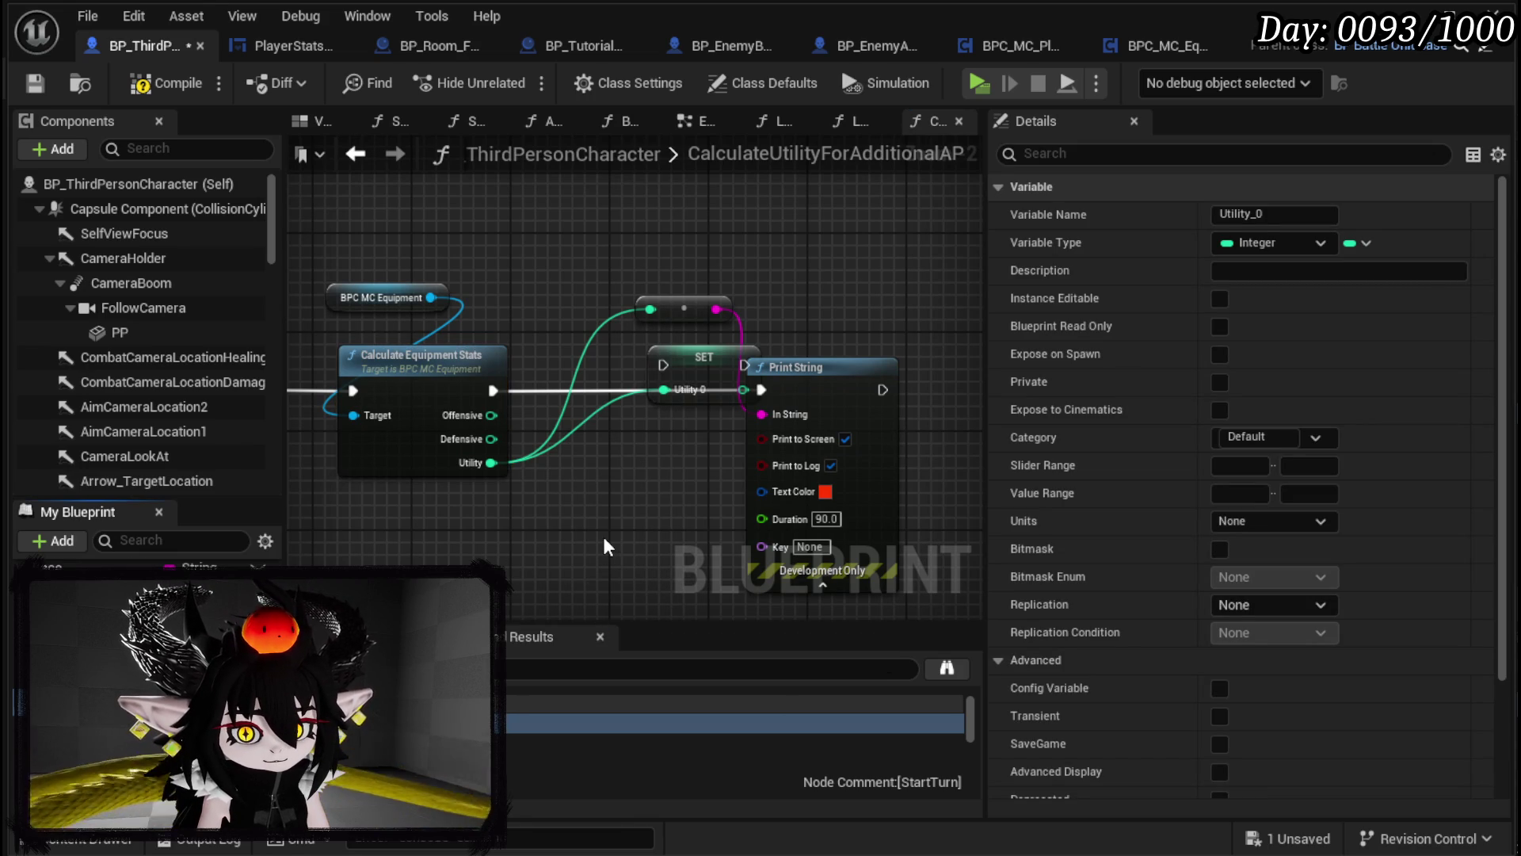
key(Return)
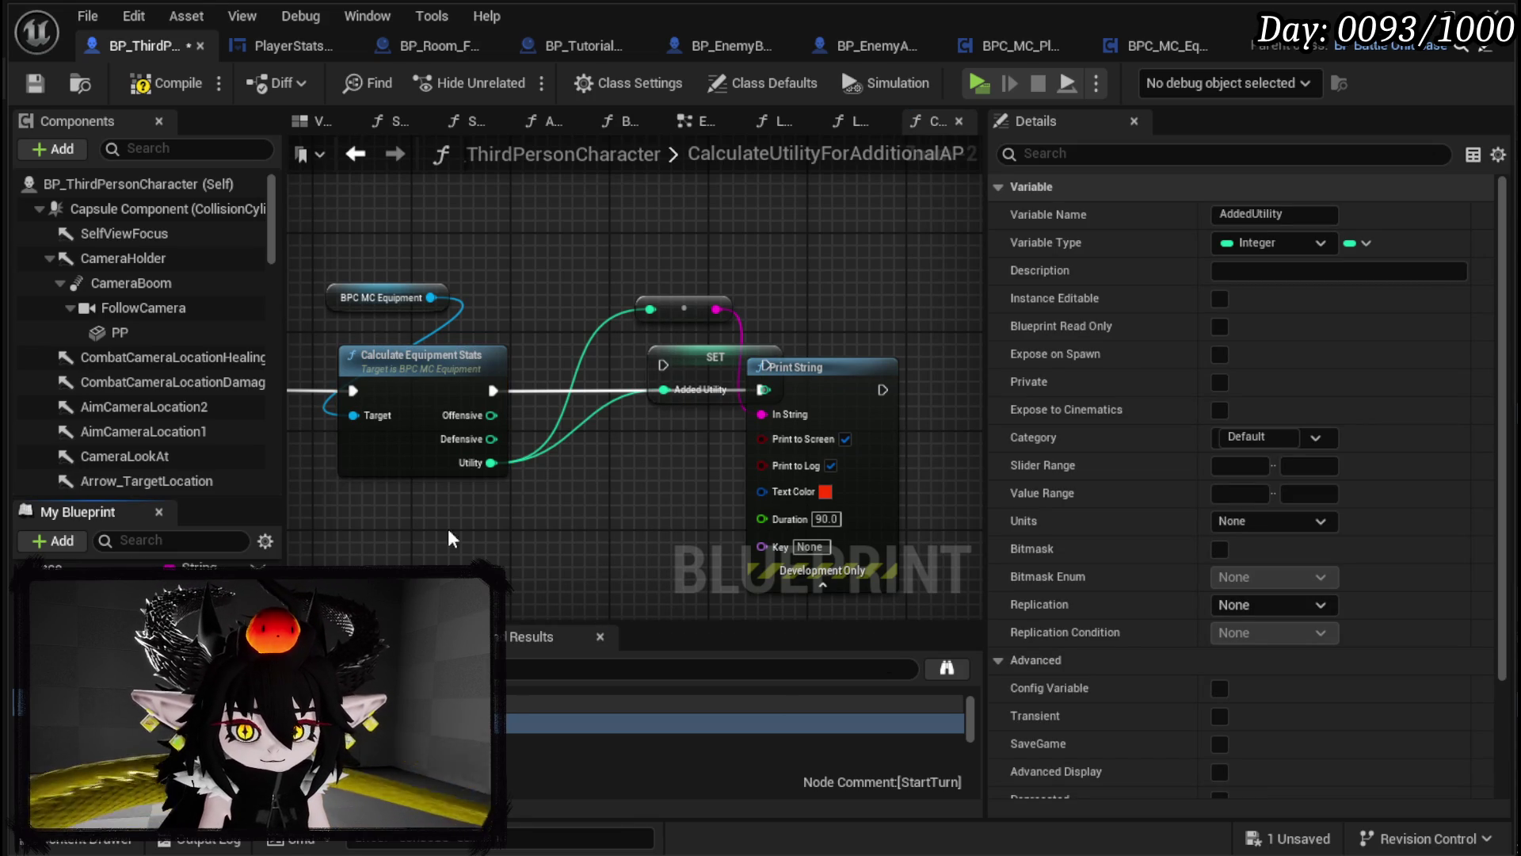
mouse_move(87, 586)
mouse_down()
mouse_move(492, 226)
mouse_move(668, 231)
mouse_up()
Step: Add Utility to Added Utility and store the sum with SET Added Utility after Calculate Equipment Stats
text(add)
click(751, 396)
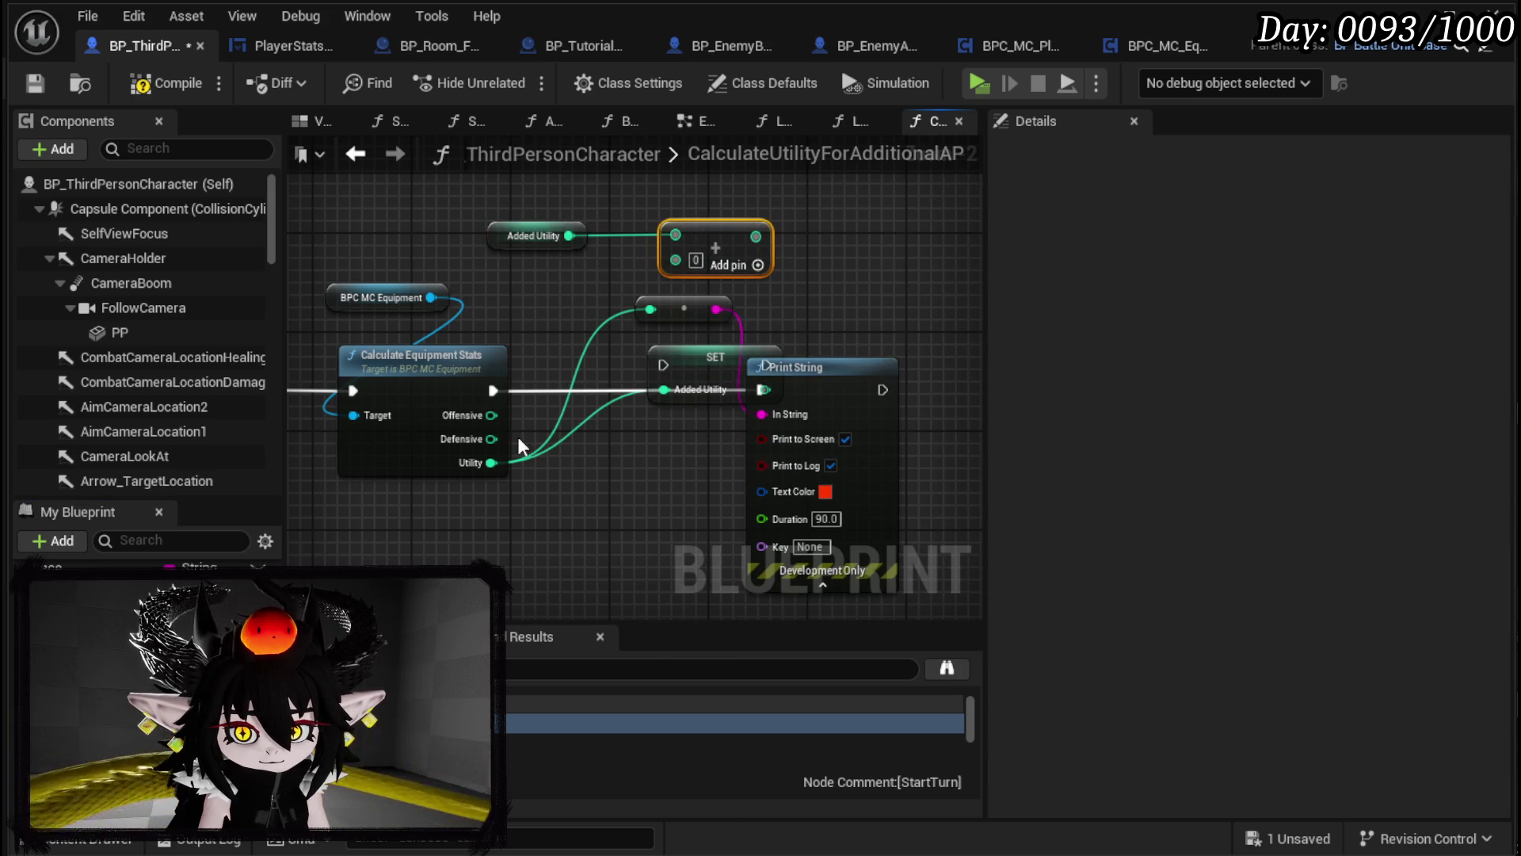
drag(491, 463, 677, 263)
drag(738, 367, 765, 232)
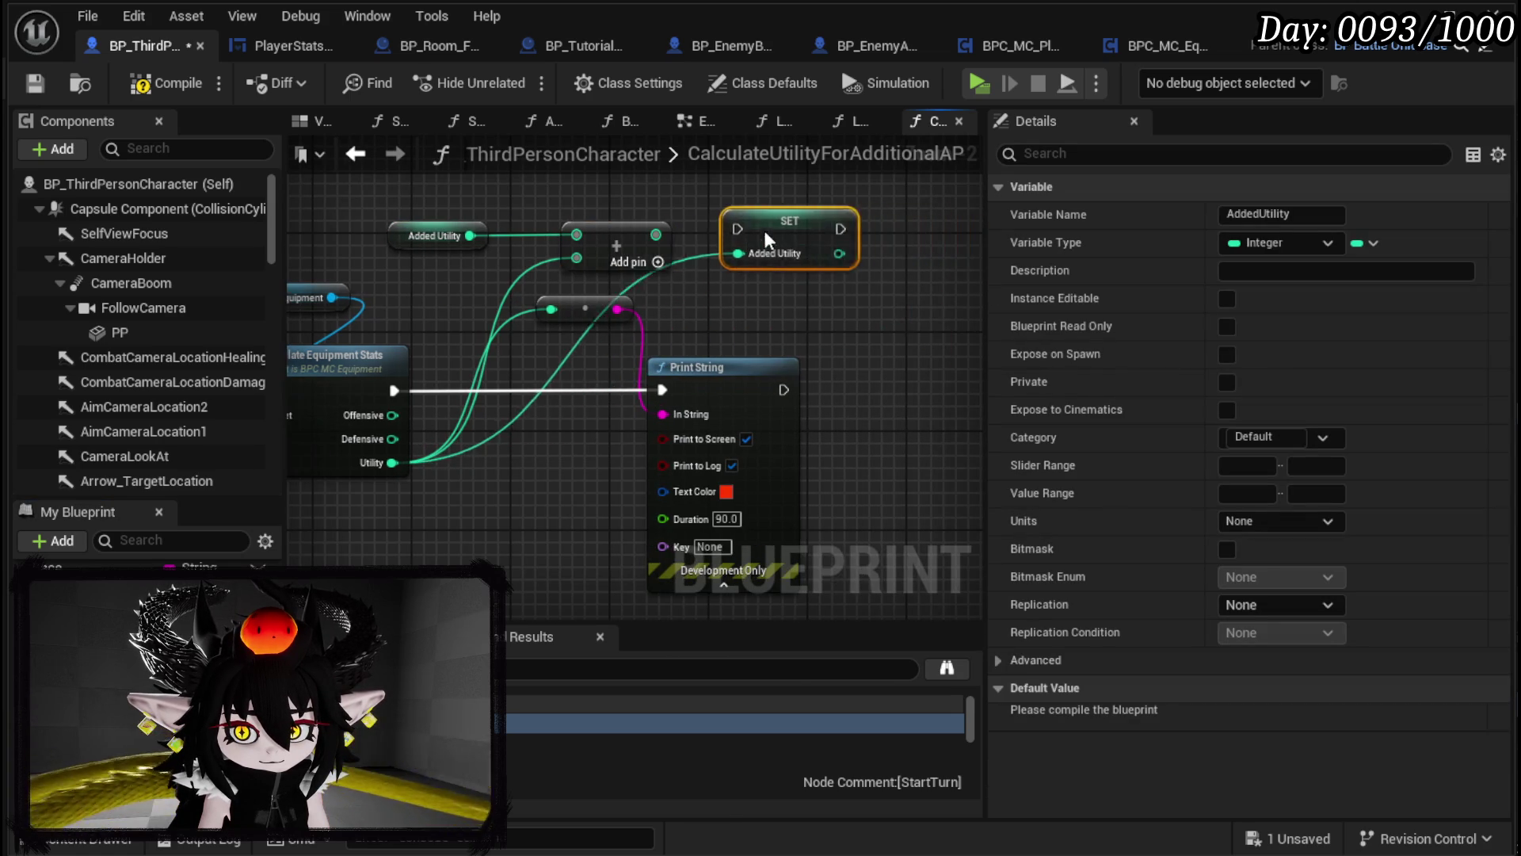
mouse_move(656, 235)
mouse_down()
mouse_move(725, 242)
mouse_move(566, 381)
mouse_up()
drag(394, 390, 515, 390)
drag(697, 367, 943, 350)
drag(587, 413, 474, 495)
Step: Compare Added Utility with a greater-or-equal node set to 100
text(grea)
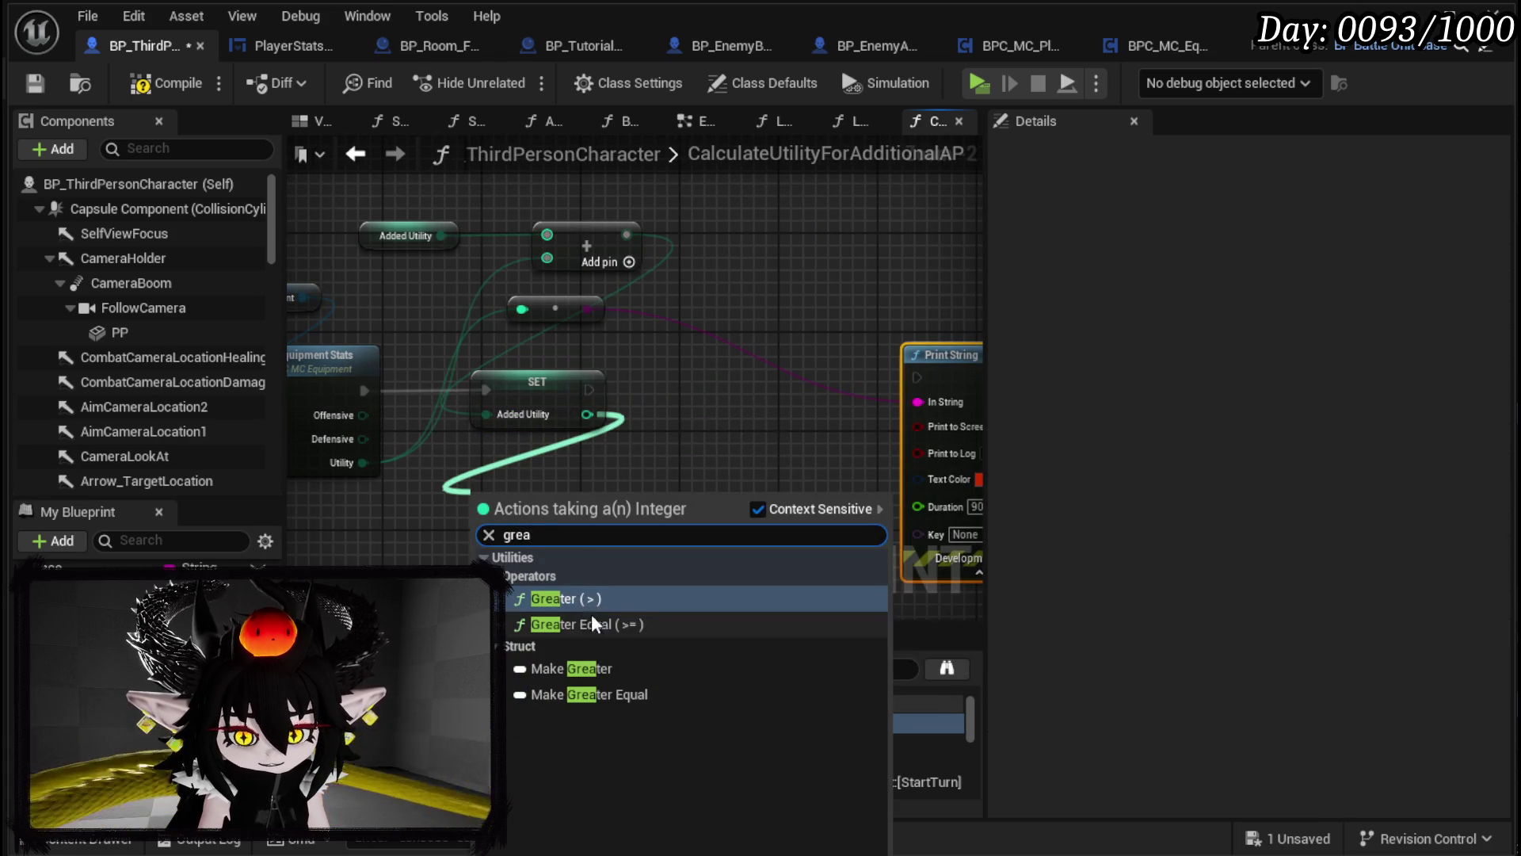
click(586, 599)
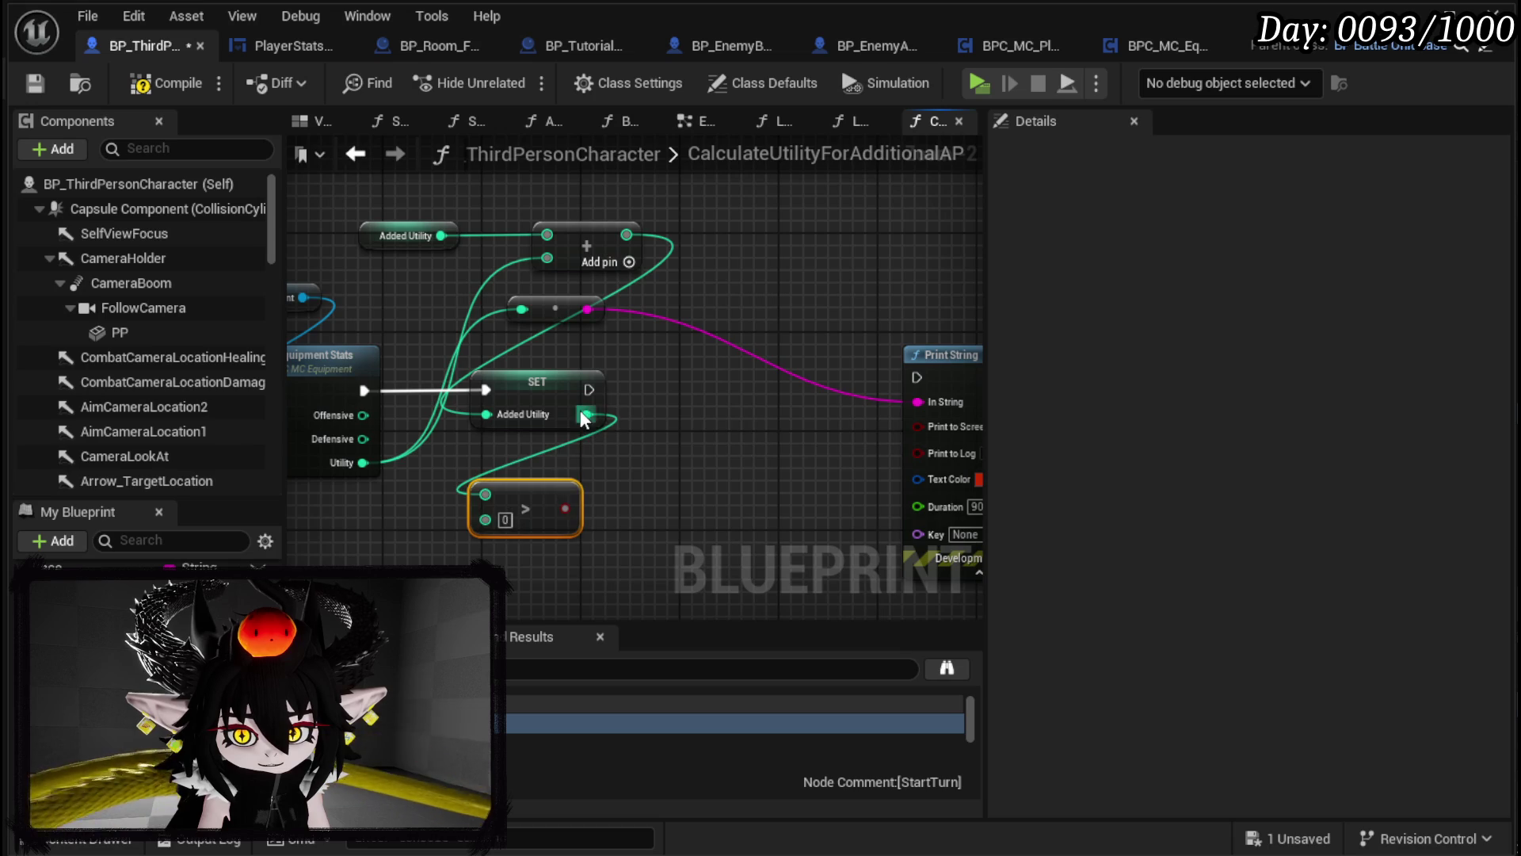
key(Delete)
drag(584, 414, 531, 486)
text(grea)
click(647, 592)
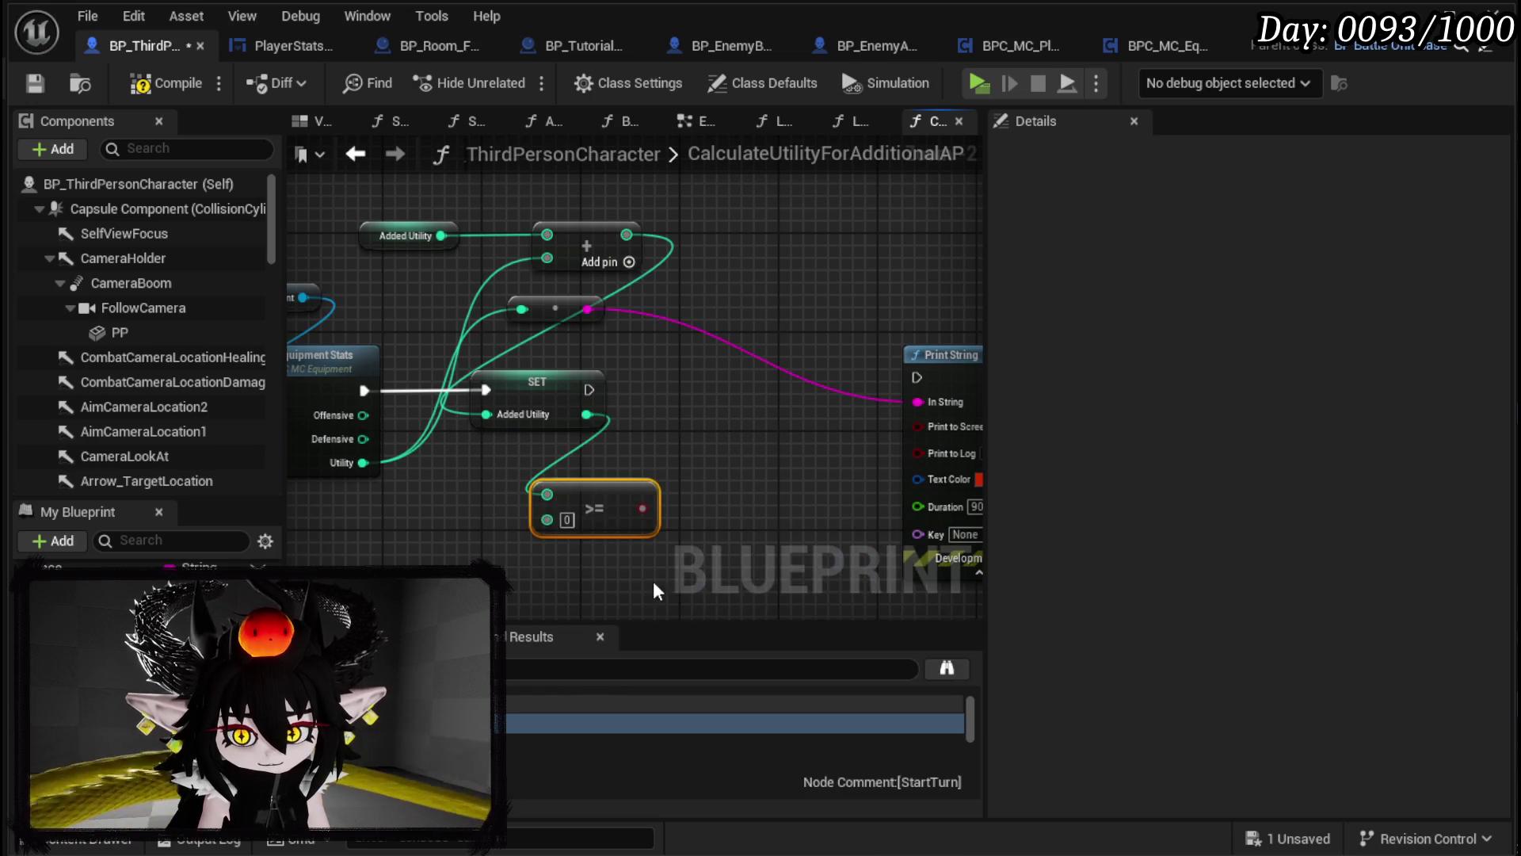
click(567, 519)
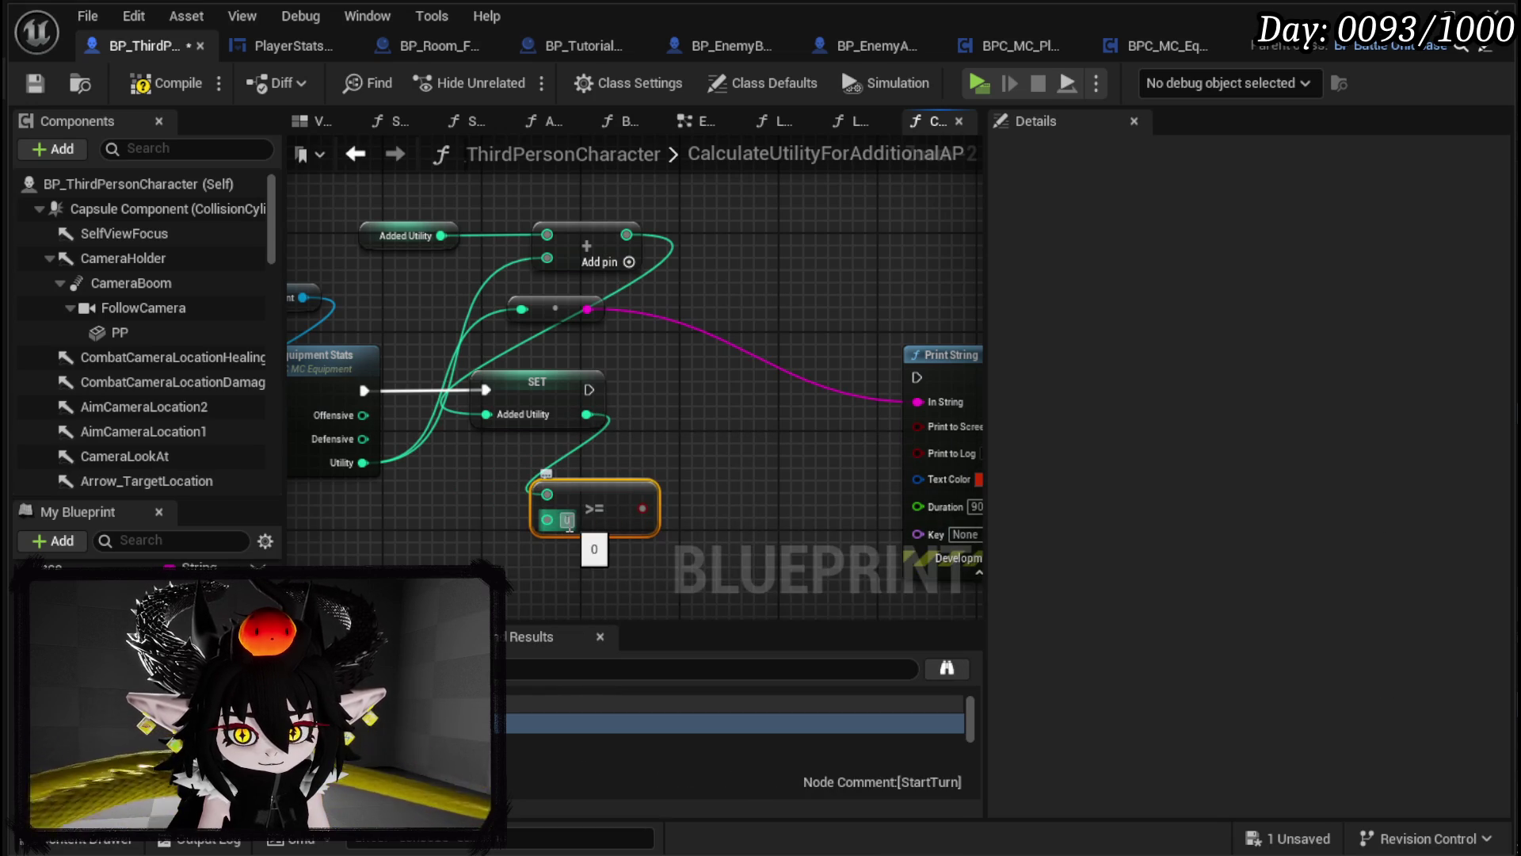
text(100)
Step: Add a Branch driven by the >= result and delete the integer-to-text conversion node
mouse_move(649, 512)
mouse_down()
mouse_move(554, 529)
mouse_move(591, 455)
mouse_up()
mouse_move(493, 407)
mouse_down()
mouse_move(573, 434)
mouse_move(625, 399)
mouse_up()
mouse_move(692, 471)
mouse_down()
mouse_move(524, 479)
mouse_move(736, 485)
mouse_move(684, 483)
mouse_up()
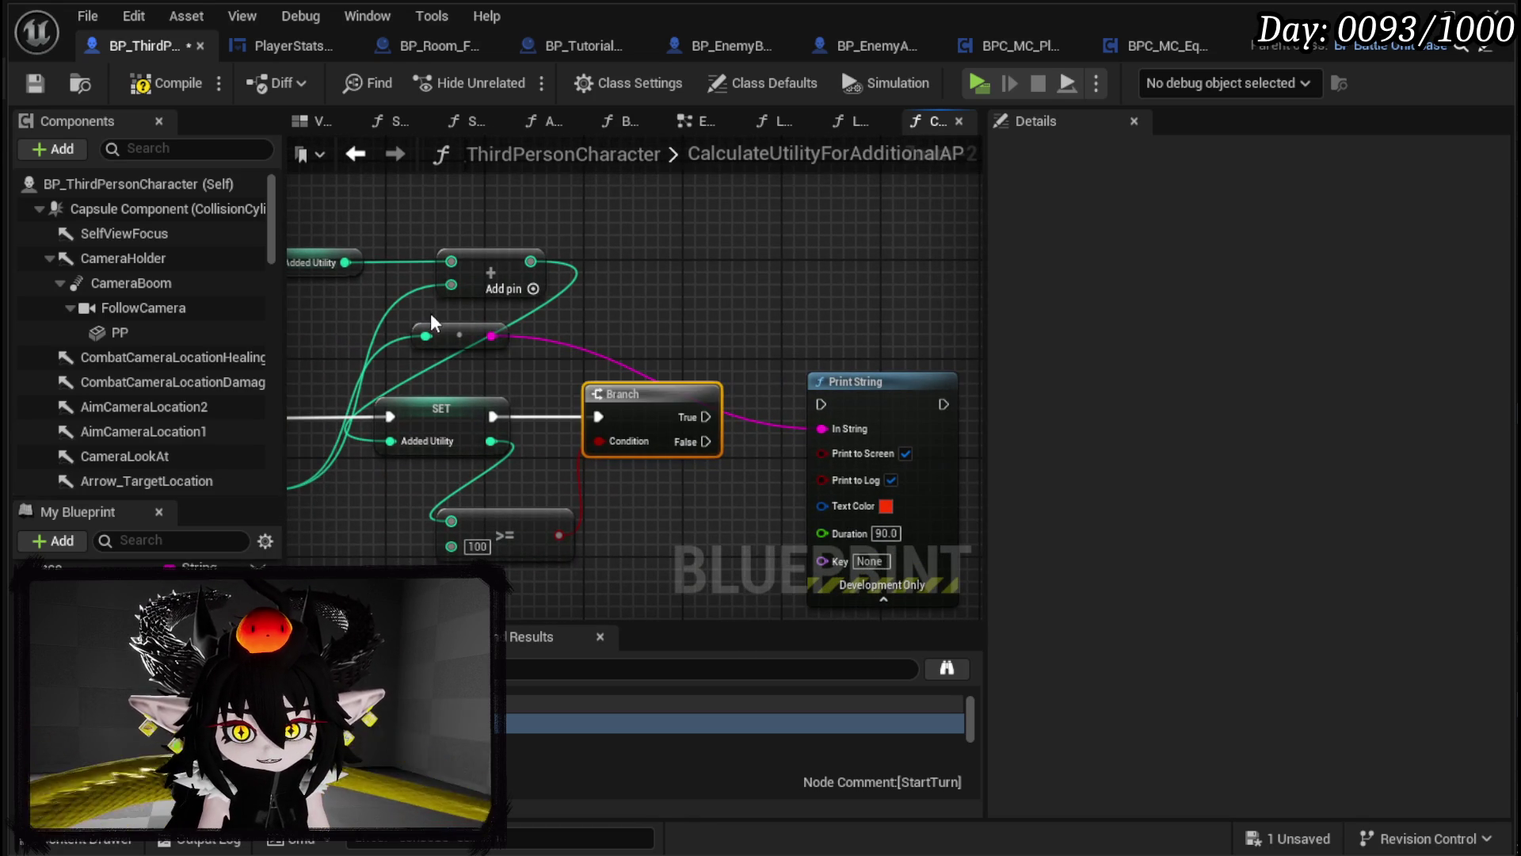
click(472, 334)
key(Delete)
Step: Rearrange Print String, the Branch, the >= node and the Added Utility getter
mouse_move(653, 369)
mouse_down()
mouse_move(486, 351)
mouse_move(846, 364)
mouse_up()
mouse_move(493, 386)
mouse_down()
mouse_move(593, 388)
mouse_move(596, 368)
mouse_up()
drag(339, 506, 571, 476)
mouse_move(577, 350)
mouse_down()
mouse_move(583, 375)
mouse_move(792, 420)
mouse_up()
click(697, 458)
drag(697, 458, 438, 393)
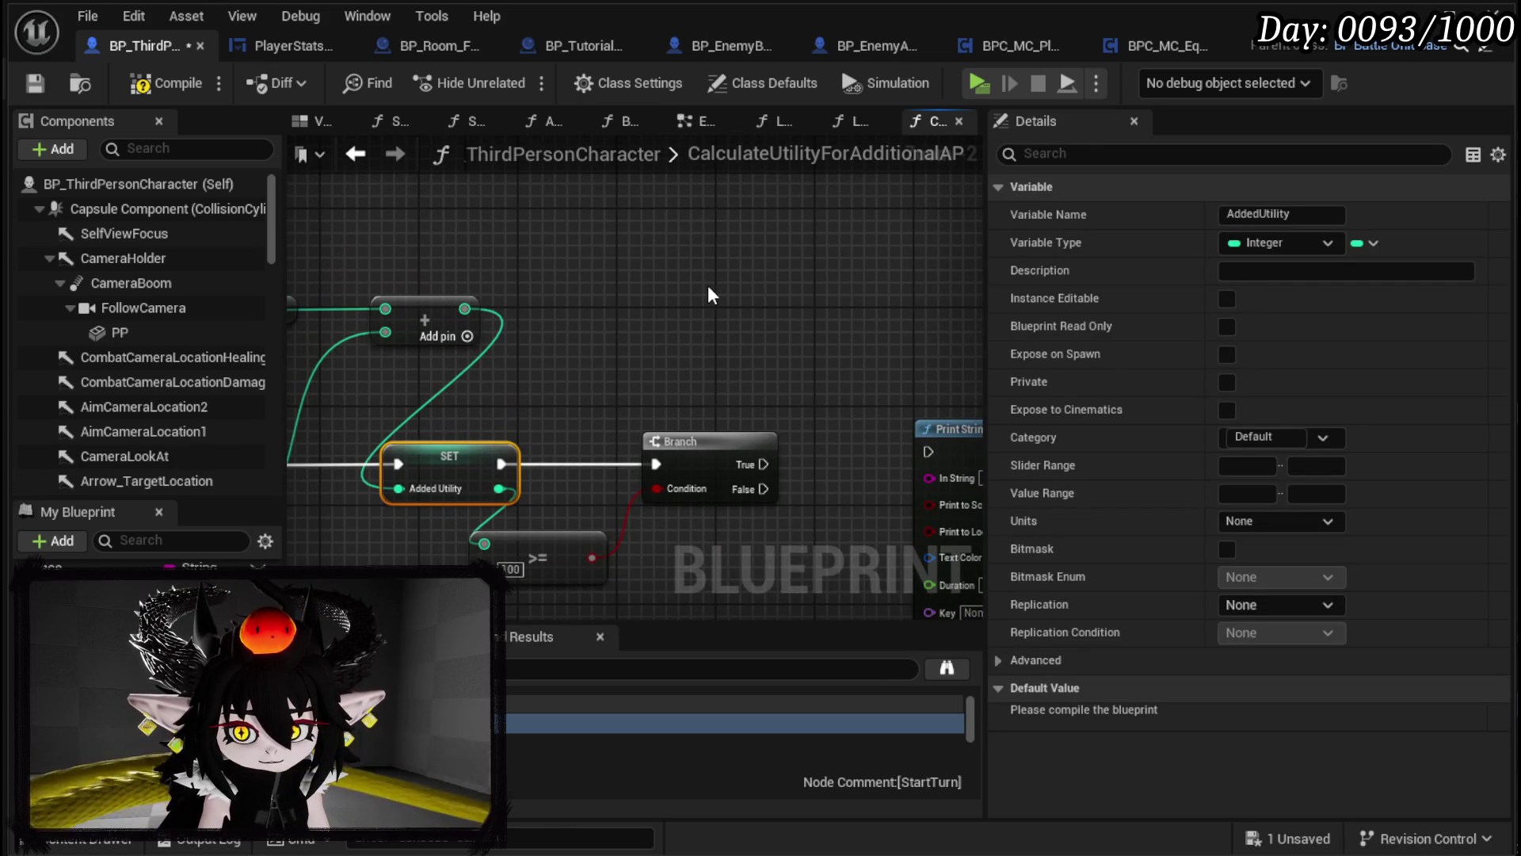
drag(709, 295, 828, 307)
click(342, 321)
mouse_move(342, 321)
mouse_down()
mouse_move(590, 309)
mouse_move(560, 273)
mouse_move(709, 304)
mouse_up()
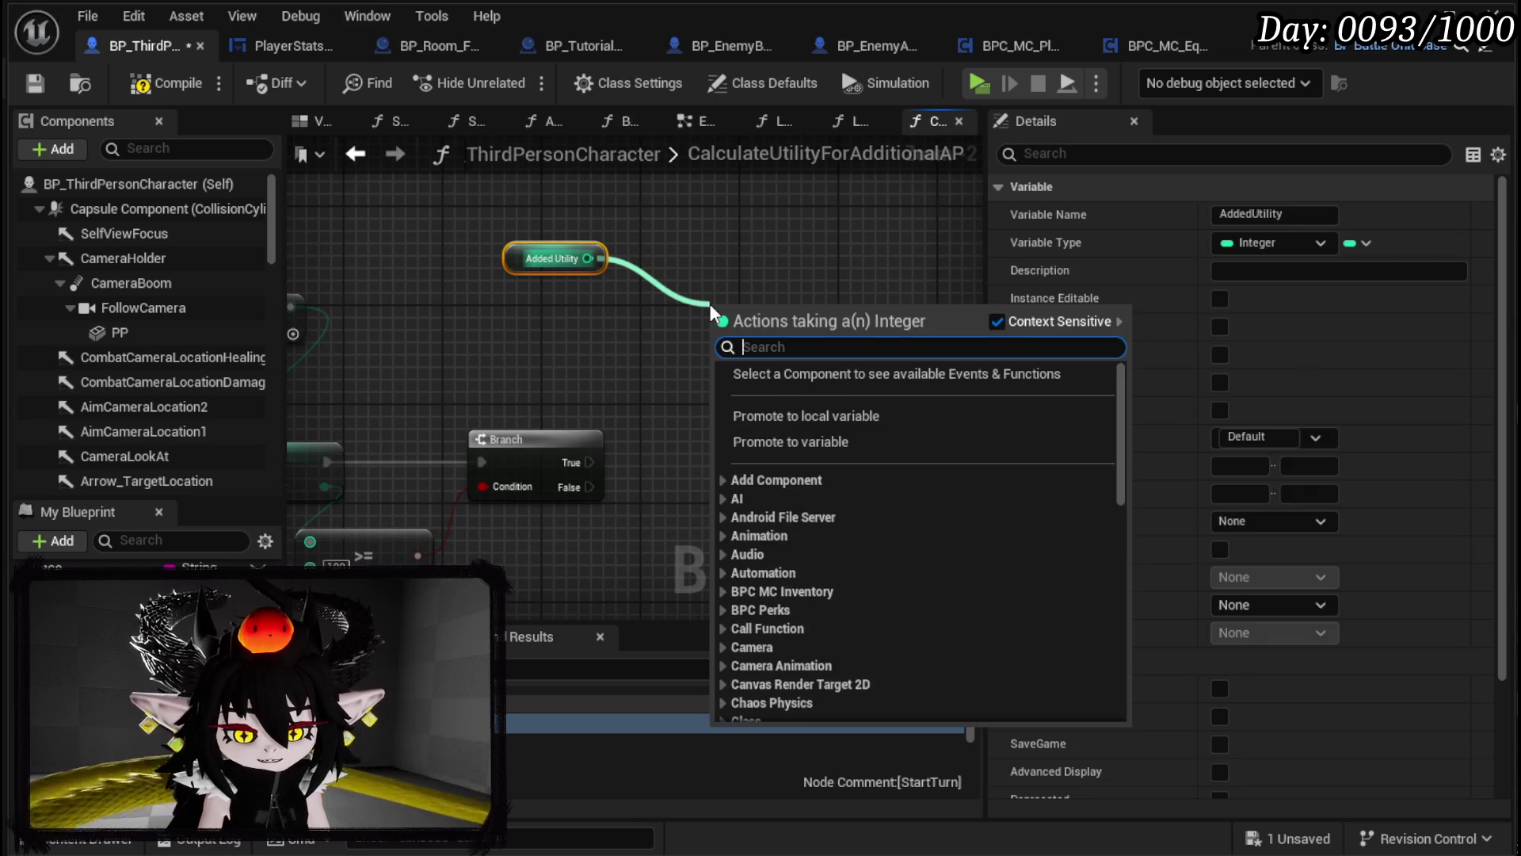
Step: Add a Divide node dividing Added Utility by 100
text(/)
key(Return)
click(735, 332)
text(100)
key(Return)
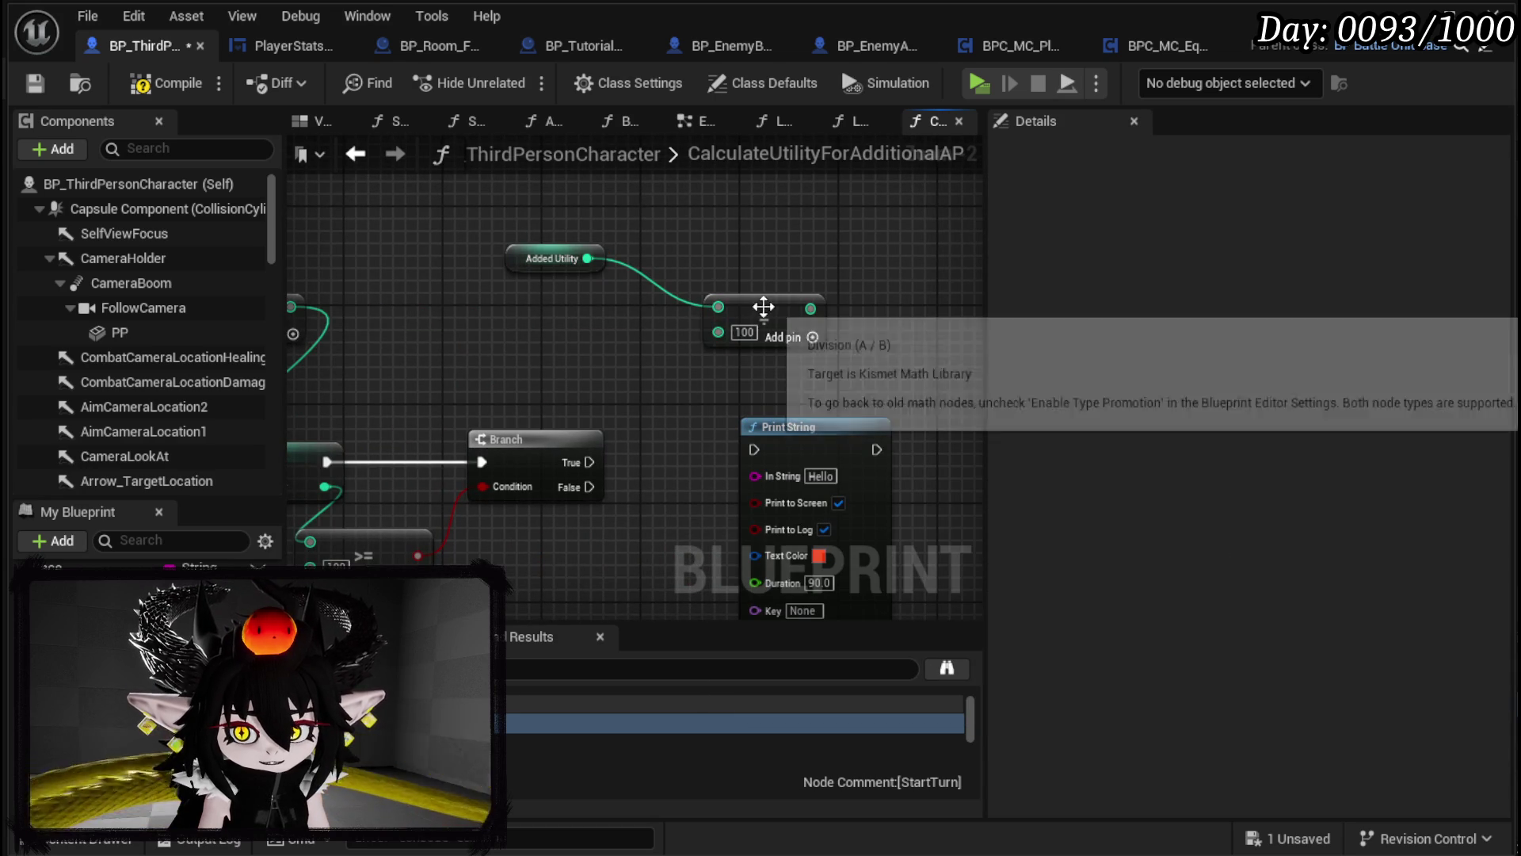
drag(767, 310, 620, 310)
click(735, 331)
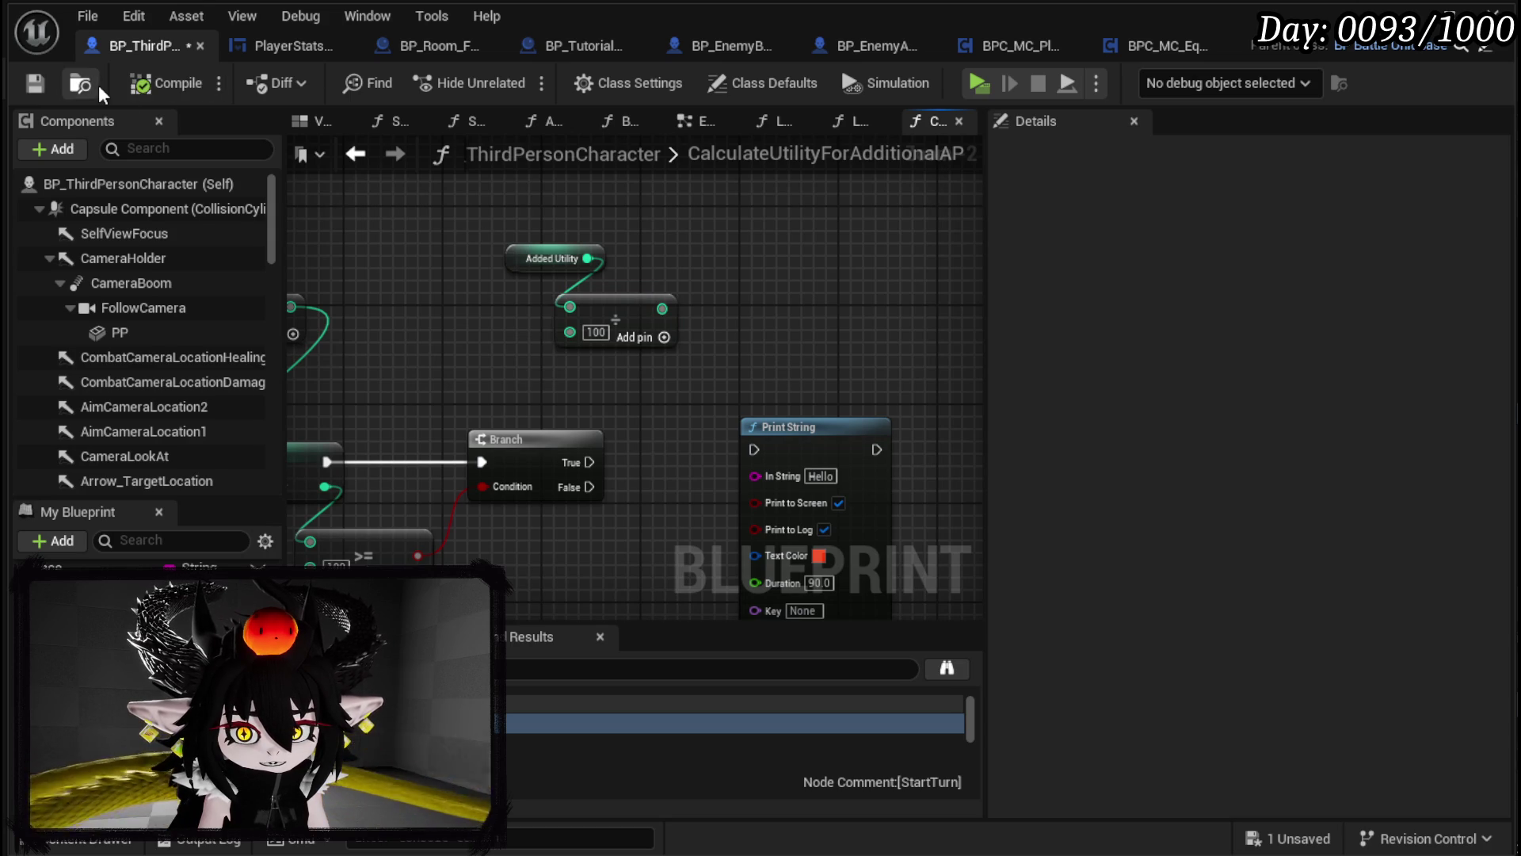
Step: Compile and save the character blueprint
click(34, 83)
drag(686, 351, 710, 317)
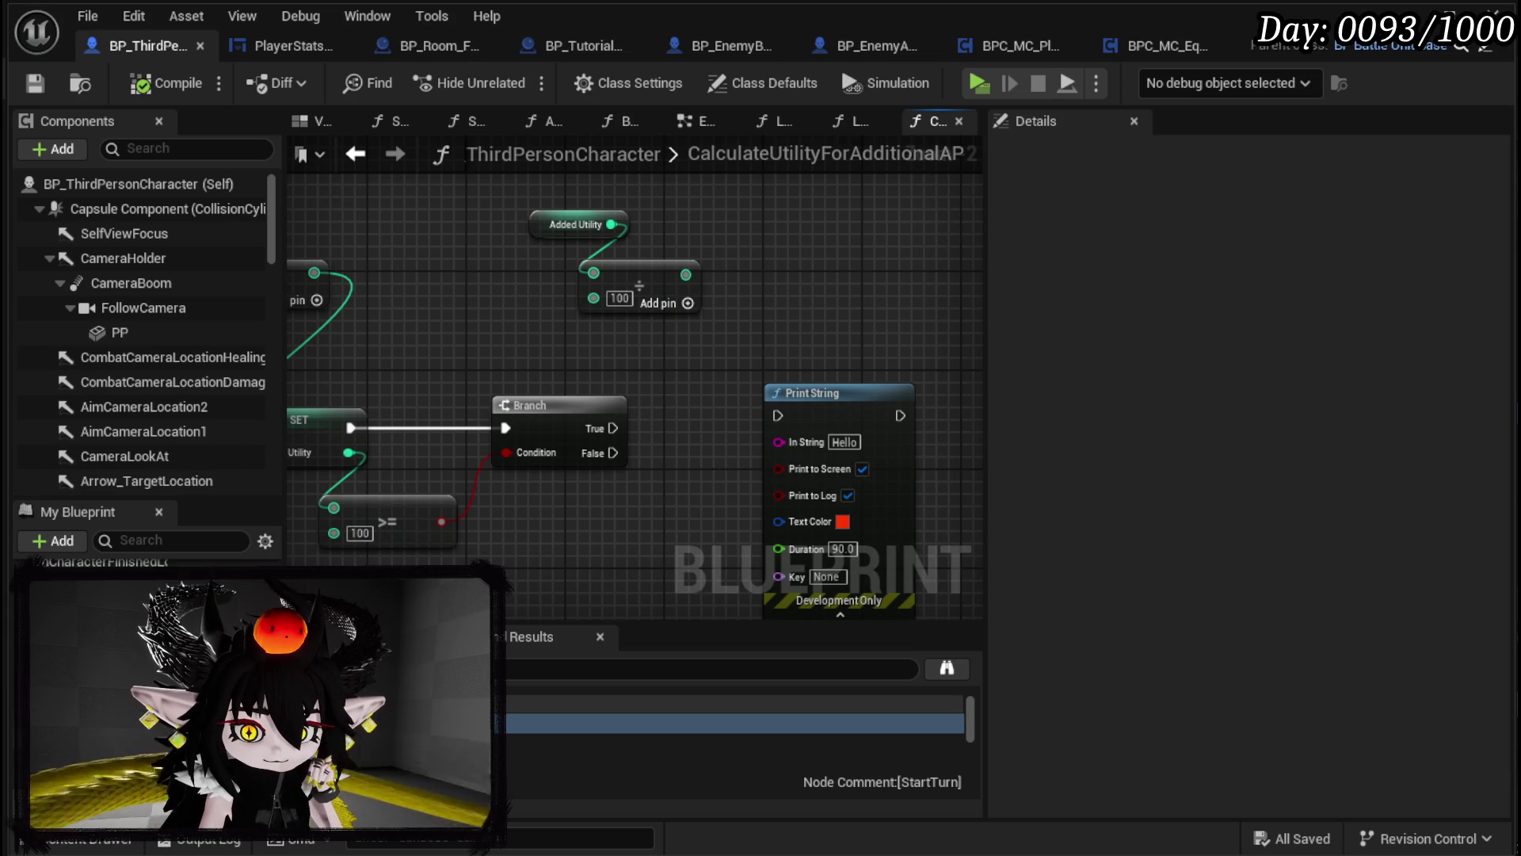
drag(493, 420, 567, 481)
Step: Add a boolean function output named 100Check, wired from the >= result
click(333, 424)
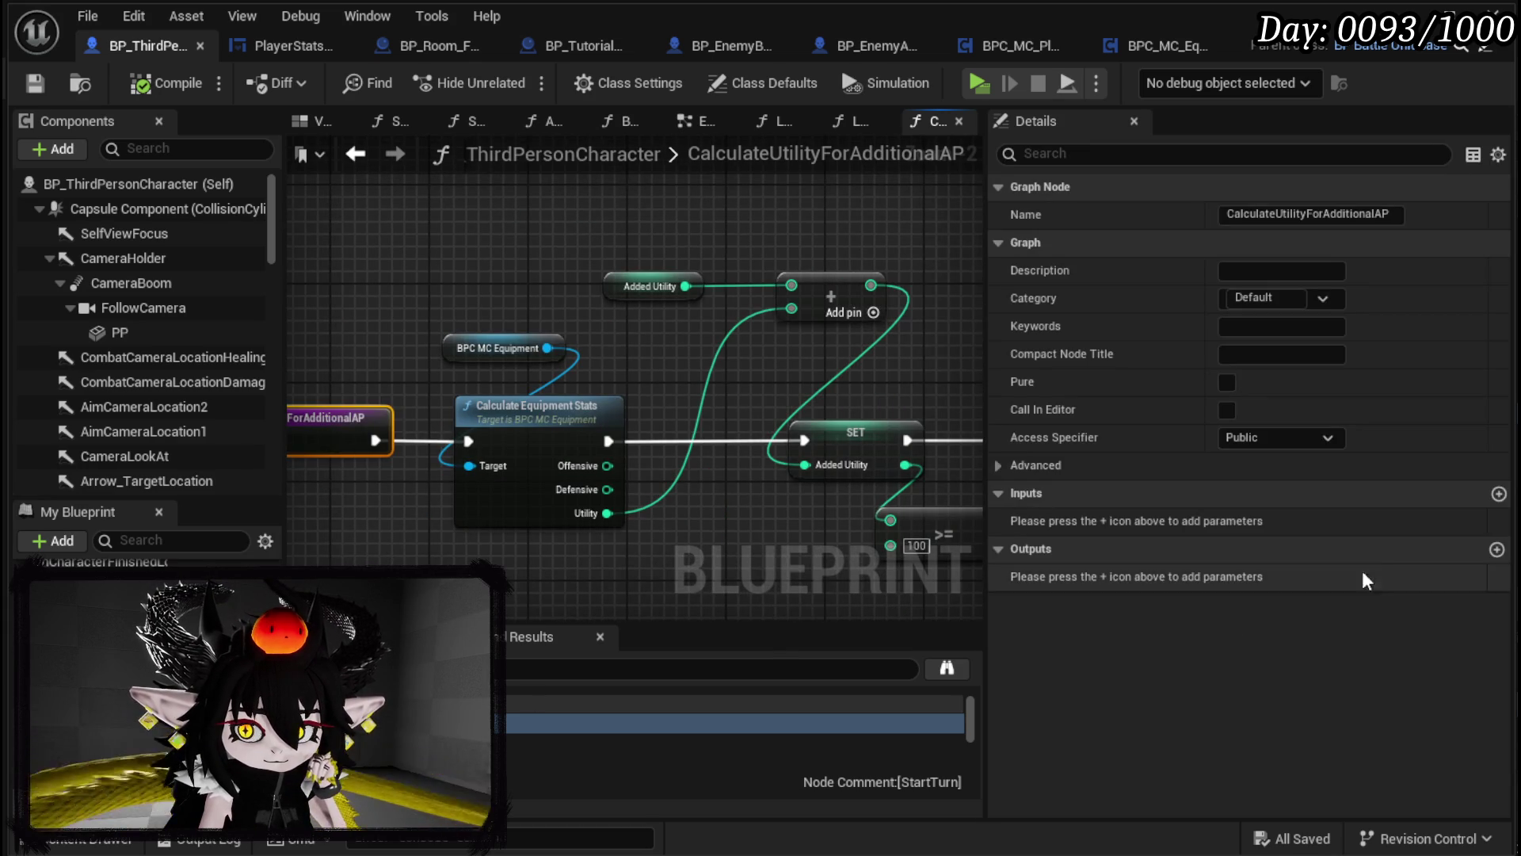
click(1496, 549)
mouse_move(418, 365)
mouse_down()
mouse_move(950, 372)
mouse_move(872, 378)
mouse_up()
drag(697, 374, 712, 465)
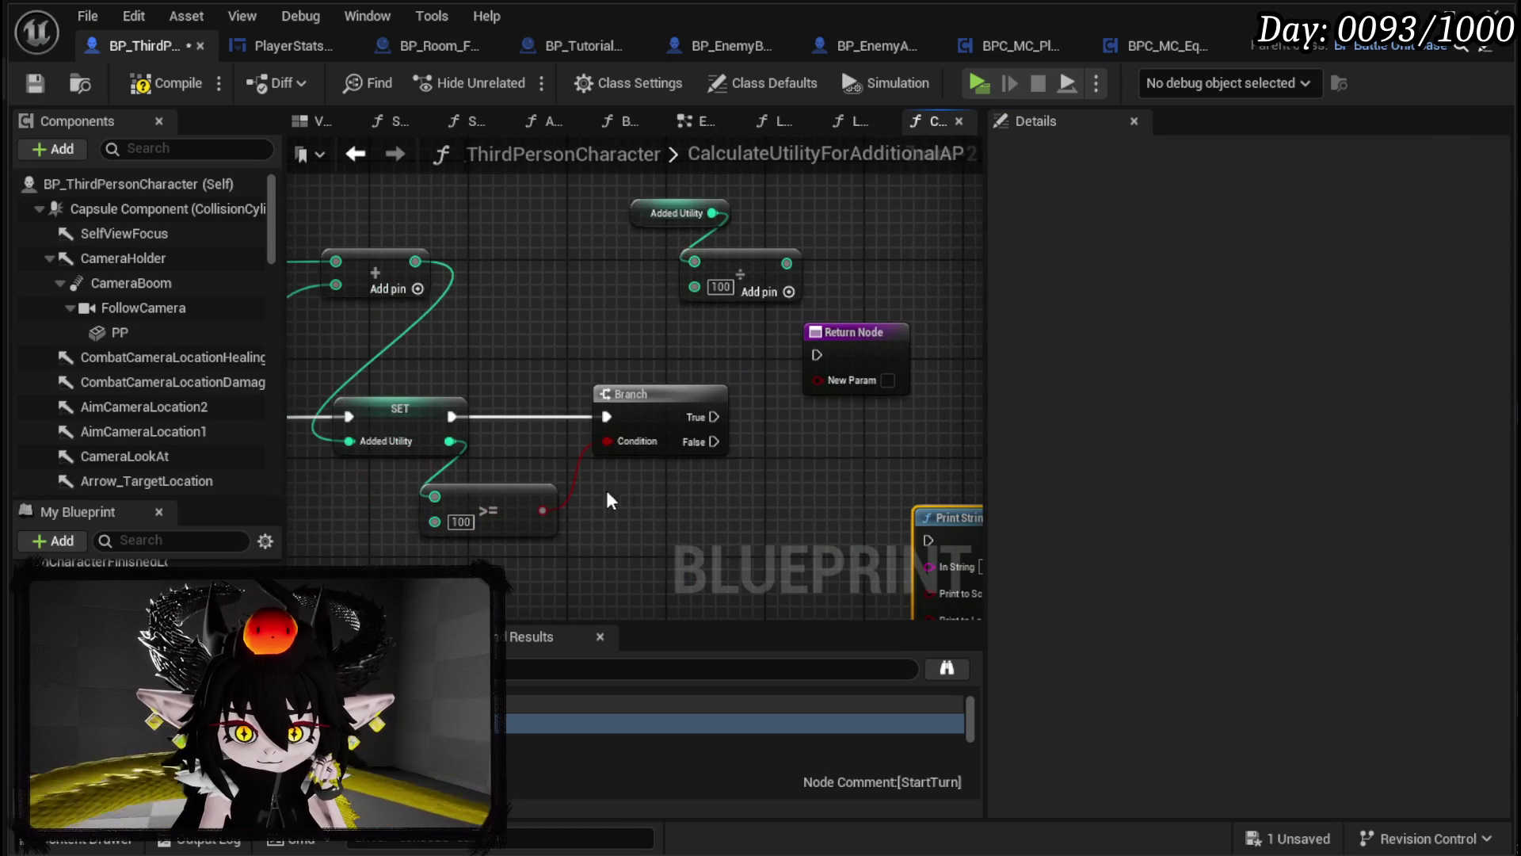
drag(539, 510, 818, 380)
drag(863, 333, 910, 382)
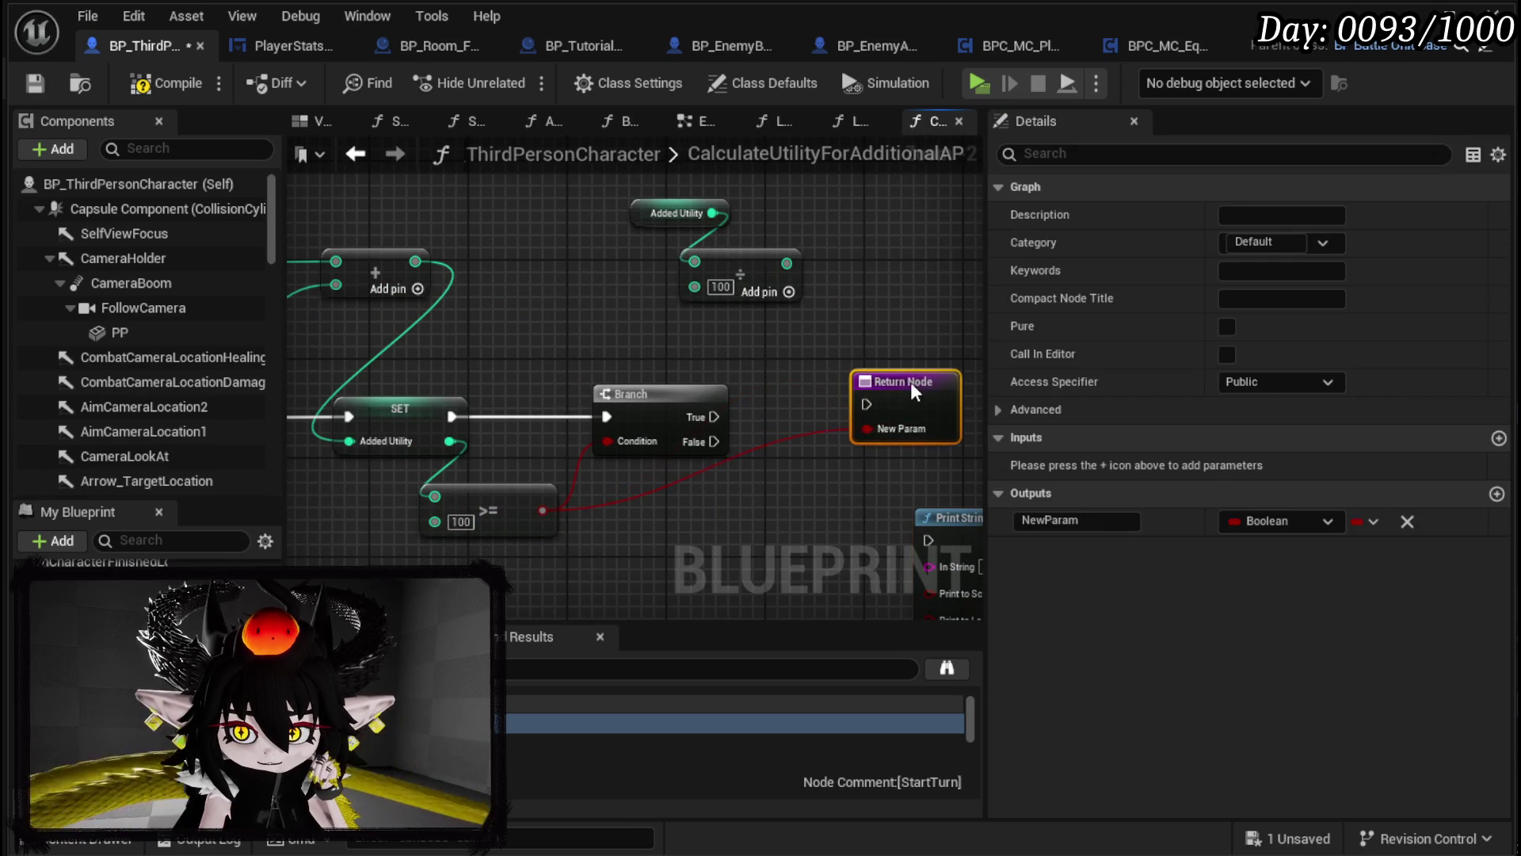
drag(732, 428, 794, 453)
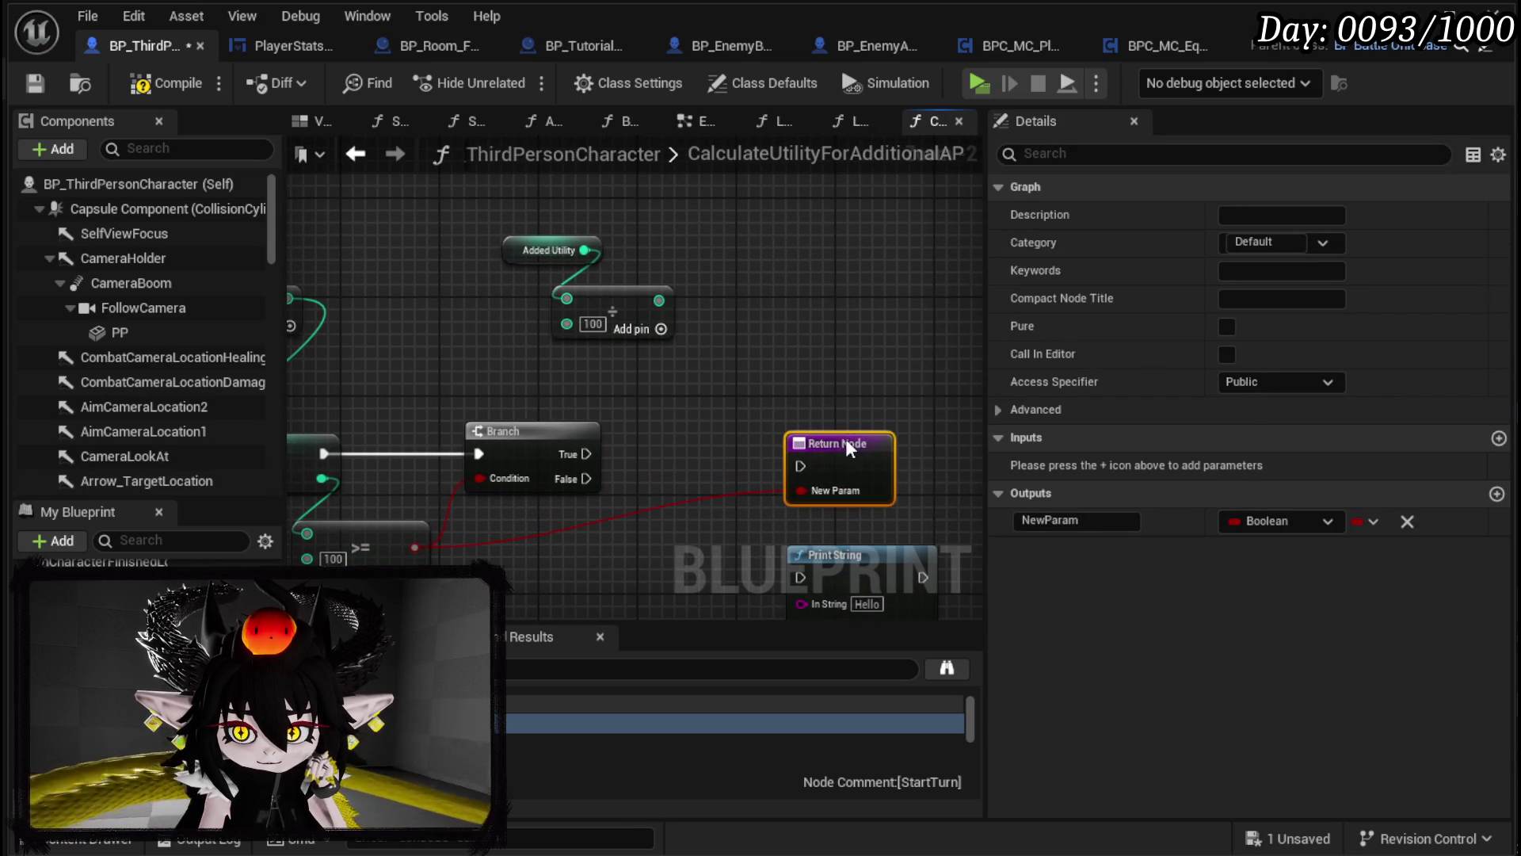
click(1050, 520)
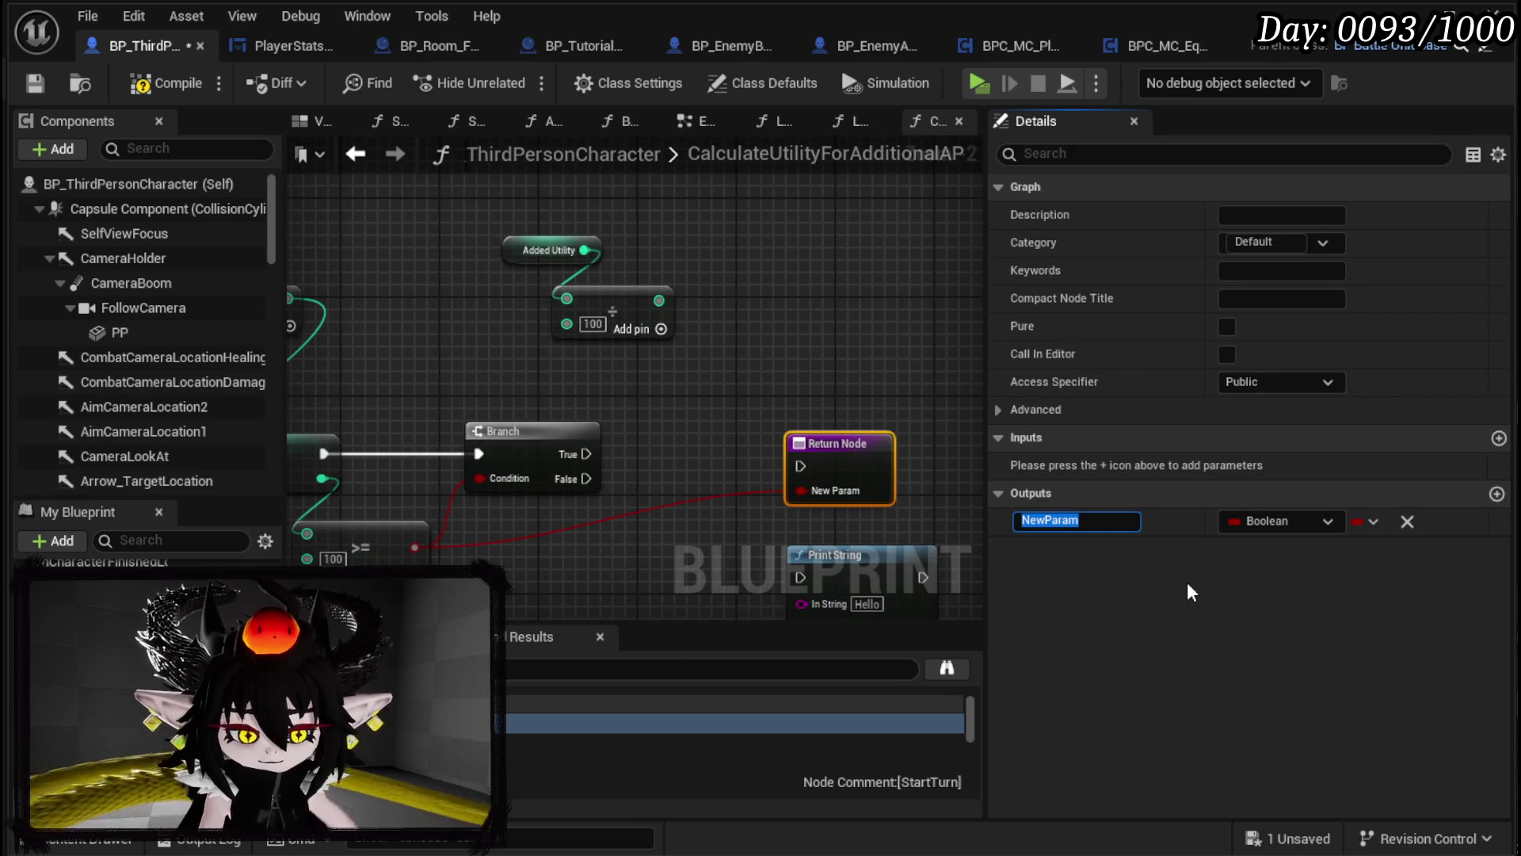
text(Greater)
key(BackSpace)
key(BackSpace)
key(BackSpace)
text(100)
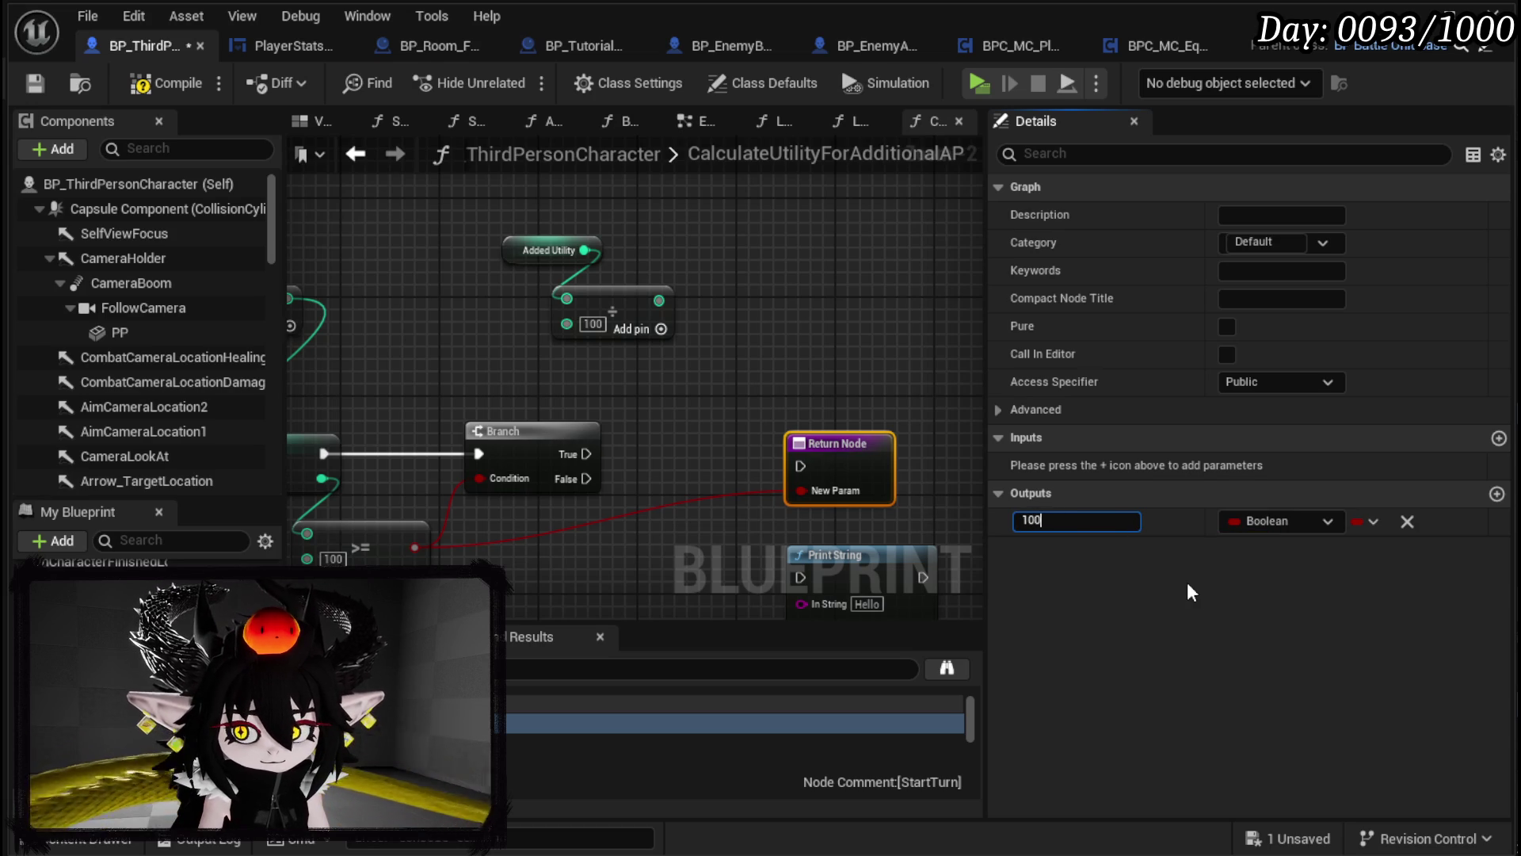
text(Check)
key(Return)
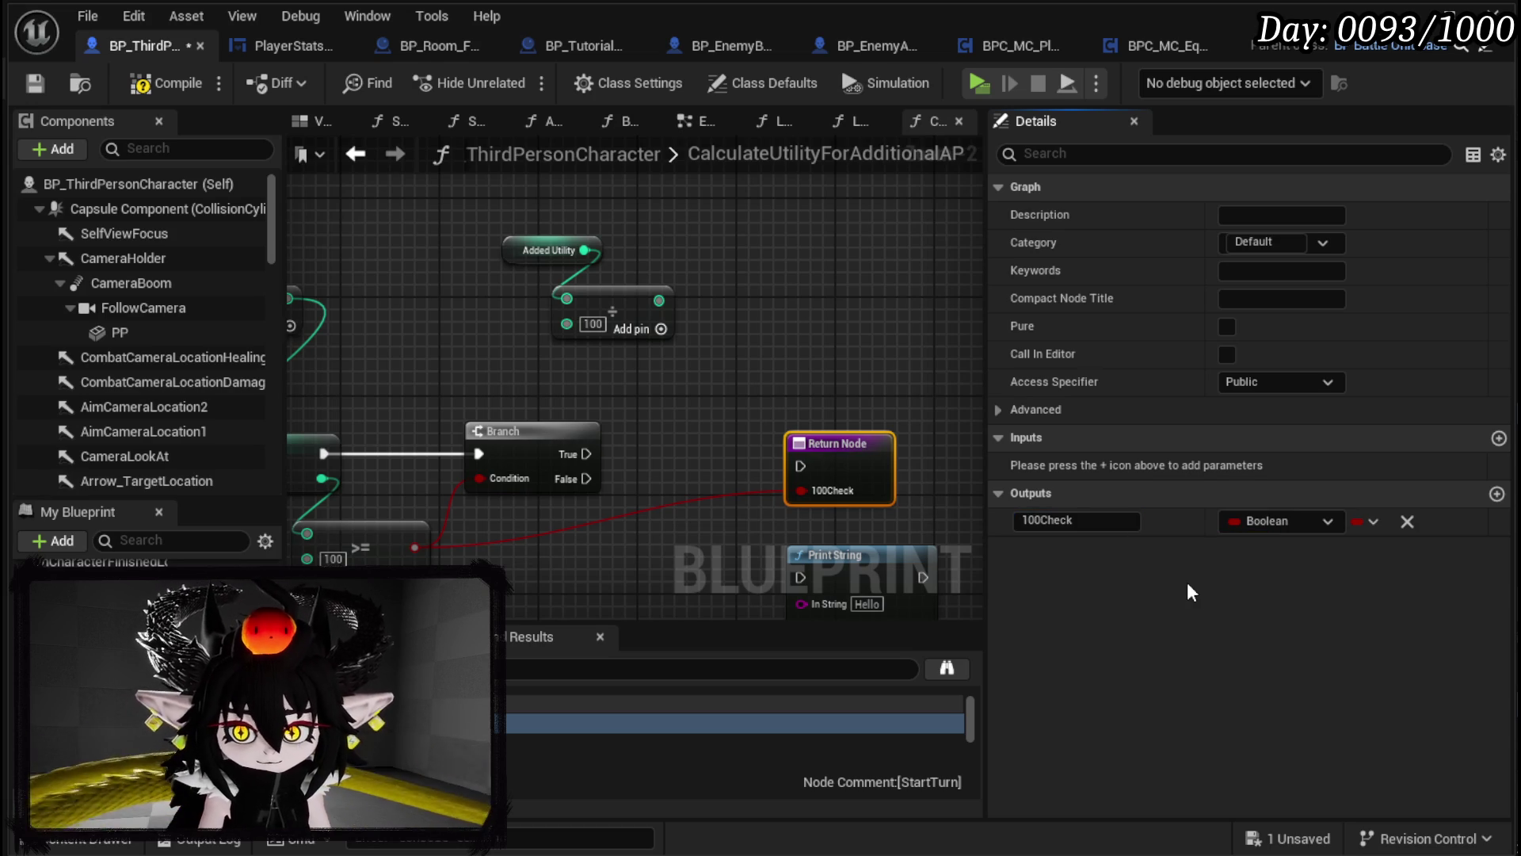
Step: Return the division result as an integer output named AdditionAp and save
drag(659, 300, 840, 475)
click(1113, 549)
text(AdditionA)
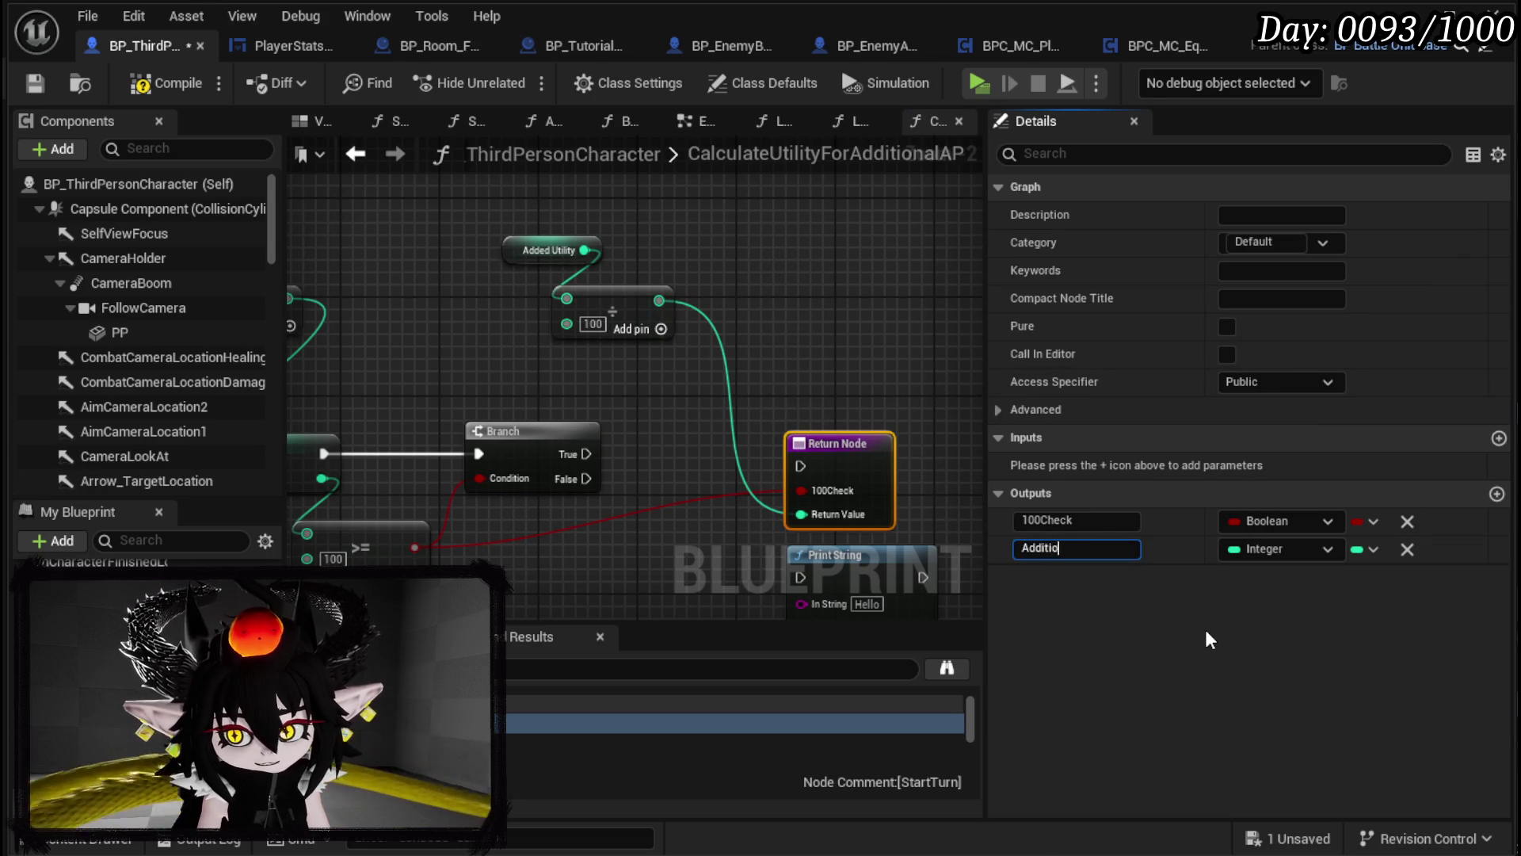
key(BackSpace)
text(Ap)
key(Return)
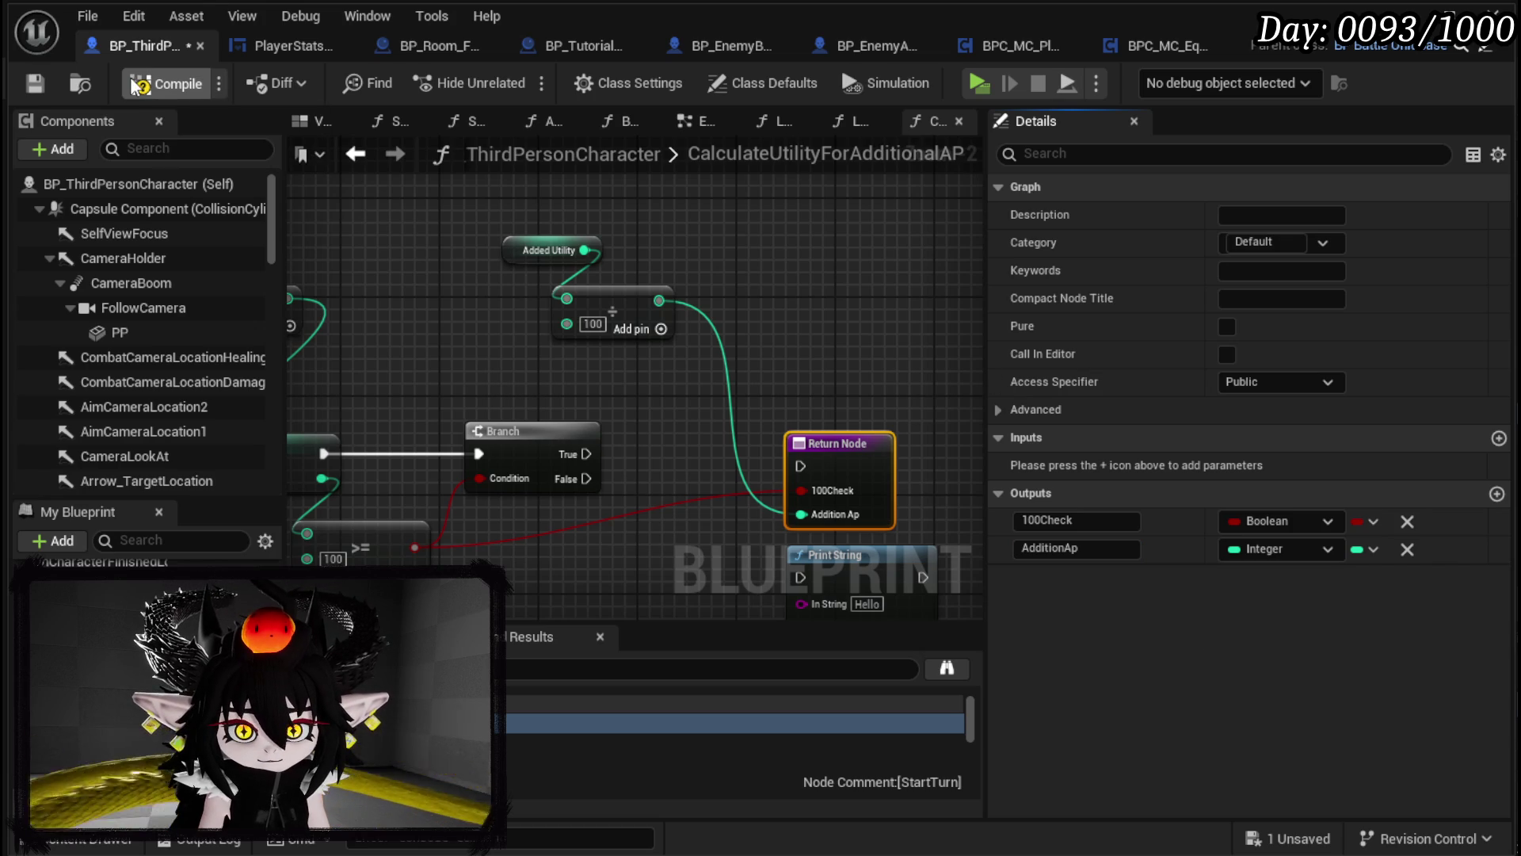
click(27, 86)
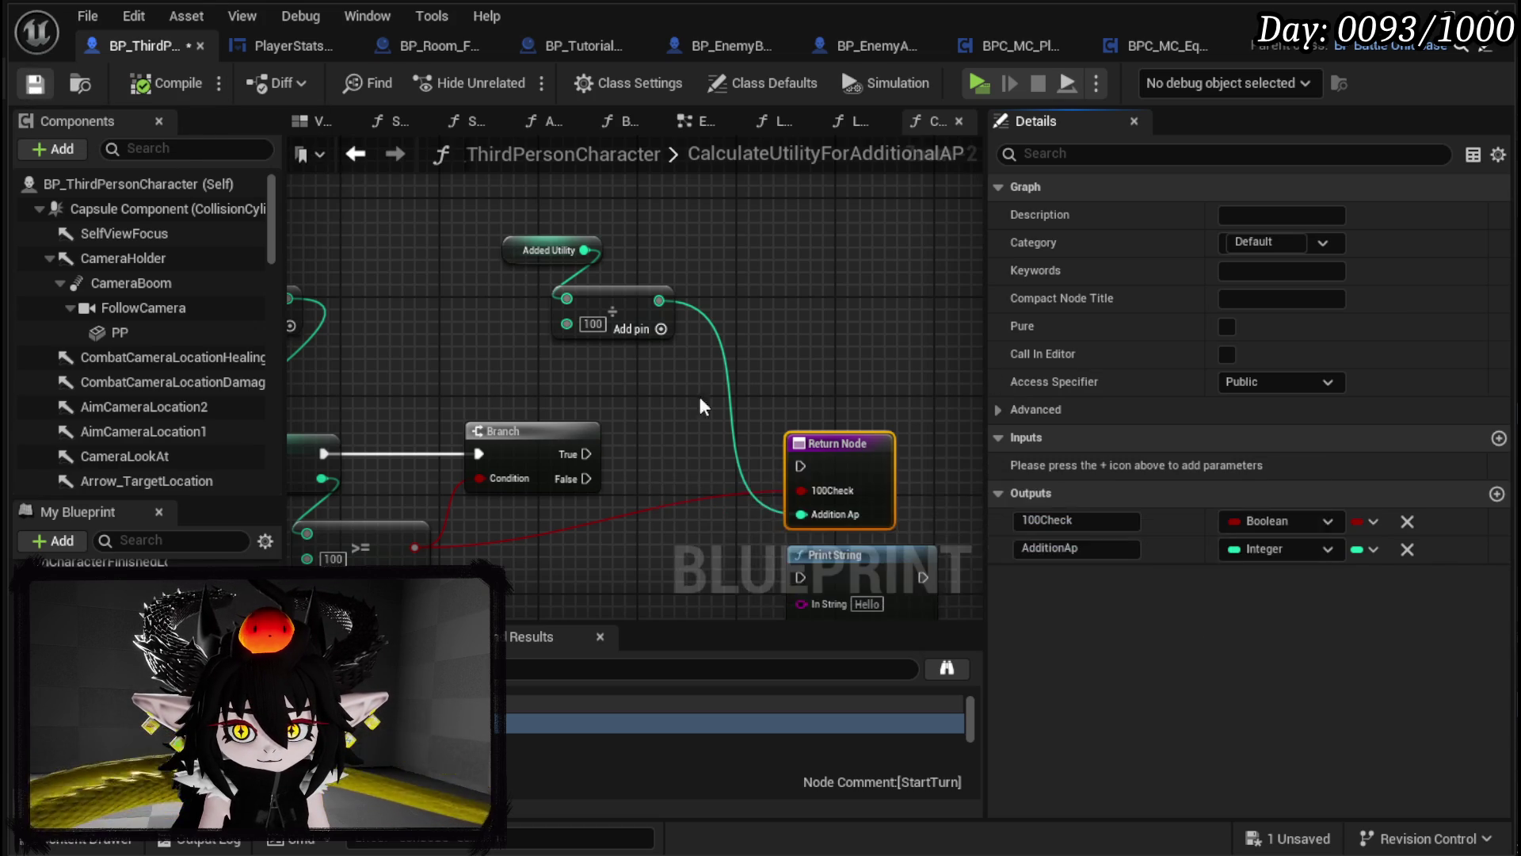
Step: Promote the divide result to a local TempInt and wire a TempInt getter into Addition Ap
right_click(647, 274)
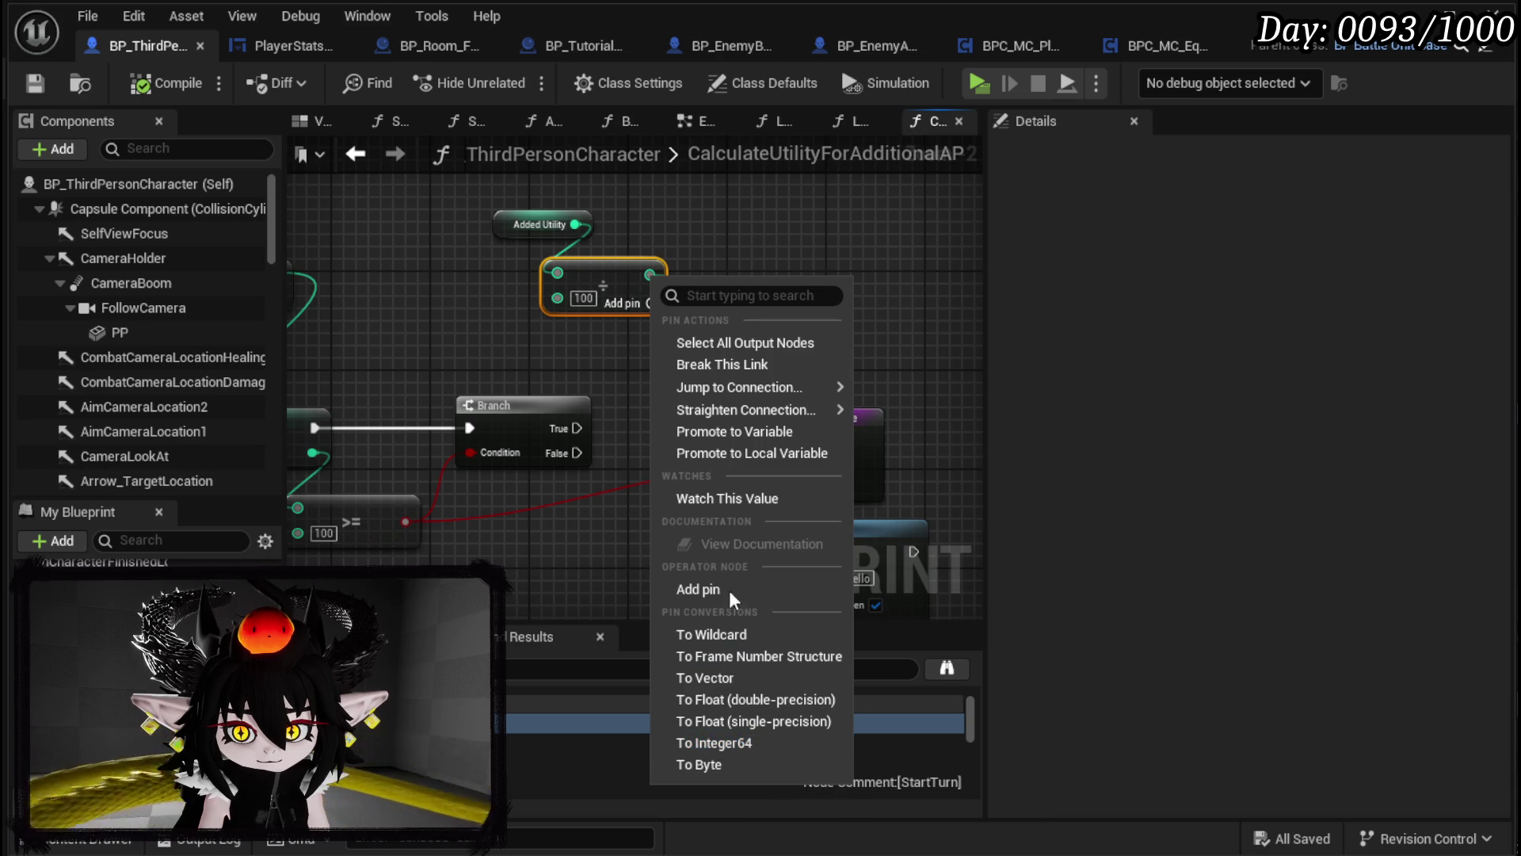
click(742, 458)
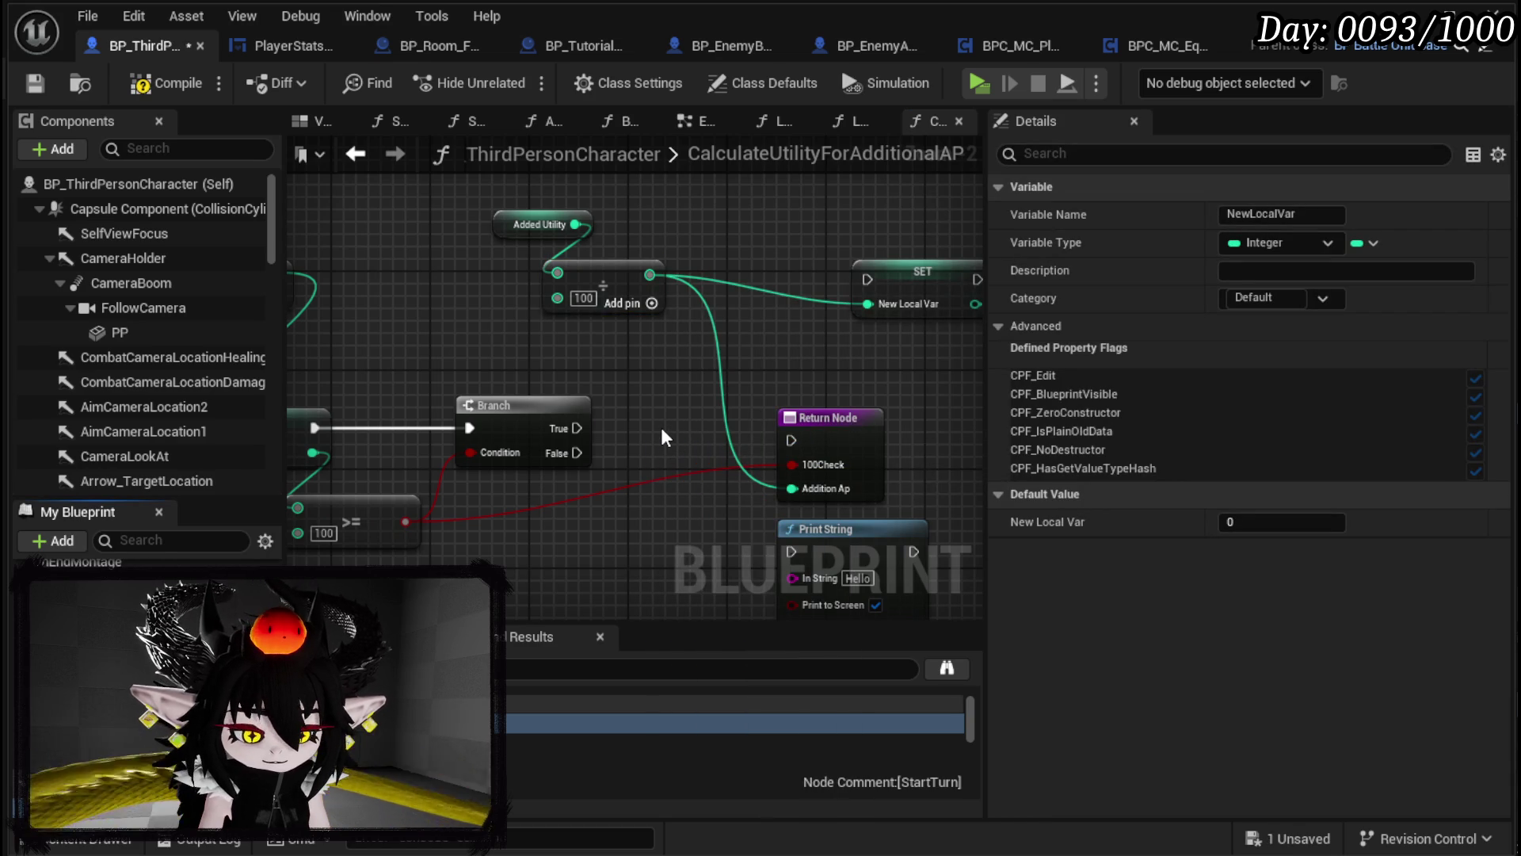
key(Return)
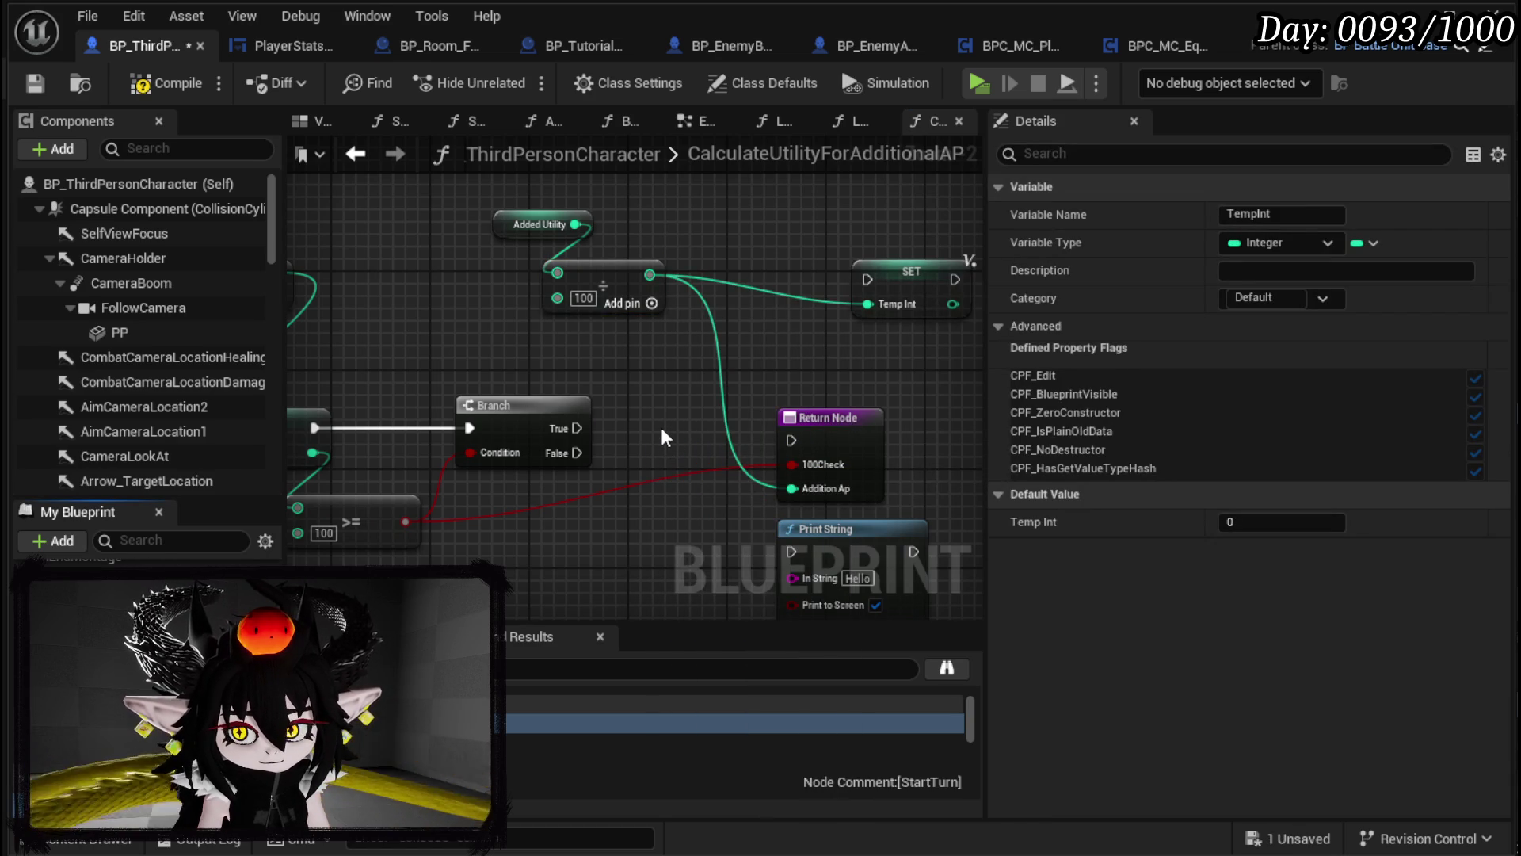
mouse_move(87, 602)
mouse_down()
mouse_move(637, 532)
mouse_move(811, 478)
mouse_move(796, 486)
mouse_up()
click(717, 578)
mouse_move(868, 311)
mouse_down()
mouse_move(637, 396)
mouse_move(597, 449)
mouse_move(672, 350)
mouse_up()
Step: Rearrange SET TempInt and the Return Node, then place a second TempInt getter
drag(491, 360, 687, 212)
drag(658, 394, 830, 393)
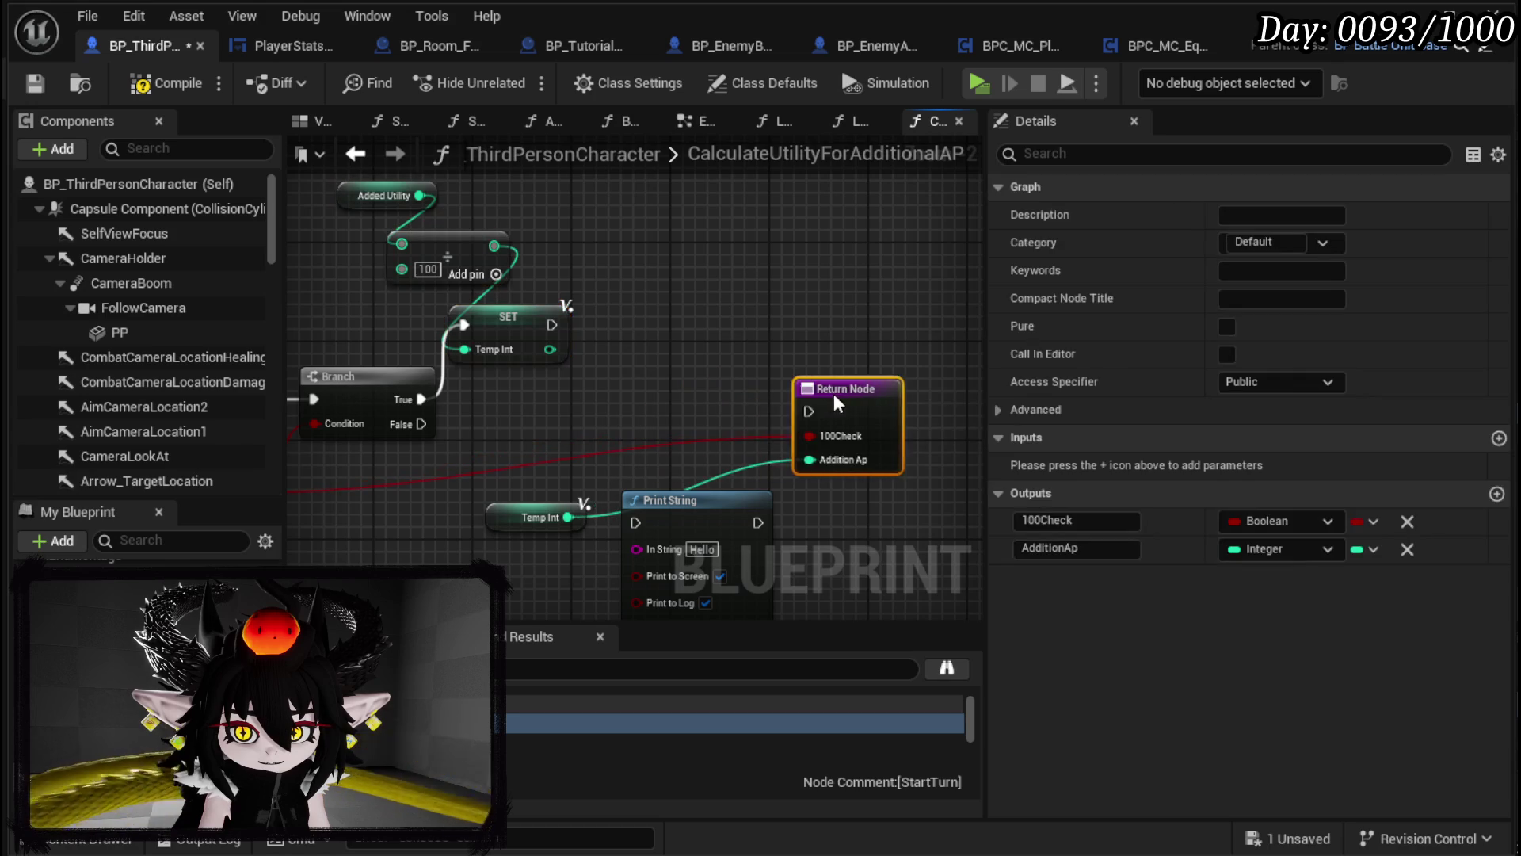
click(700, 370)
drag(554, 337, 640, 344)
mouse_move(551, 398)
mouse_down()
mouse_move(946, 366)
mouse_move(864, 437)
mouse_move(725, 500)
mouse_move(729, 409)
mouse_up()
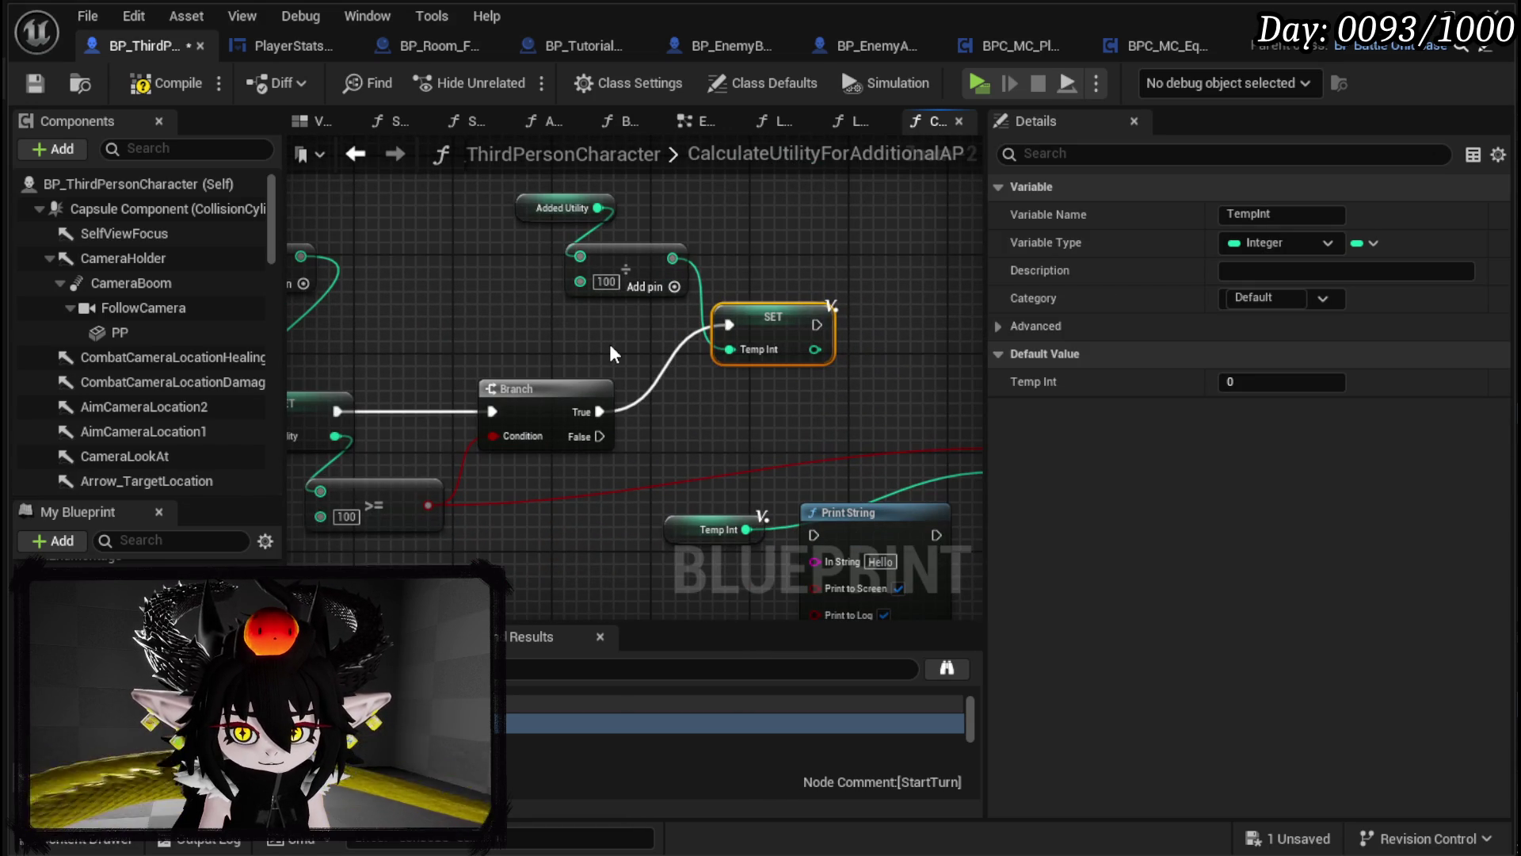
mouse_move(610, 353)
mouse_down()
mouse_move(468, 351)
mouse_move(599, 326)
mouse_up()
click(724, 332)
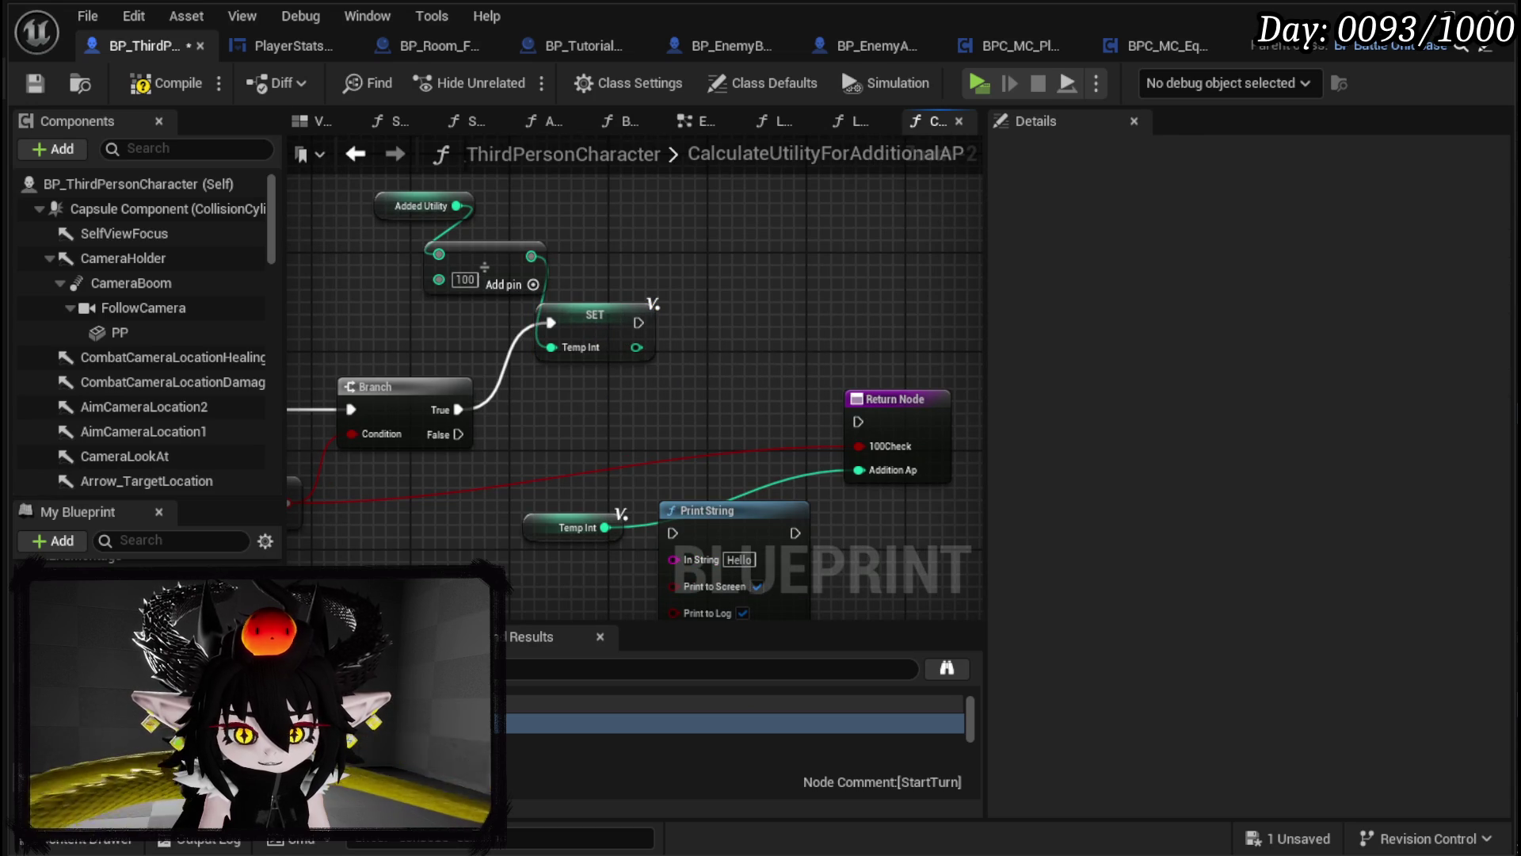
mouse_move(87, 594)
mouse_down()
mouse_move(663, 399)
mouse_move(535, 379)
mouse_move(779, 358)
mouse_move(748, 282)
mouse_up()
click(601, 414)
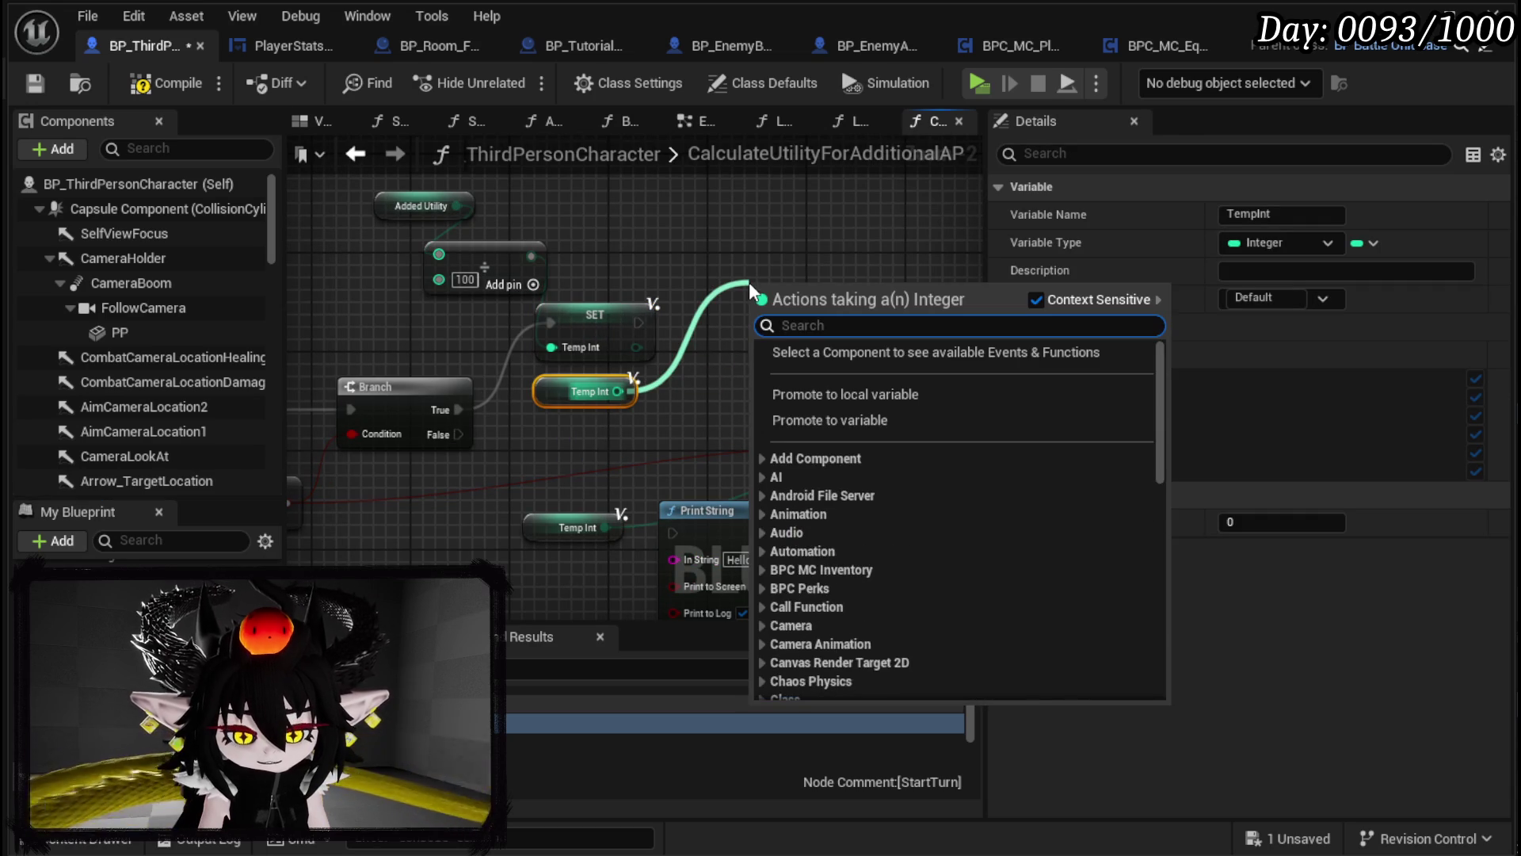
Step: Compute Added Utility minus TempInt × 100 with Multiply and Subtract nodes
text(*)
click(824, 400)
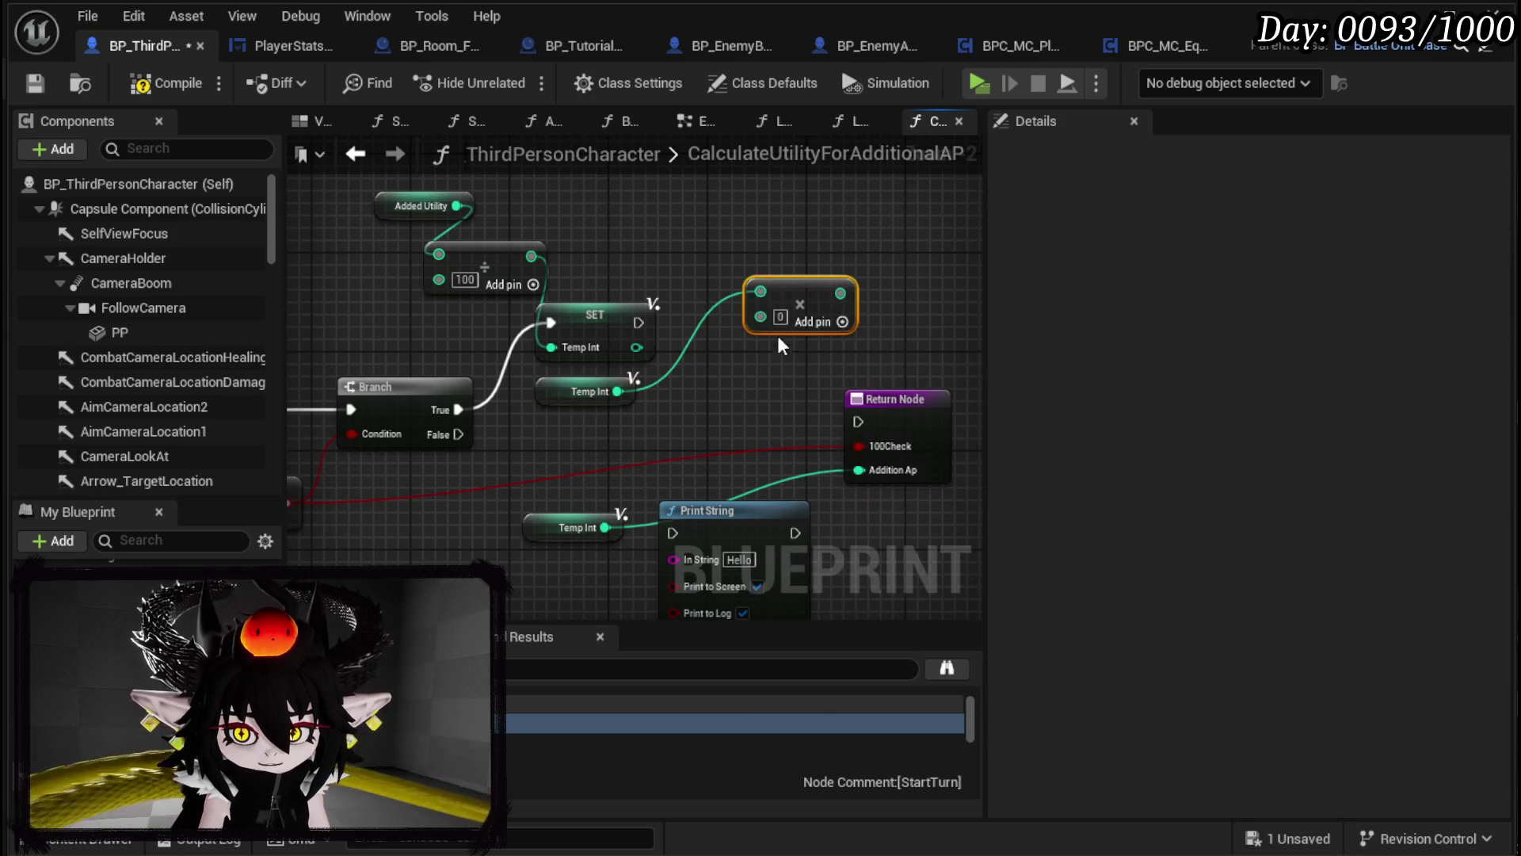
text(100)
mouse_move(807, 292)
mouse_down()
mouse_move(649, 432)
mouse_move(559, 442)
mouse_move(735, 358)
mouse_move(762, 285)
mouse_up()
text(-)
click(820, 482)
mouse_move(457, 206)
mouse_down()
mouse_move(796, 296)
mouse_move(773, 287)
mouse_up()
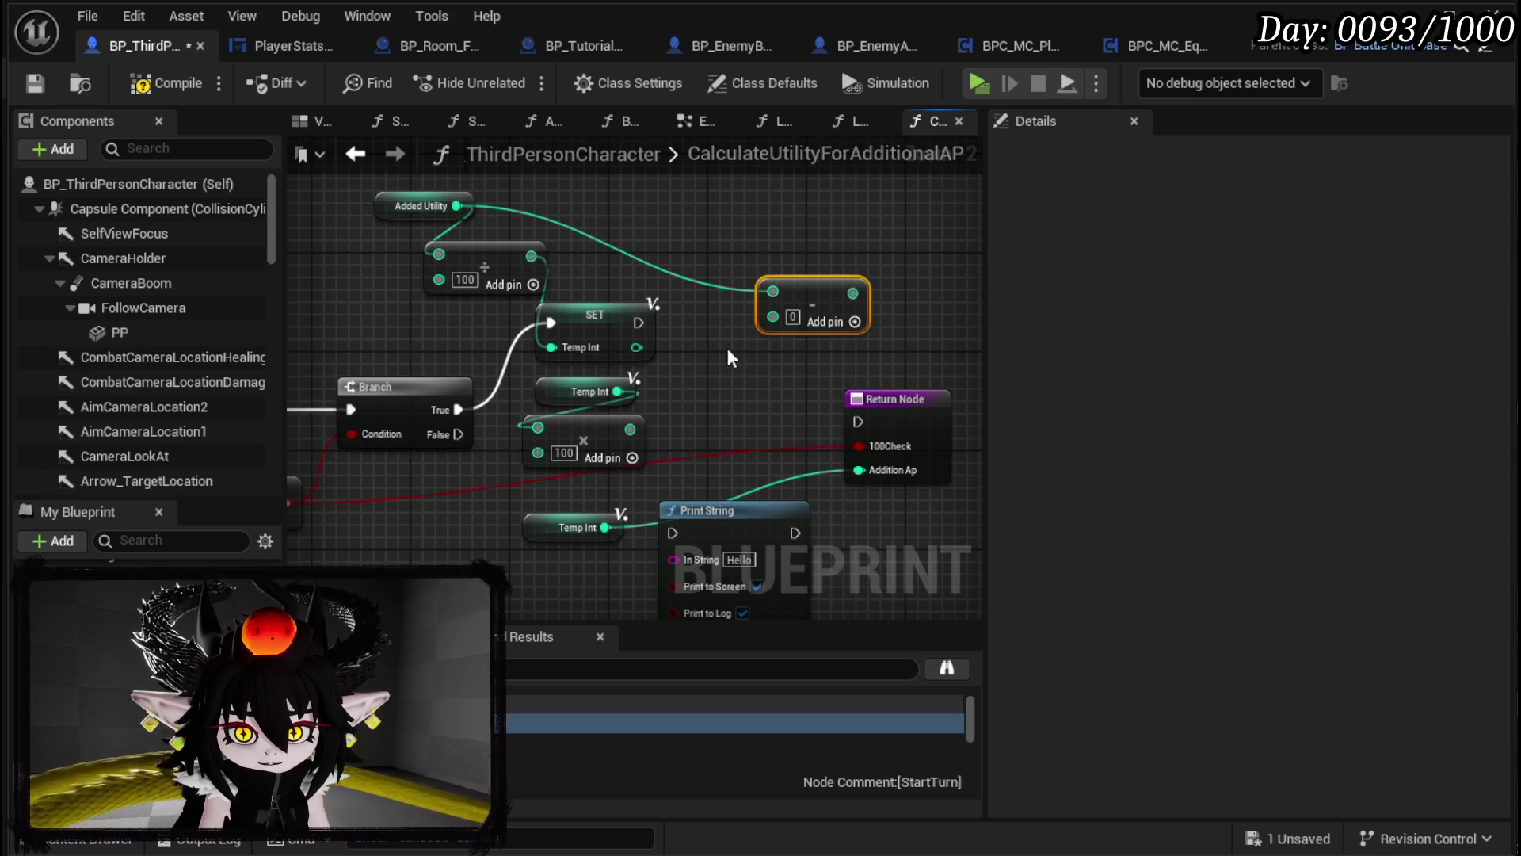
mouse_move(629, 429)
mouse_down()
mouse_move(773, 317)
mouse_move(760, 345)
mouse_move(757, 302)
mouse_up()
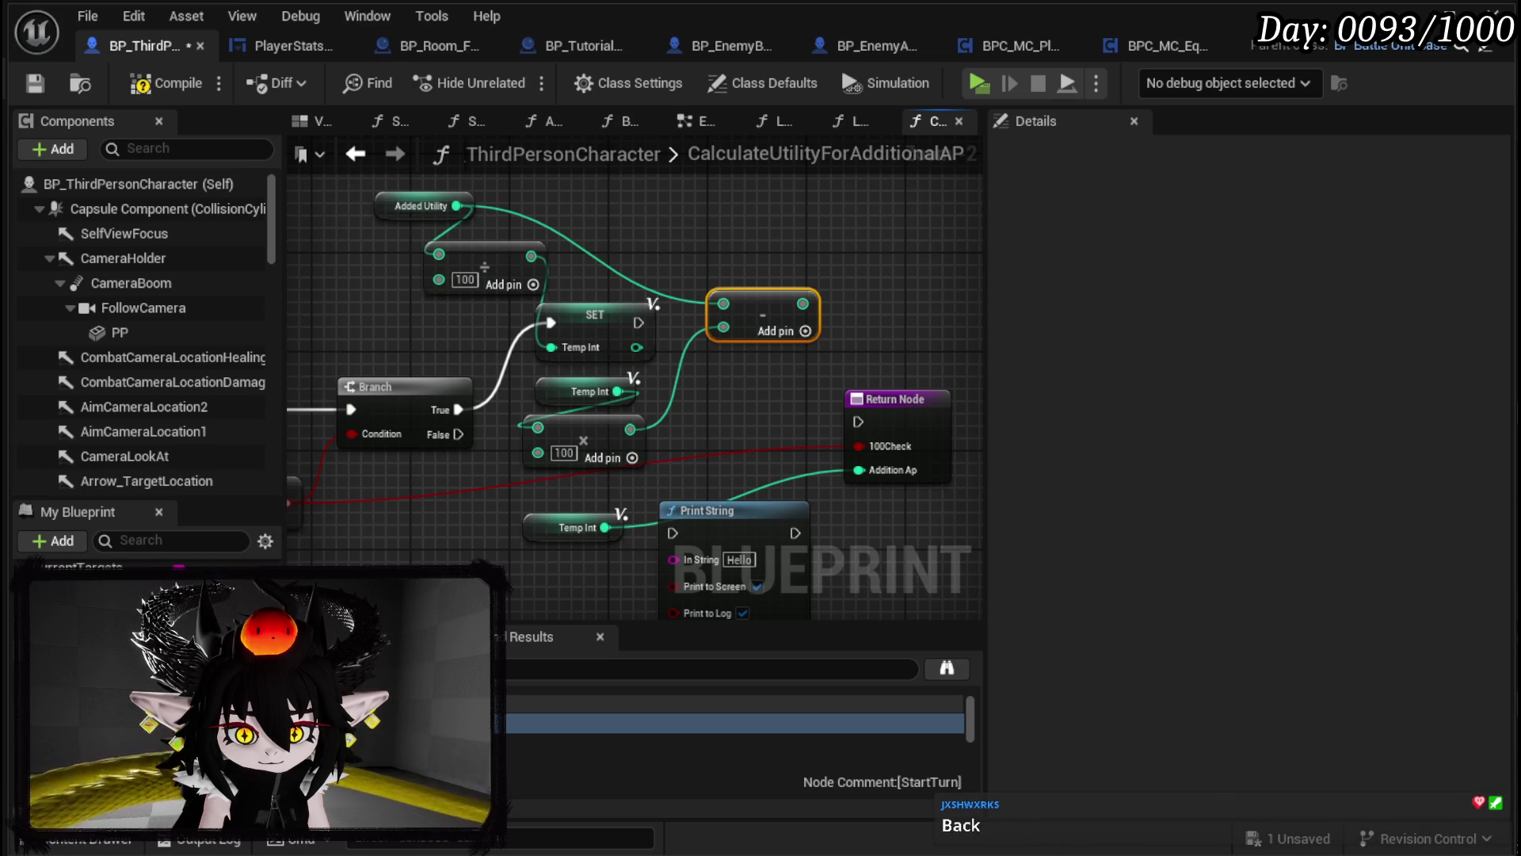
Step: Store the subtraction in SET Added Utility, chained after SET TempInt into the Return Node
mouse_move(71, 588)
mouse_down()
mouse_move(948, 248)
mouse_move(861, 311)
mouse_up()
click(881, 331)
mouse_move(637, 323)
mouse_down()
mouse_move(654, 337)
mouse_move(861, 286)
mouse_up()
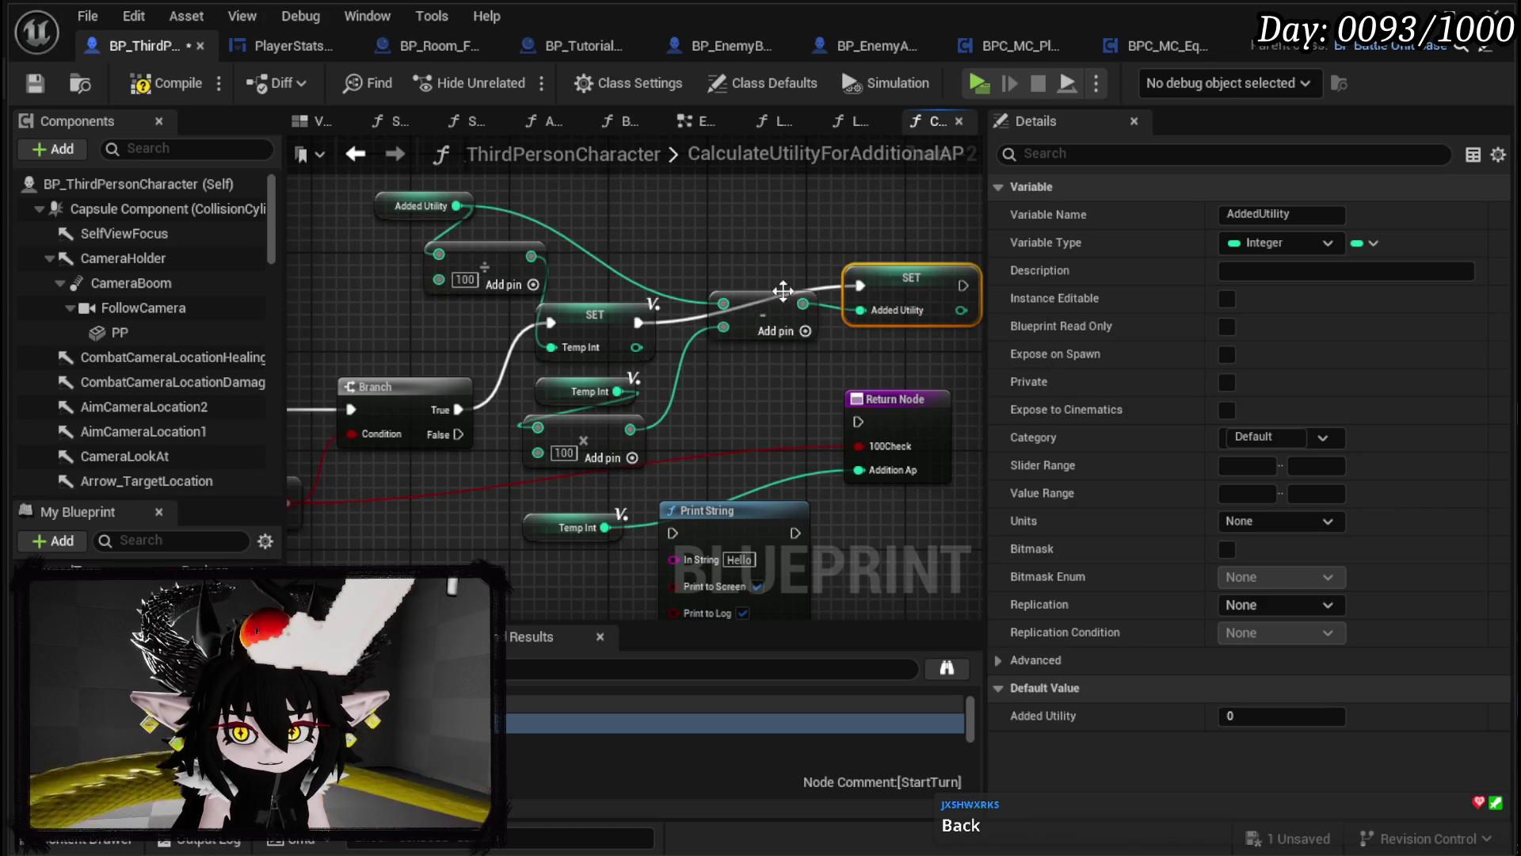
drag(763, 299, 727, 382)
drag(862, 297, 698, 333)
drag(802, 323, 861, 423)
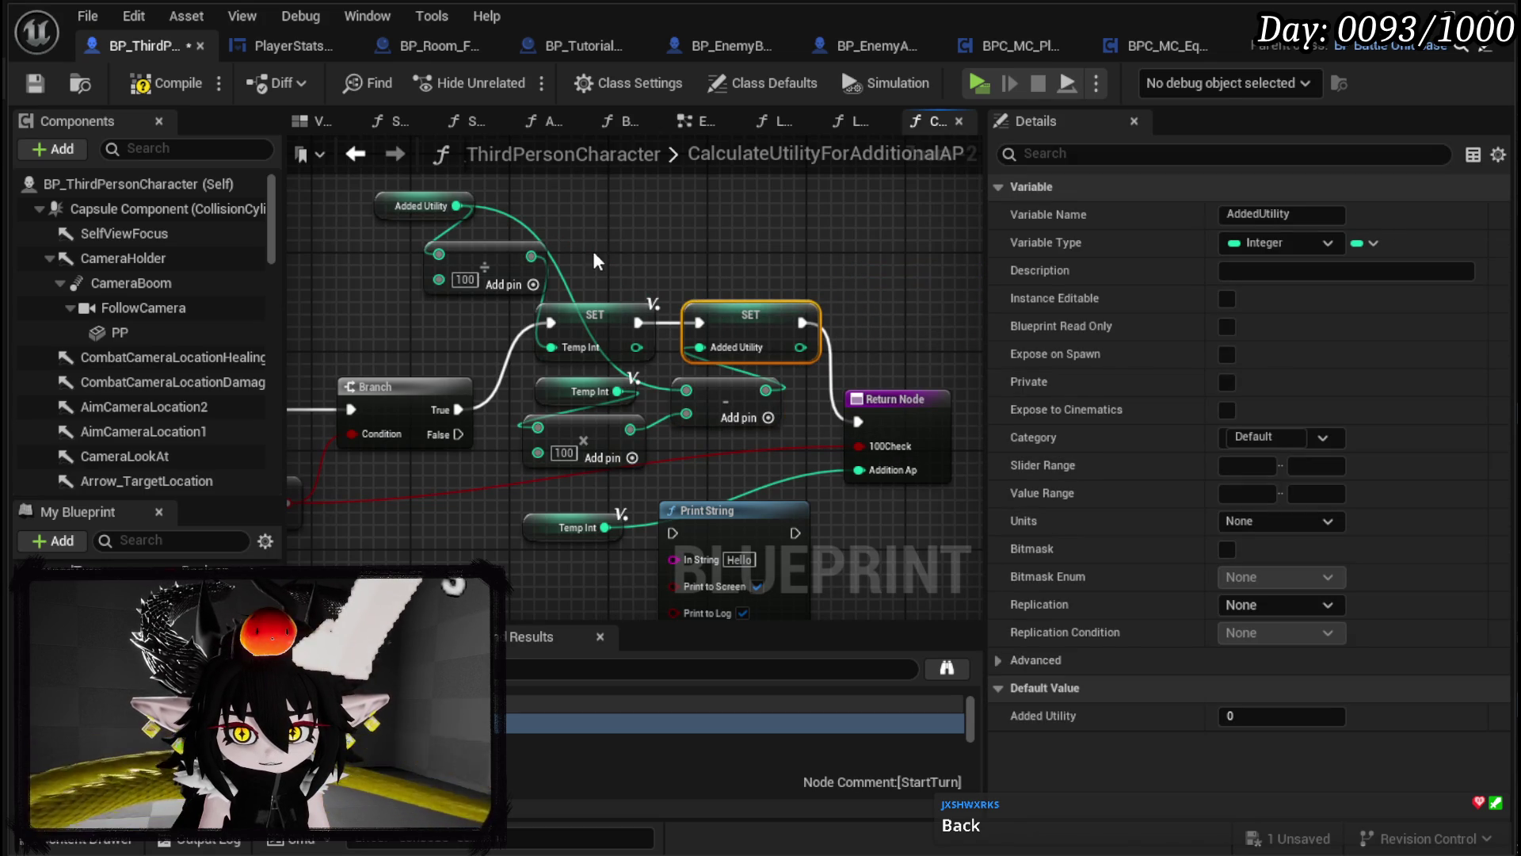
Step: Route the Branch False path to the Return Node, tidy the graph, and save
drag(593, 256, 712, 464)
drag(841, 468, 799, 385)
drag(703, 428, 661, 511)
drag(510, 453, 816, 450)
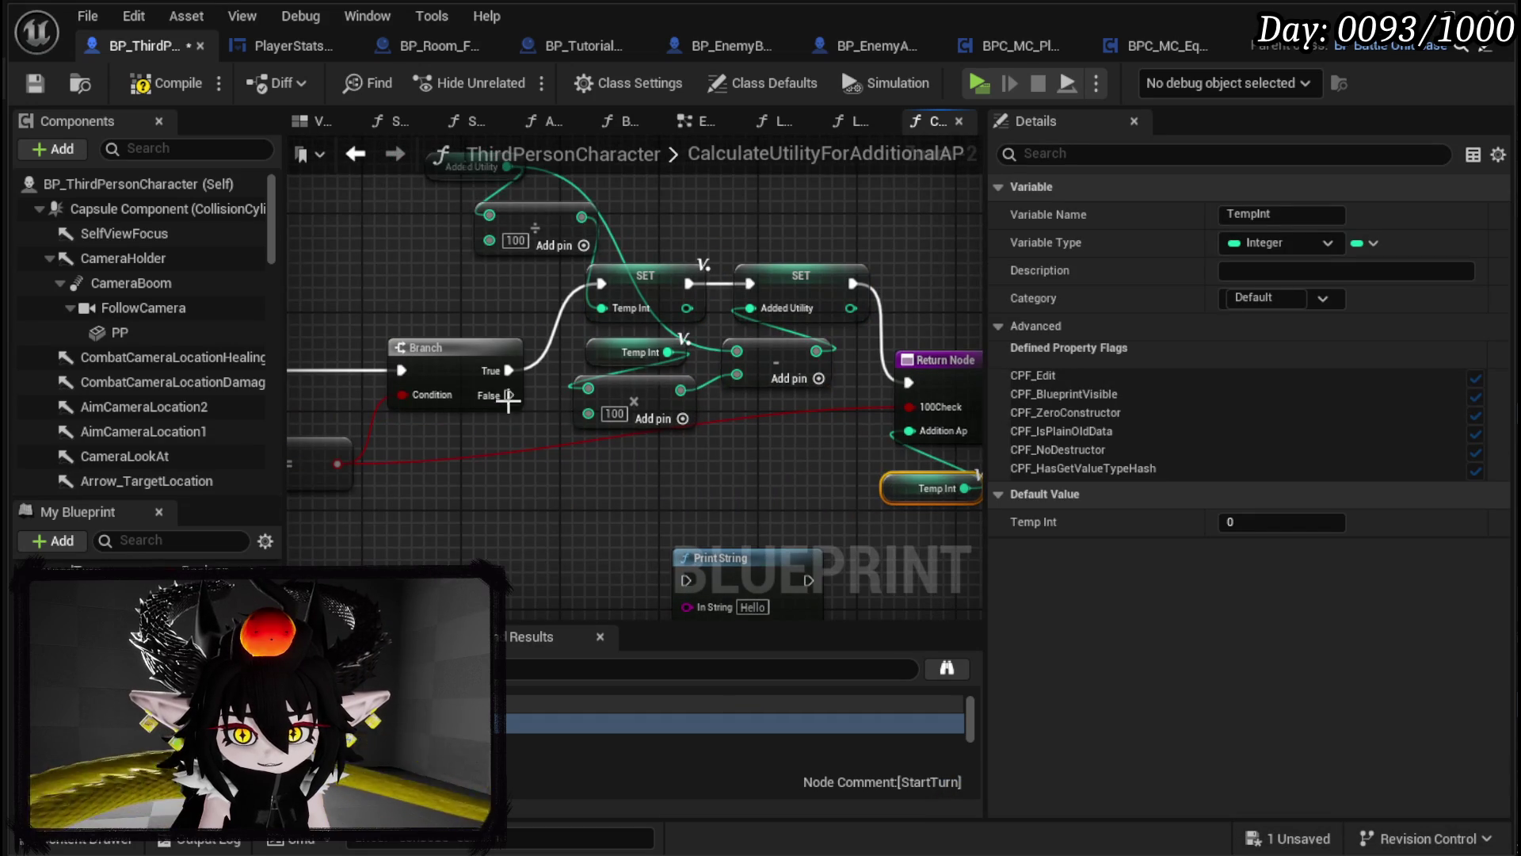
mouse_move(507, 396)
mouse_down()
mouse_move(909, 382)
mouse_move(971, 501)
mouse_up()
drag(820, 358, 863, 360)
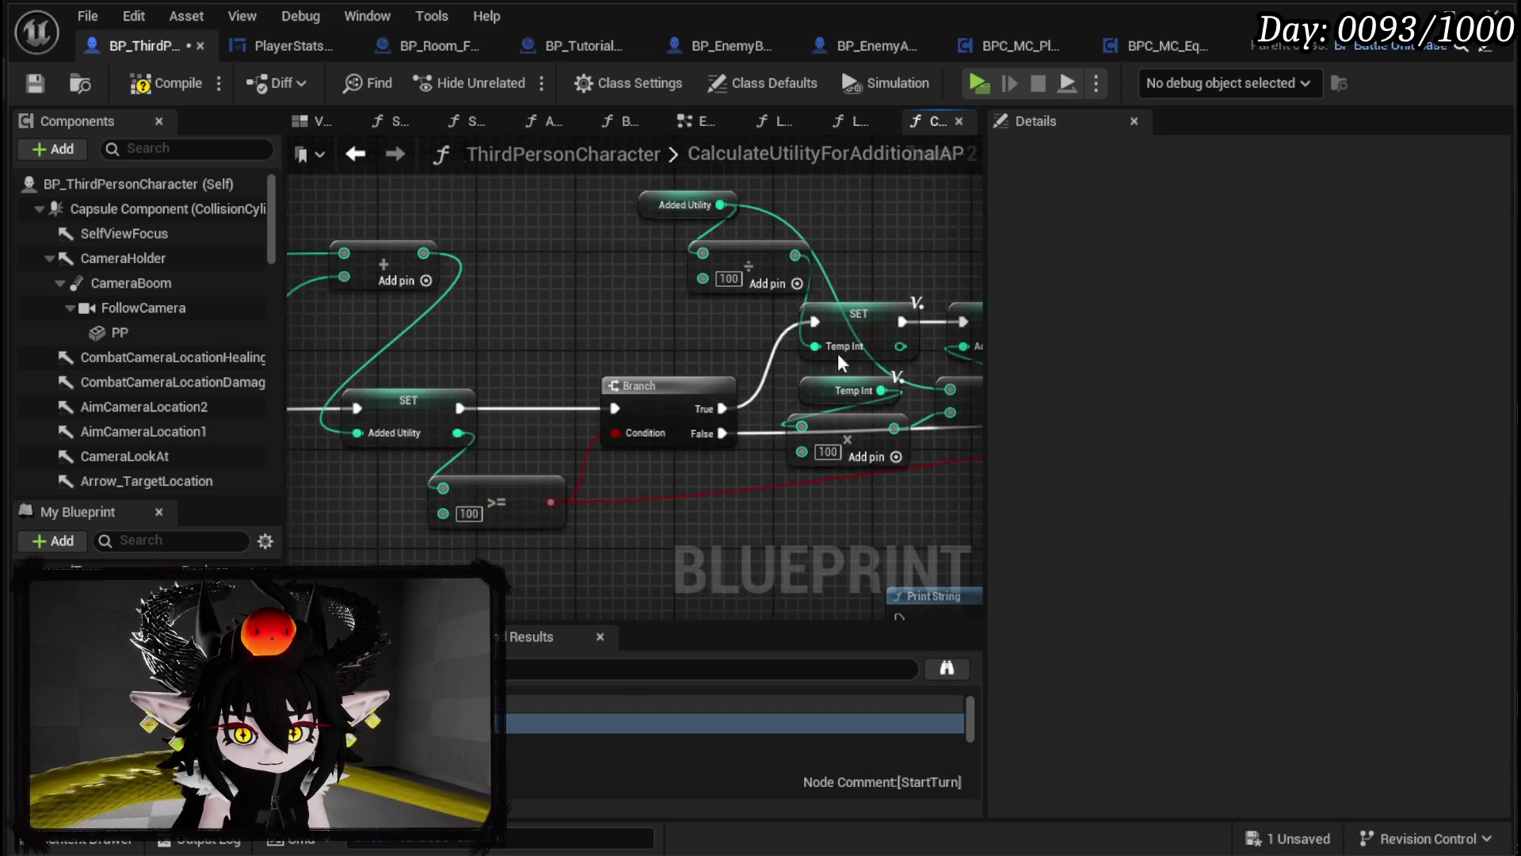
click(40, 84)
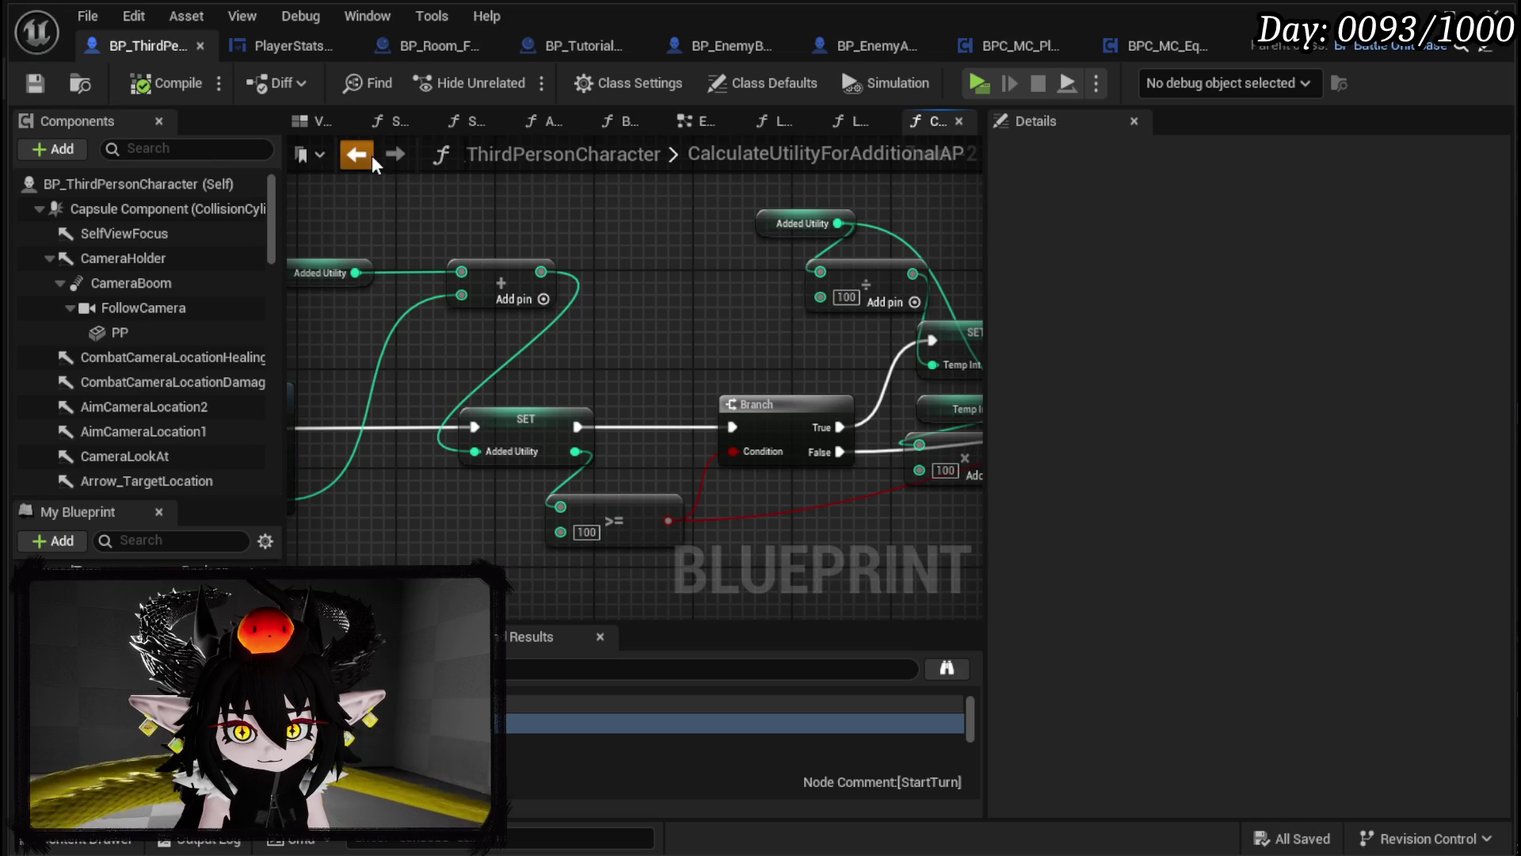
key(alt+Left)
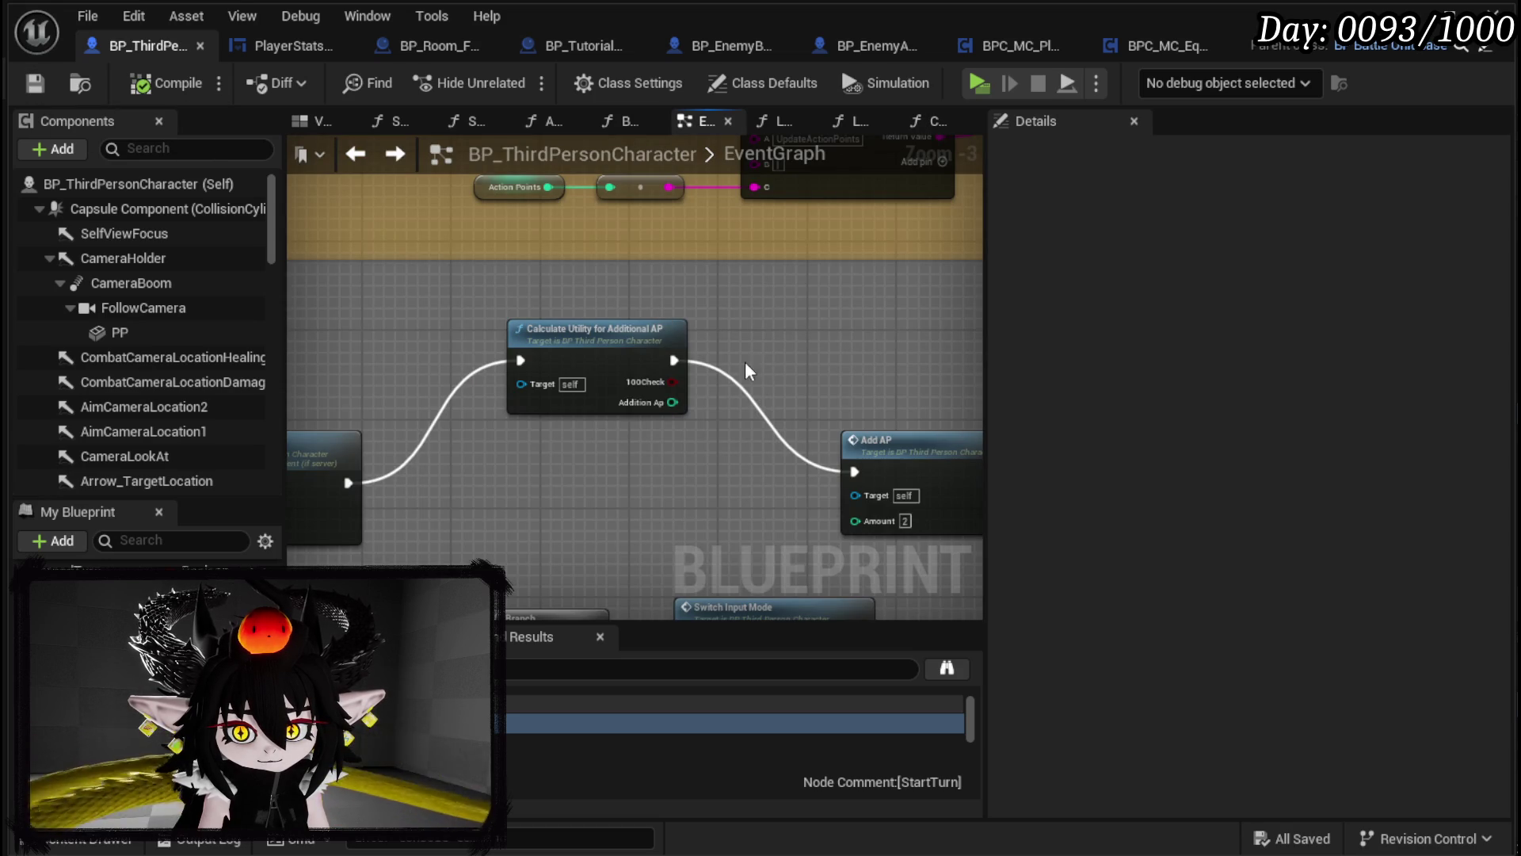
Step: Add a Branch on 100Check with its False path running the existing Add AP
drag(594, 347, 505, 402)
mouse_move(585, 437)
mouse_down()
mouse_move(651, 438)
mouse_move(637, 414)
mouse_move(668, 418)
mouse_move(626, 424)
mouse_move(796, 404)
mouse_up()
drag(720, 459, 664, 293)
drag(501, 407, 577, 298)
key(Escape)
drag(432, 405, 409, 405)
drag(614, 342, 600, 497)
mouse_move(434, 437)
mouse_down()
mouse_move(547, 475)
mouse_move(520, 469)
mouse_up()
drag(526, 398, 570, 493)
click(527, 318)
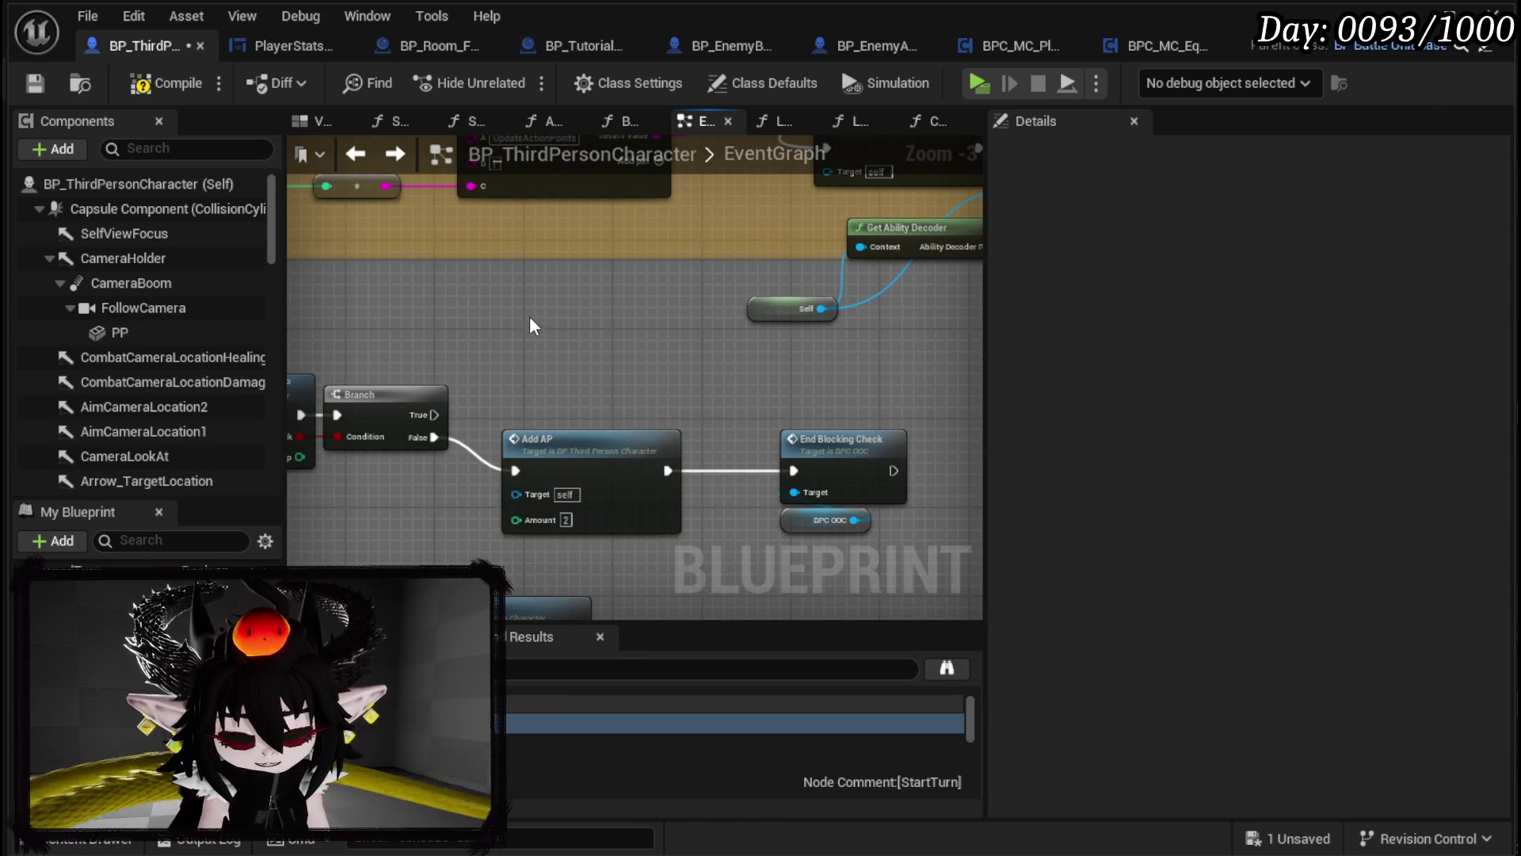
Step: Duplicate Add AP for the True path with Amount = Addition Ap + 2, then compile and save
key(ctrl+v)
drag(677, 337, 802, 477)
drag(704, 416, 564, 326)
text(+)
click(622, 492)
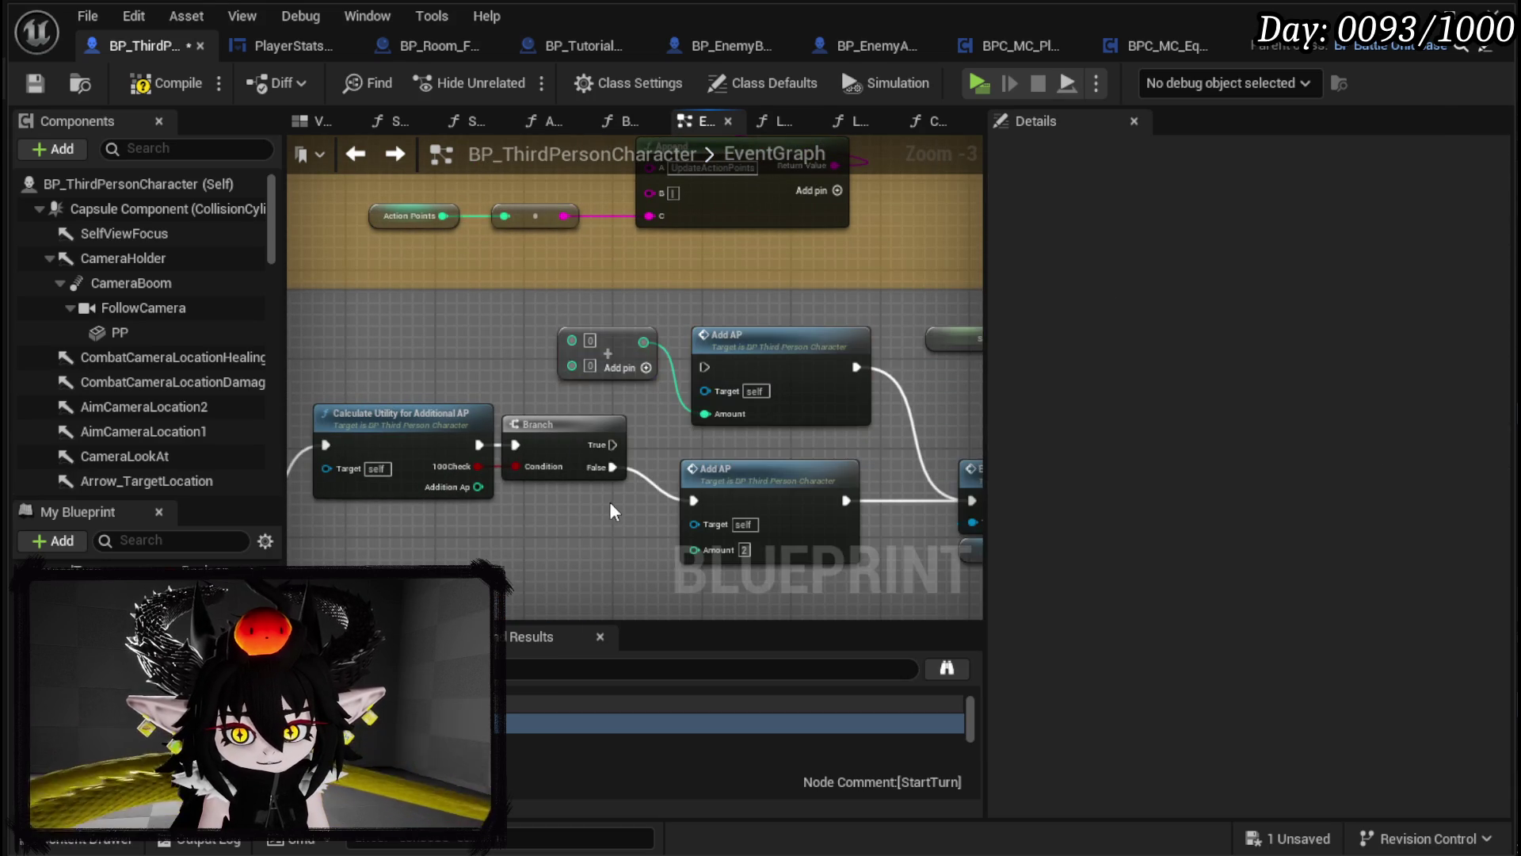
drag(478, 486, 572, 339)
text(2)
mouse_move(620, 404)
mouse_down()
mouse_move(584, 352)
mouse_move(574, 382)
mouse_move(660, 311)
mouse_move(721, 292)
mouse_up()
key(Escape)
click(664, 255)
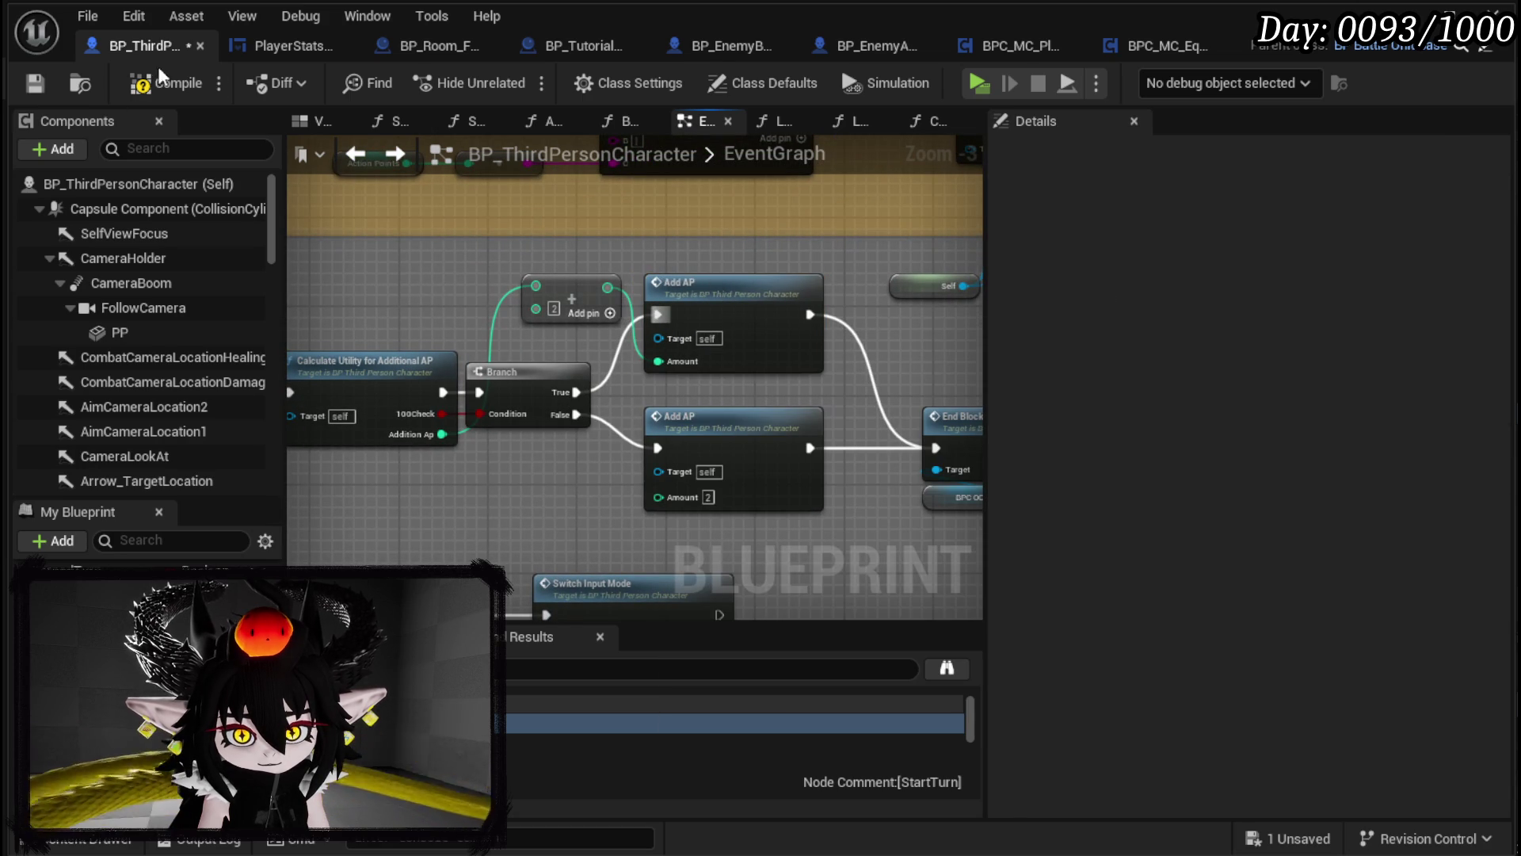
click(168, 91)
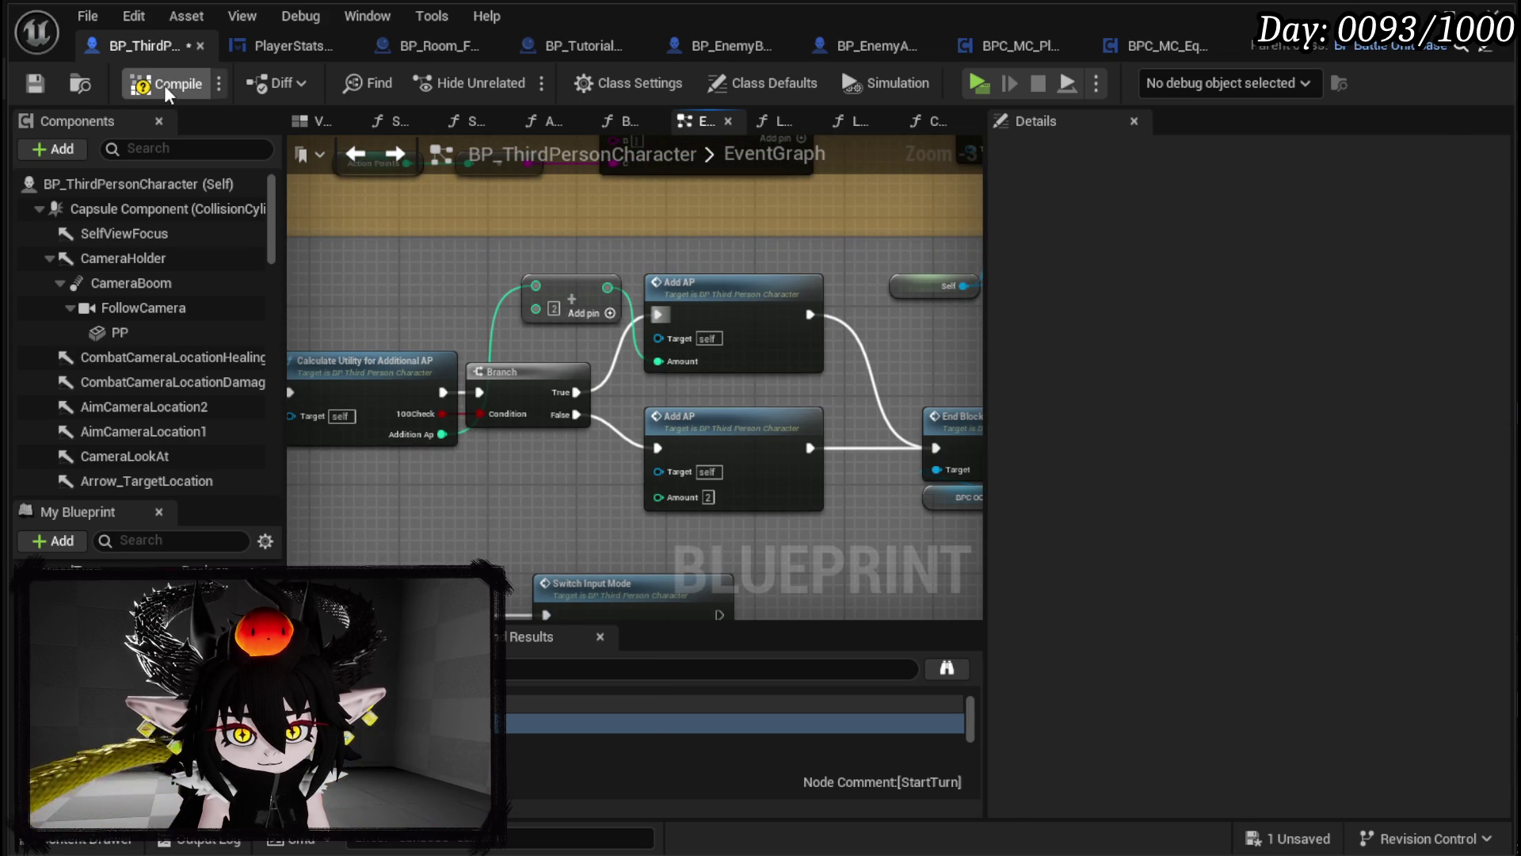
click(38, 84)
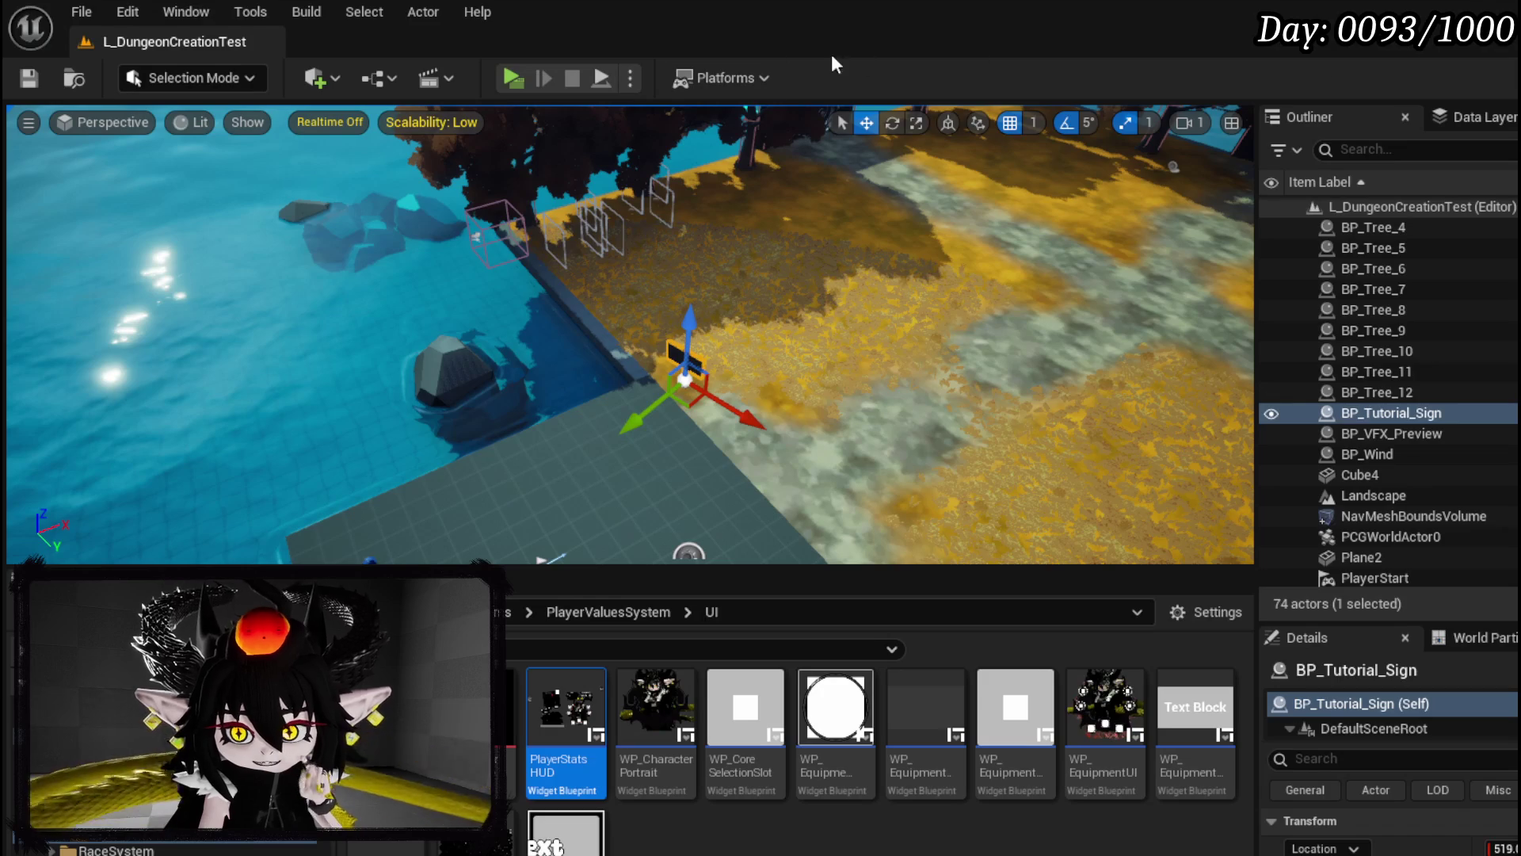
Step: Playtest the level into a slime encounter, use an ability to test the AP logic, then stop play
key(alt+p)
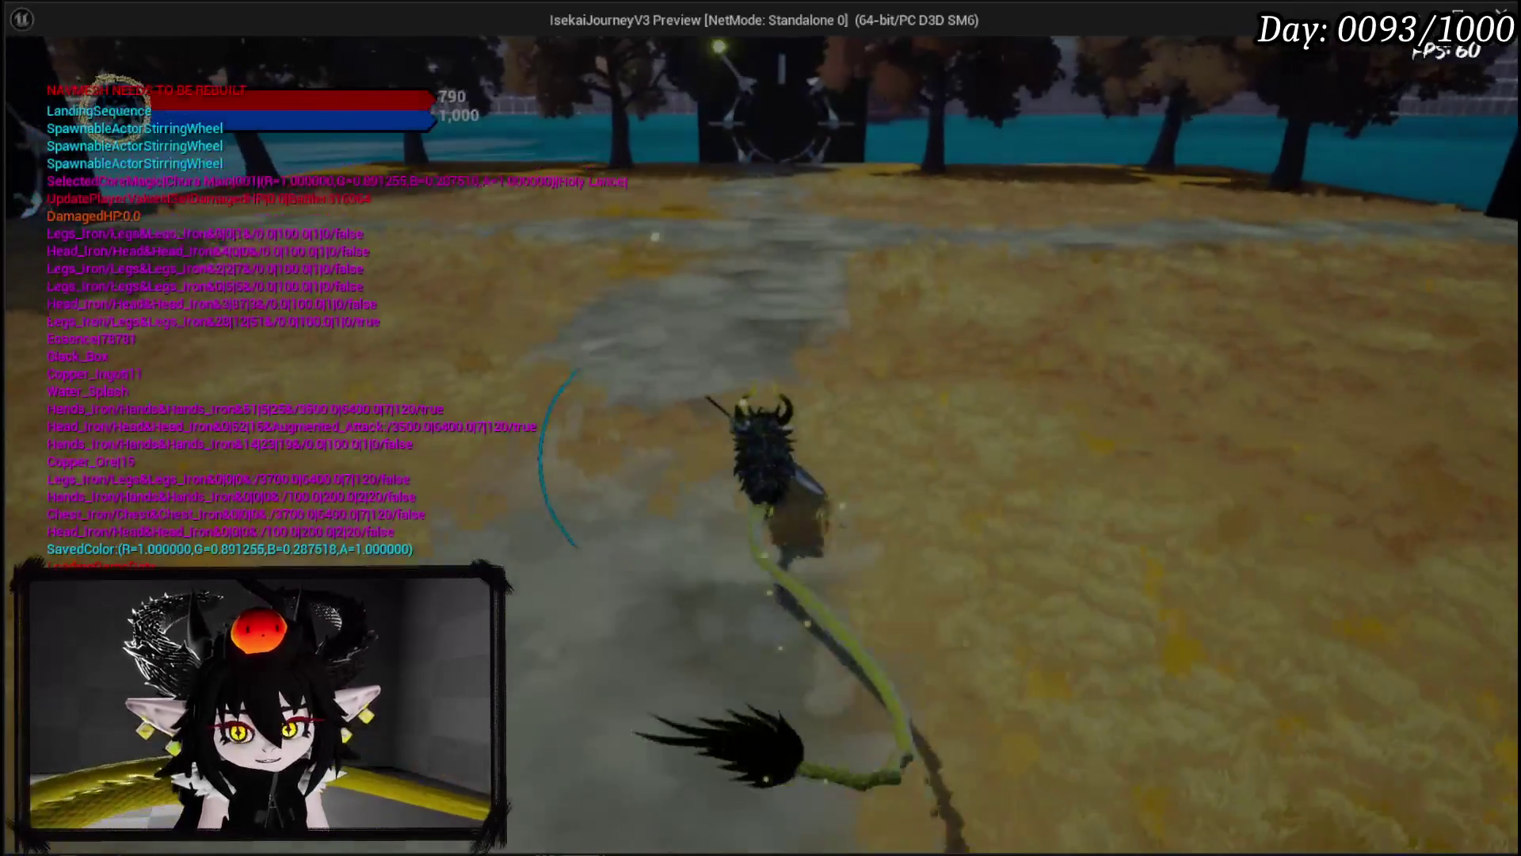
key(e)
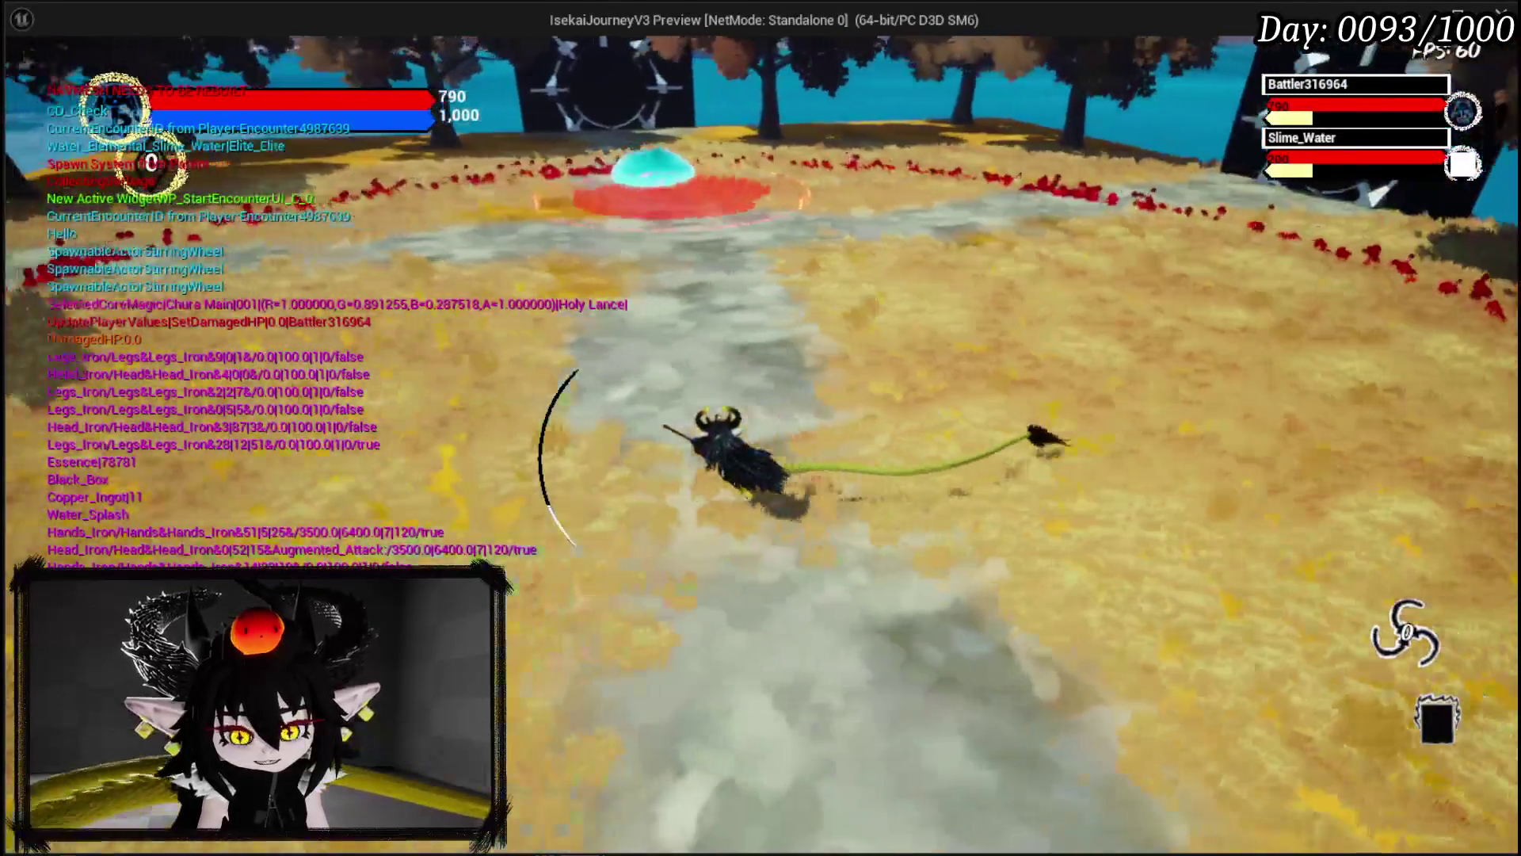
key(q)
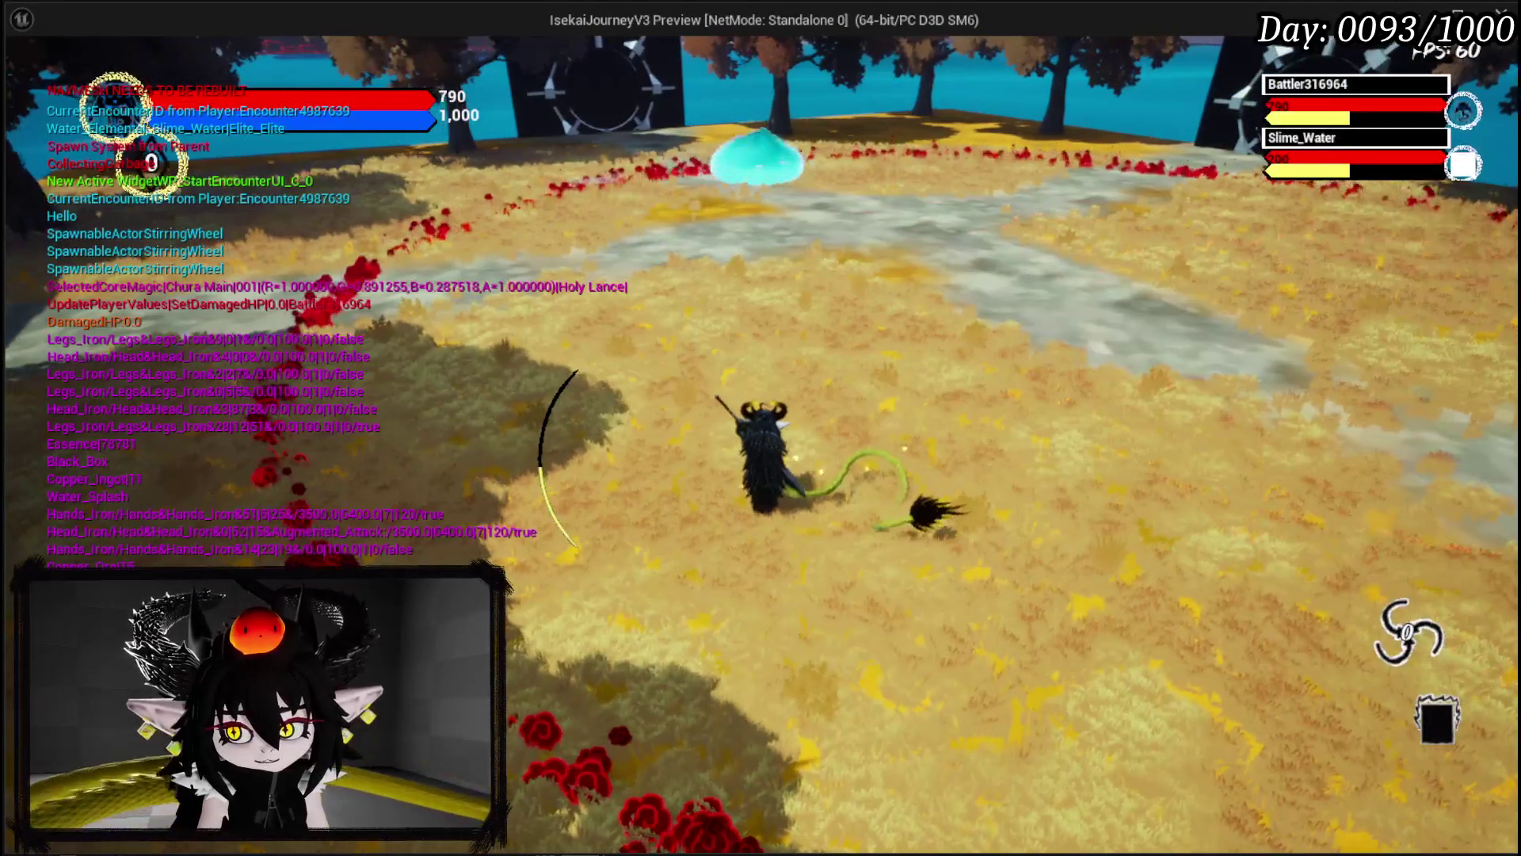
key(q)
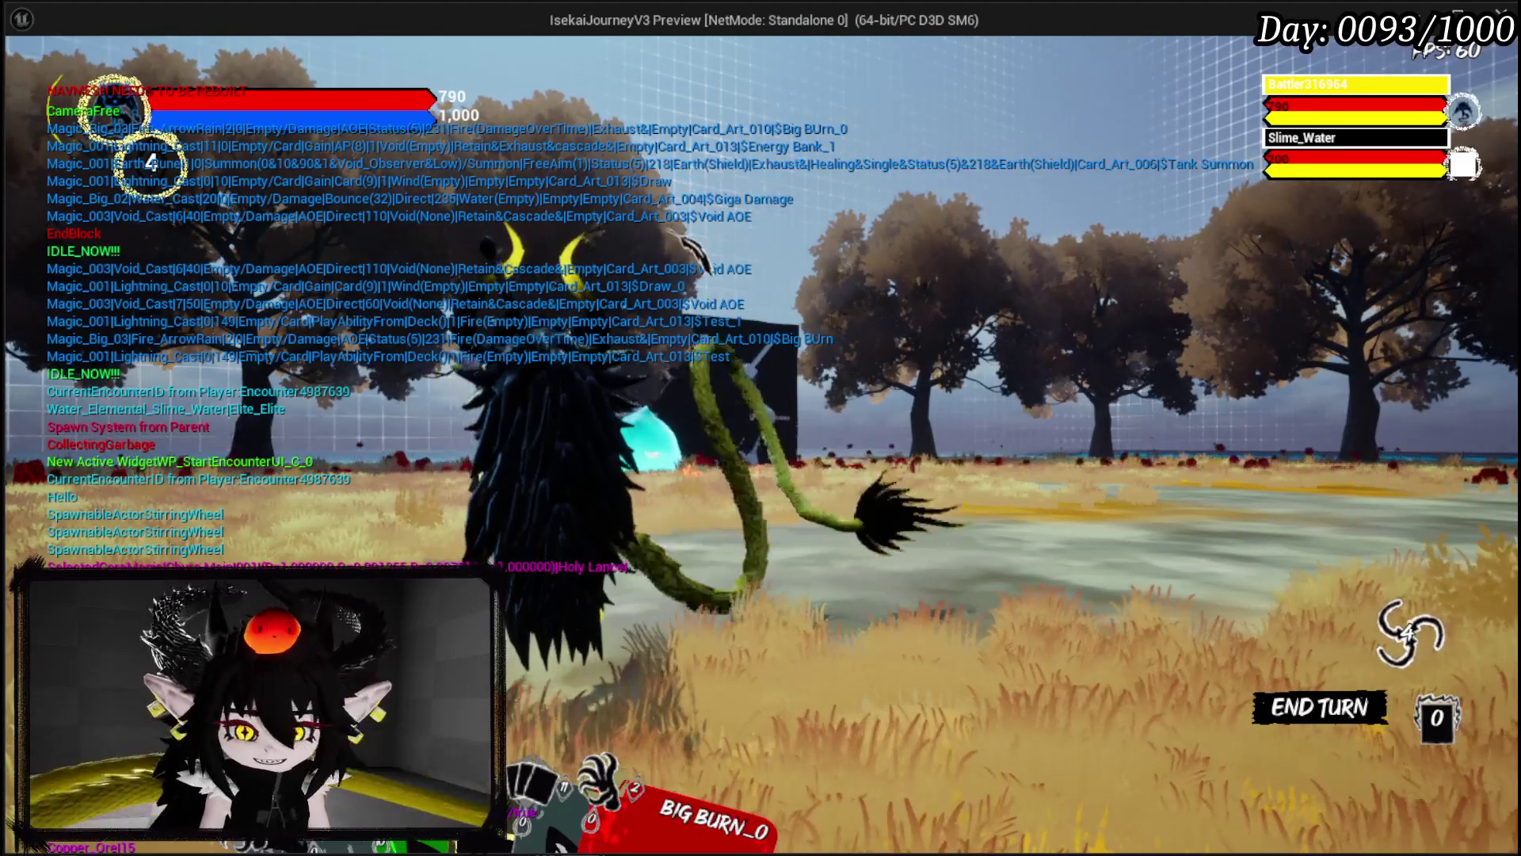
key(Escape)
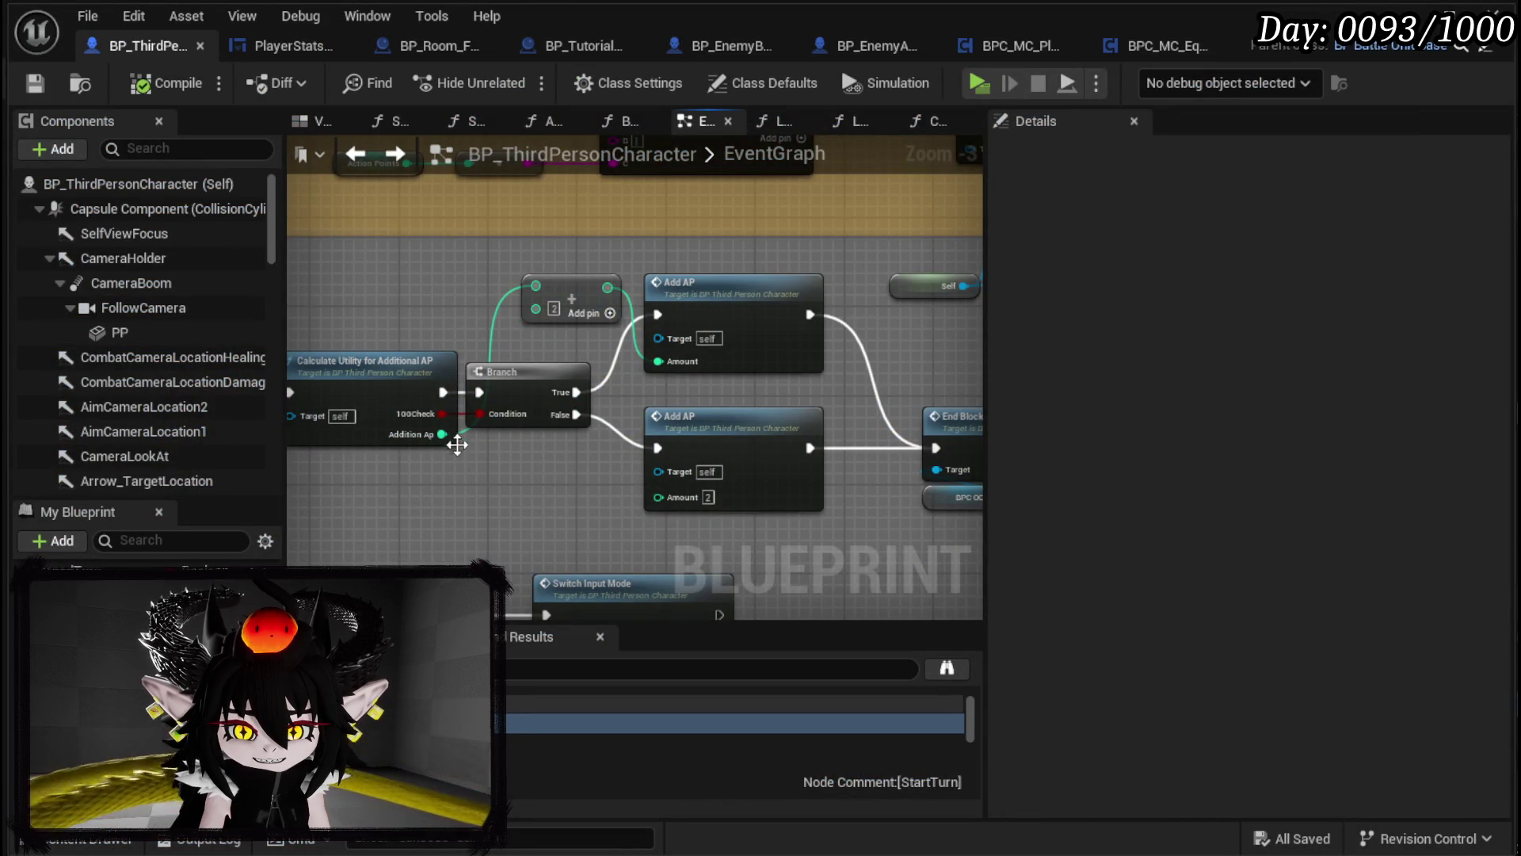
Step: Nudge the Branch node, add a breakpoint on Calculate Utility, and save the blueprint
mouse_move(682, 402)
mouse_down()
mouse_move(721, 407)
mouse_move(704, 408)
mouse_up()
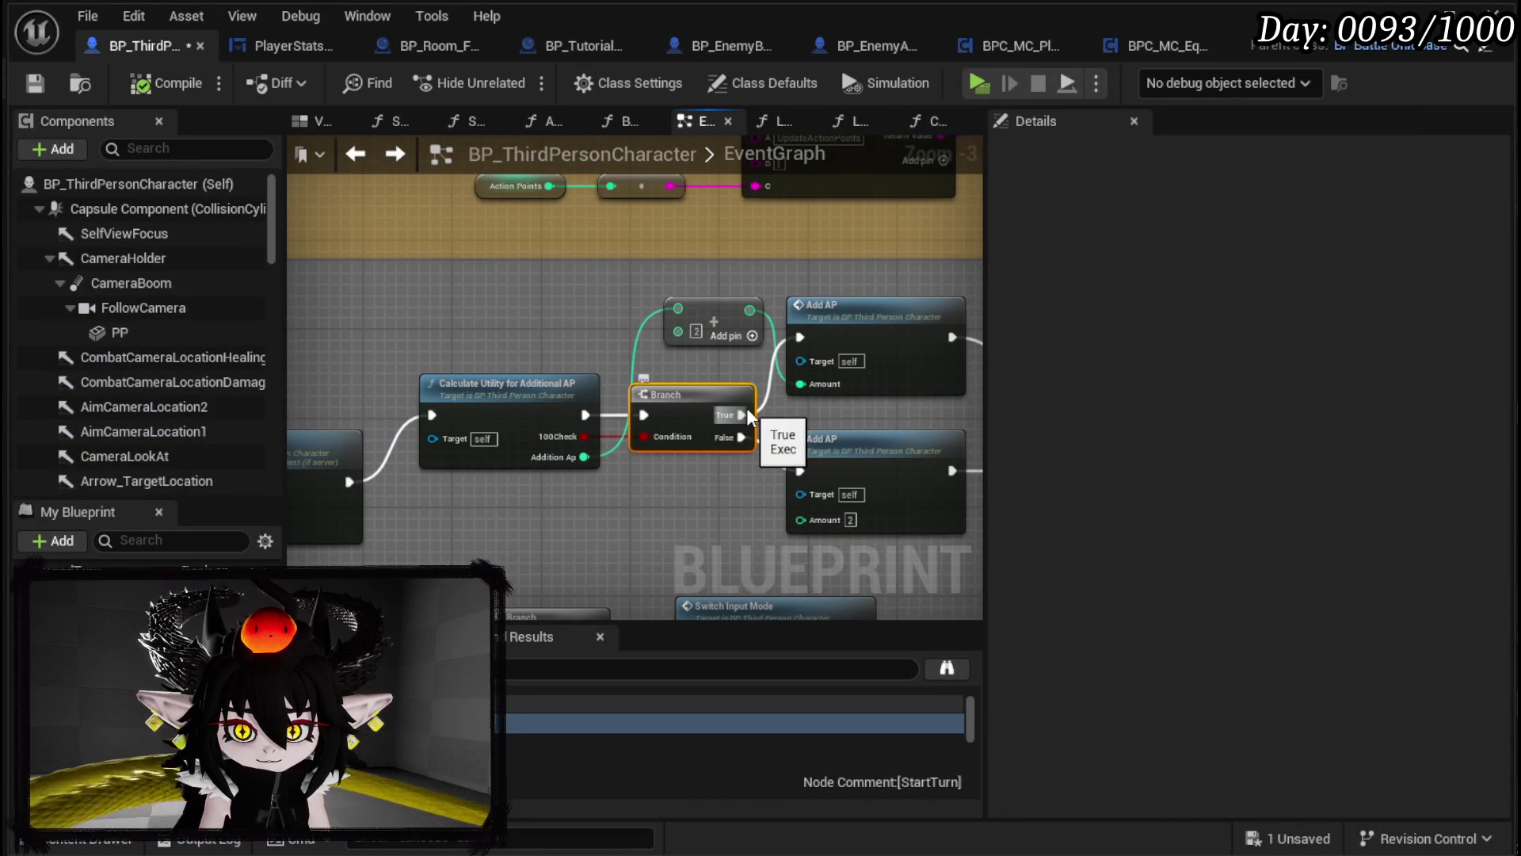
right_click(512, 392)
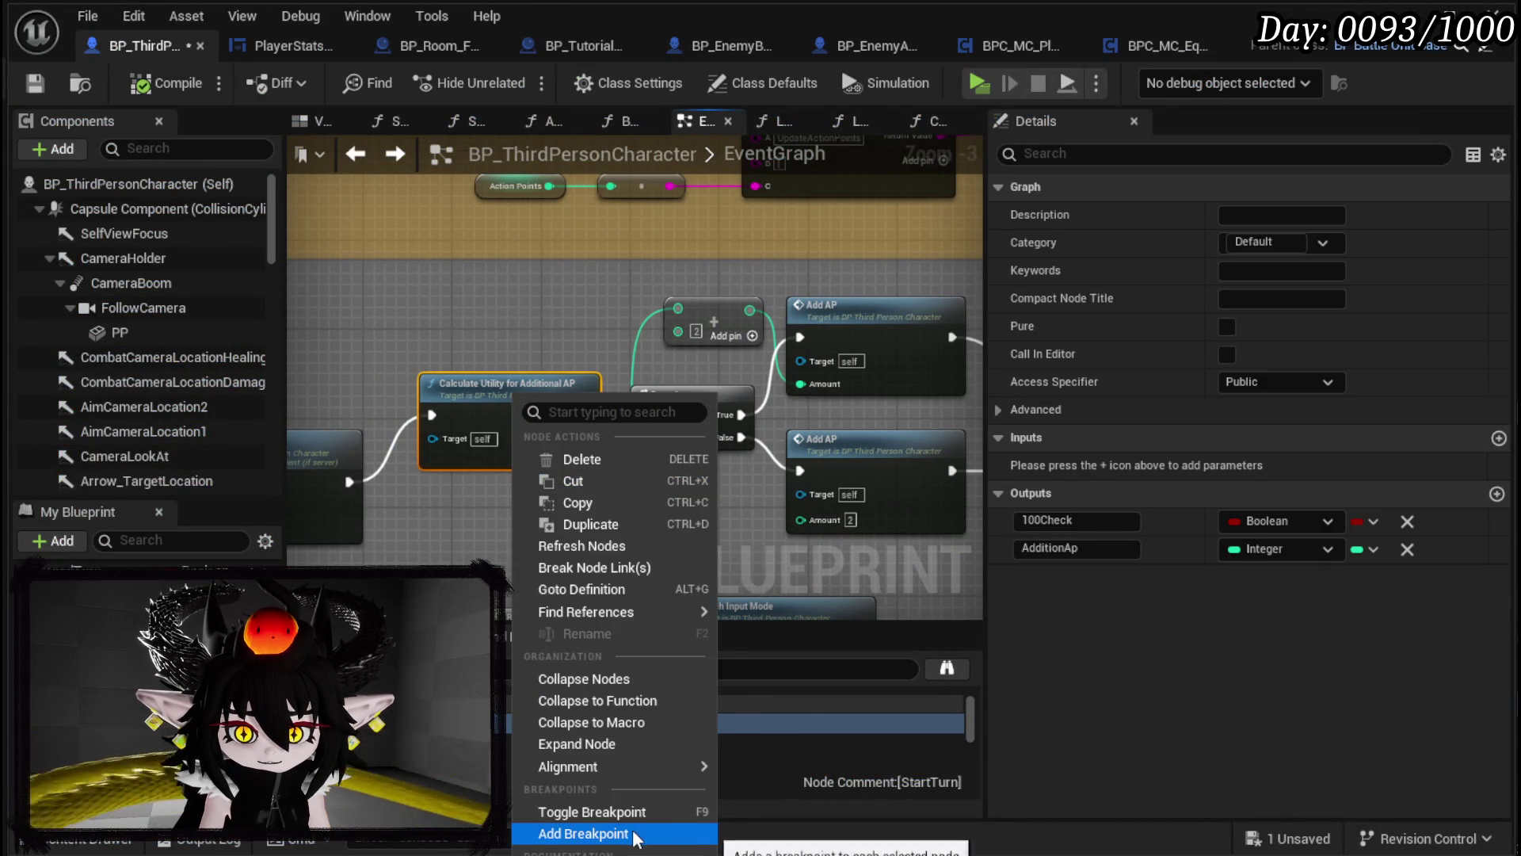
click(611, 825)
key(ctrl+s)
Step: Take a quick look inside the AddAP function graph
mouse_move(904, 299)
mouse_down()
mouse_move(626, 285)
mouse_move(508, 260)
mouse_move(870, 291)
mouse_up()
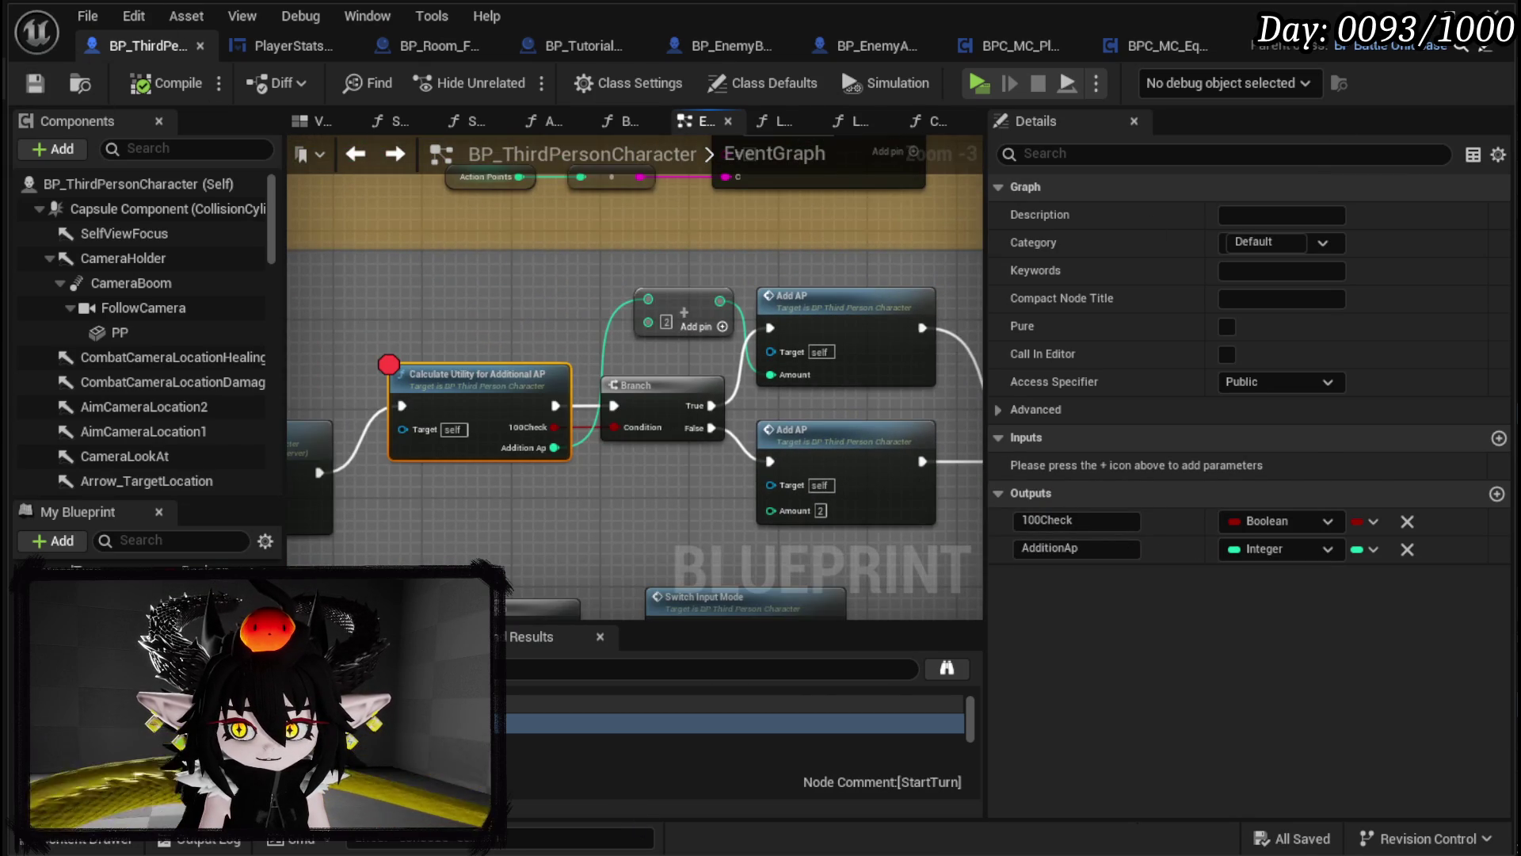
double_click(859, 323)
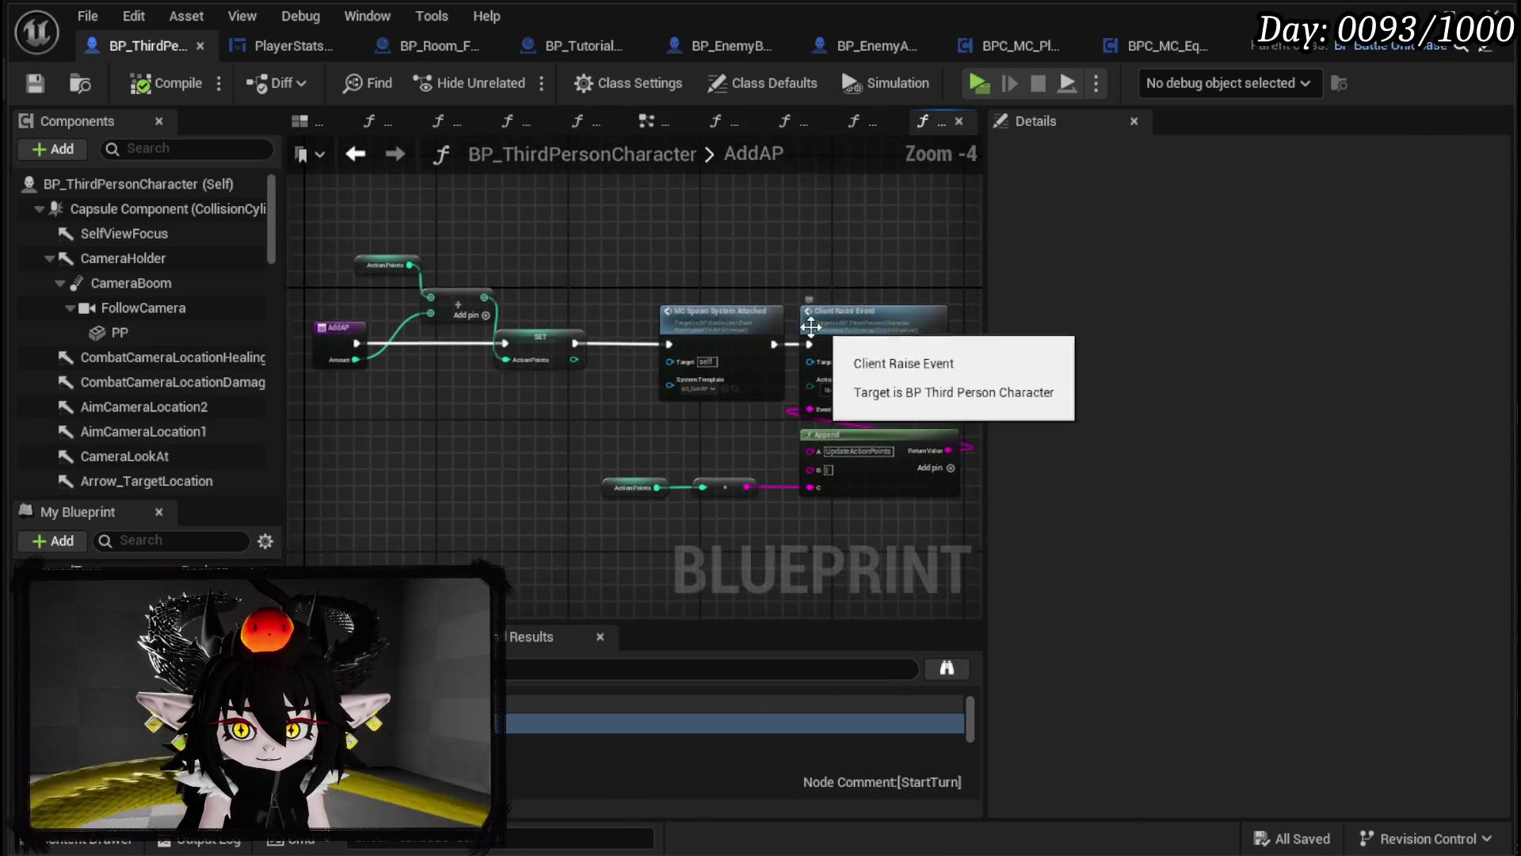
scroll(669, 307, up, 3)
scroll(669, 307, down, 2)
mouse_move(564, 275)
mouse_down()
mouse_move(520, 263)
mouse_move(774, 287)
mouse_move(867, 313)
mouse_up()
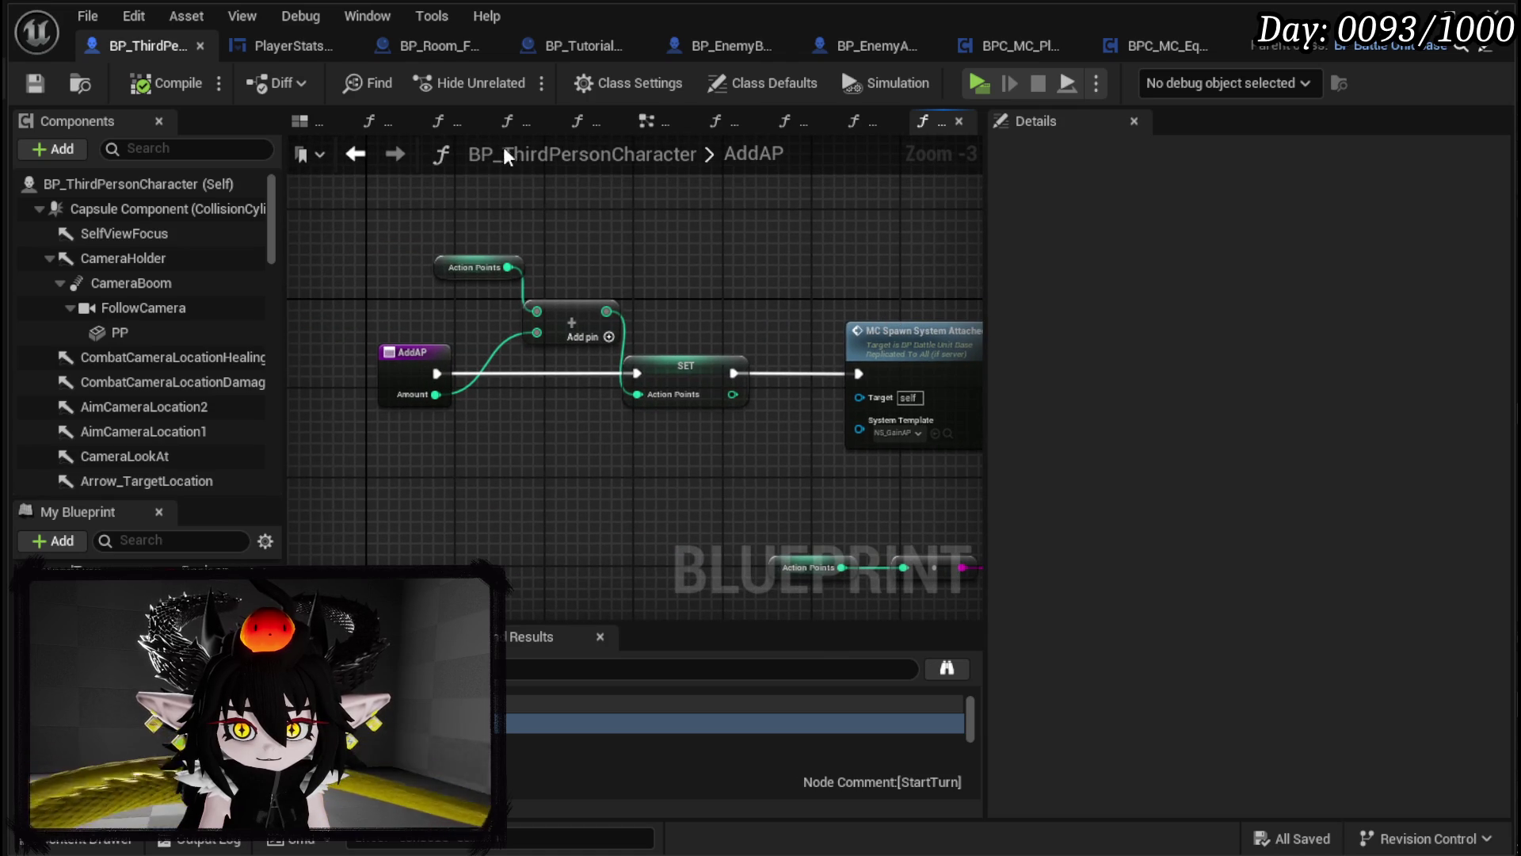
Step: Back in EventGraph, open the Calculate Utility for Additional AP function
click(355, 153)
mouse_move(512, 282)
mouse_down()
mouse_move(558, 269)
mouse_move(550, 303)
mouse_up()
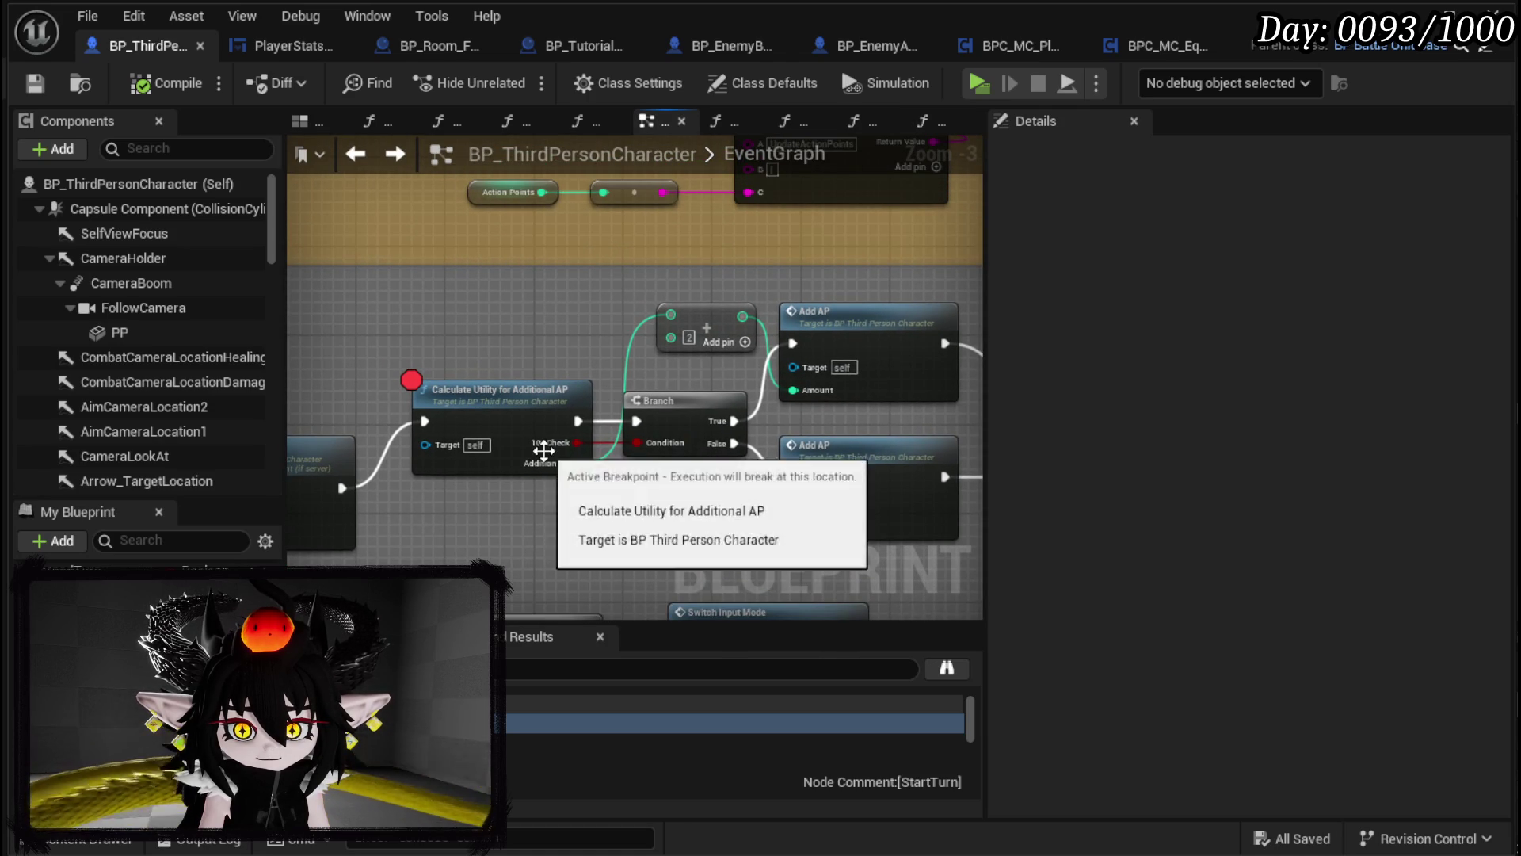
click(558, 419)
double_click(559, 418)
drag(588, 393, 662, 325)
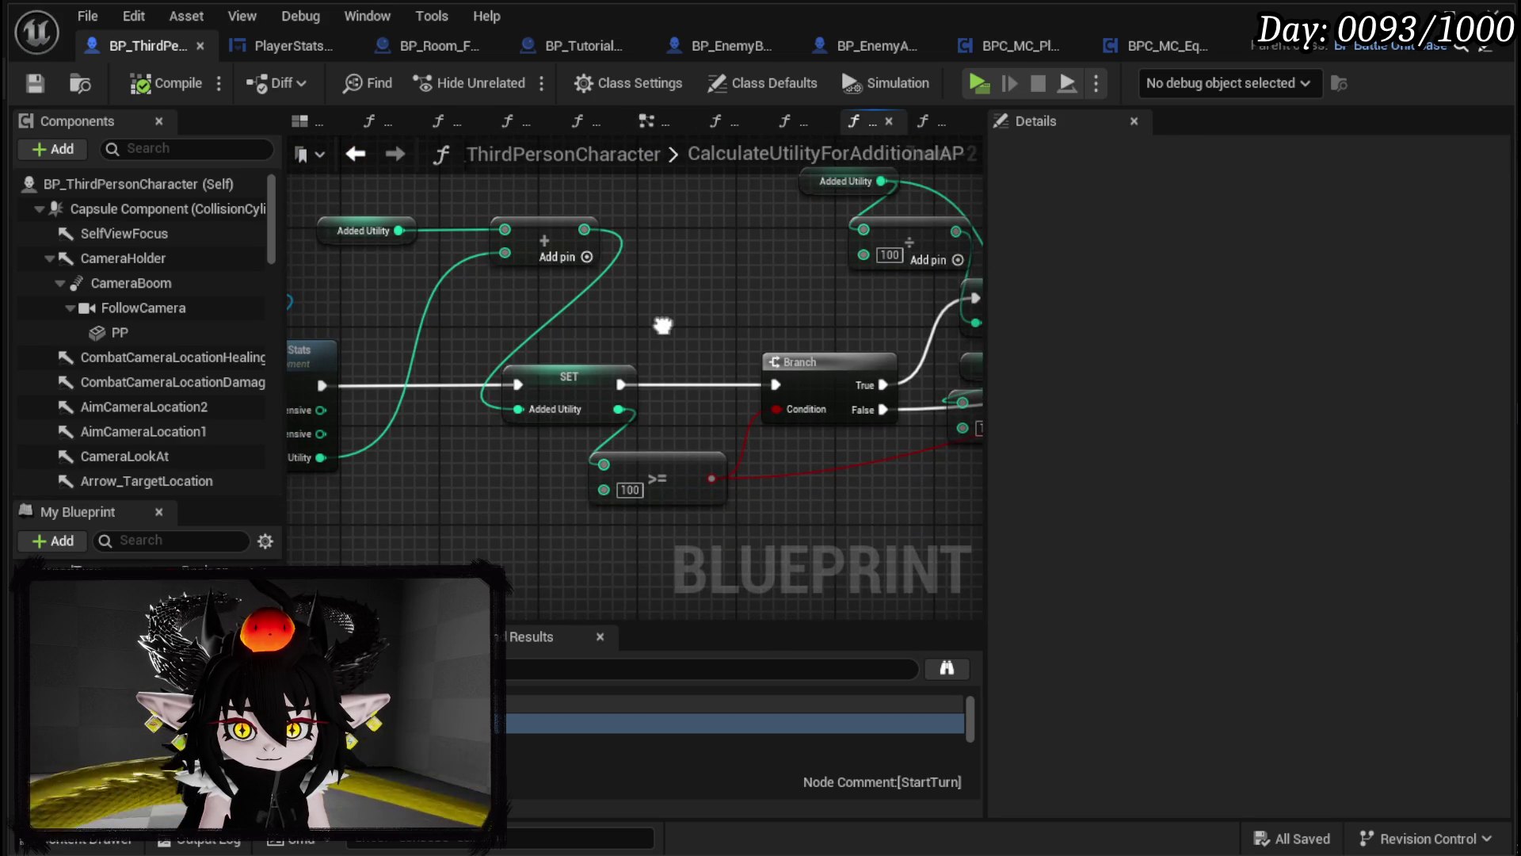
Step: Rearrange the Added Utility, Temp Int, multiply-by-100 and subtract nodes into a tidier row
drag(663, 325, 782, 358)
mouse_move(598, 274)
mouse_down()
mouse_move(674, 255)
mouse_move(573, 257)
mouse_up()
click(634, 410)
mouse_move(864, 372)
mouse_down()
mouse_move(457, 339)
mouse_move(410, 252)
mouse_move(758, 378)
mouse_move(697, 242)
mouse_up()
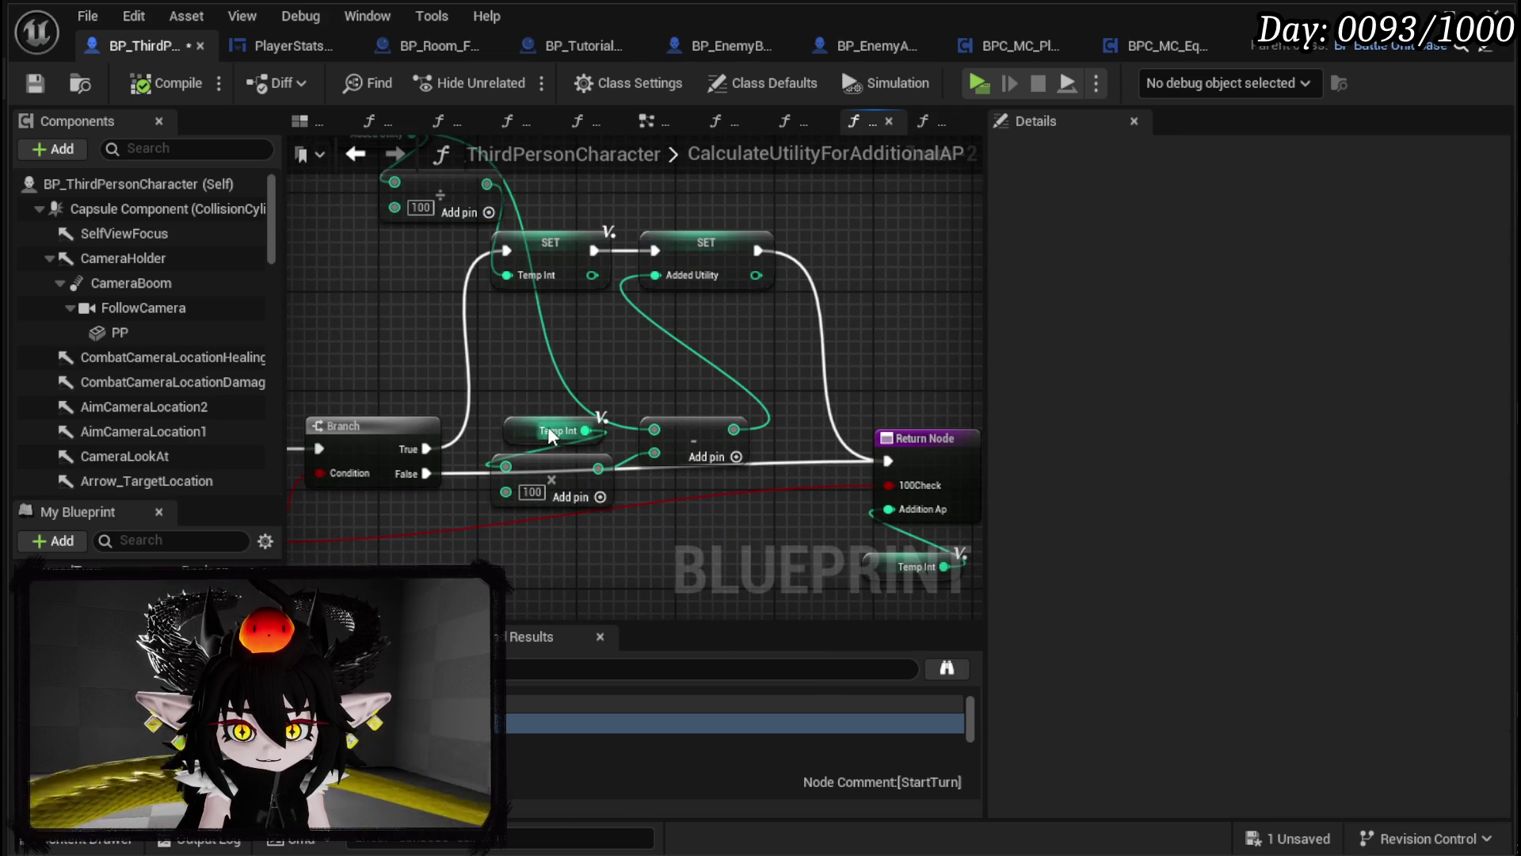
drag(548, 423, 393, 330)
drag(581, 474, 568, 388)
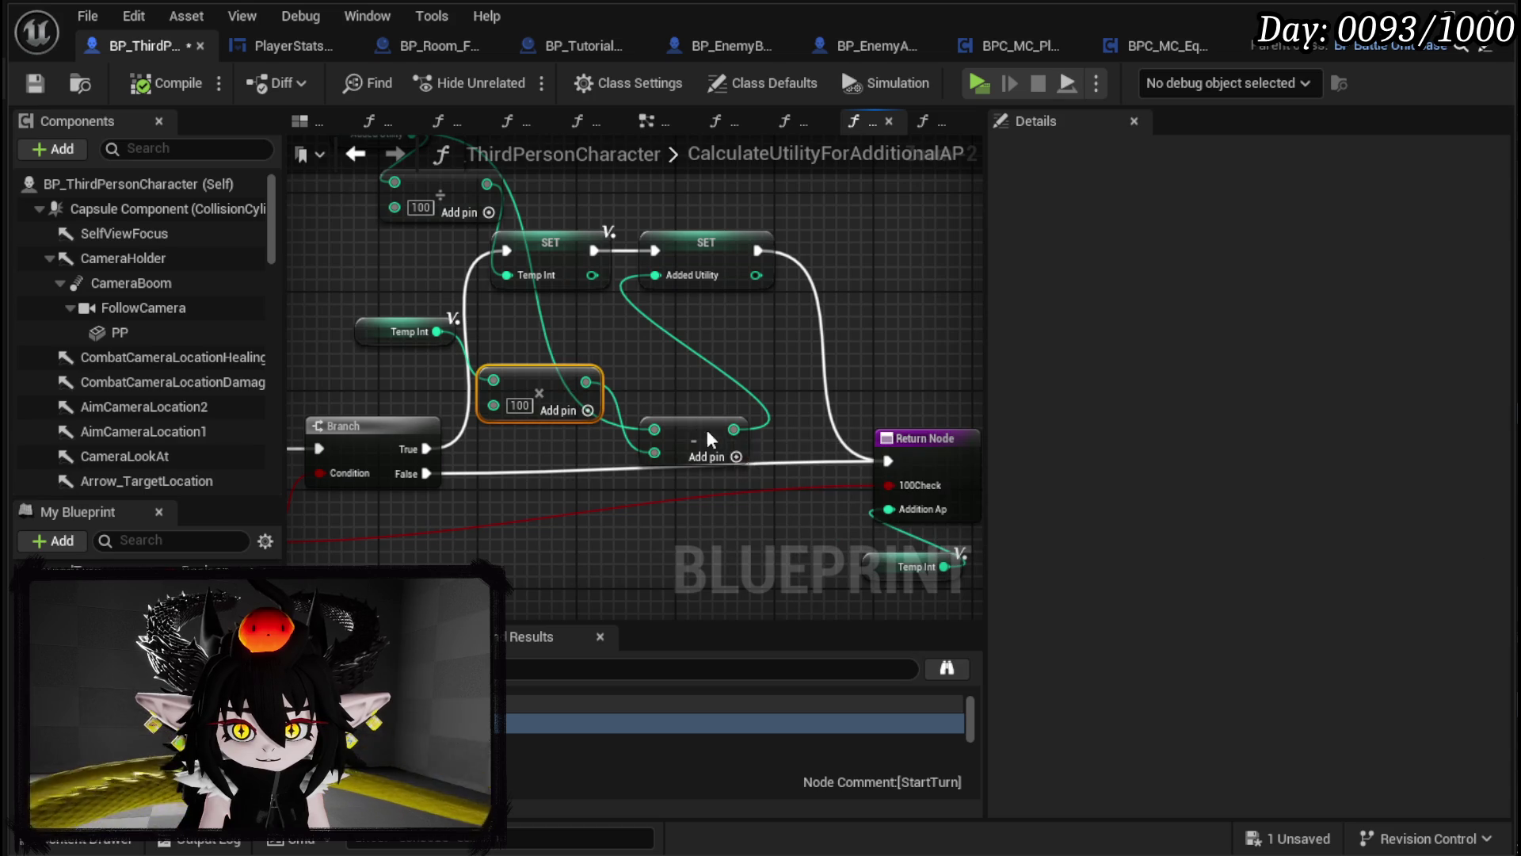
drag(705, 430, 702, 330)
click(794, 388)
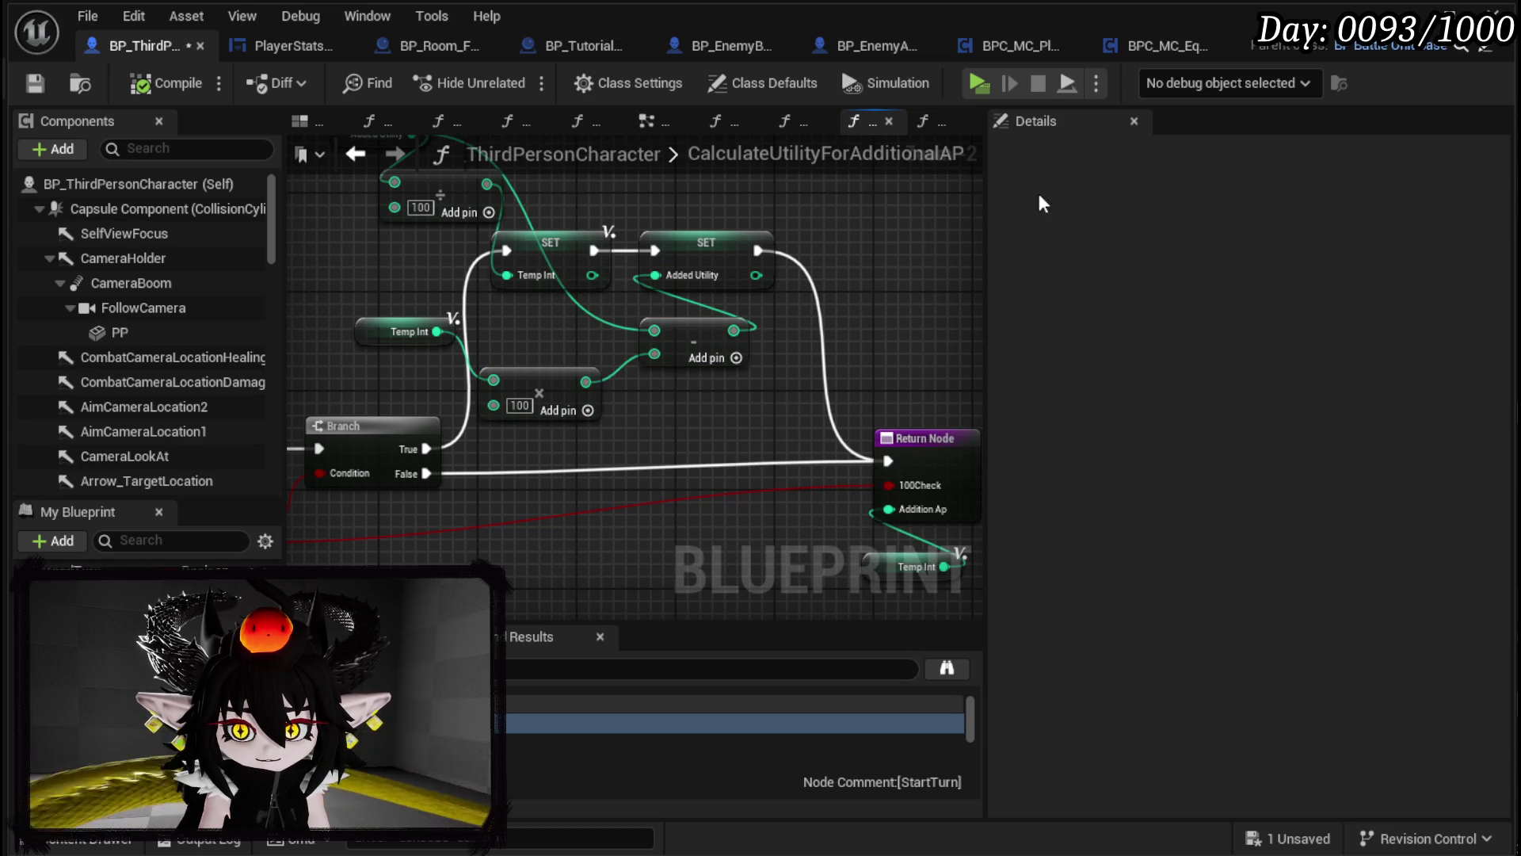
Step: Add a breakpoint on the function entry node
scroll(523, 319, down, 7)
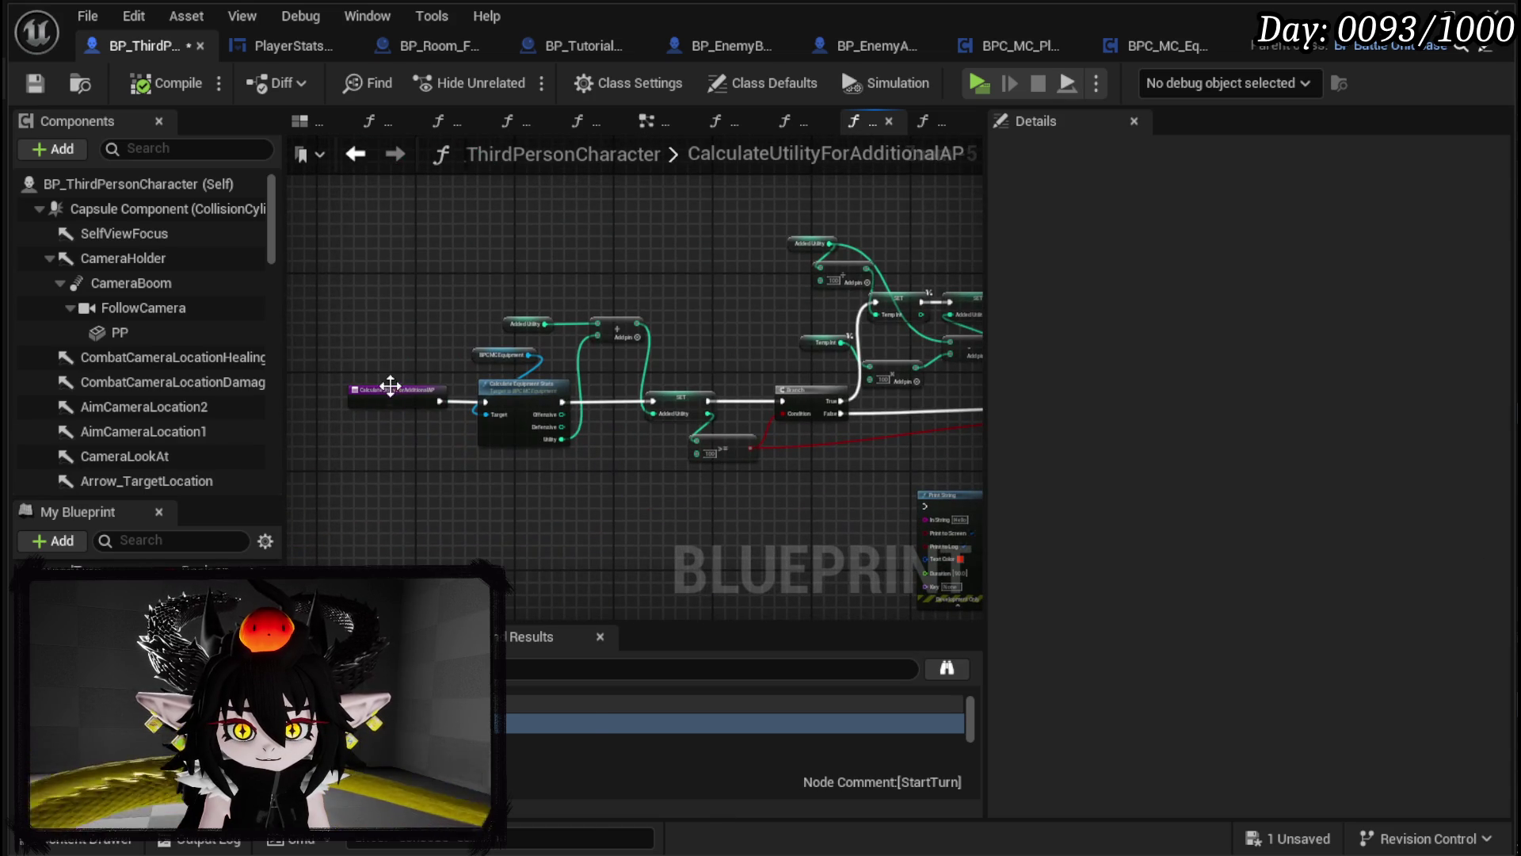
right_click(389, 385)
click(458, 828)
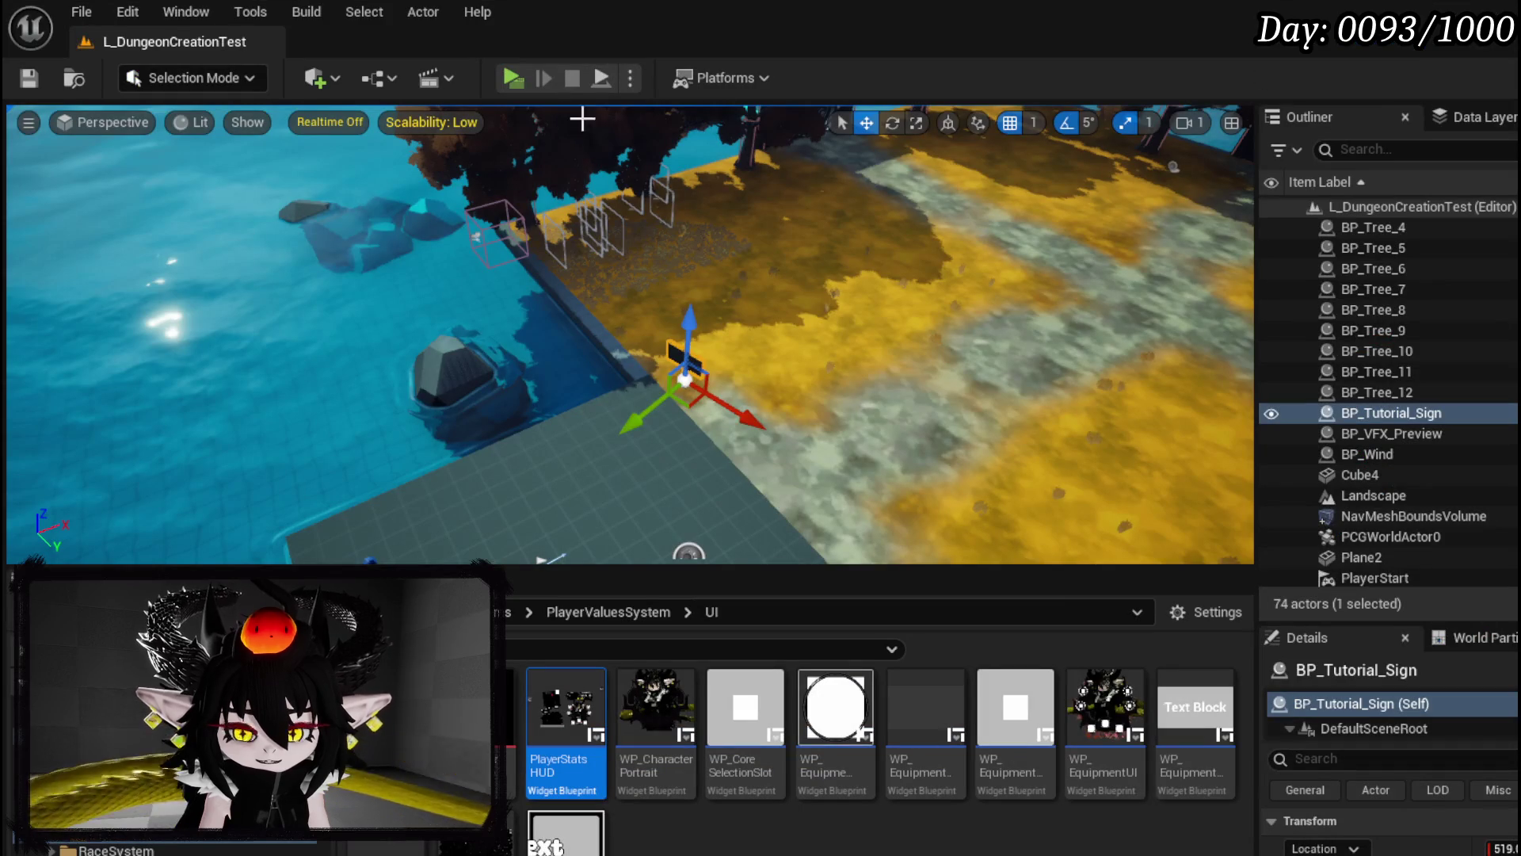
Step: Start a play session and play until the Calculate Utility breakpoint pauses execution
click(515, 88)
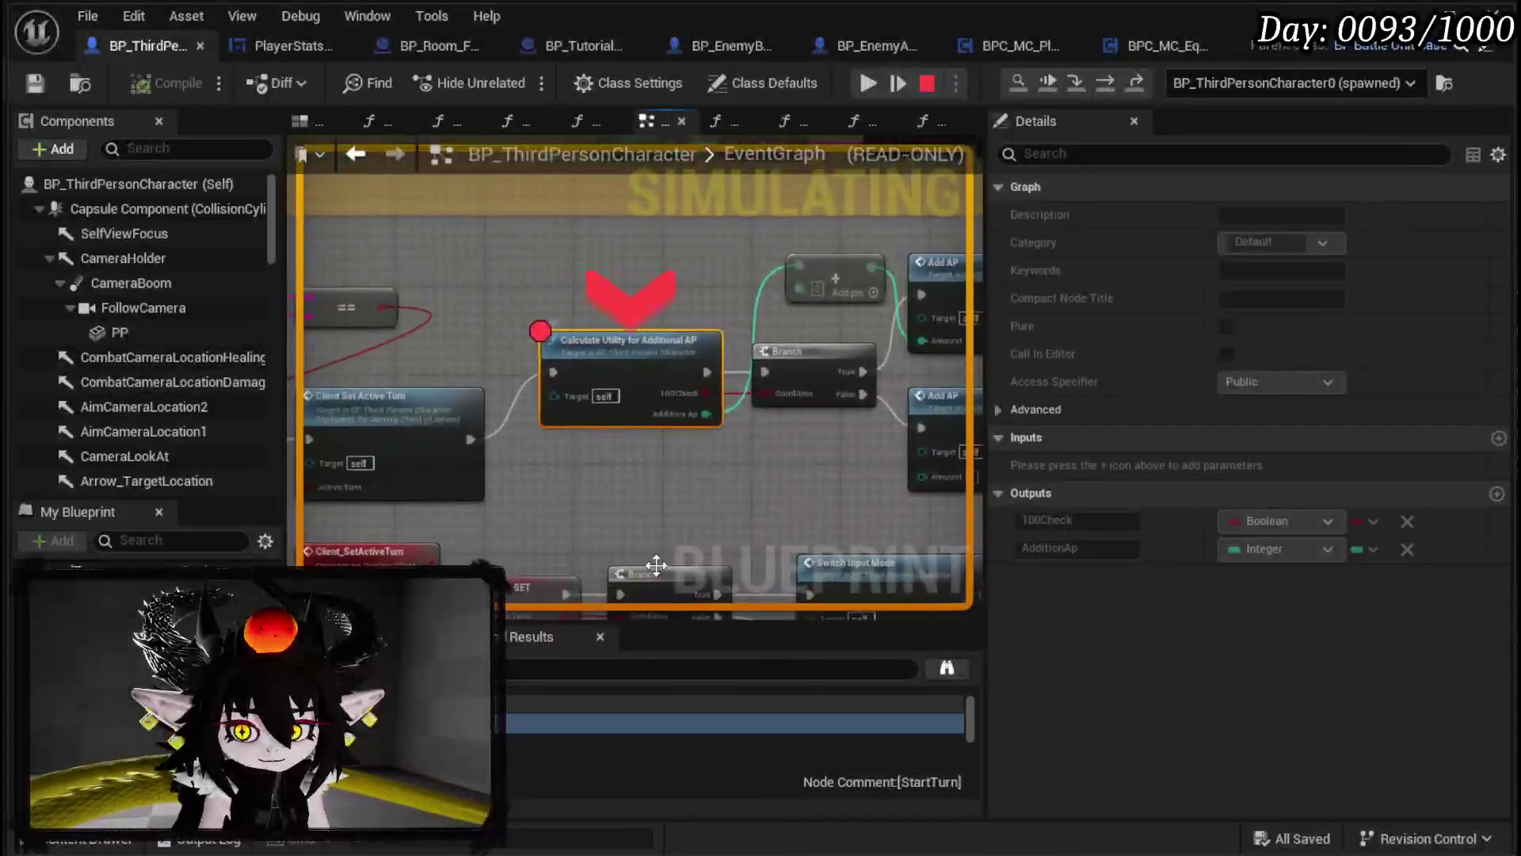
Step: Step through the first call to its Return Node, out to Add AP, then resume
click(1073, 84)
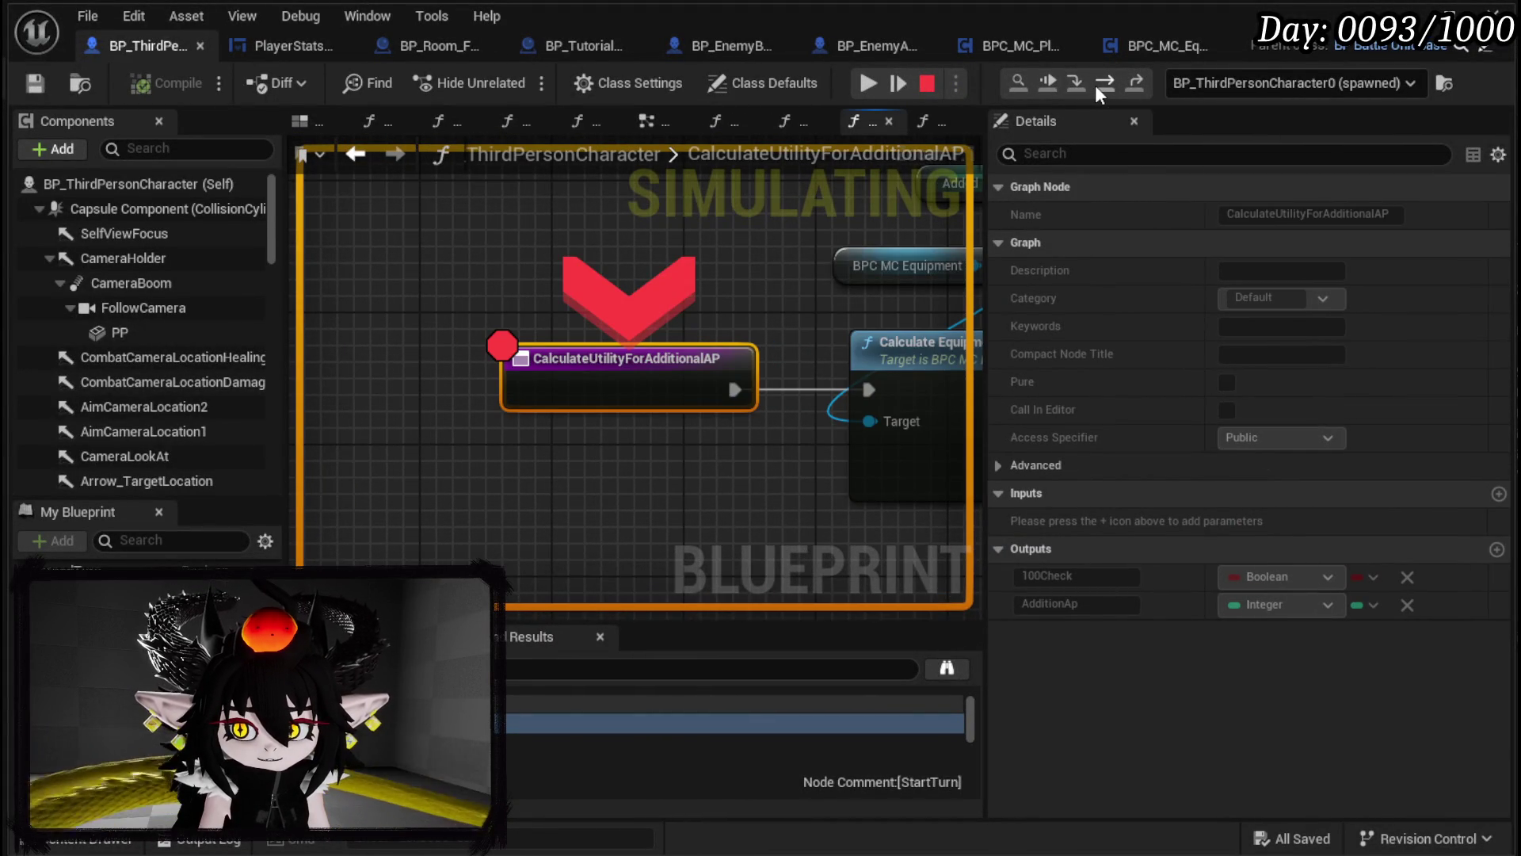
click(1095, 84)
mouse_move(695, 453)
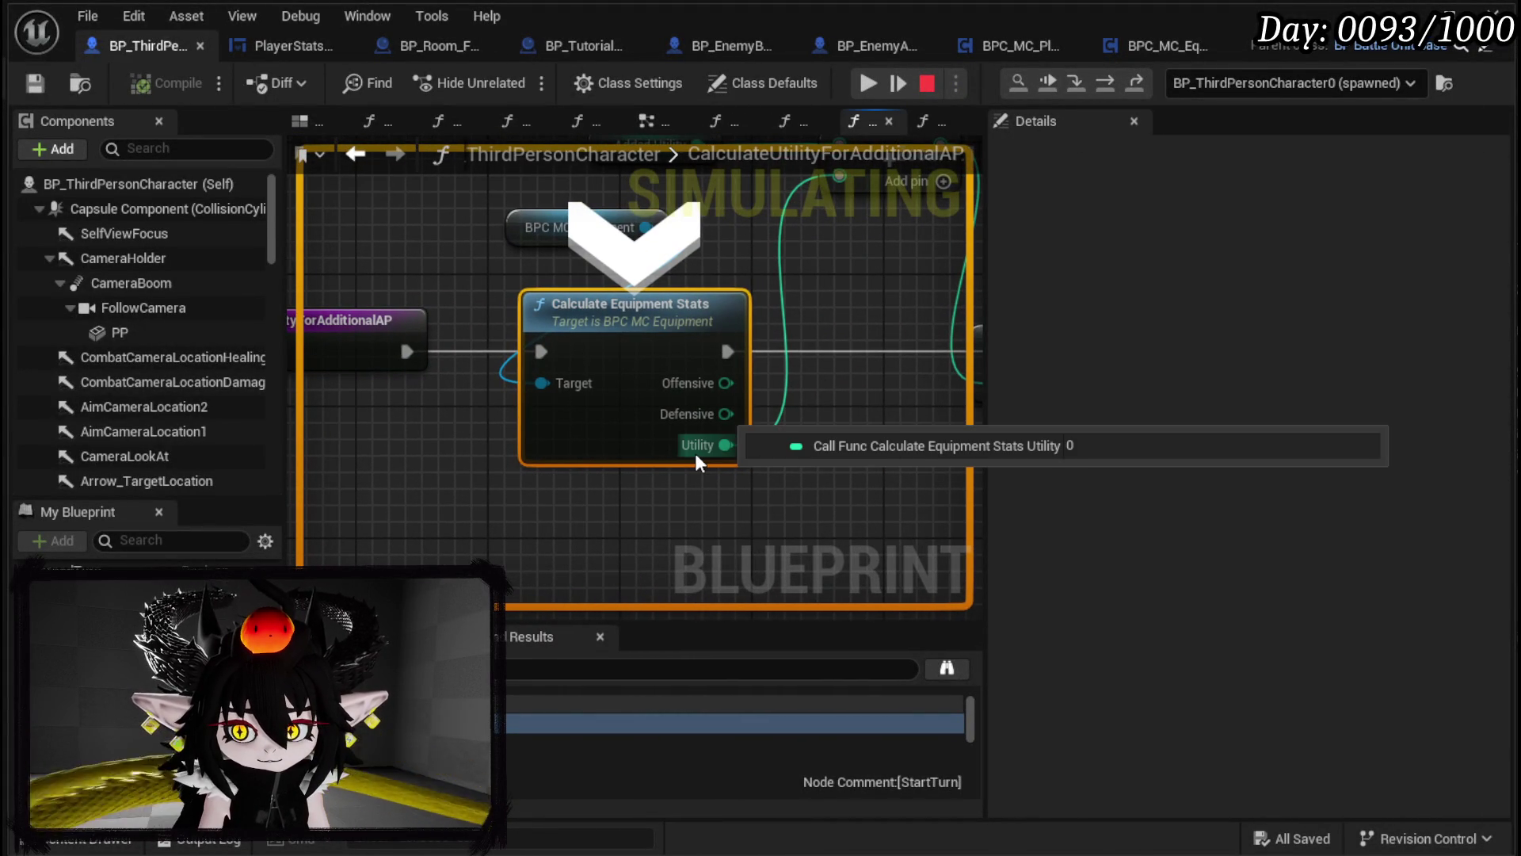
click(1104, 84)
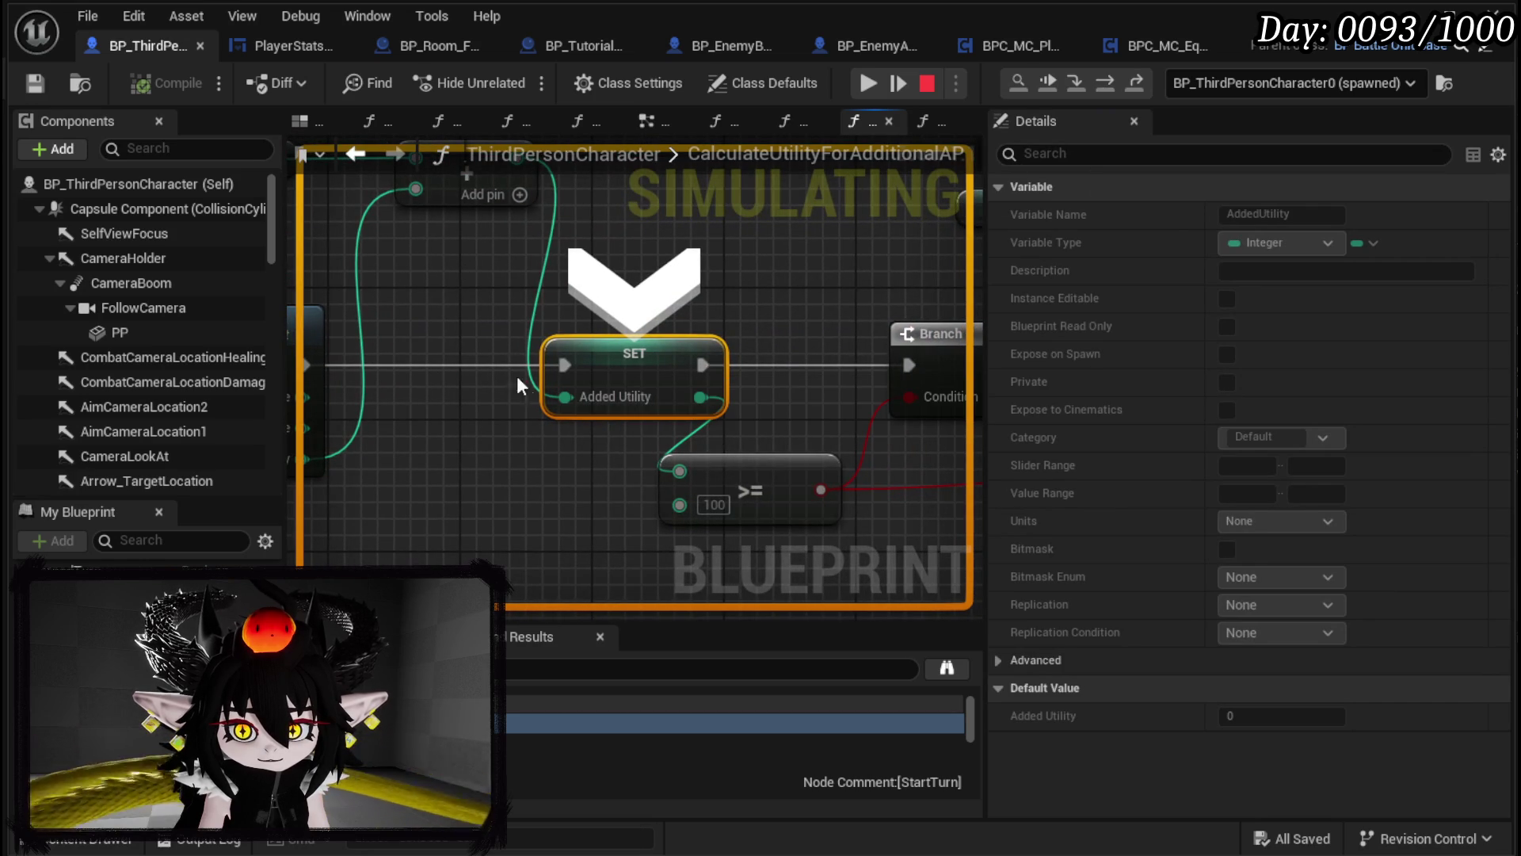
click(1095, 88)
mouse_move(614, 408)
click(1114, 82)
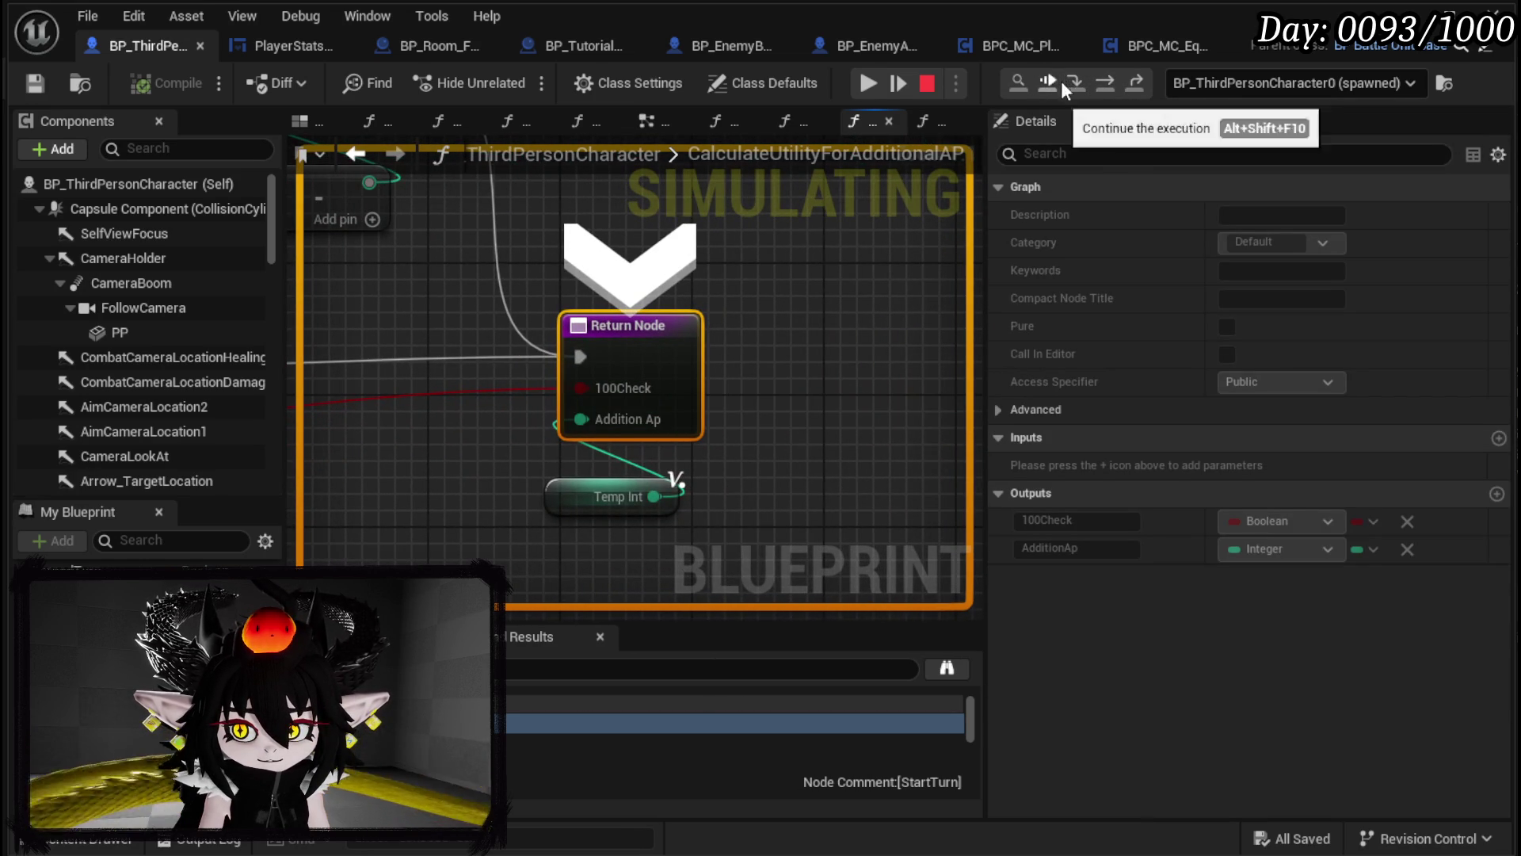
click(1104, 87)
click(1105, 87)
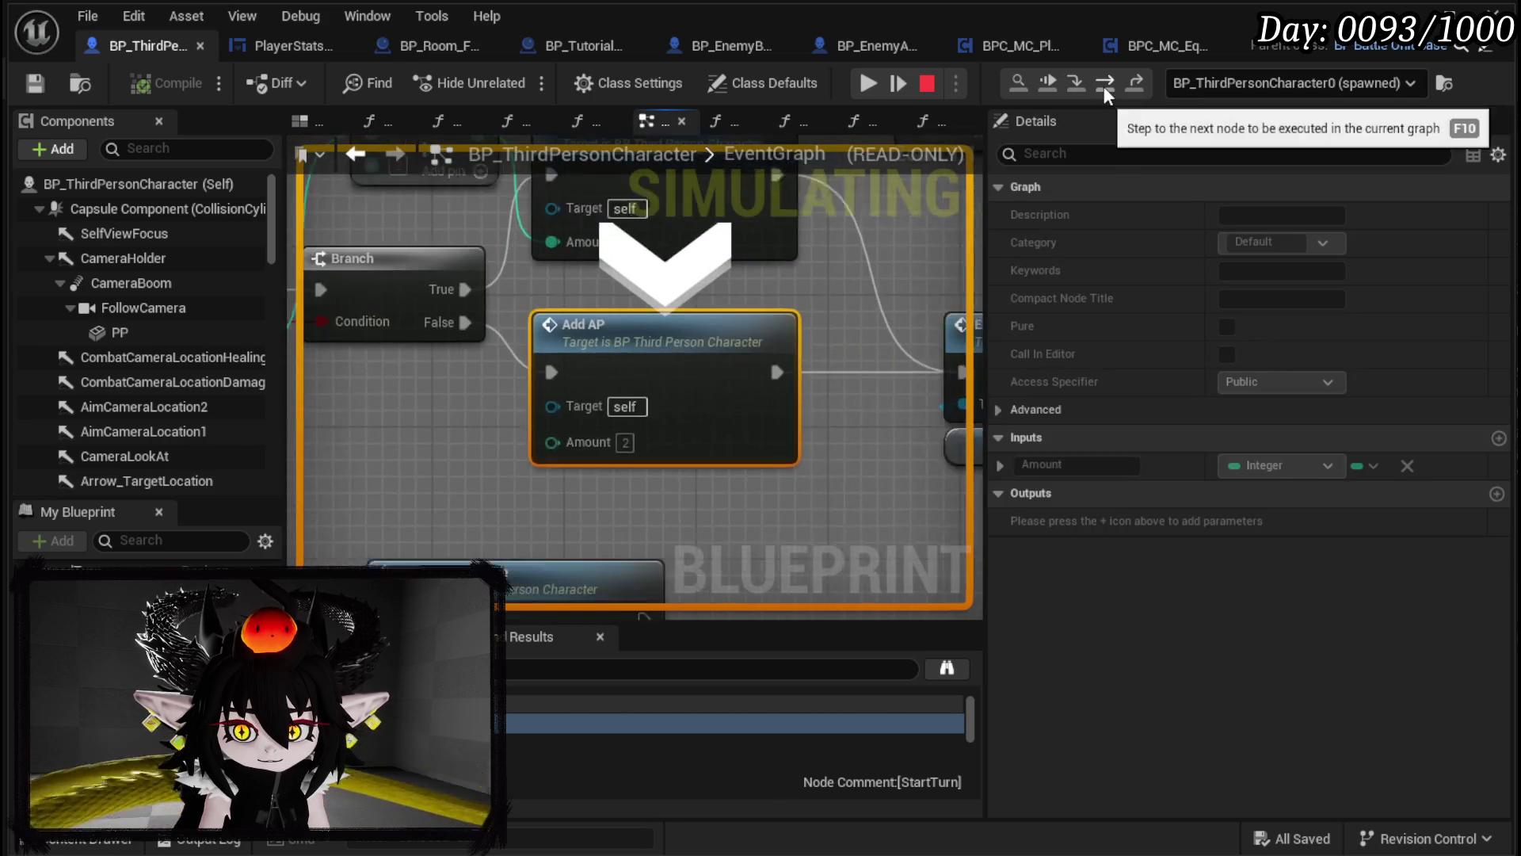
click(876, 85)
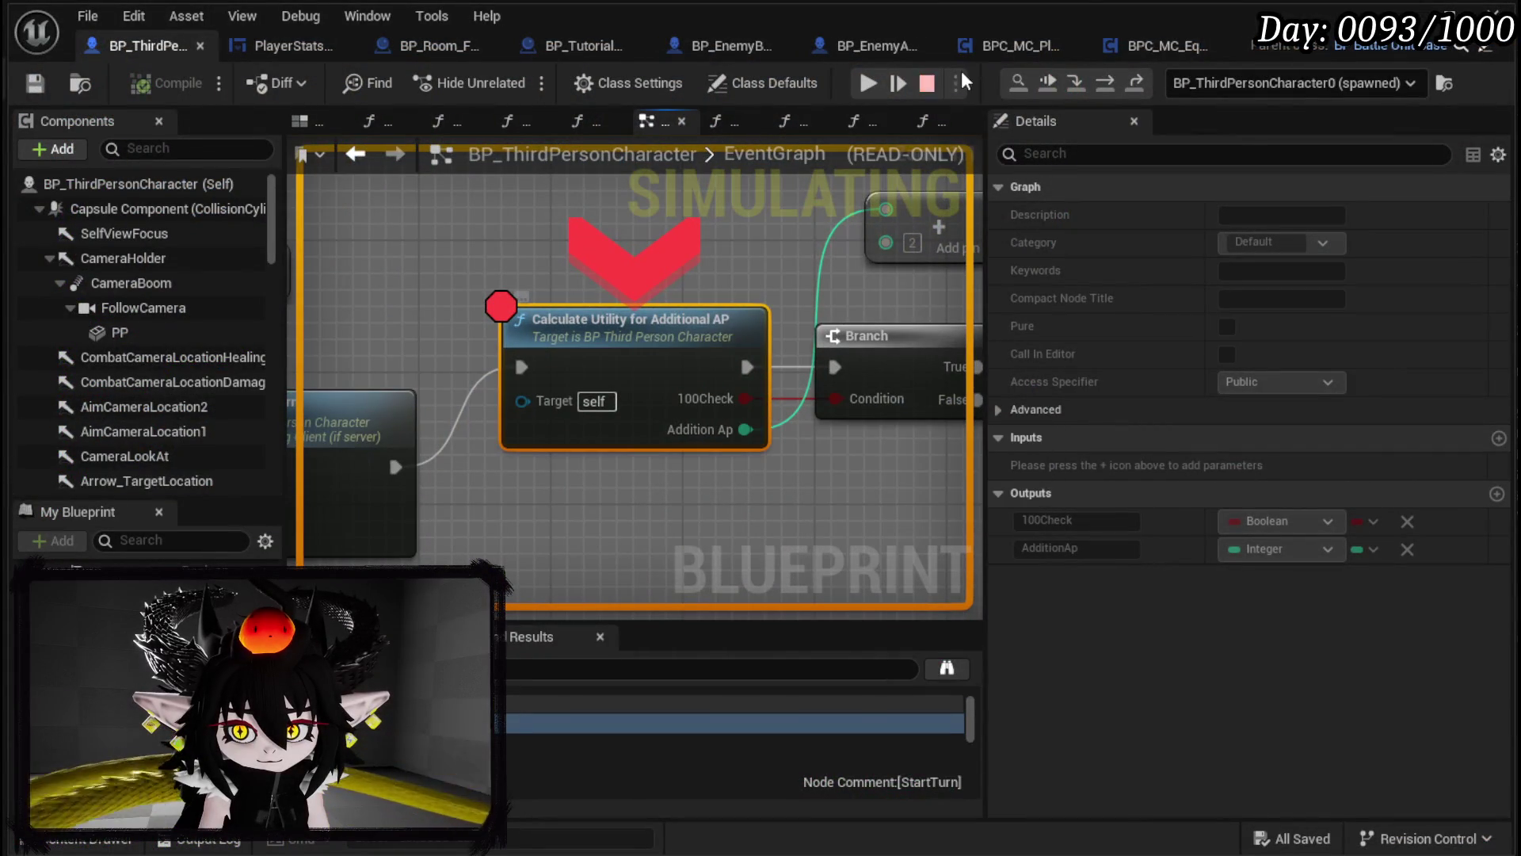
Step: Step through the second call node by node, reading pin values such as utility 182 and Addition Ap 1
click(1081, 79)
click(1104, 83)
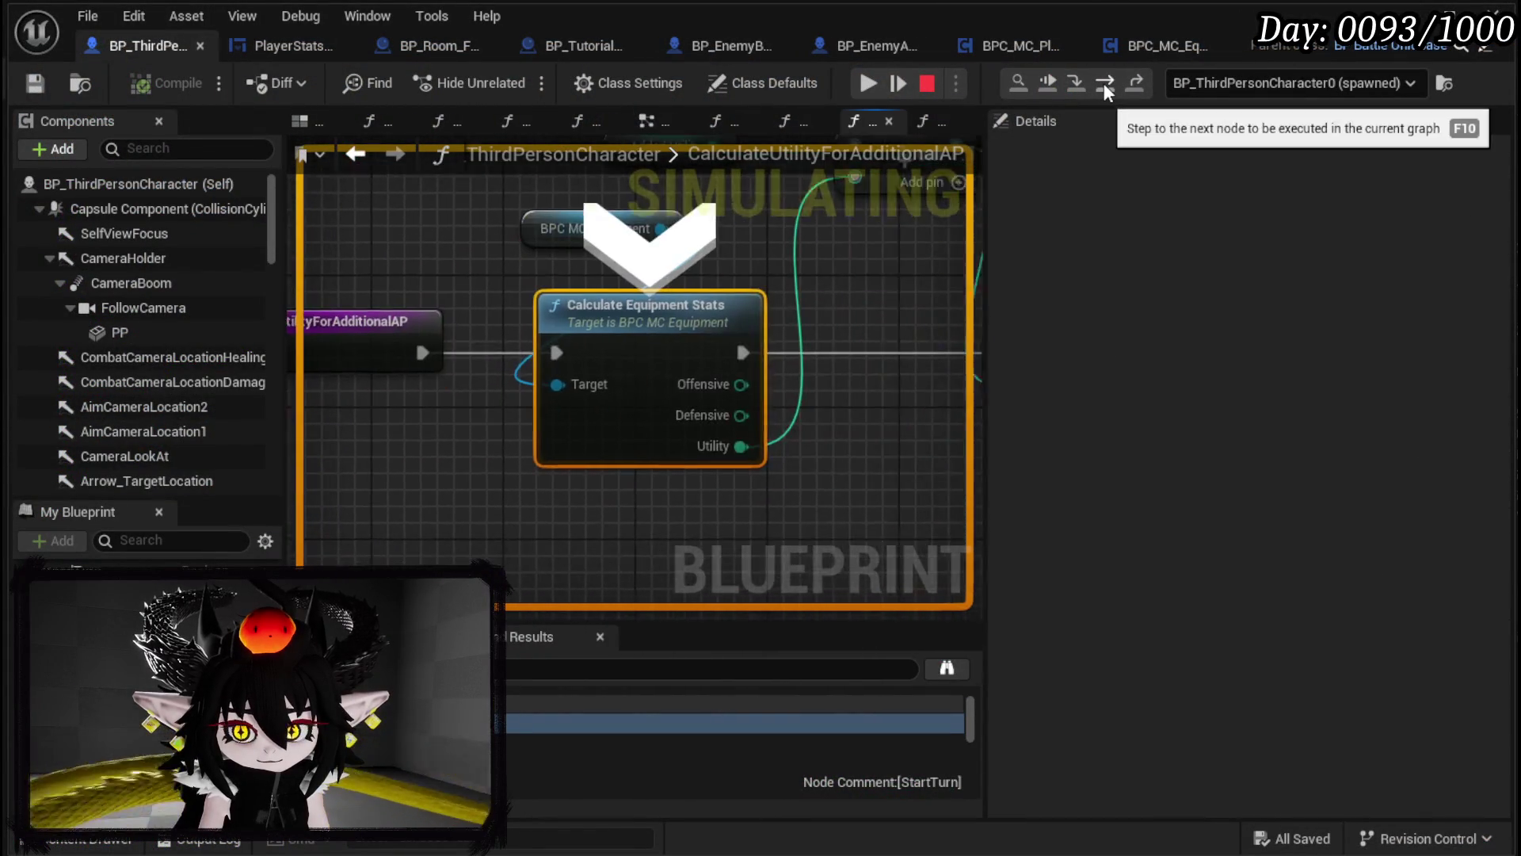
click(1104, 83)
mouse_move(570, 399)
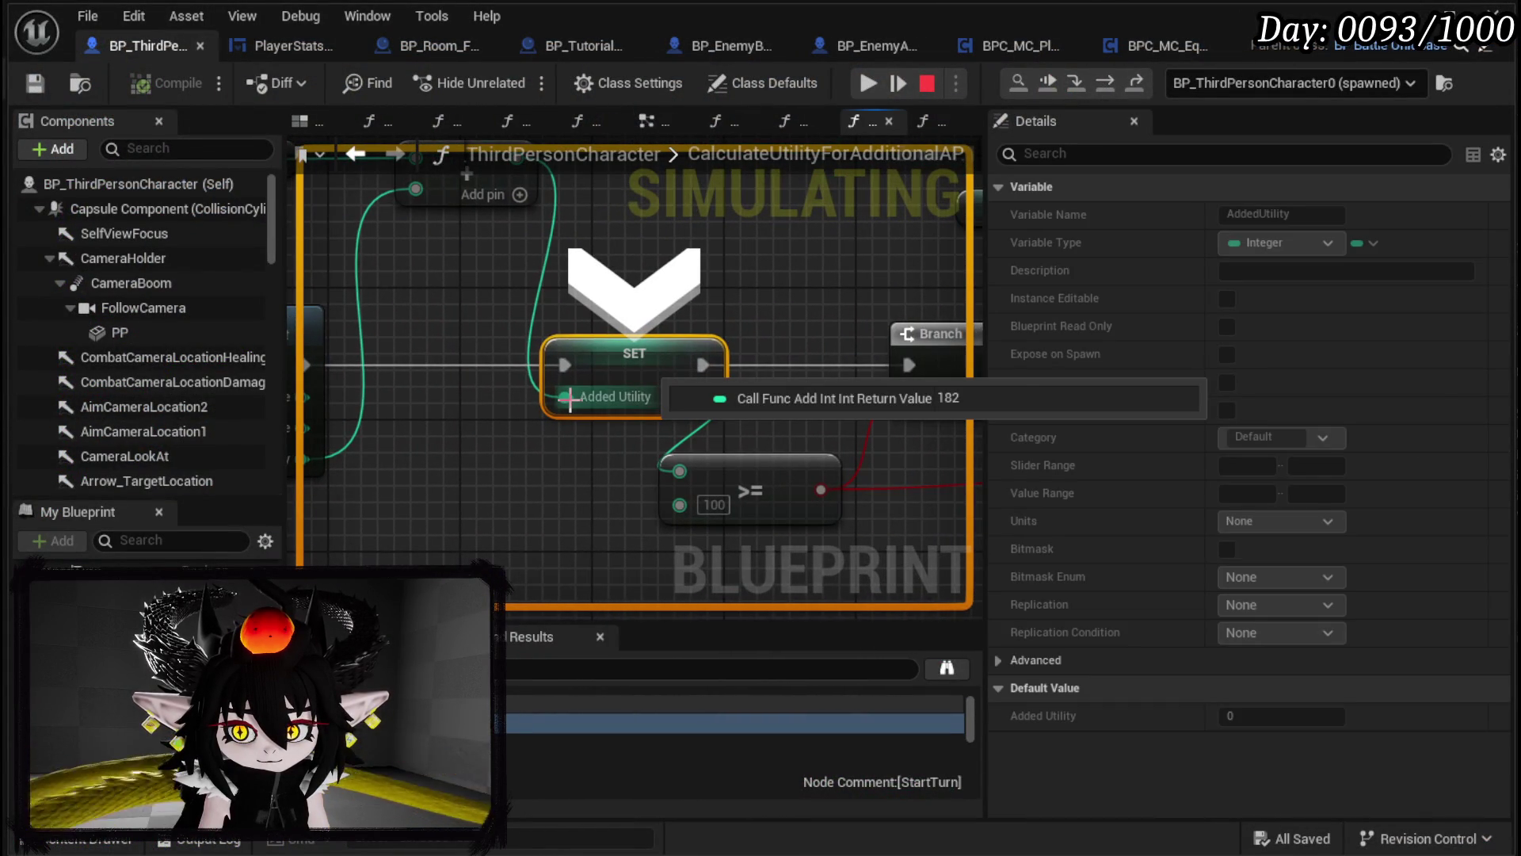
mouse_move(402, 268)
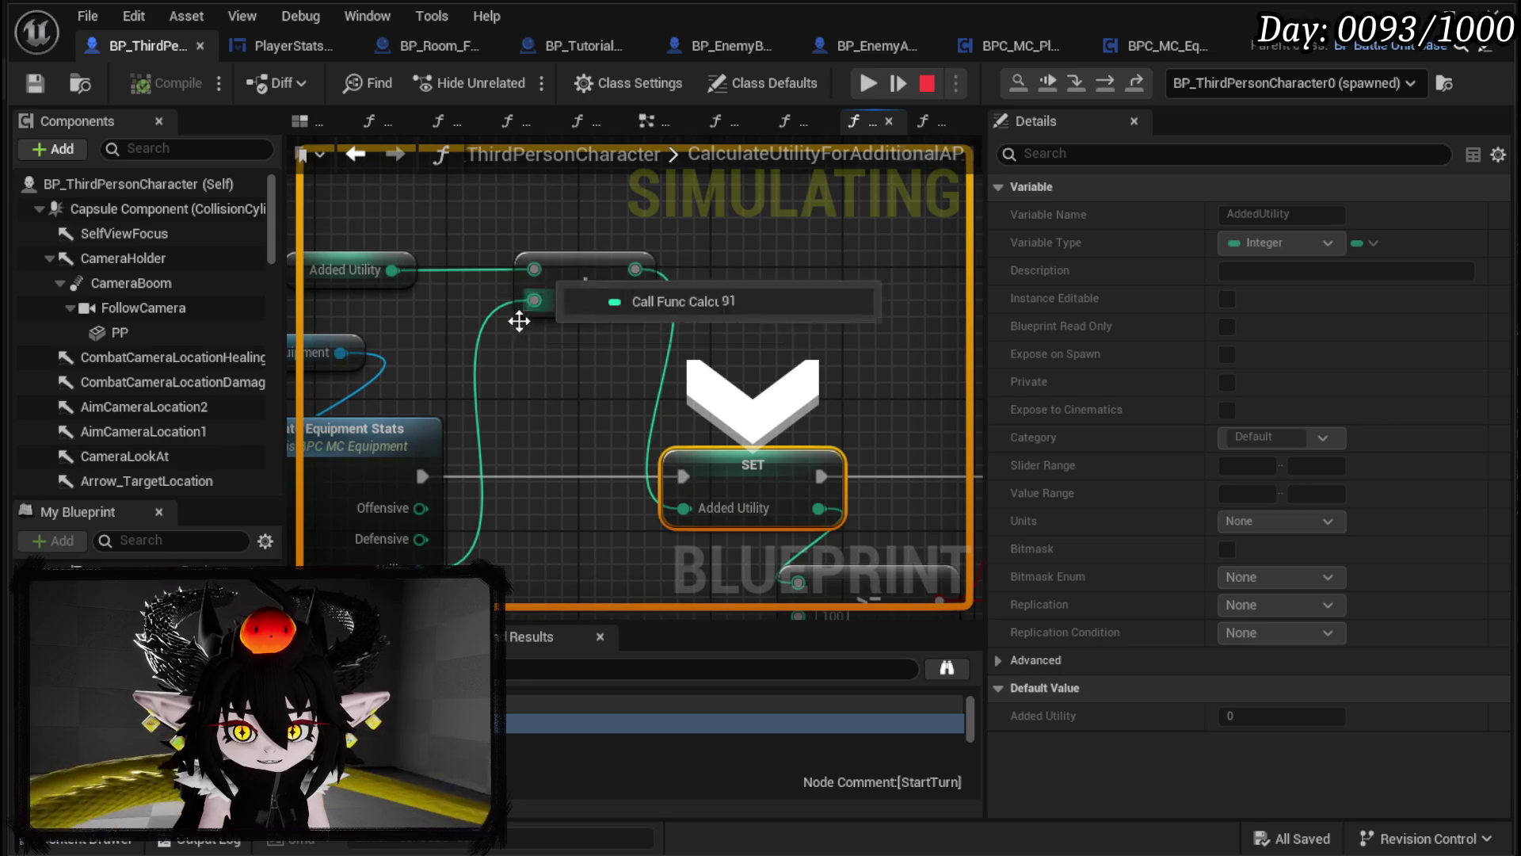
drag(909, 306, 639, 169)
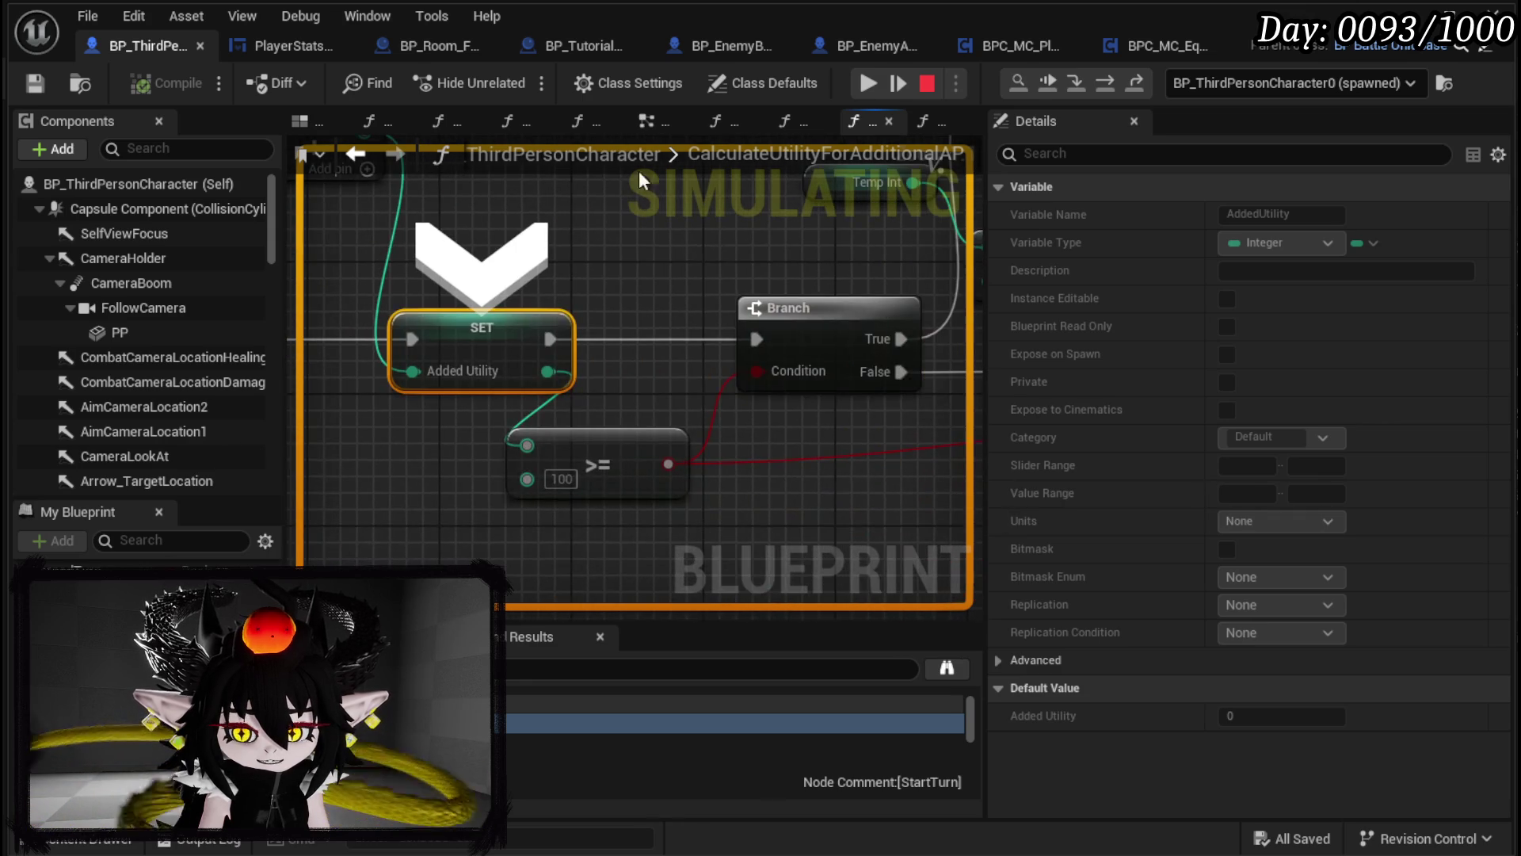
click(1106, 88)
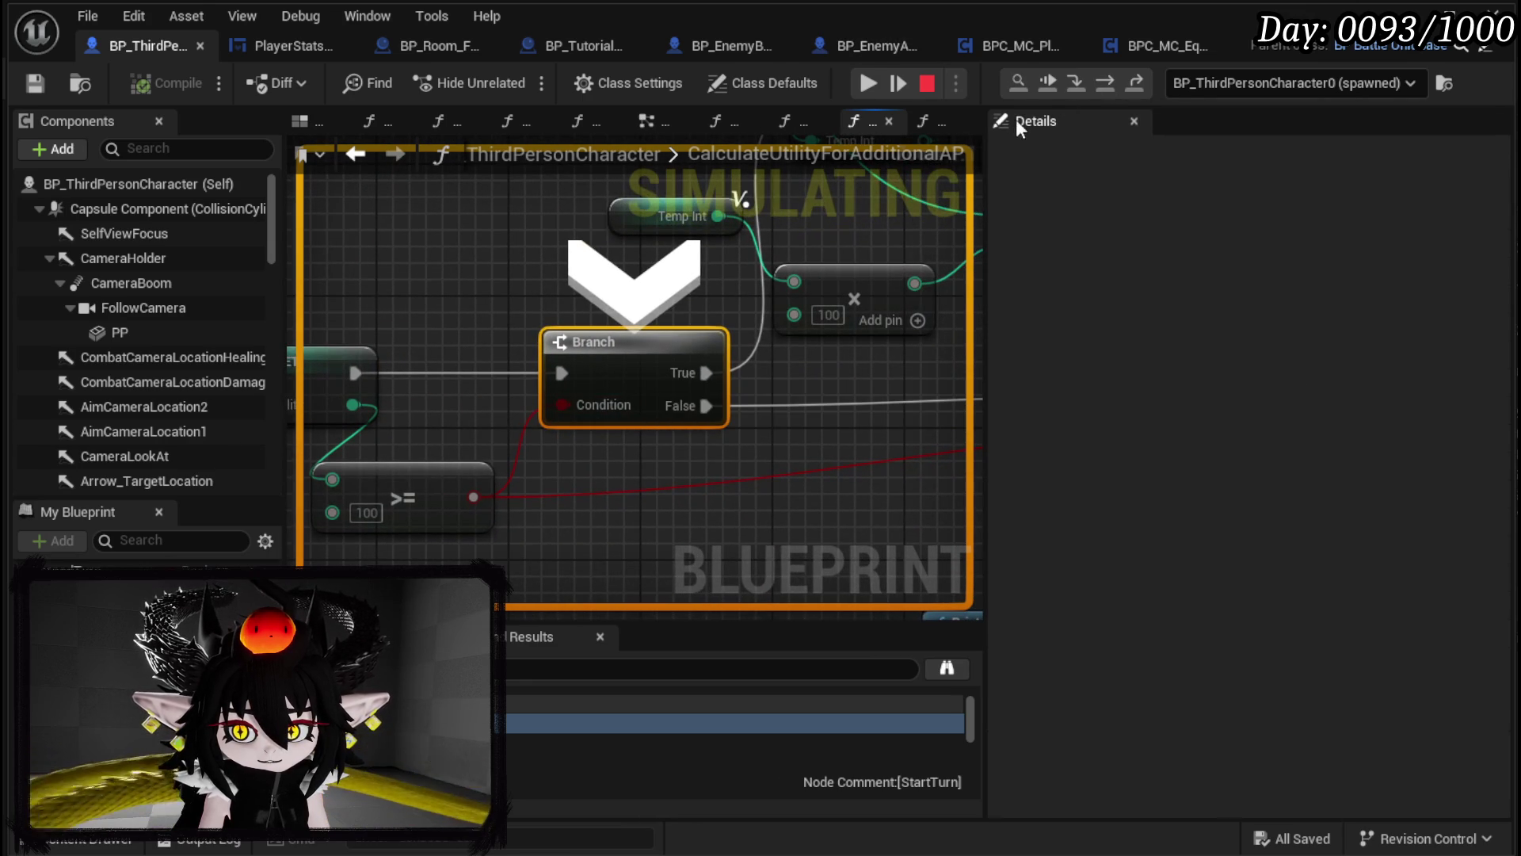
click(1110, 84)
mouse_move(594, 400)
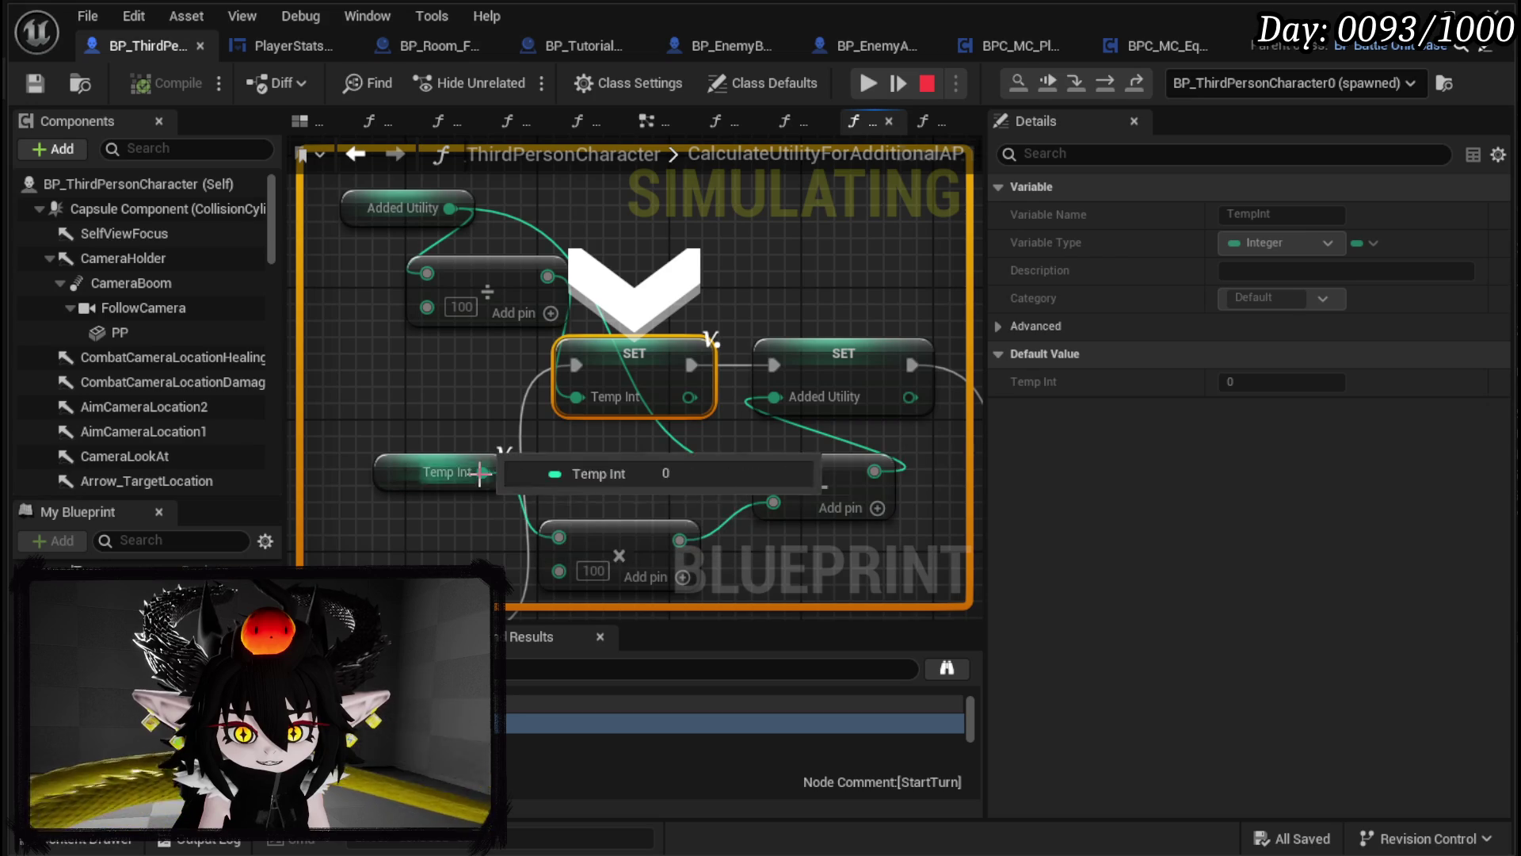
click(1106, 92)
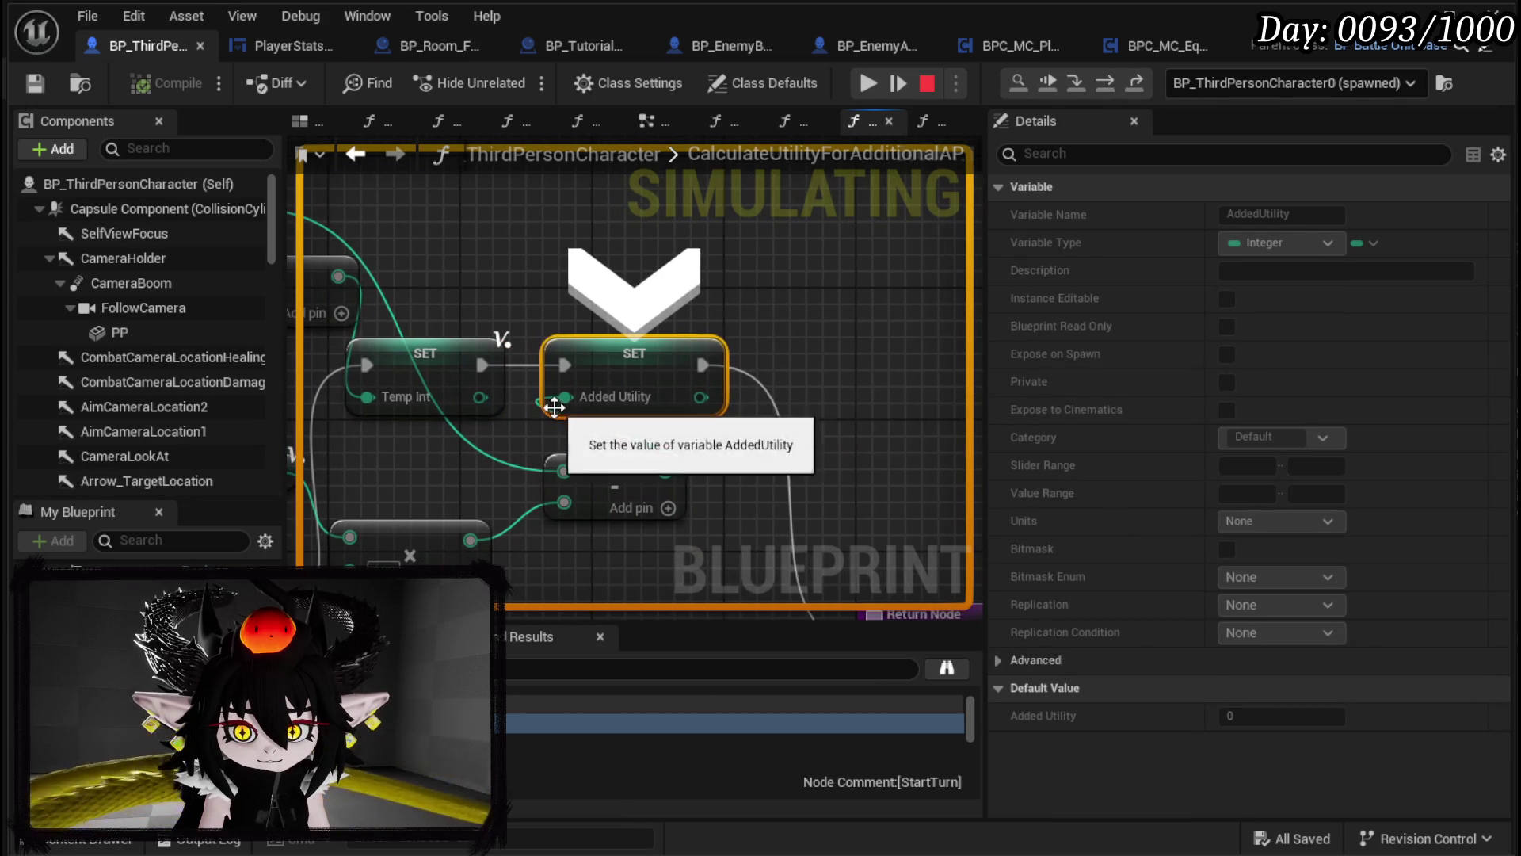
mouse_move(570, 398)
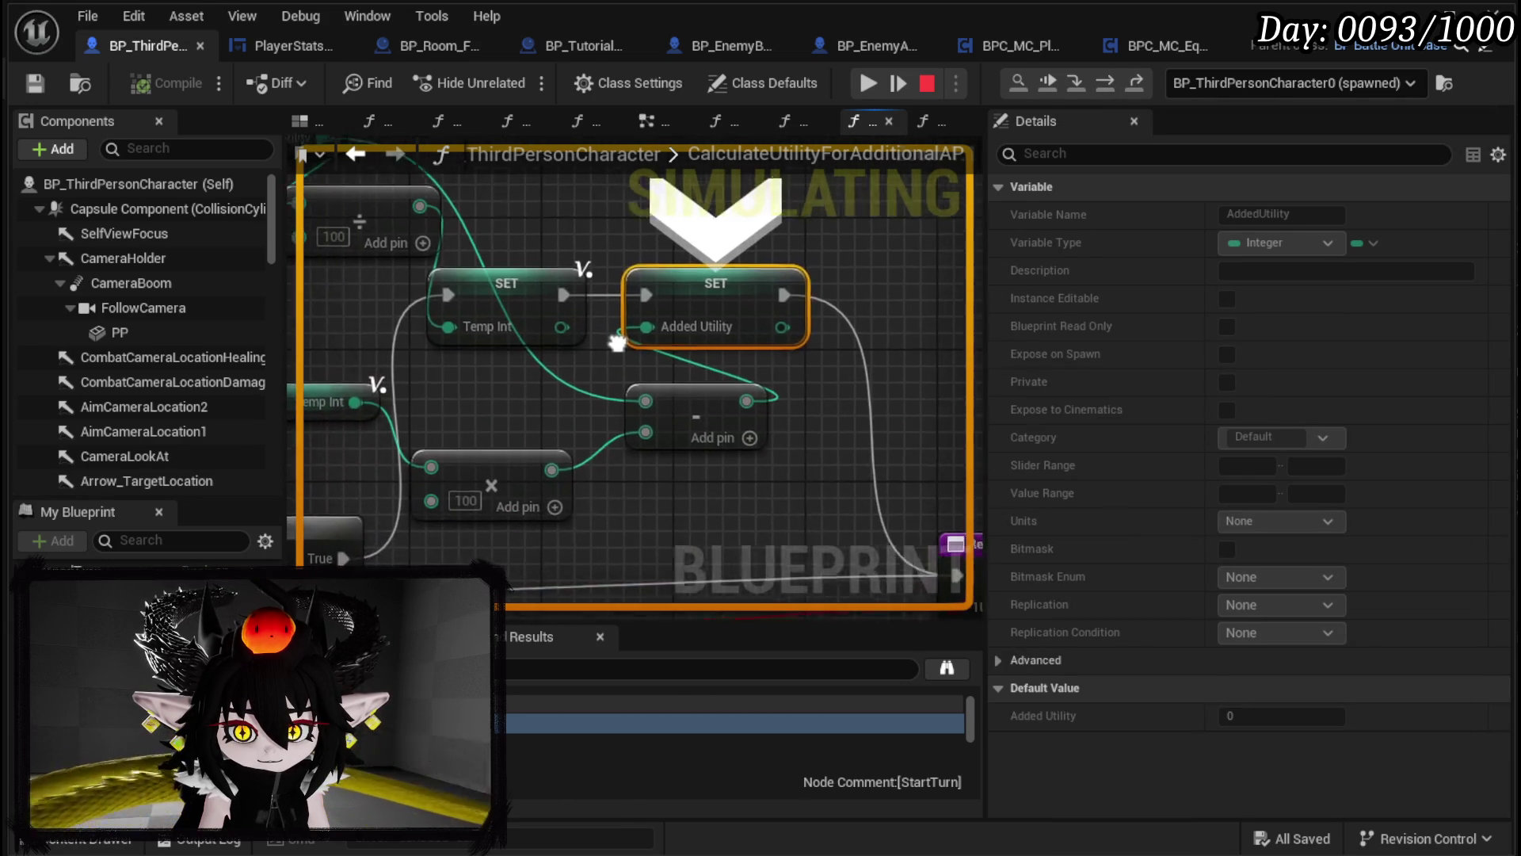
mouse_move(670, 347)
mouse_move(670, 347)
mouse_down()
mouse_move(835, 418)
mouse_move(533, 306)
mouse_move(481, 68)
mouse_move(498, 170)
mouse_move(941, 360)
mouse_move(1112, 403)
mouse_move(995, 373)
mouse_up()
click(1112, 84)
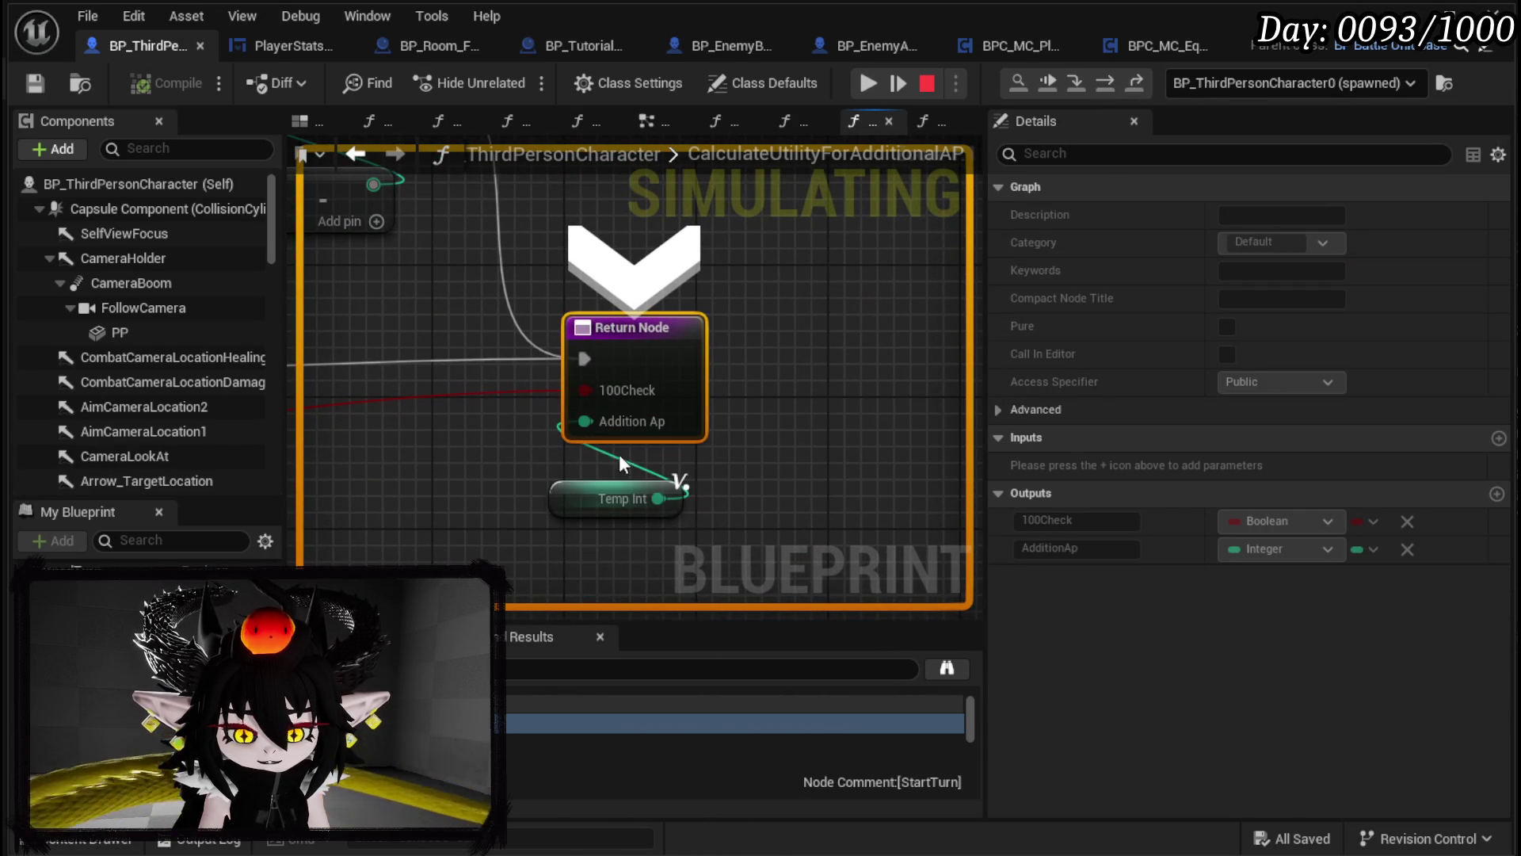
Step: Check the SET, Branch and >= nodes at the Return Node (100Check False), then resume and stop play
mouse_move(630, 422)
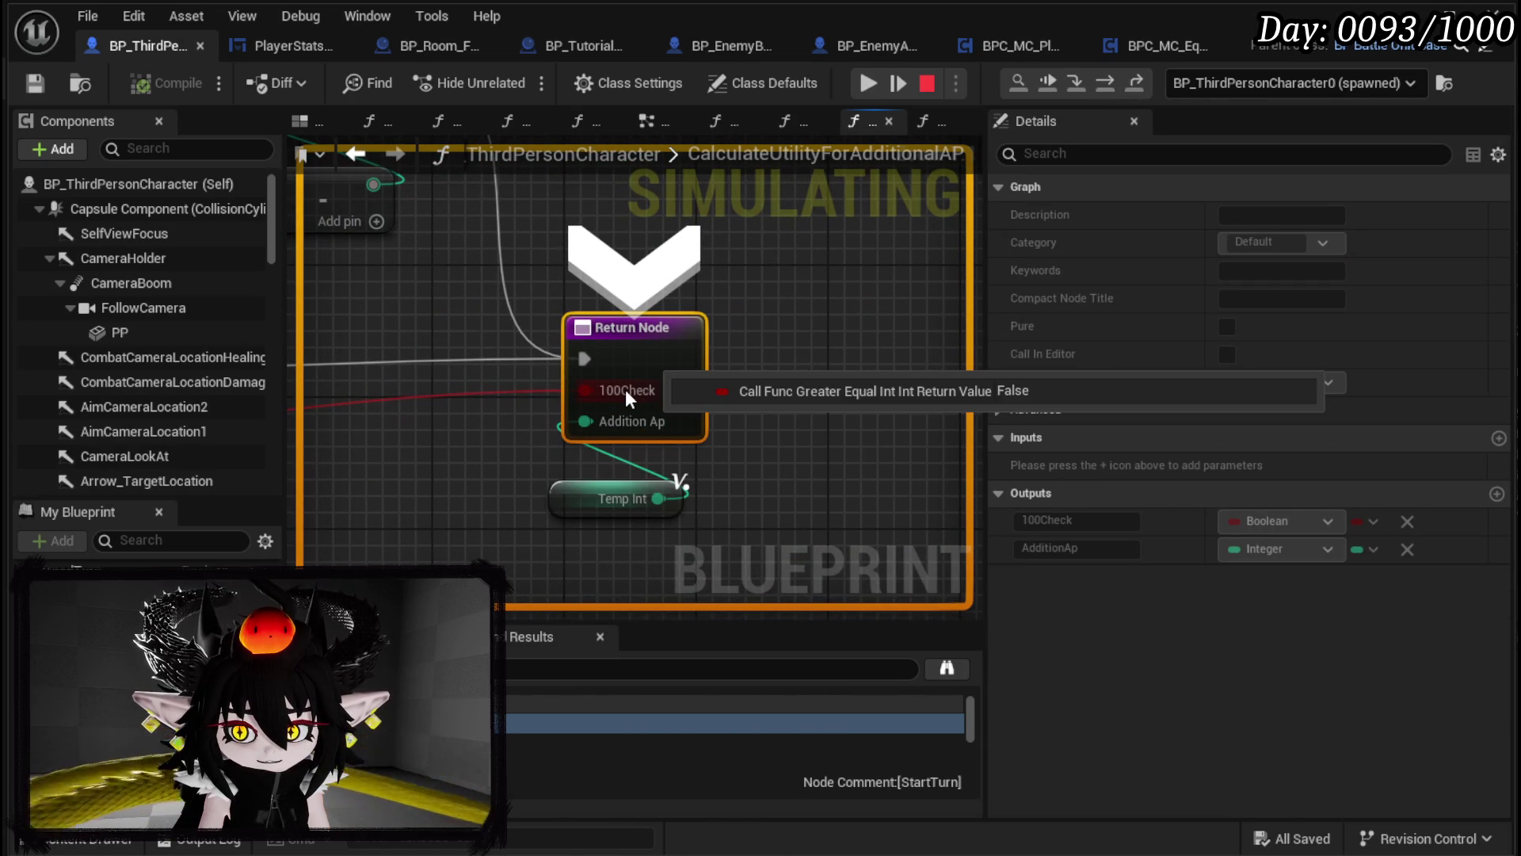
drag(493, 420, 752, 420)
scroll(752, 420, down, 3)
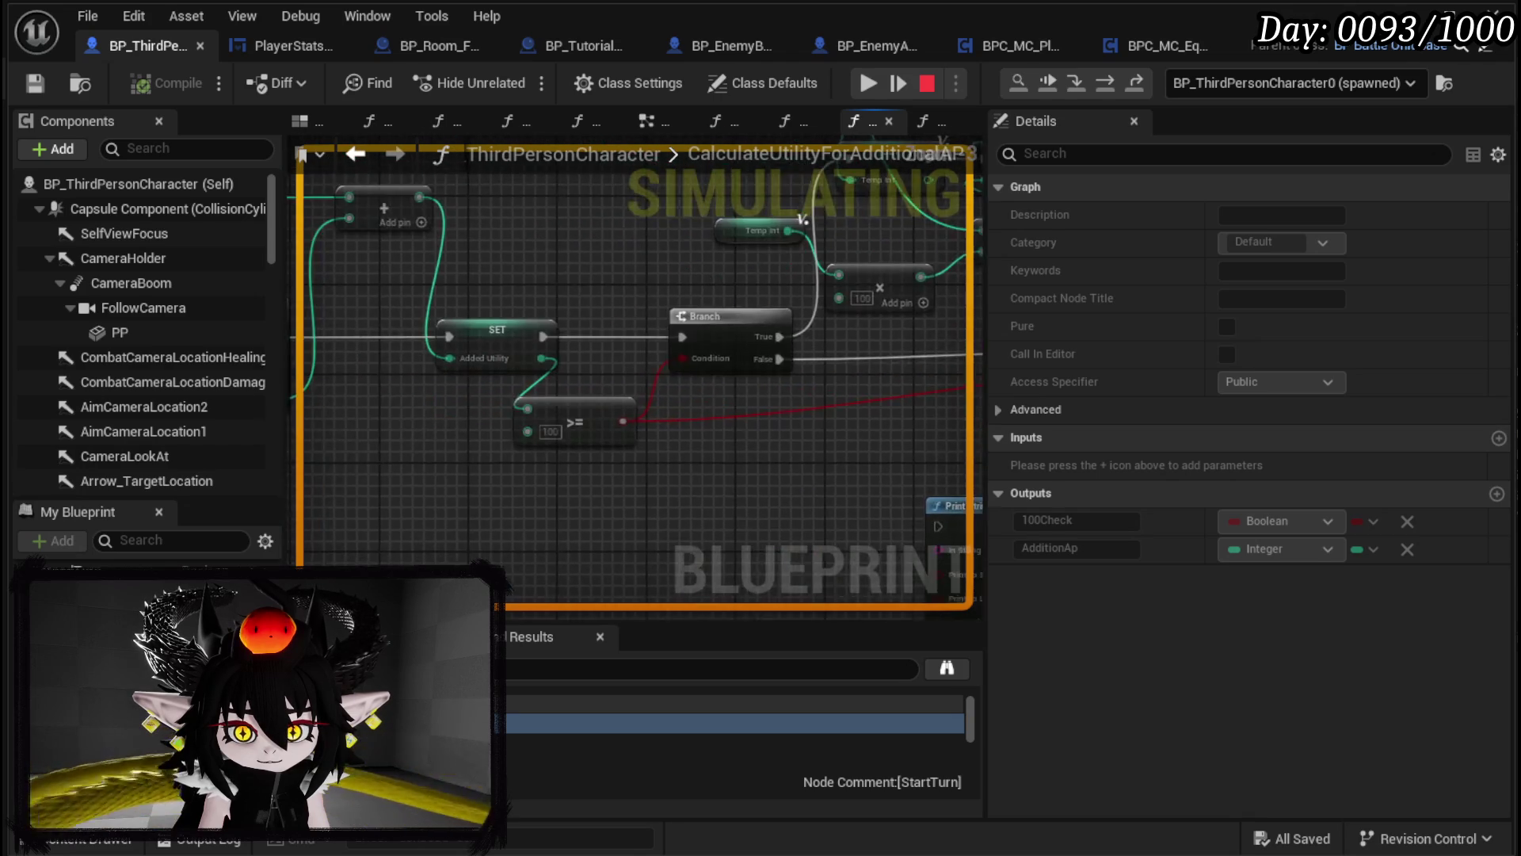
scroll(713, 404, up, 2)
drag(613, 397, 257, 410)
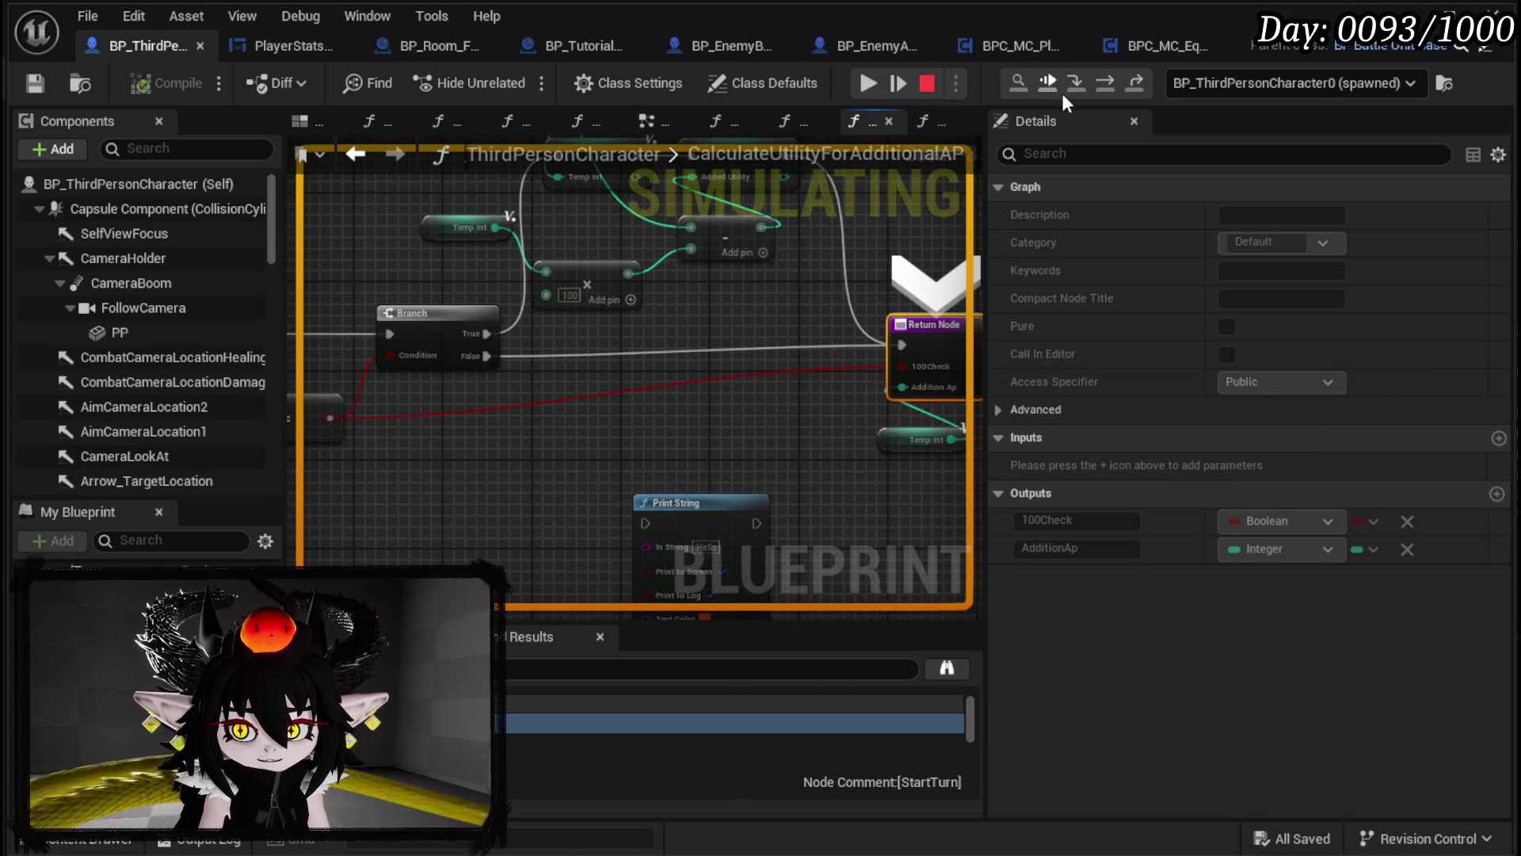
click(868, 83)
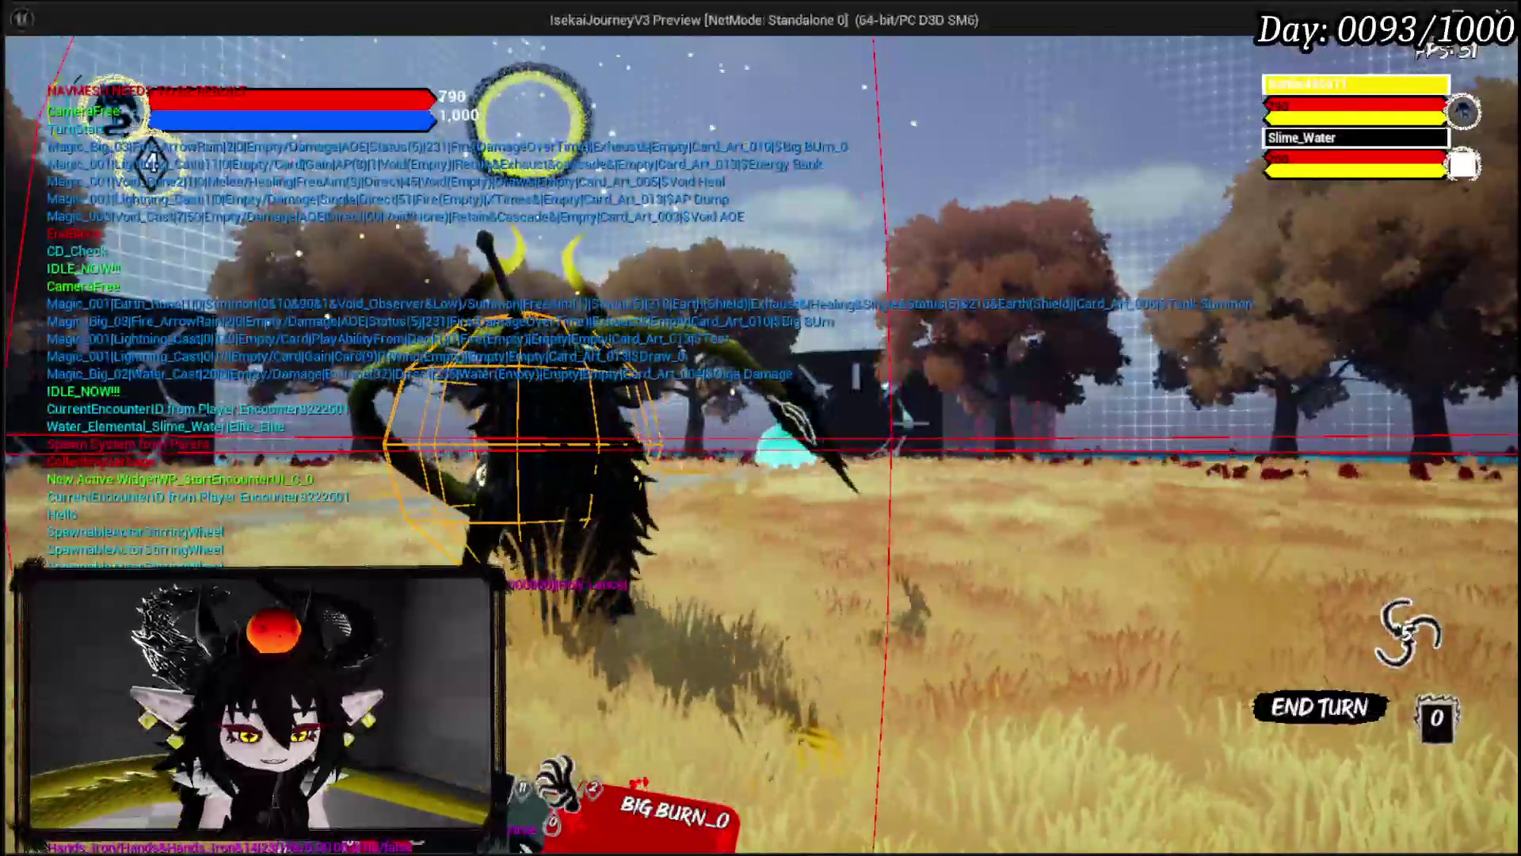
key(Escape)
drag(729, 392, 773, 382)
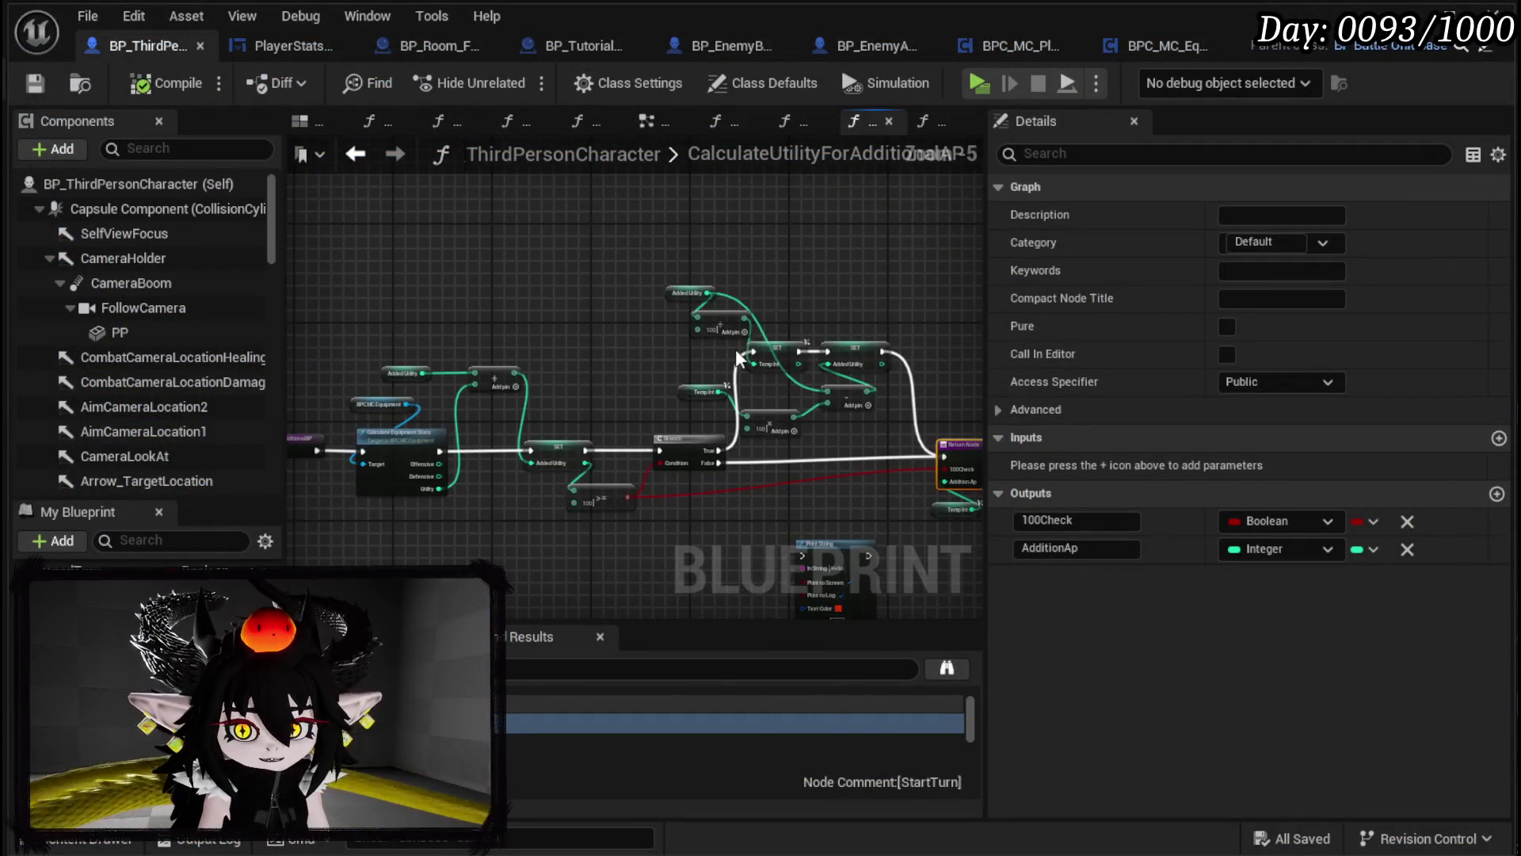
Step: Paste a copy of the Return Node and Temp Int beside the Branch
click(856, 327)
scroll(682, 463, up, 3)
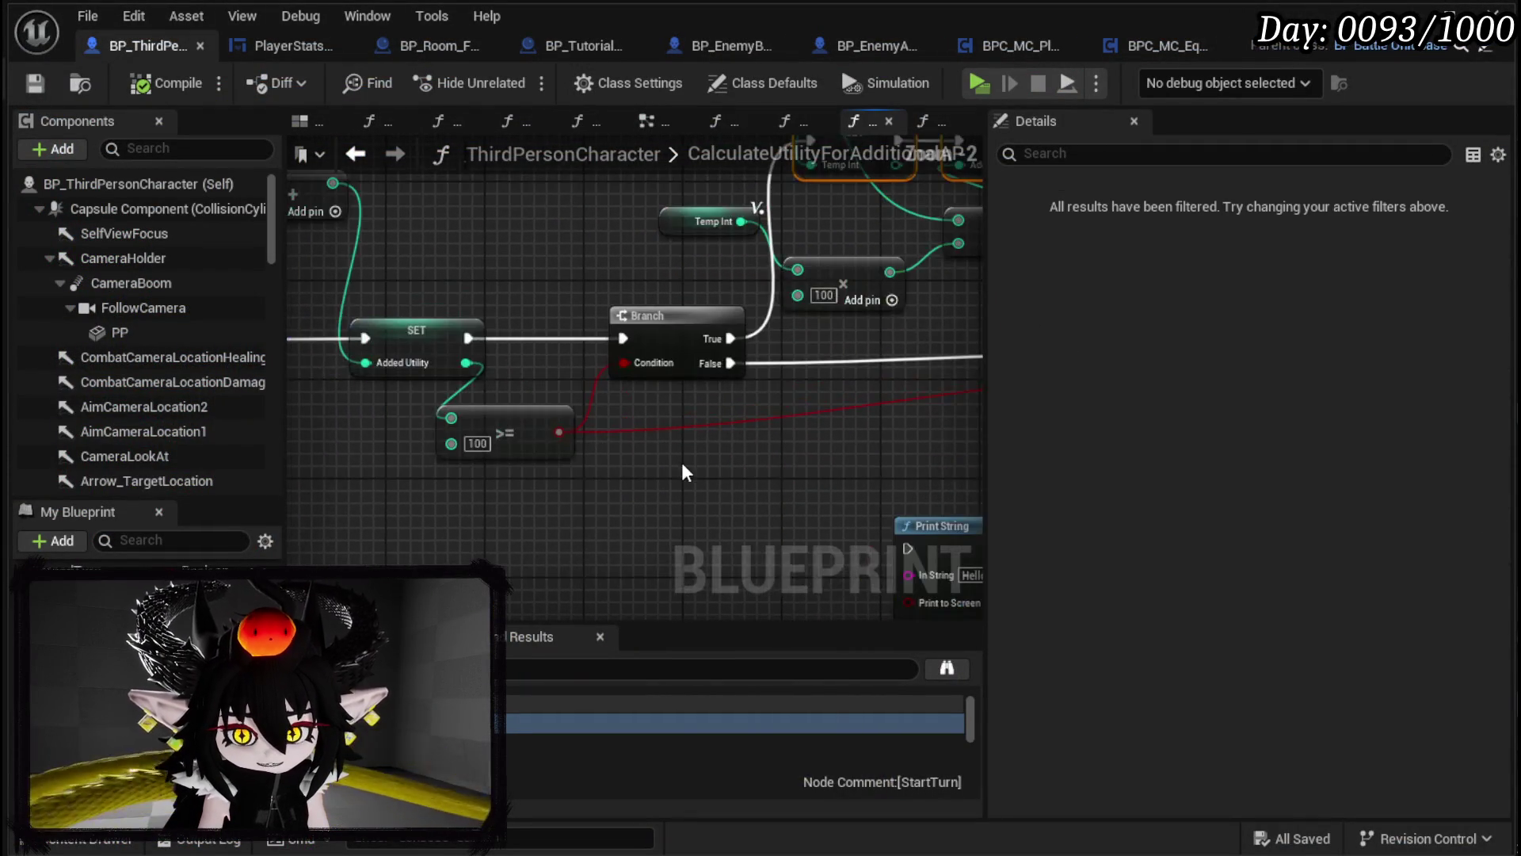
drag(544, 428, 394, 486)
mouse_move(542, 475)
mouse_down()
mouse_move(391, 444)
mouse_move(396, 483)
mouse_up()
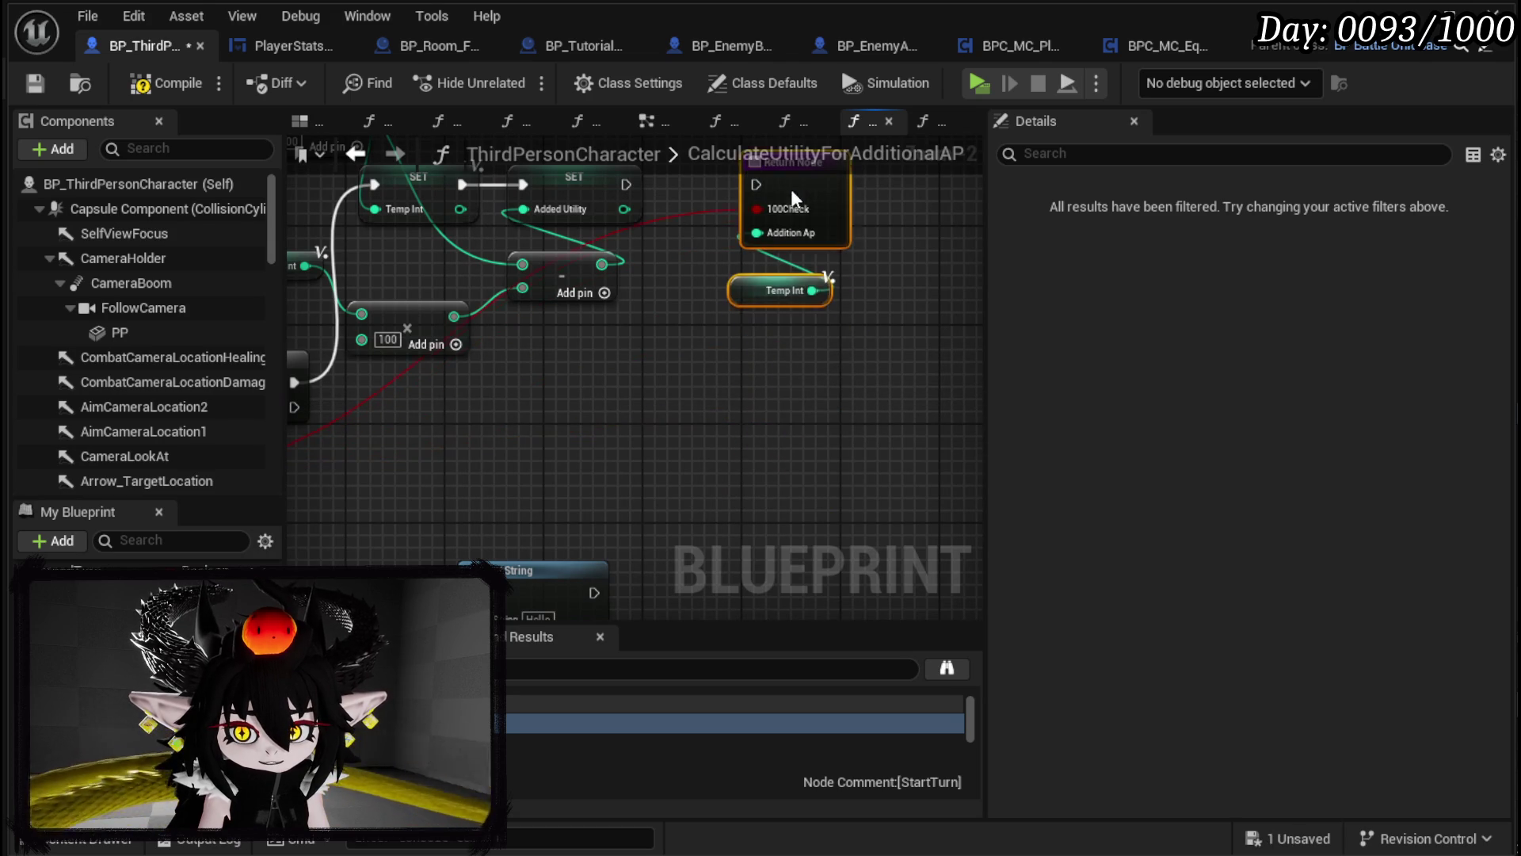
drag(686, 229, 668, 289)
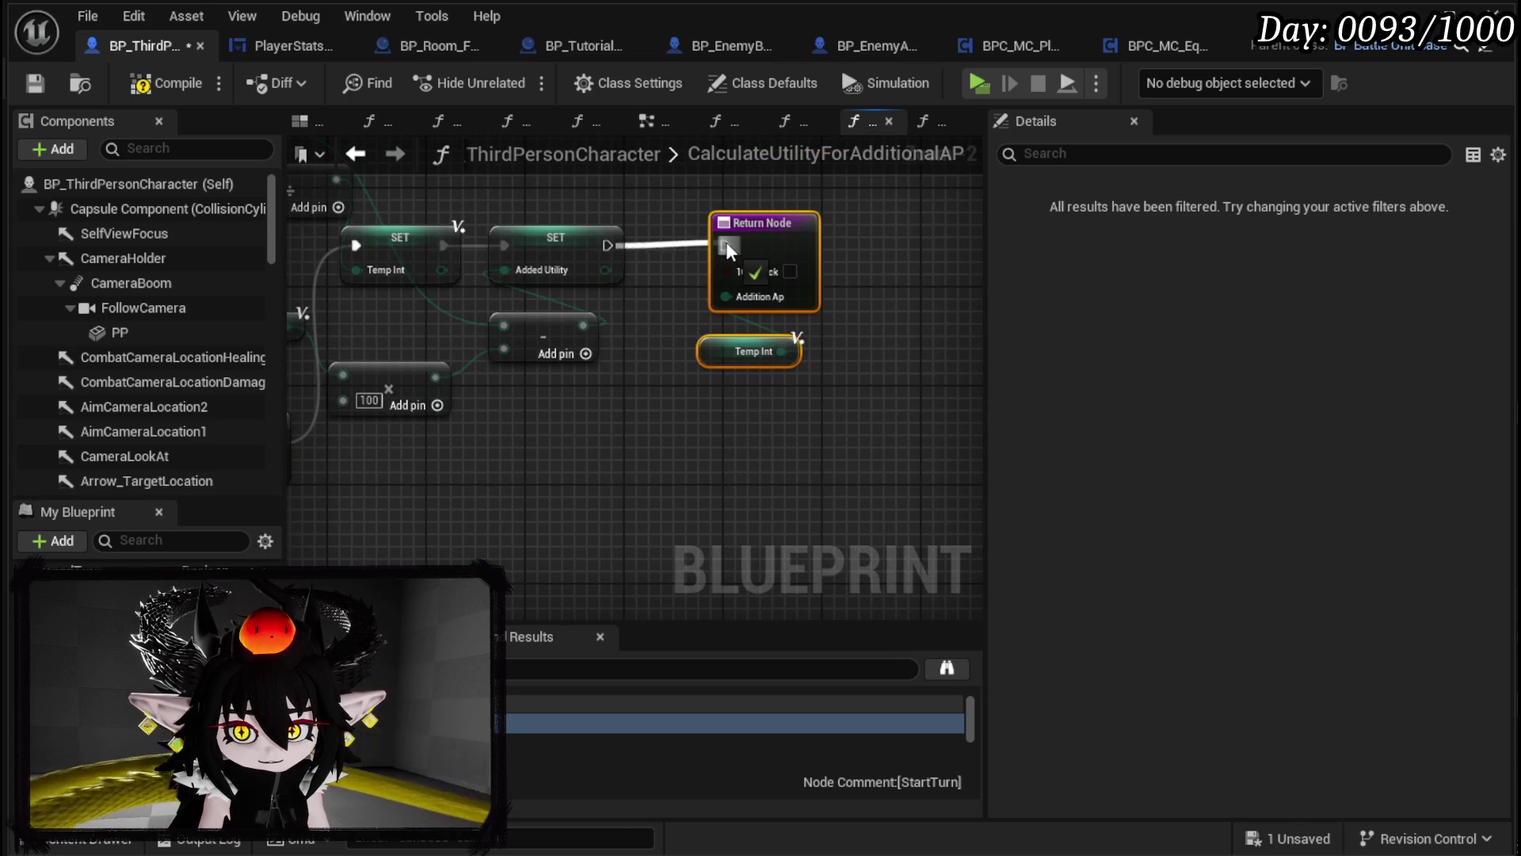
mouse_move(527, 472)
mouse_down()
mouse_move(686, 421)
mouse_move(658, 345)
mouse_up()
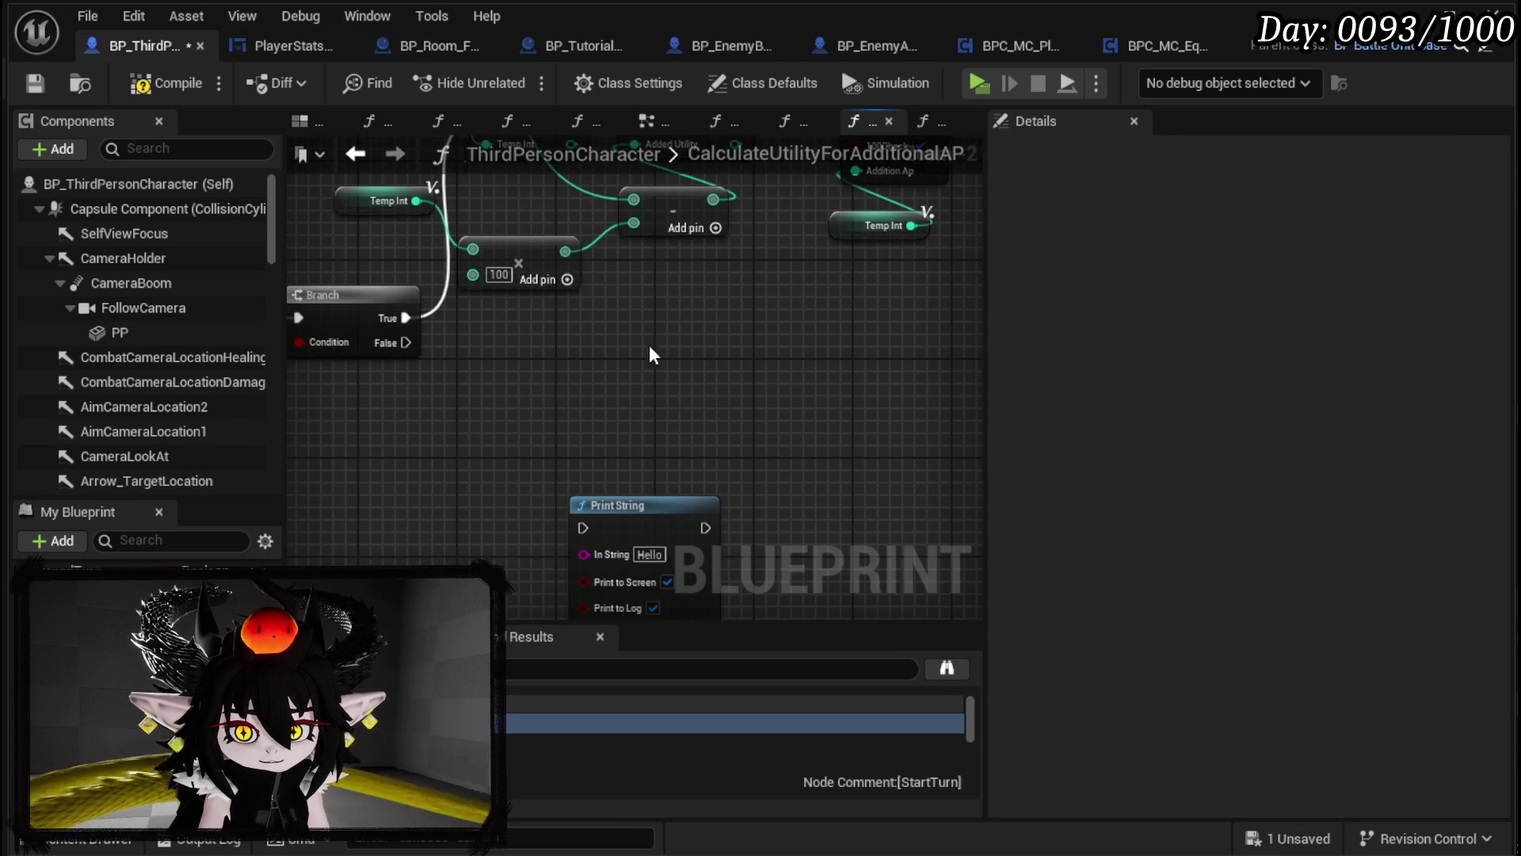
key(ctrl+v)
drag(410, 346, 434, 387)
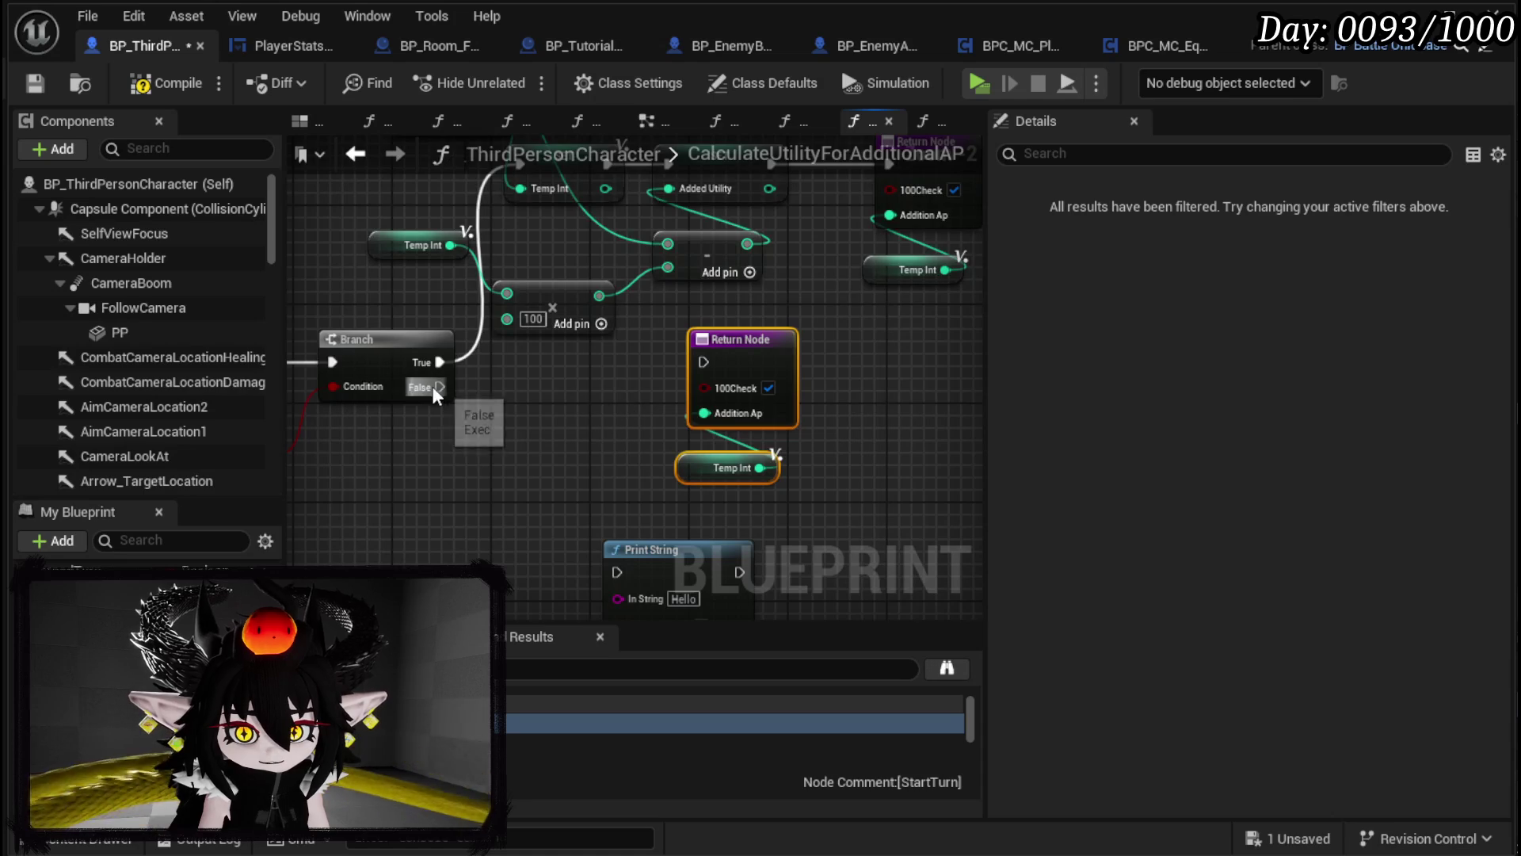
Step: Wire Branch False to the new Return Node, untick 100Check, then compile and save
drag(706, 368, 783, 378)
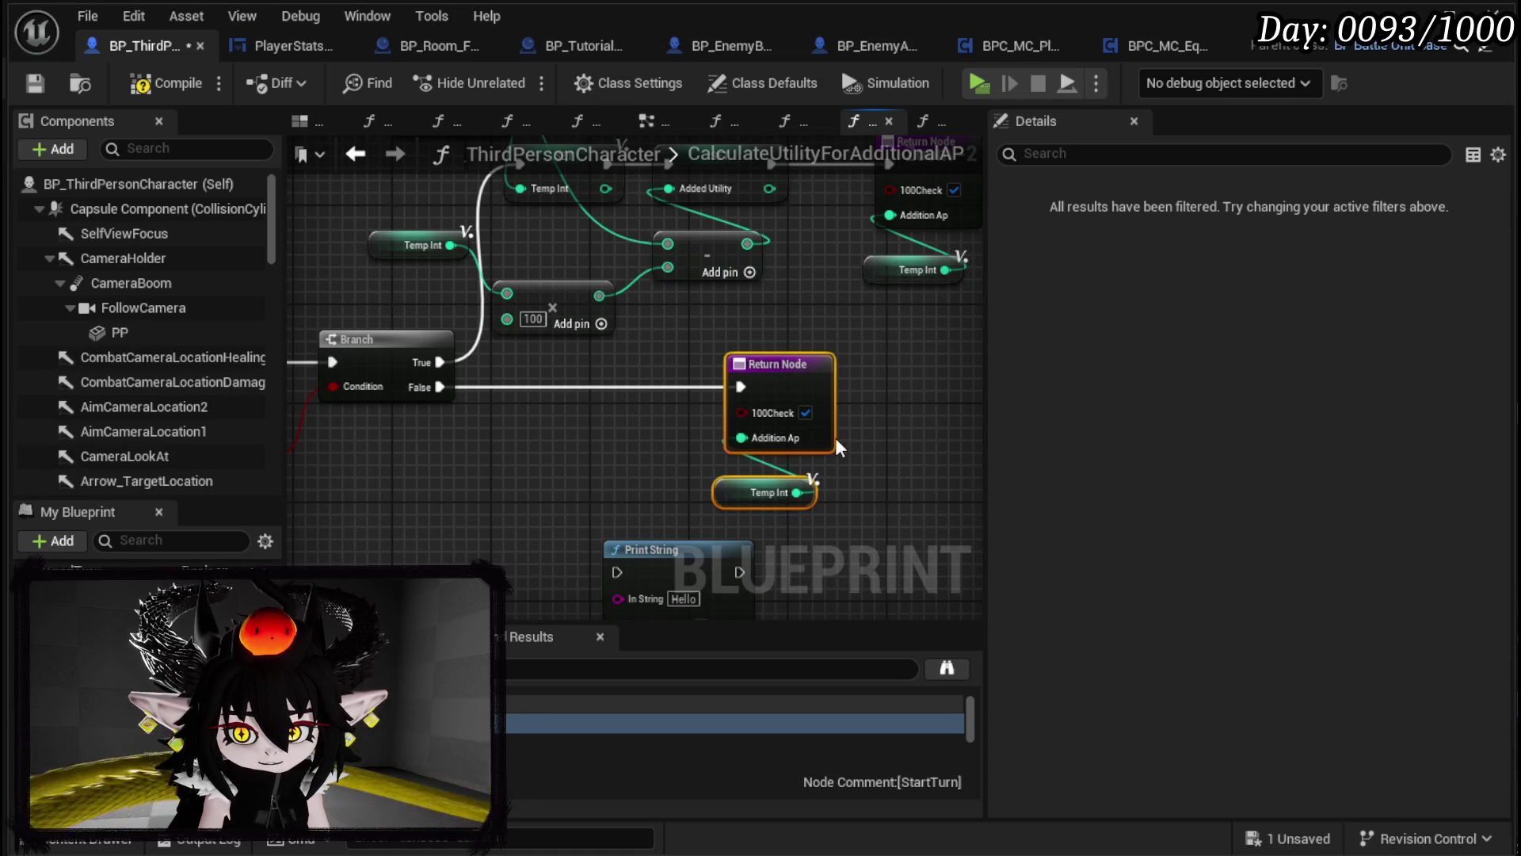
click(807, 413)
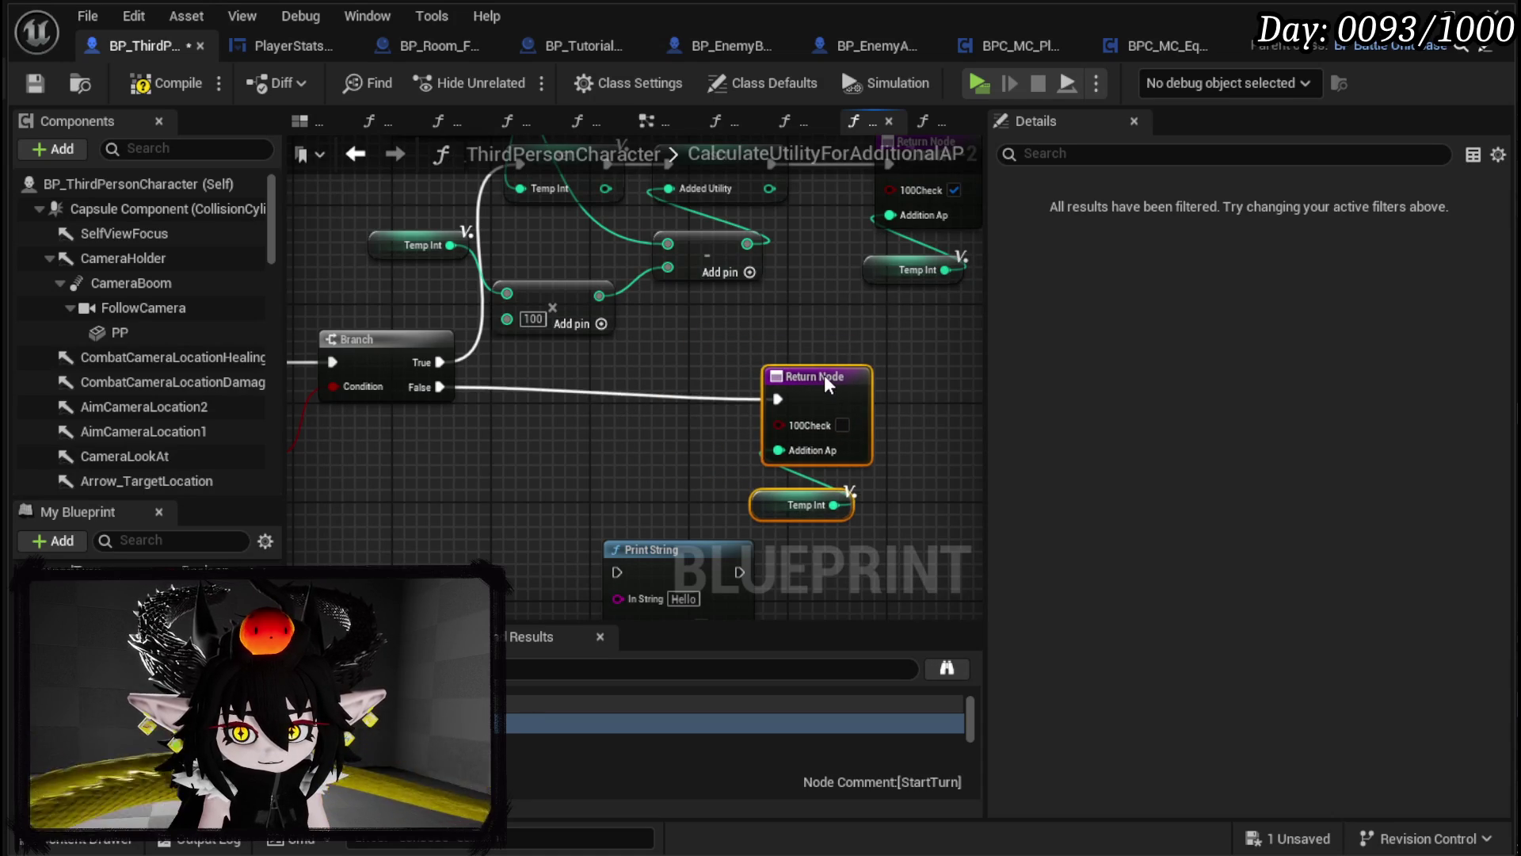
click(123, 79)
click(35, 83)
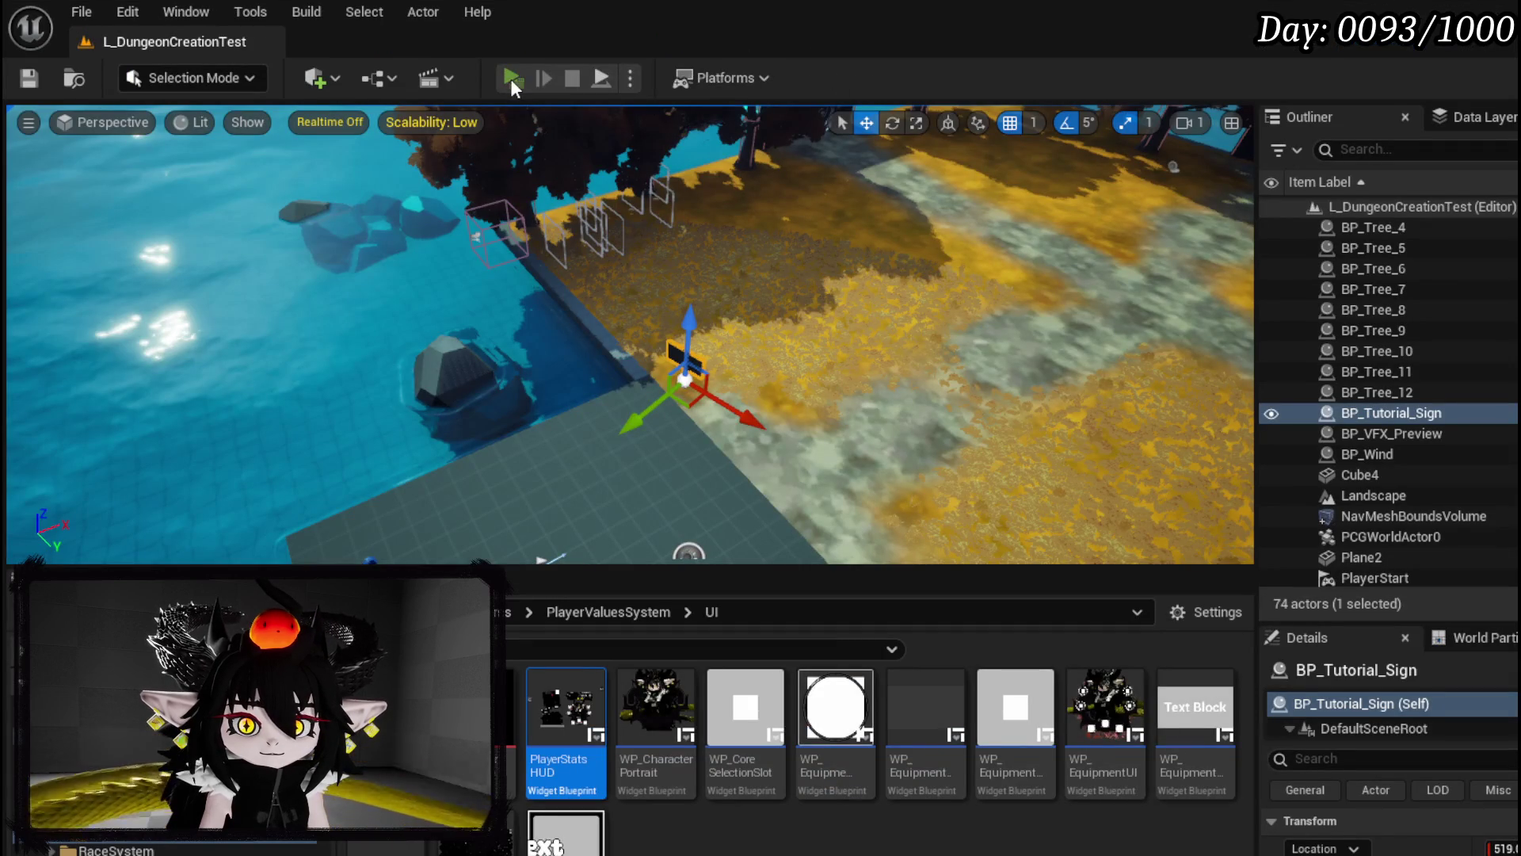
Step: Play the level until the Calculate Utility breakpoint hits, then return to the paused editor
key(alt+p)
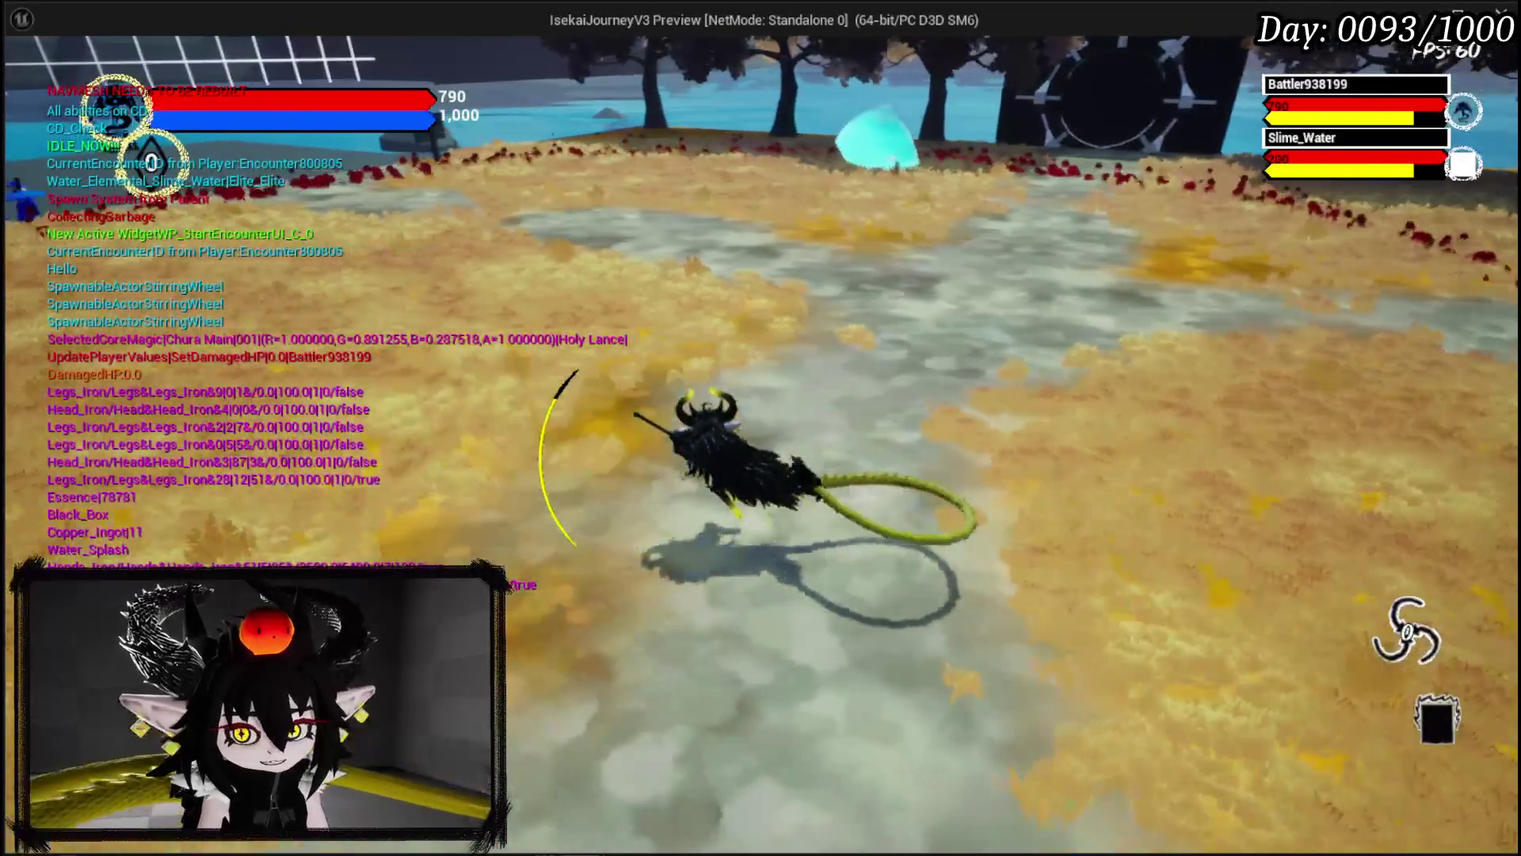
key(alt+Tab)
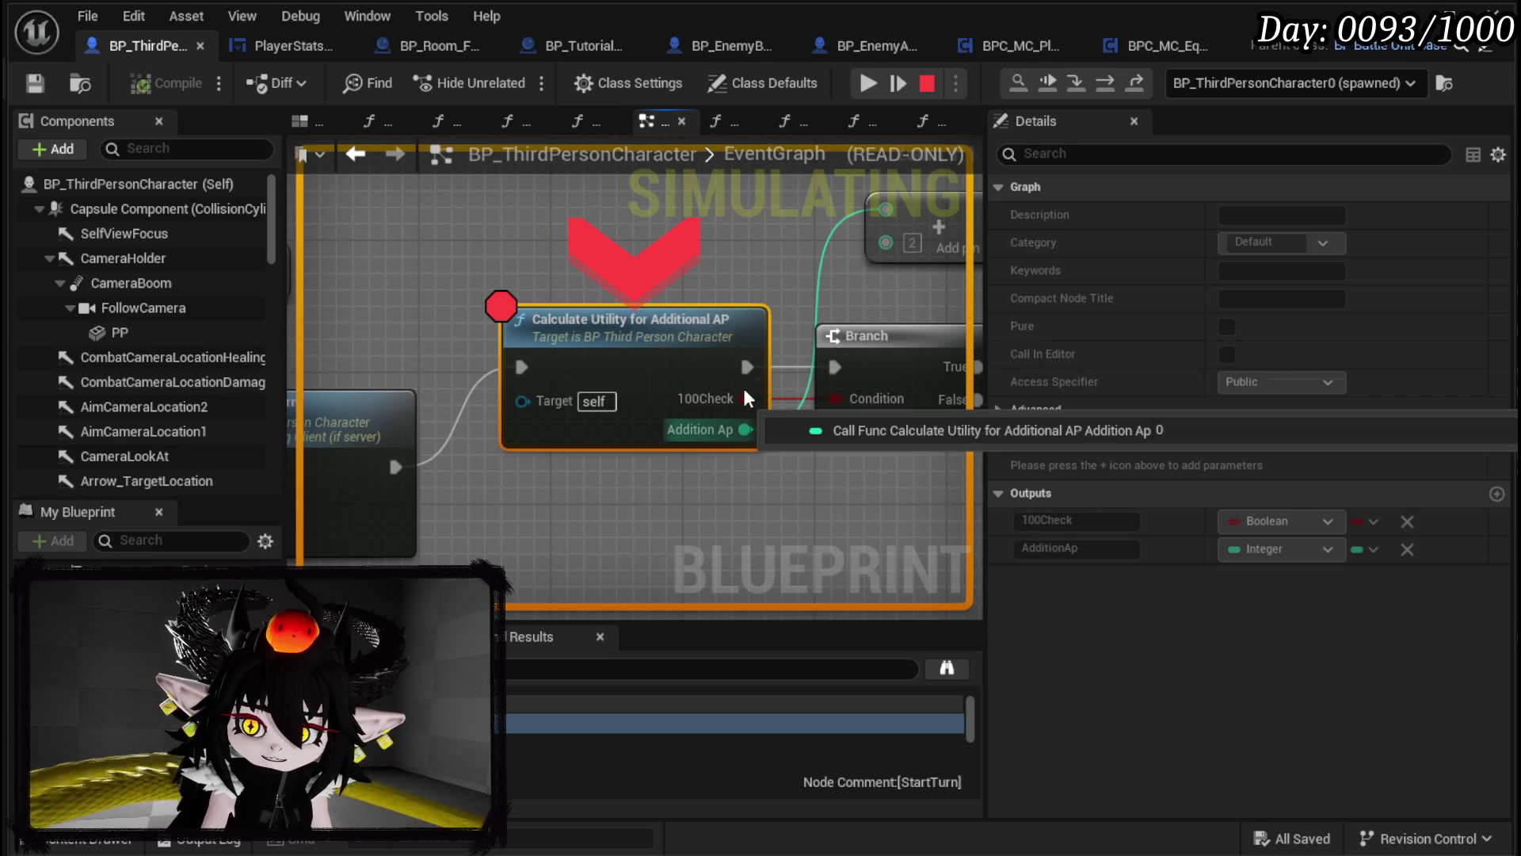
Step: Step into the paused Calculate Utility call, resume the game to the end, and save the blueprint
click(856, 86)
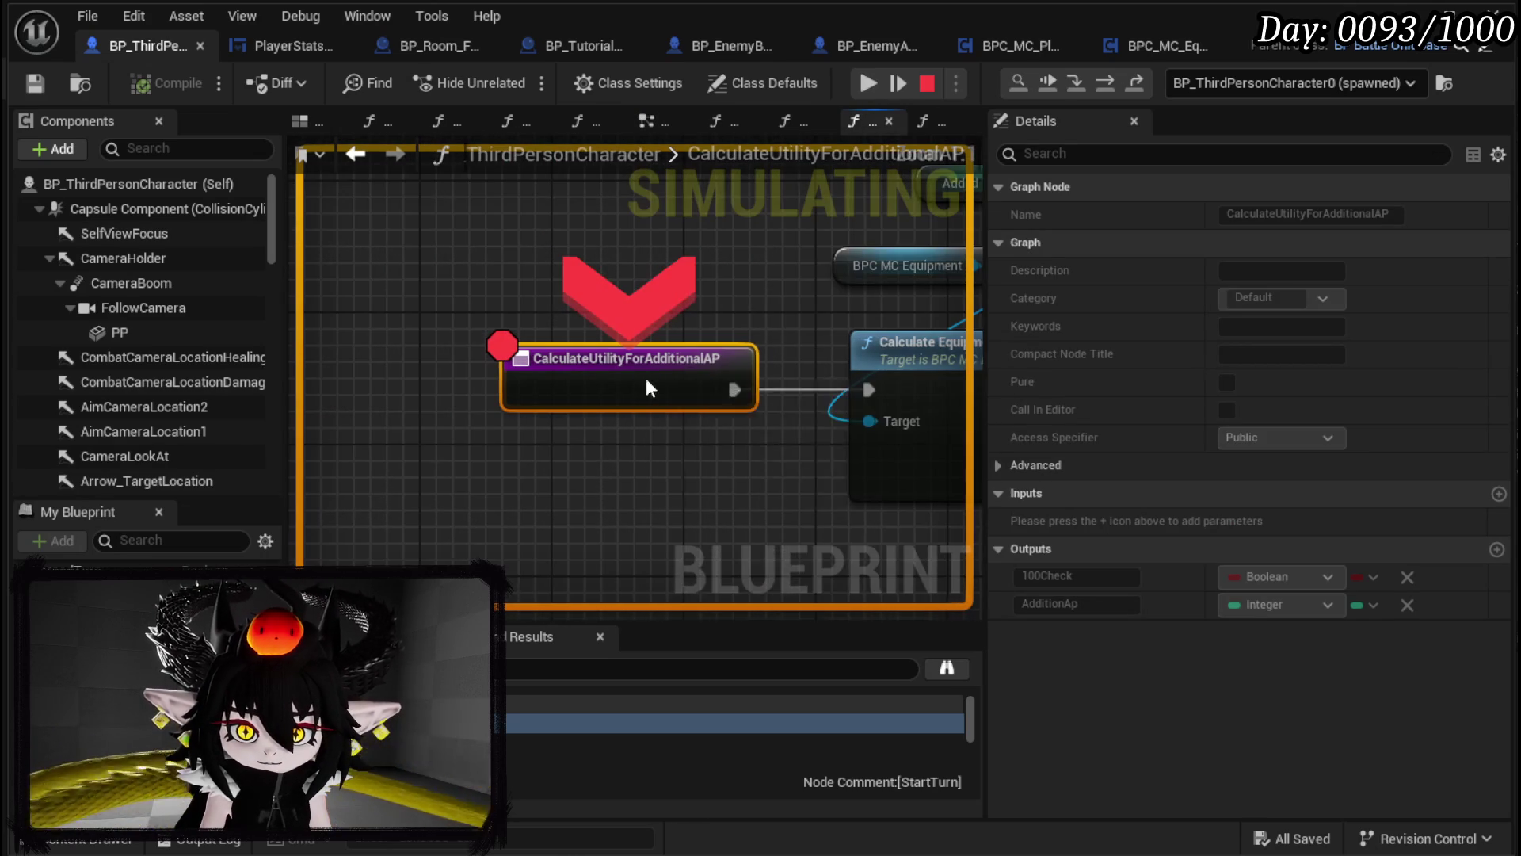
right_click(645, 378)
click(715, 499)
click(867, 82)
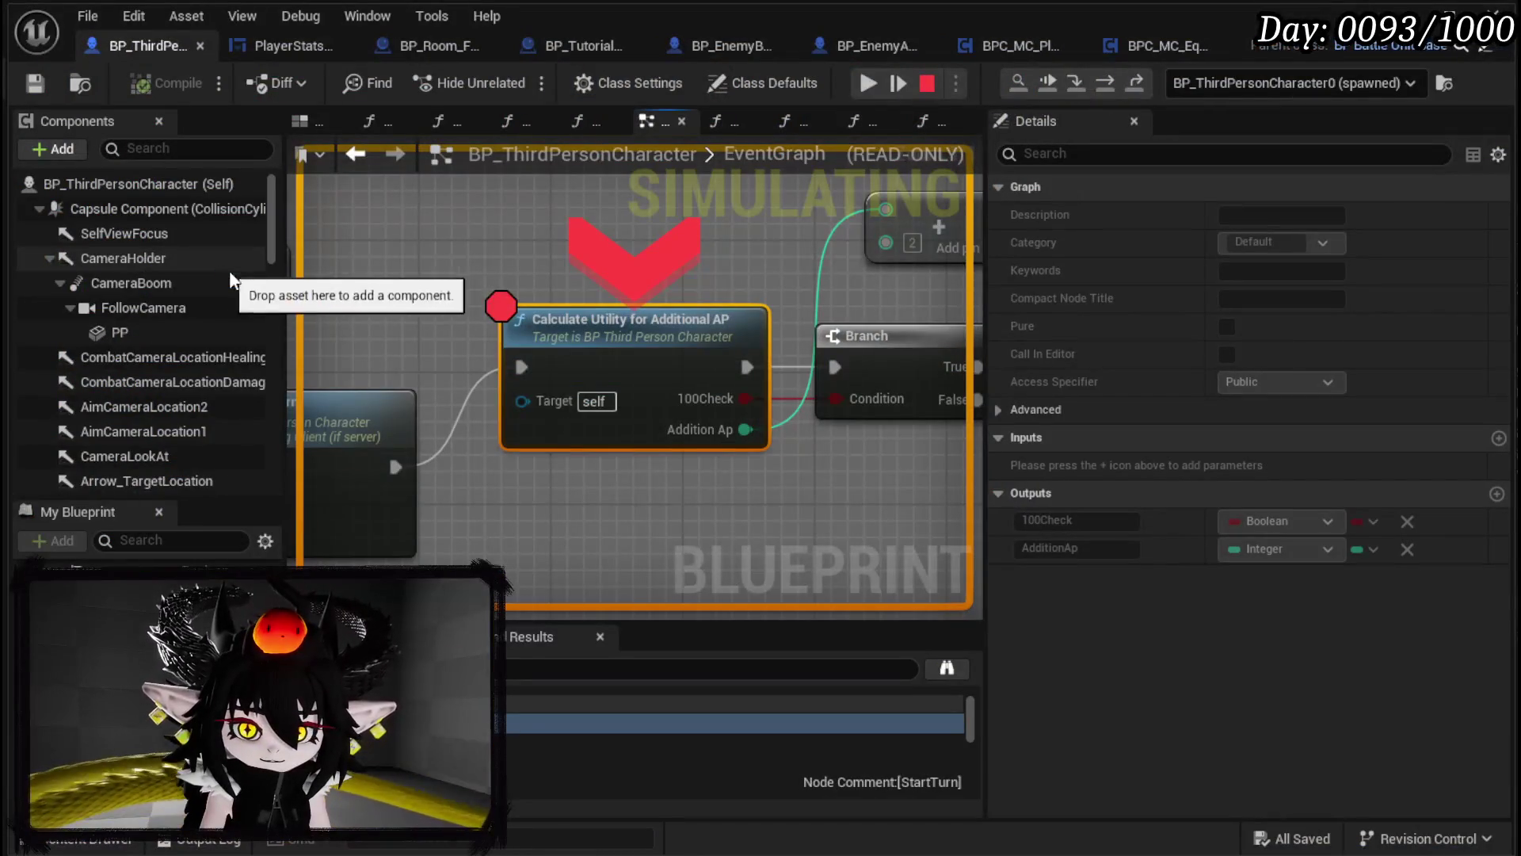
click(858, 84)
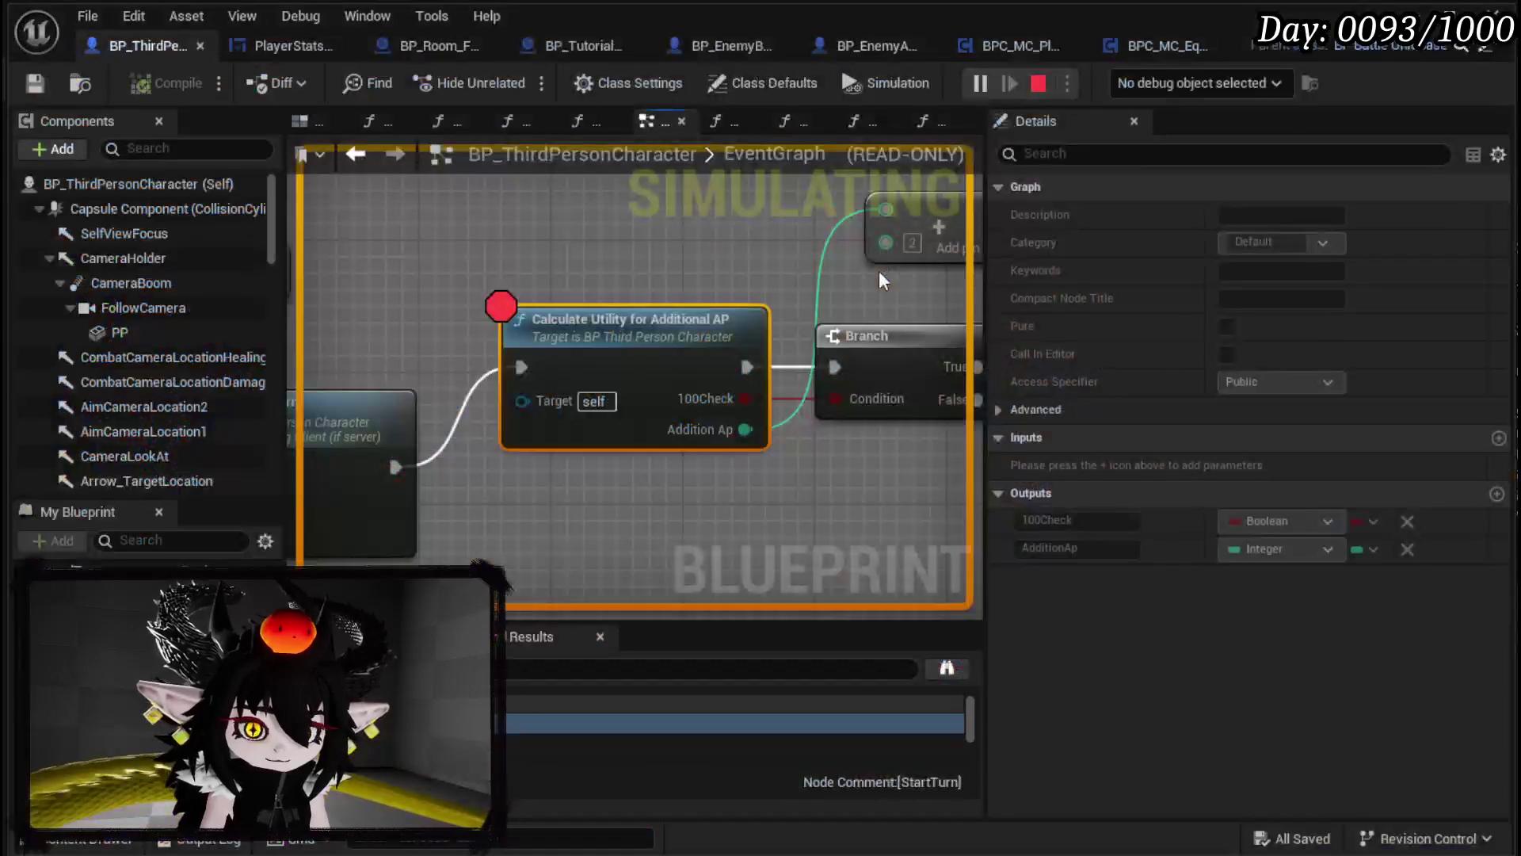
click(35, 84)
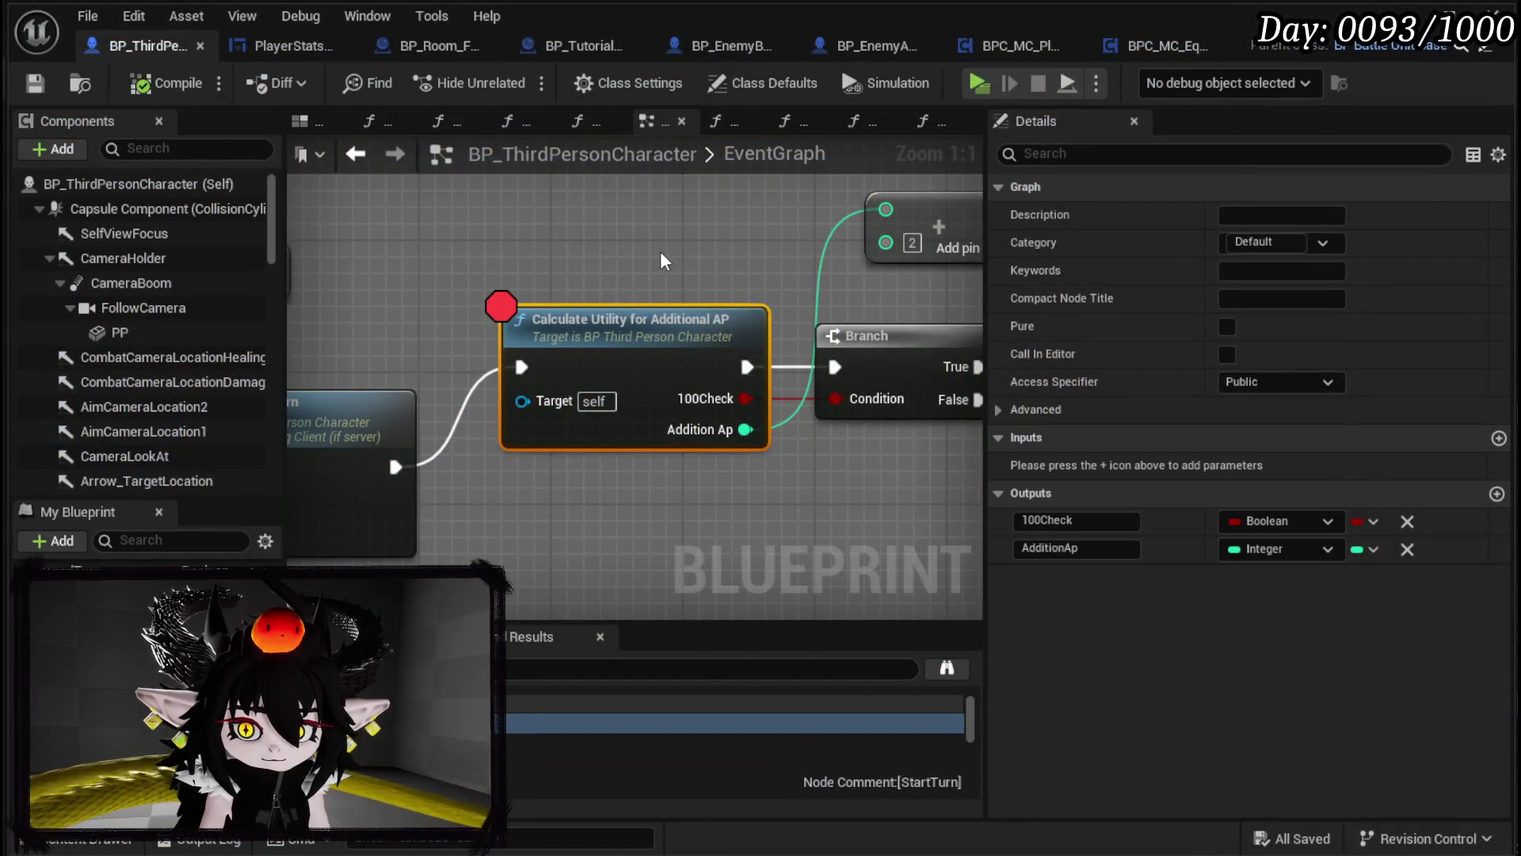
scroll(659, 250, down, 3)
Step: Remove the breakpoint from Calculate Utility for Additional AP and save all
right_click(467, 366)
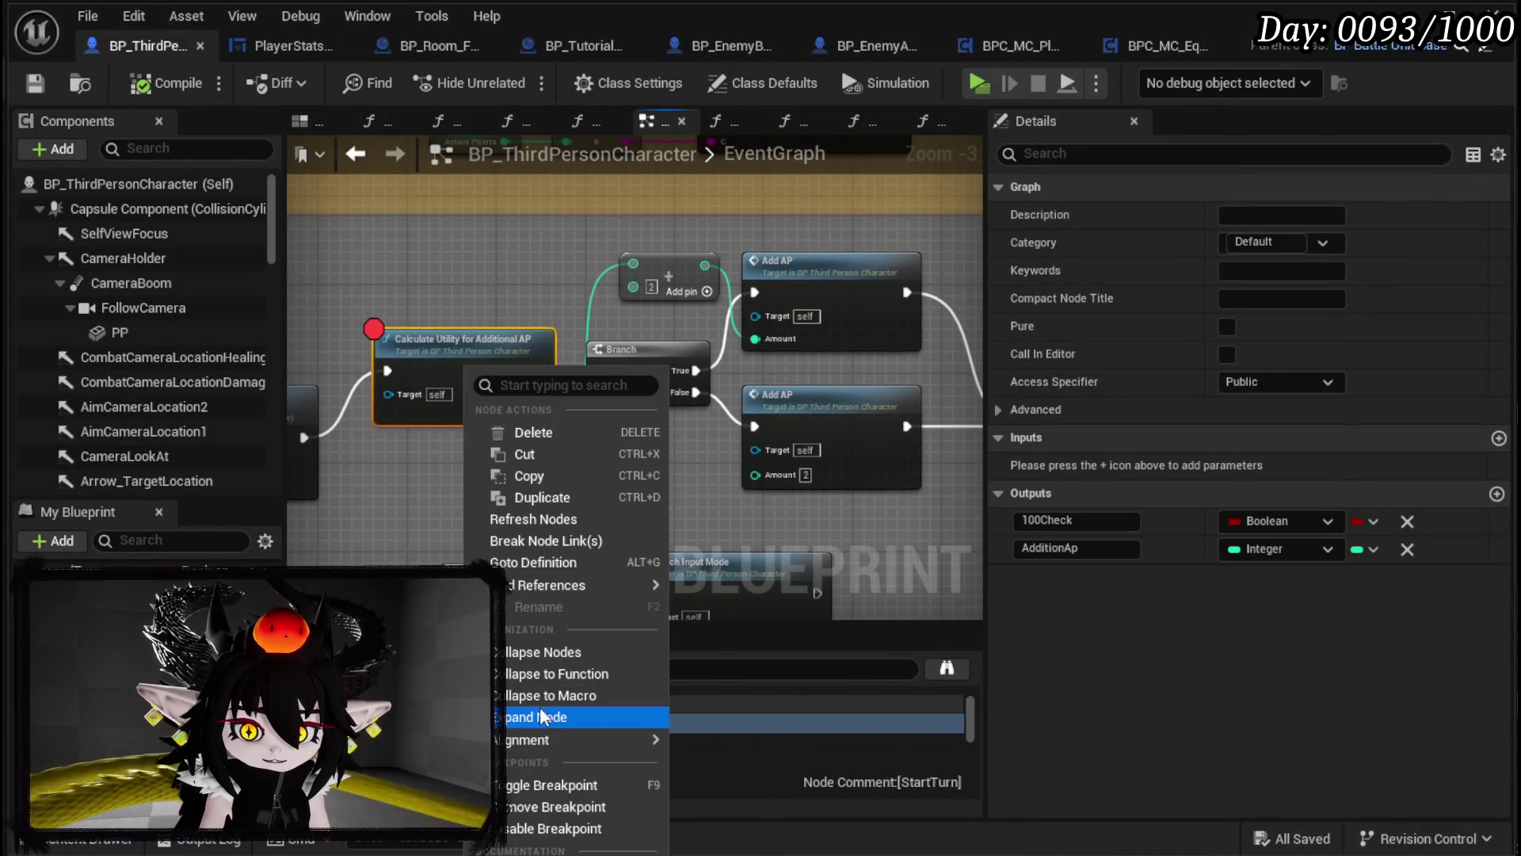
click(530, 806)
click(35, 83)
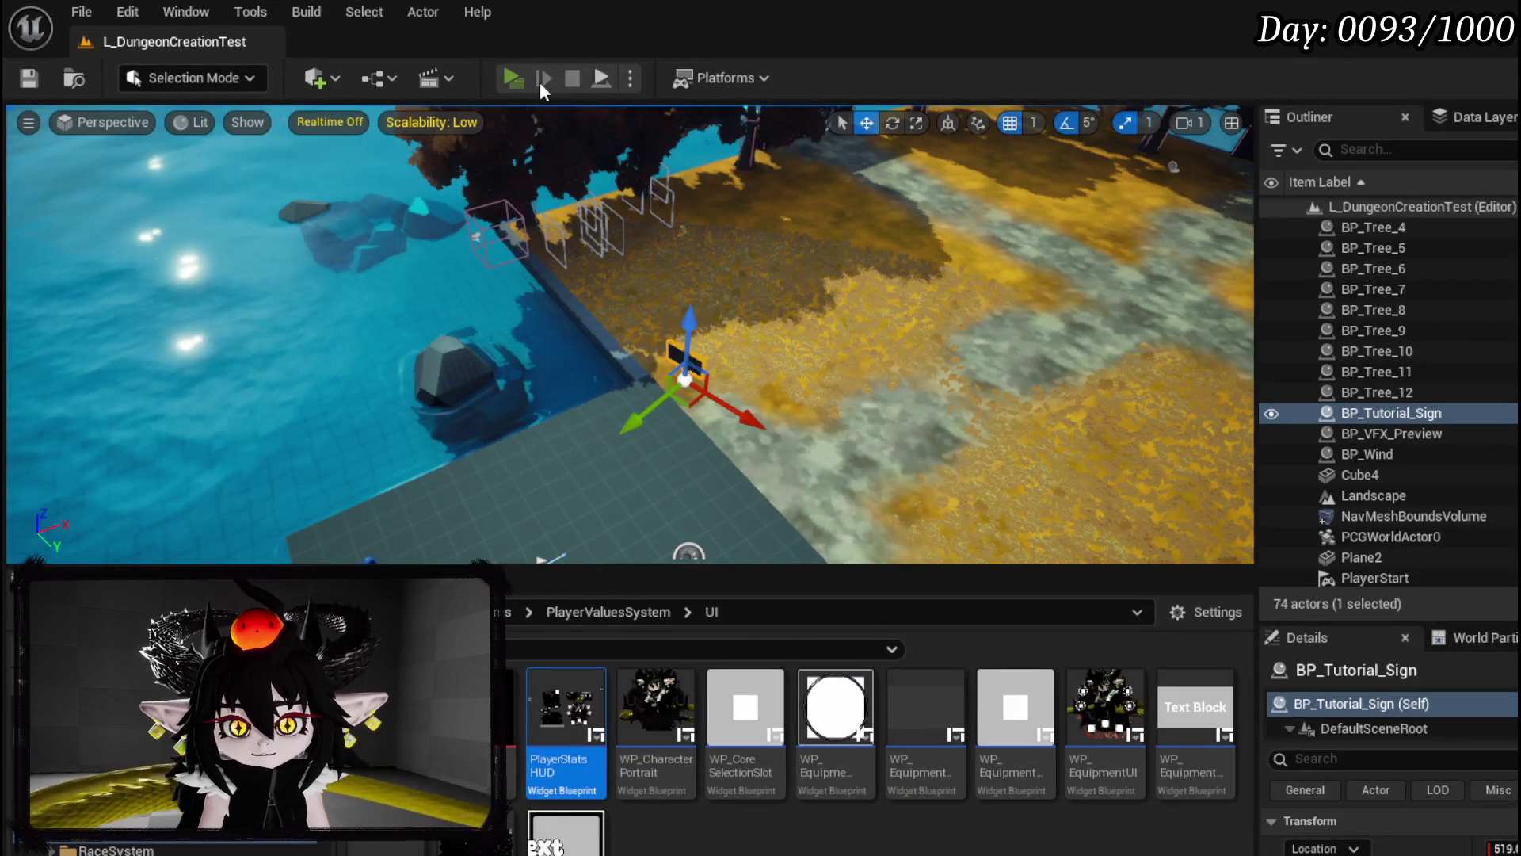
Step: Playtest the in-game equipment screen showing Utility 91, stop, and save the level and assets
click(539, 83)
key(Tab)
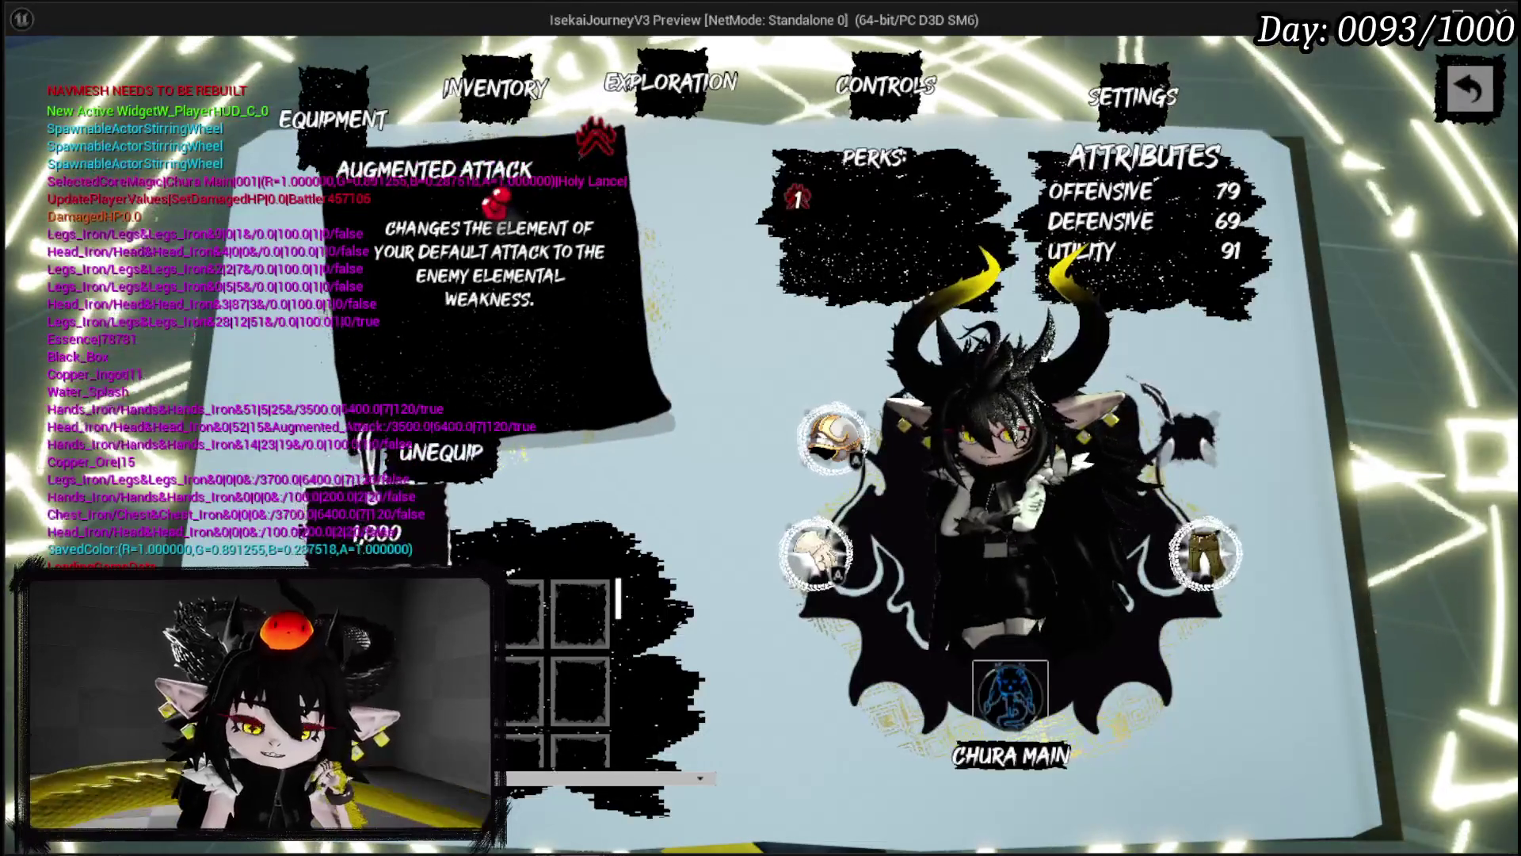
key(Escape)
key(ctrl+s)
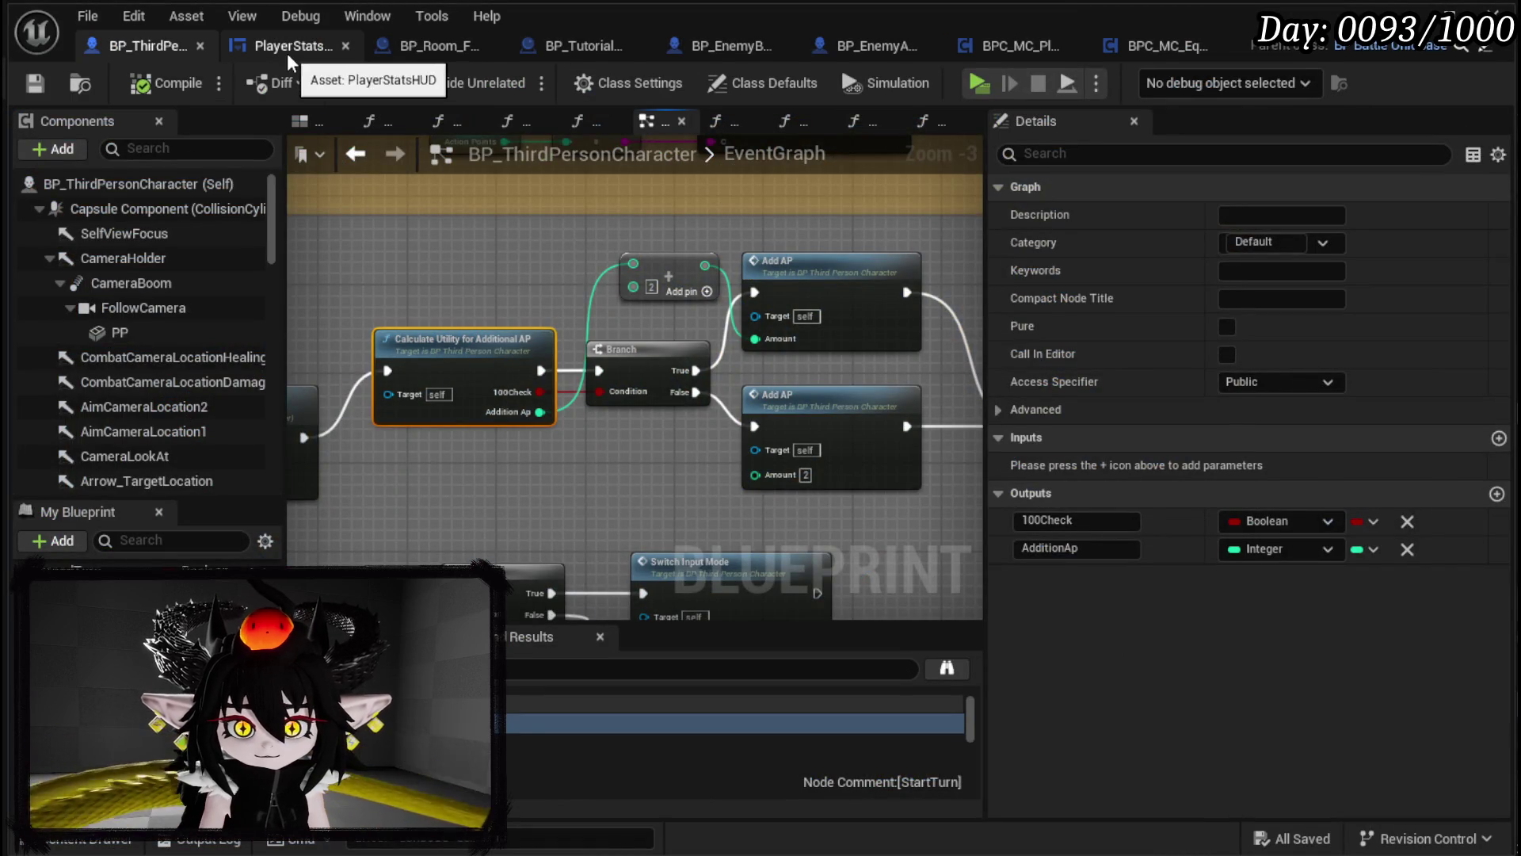
Step: In PlayerStatsHUD, expand the Equipment functions and open the Interaction_Bus graph
click(287, 47)
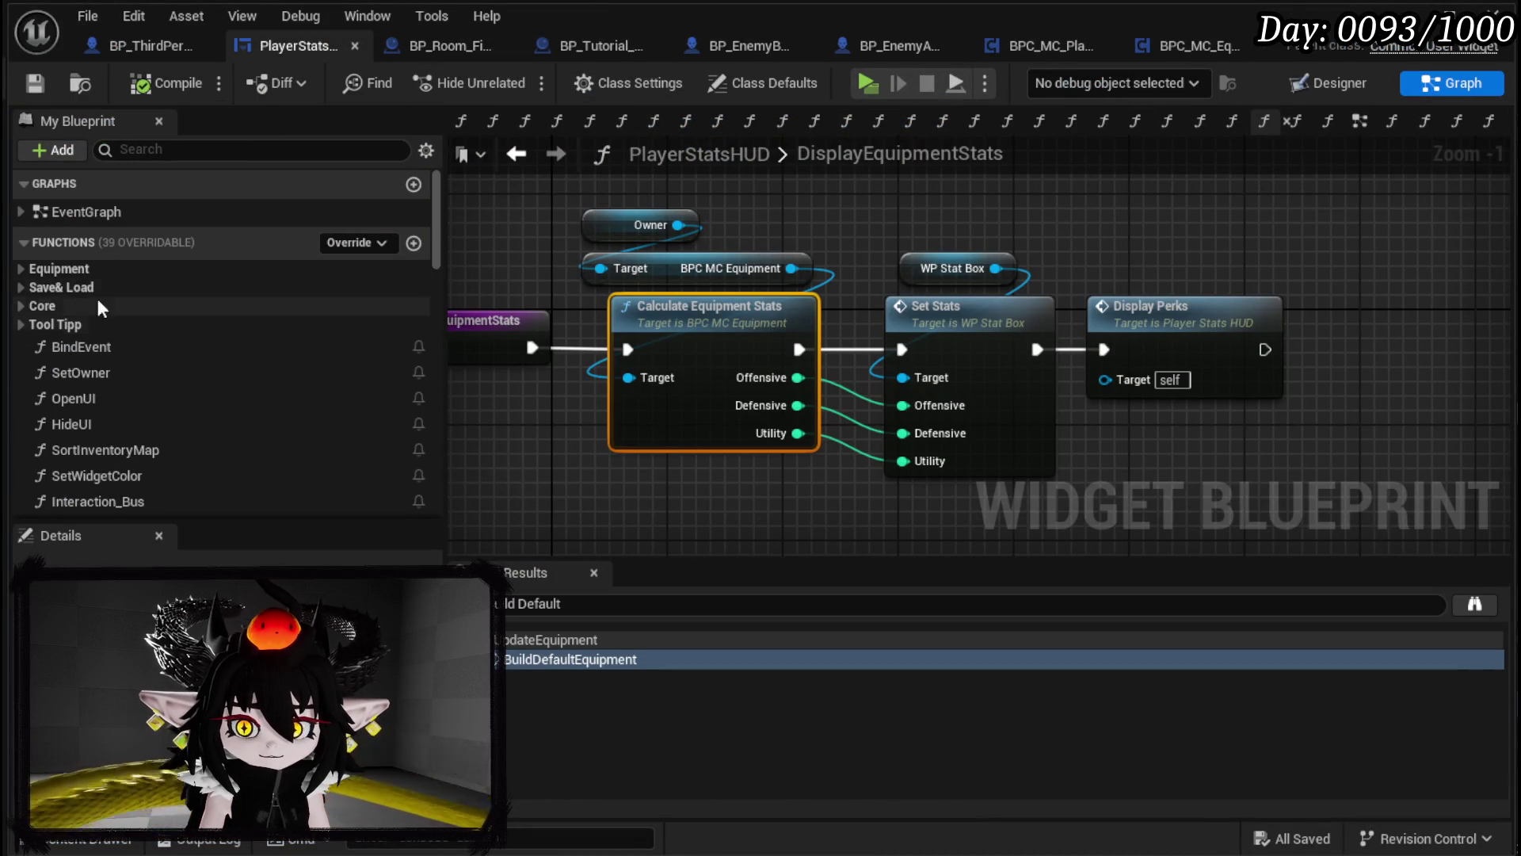
click(18, 268)
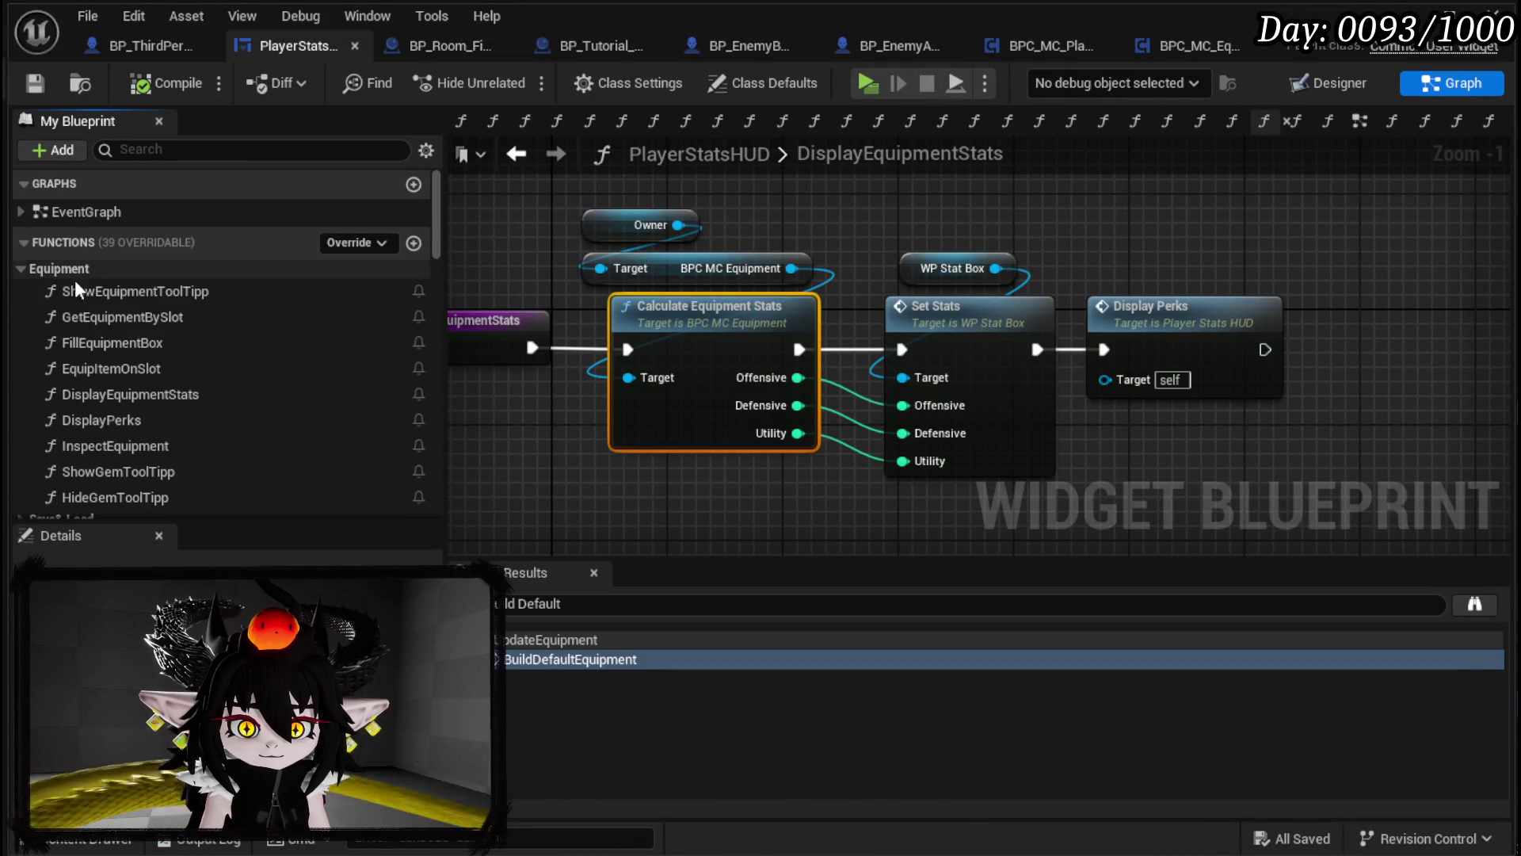
scroll(159, 317, down, 3)
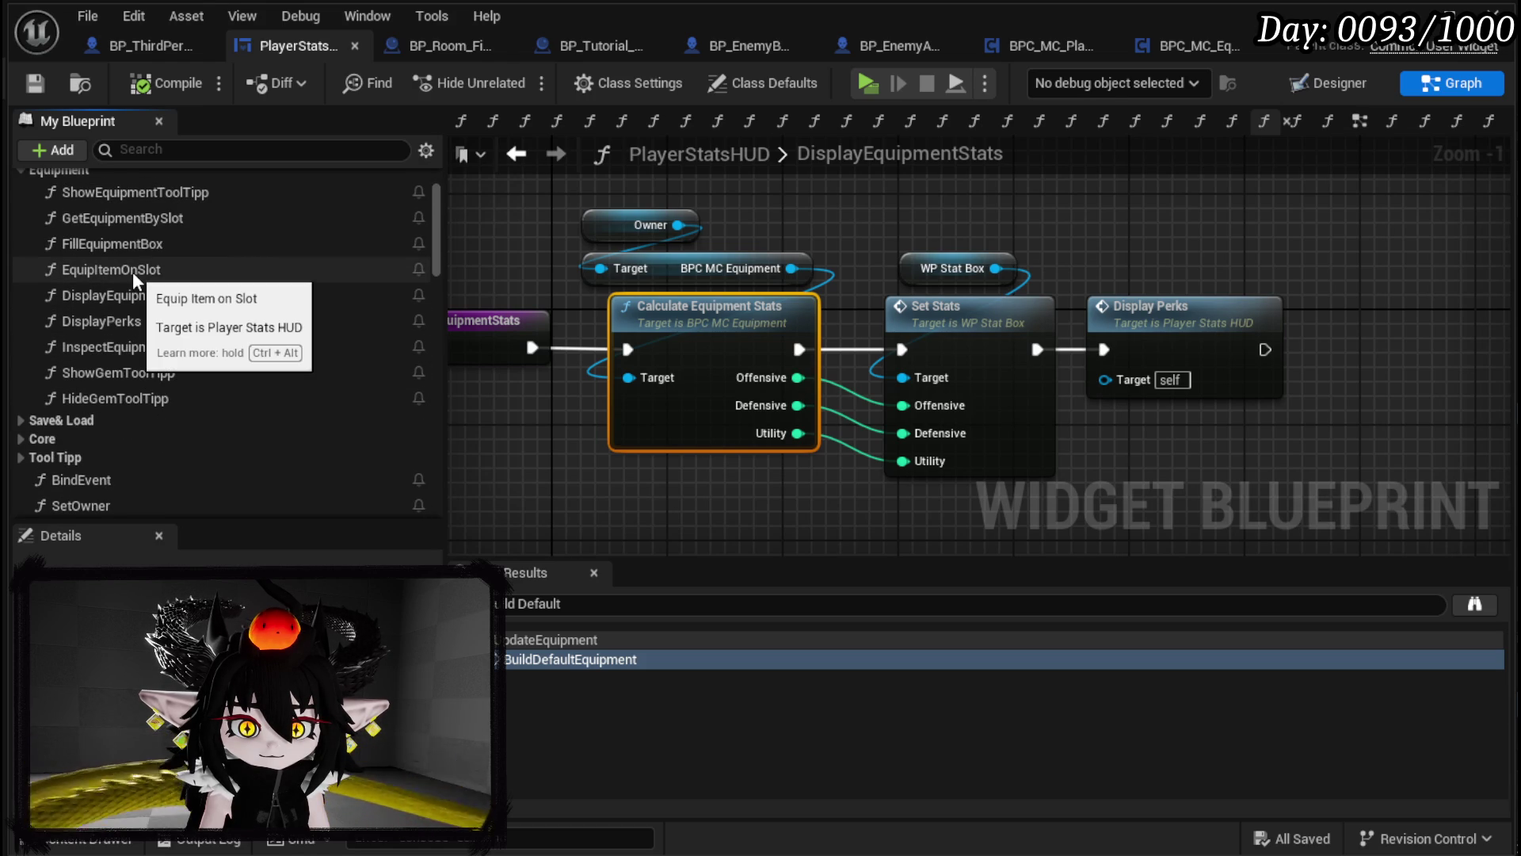
scroll(132, 272, down, 9)
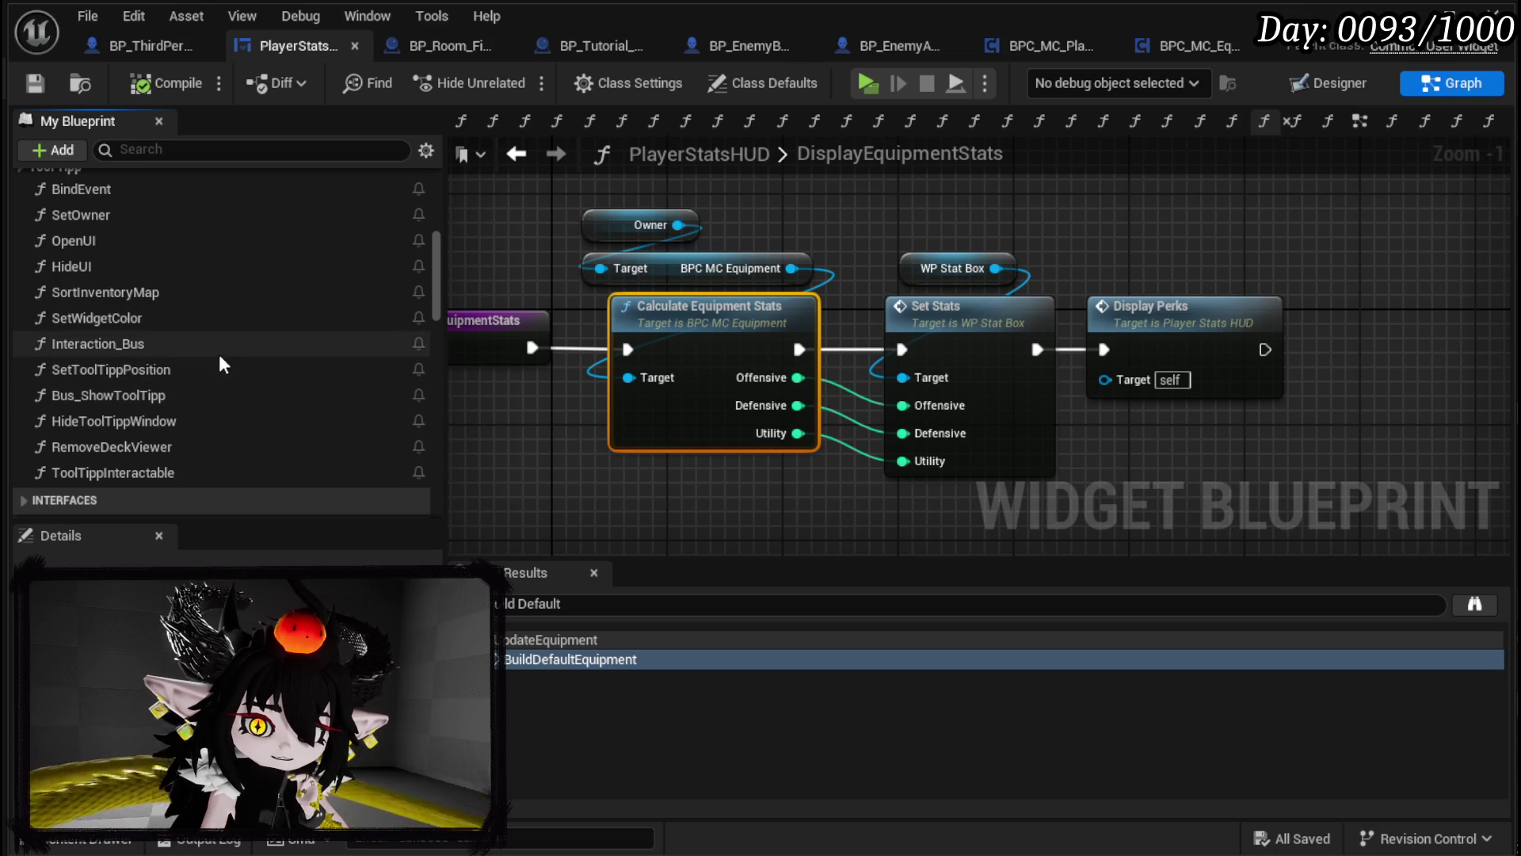
scroll(218, 354, up, 2)
scroll(219, 359, up, 2)
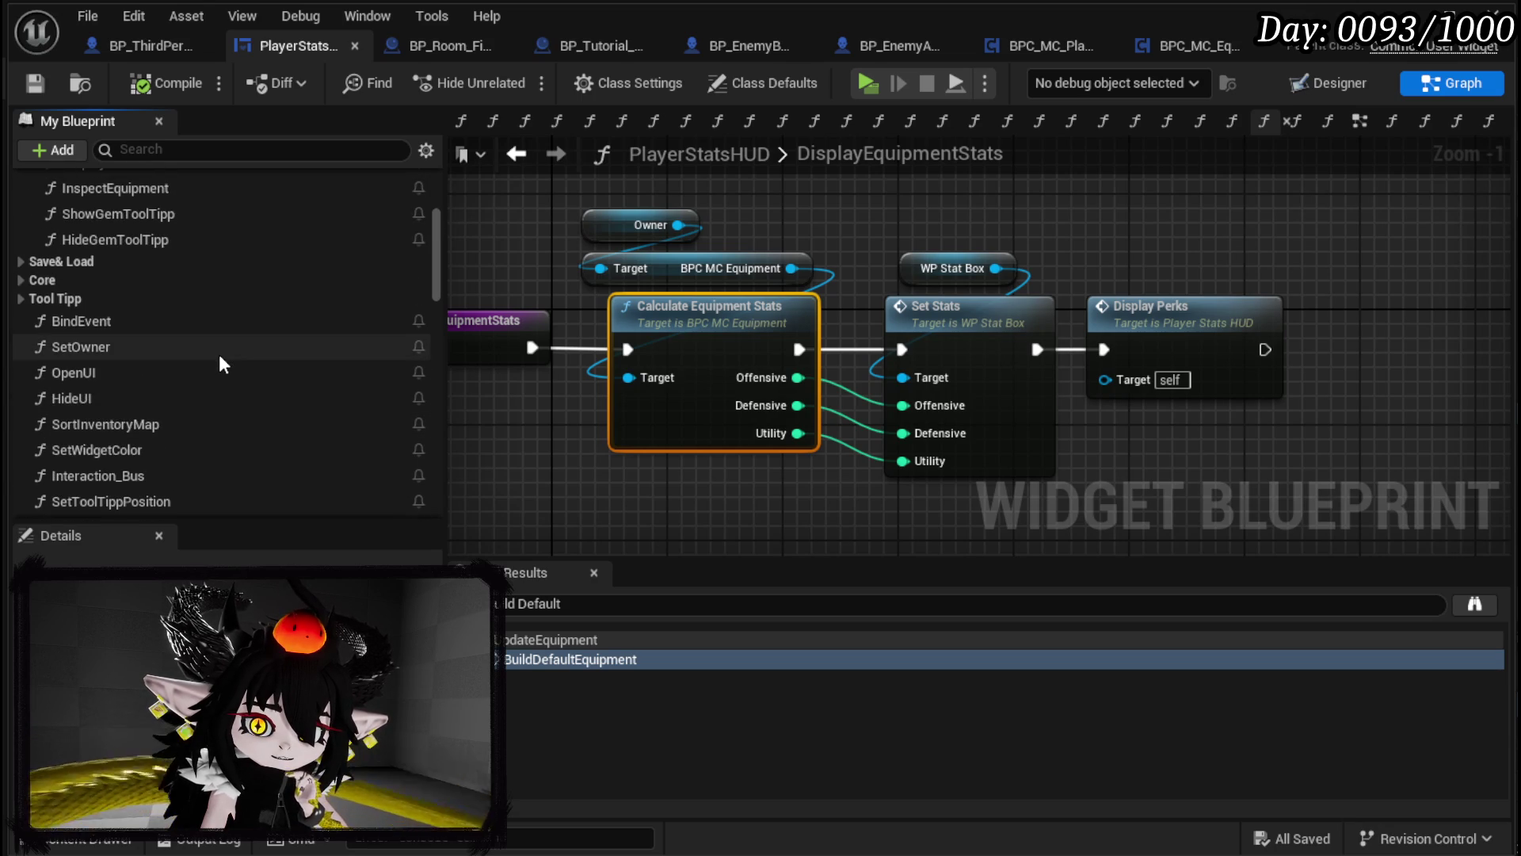
scroll(218, 354, up, 1)
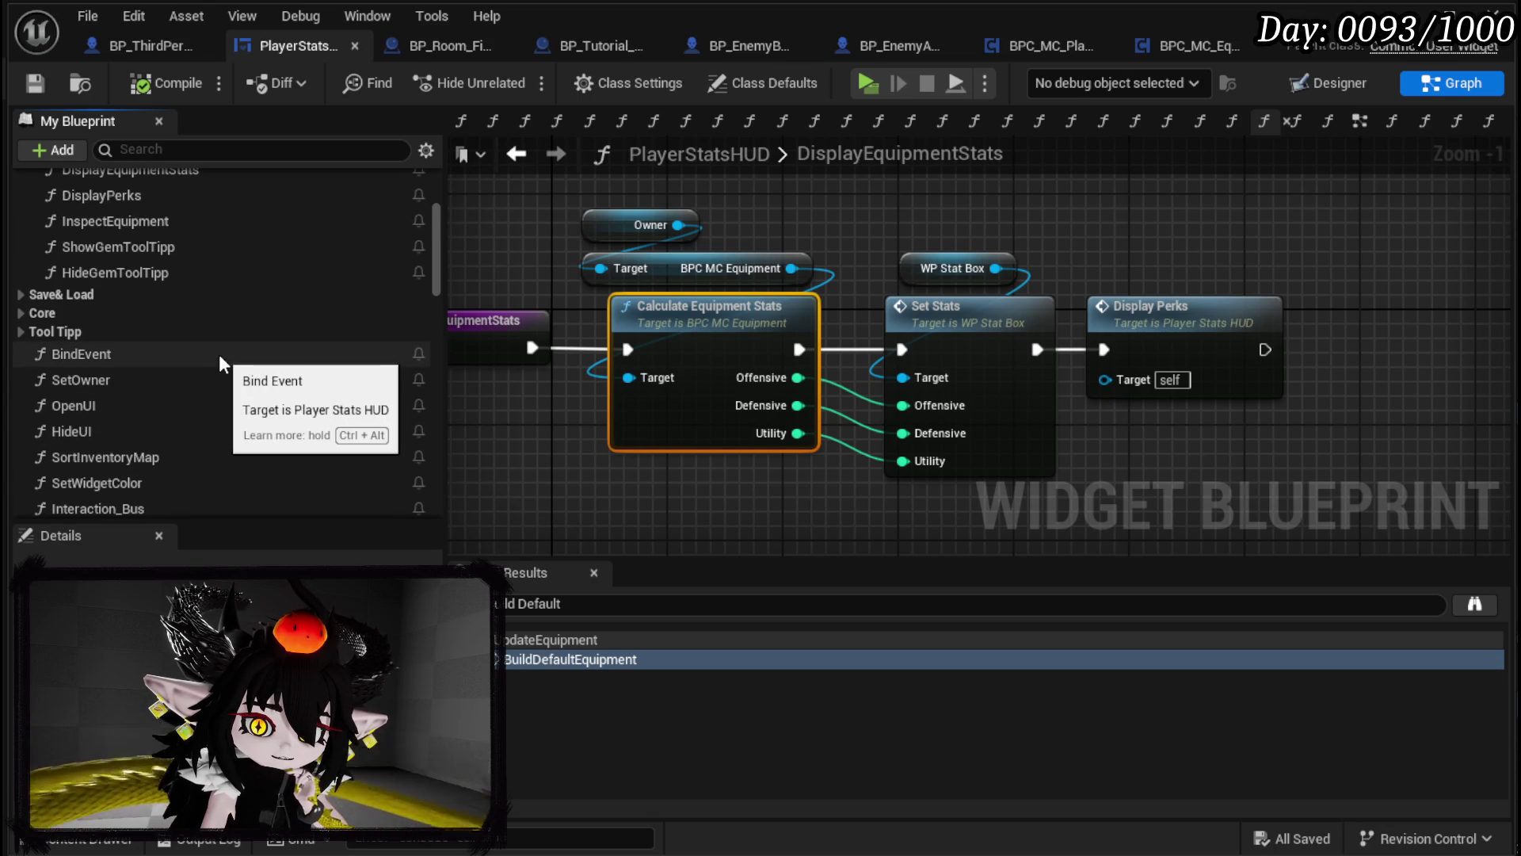
scroll(218, 354, down, 4)
double_click(174, 378)
Step: Locate the Set Slot Visual call and open WP_EquipmentUI's SetSlotVisual function at its Get Data Table Row node
mouse_move(606, 453)
mouse_down()
mouse_move(980, 407)
mouse_move(621, 404)
mouse_move(774, 386)
mouse_move(723, 402)
mouse_move(676, 288)
mouse_up()
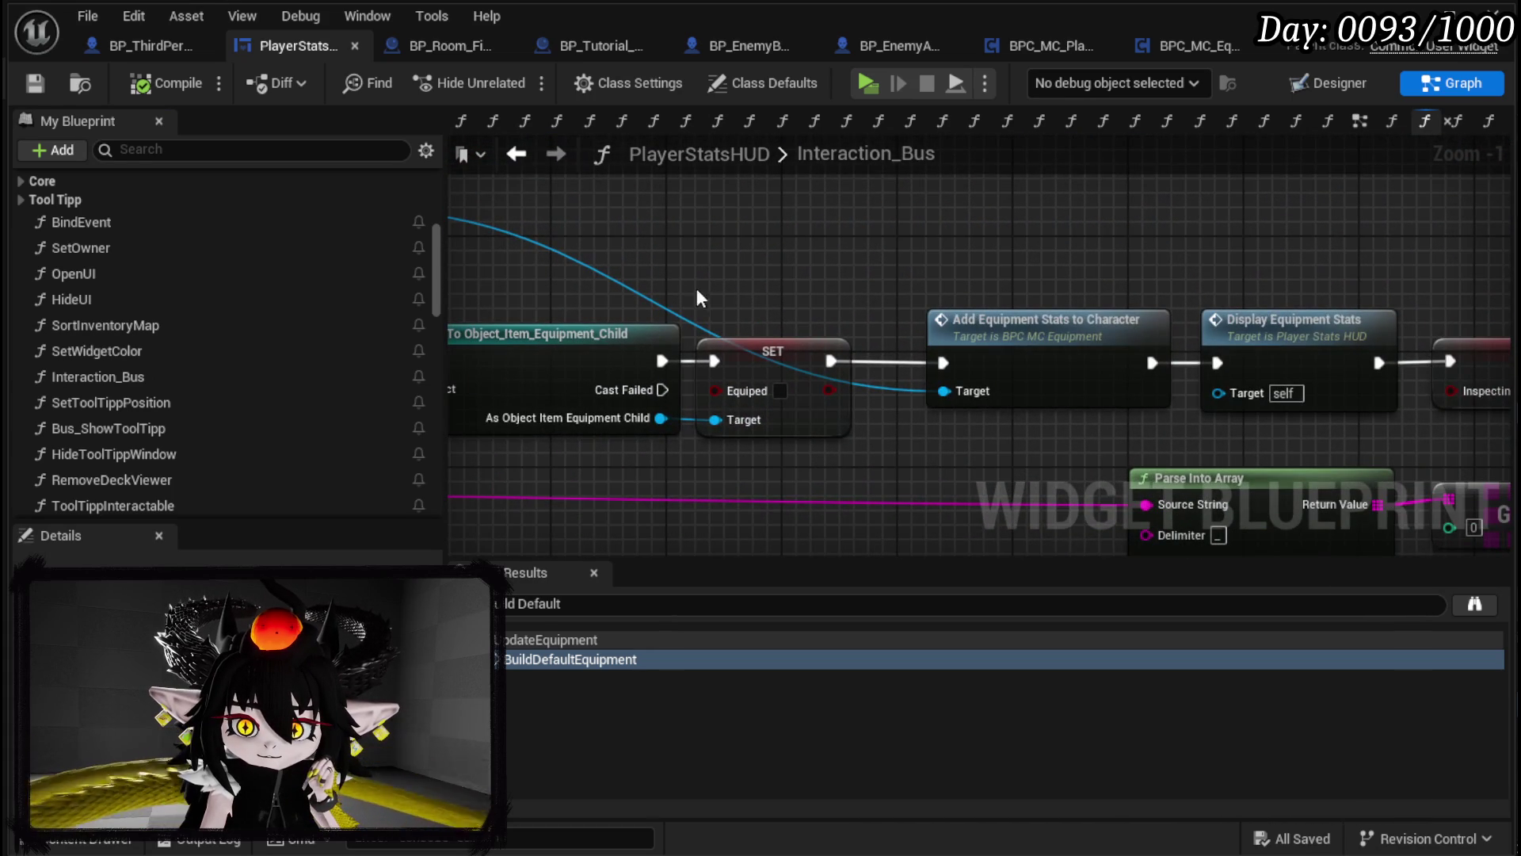
drag(1082, 288, 419, 278)
drag(916, 258, 589, 252)
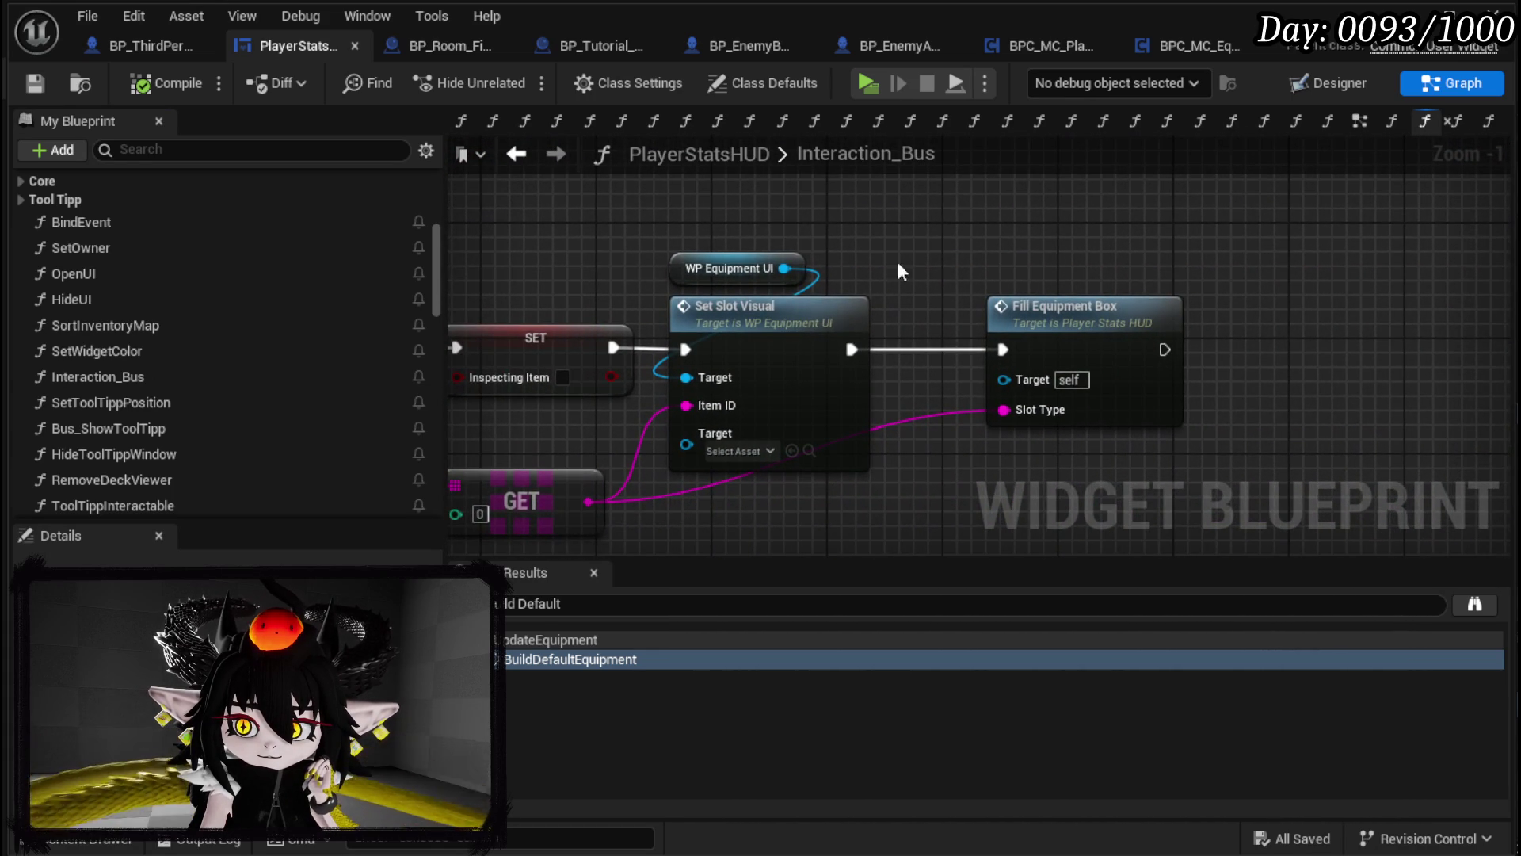
scroll(952, 273, down, 1)
drag(952, 273, 1131, 254)
drag(792, 269, 1366, 274)
mouse_move(1133, 281)
mouse_down()
mouse_move(1059, 268)
mouse_move(951, 332)
mouse_move(1268, 286)
mouse_move(590, 248)
mouse_up()
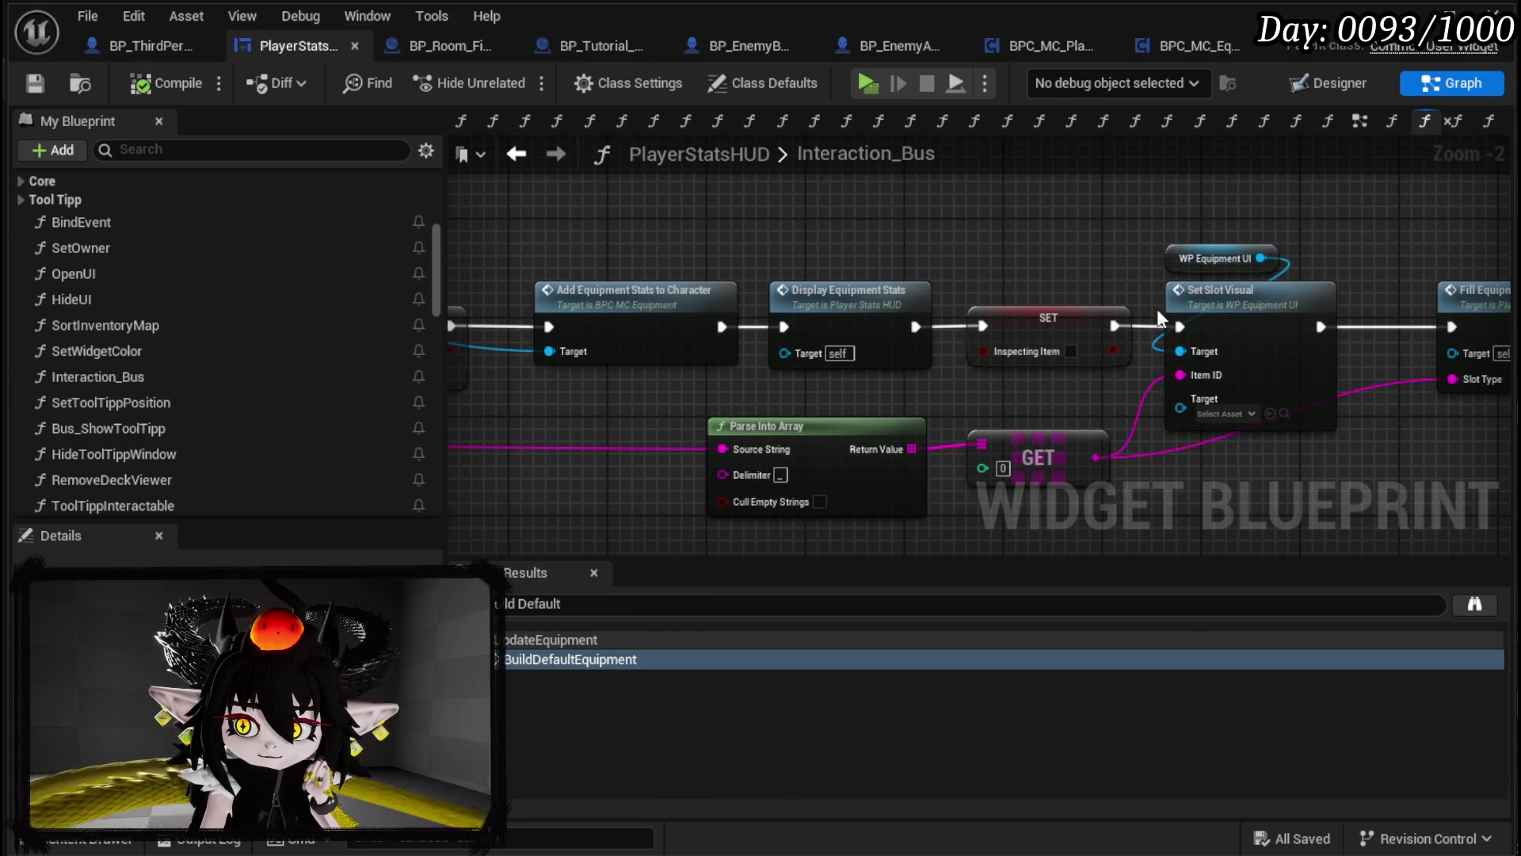
click(1240, 340)
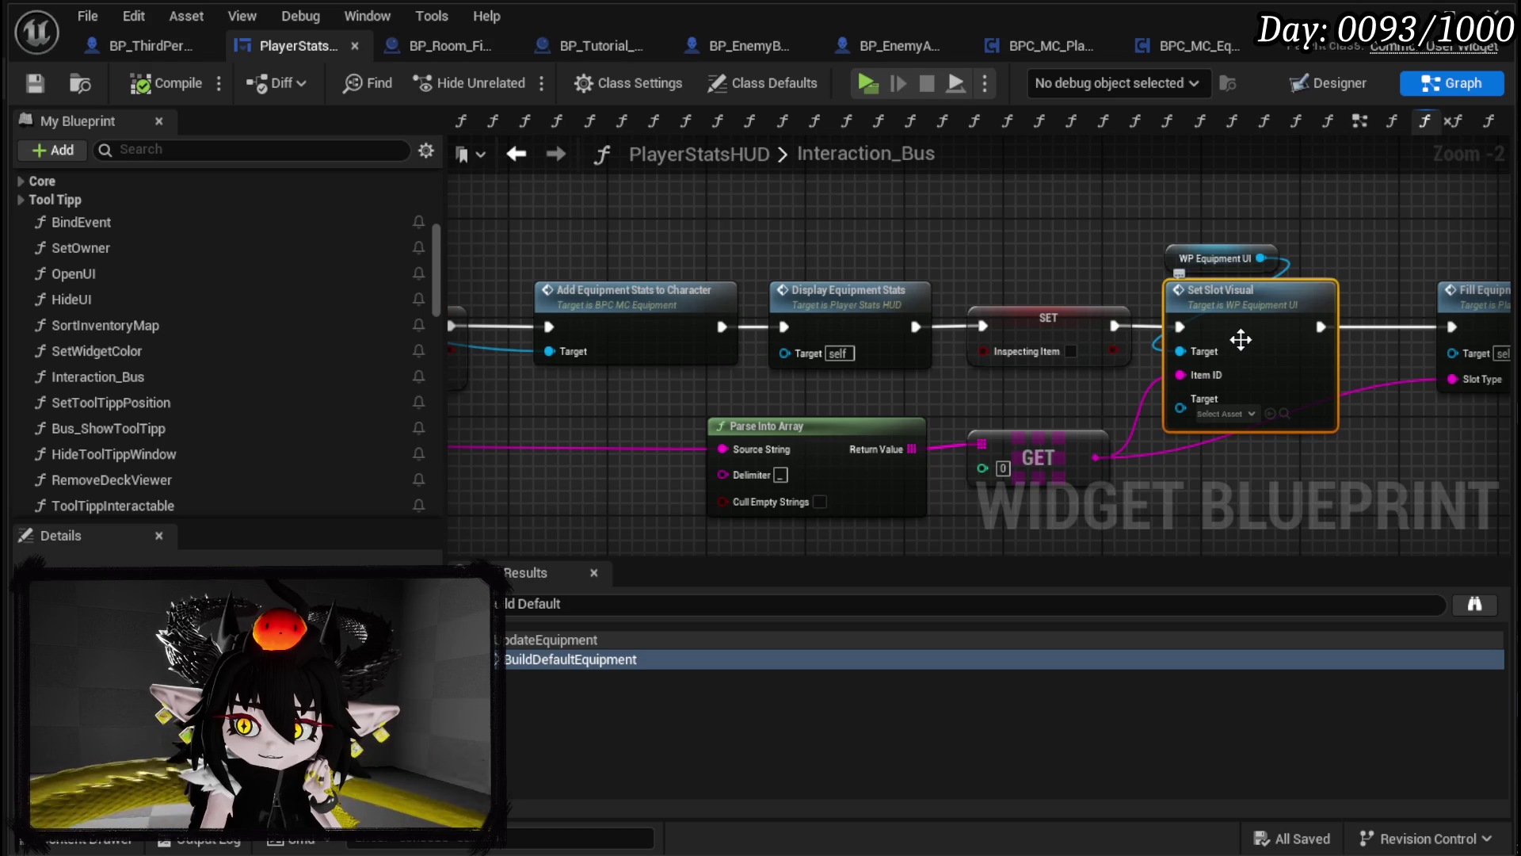
double_click(1240, 340)
mouse_move(940, 350)
mouse_down()
mouse_move(1029, 341)
mouse_move(750, 361)
mouse_move(819, 295)
mouse_move(974, 299)
mouse_up()
scroll(879, 311, up, 2)
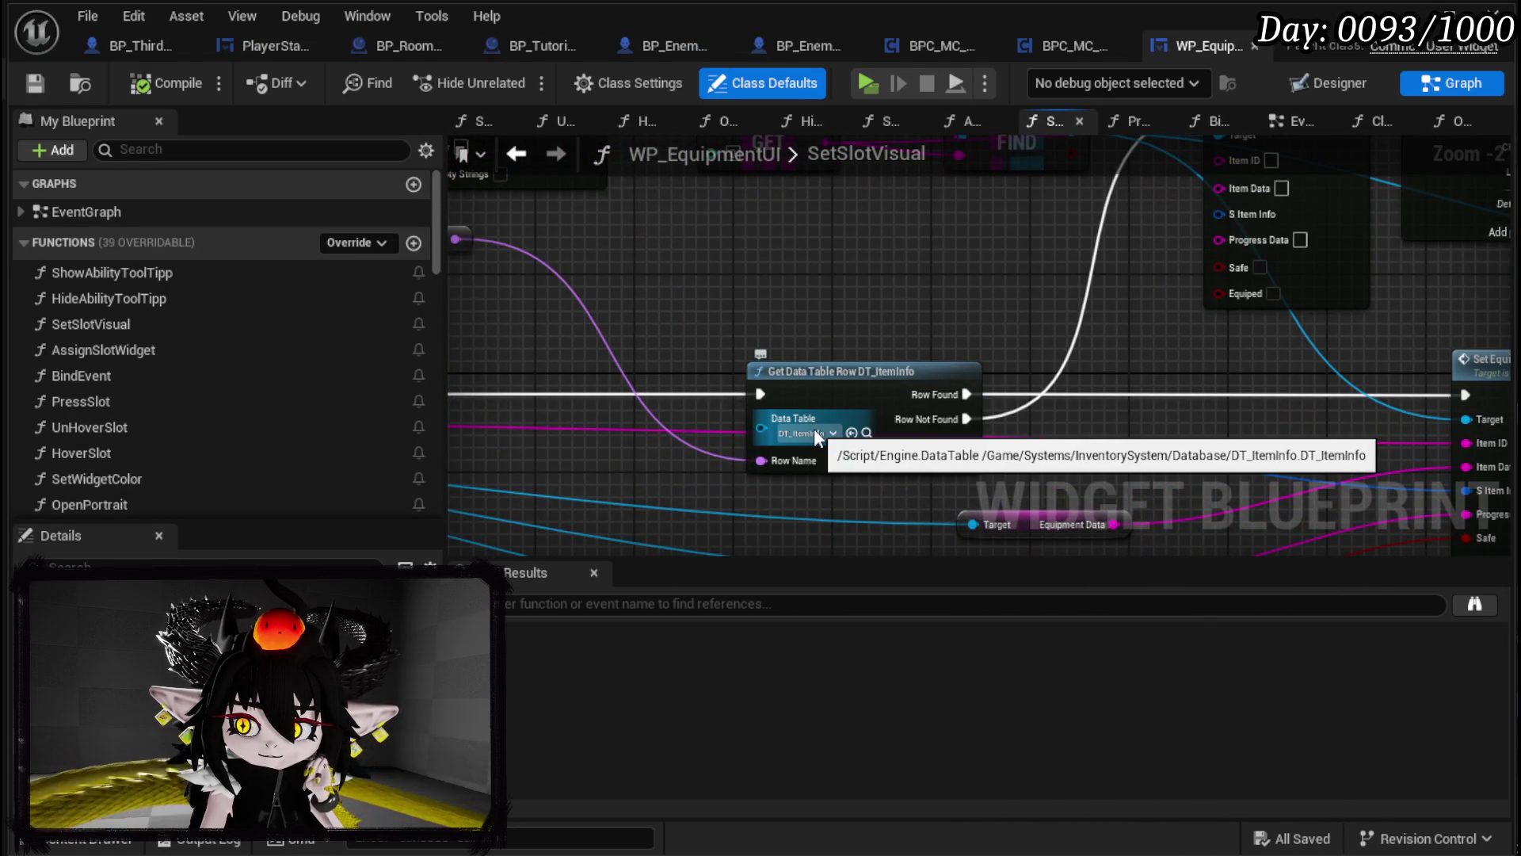
Step: Tidy SetSlotVisual by moving the FIND, Equipment Slot Widget and Set Equipment Info nodes, then save
scroll(588, 413, down, 2)
scroll(901, 269, up, 2)
scroll(794, 278, down, 1)
mouse_move(794, 277)
mouse_down()
mouse_move(682, 440)
mouse_move(540, 455)
mouse_up()
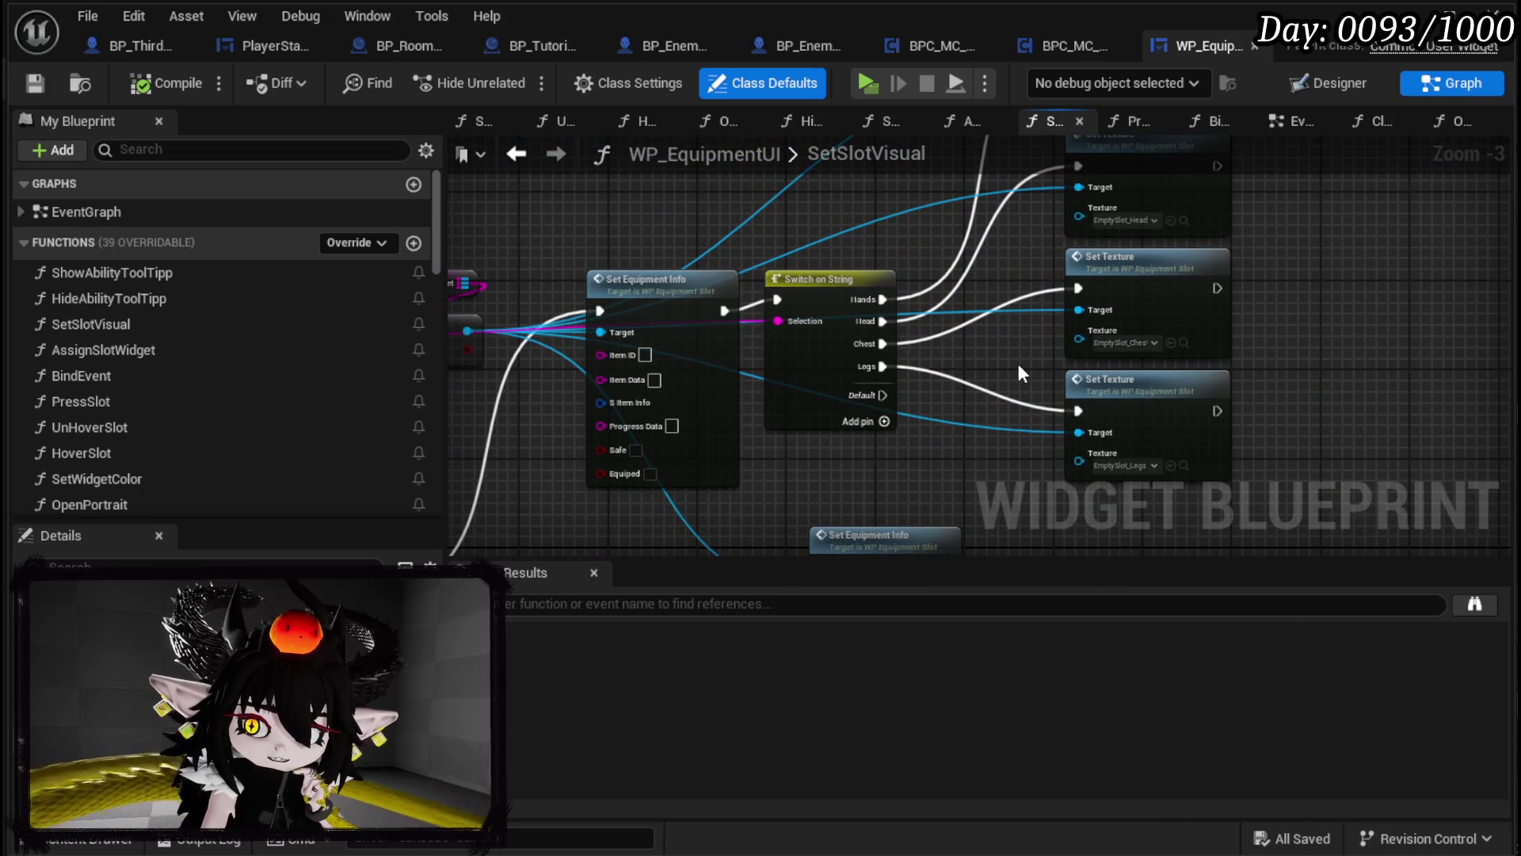
mouse_move(1020, 372)
mouse_down()
mouse_move(1064, 268)
mouse_move(1245, 273)
mouse_move(1070, 322)
mouse_move(824, 327)
mouse_move(1303, 322)
mouse_move(744, 362)
mouse_move(904, 344)
mouse_move(531, 470)
mouse_up()
mouse_move(694, 429)
mouse_down()
mouse_move(457, 545)
mouse_move(642, 507)
mouse_move(757, 298)
mouse_up()
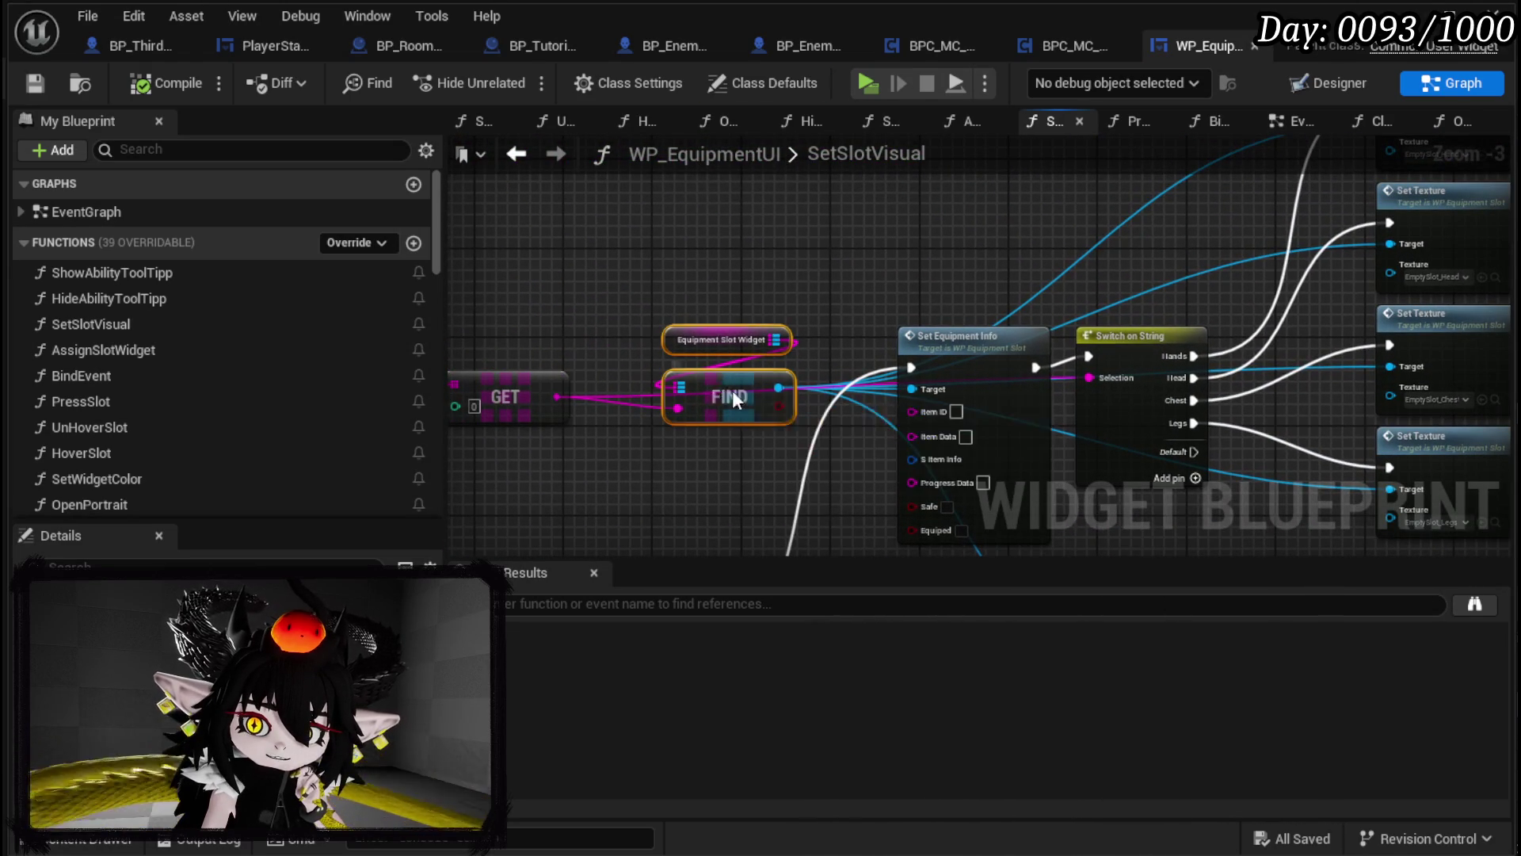
drag(731, 394, 745, 187)
mouse_move(849, 276)
mouse_down()
mouse_move(602, 198)
mouse_move(699, 234)
mouse_up()
drag(898, 457, 850, 497)
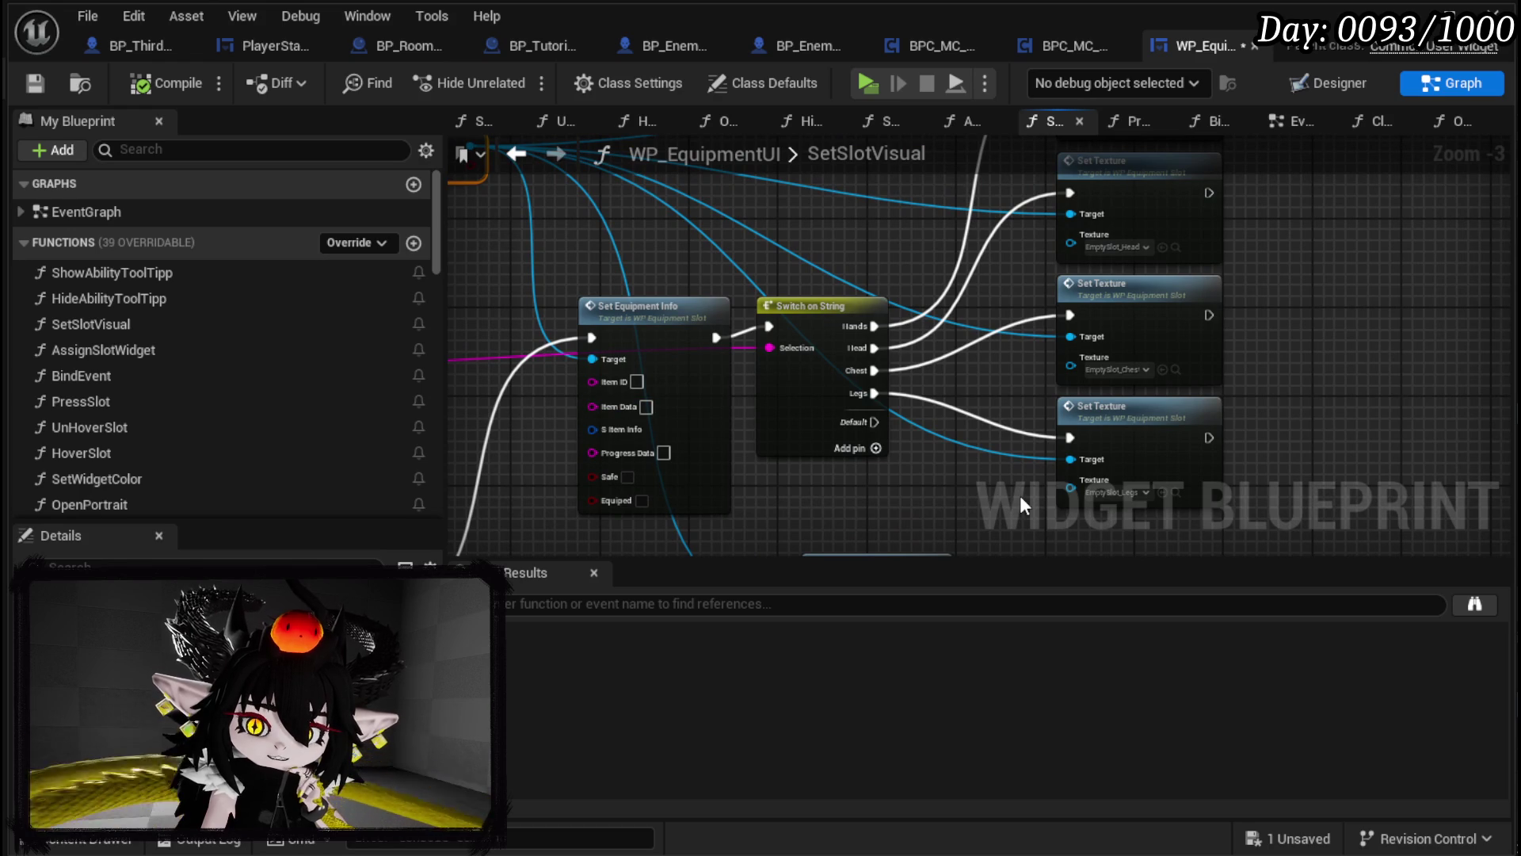
drag(672, 313, 637, 287)
scroll(919, 458, down, 1)
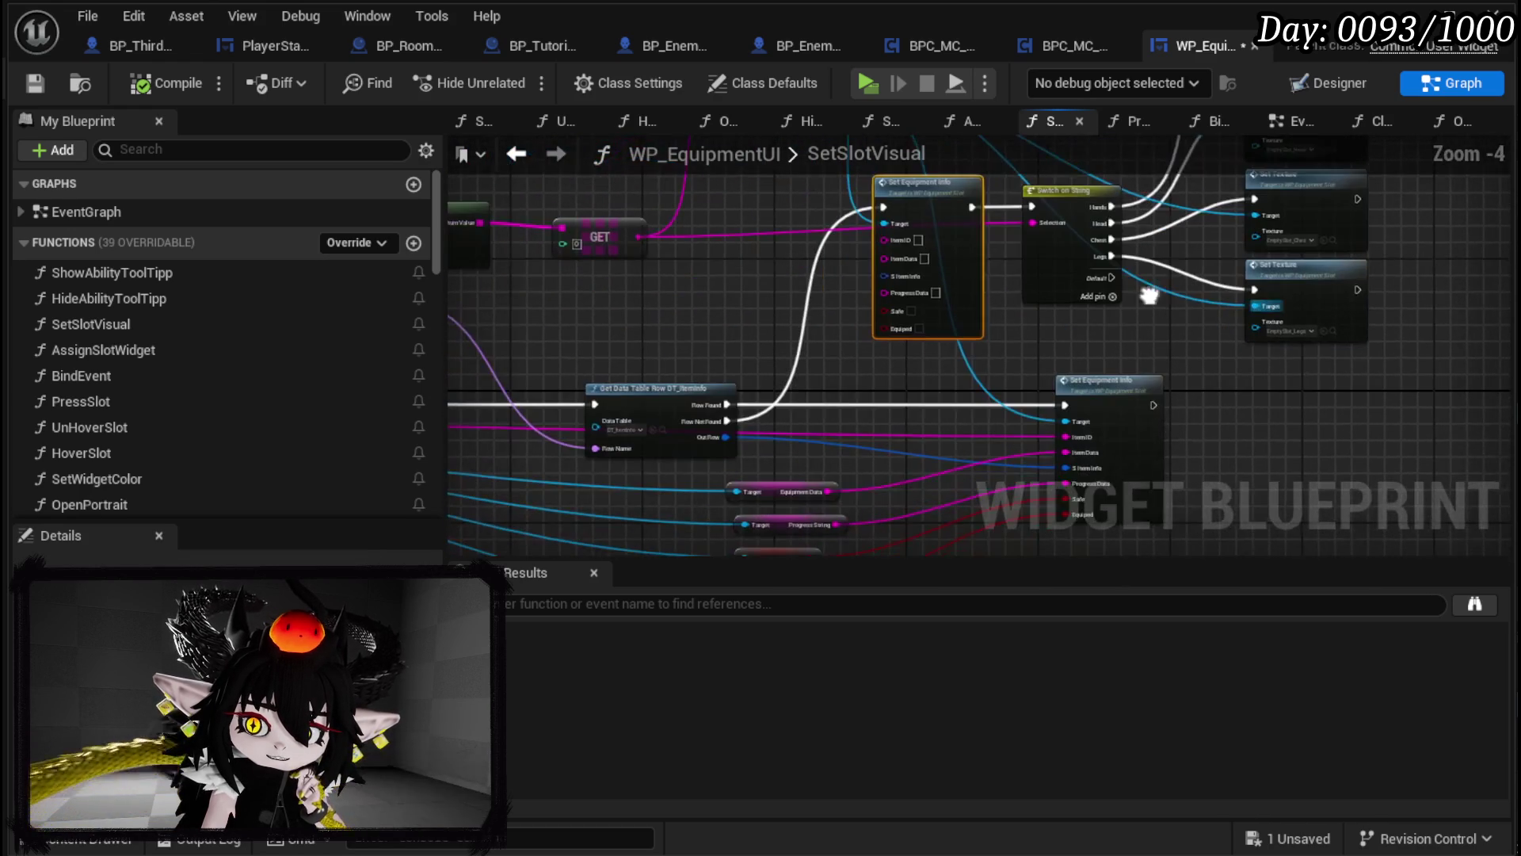
click(720, 354)
click(34, 84)
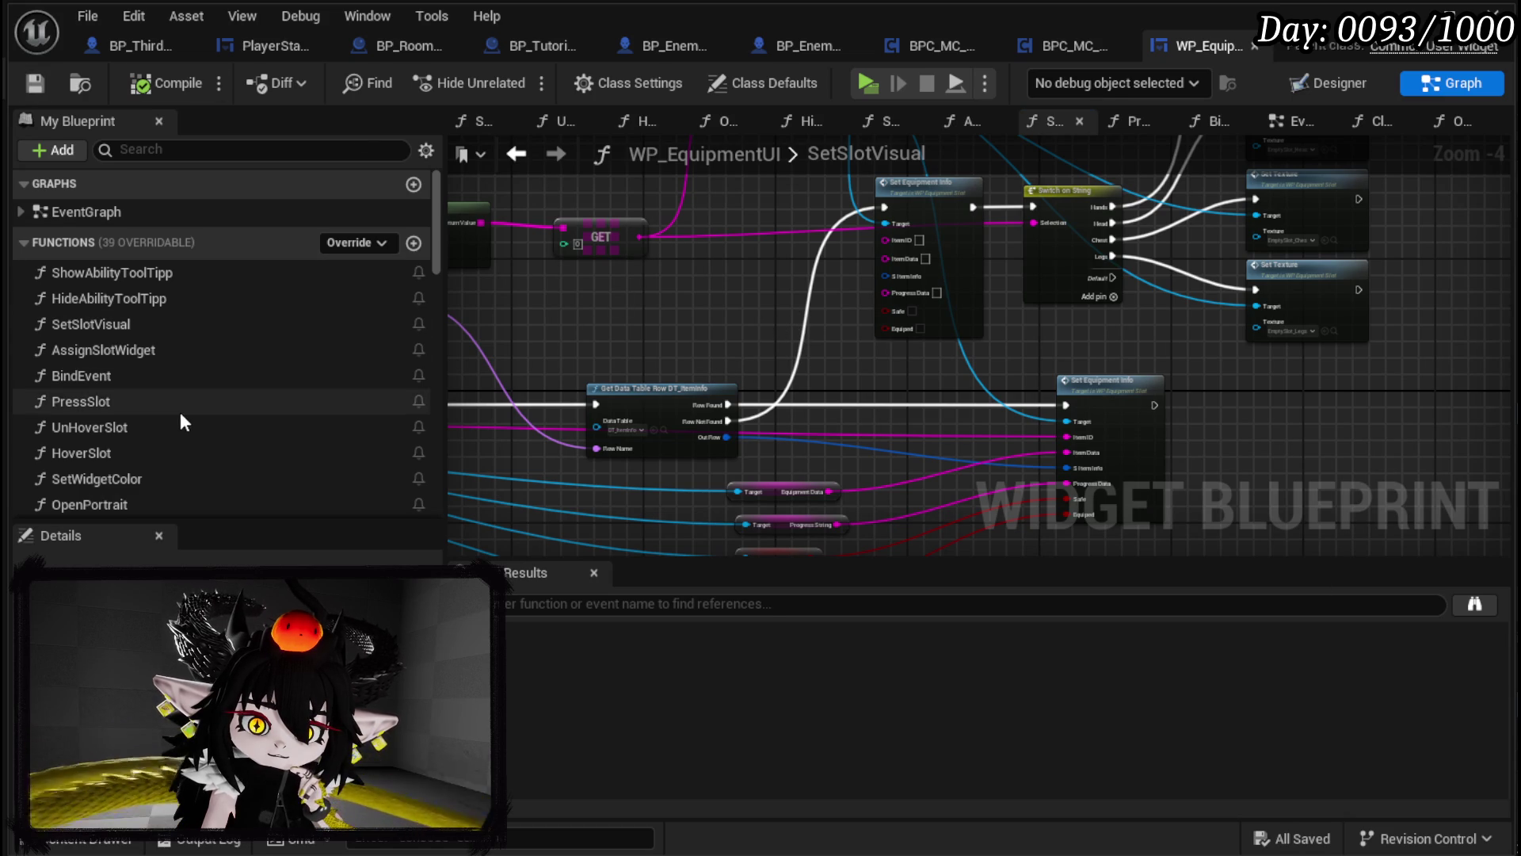
Step: Open the HoverSlot function and place Print String after Call On Hover Equipment
scroll(163, 402, down, 3)
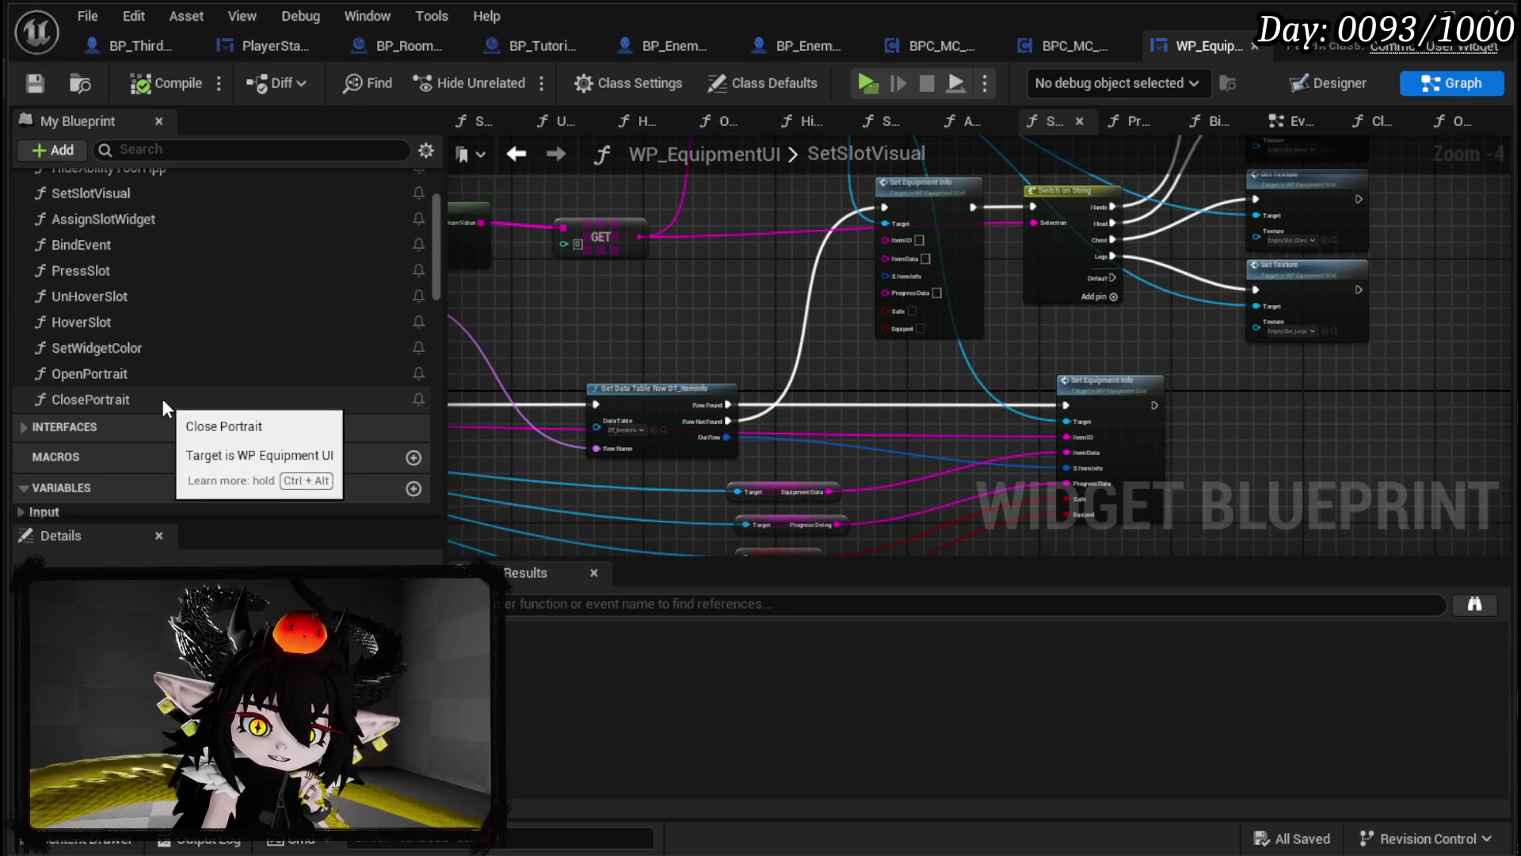
scroll(161, 401, up, 2)
double_click(119, 385)
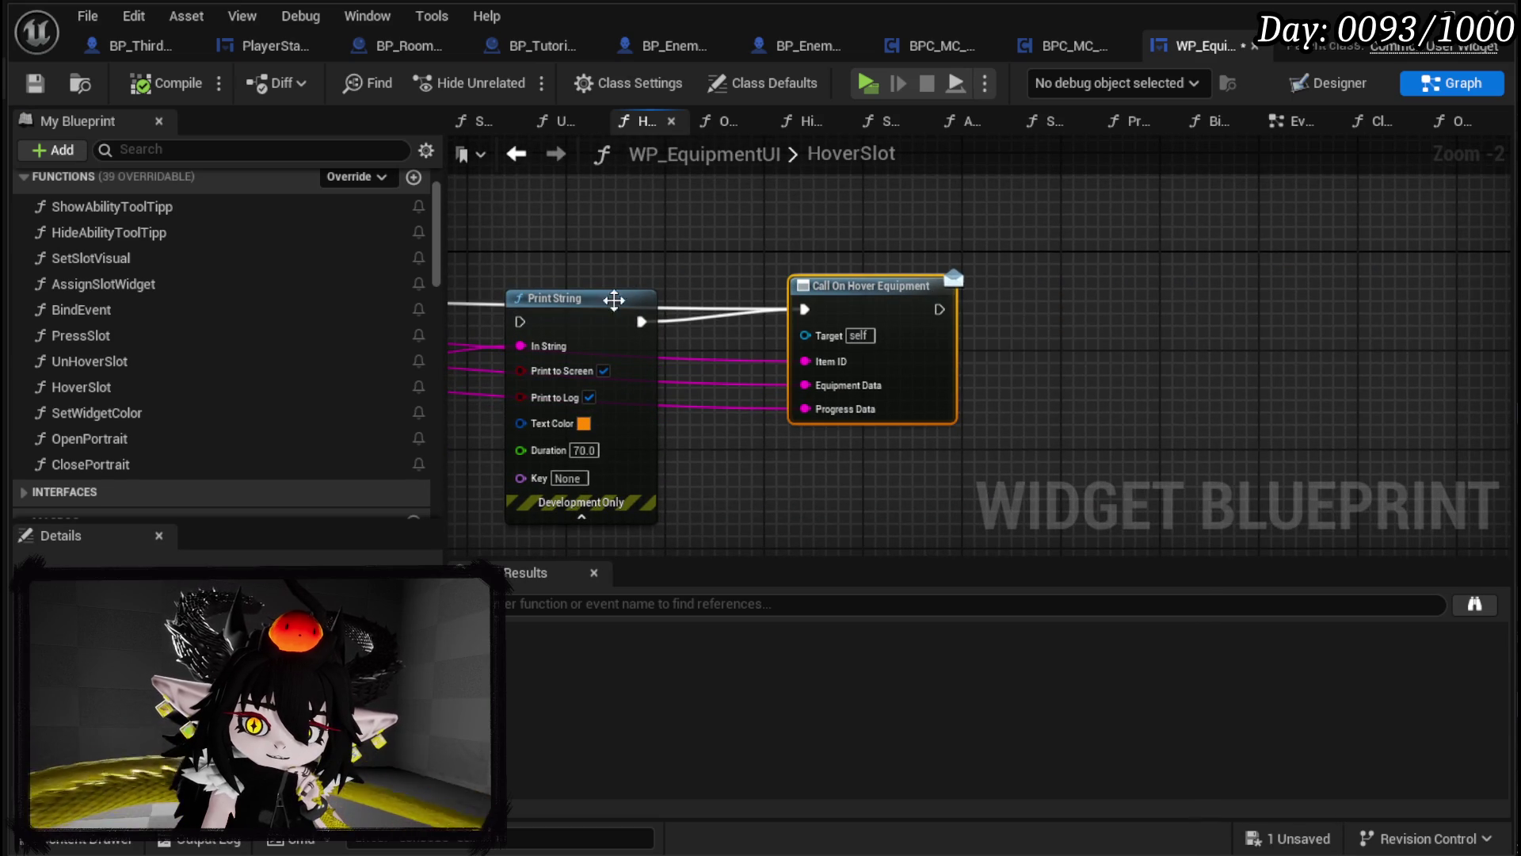
key(ctrl+z)
drag(1227, 323, 1152, 249)
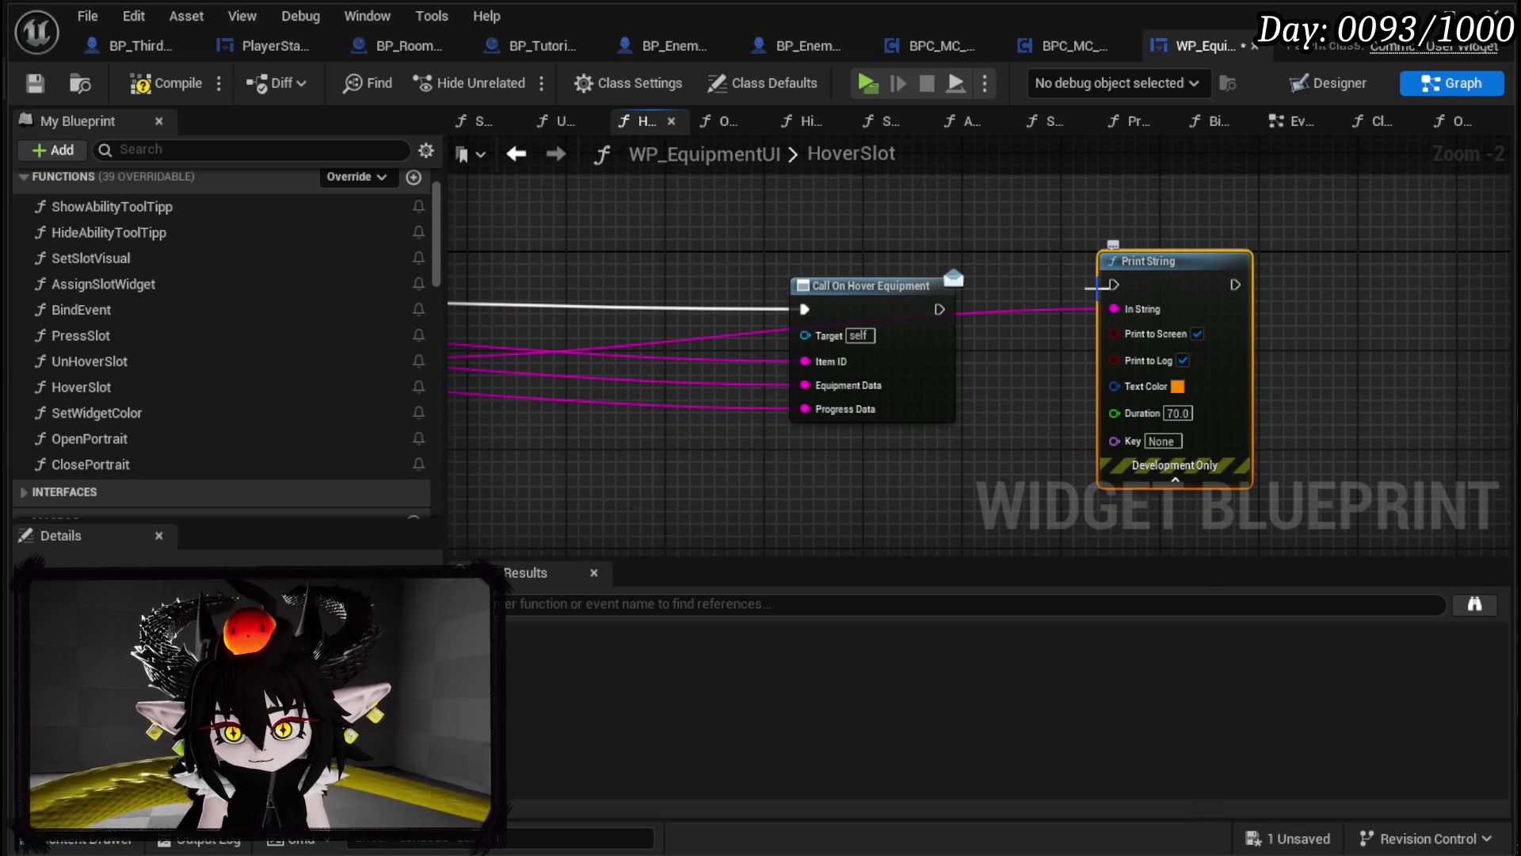
Step: Wire Call On Hover Equipment into Print String and set the Append node beneath it
drag(937, 310, 1114, 285)
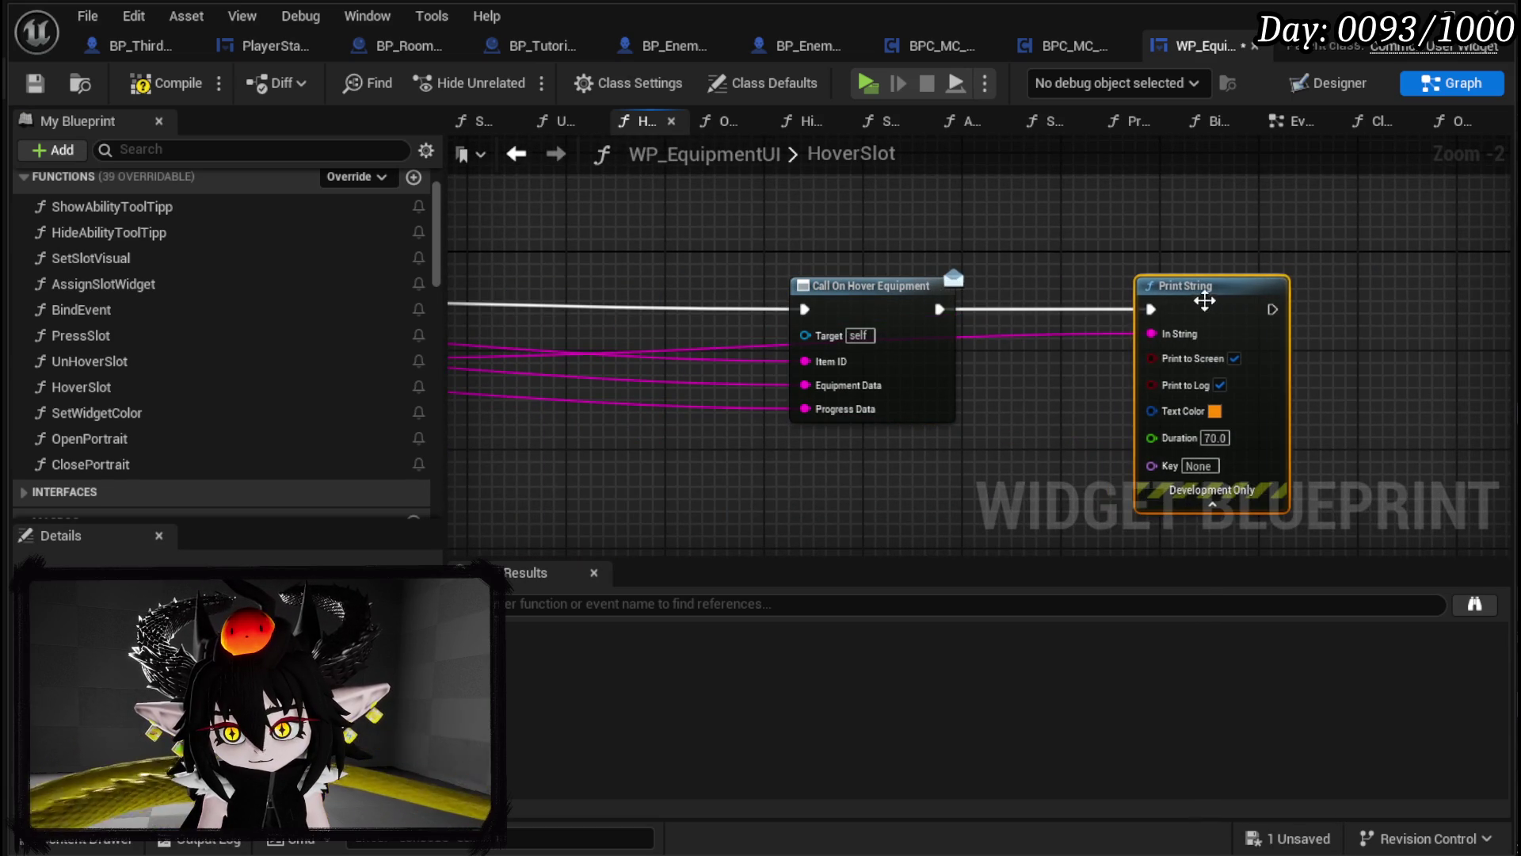
mouse_move(737, 304)
mouse_down()
mouse_move(1000, 431)
mouse_move(1105, 439)
mouse_up()
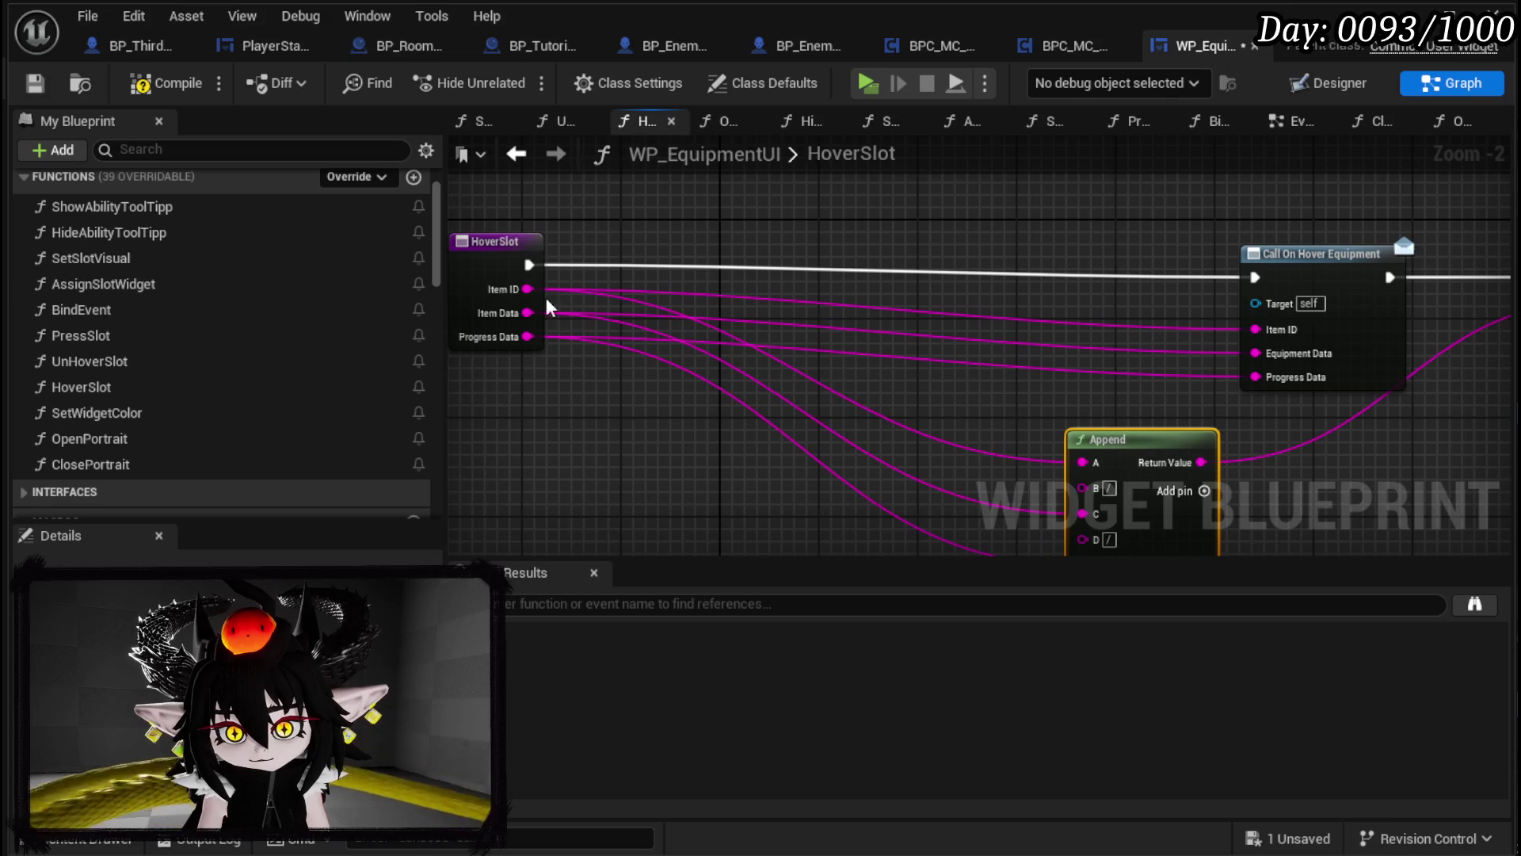
mouse_move(991, 380)
mouse_down()
mouse_move(815, 271)
mouse_move(543, 340)
mouse_up()
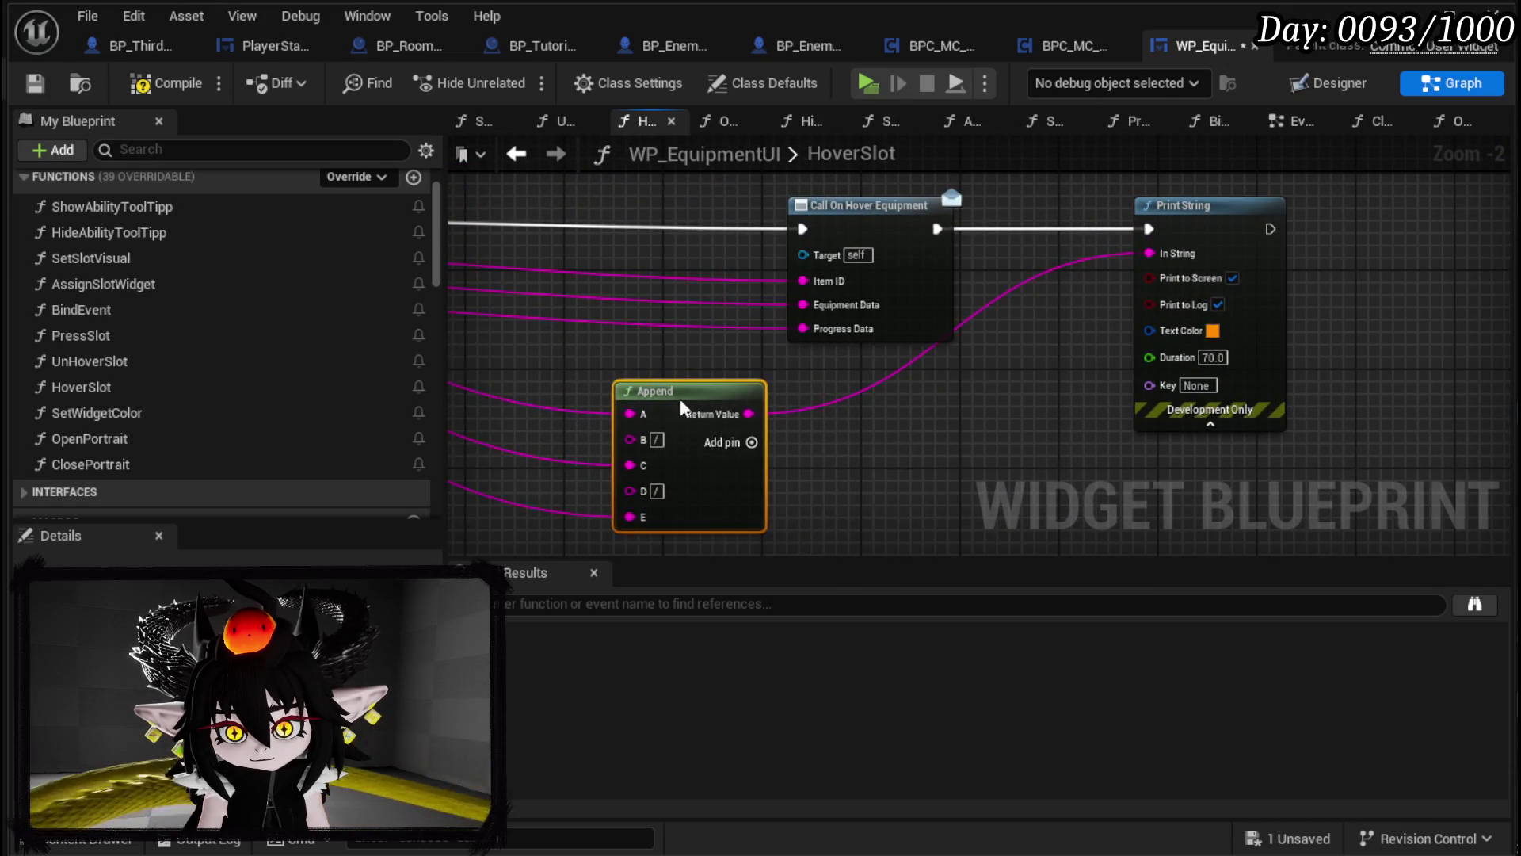
drag(673, 401, 847, 393)
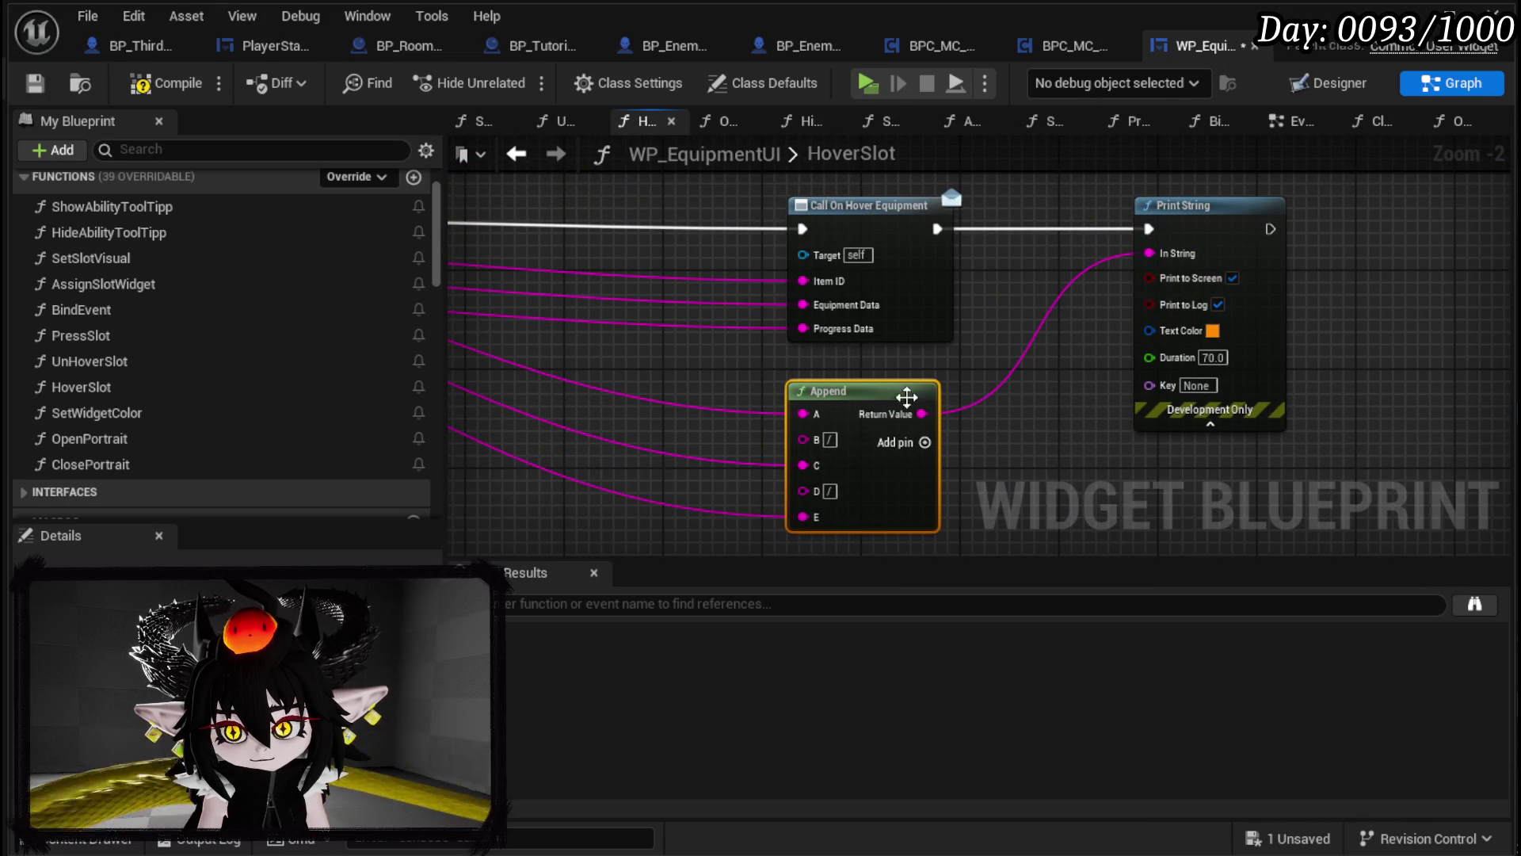
Step: Add a second Append that prefixes "HoverSlot" to the Print String text
drag(920, 412, 1023, 406)
text(append)
key(Return)
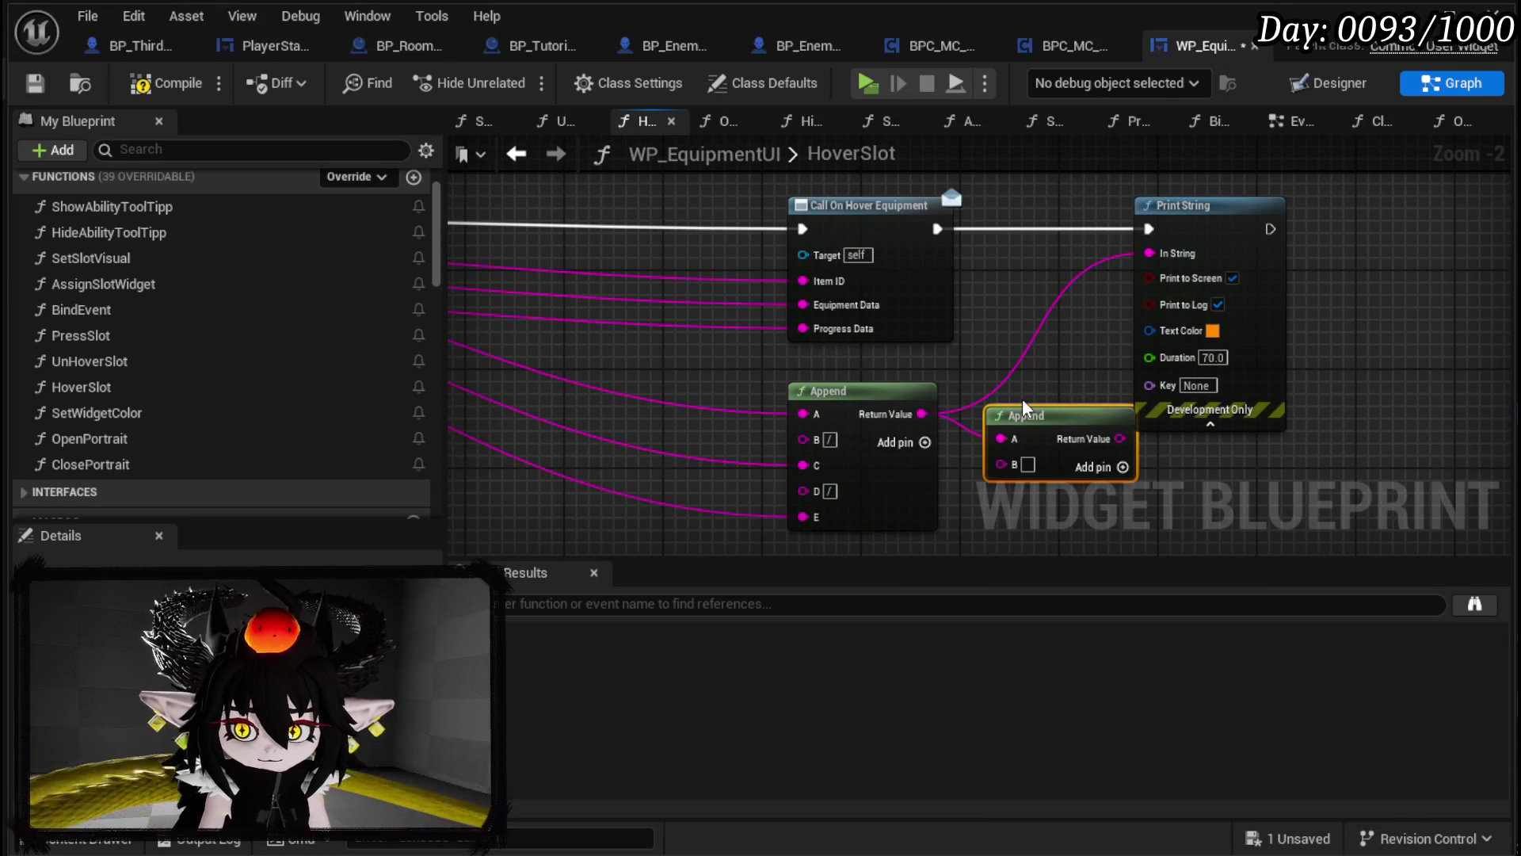
mouse_move(1053, 432)
mouse_down()
mouse_move(1027, 182)
mouse_move(960, 235)
mouse_move(1149, 348)
mouse_up()
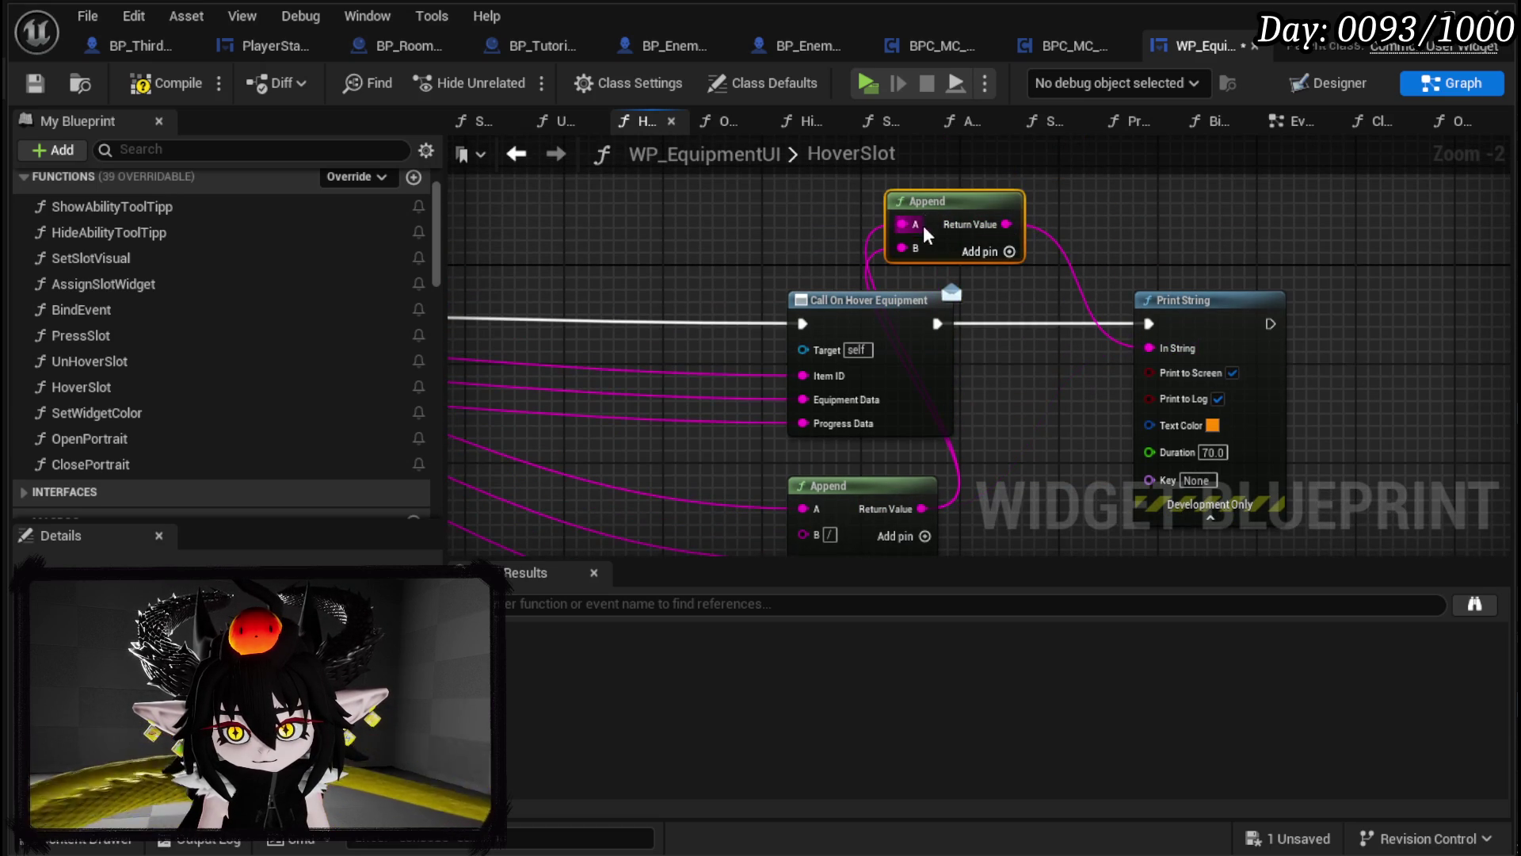
alt+click(901, 223)
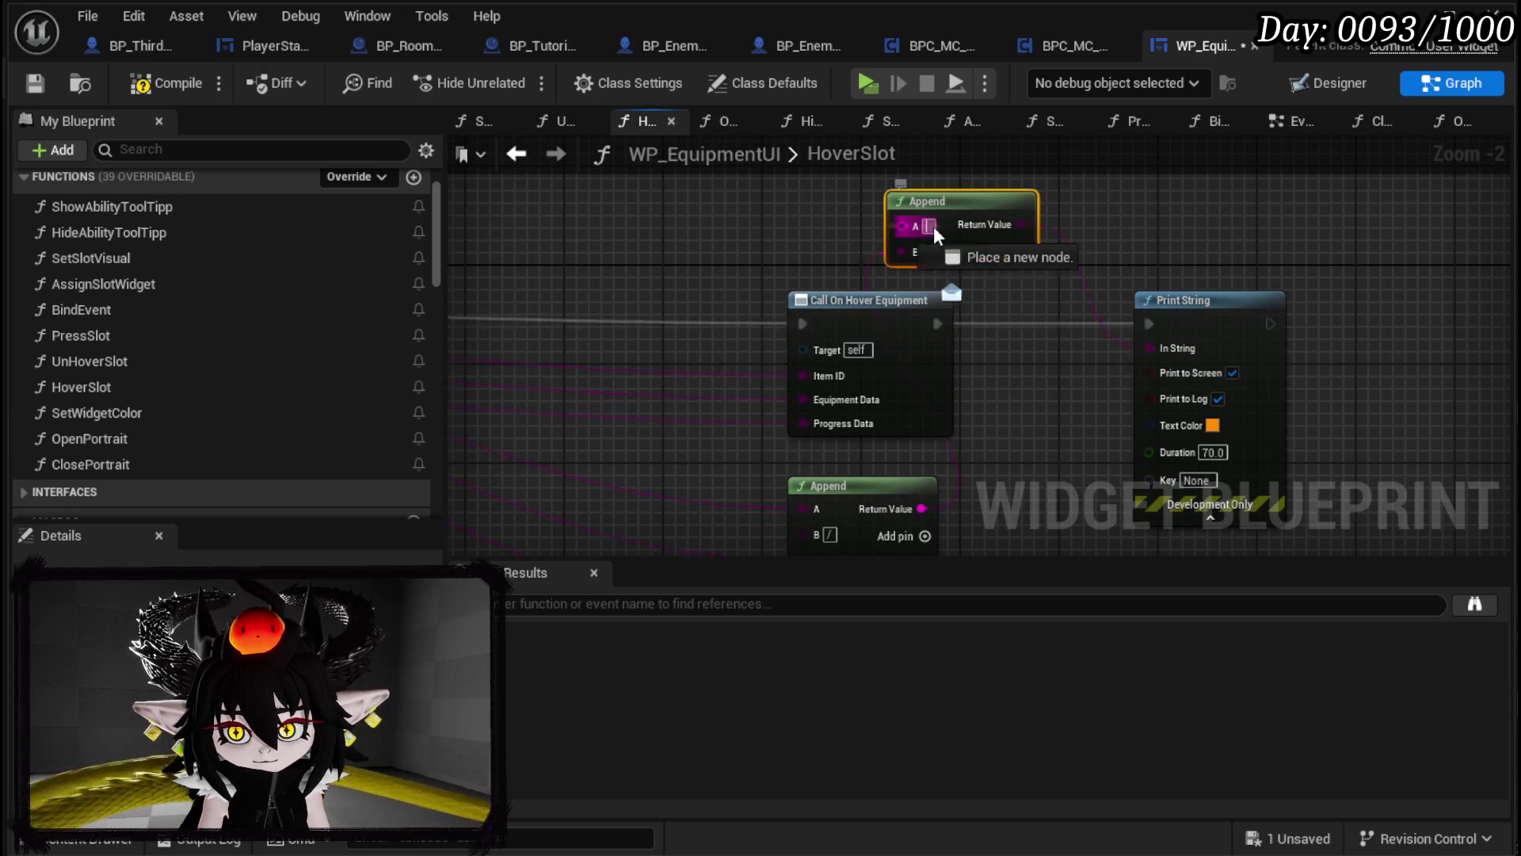
text(HoverSlot)
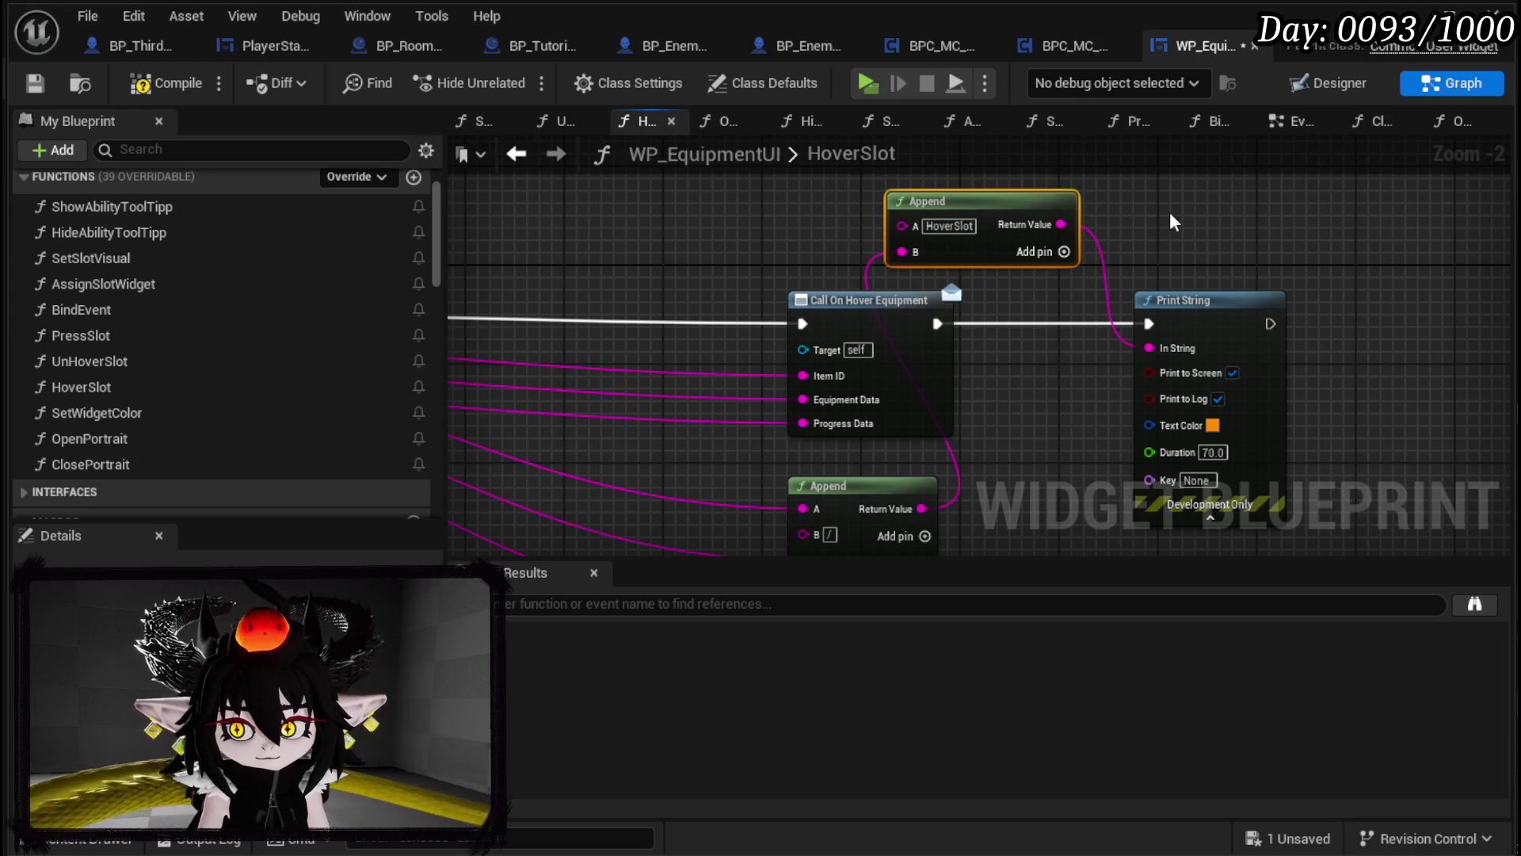
Step: Compile and save WP_EquipmentUI, then minimize the editor to return to the level
click(130, 85)
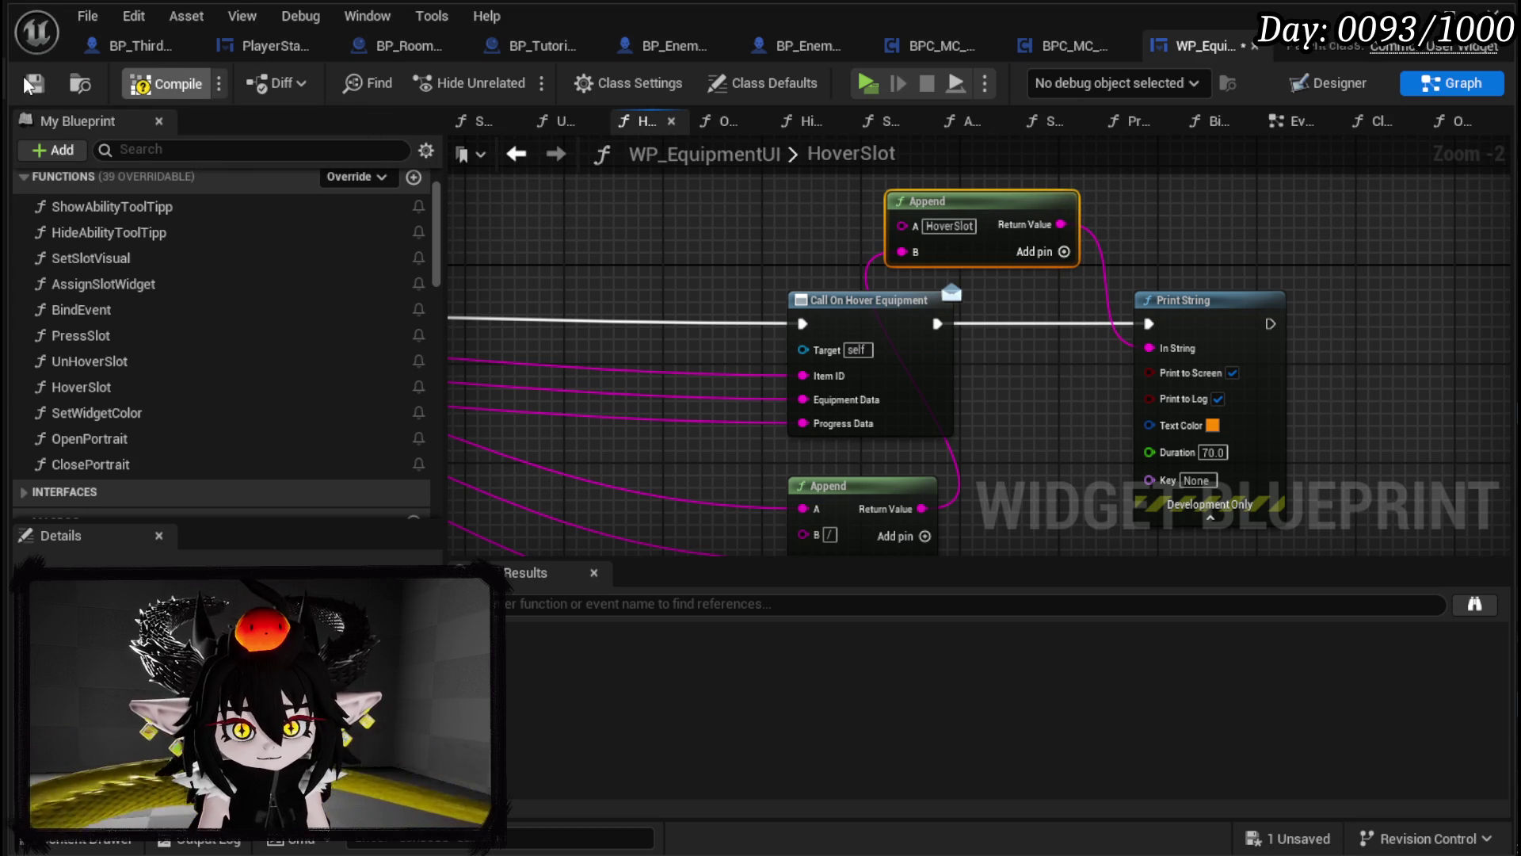
click(32, 83)
click(1443, 14)
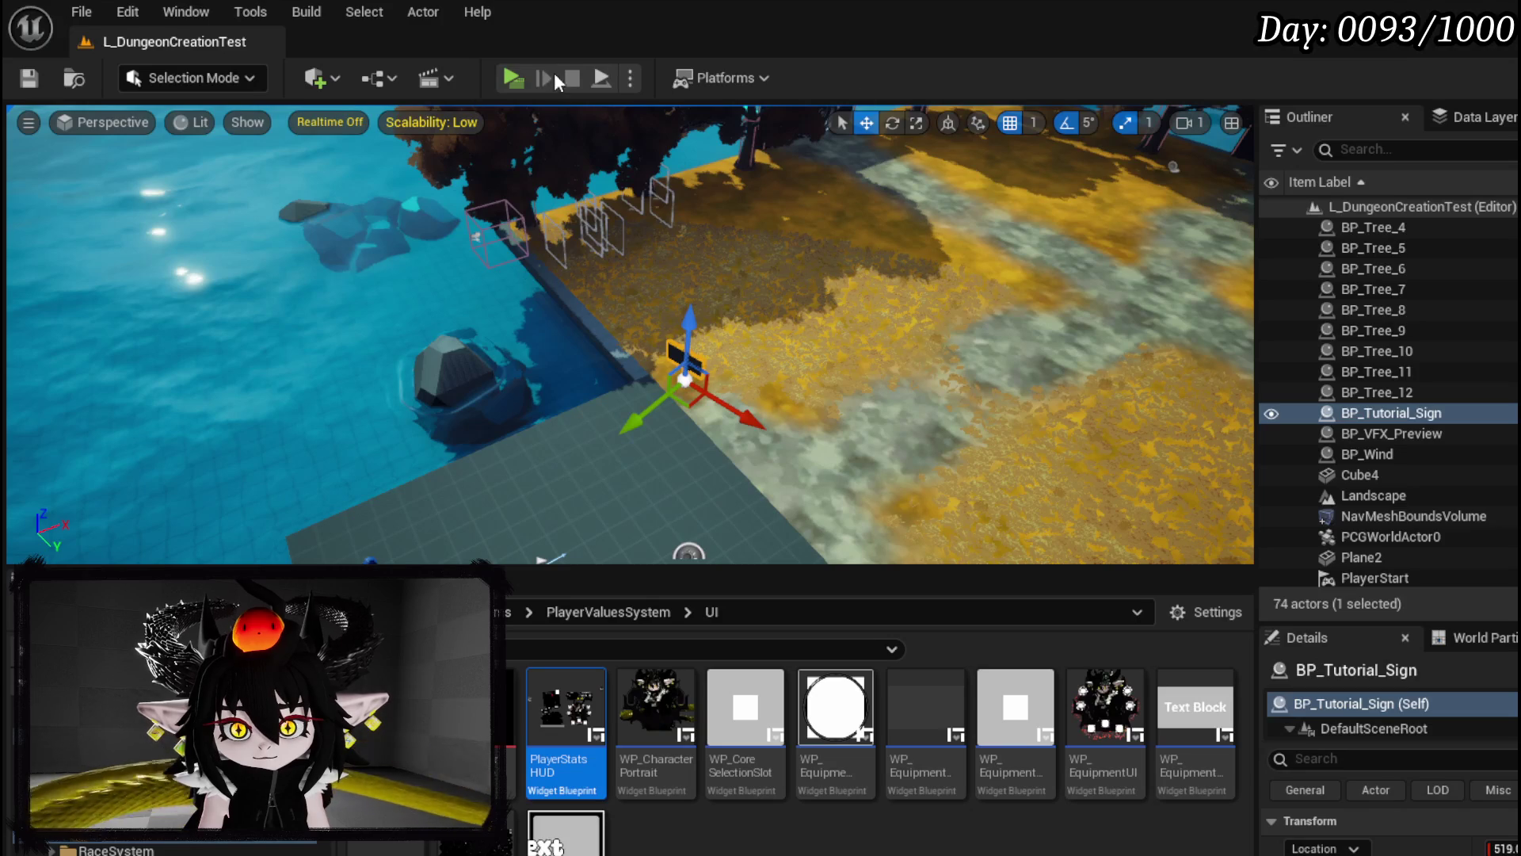
key(alt+p)
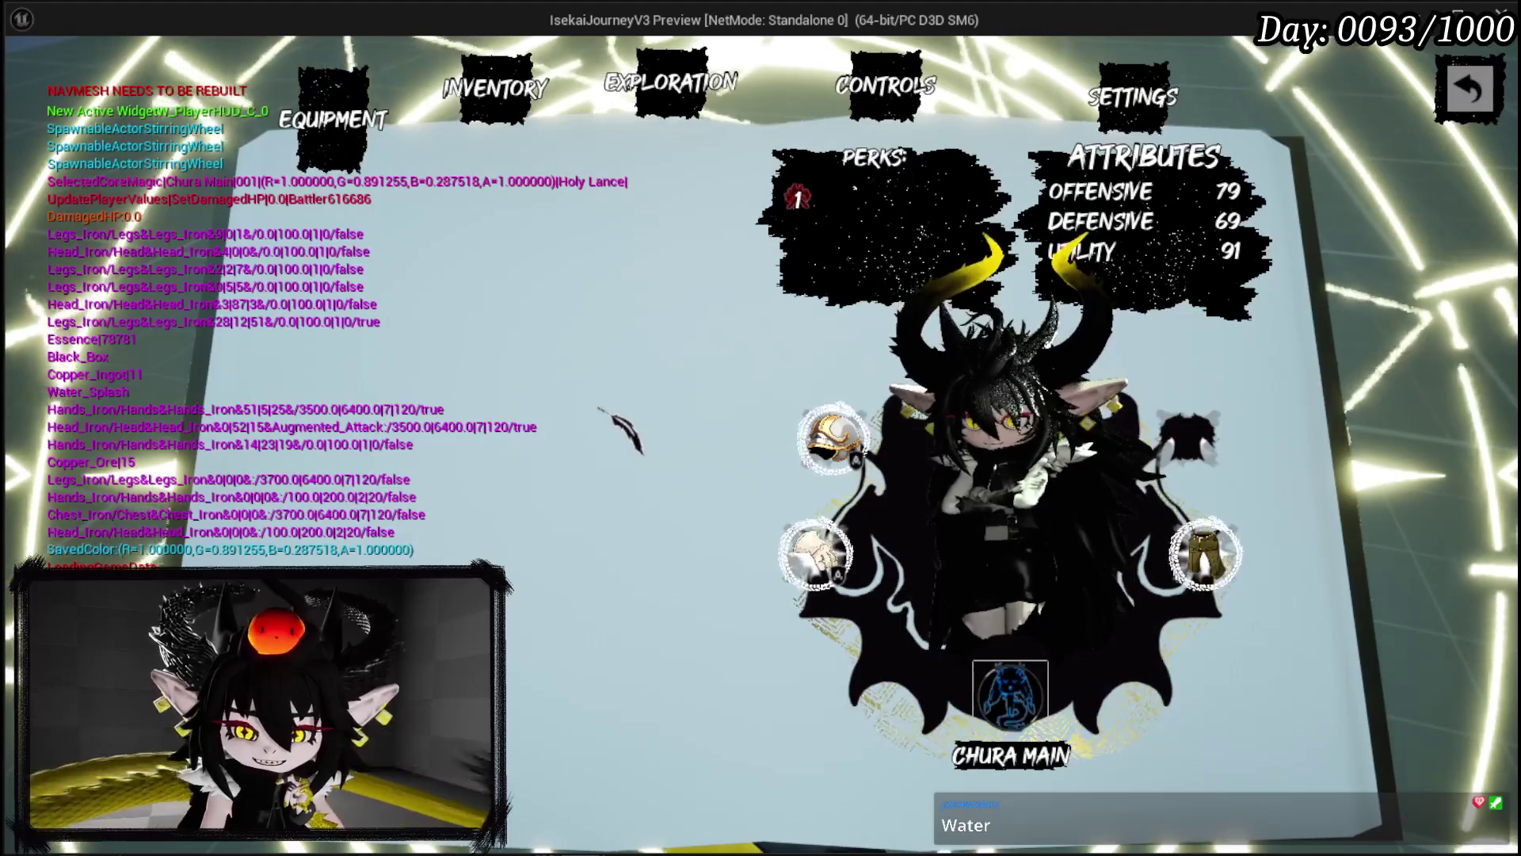
click(832, 438)
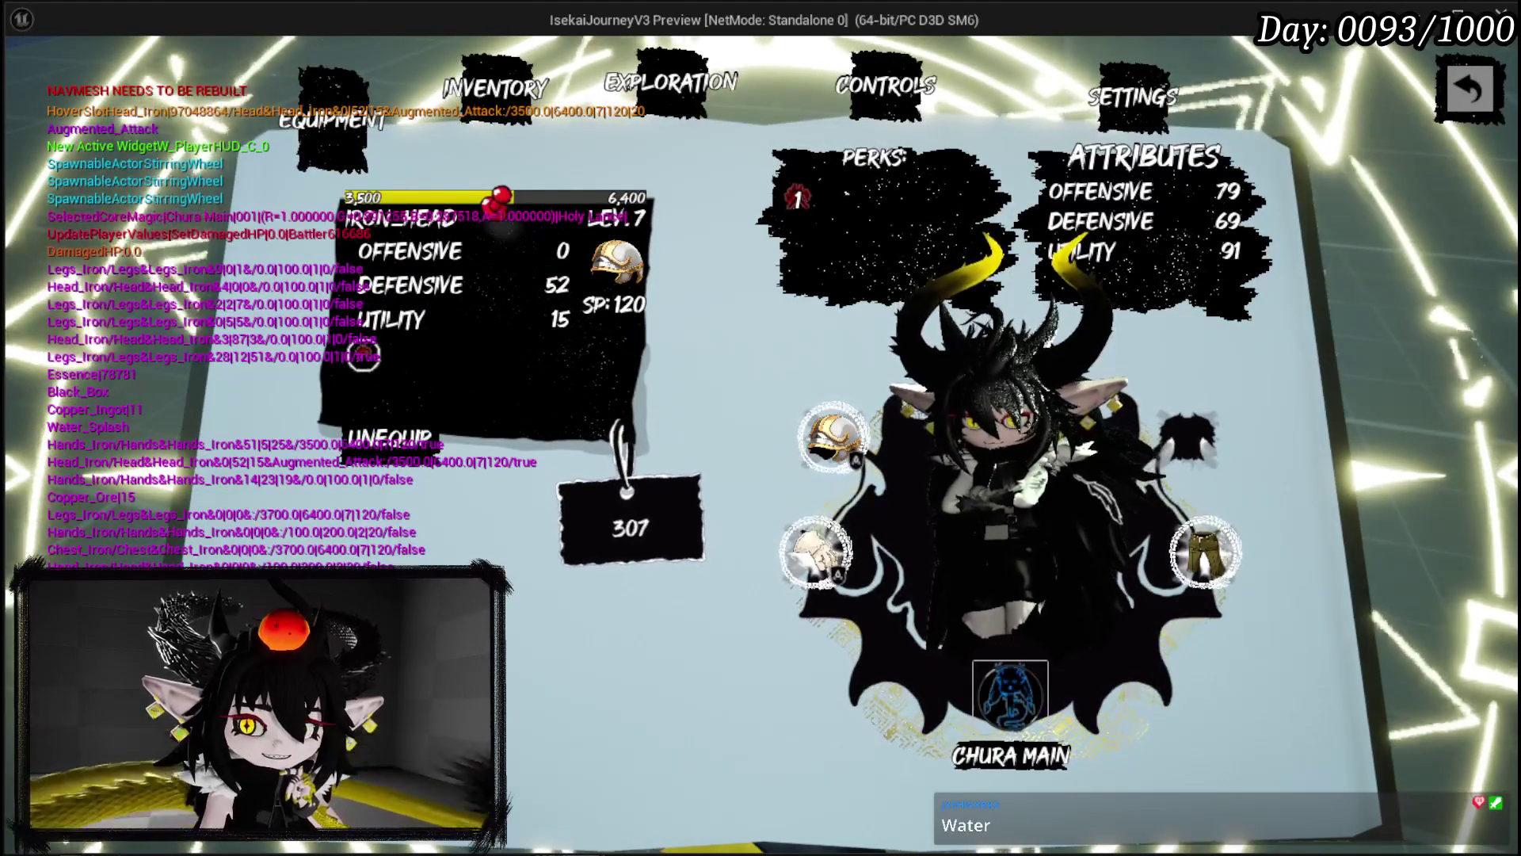
click(816, 552)
click(1204, 553)
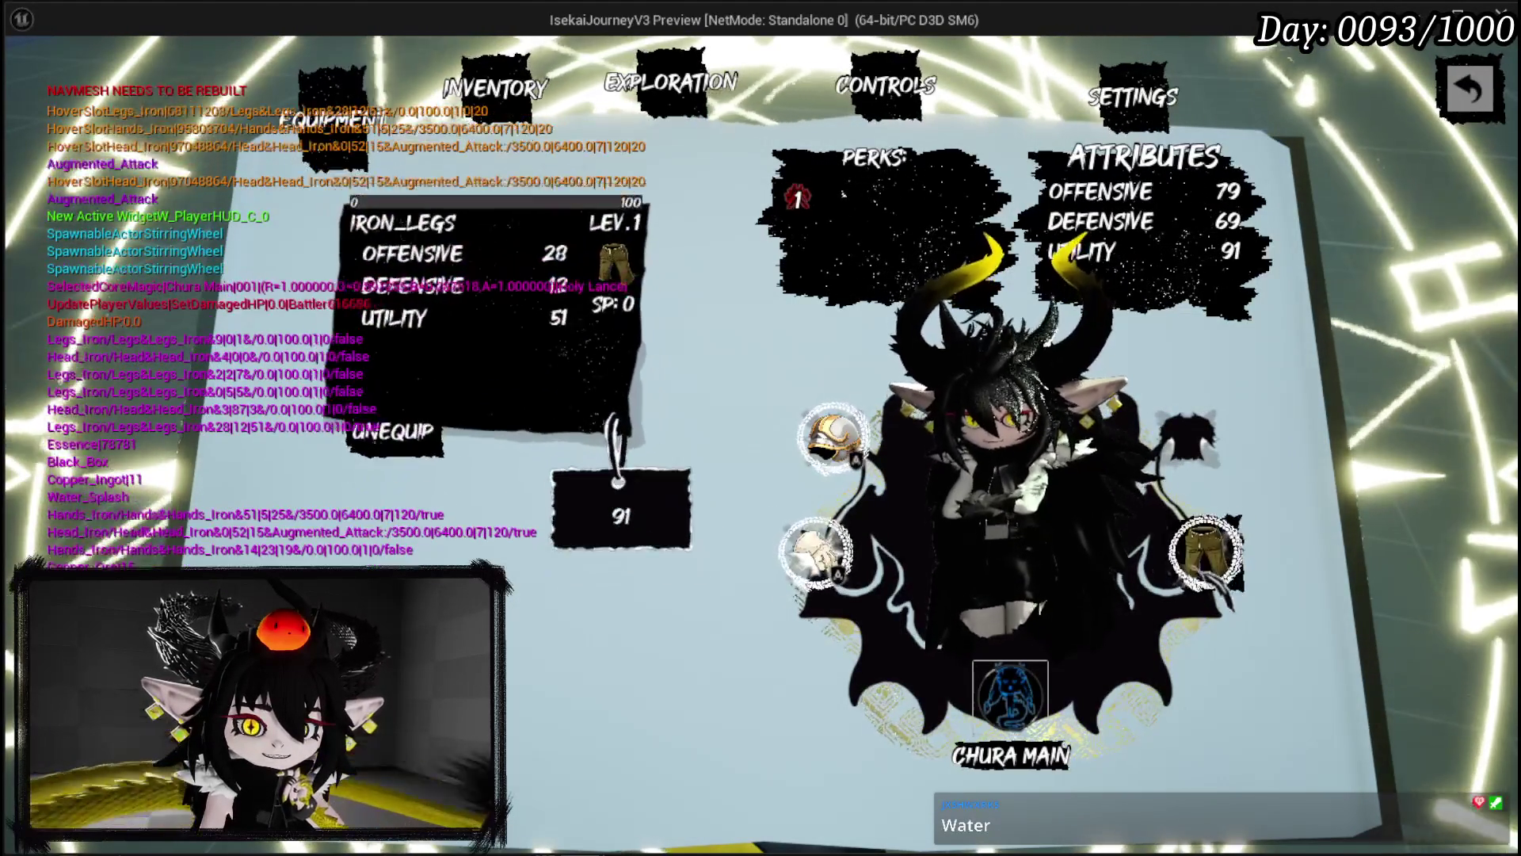
click(816, 552)
click(832, 438)
click(816, 552)
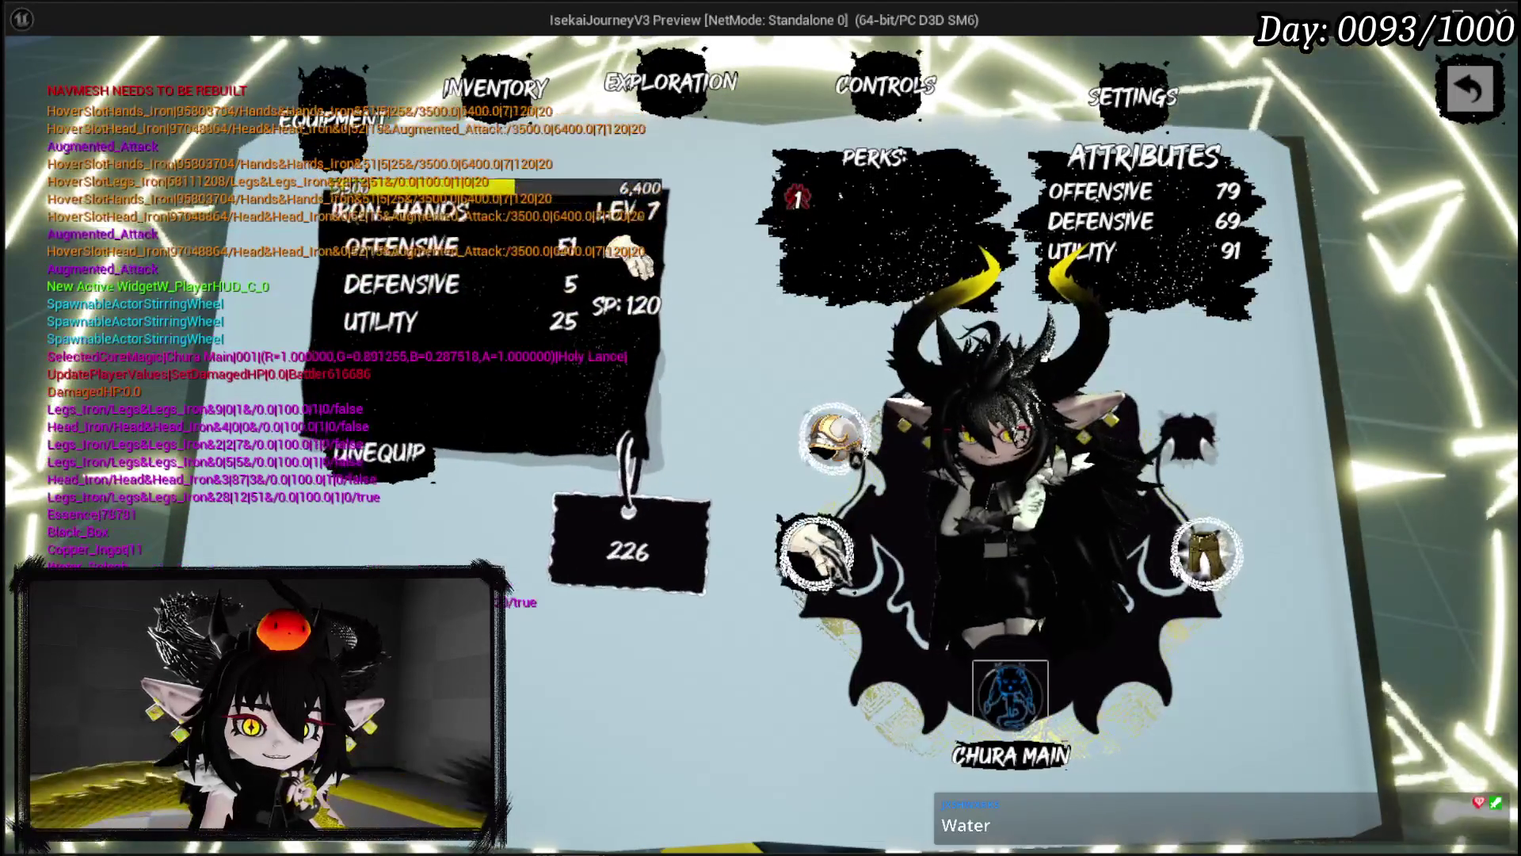
click(1204, 553)
click(816, 552)
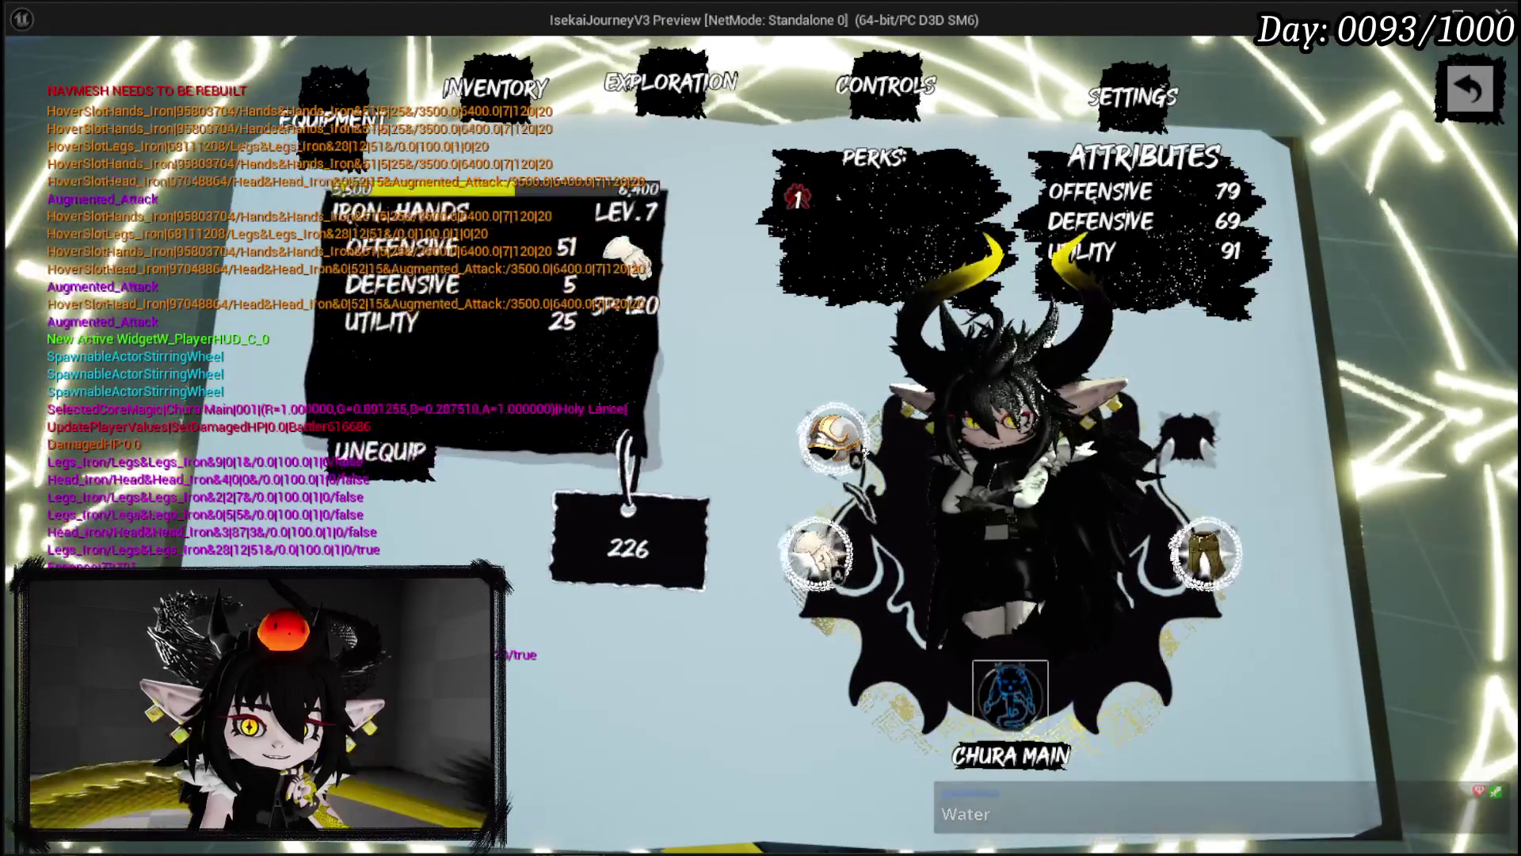
click(832, 438)
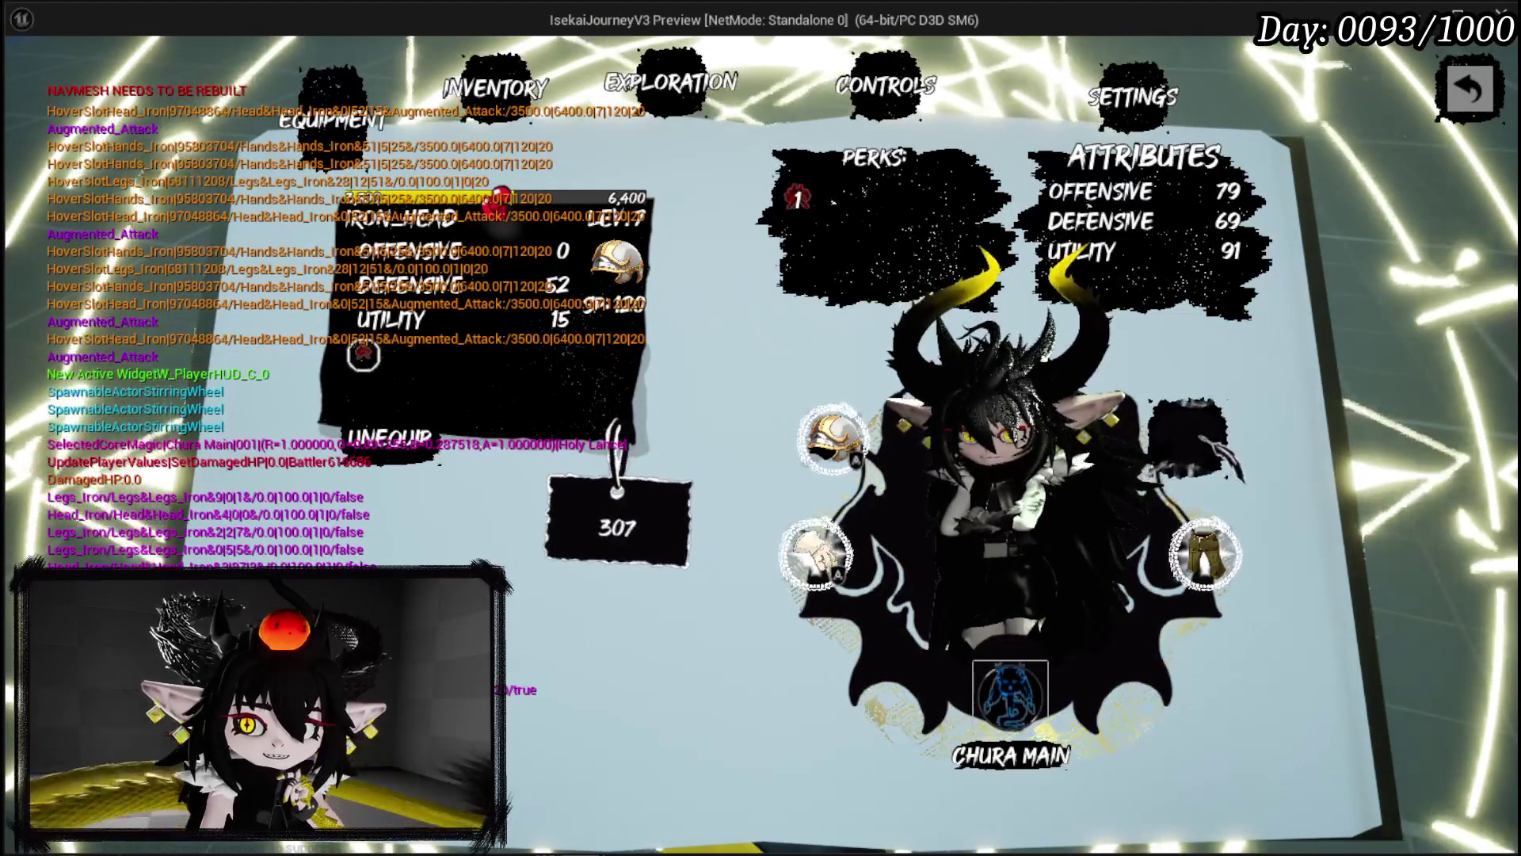
key(Escape)
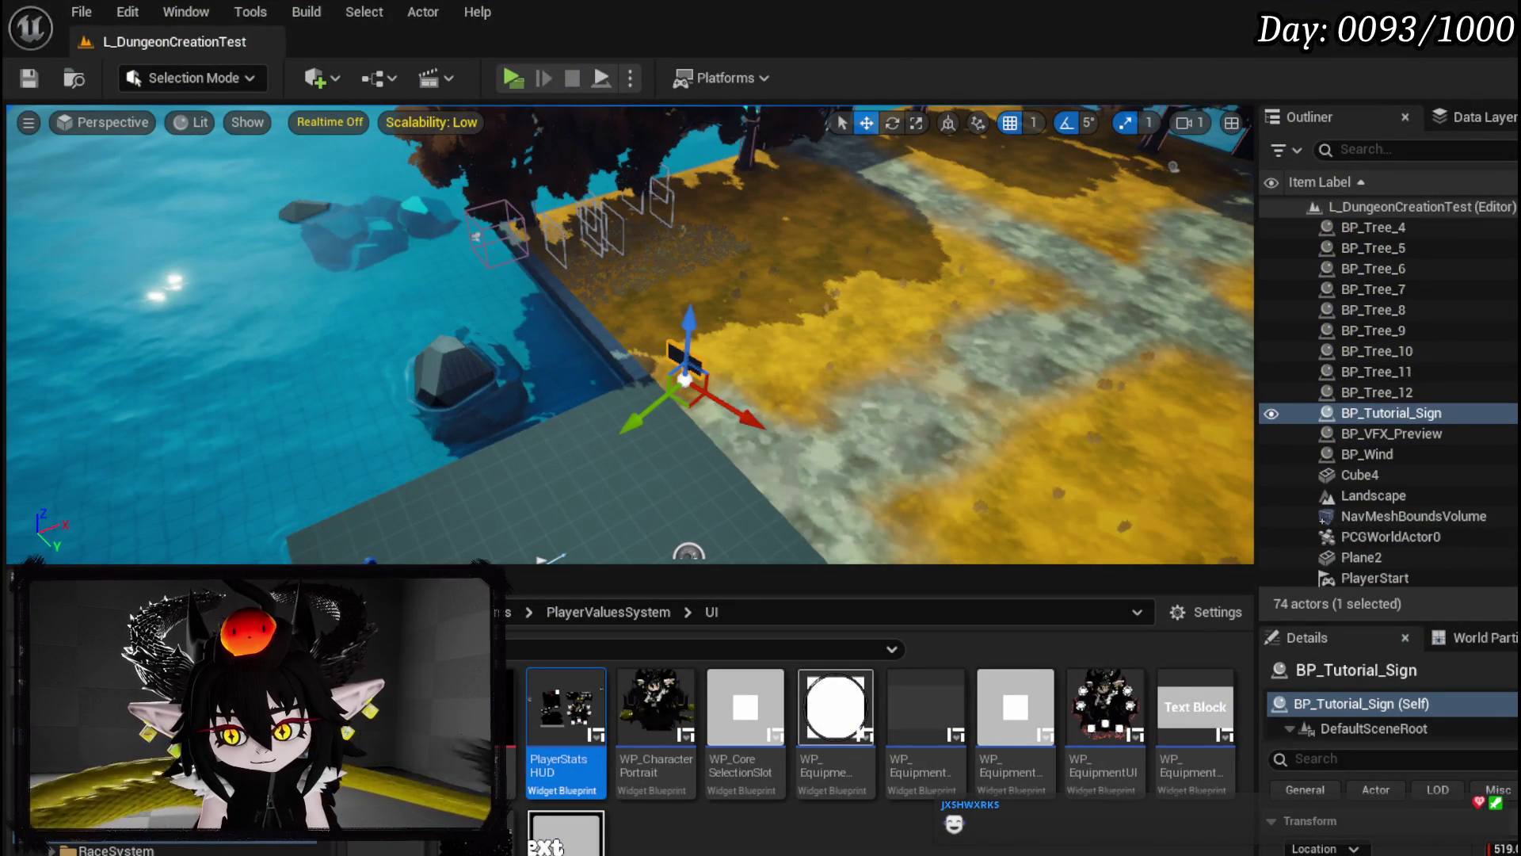
Step: Reopen WP_EquipmentUI from the Content Browser and pan its HoverSlot graph into view
double_click(1088, 692)
mouse_move(1056, 376)
mouse_down()
mouse_move(1498, 383)
mouse_move(1212, 377)
mouse_move(652, 271)
mouse_up()
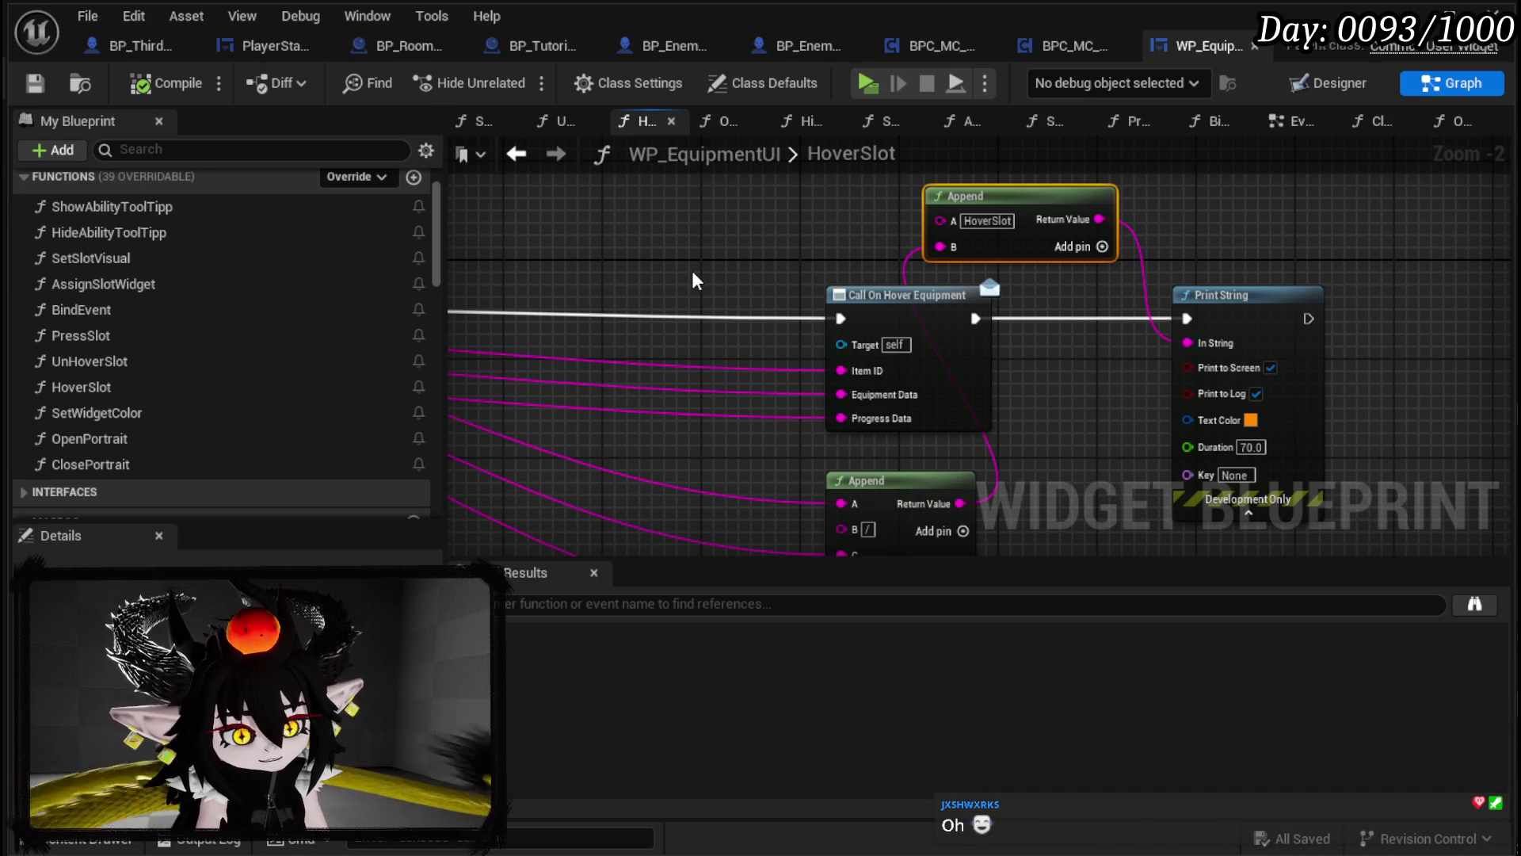
Step: Move Call On Hover Equipment, Append and Print String next to the HoverSlot entry, then save
mouse_move(695, 280)
mouse_down()
mouse_move(666, 277)
mouse_move(823, 248)
mouse_move(973, 250)
mouse_up()
scroll(805, 272, down, 1)
scroll(679, 330, down, 2)
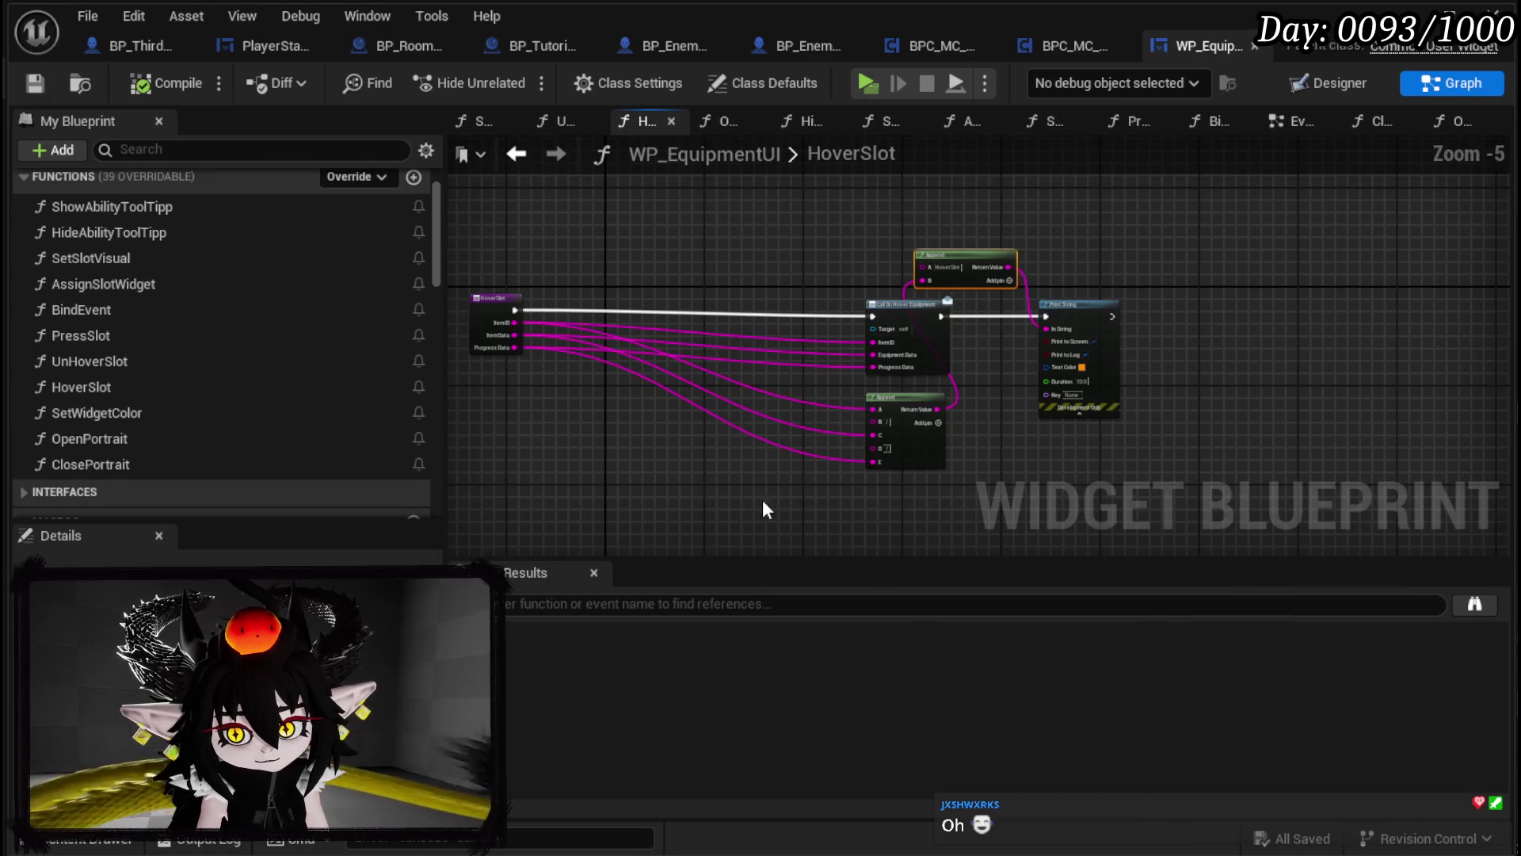
drag(889, 303, 611, 293)
scroll(610, 293, down, 1)
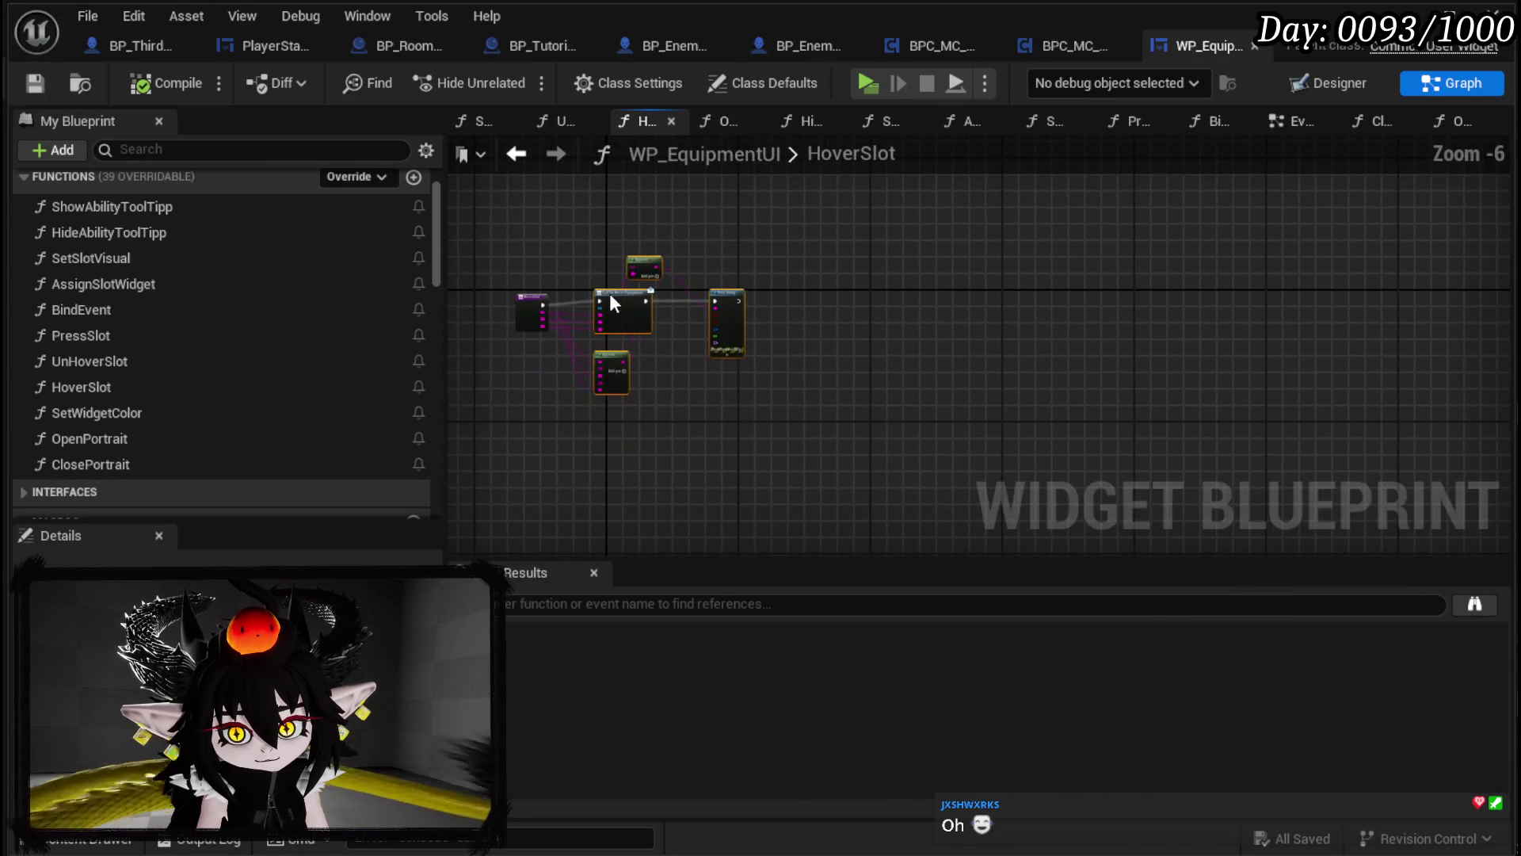
click(601, 288)
scroll(600, 268, up, 3)
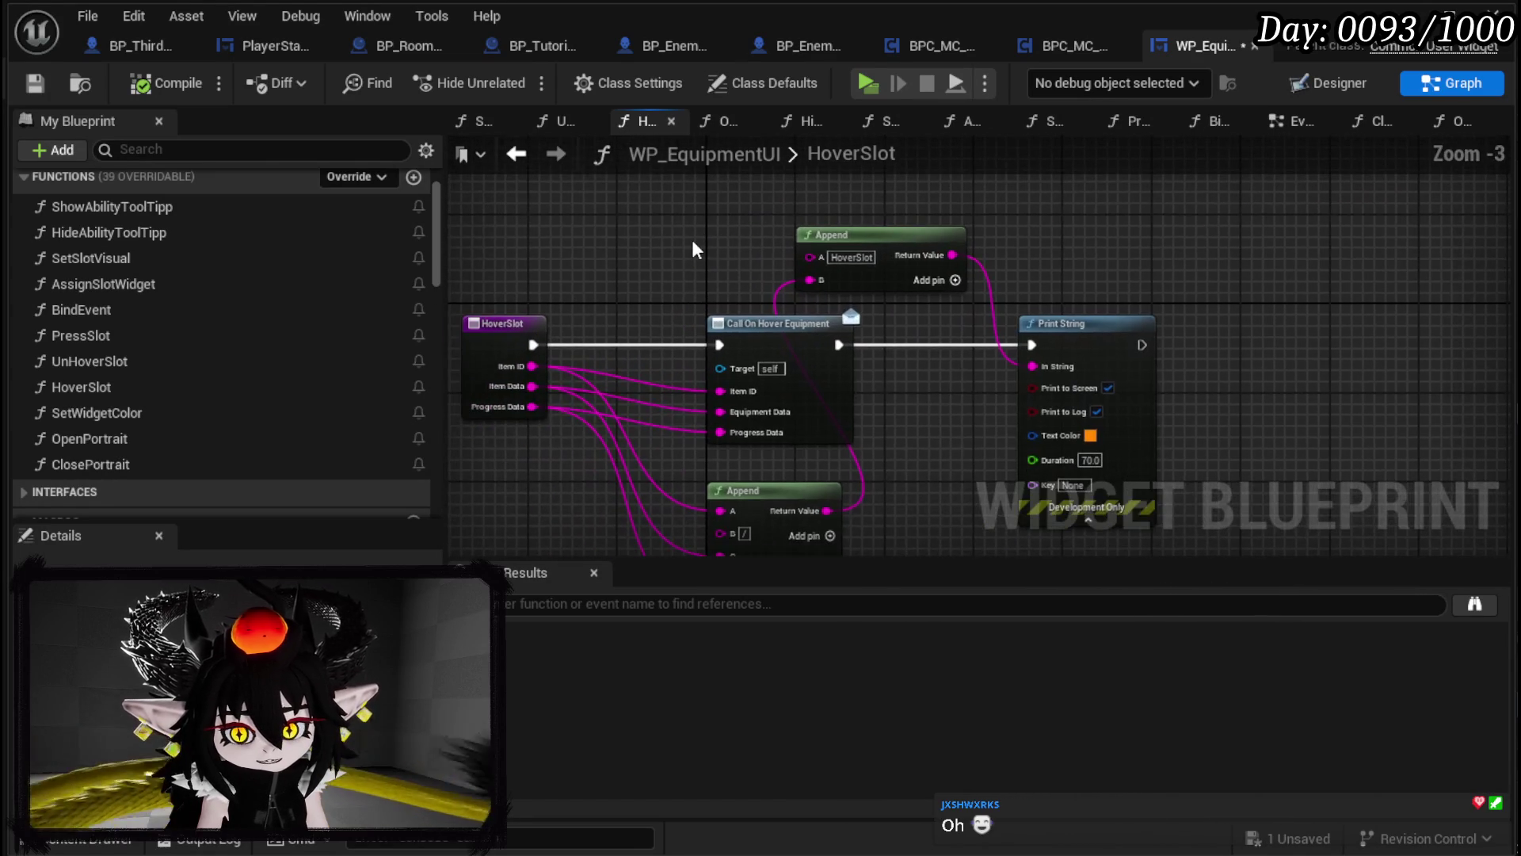
click(35, 83)
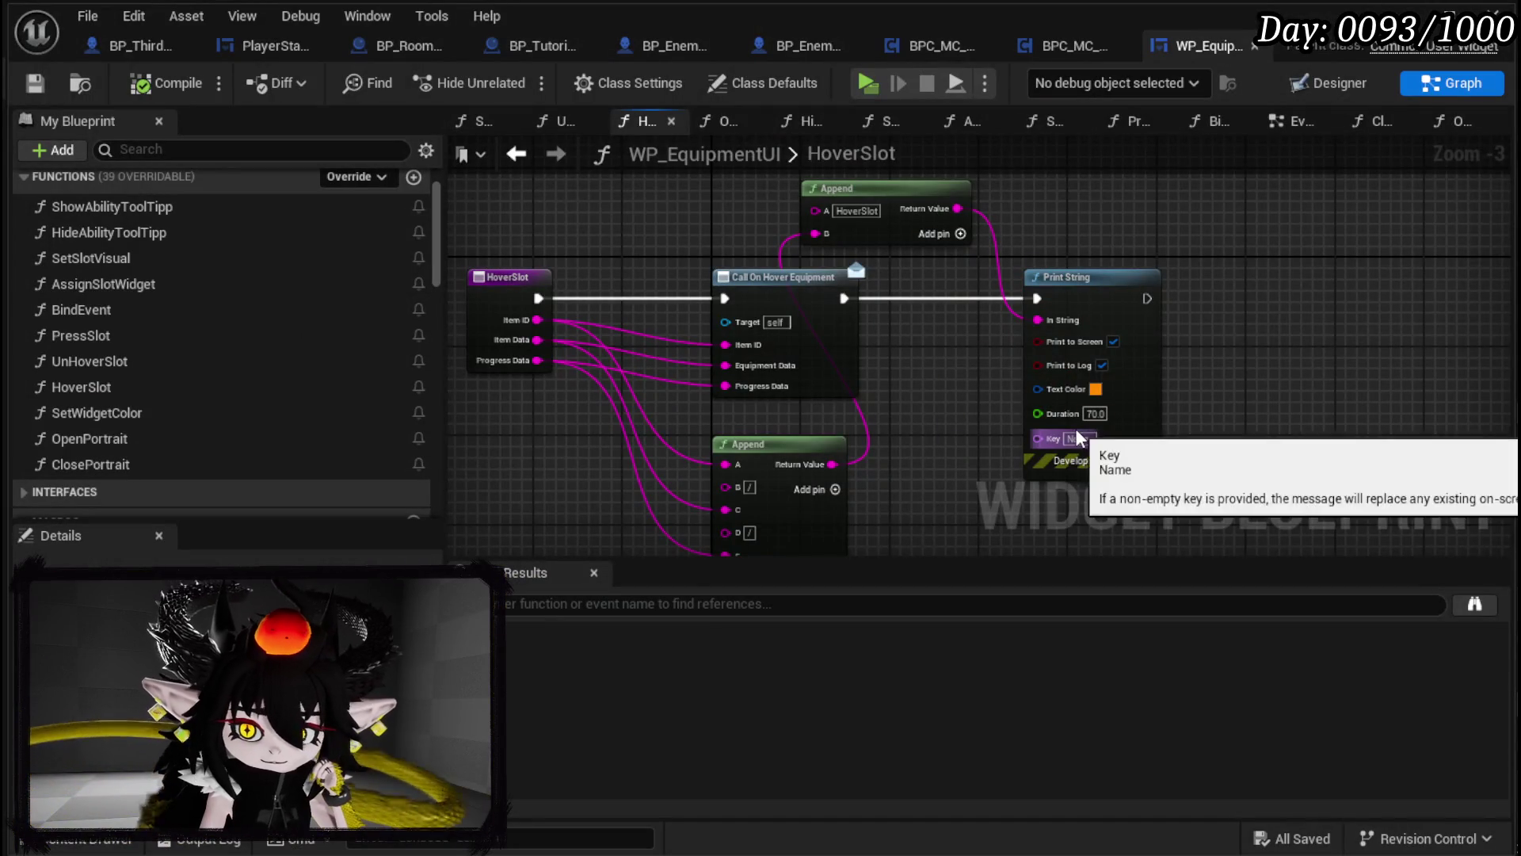
scroll(1046, 436, down, 1)
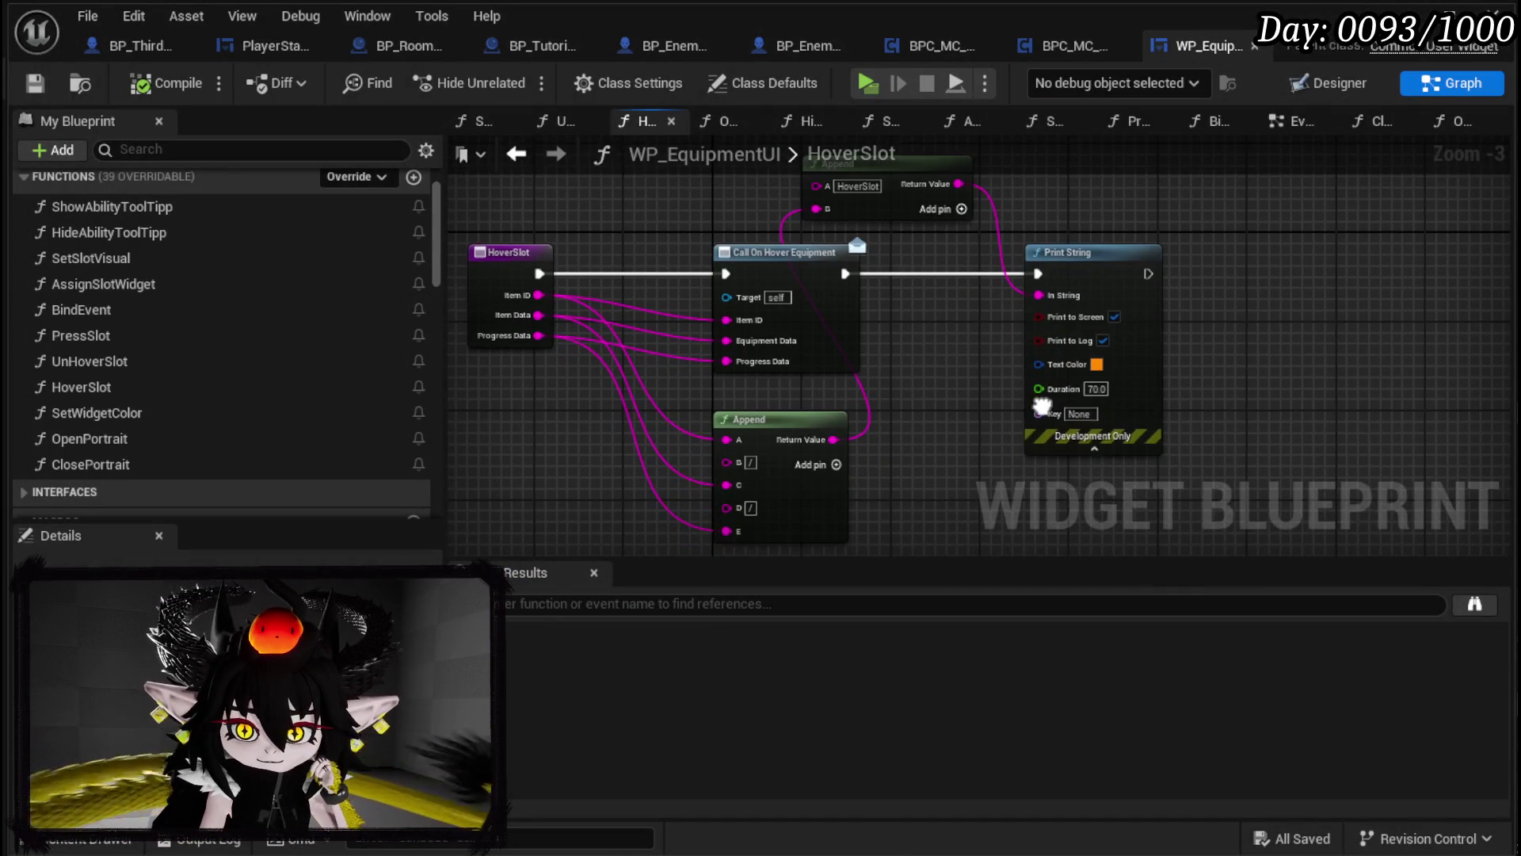
drag(1001, 397, 1084, 389)
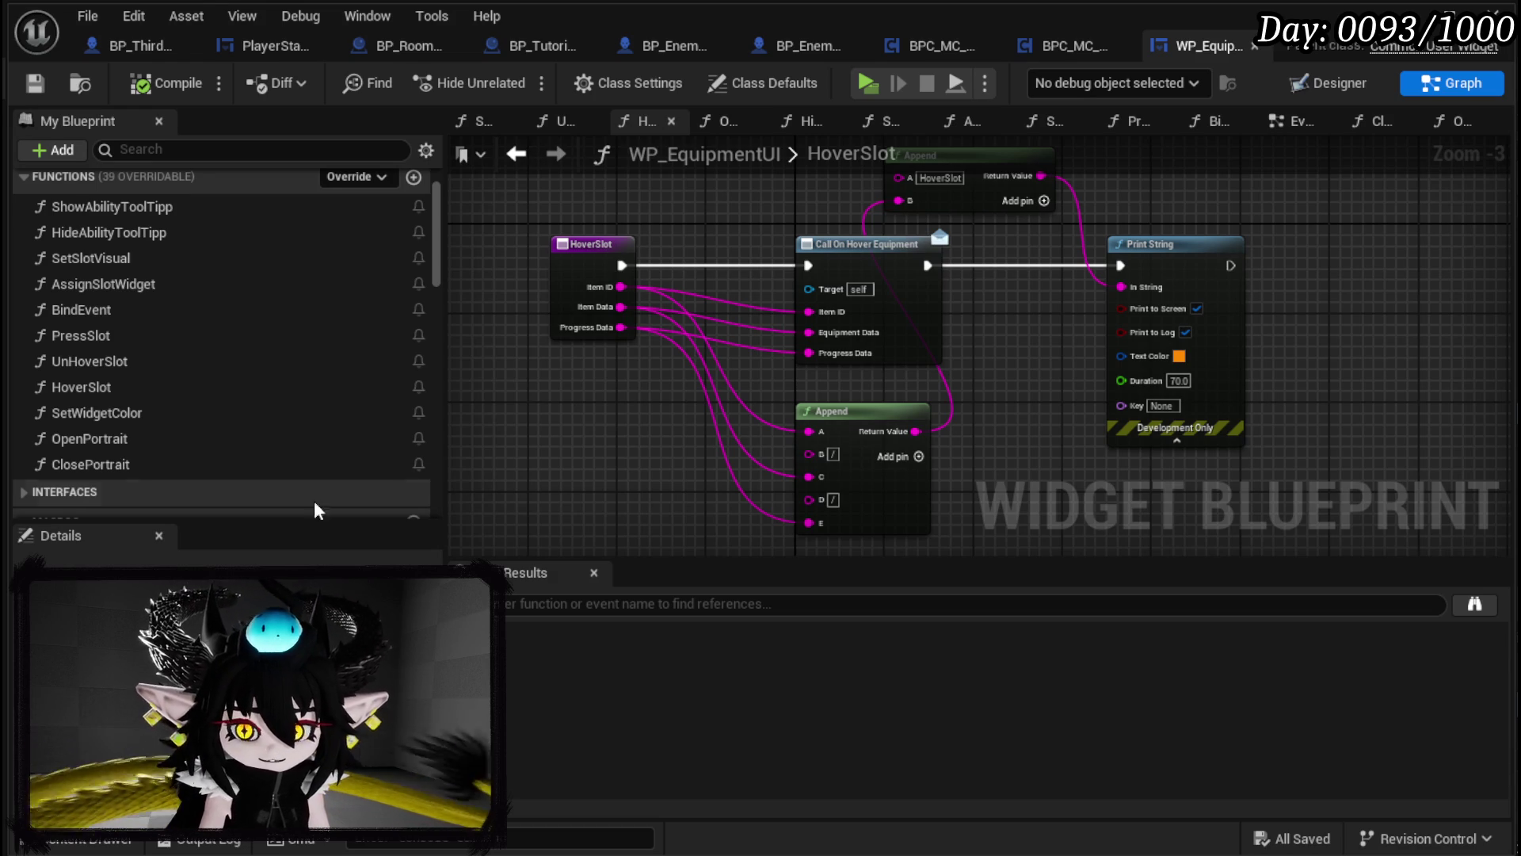
mouse_move(589, 418)
mouse_down()
mouse_move(591, 371)
mouse_move(659, 371)
mouse_move(575, 320)
mouse_move(639, 352)
mouse_move(666, 417)
mouse_move(628, 391)
mouse_move(629, 422)
mouse_up()
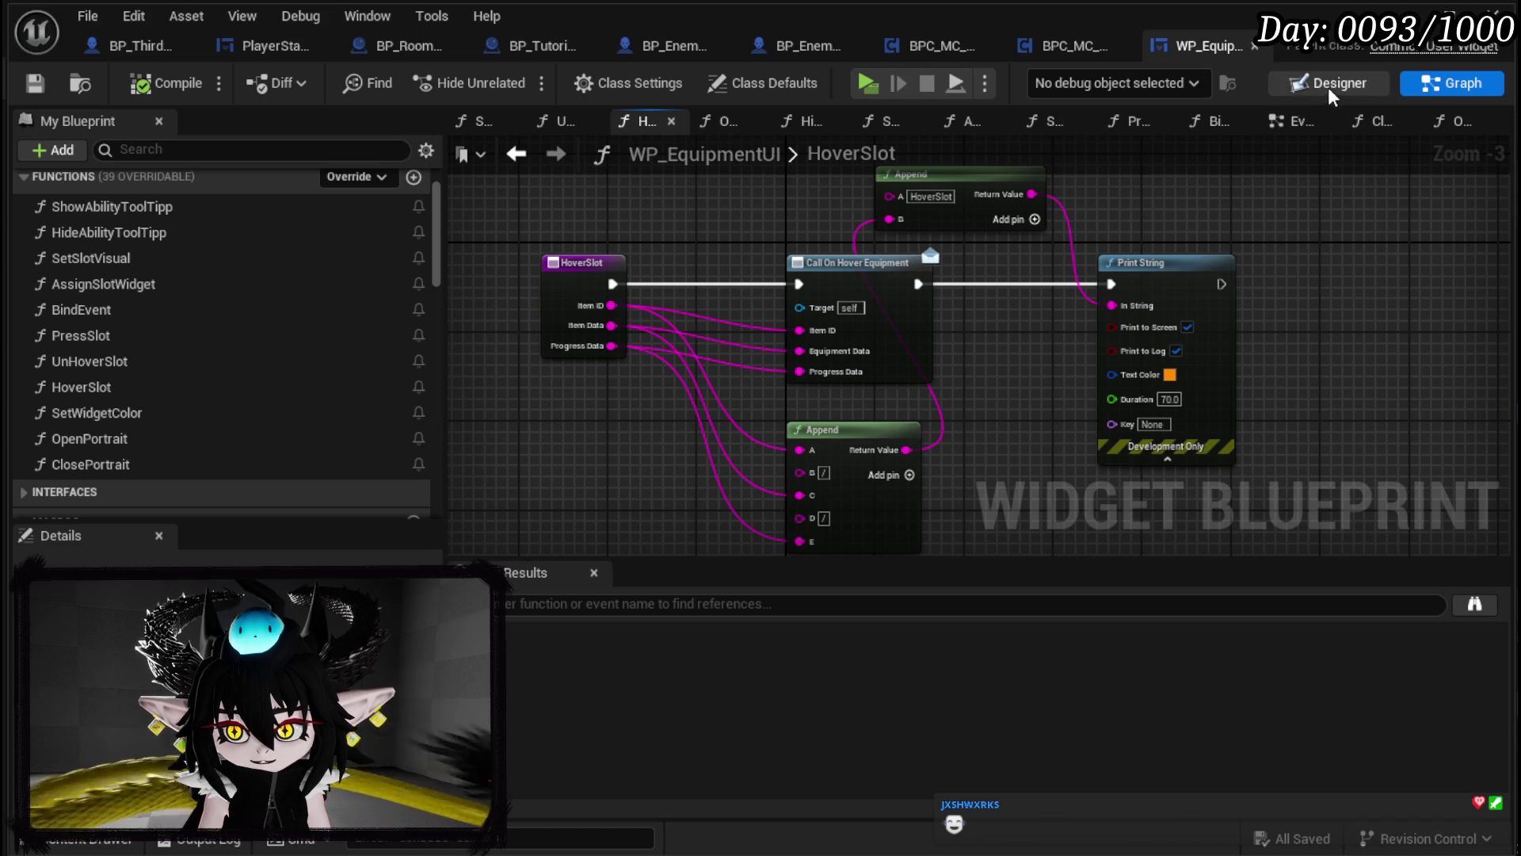
click(1293, 124)
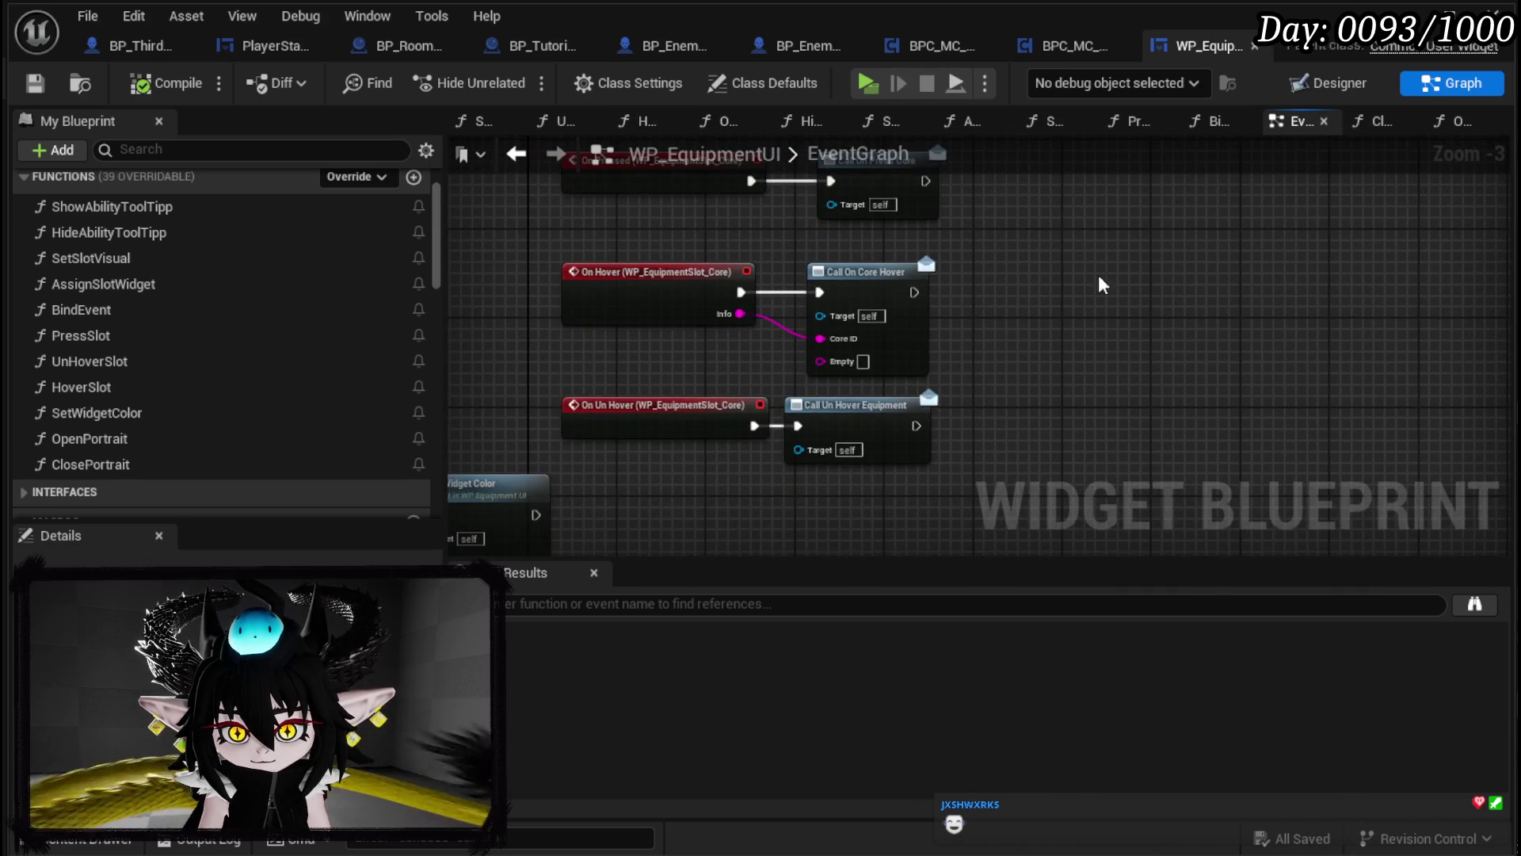
Step: Open the BindEvent function and frame its Create Event bind nodes
scroll(157, 253, up, 1)
scroll(157, 252, up, 1)
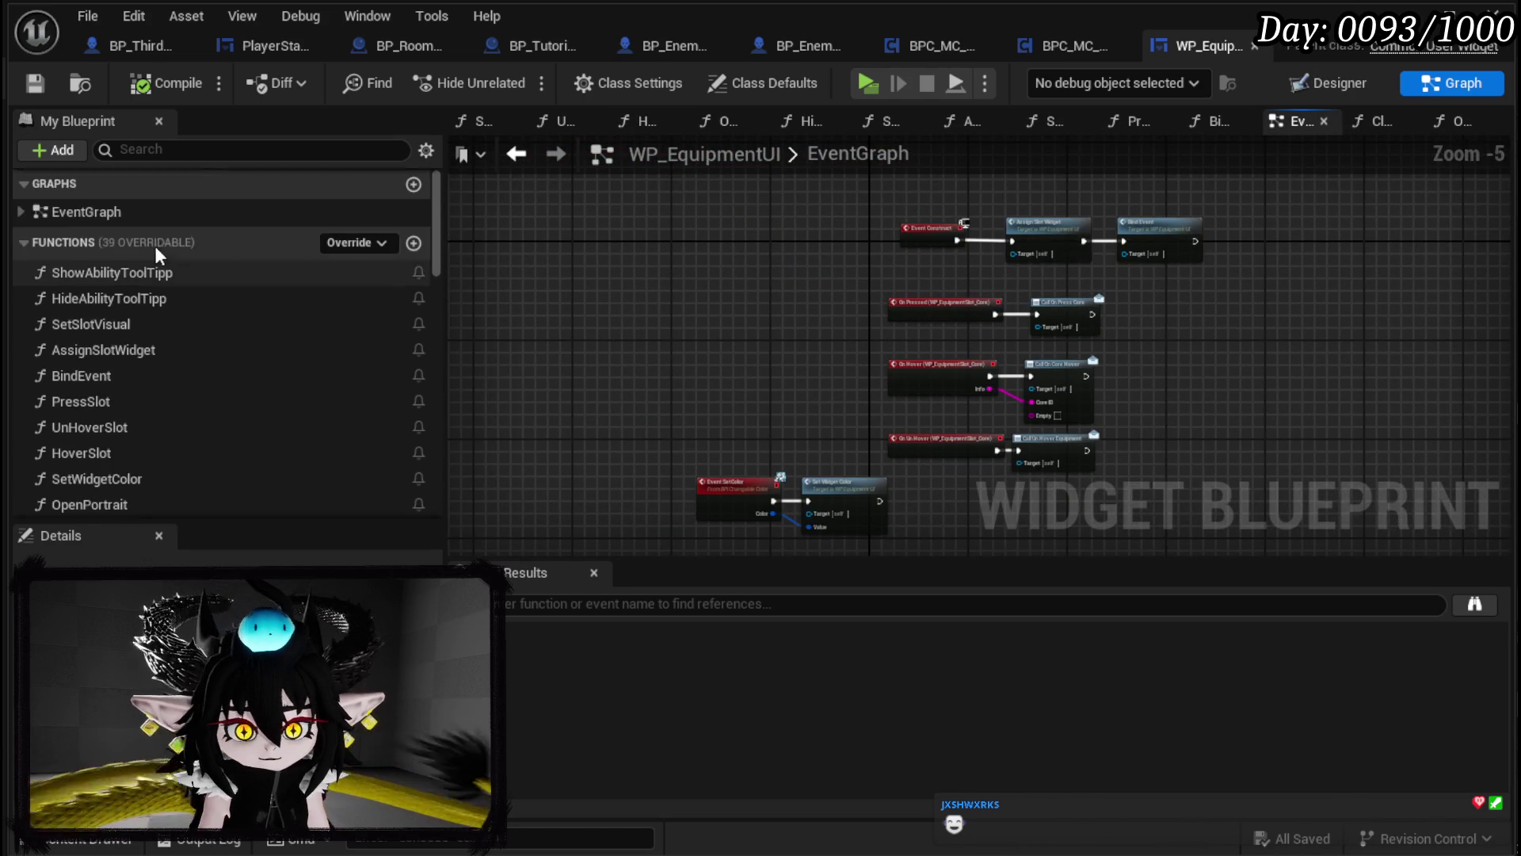
double_click(155, 374)
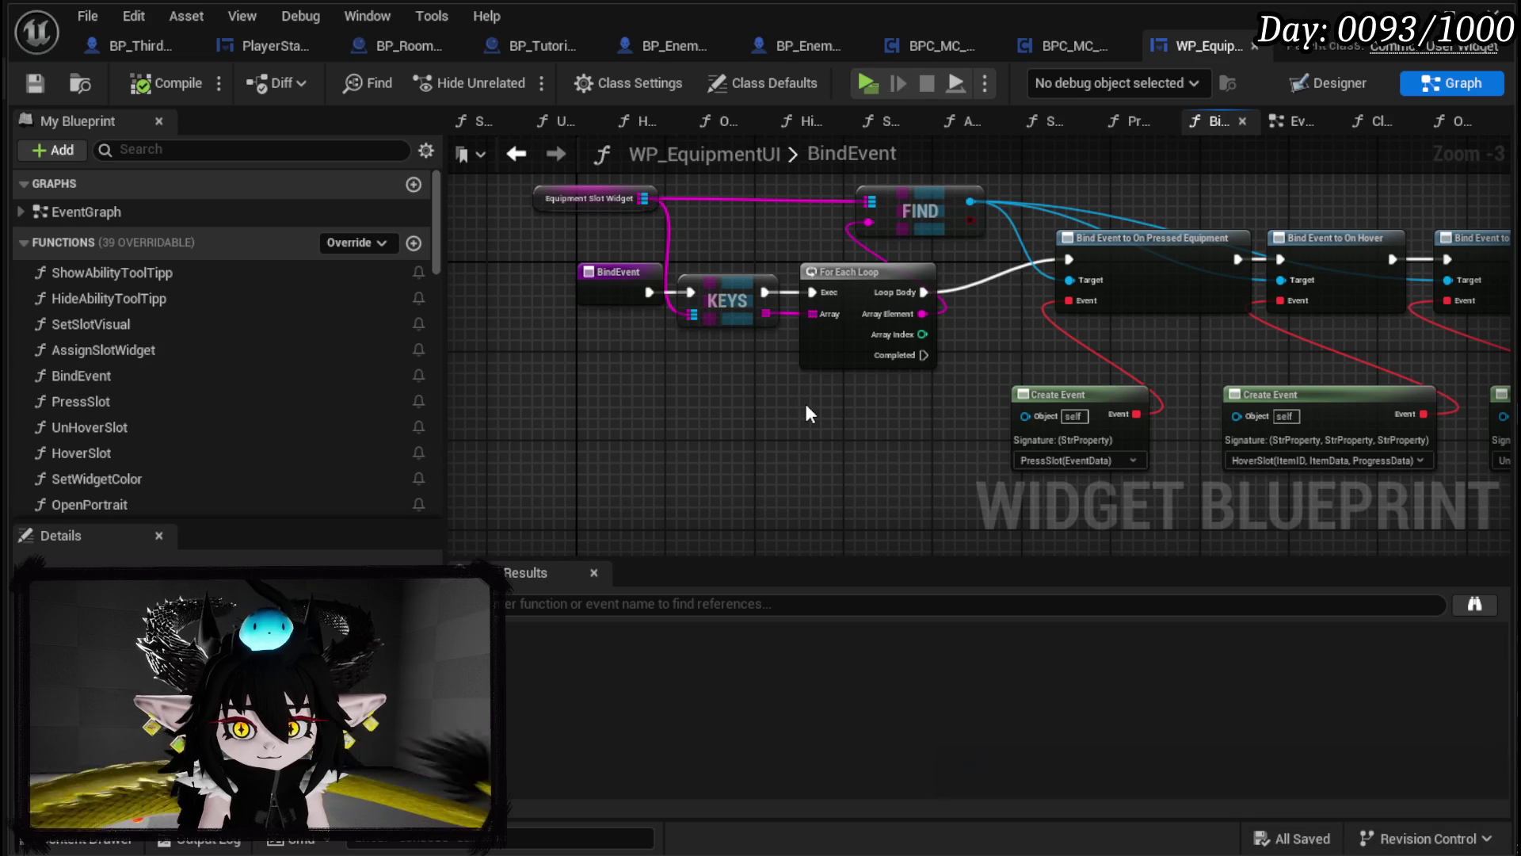
mouse_move(660, 349)
mouse_down()
mouse_move(570, 368)
mouse_move(389, 334)
mouse_up()
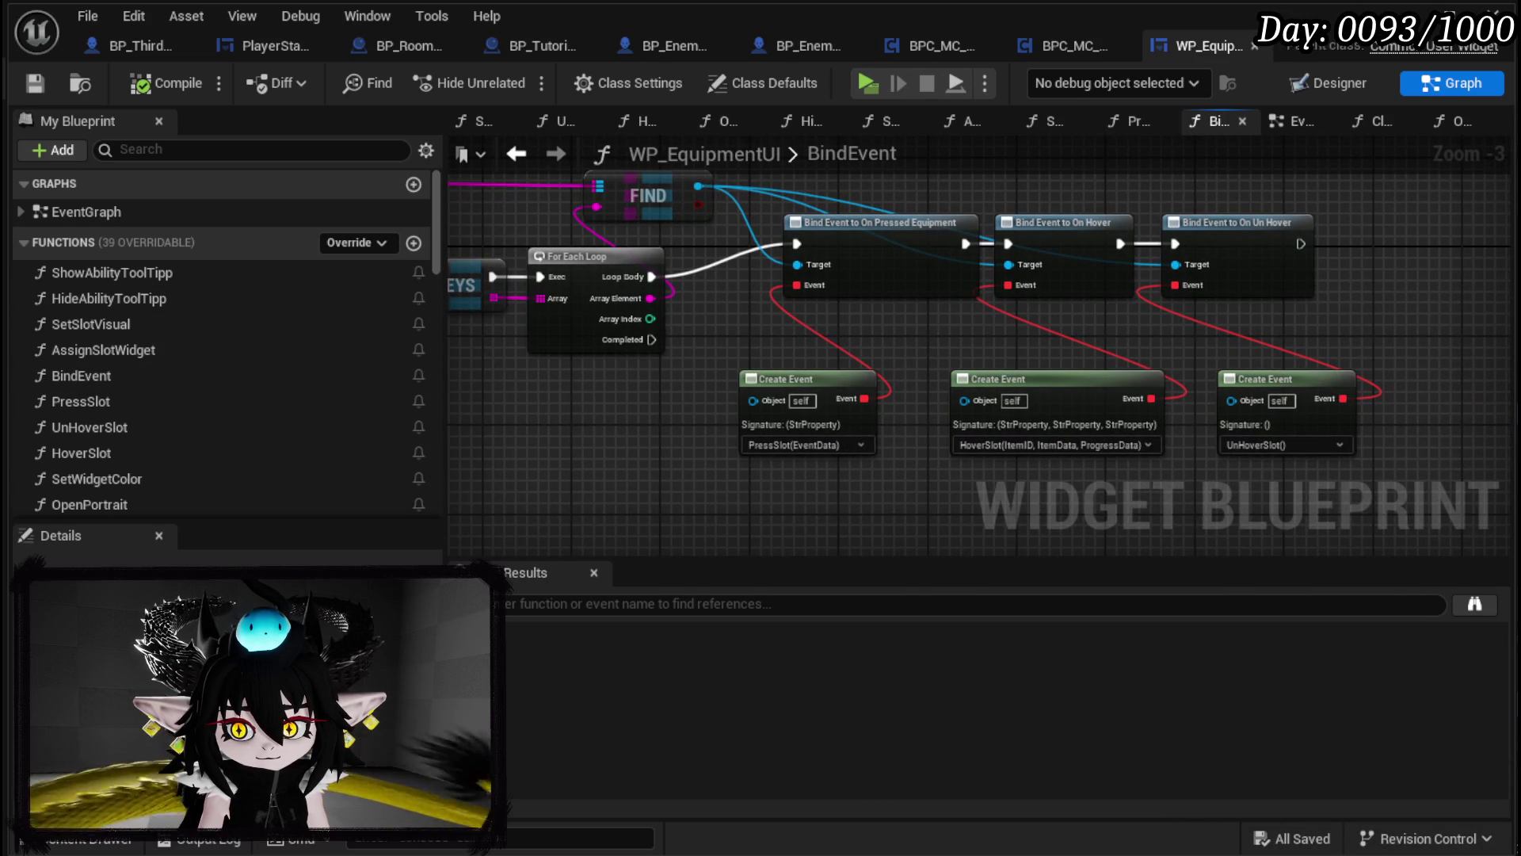
mouse_move(378, 336)
mouse_down()
mouse_move(797, 363)
mouse_move(355, 342)
mouse_up()
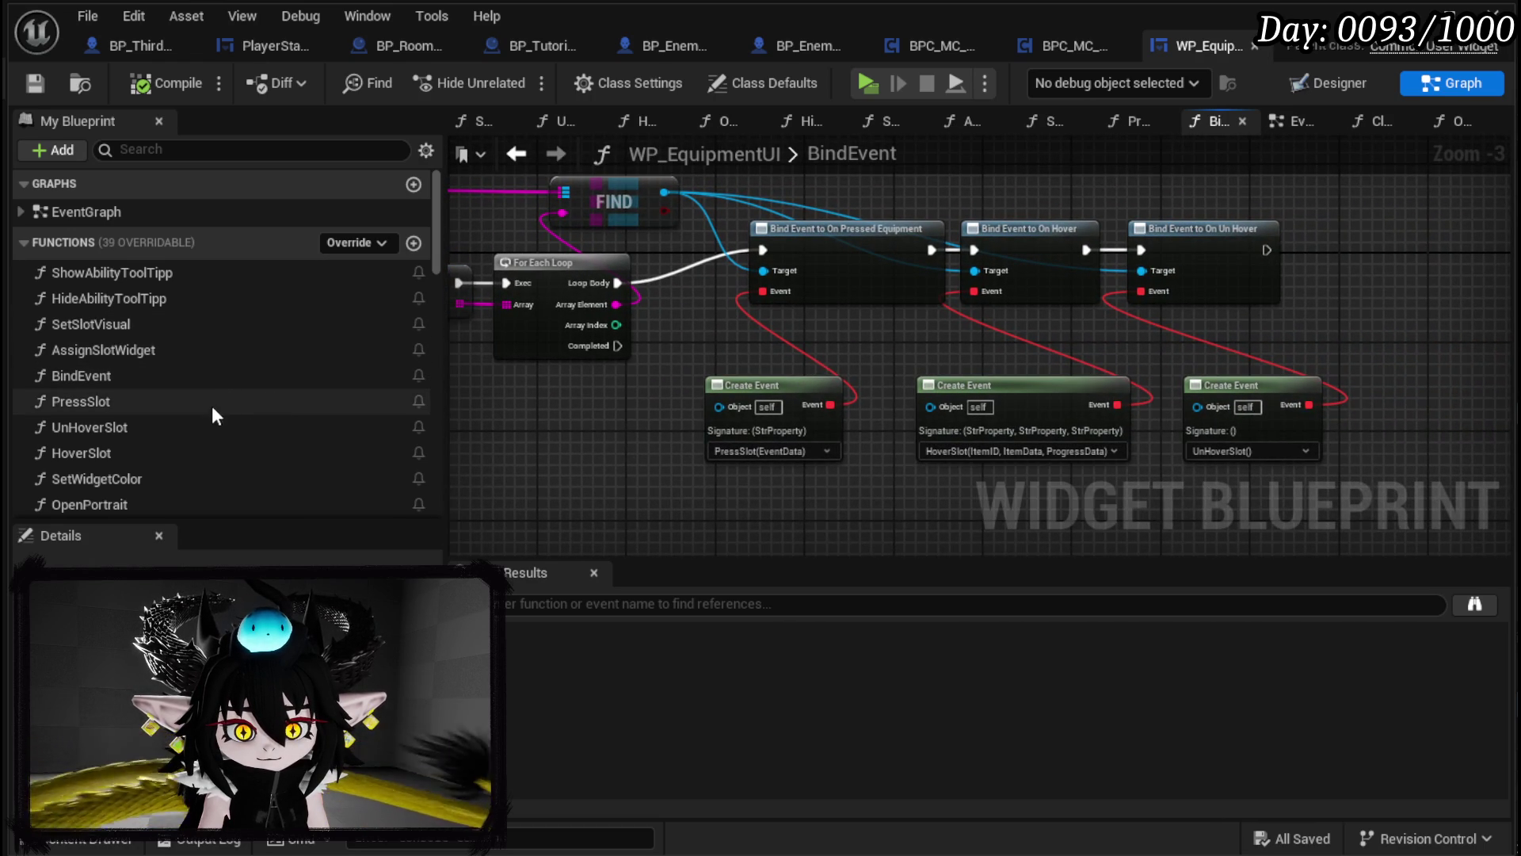
Step: Add a breakpoint on the HoverSlot function's entry node
double_click(175, 454)
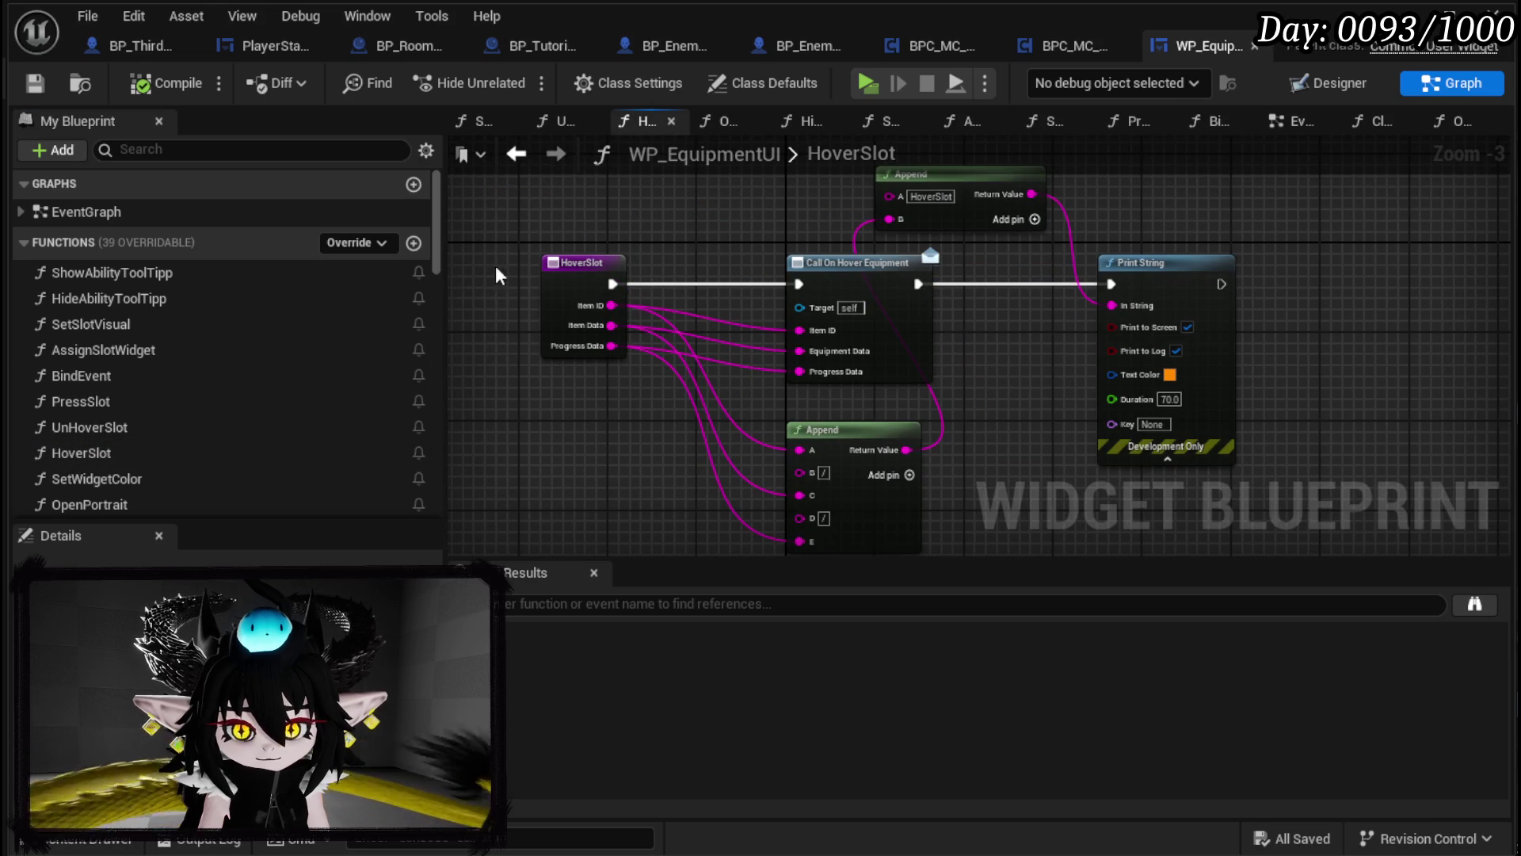
right_click(553, 285)
click(597, 721)
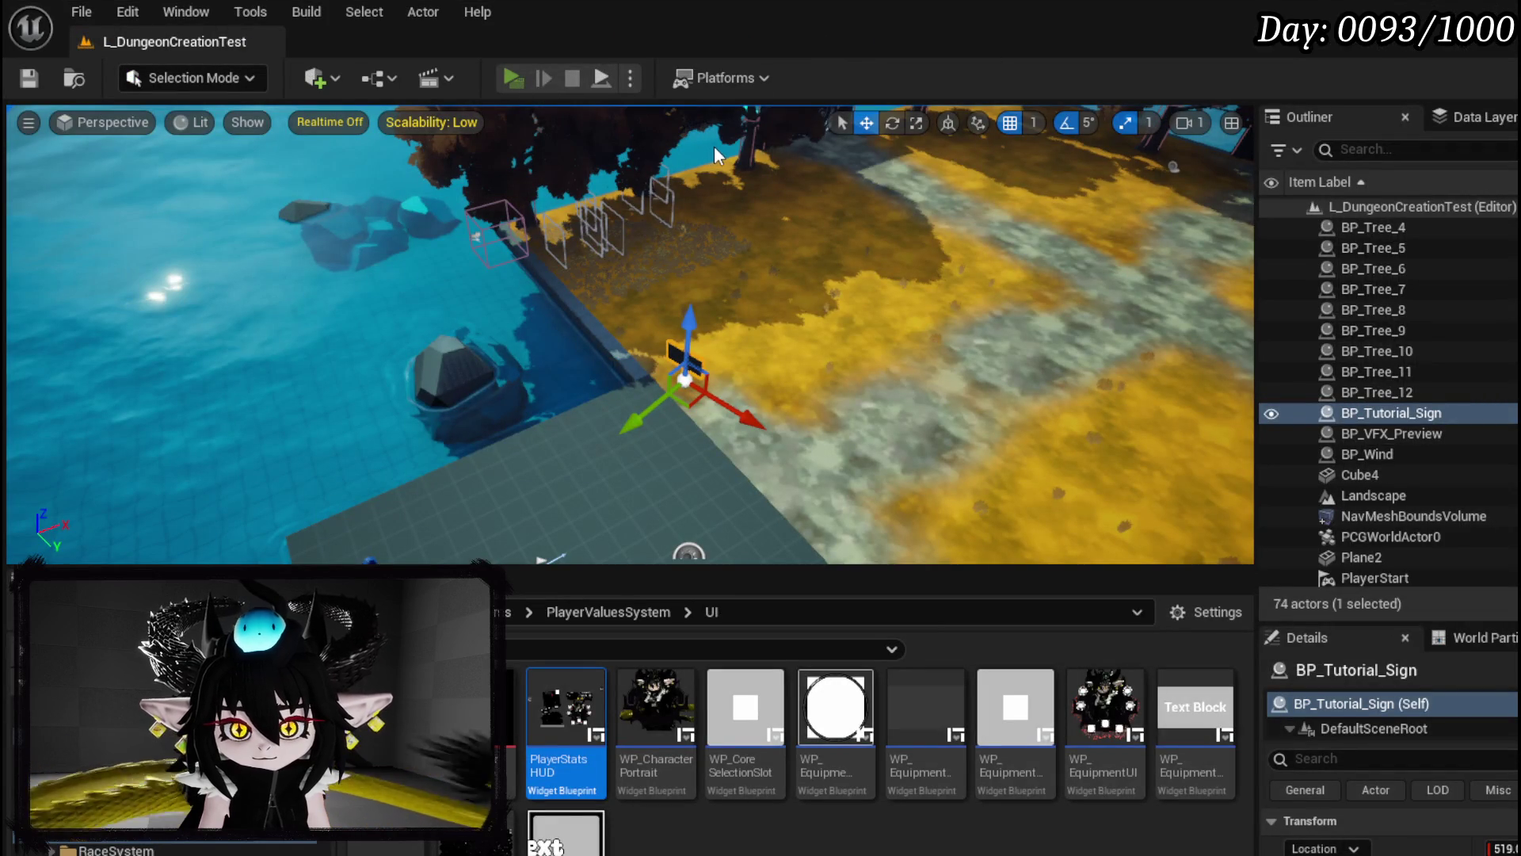
Step: In the playtest, open the in-game Equipment page, then close the game preview
key(Tab)
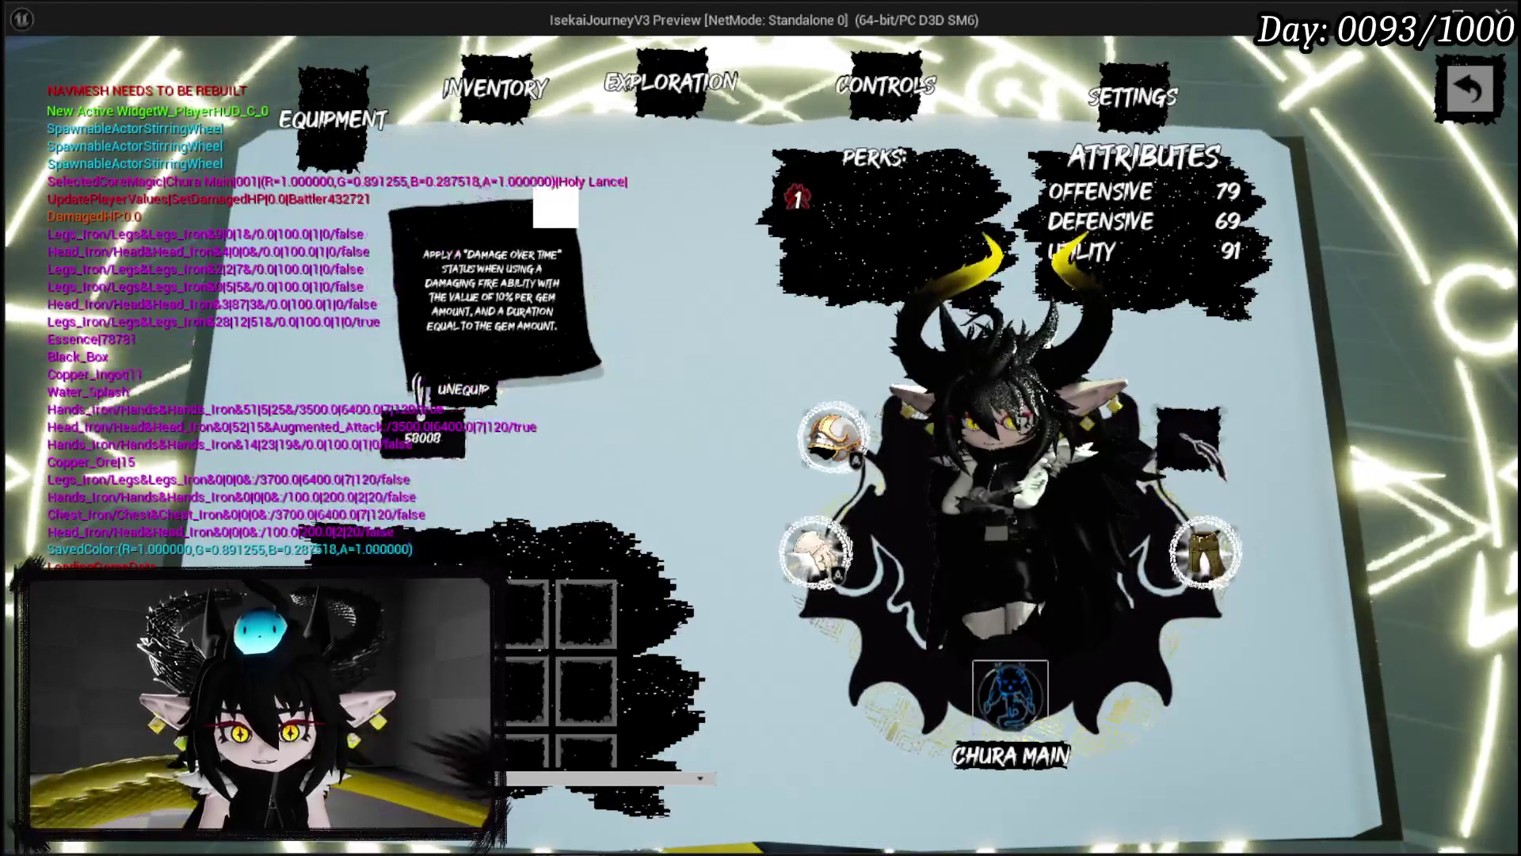
key(Escape)
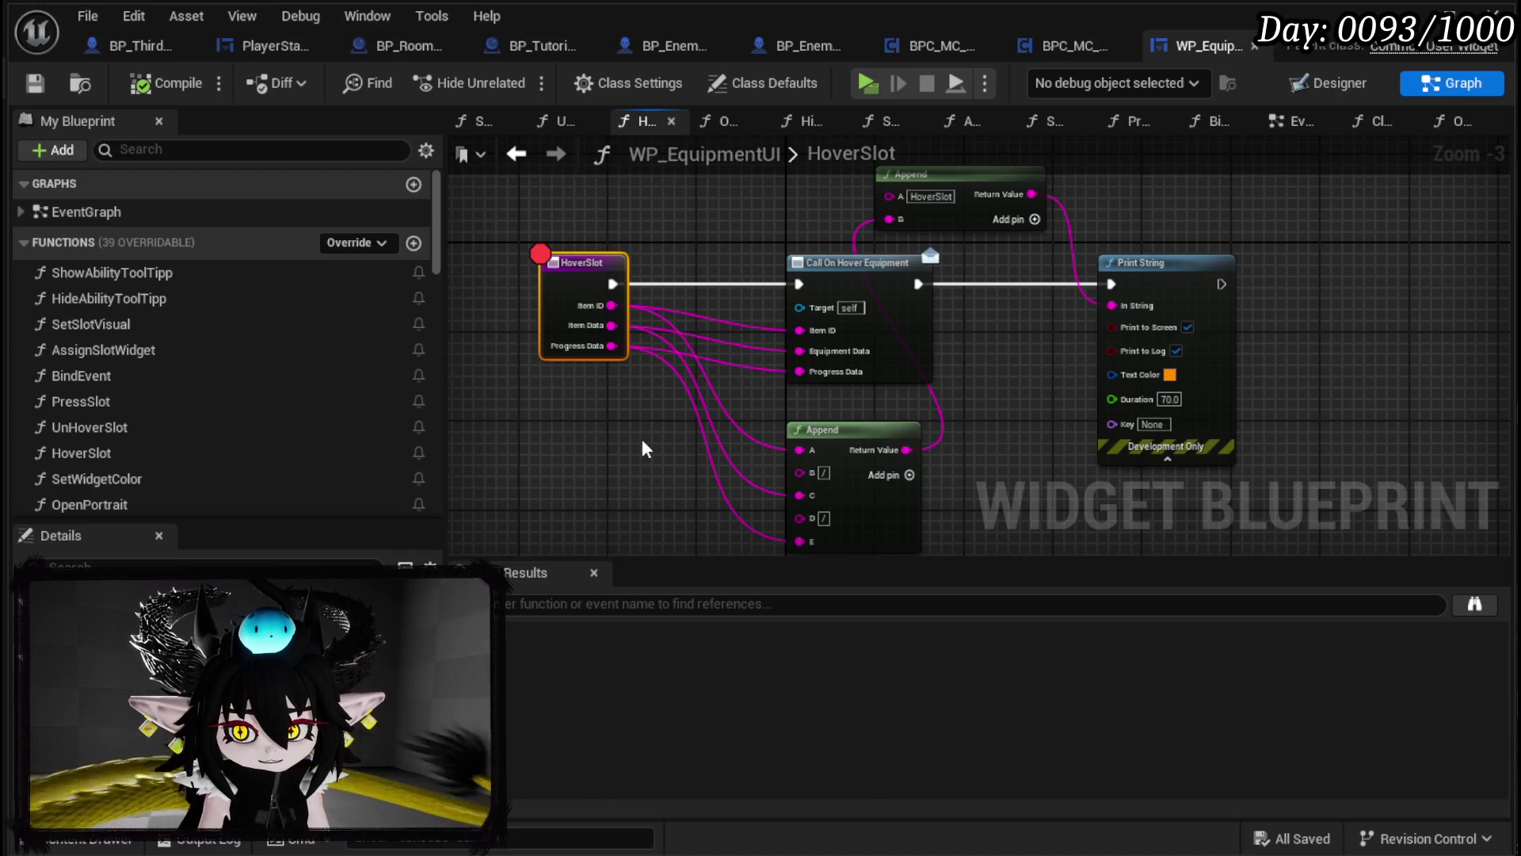
Step: Disconnect the execution wire into HoverSlot's Print String and compile
mouse_move(988, 349)
mouse_down()
mouse_move(1187, 212)
mouse_move(1011, 270)
mouse_up()
alt+click(917, 284)
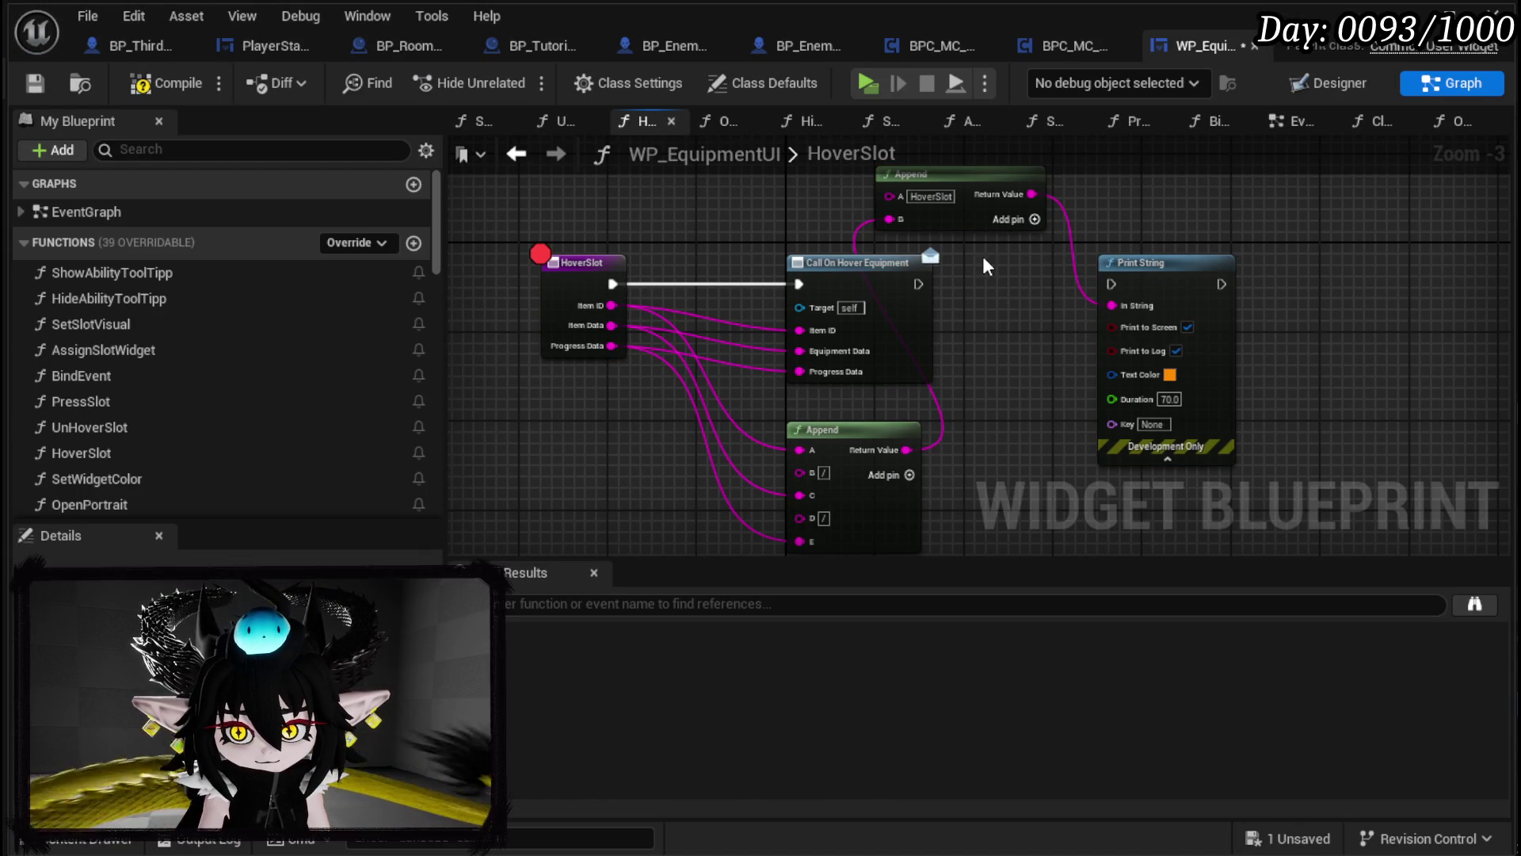
click(156, 93)
Step: Line up Call On Press Equipment Slot with Print String in PressSlot, save, and switch to PlayerStatsHUD
double_click(98, 404)
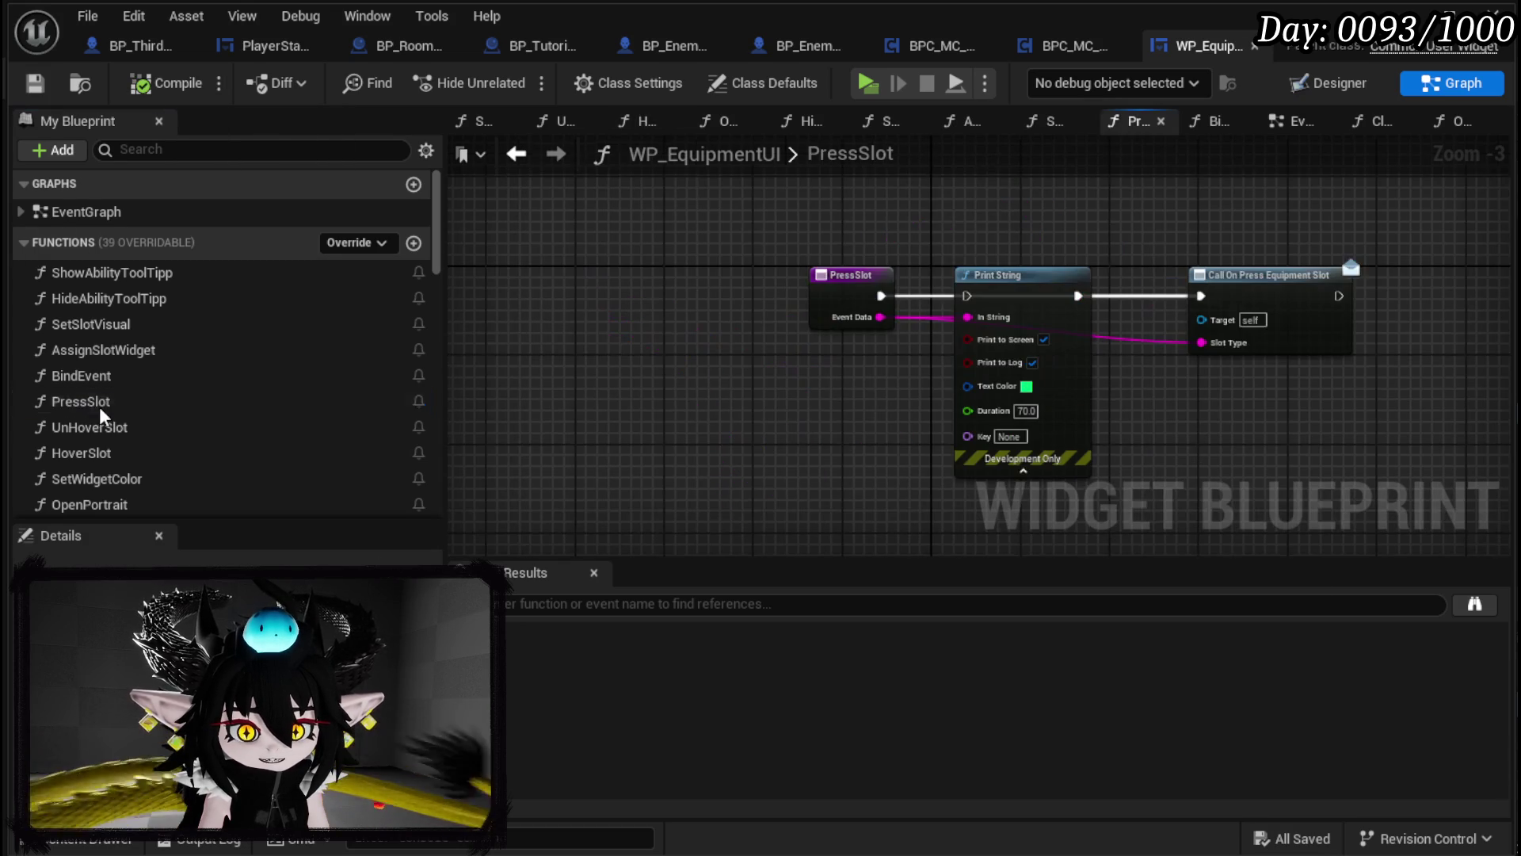
drag(703, 343, 1276, 196)
mouse_move(721, 224)
mouse_down()
mouse_move(1178, 345)
mouse_move(1291, 357)
mouse_move(848, 211)
mouse_up()
click(515, 155)
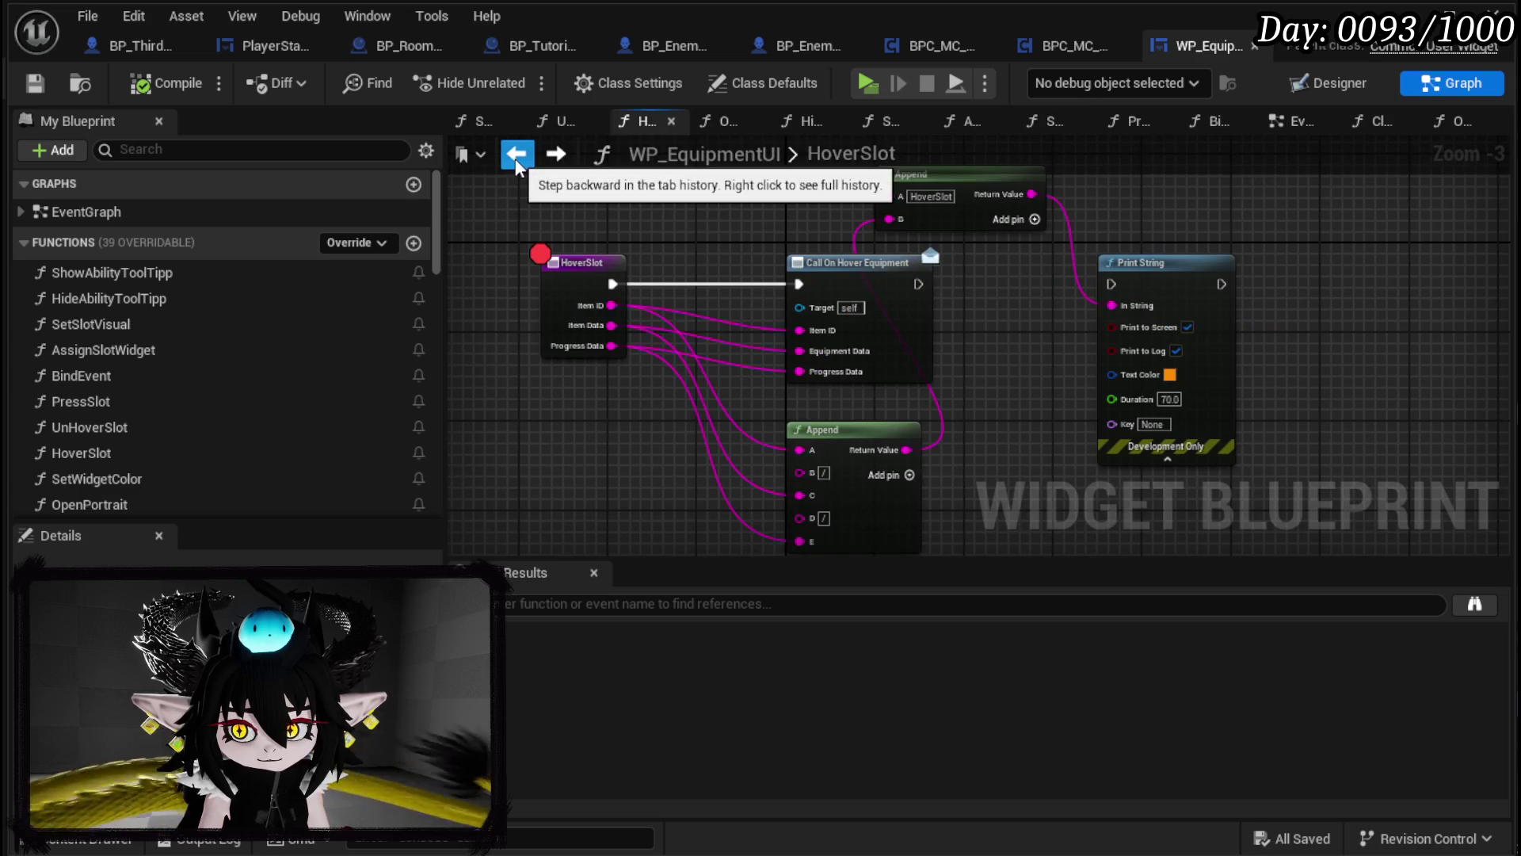
click(515, 155)
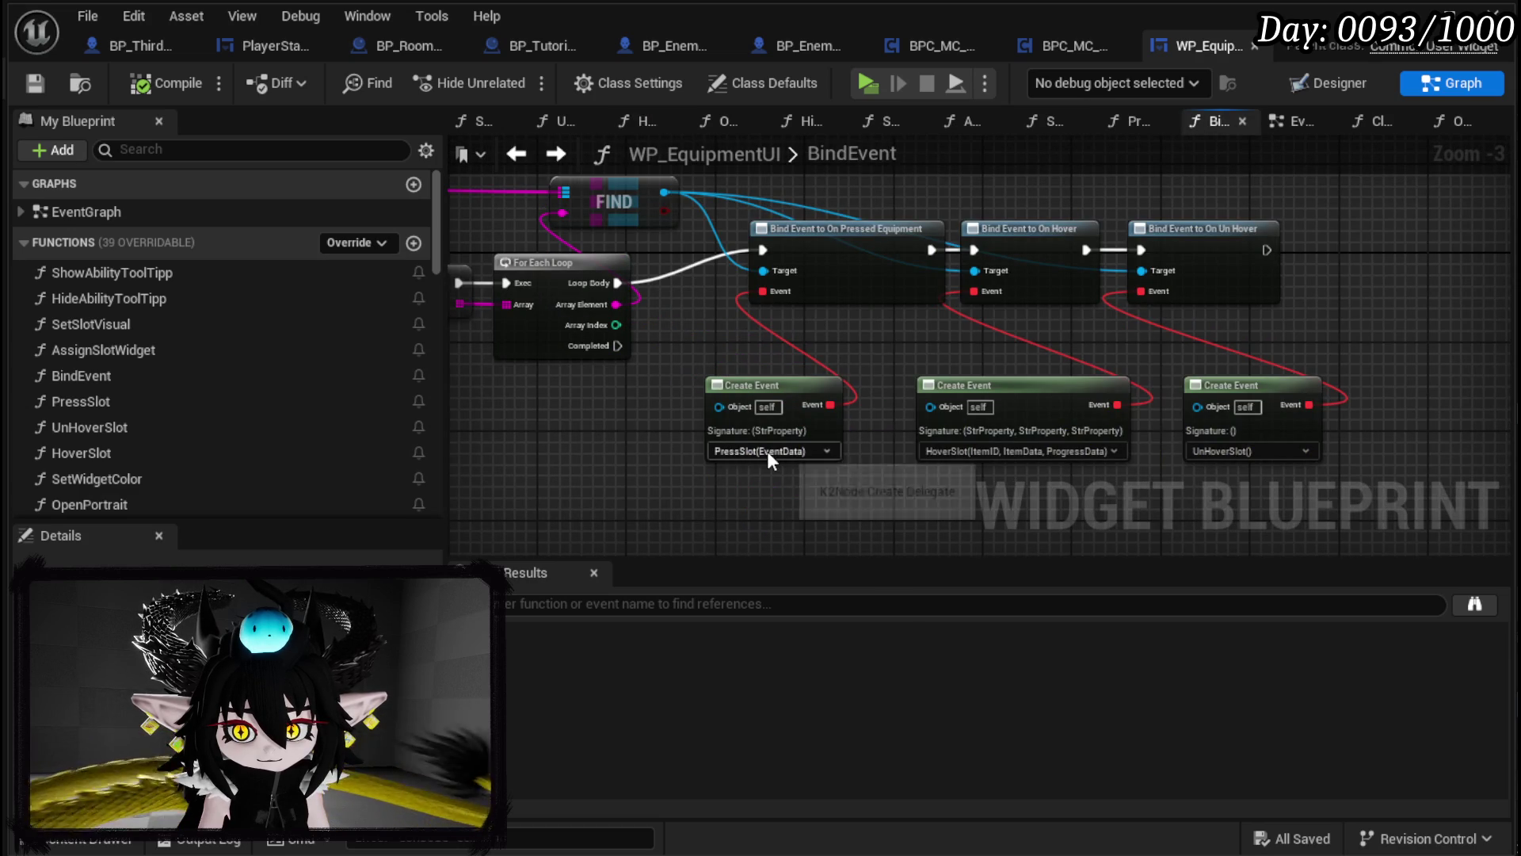
double_click(112, 403)
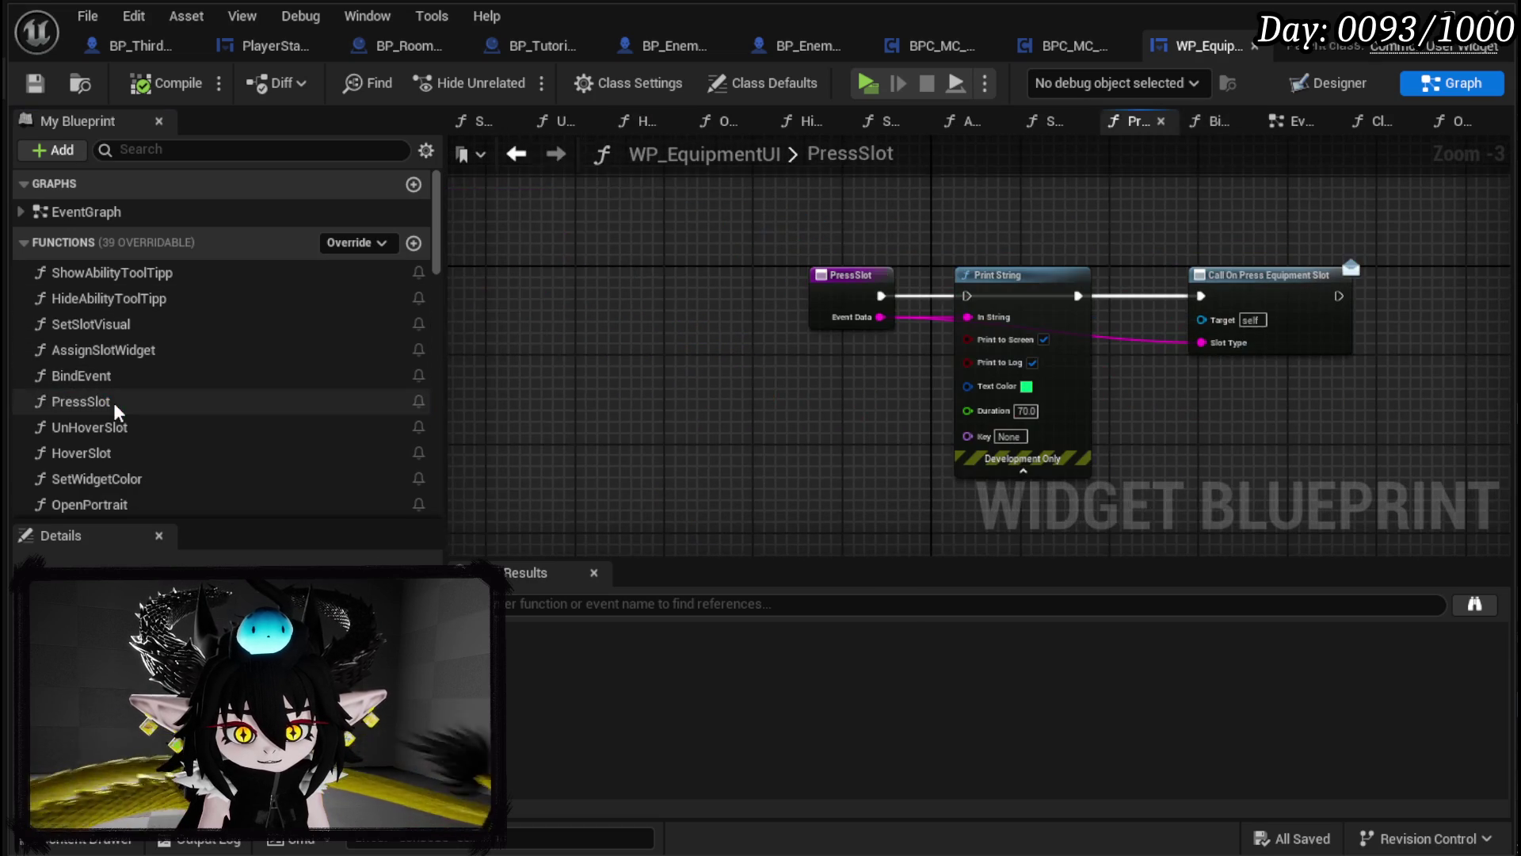
mouse_move(1294, 336)
mouse_down()
mouse_move(1315, 358)
mouse_move(1287, 291)
mouse_up()
click(1140, 232)
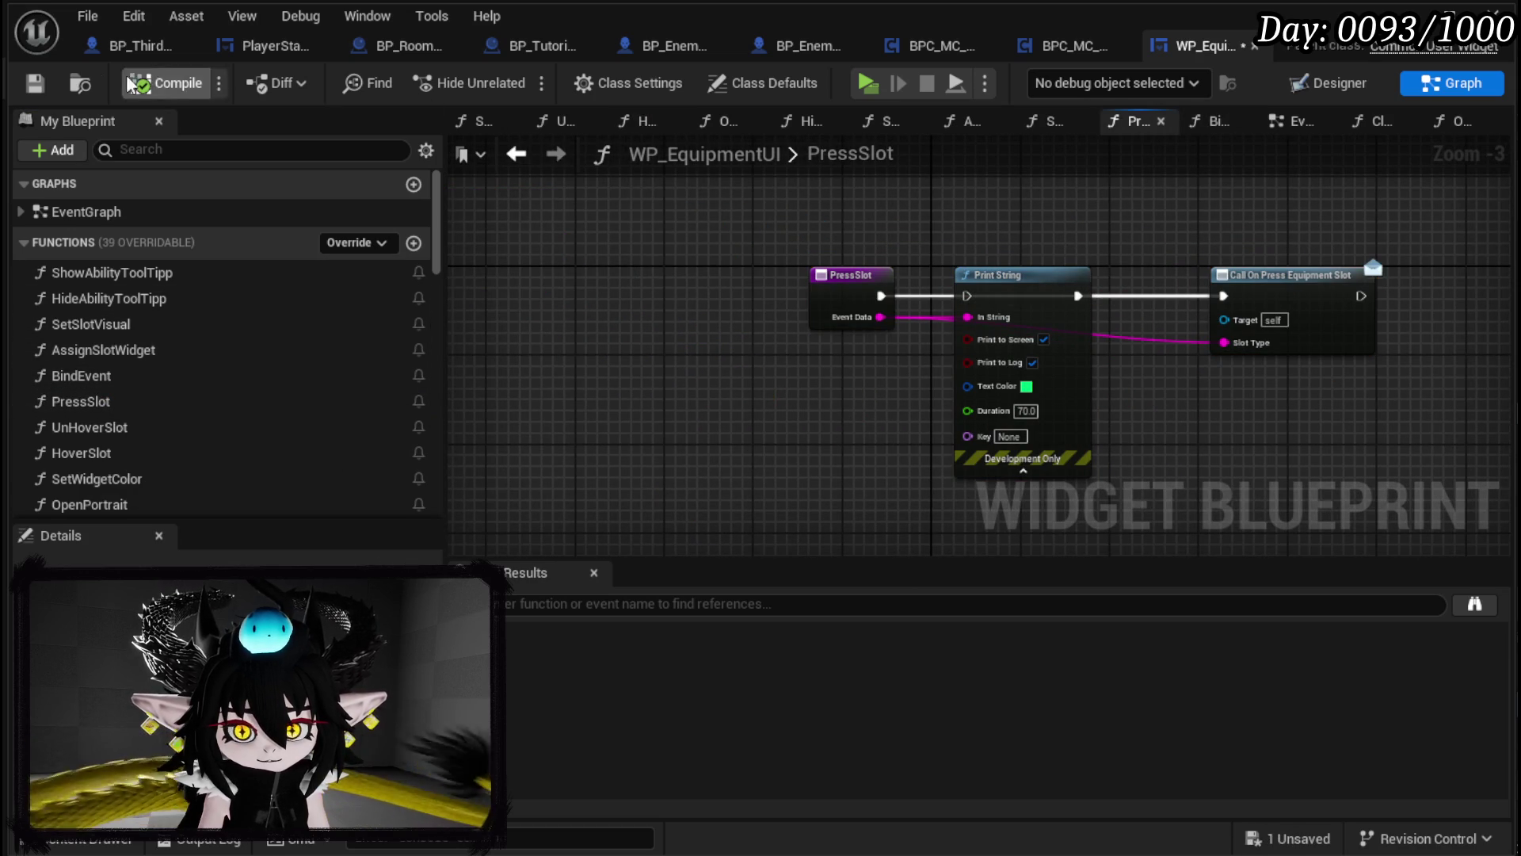
click(35, 83)
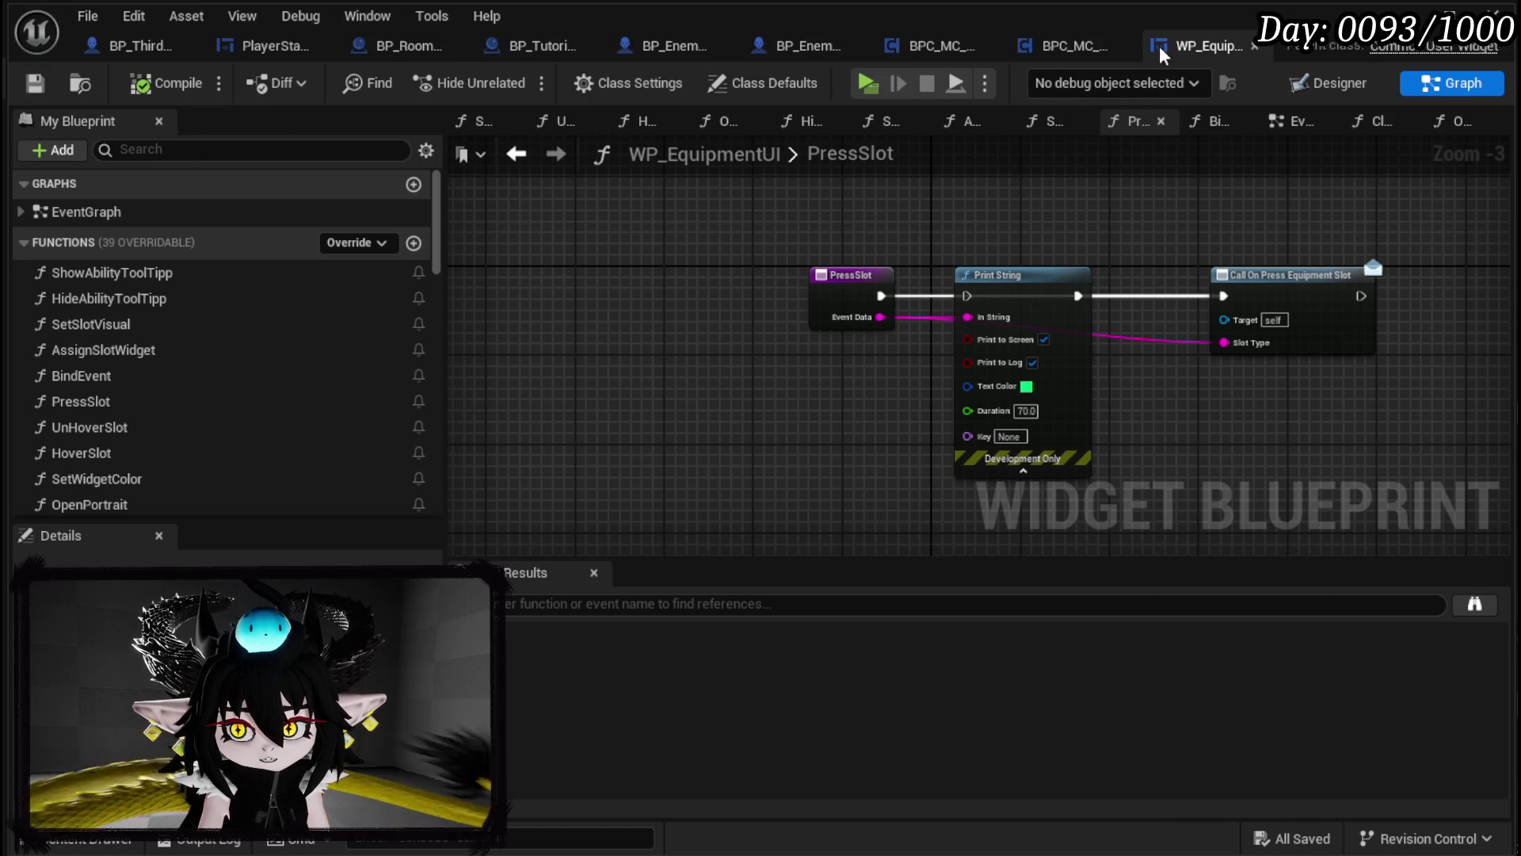
click(237, 43)
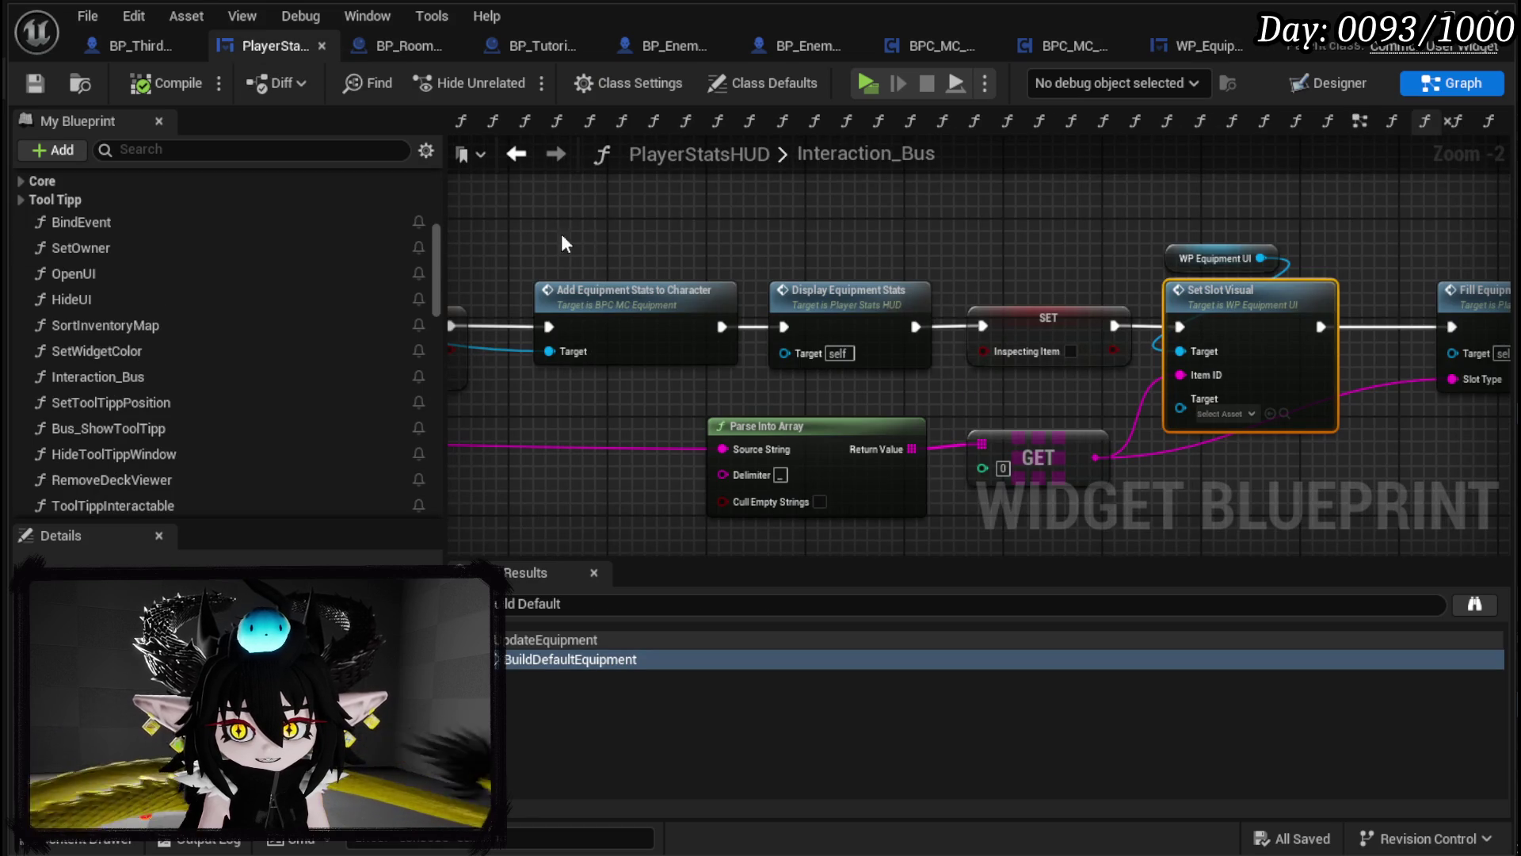
Step: Clear the old Find Results query and search PlayerStatsHUD for 'AccessEquipment'
scroll(115, 222, up, 2)
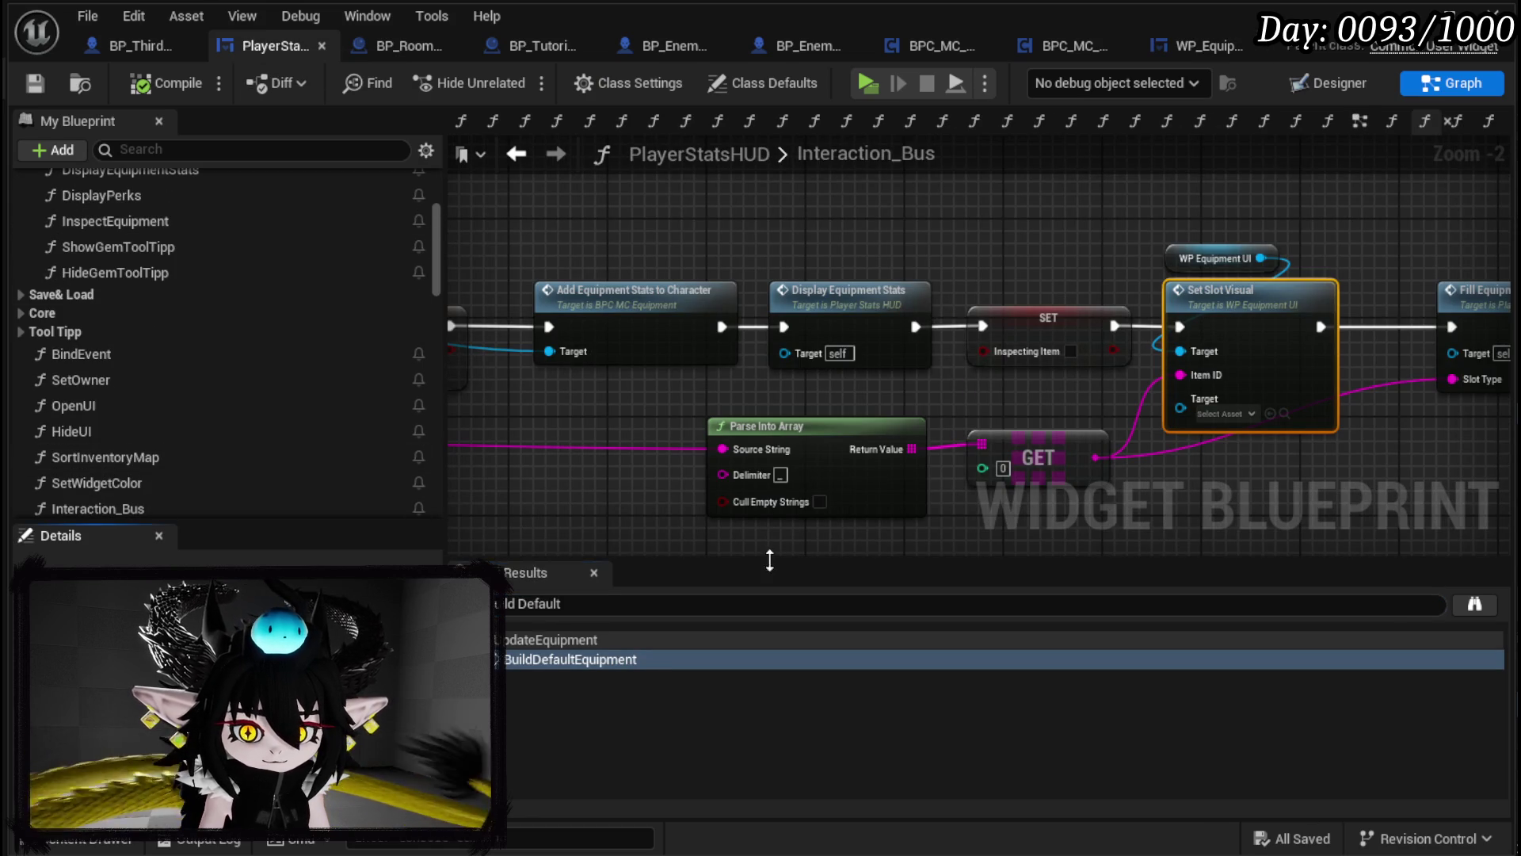
click(619, 604)
text(ssSlo)
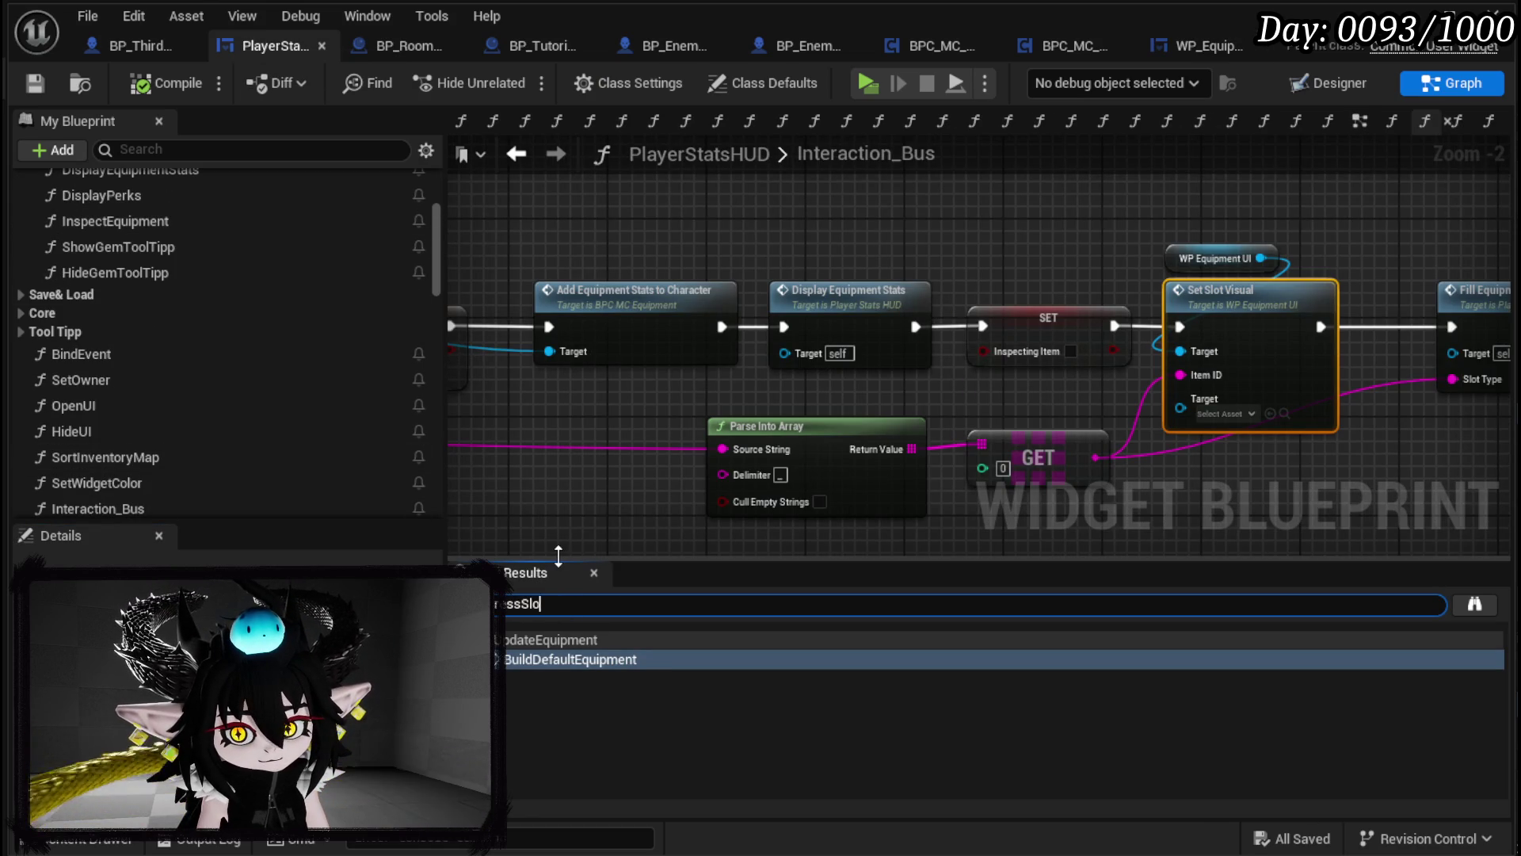
text(t)
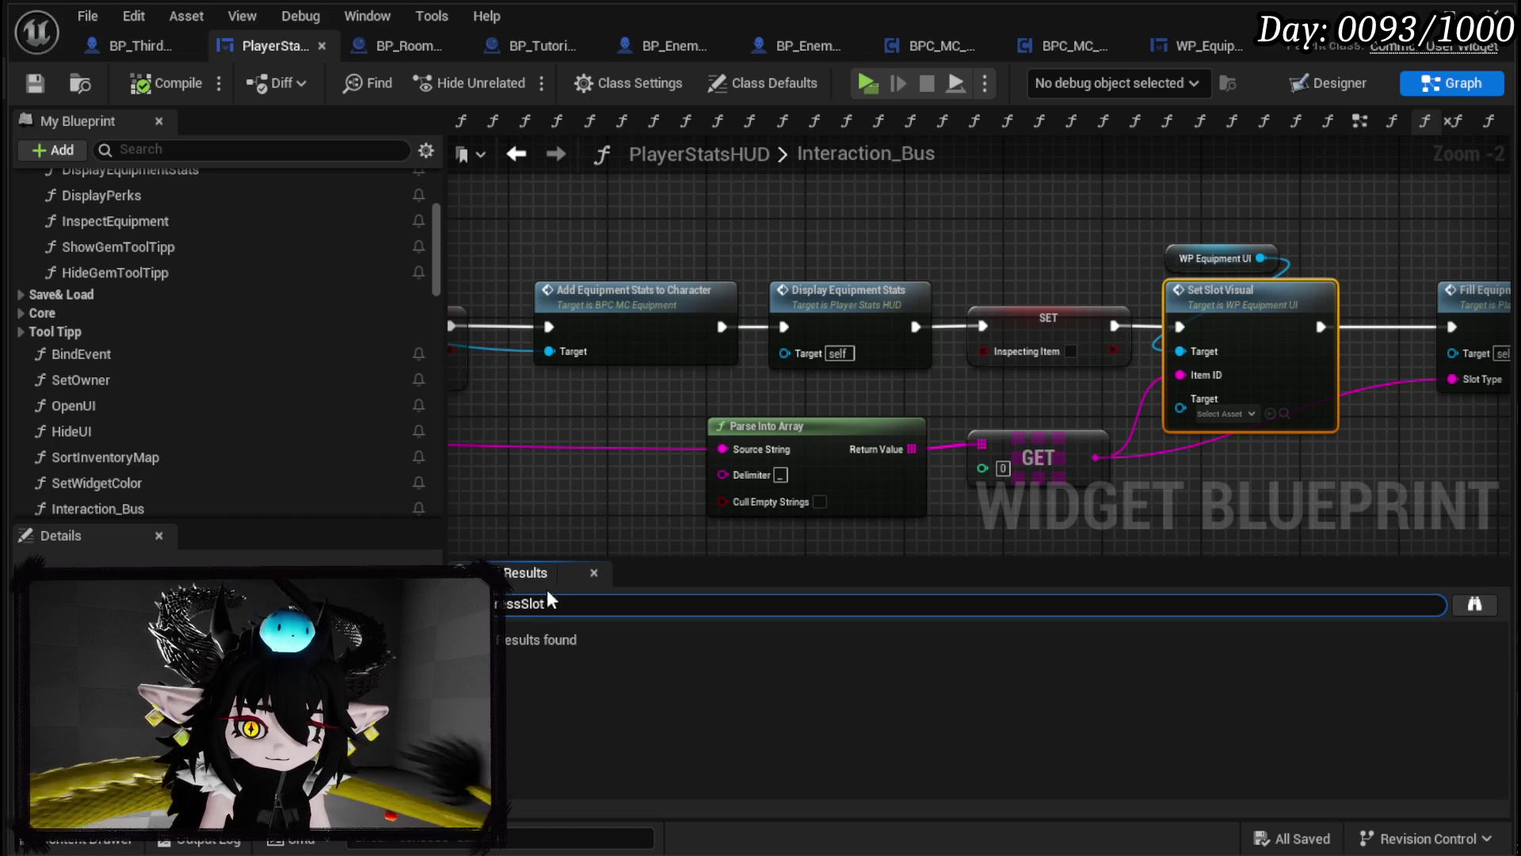
key(ctrl+a)
key(BackSpace)
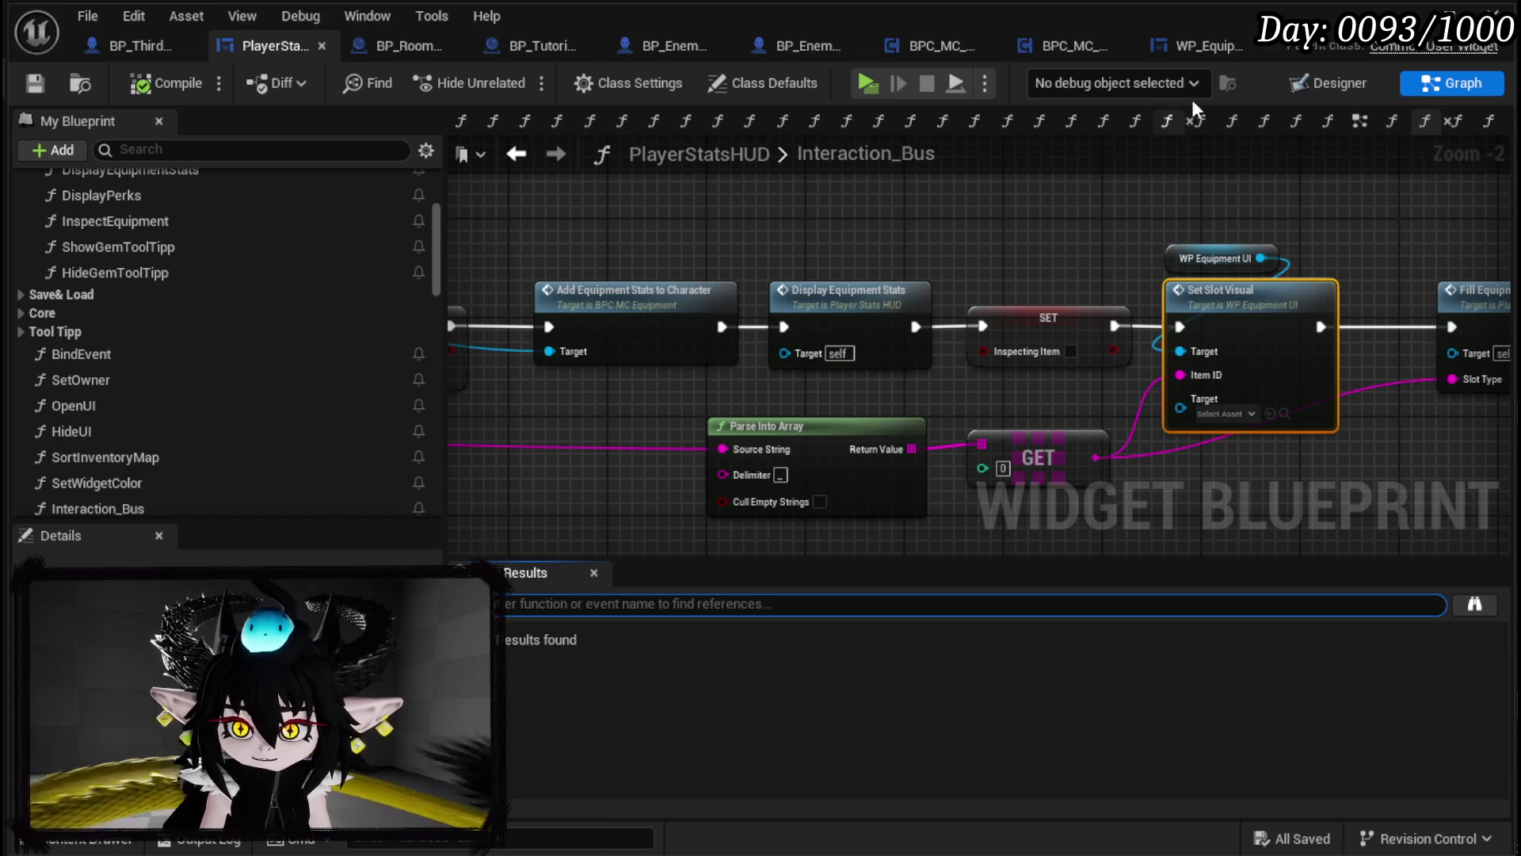
click(1186, 46)
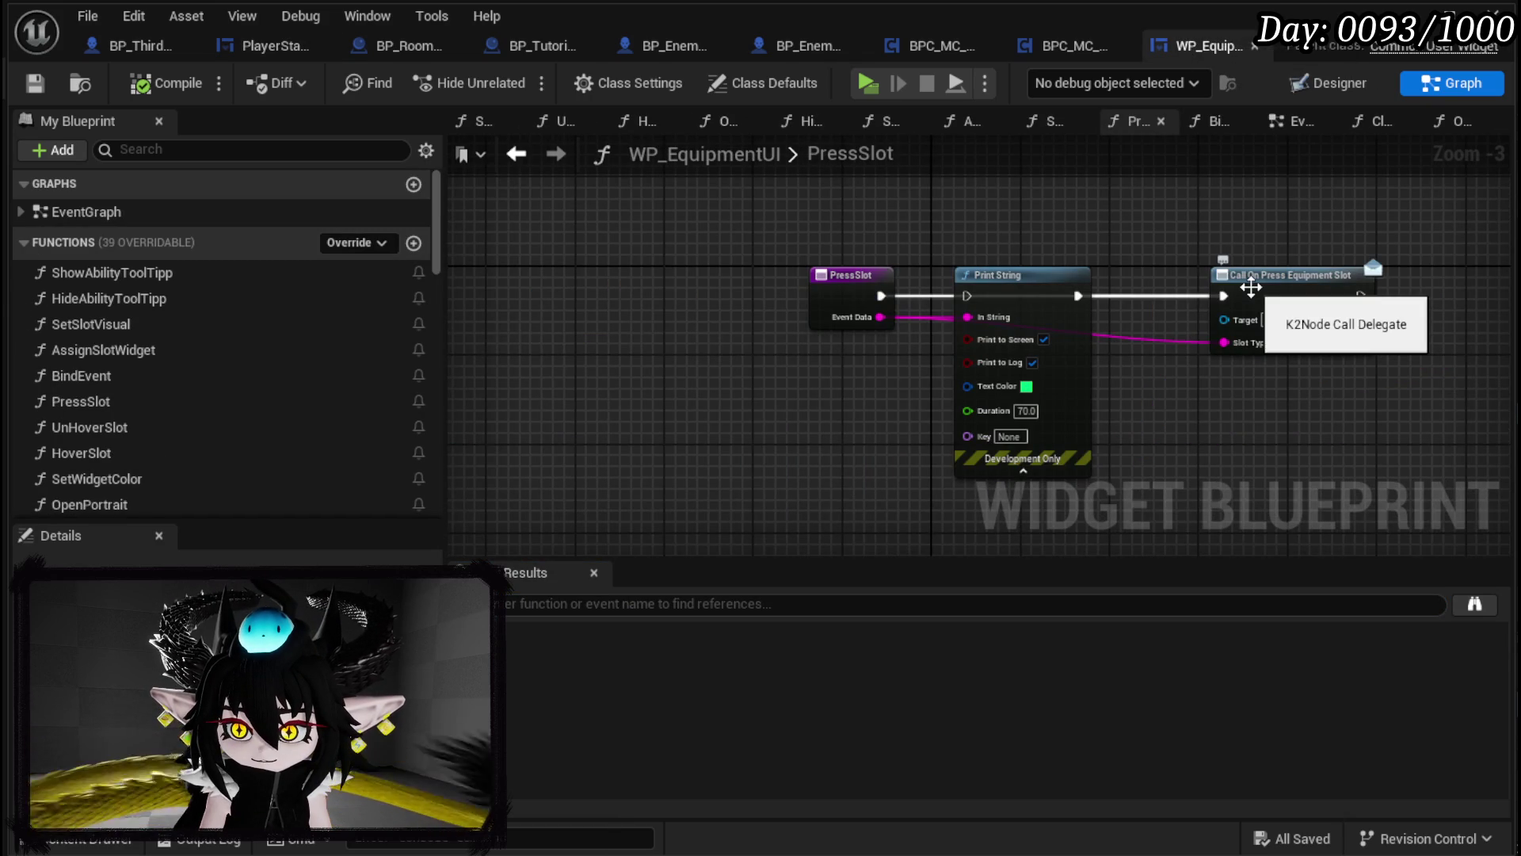
click(281, 48)
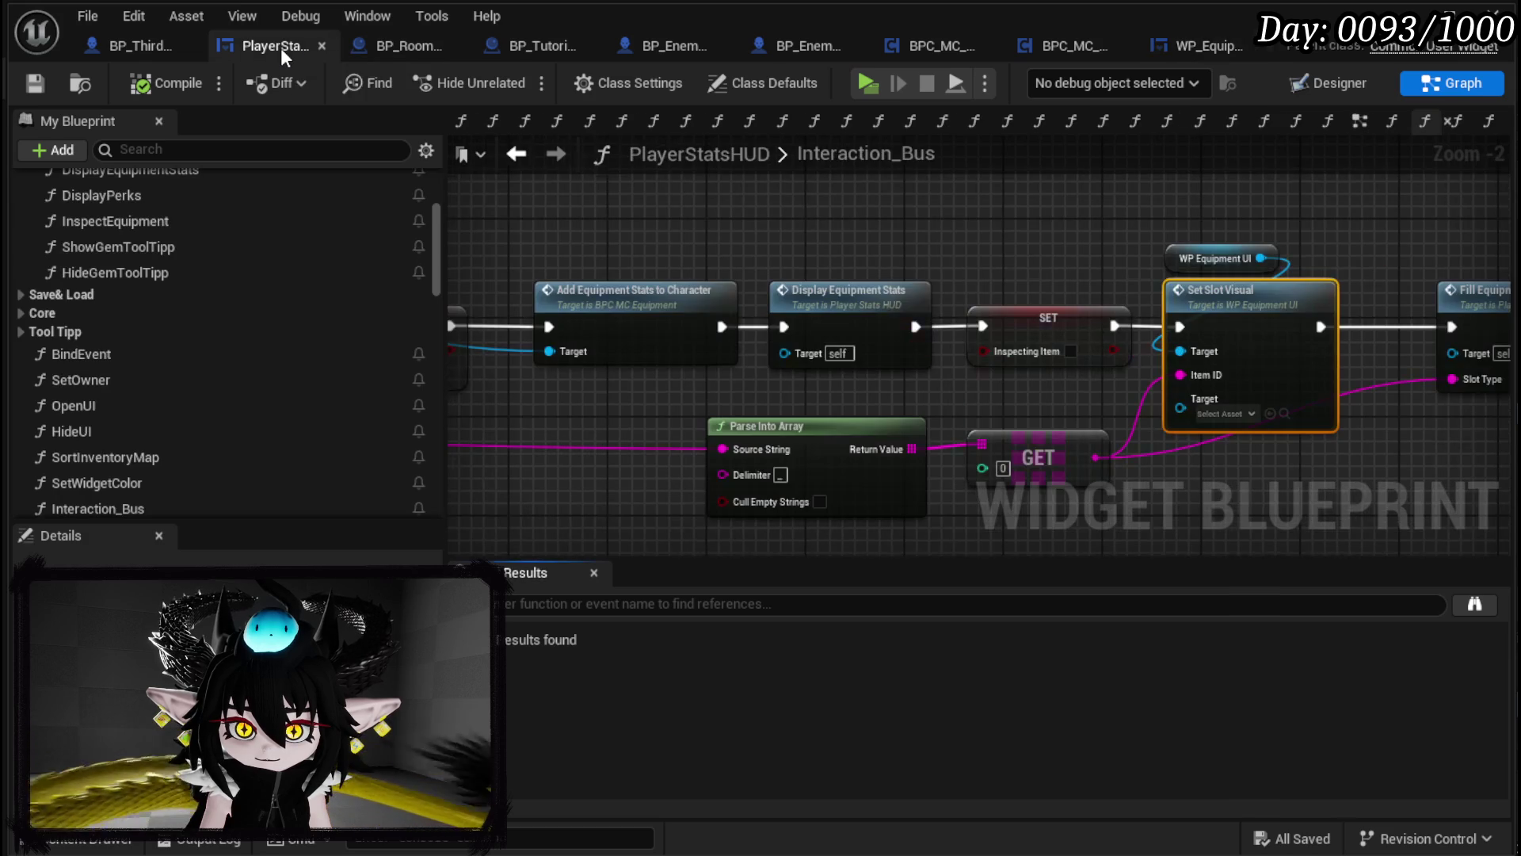
key(ctrl+f)
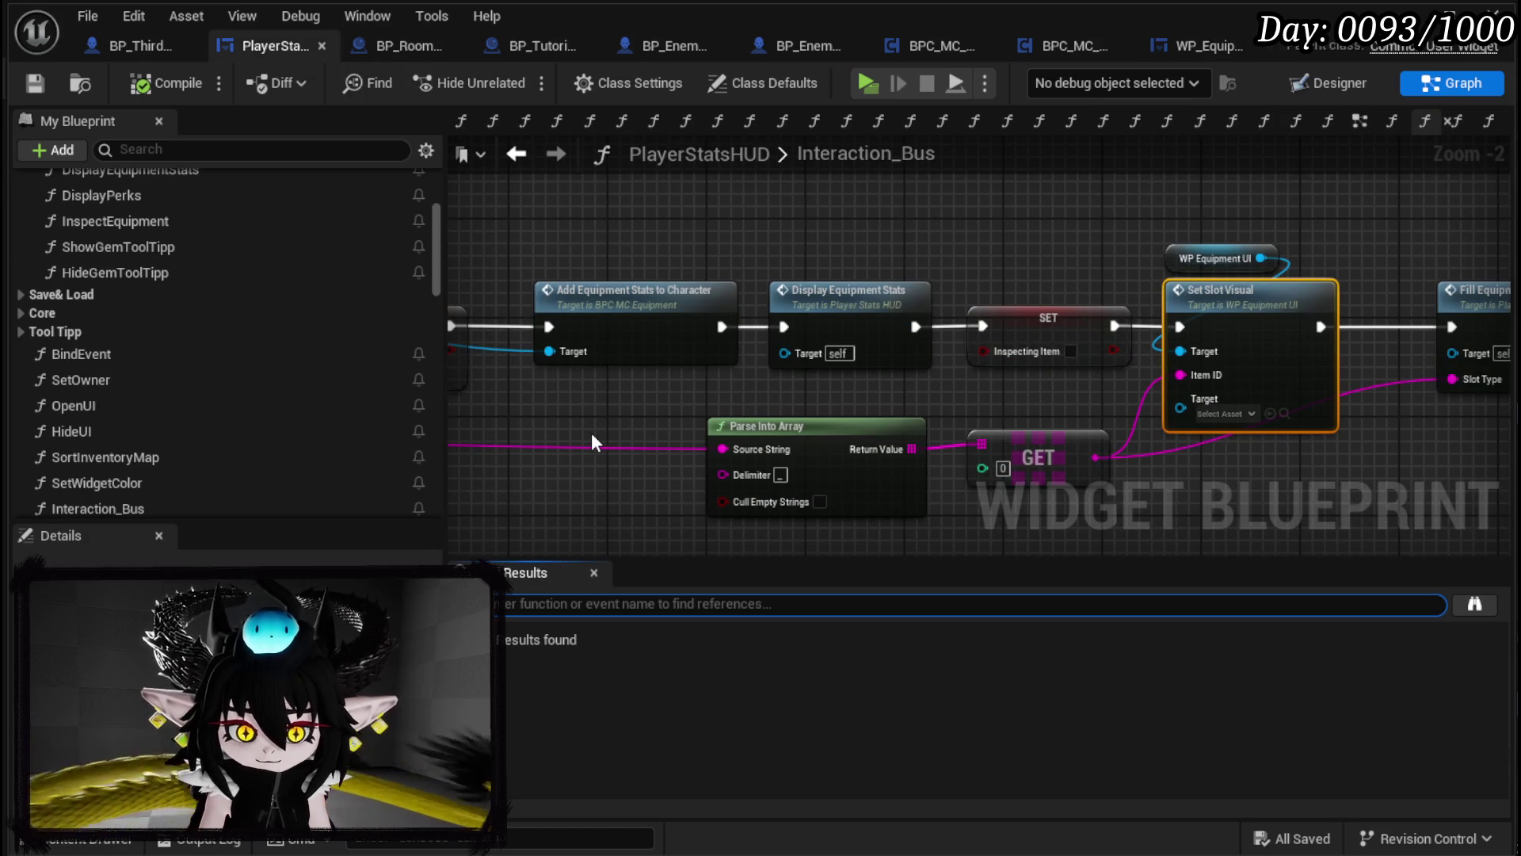
text(AccessEq)
text(uipment)
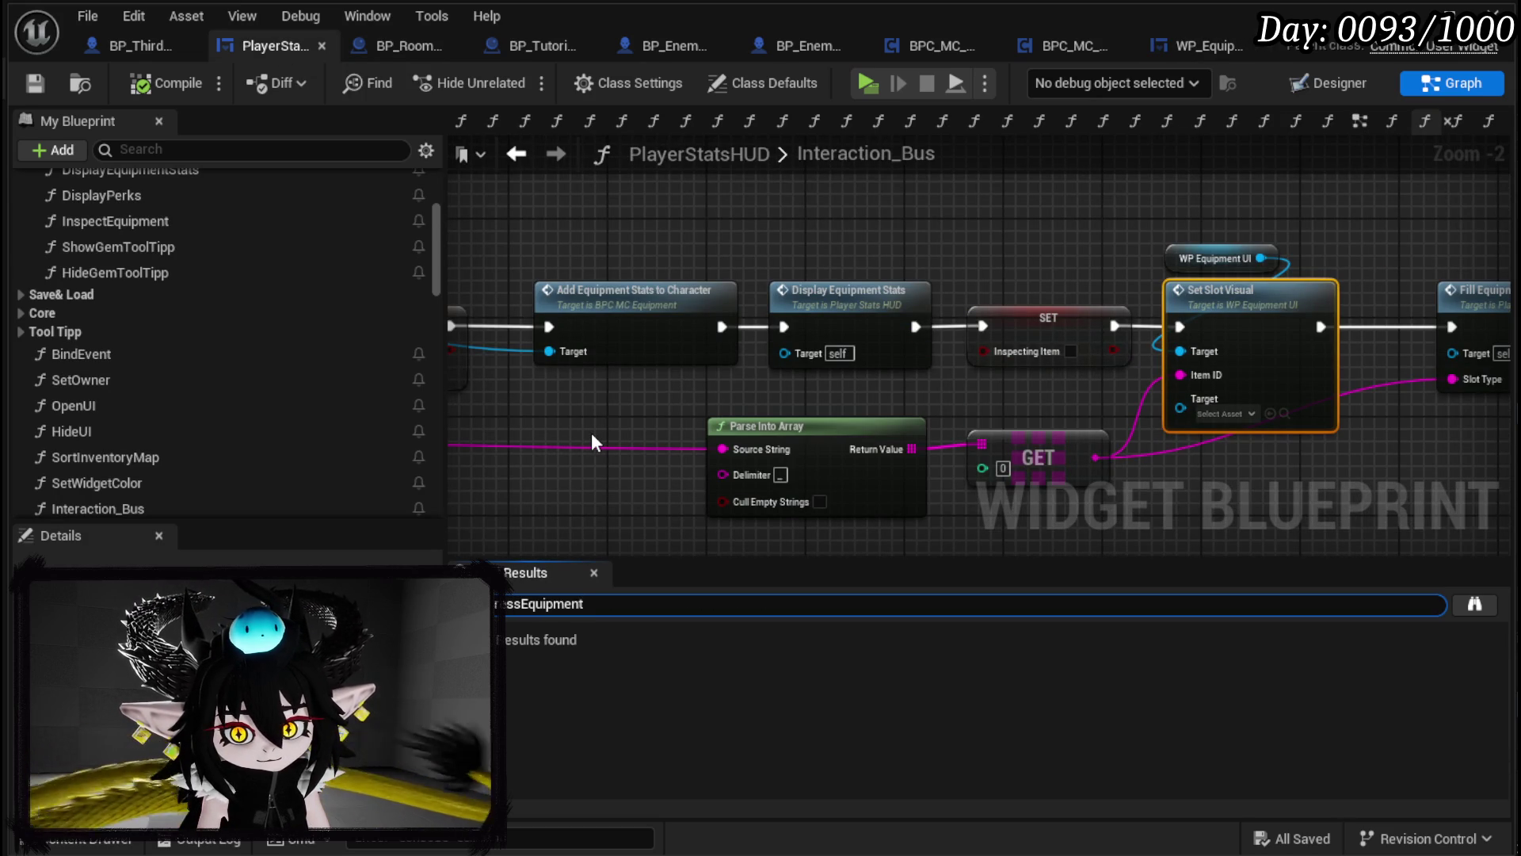
key(Return)
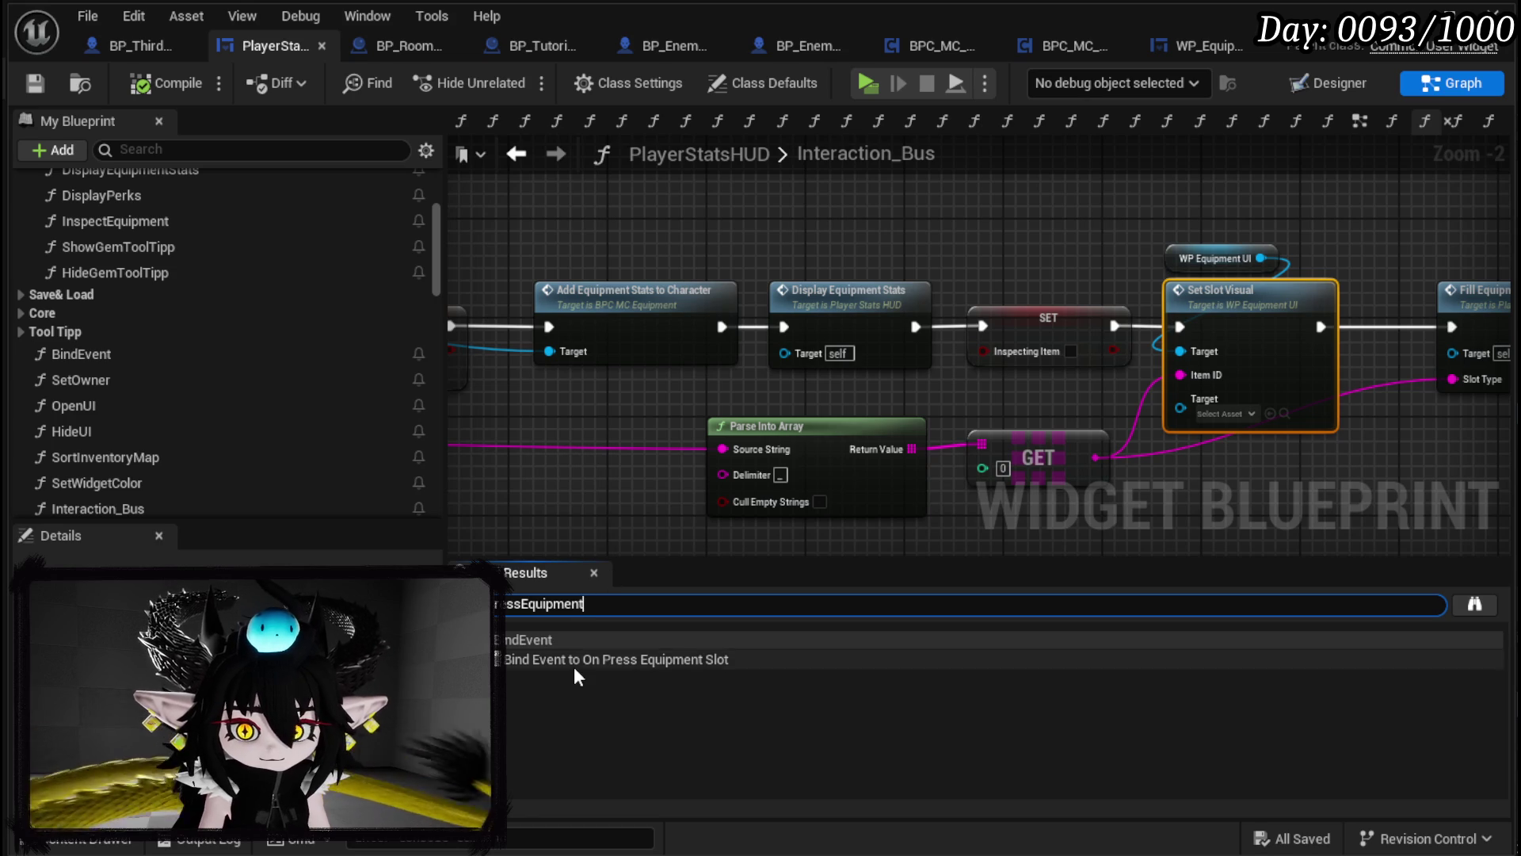
Step: Jump to the Bind Event to On Press Equipment Slot node and reposition the GetEquipmentBySlot Create Event node
double_click(574, 661)
scroll(910, 471, up, 3)
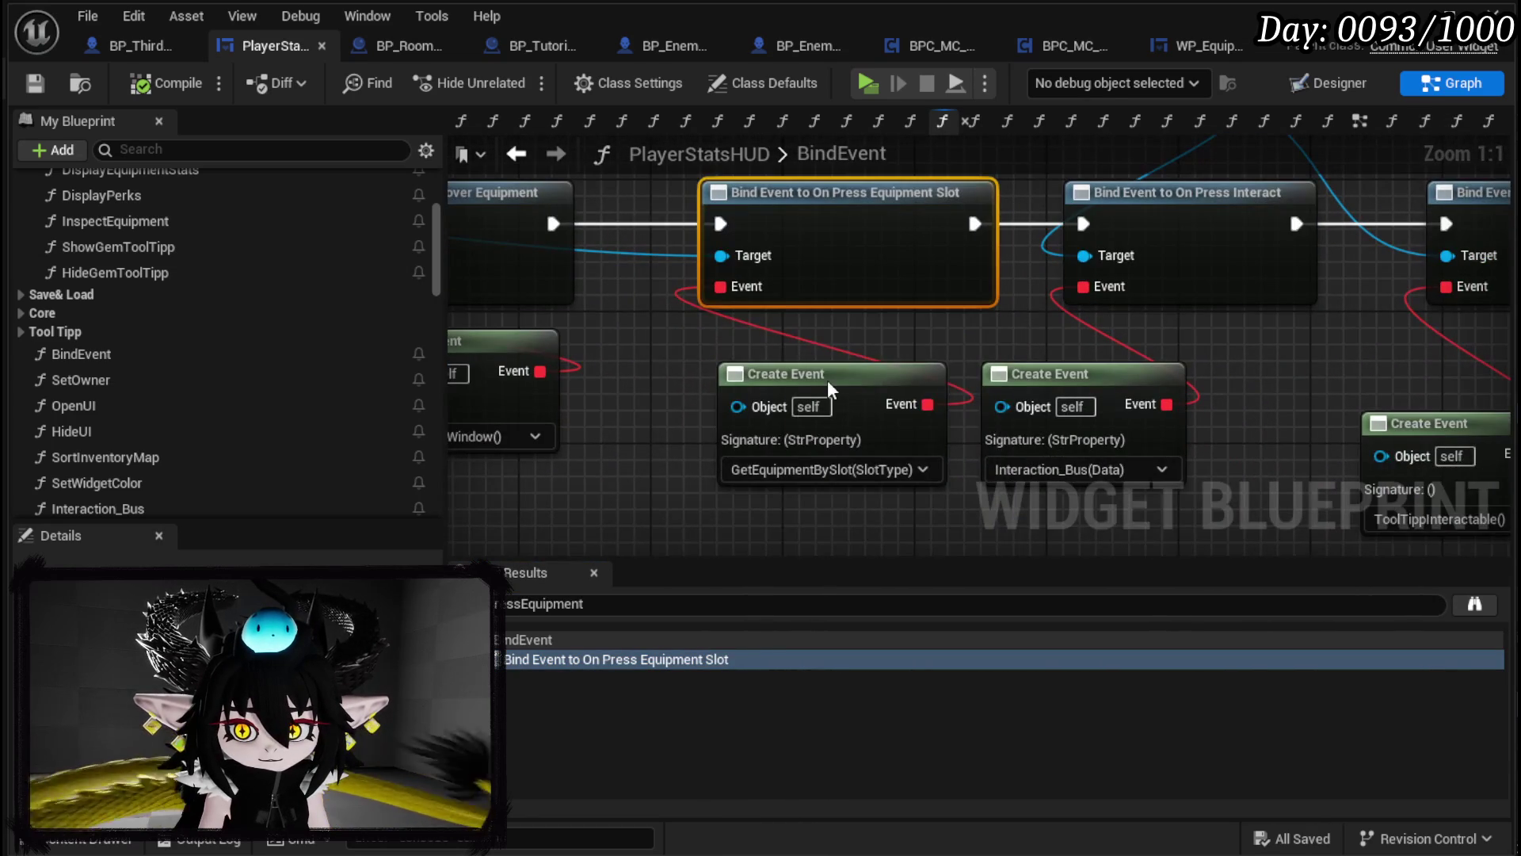
drag(824, 378, 762, 350)
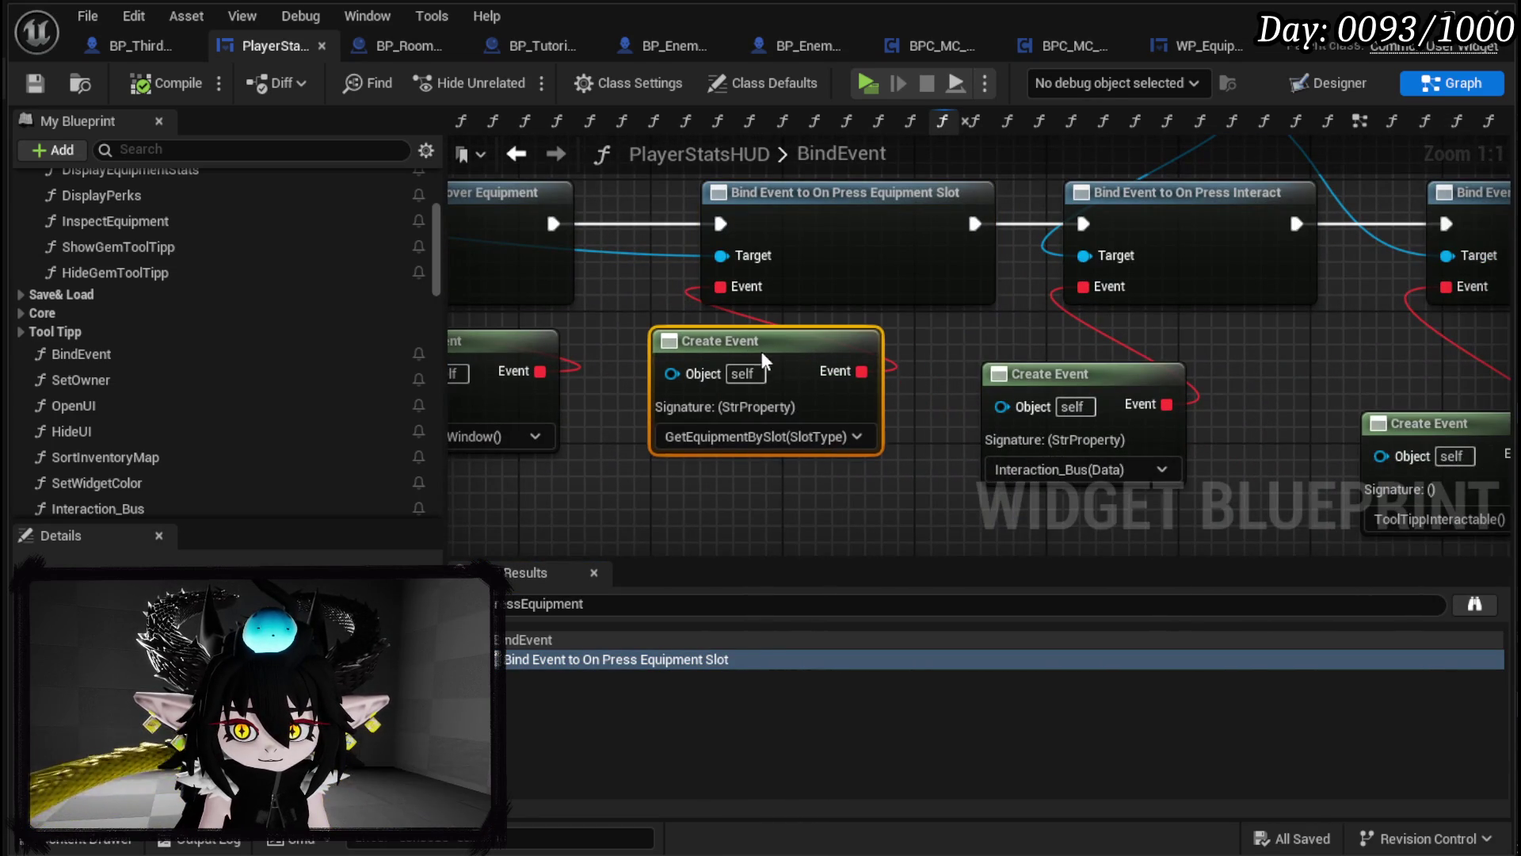
click(755, 505)
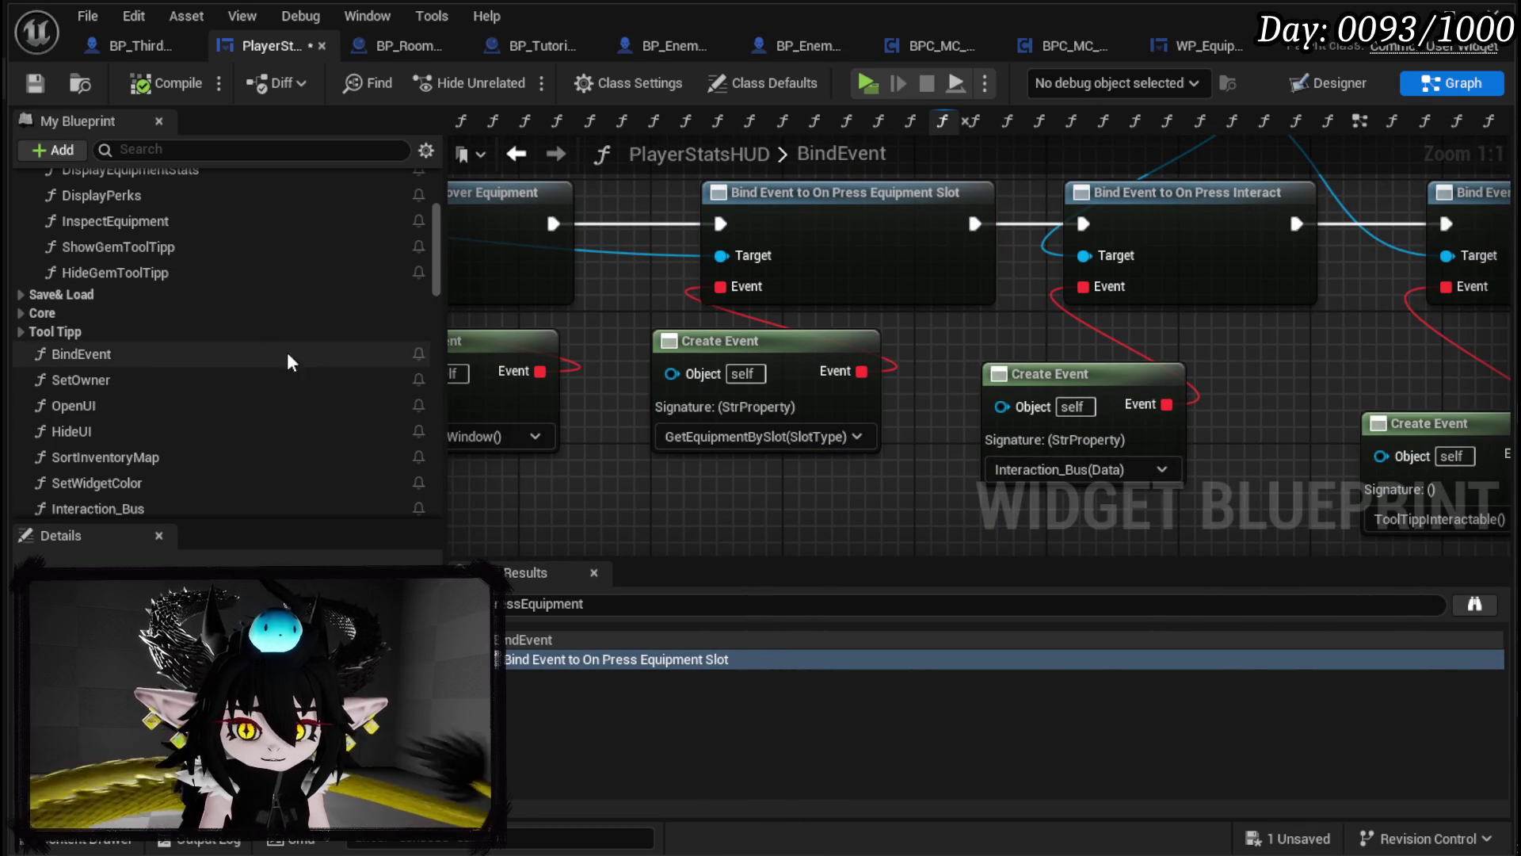
Step: Search for 'EquipmentBySlot' and open the GetEquipmentBySlot function from the results
text(Equip)
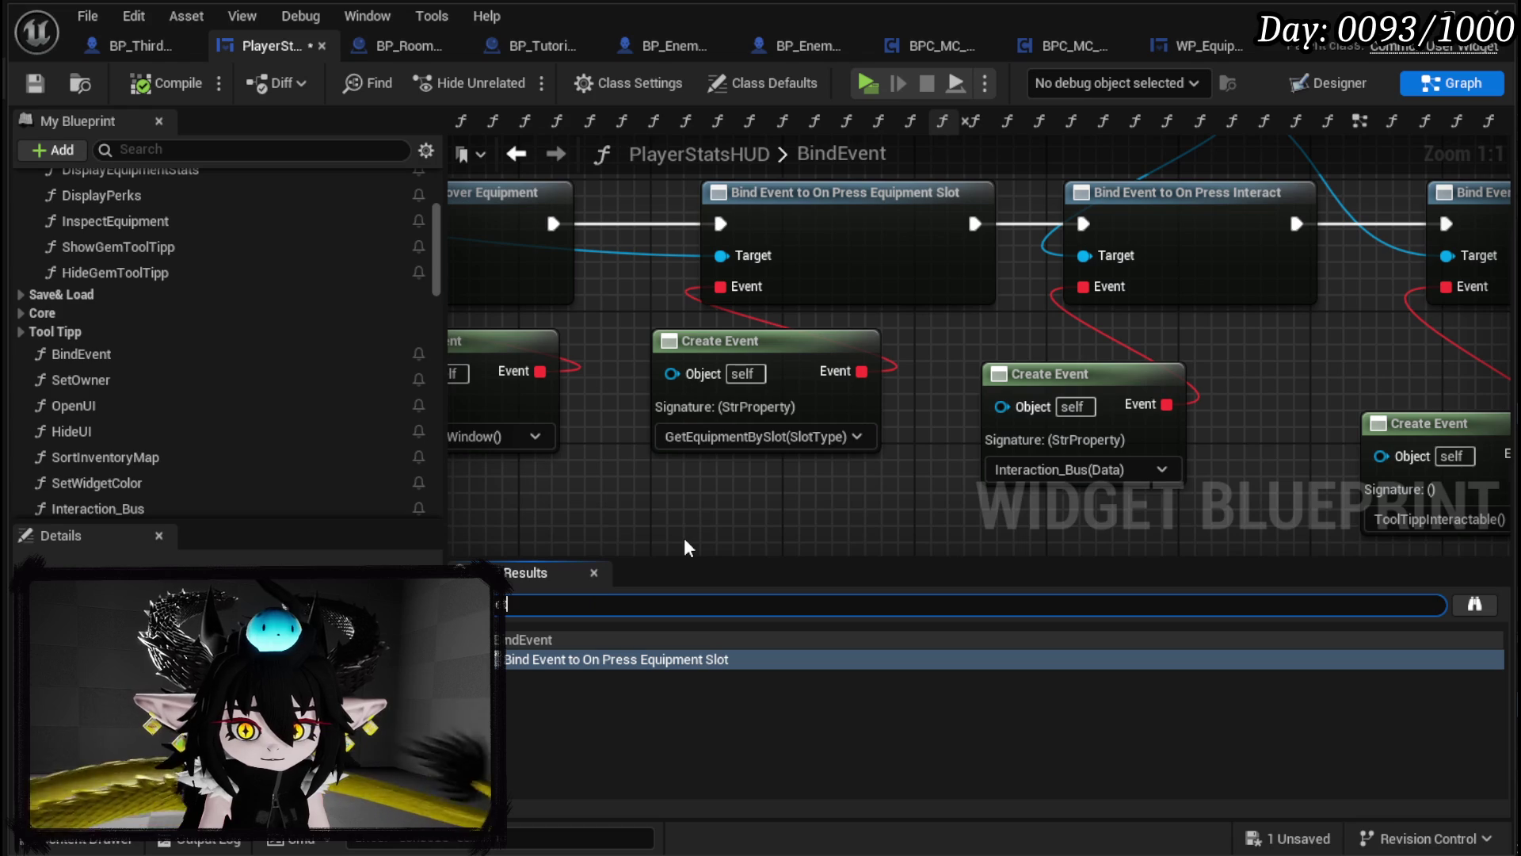
text(men)
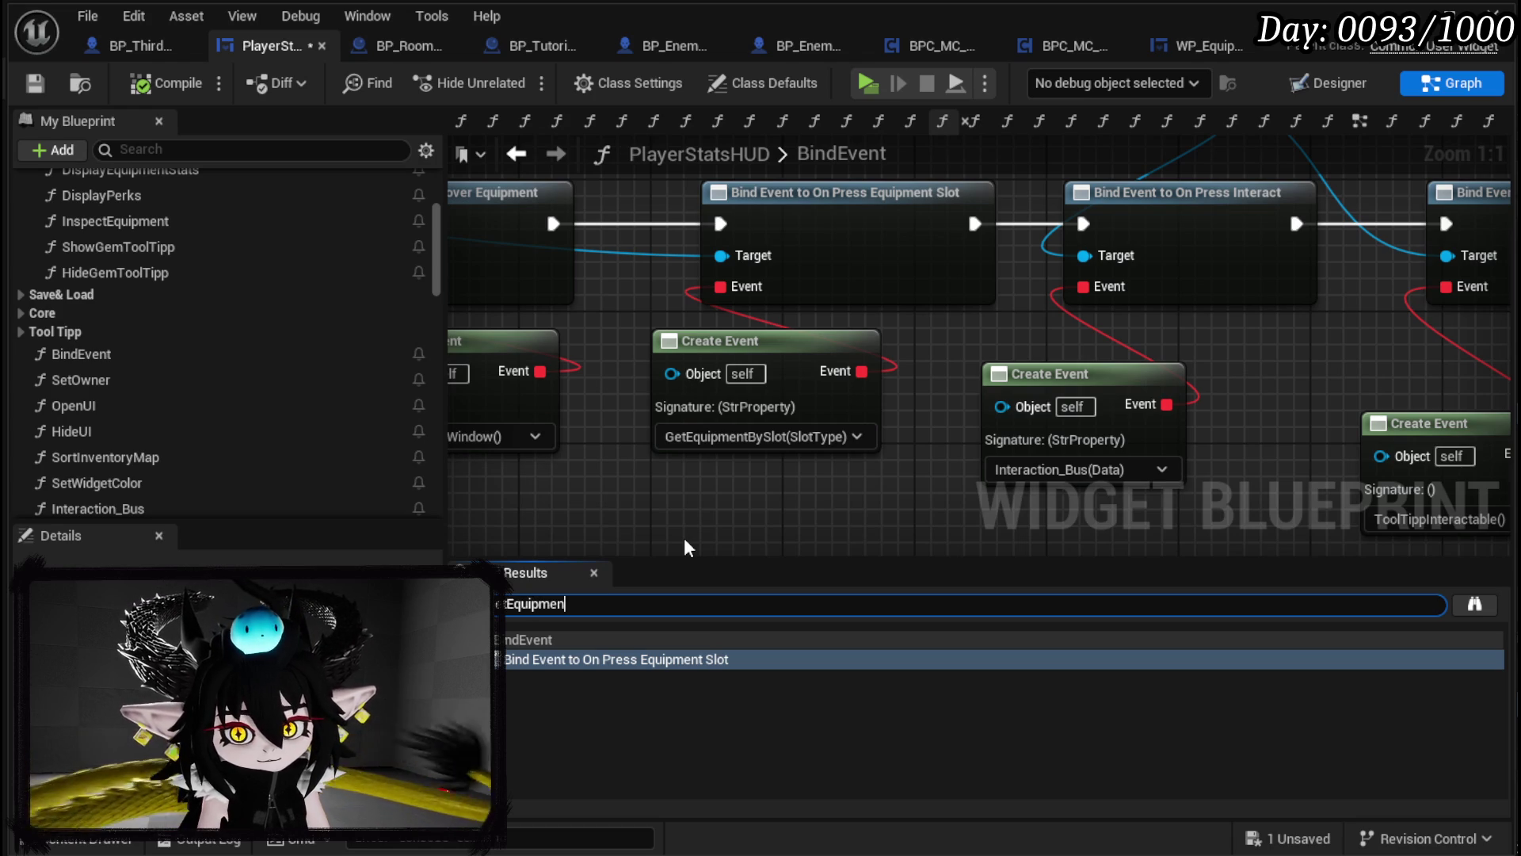
text(tBySlot)
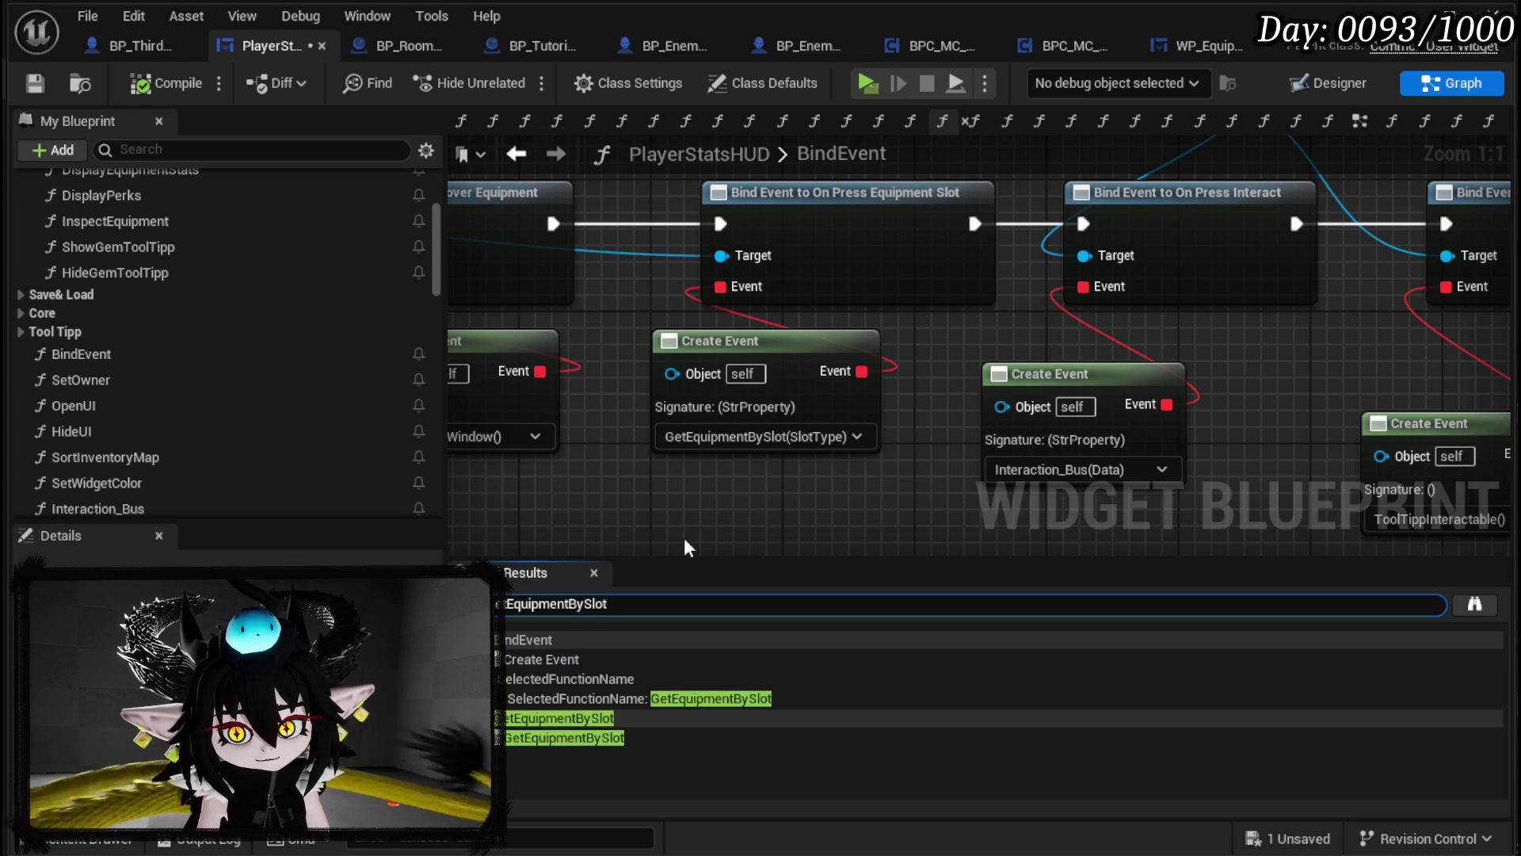
double_click(535, 737)
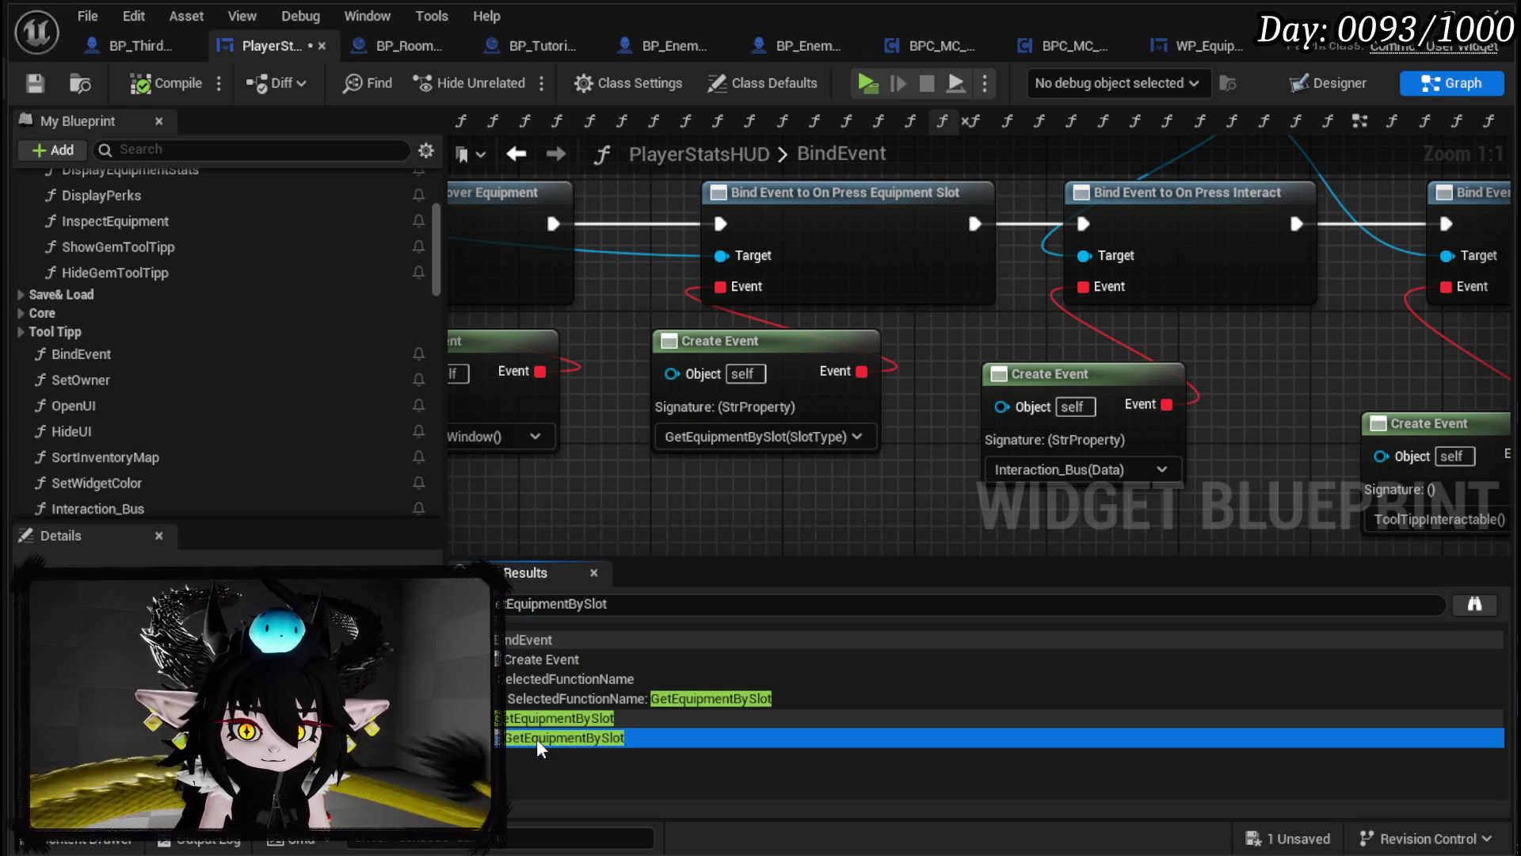
scroll(608, 392, down, 4)
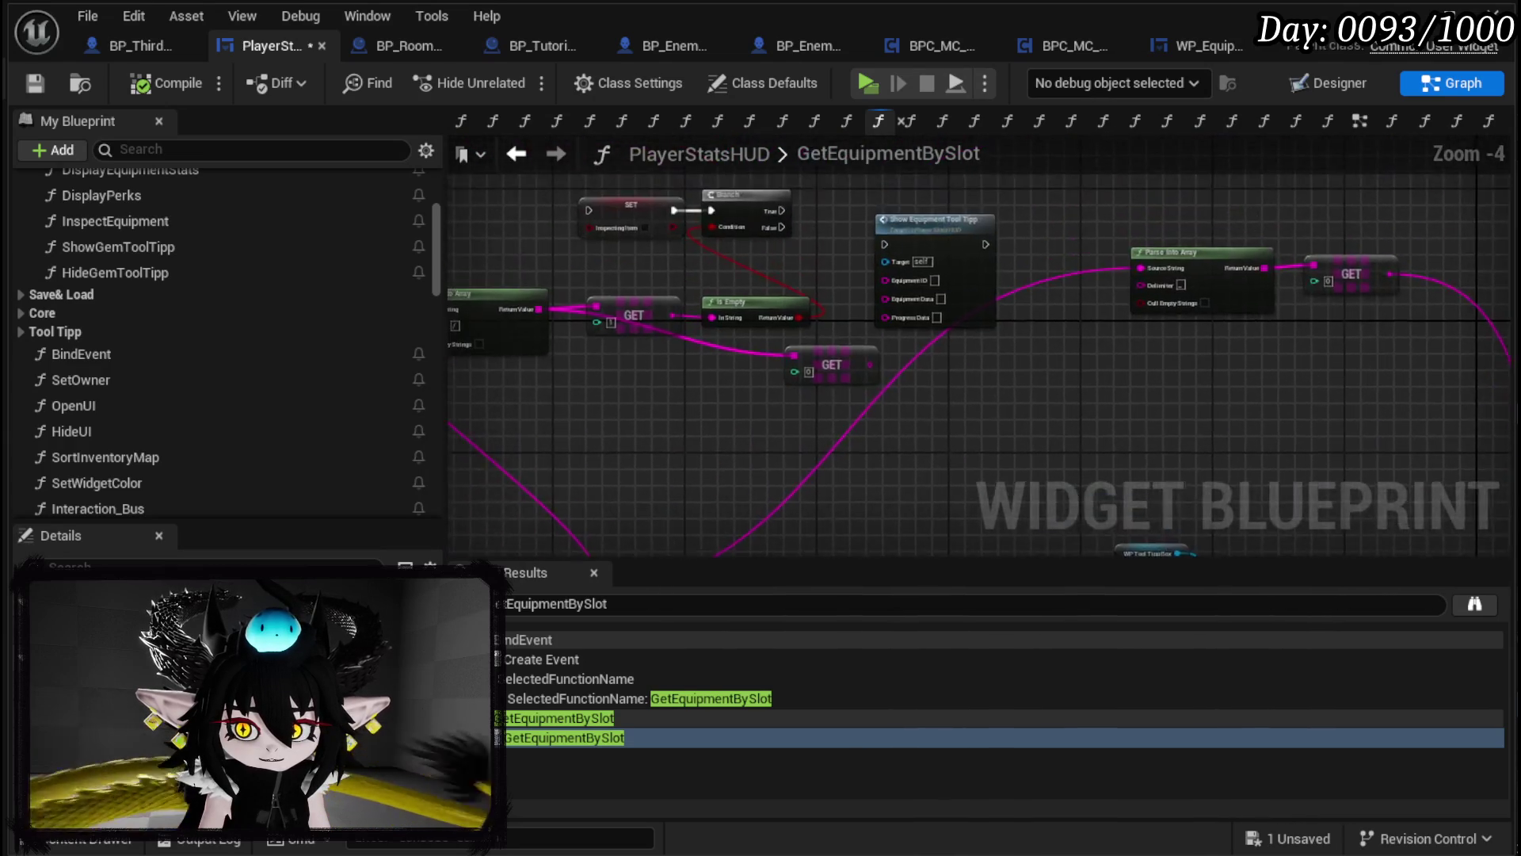
scroll(838, 383, up, 2)
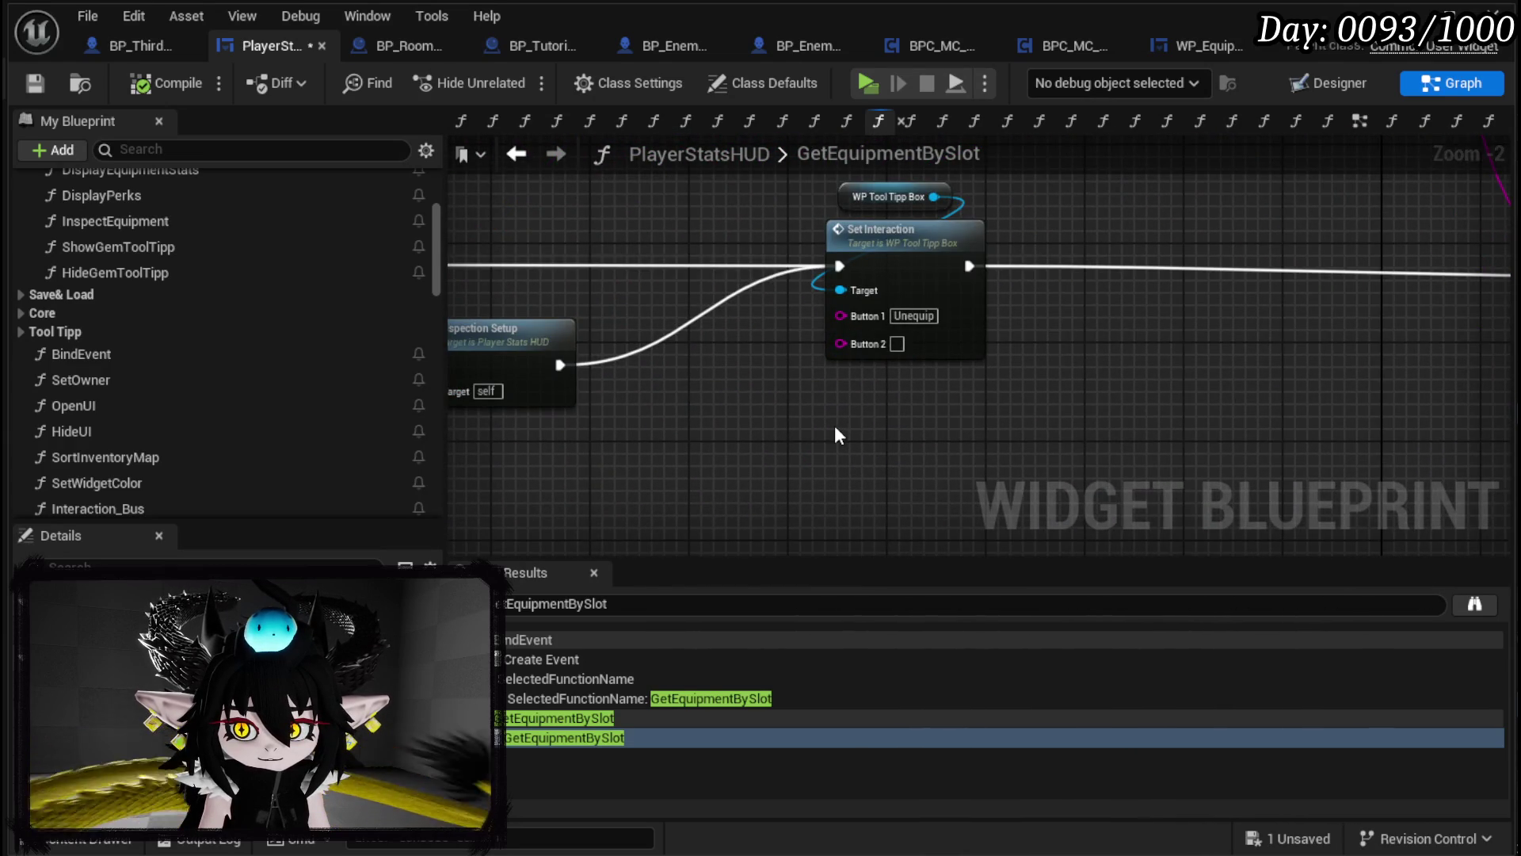
scroll(835, 425, down, 1)
mouse_move(834, 423)
mouse_down()
mouse_move(1157, 465)
mouse_move(558, 418)
mouse_up()
Step: Shift the SET, Fill Equipment Box and Set Visible nodes left, exposing Inspection Setup and Set Interaction
drag(664, 400, 1268, 216)
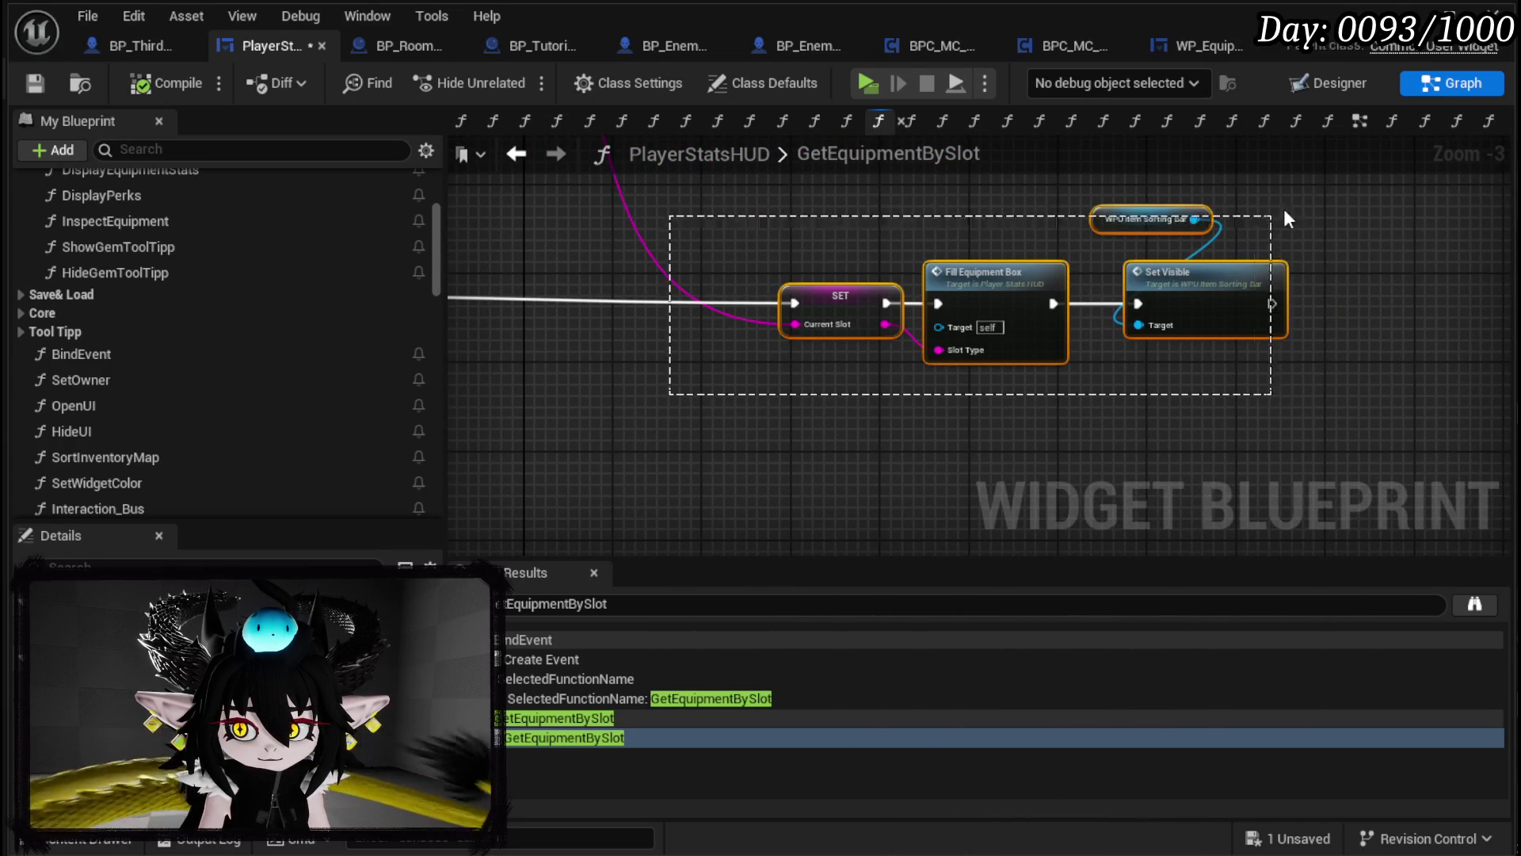
mouse_move(1079, 387)
mouse_down()
mouse_move(791, 360)
mouse_move(735, 377)
mouse_move(777, 373)
mouse_up()
click(759, 315)
drag(759, 315, 924, 421)
scroll(924, 422, down, 3)
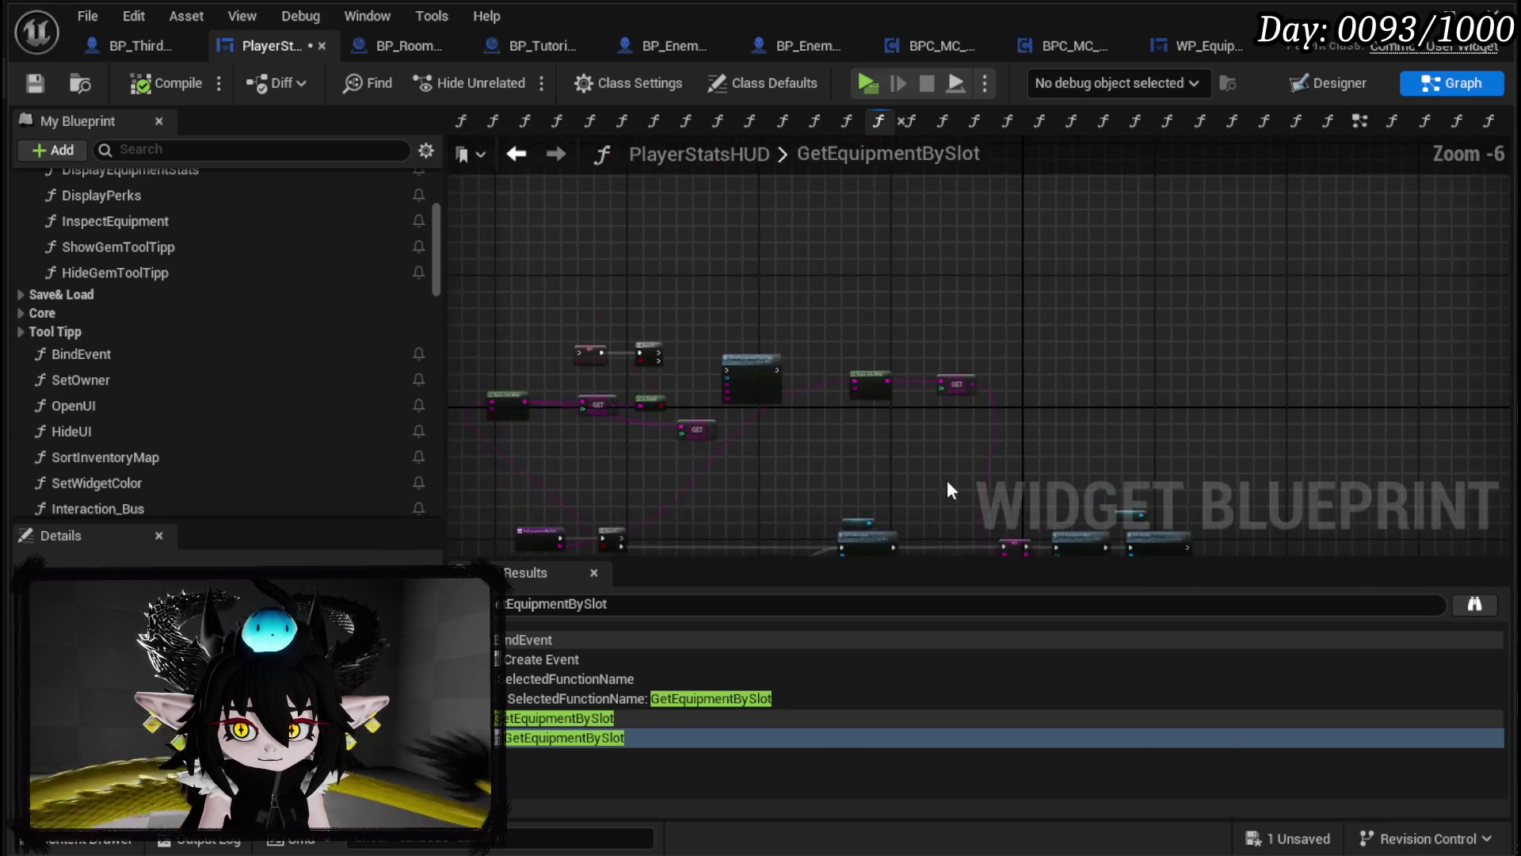
scroll(988, 437, up, 4)
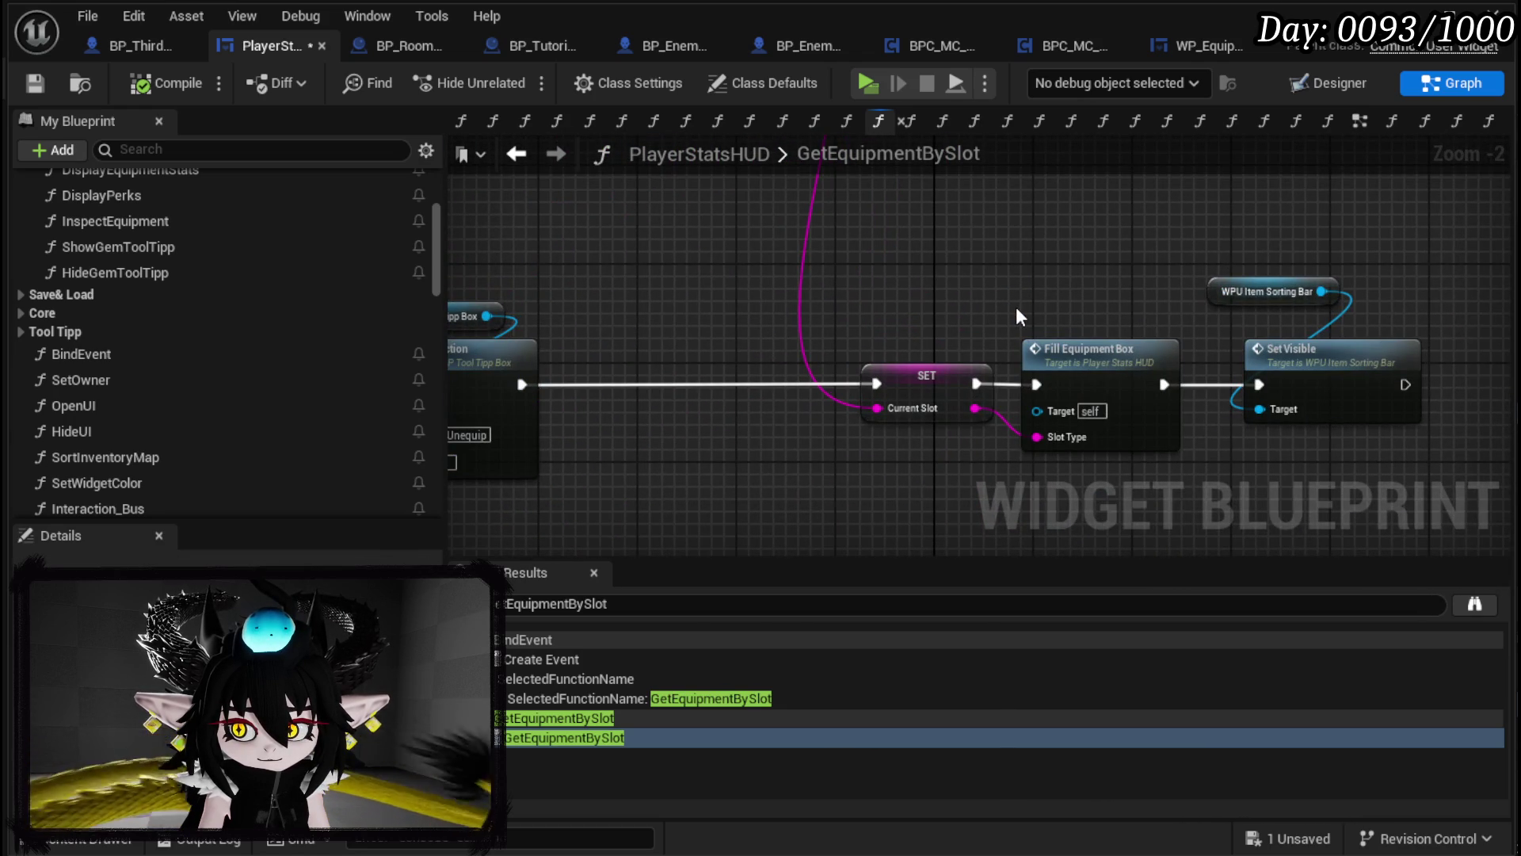
mouse_move(1017, 311)
mouse_down()
mouse_move(1509, 283)
mouse_move(839, 306)
mouse_move(1396, 299)
mouse_up()
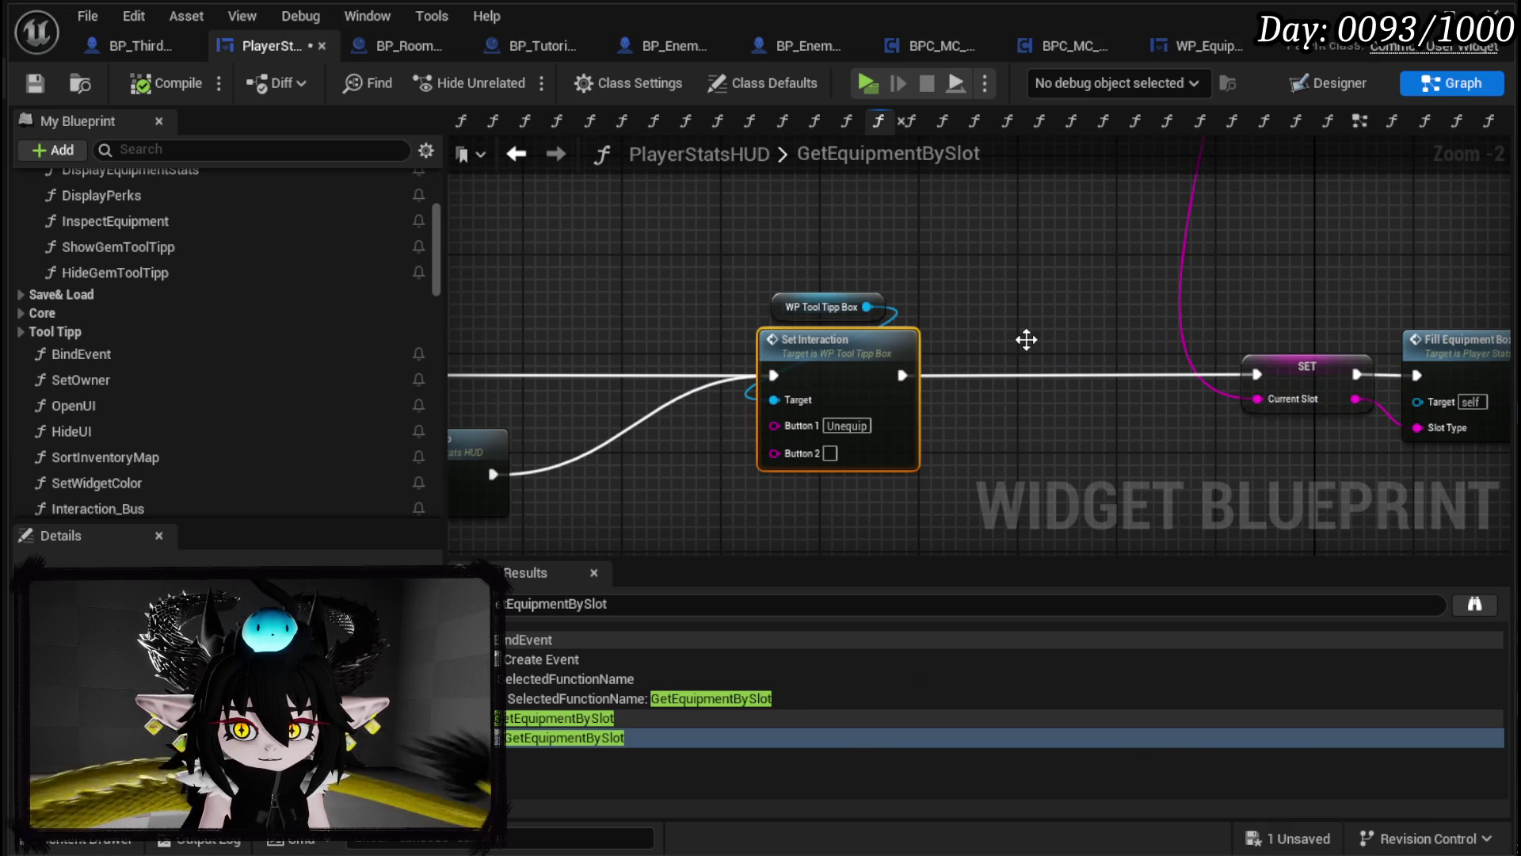
Step: Open WP_ToolTippBox's SetInteraction function graph from the Set Interaction node
double_click(1026, 339)
scroll(1019, 329, down, 2)
mouse_move(992, 217)
mouse_down()
mouse_move(894, 259)
mouse_move(1478, 294)
mouse_up()
mouse_move(923, 325)
mouse_down()
mouse_move(1368, 283)
mouse_move(638, 281)
mouse_up()
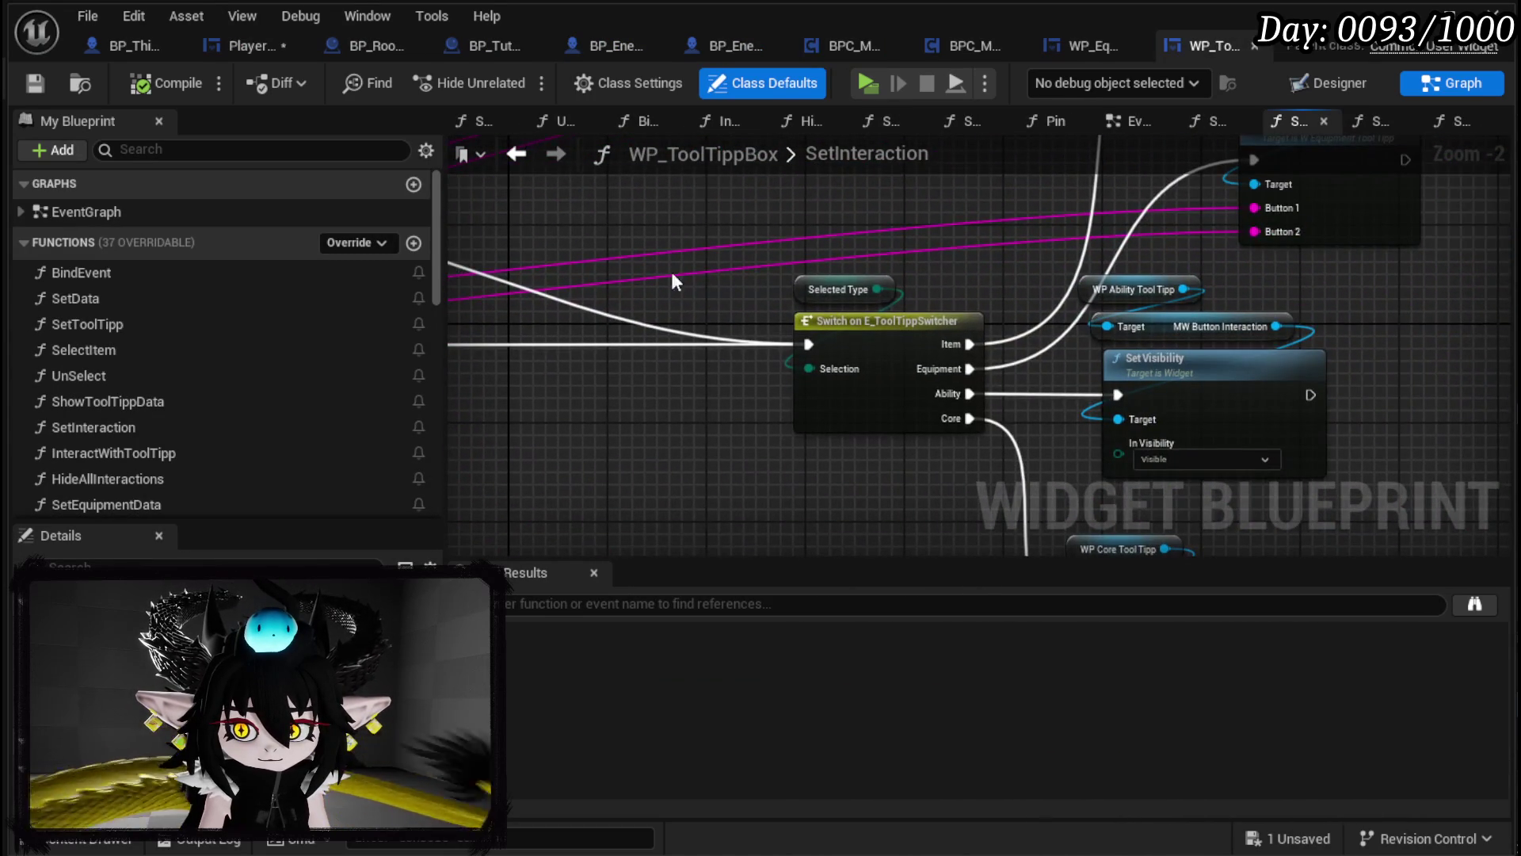
Step: Delete the Inspection Setup call from PlayerStatsHUD's GetEquipmentBySlot, then compile and save
mouse_move(1093, 293)
mouse_down()
mouse_move(637, 432)
mouse_move(697, 301)
mouse_up()
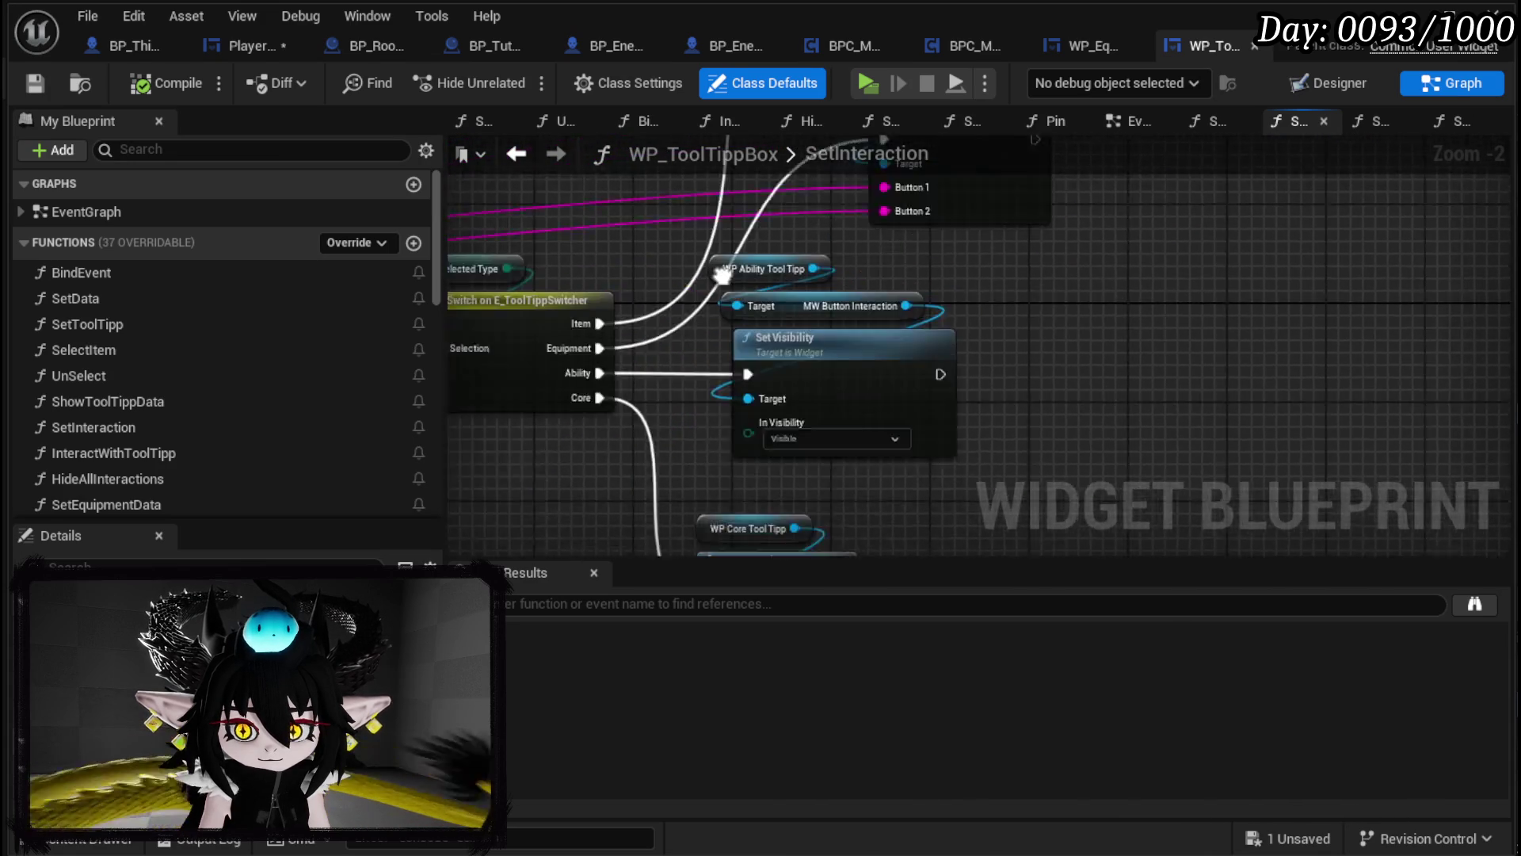
scroll(951, 254, down, 3)
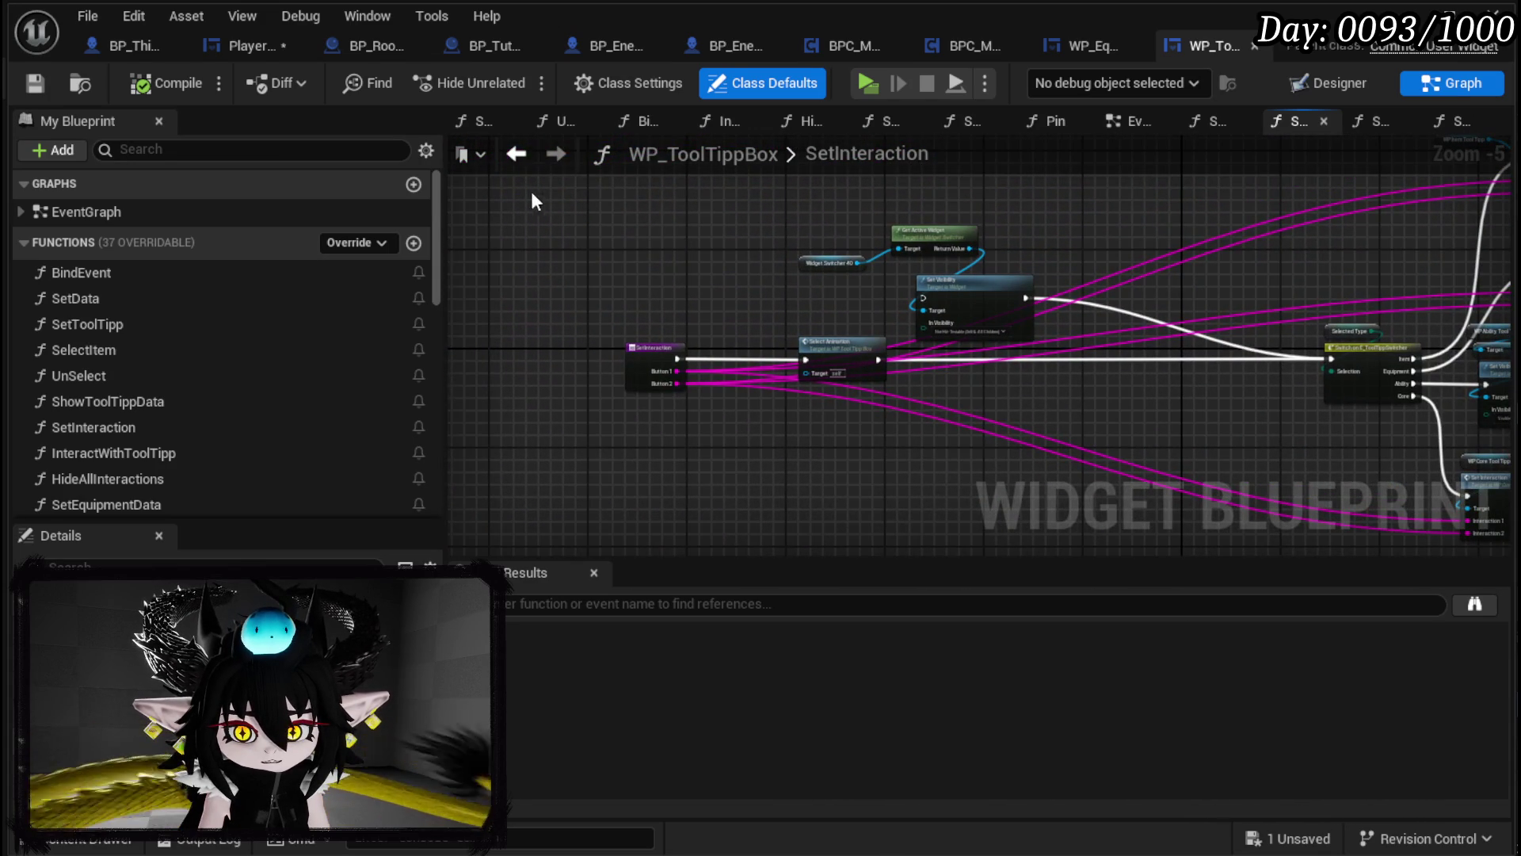
click(244, 49)
key(ctrl+s)
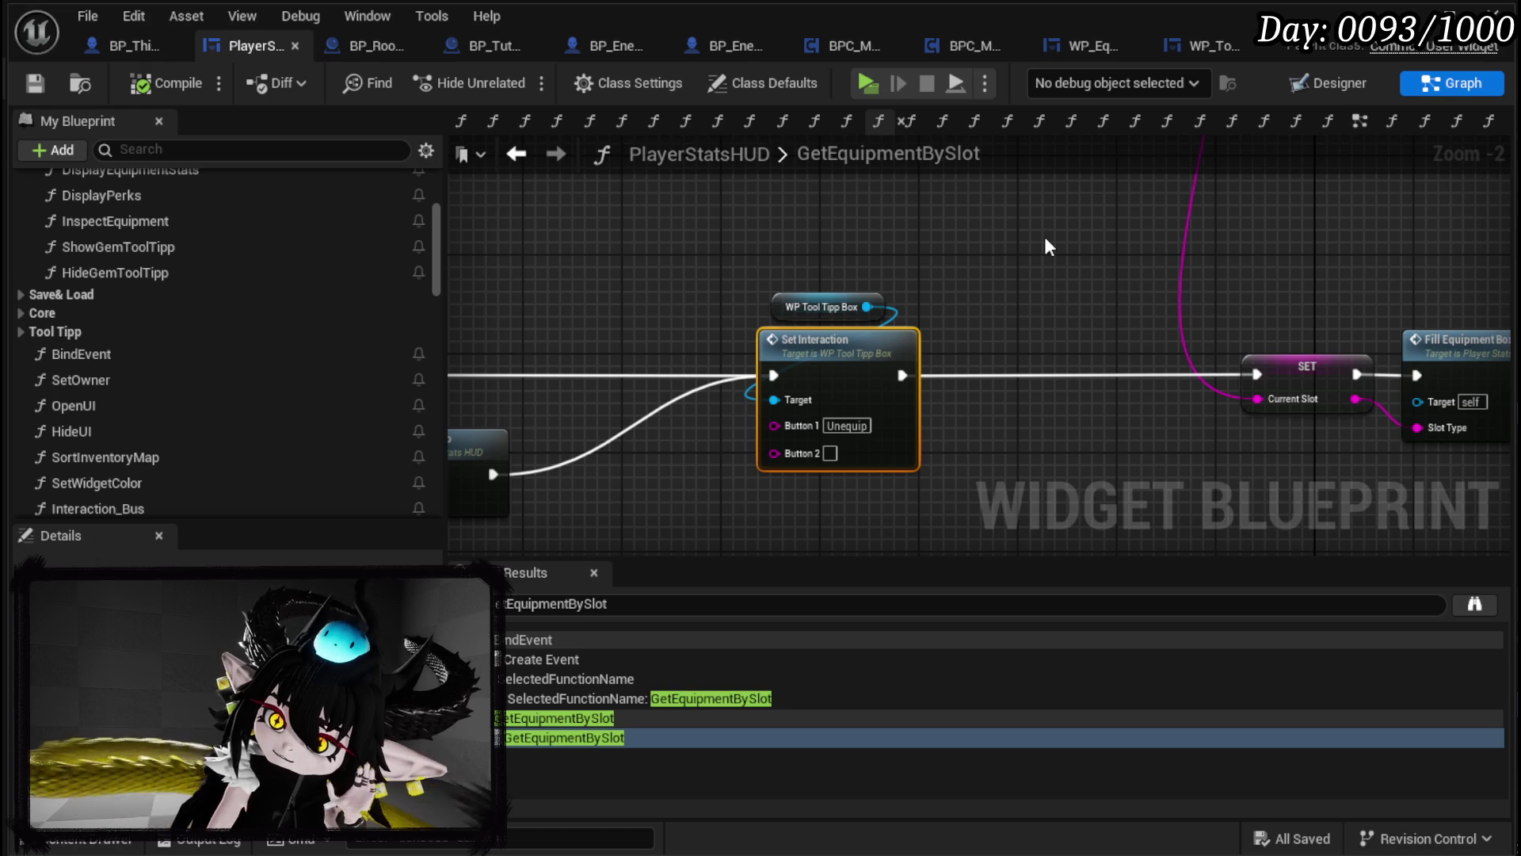
click(938, 257)
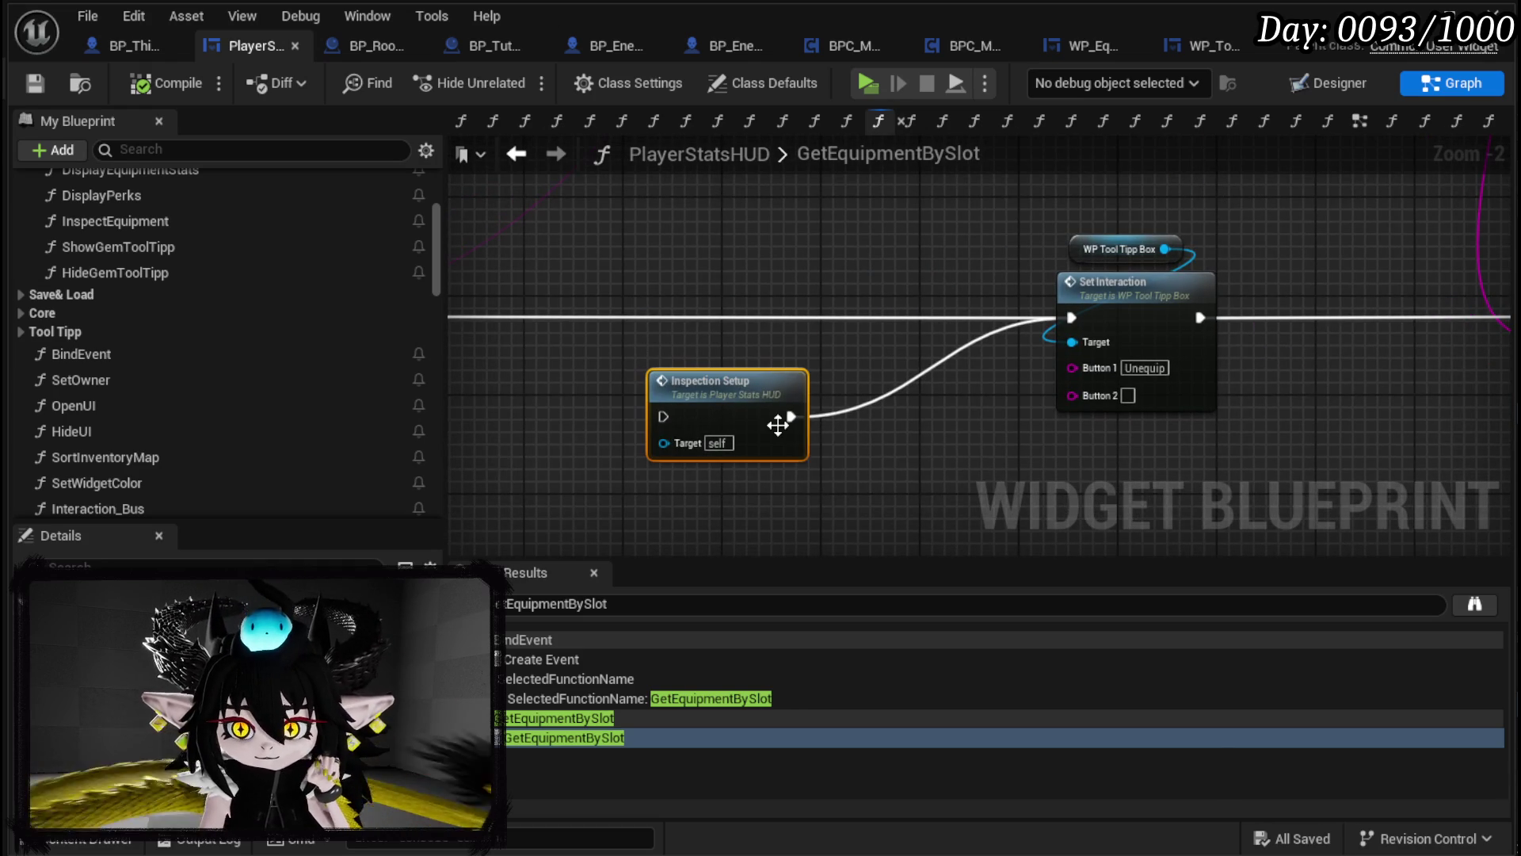
key(Delete)
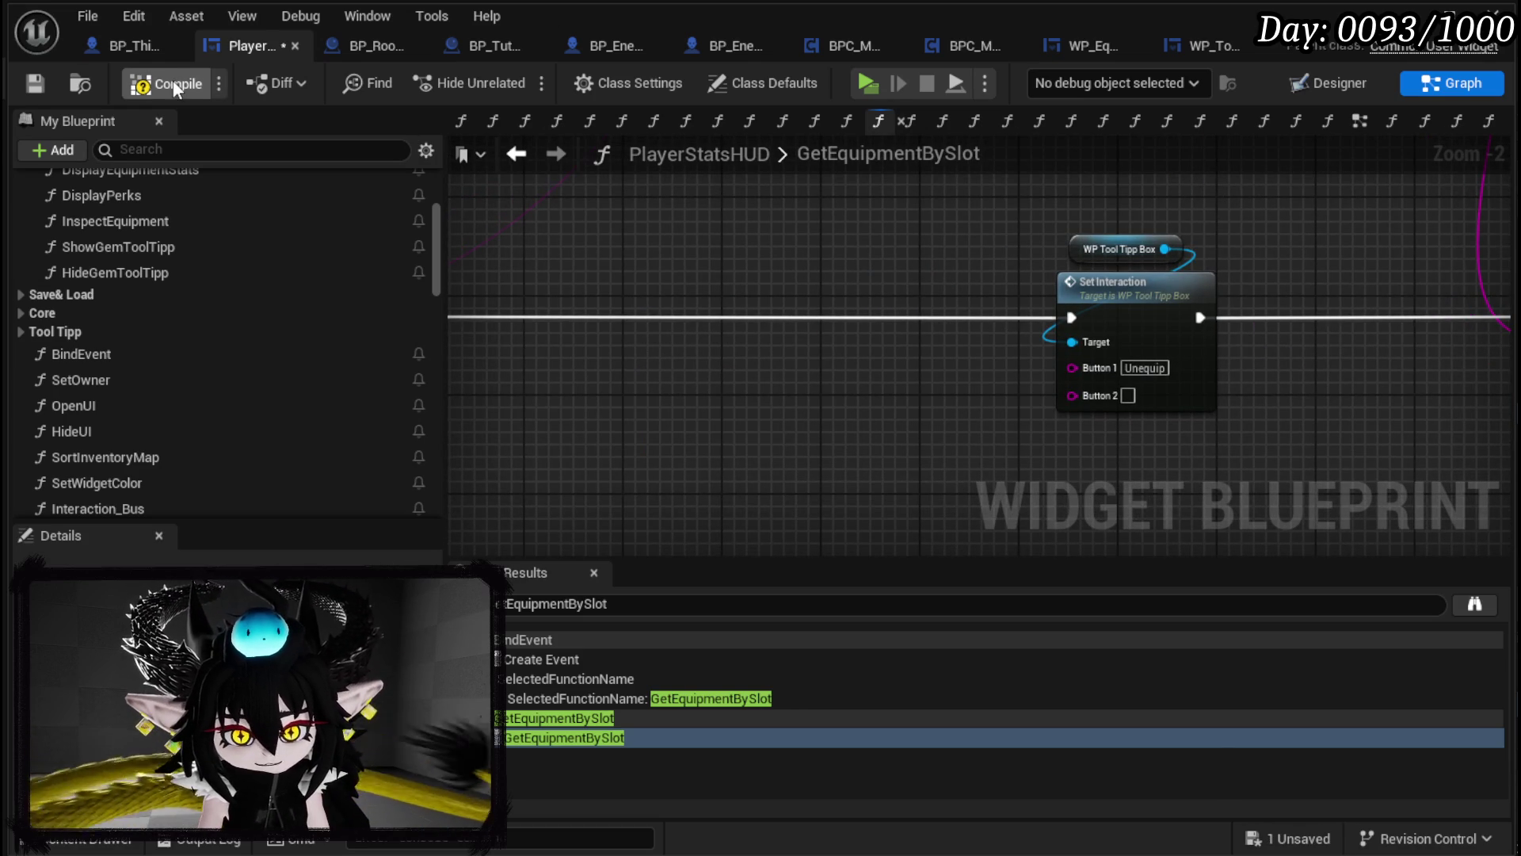
click(163, 84)
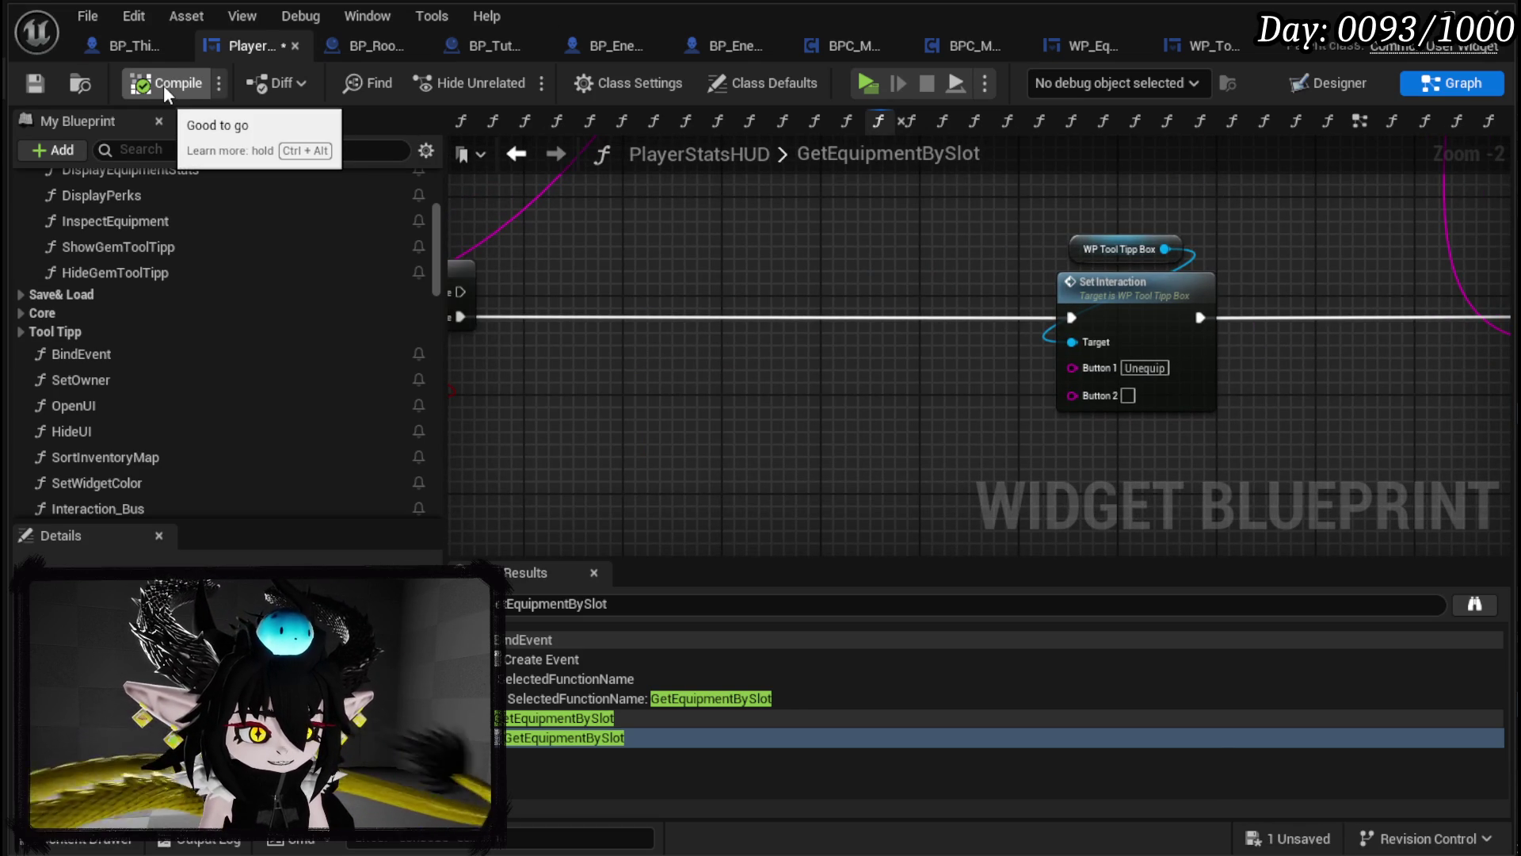
click(35, 82)
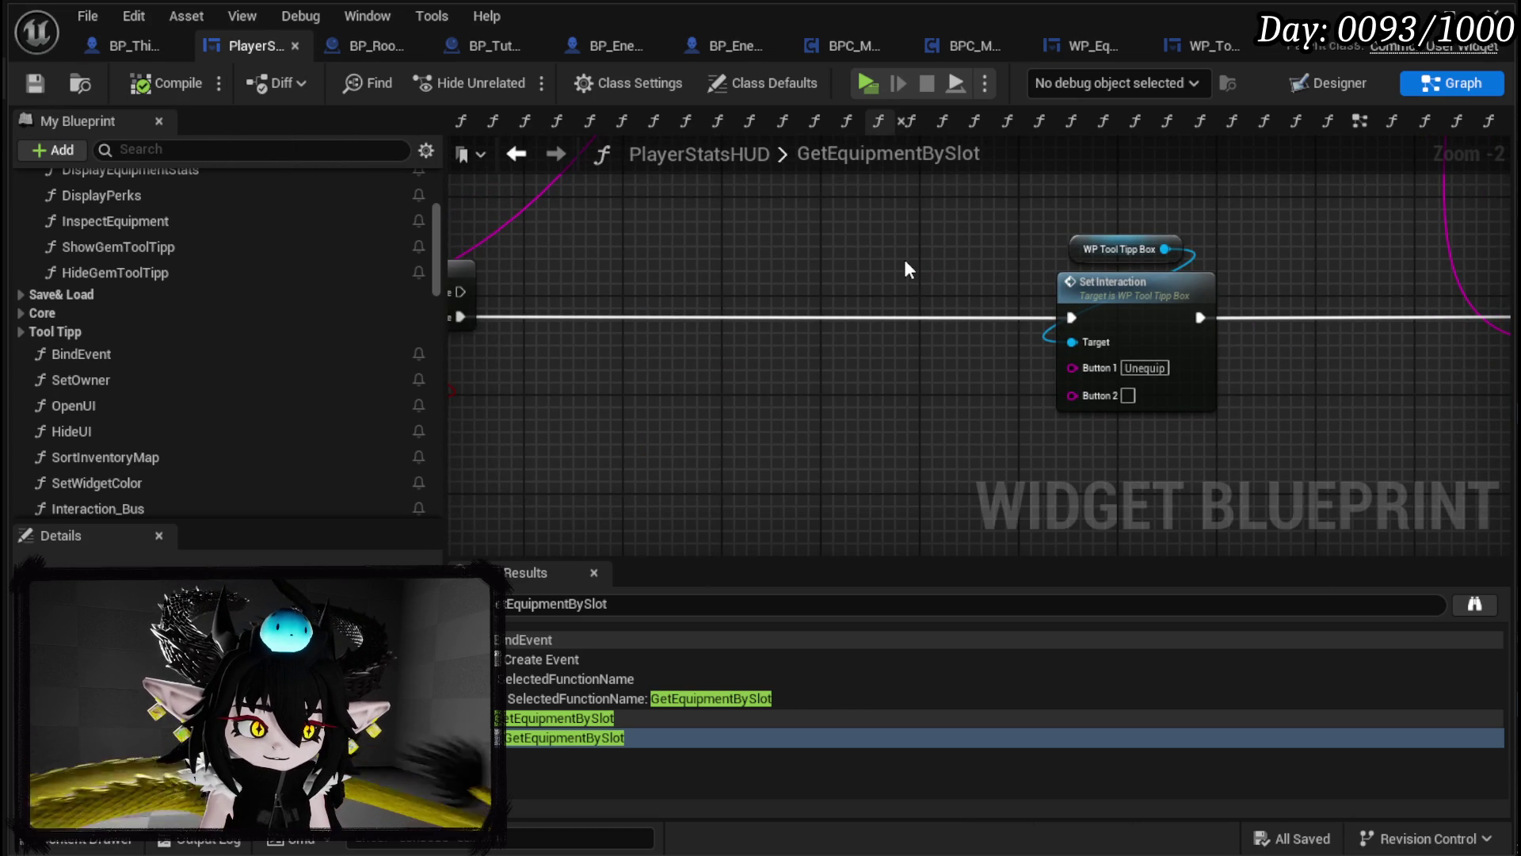
Step: Reopen SetInteraction and delete its widget-switcher visibility nodes
mouse_move(905, 259)
mouse_down()
mouse_move(831, 283)
mouse_move(707, 251)
mouse_move(751, 273)
mouse_move(787, 269)
mouse_move(621, 330)
mouse_move(856, 220)
mouse_up()
double_click(787, 267)
key(Delete)
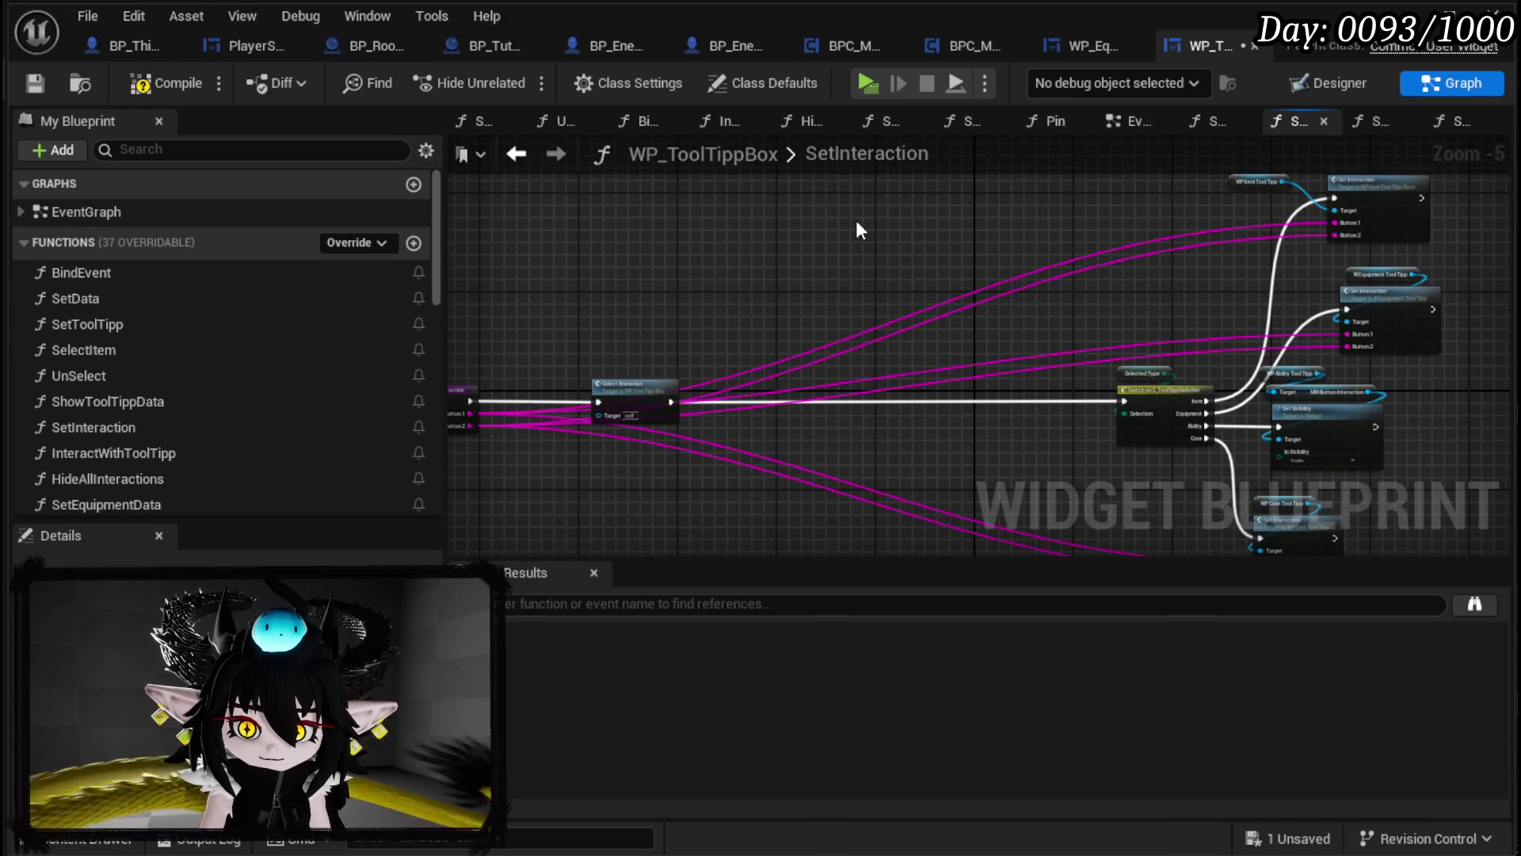
Step: Compile and save WP_ToolTippBox, breakpoint its Set Interaction call, and start the game with the equipment panel
click(46, 83)
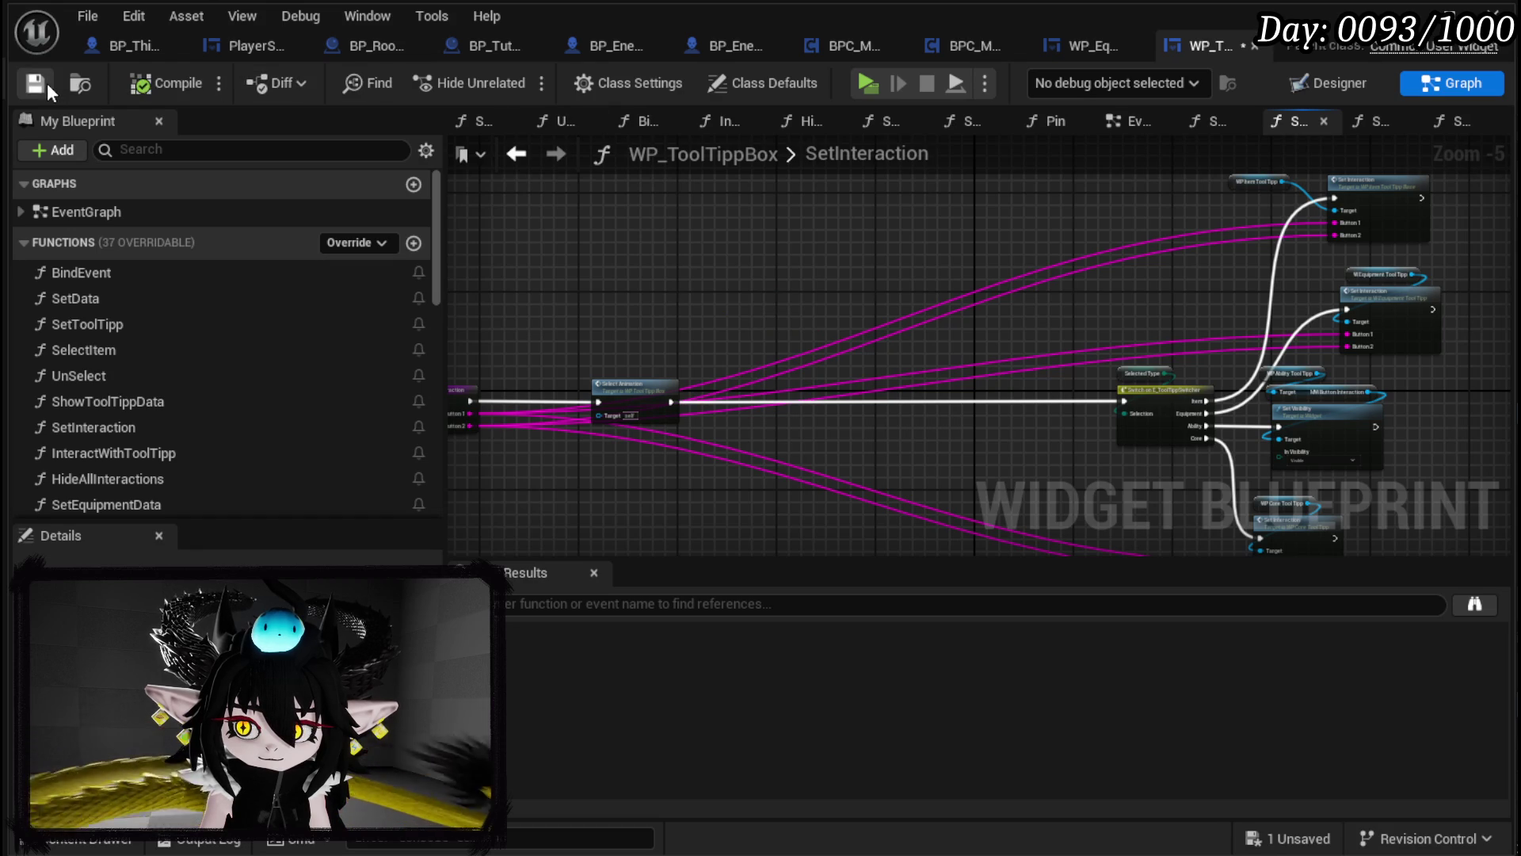
right_click(1367, 307)
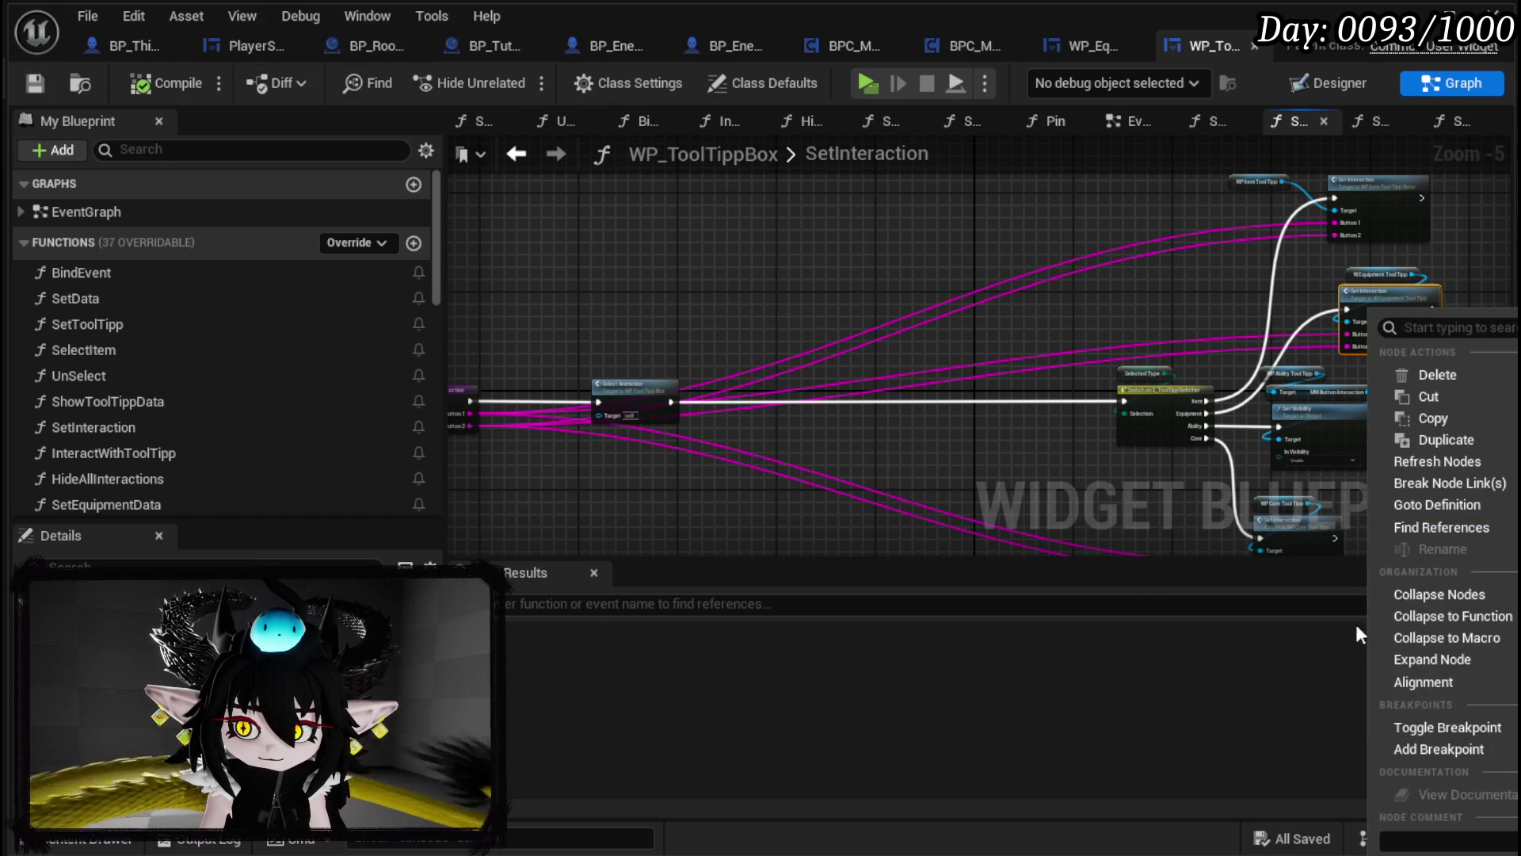
click(1437, 745)
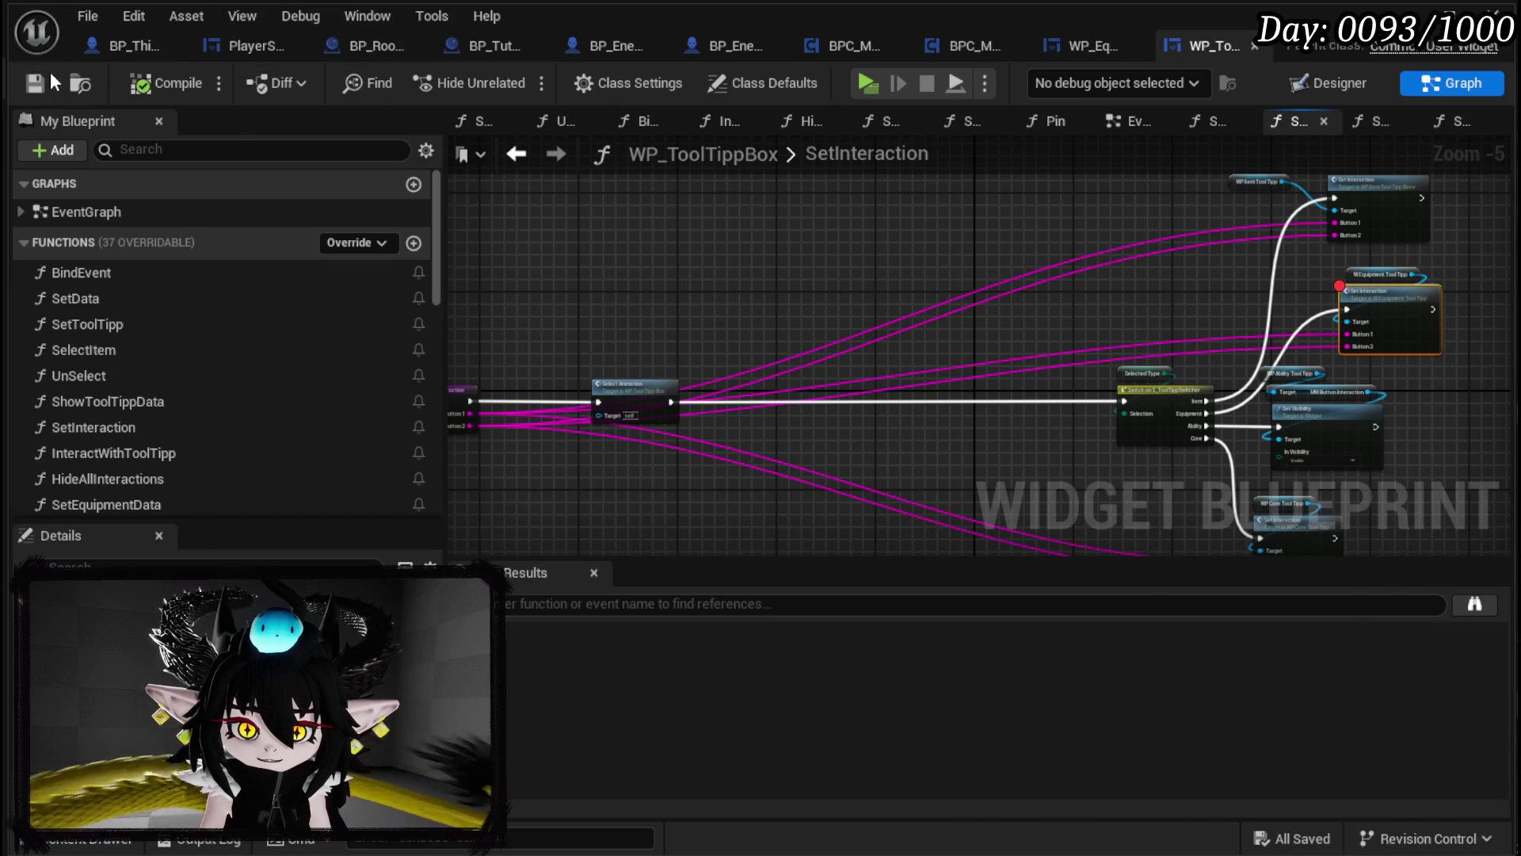
key(alt+Tab)
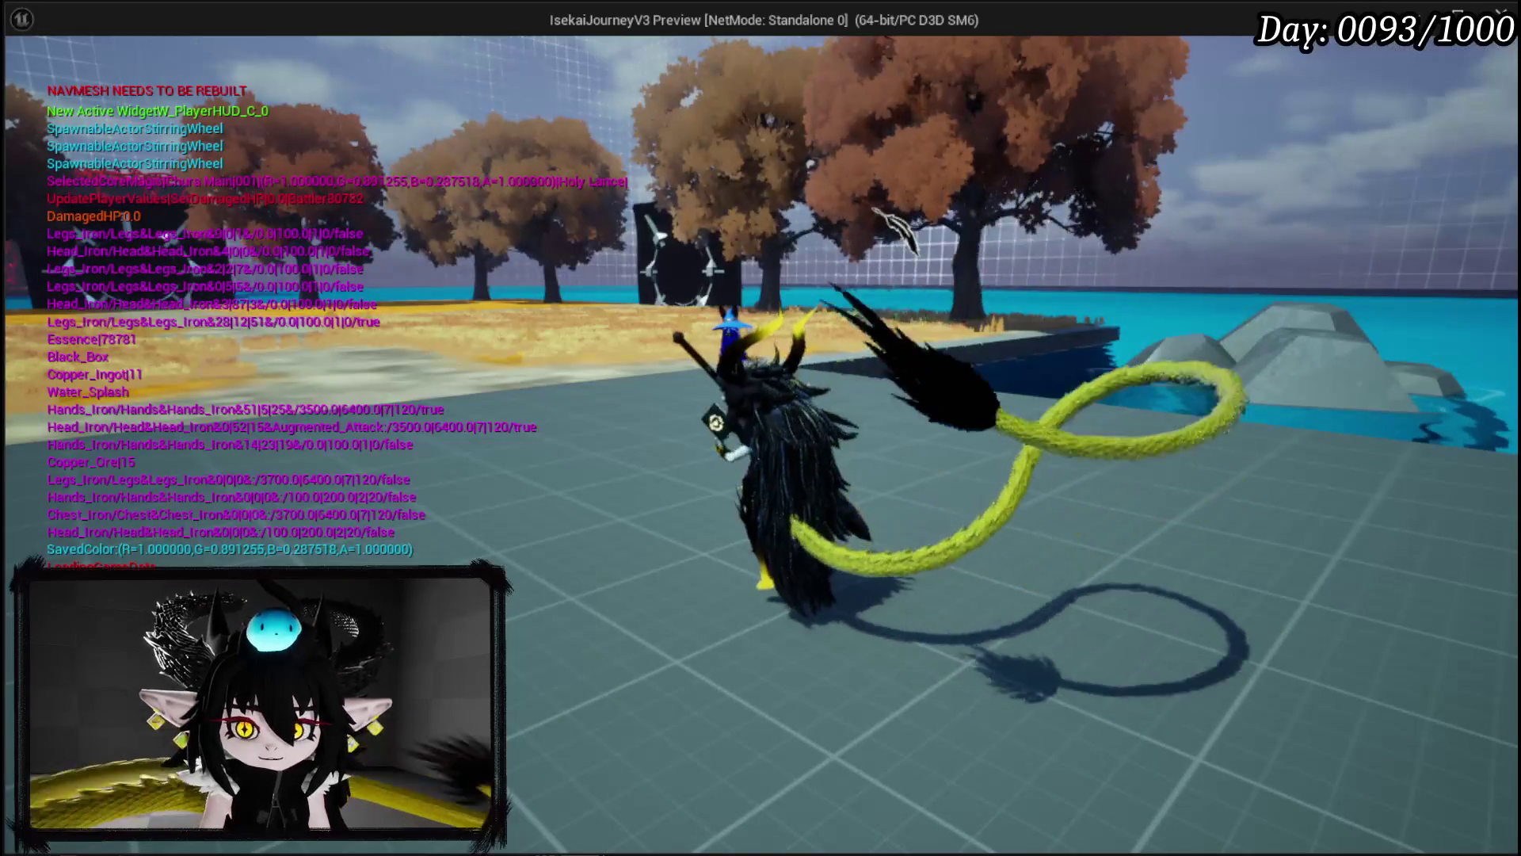
key(i)
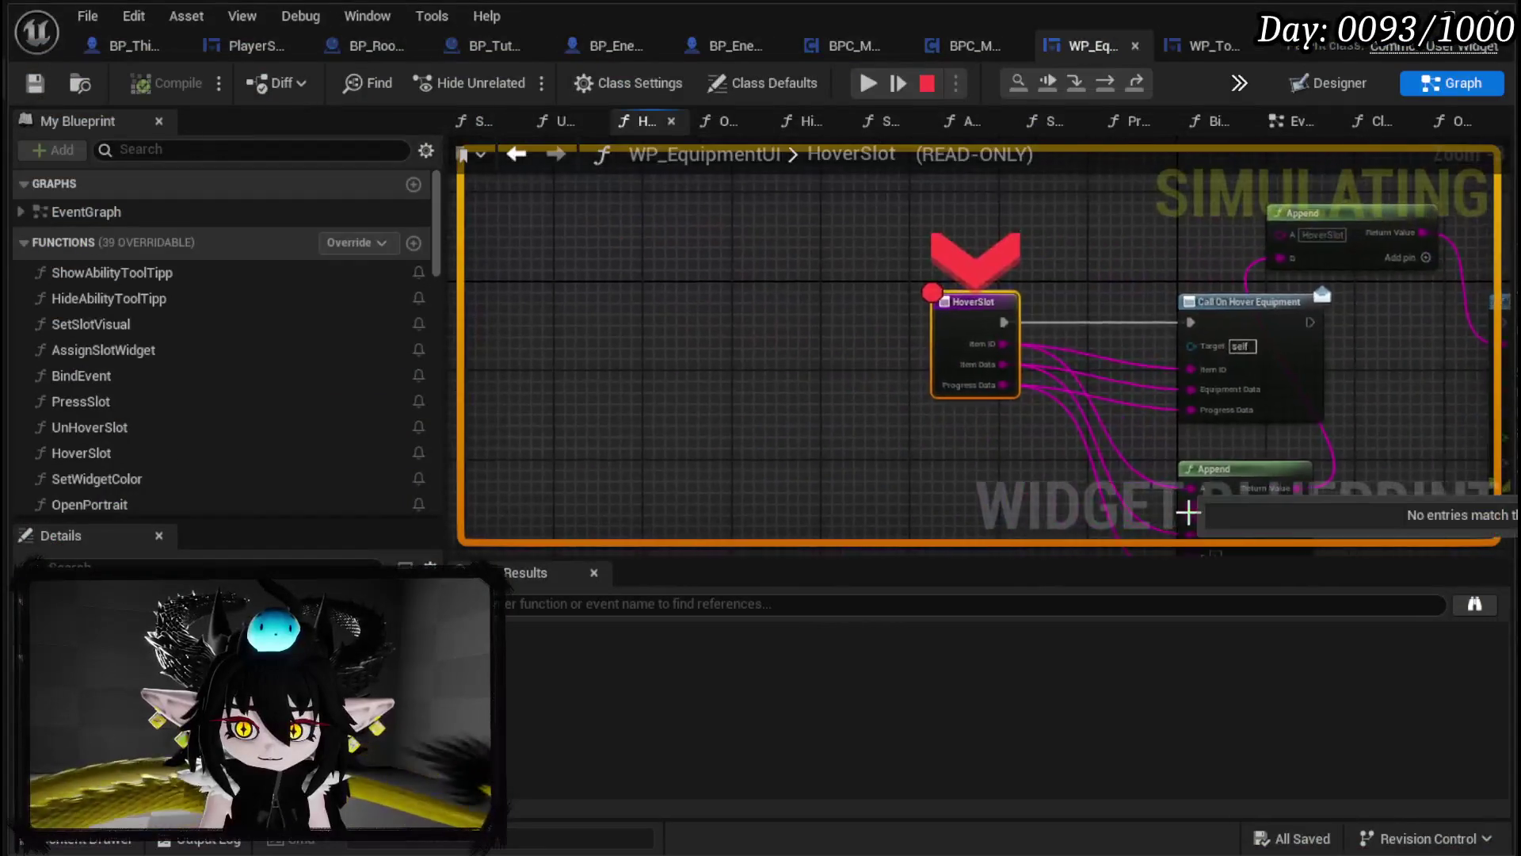
Step: Remove the HoverSlot breakpoint and resume the game to the next breakpoint
right_click(968, 292)
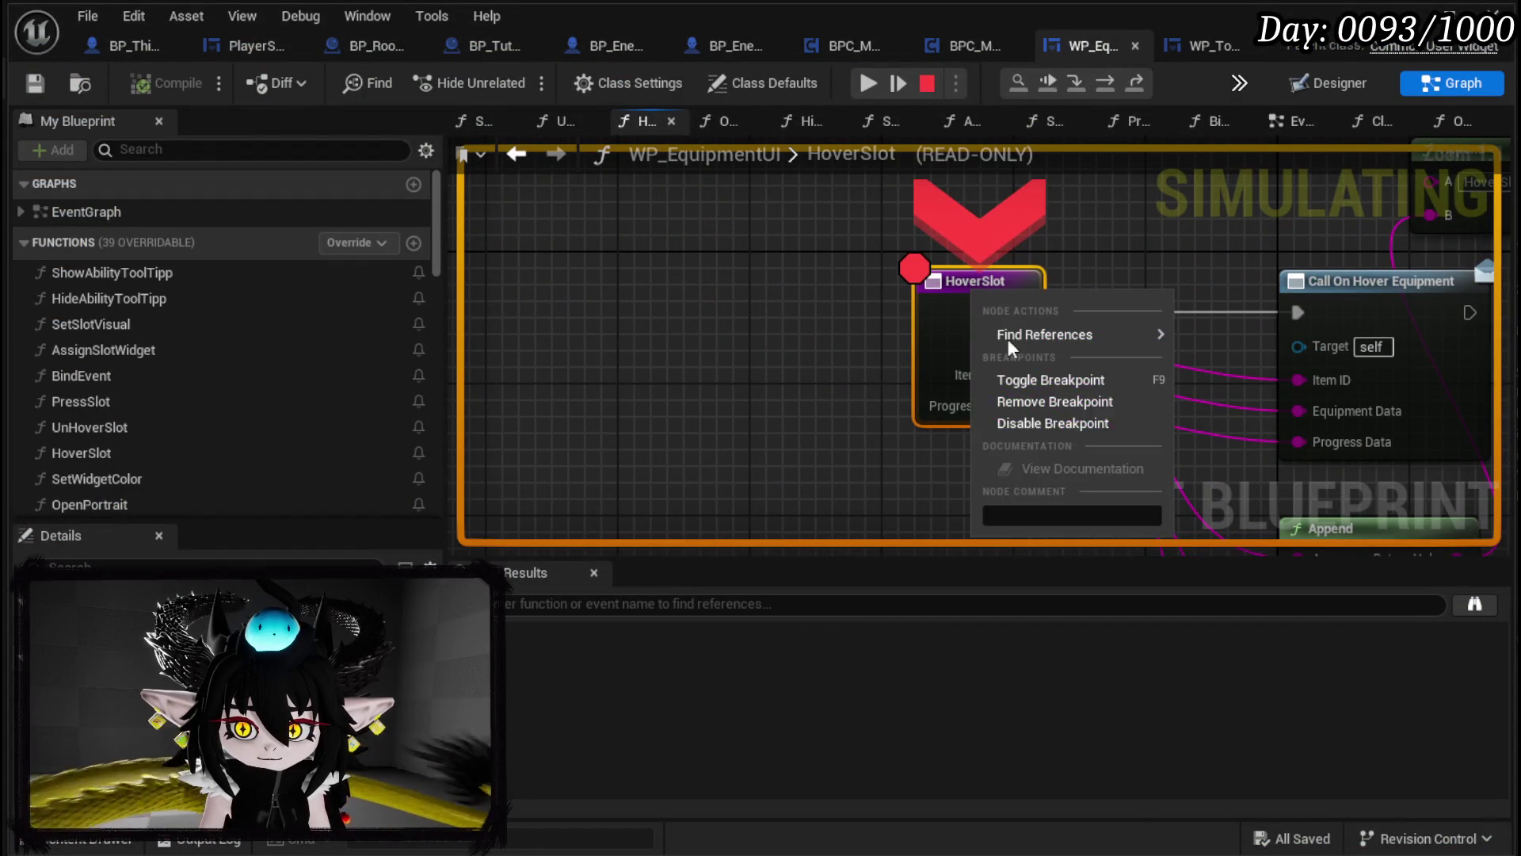
click(1028, 399)
click(867, 84)
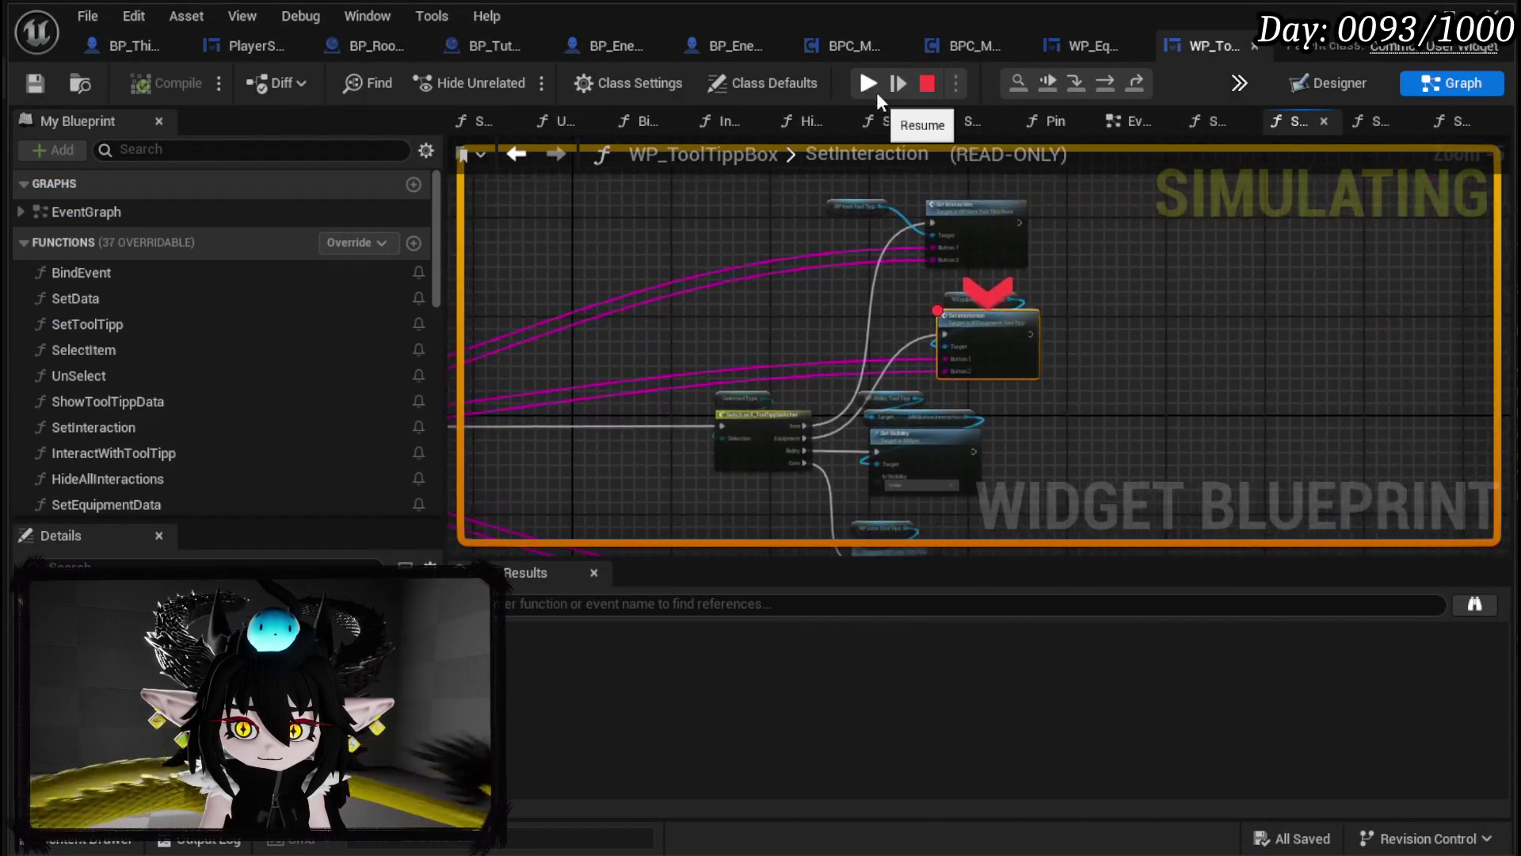
click(866, 84)
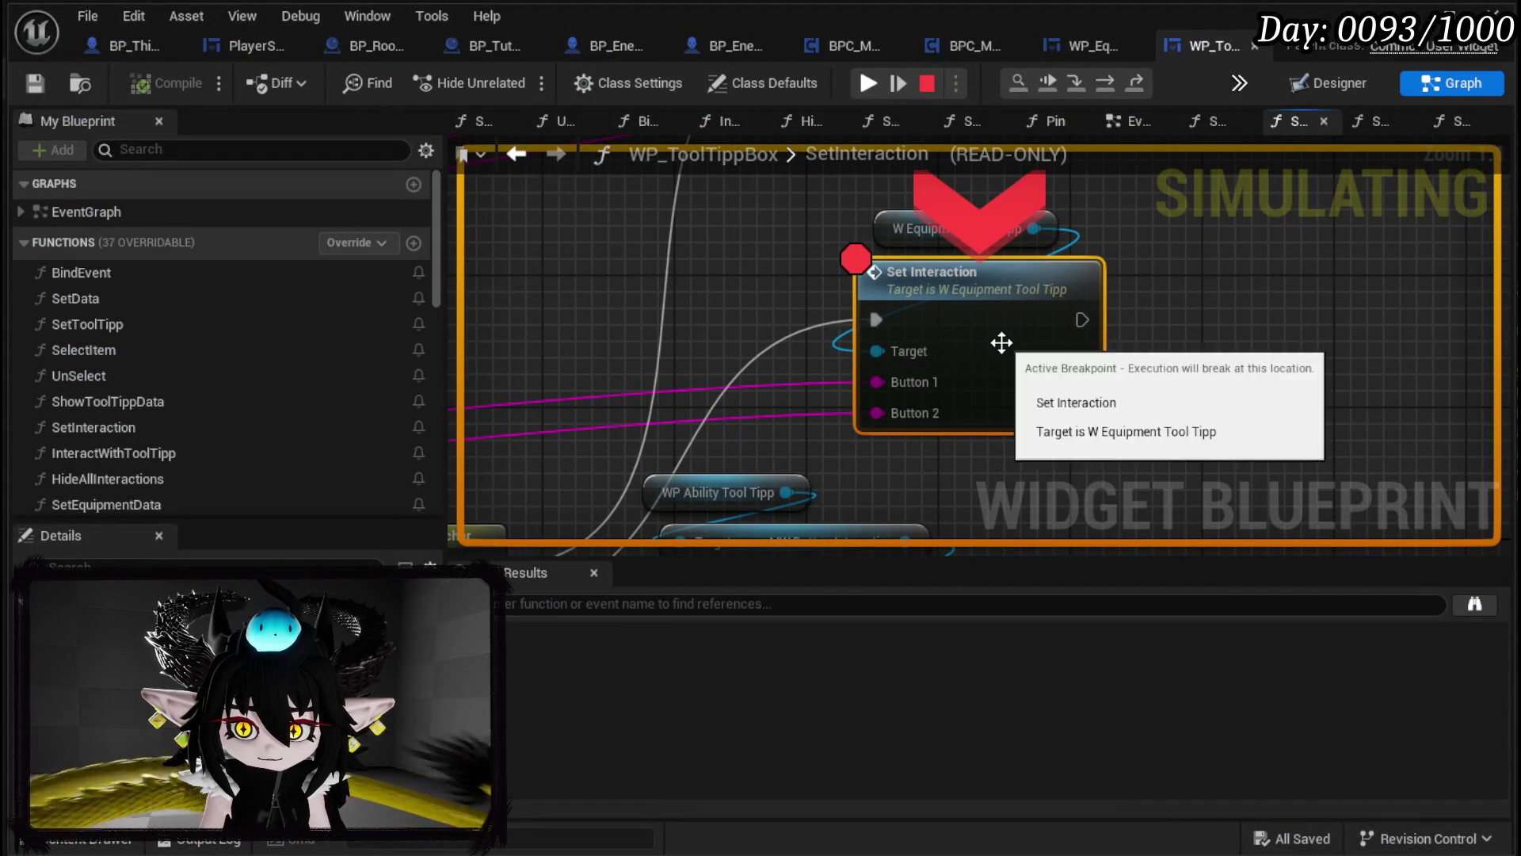
Step: Step through the tooltip's SetInteraction into the MW Button Interaction 2 chain, then resume
key(F11)
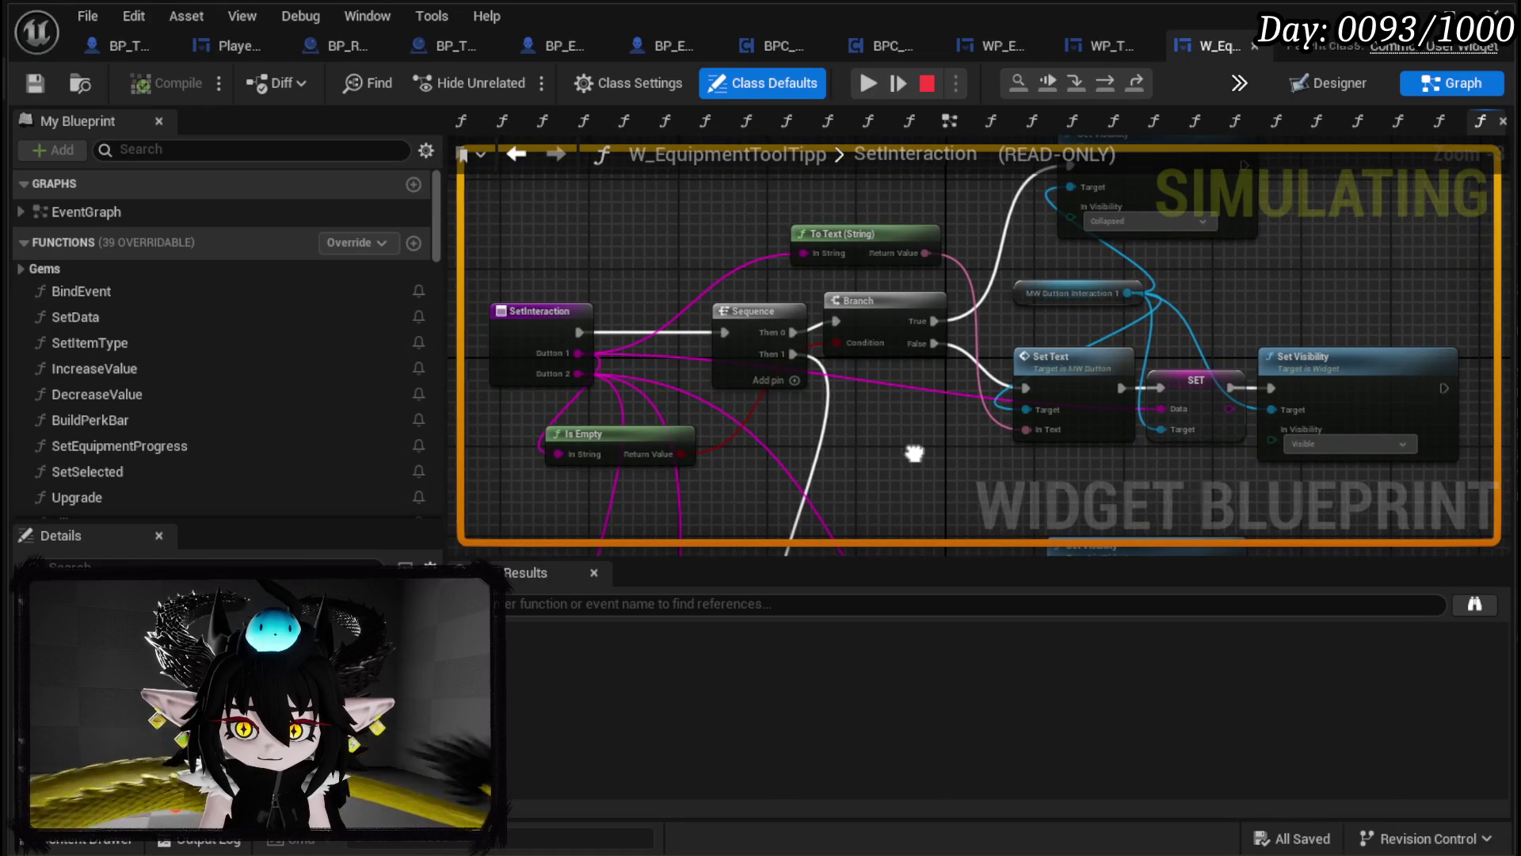
key(F10)
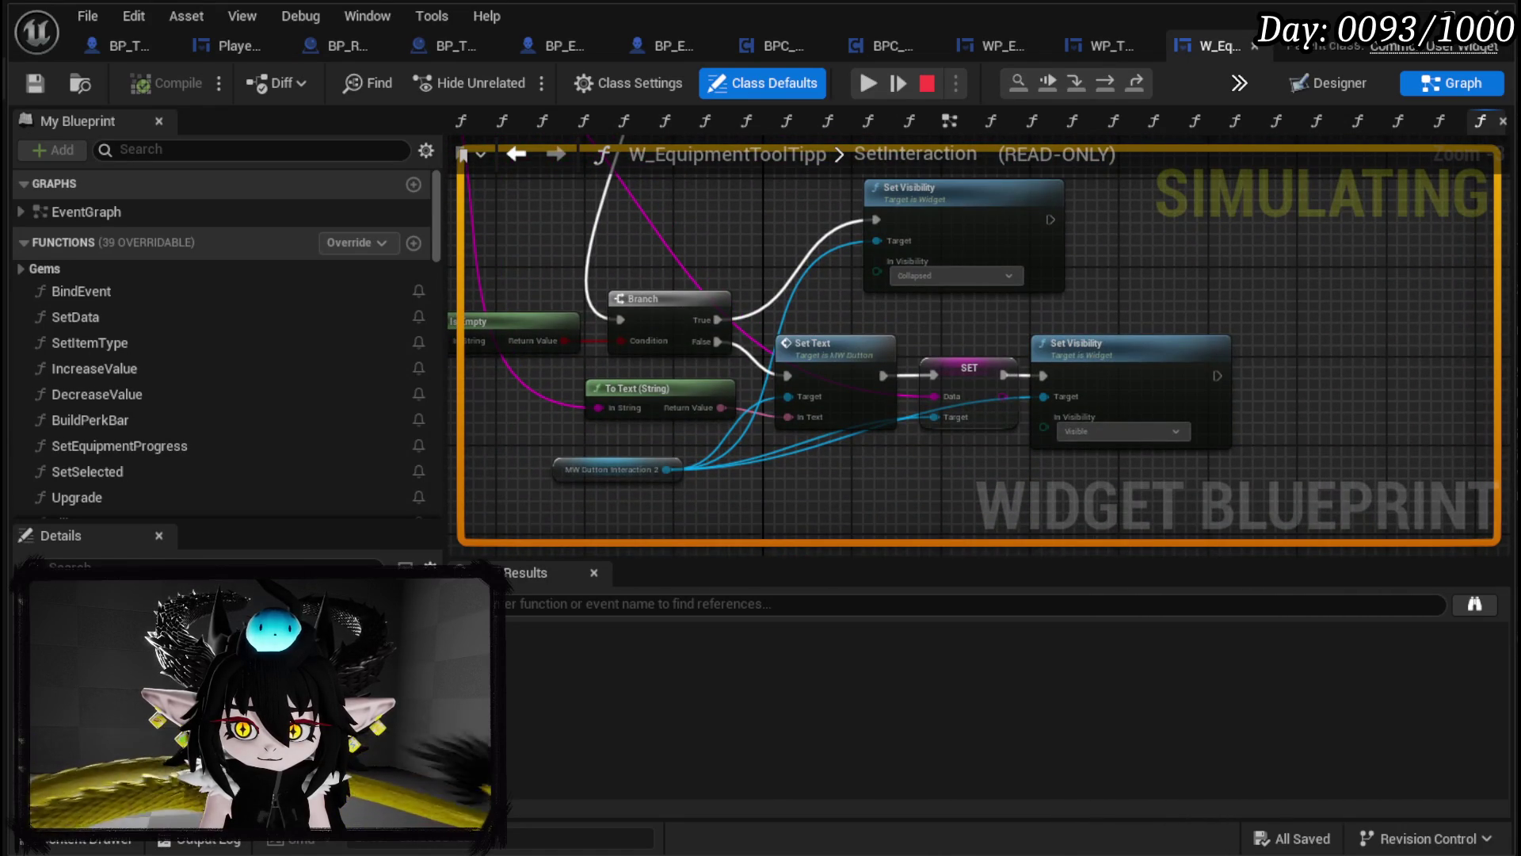
key(F10)
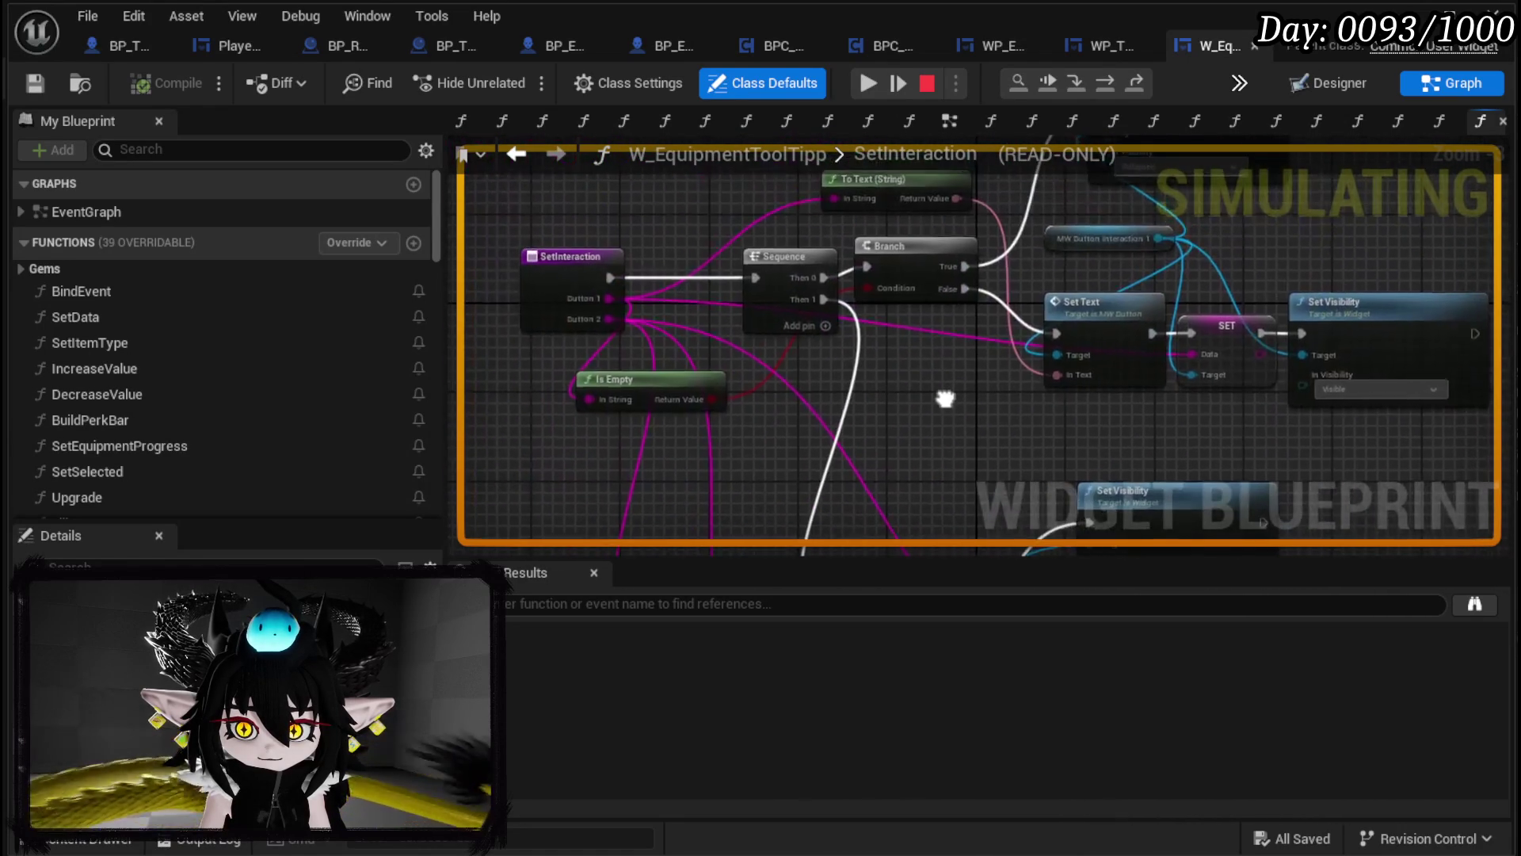
drag(943, 400, 894, 531)
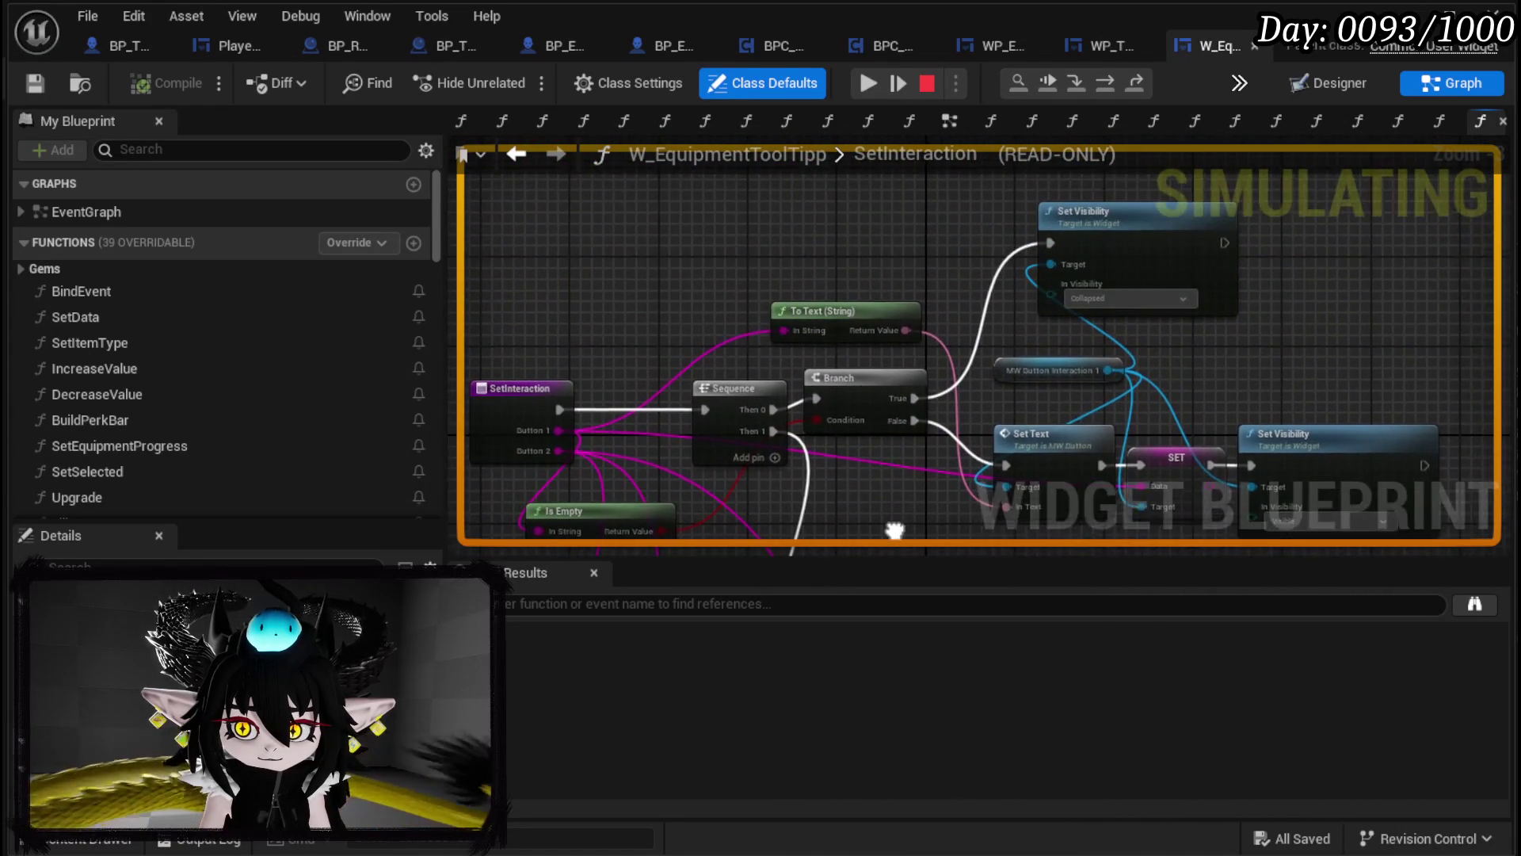
key(F10)
drag(1020, 316, 928, 444)
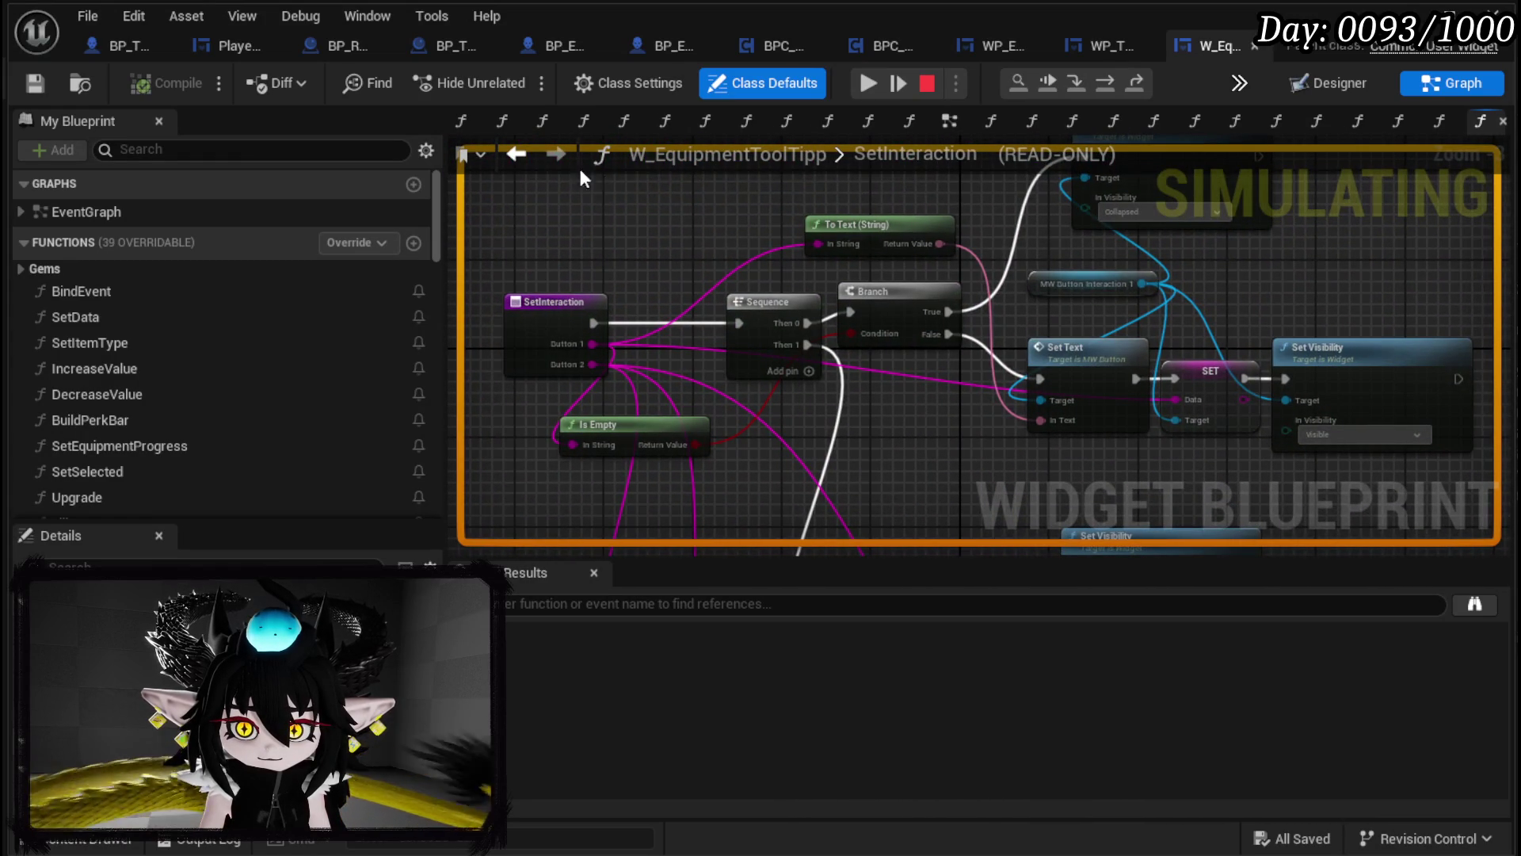
click(870, 84)
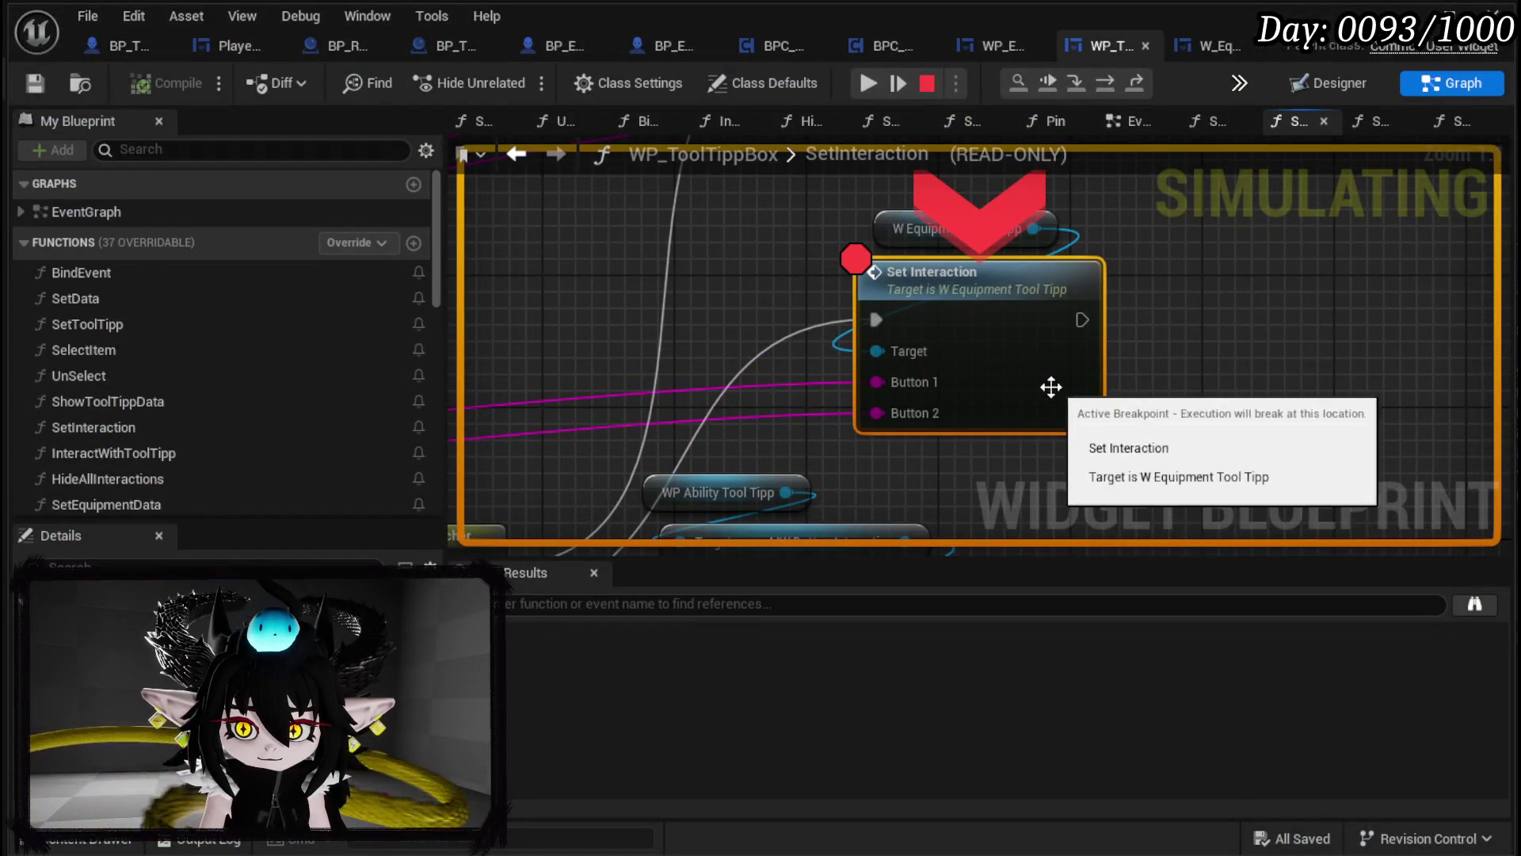
Step: Remove the Set Interaction breakpoint, check the Iron_Head and Iron_Legs tooltips, and stop playing
right_click(1047, 390)
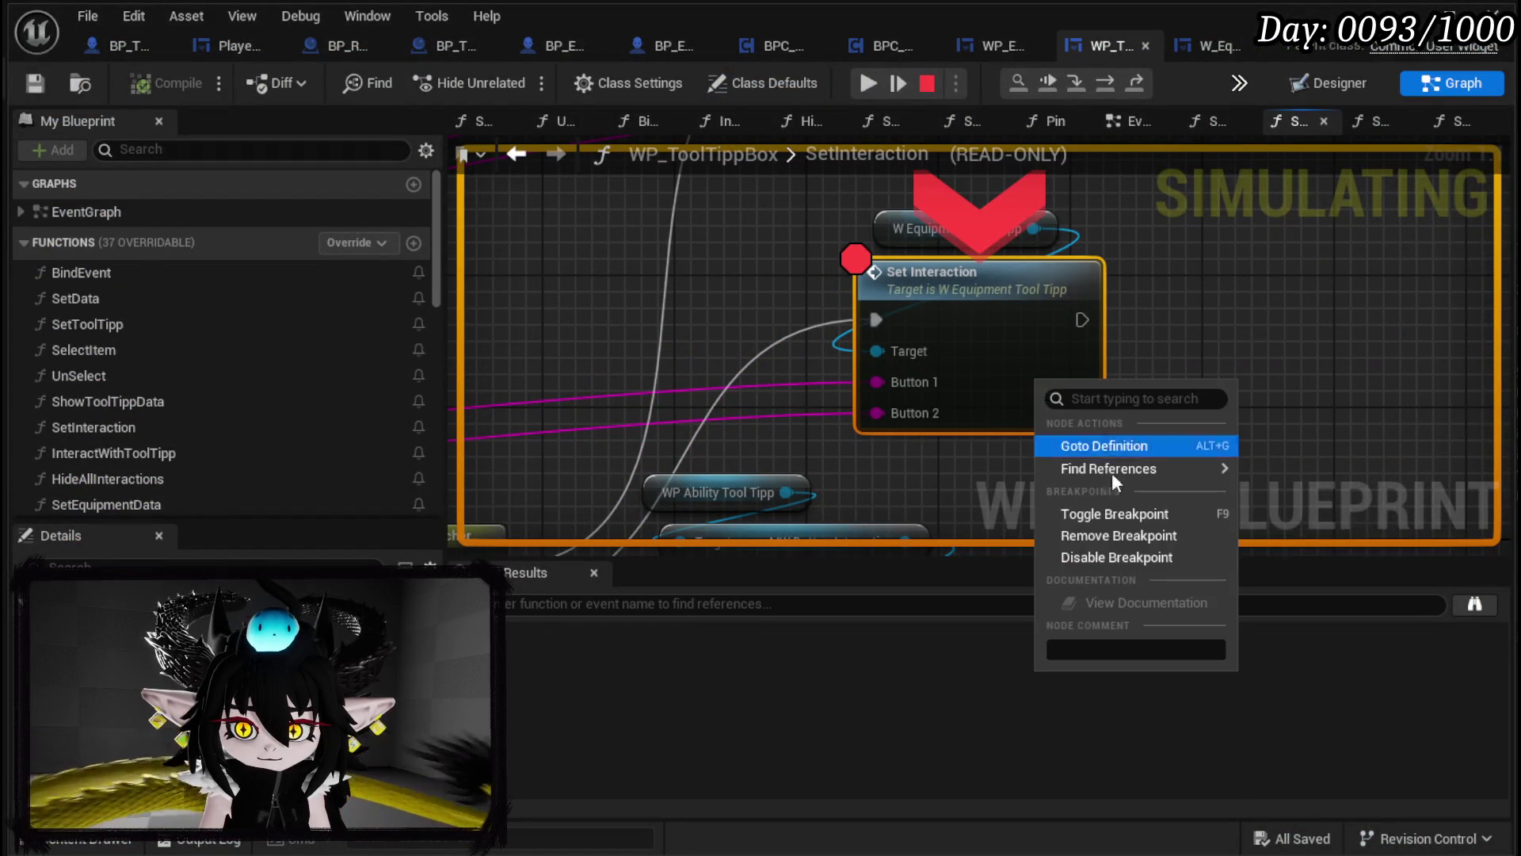
click(1105, 538)
click(859, 81)
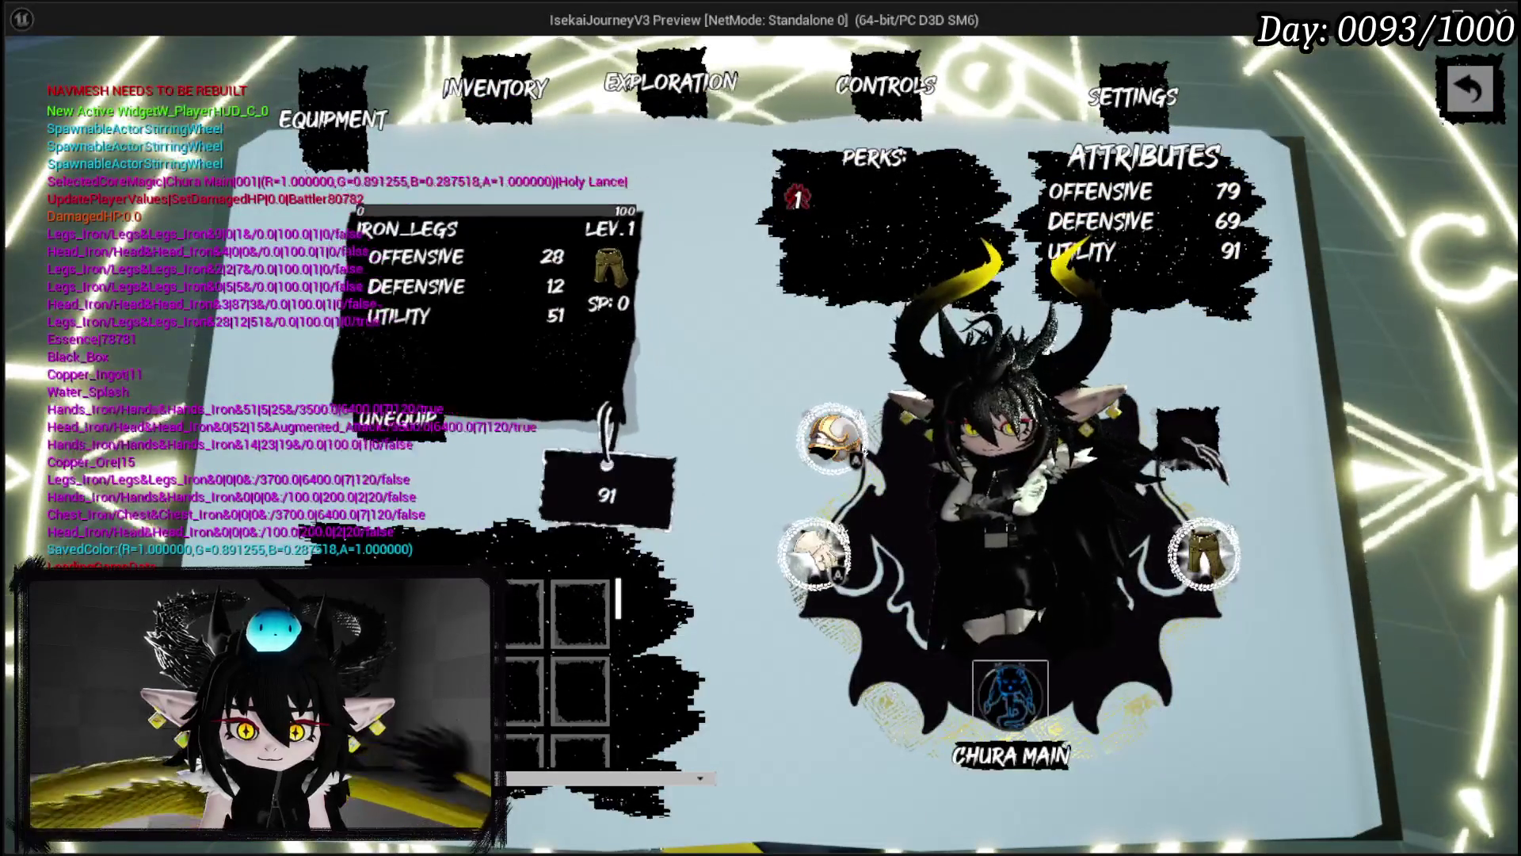
click(832, 440)
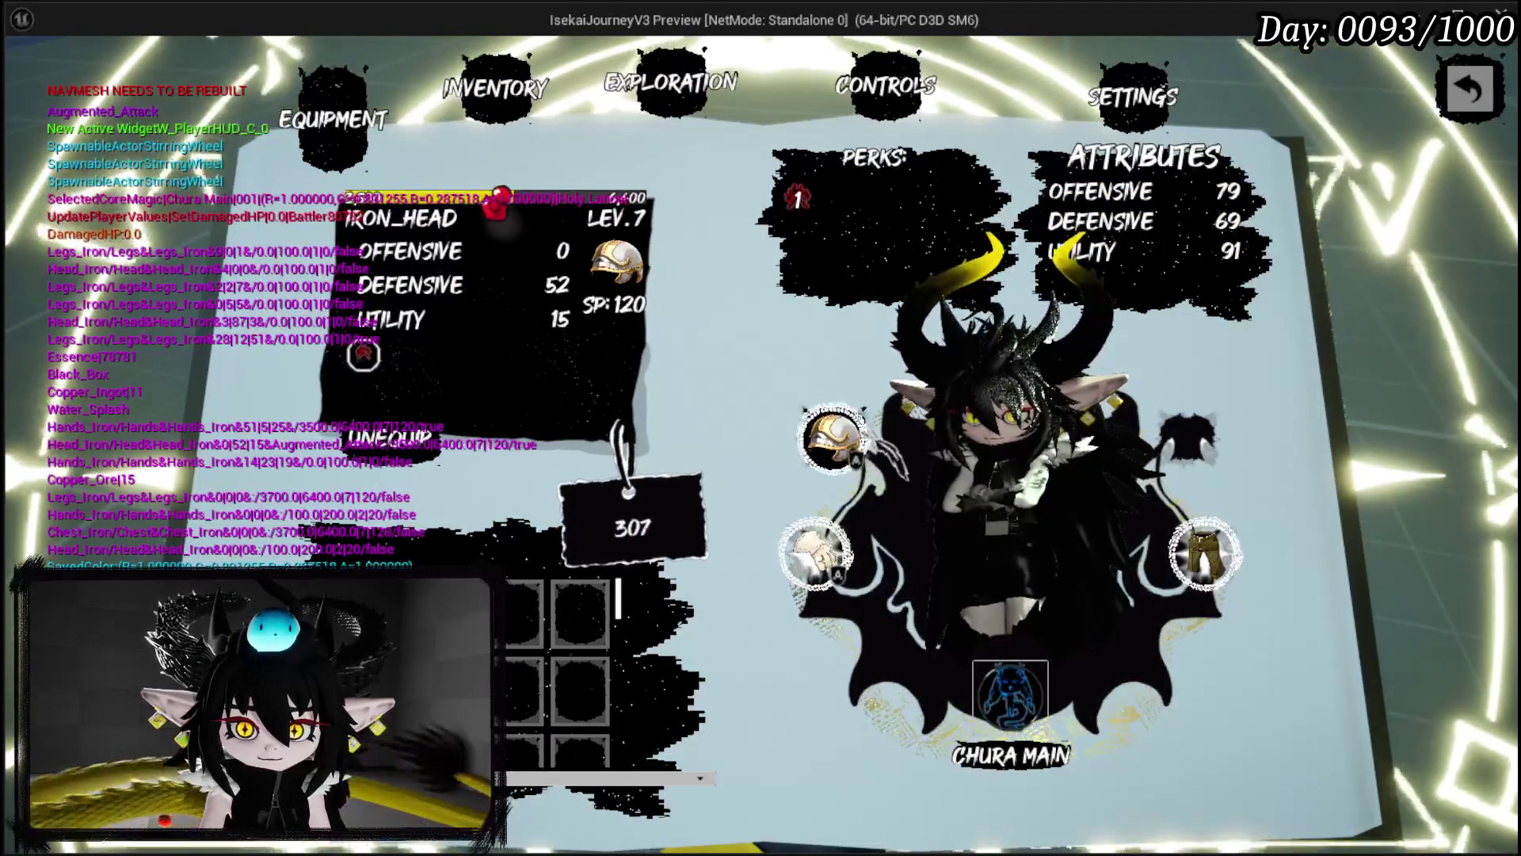
click(1204, 552)
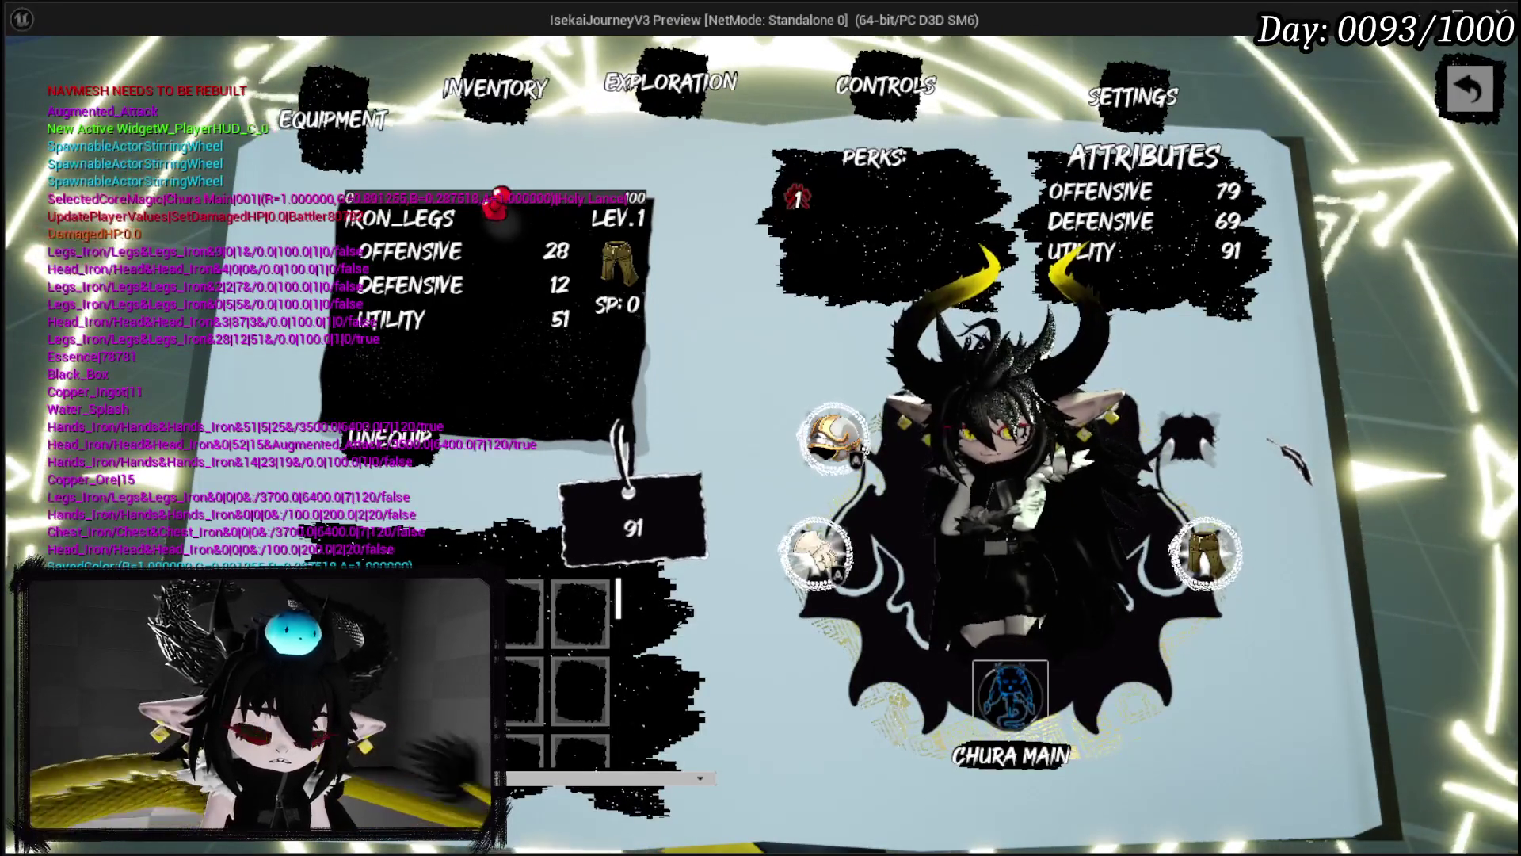
key(Escape)
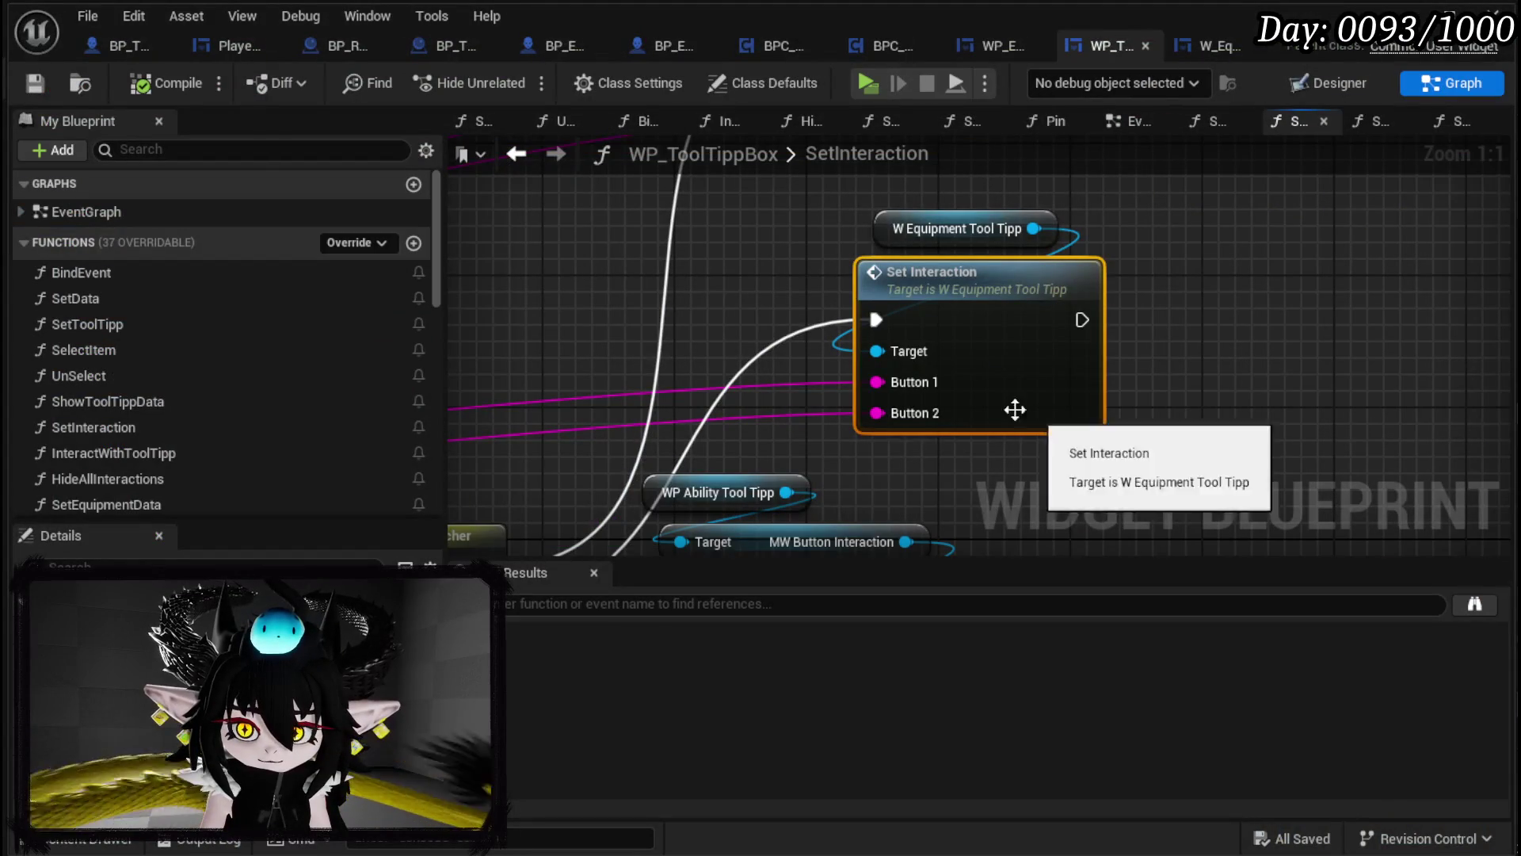
Step: Review WP_ToolTippBox's EventGraph and its SetEquipmentData function graph
double_click(893, 159)
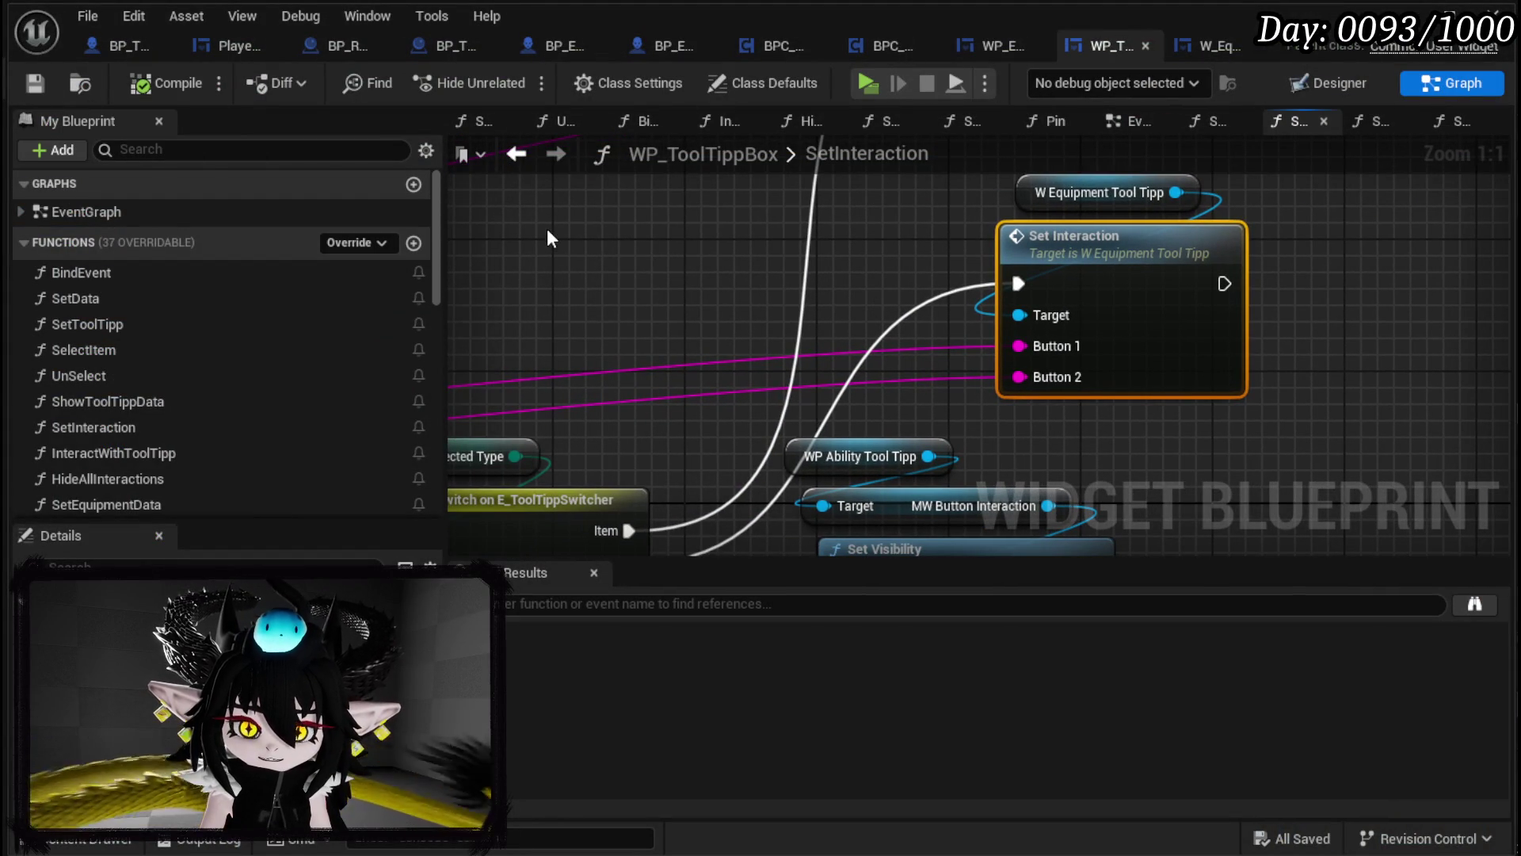
click(1126, 122)
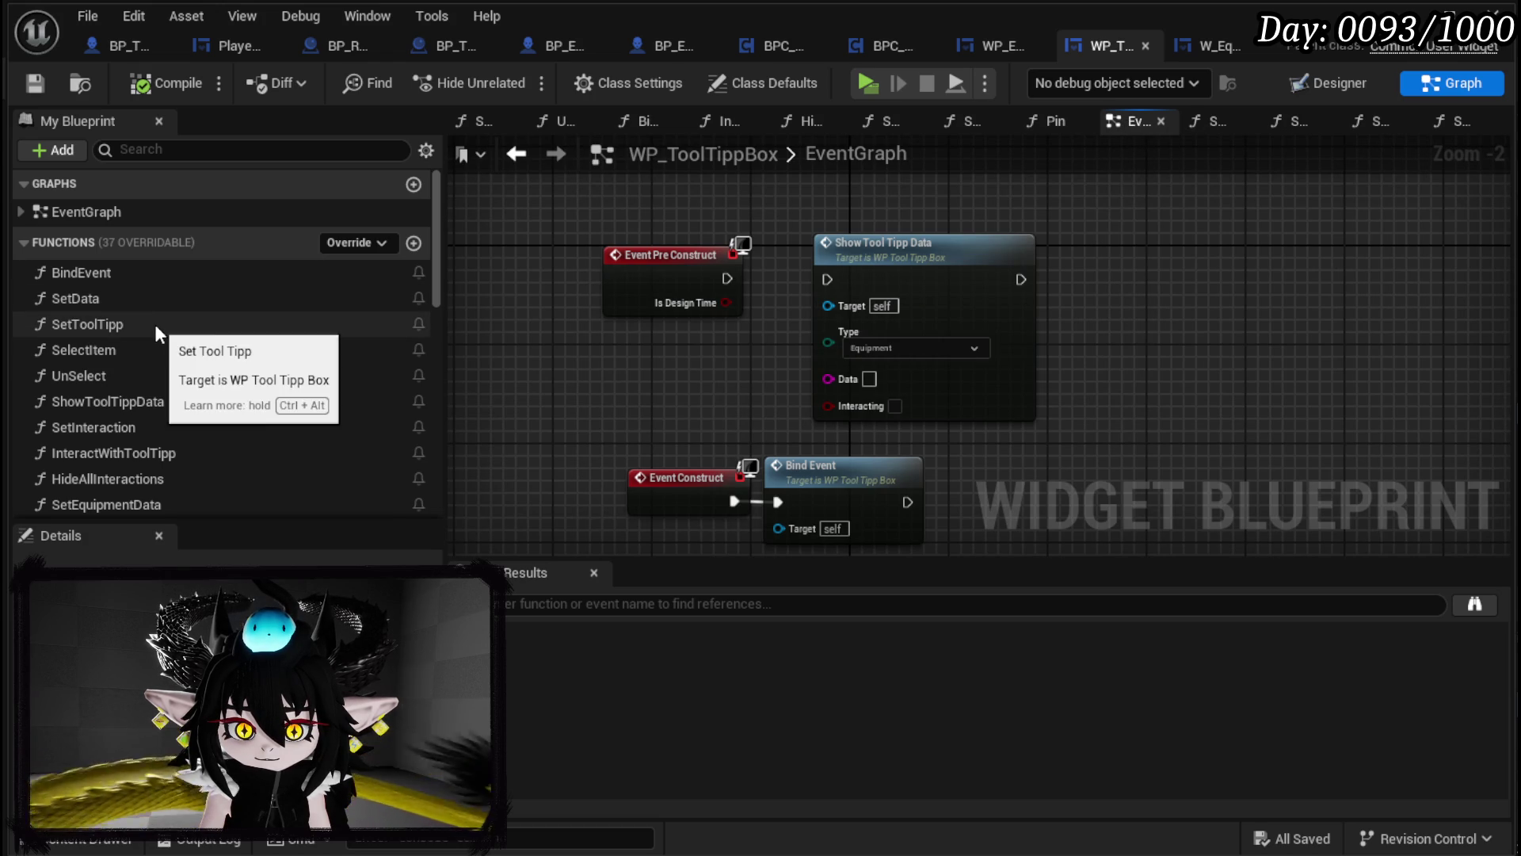
scroll(241, 346, down, 3)
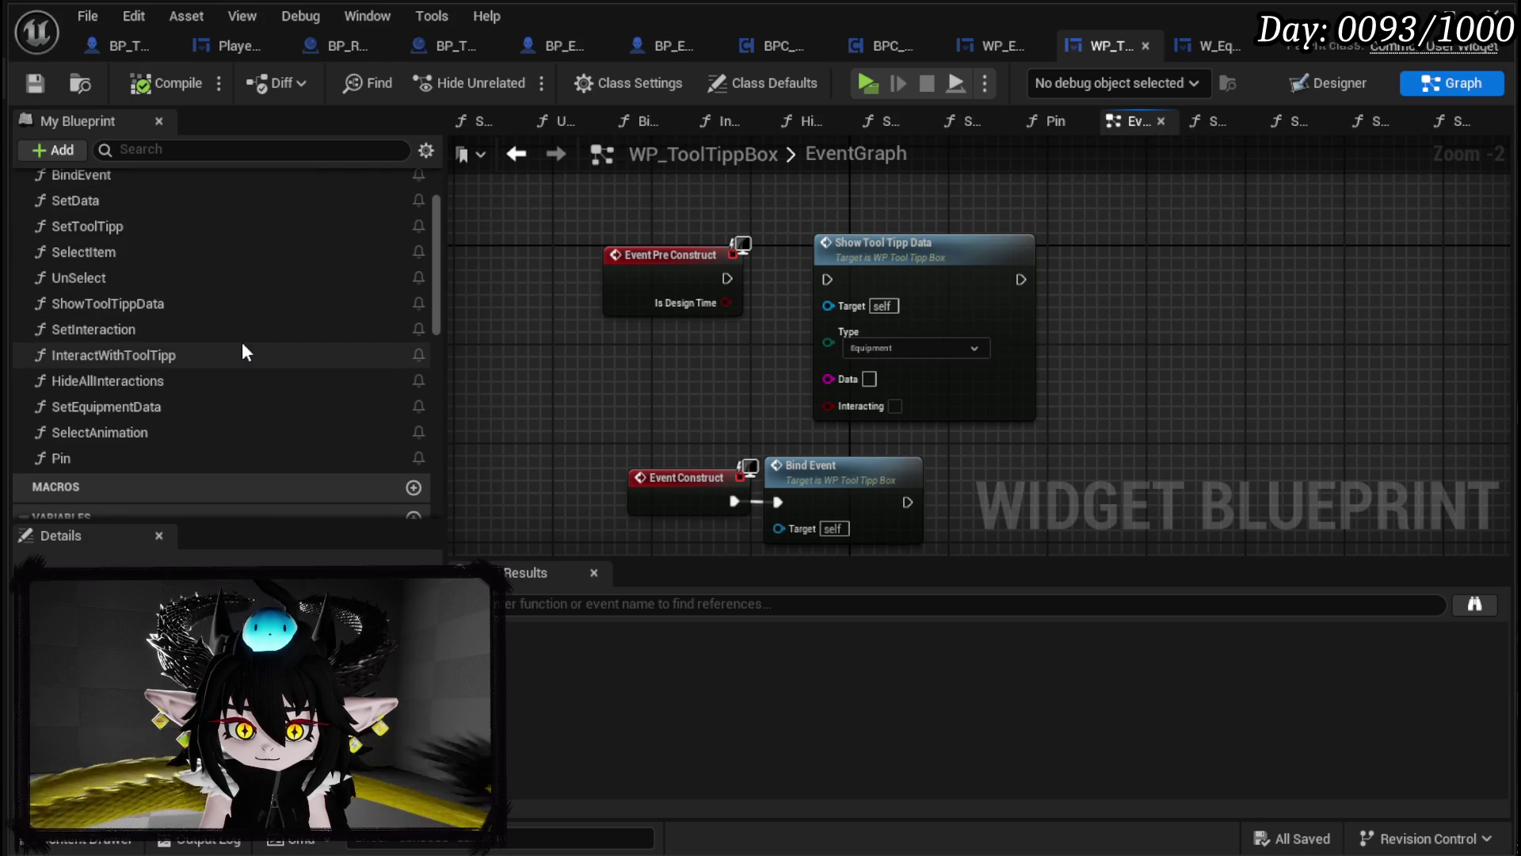
double_click(177, 406)
scroll(818, 399, down, 3)
scroll(705, 333, up, 2)
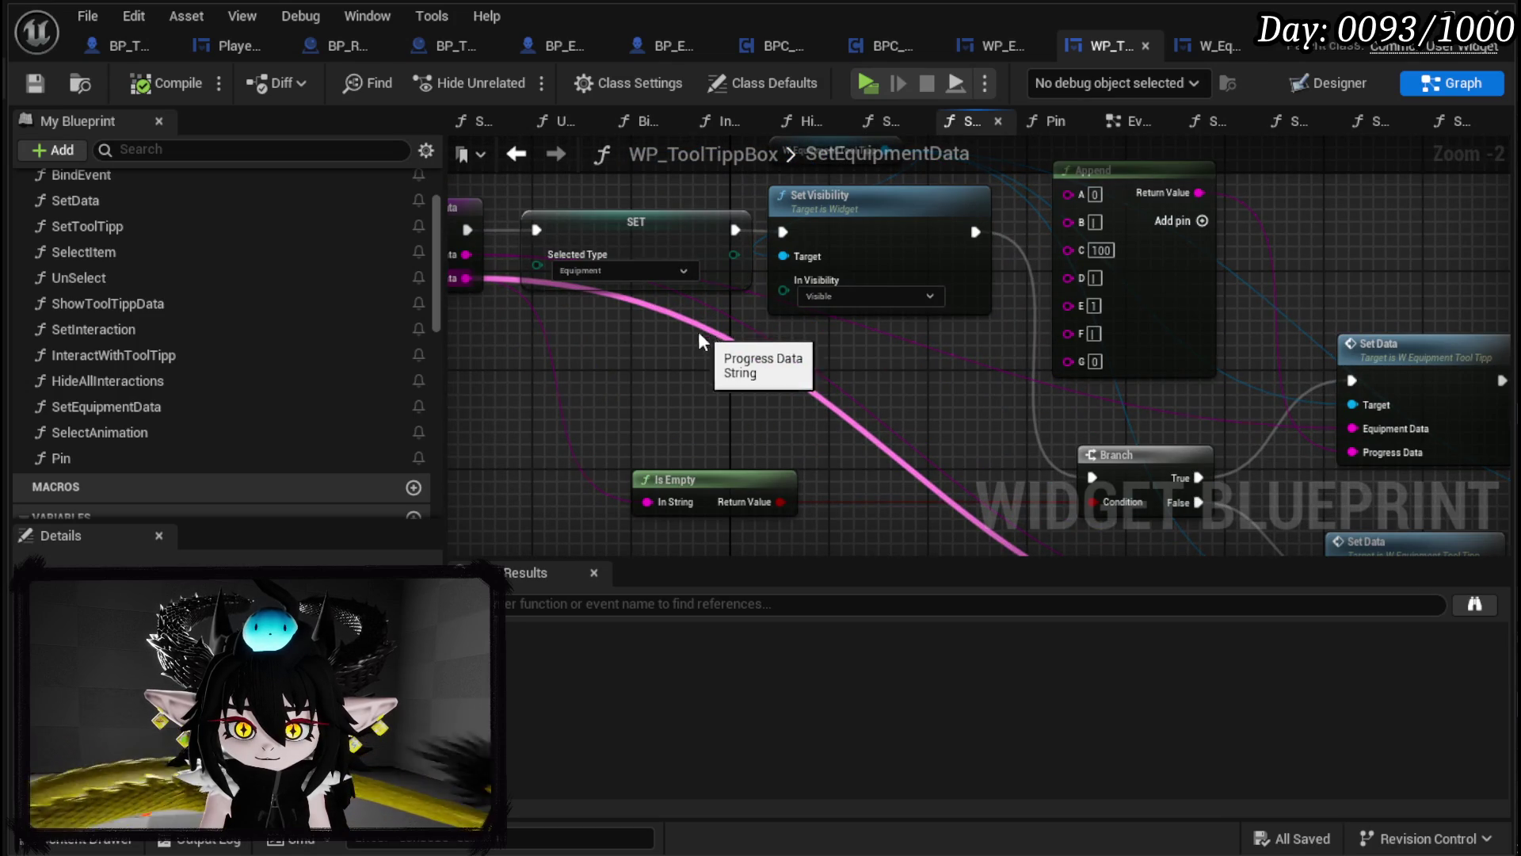
drag(597, 345, 768, 368)
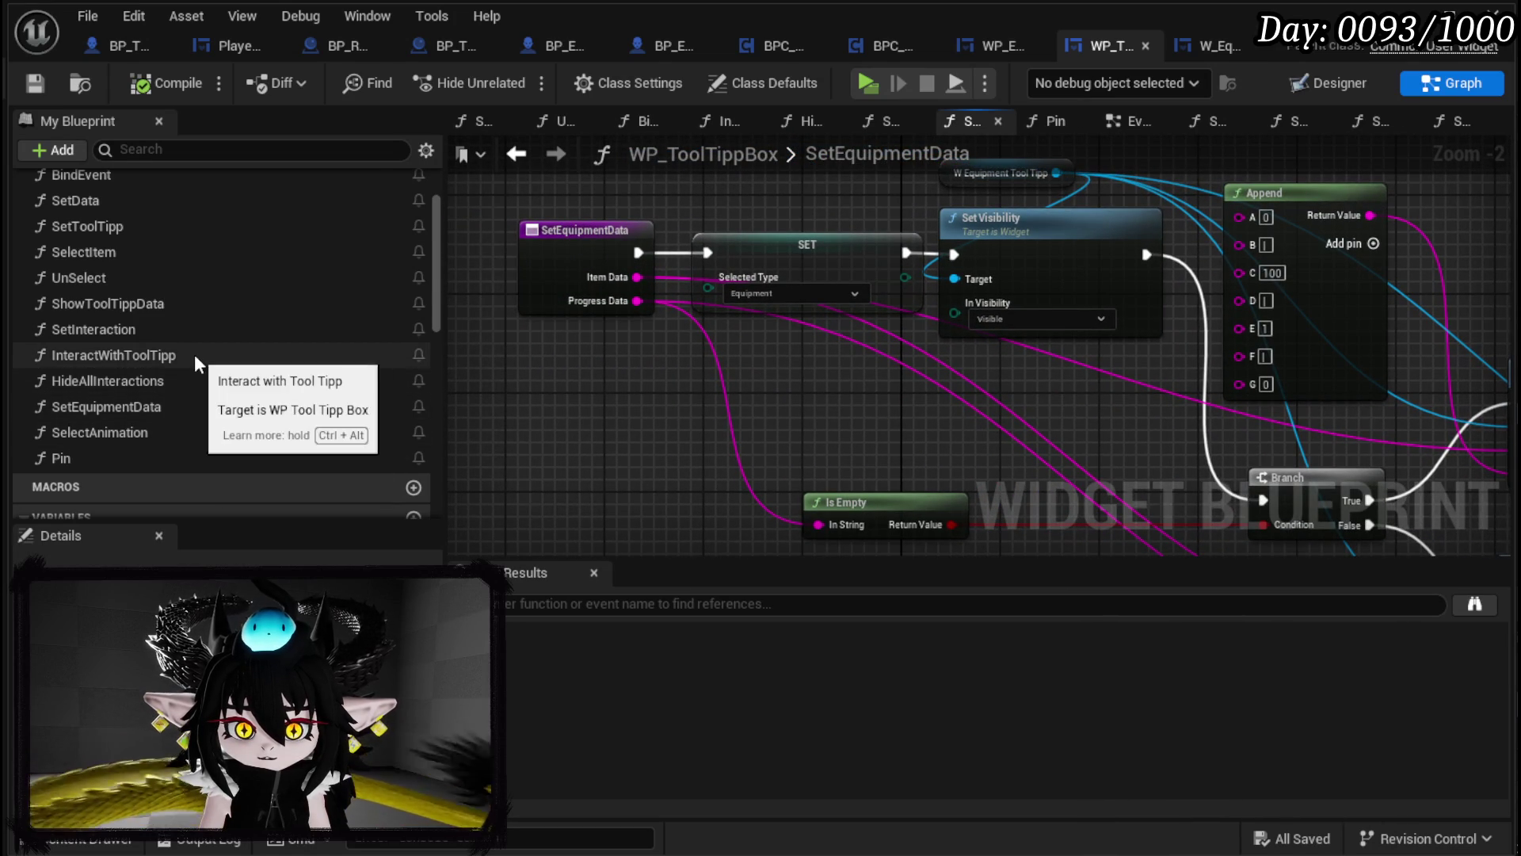
scroll(193, 356, up, 1)
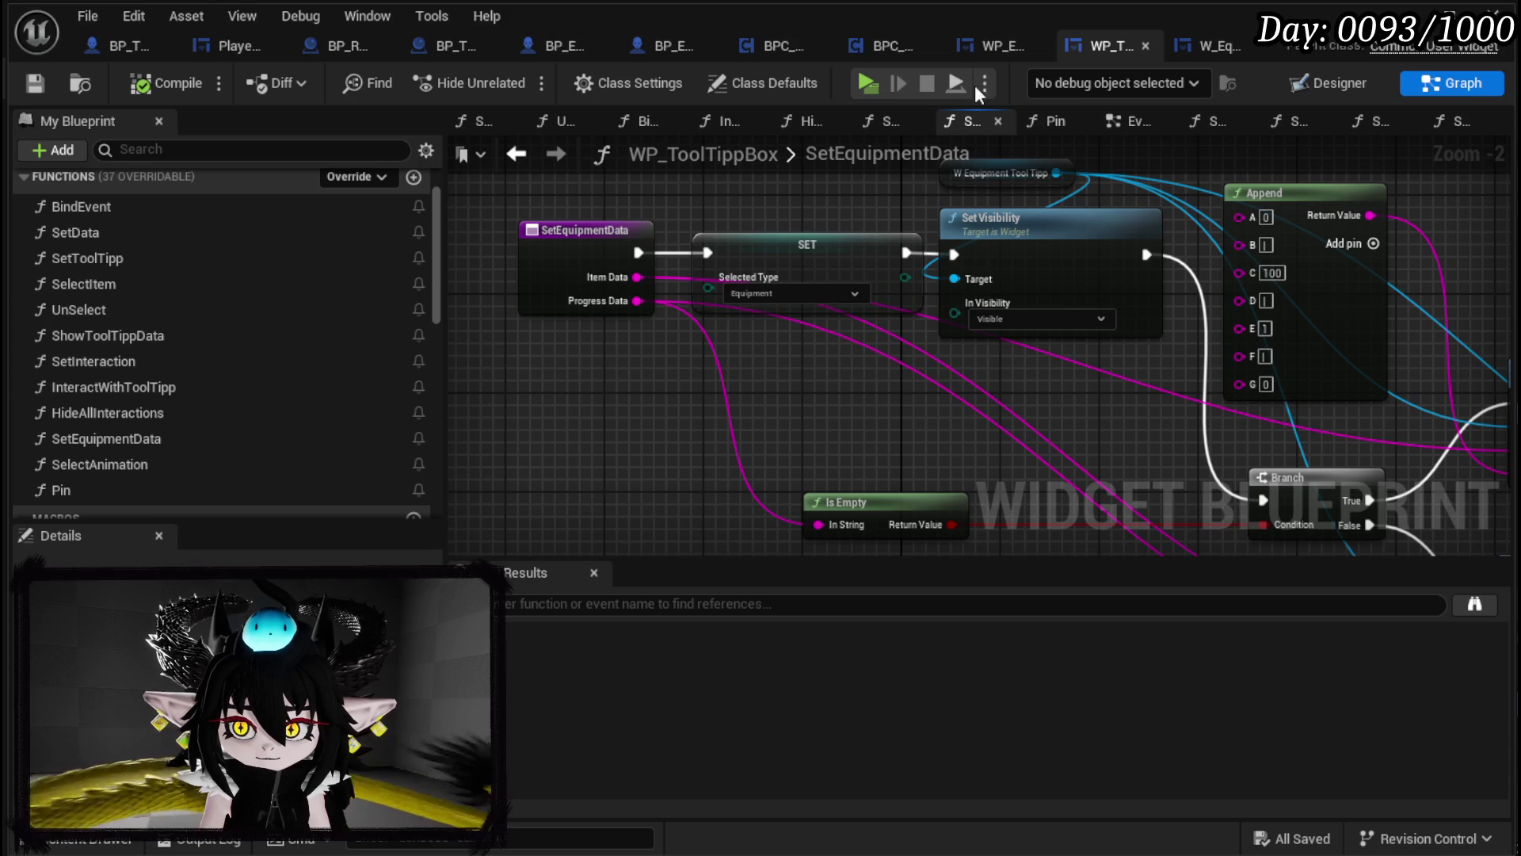
Step: Look at W_EquipmentToolTipp's SetData function, then go back to its SetInteraction graph
click(1201, 47)
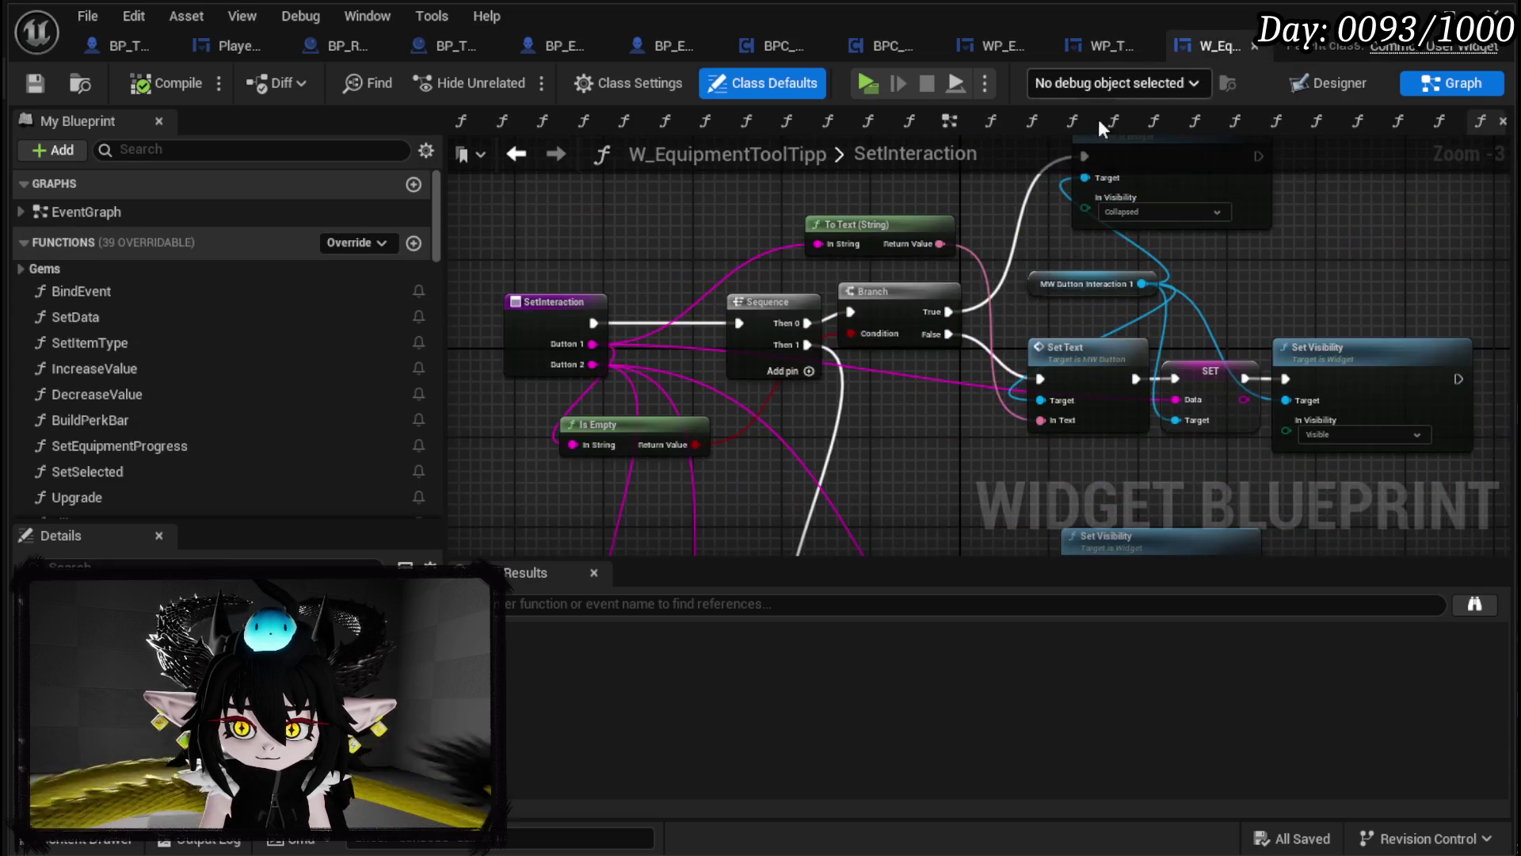
click(206, 319)
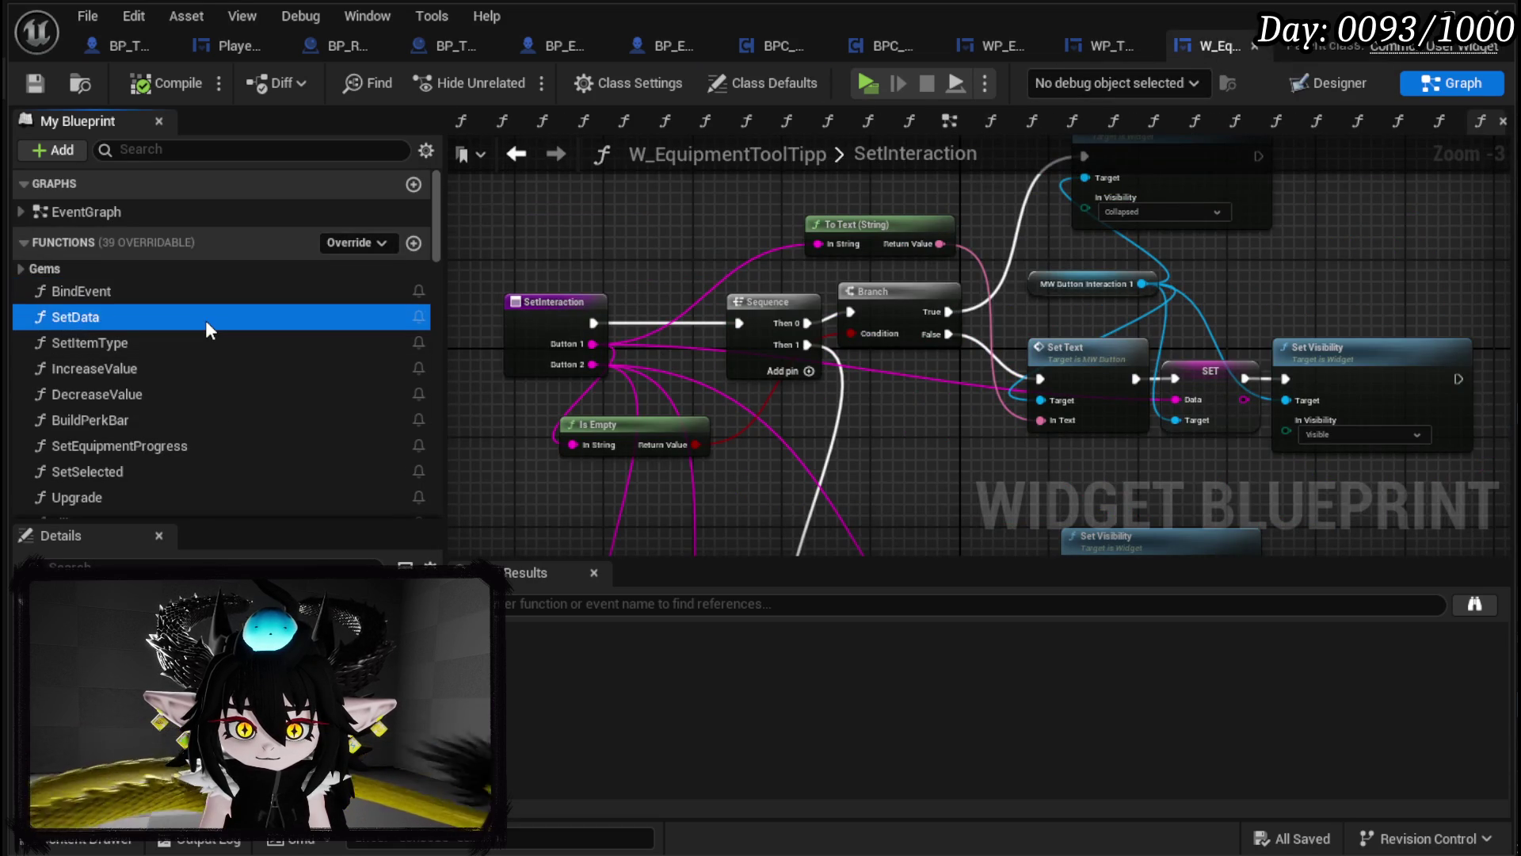
double_click(206, 320)
key(alt+Left)
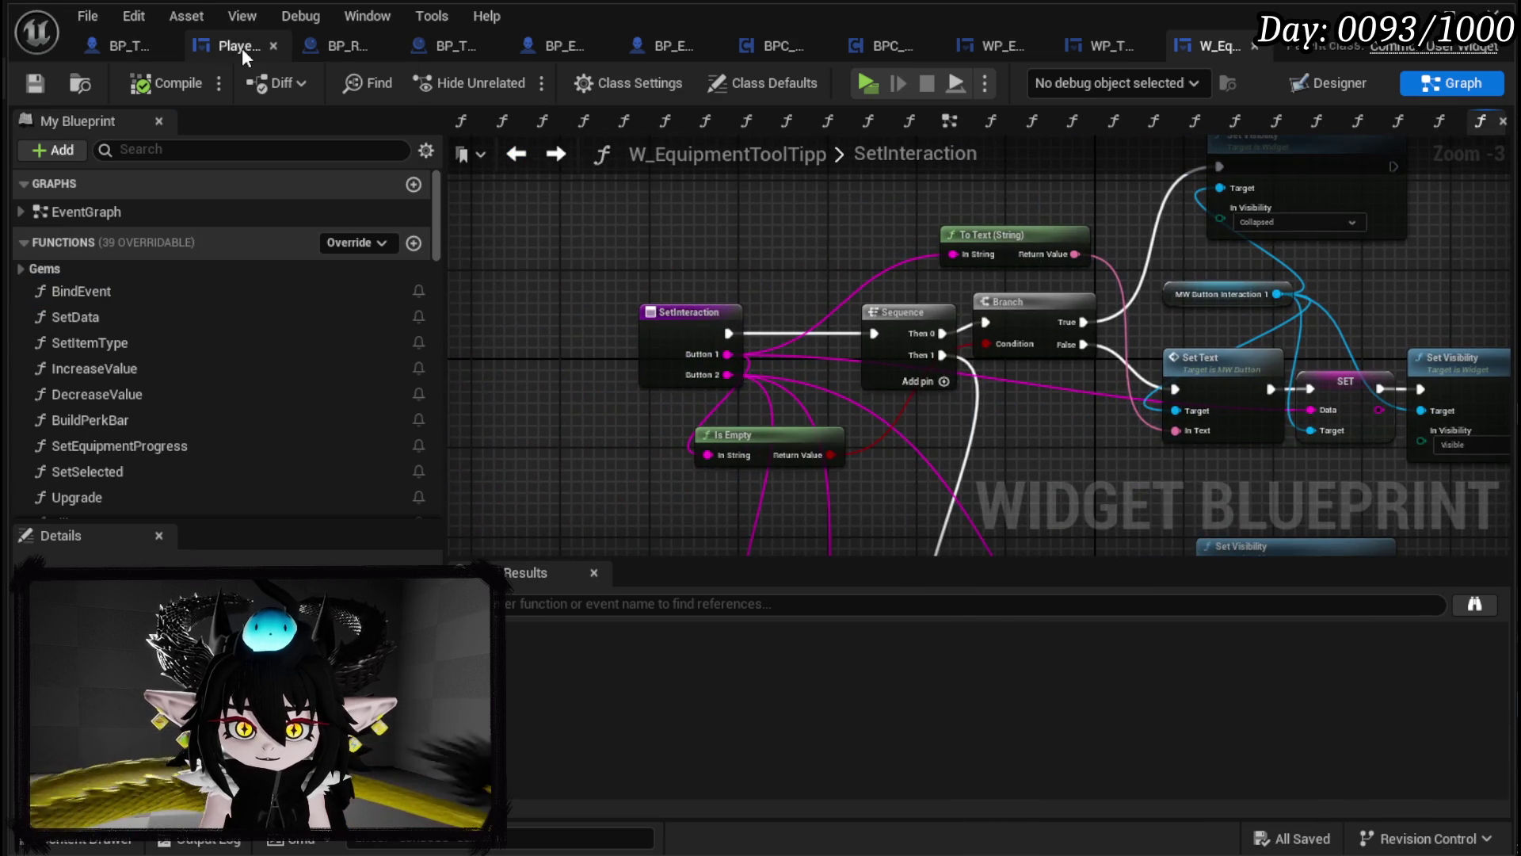
Step: Go from PlayerStatsHUD's Interaction_Bus past Fill Equipment Box into WP_EquipmentUI's SetSlotVisual via Set Slot Visual
click(241, 48)
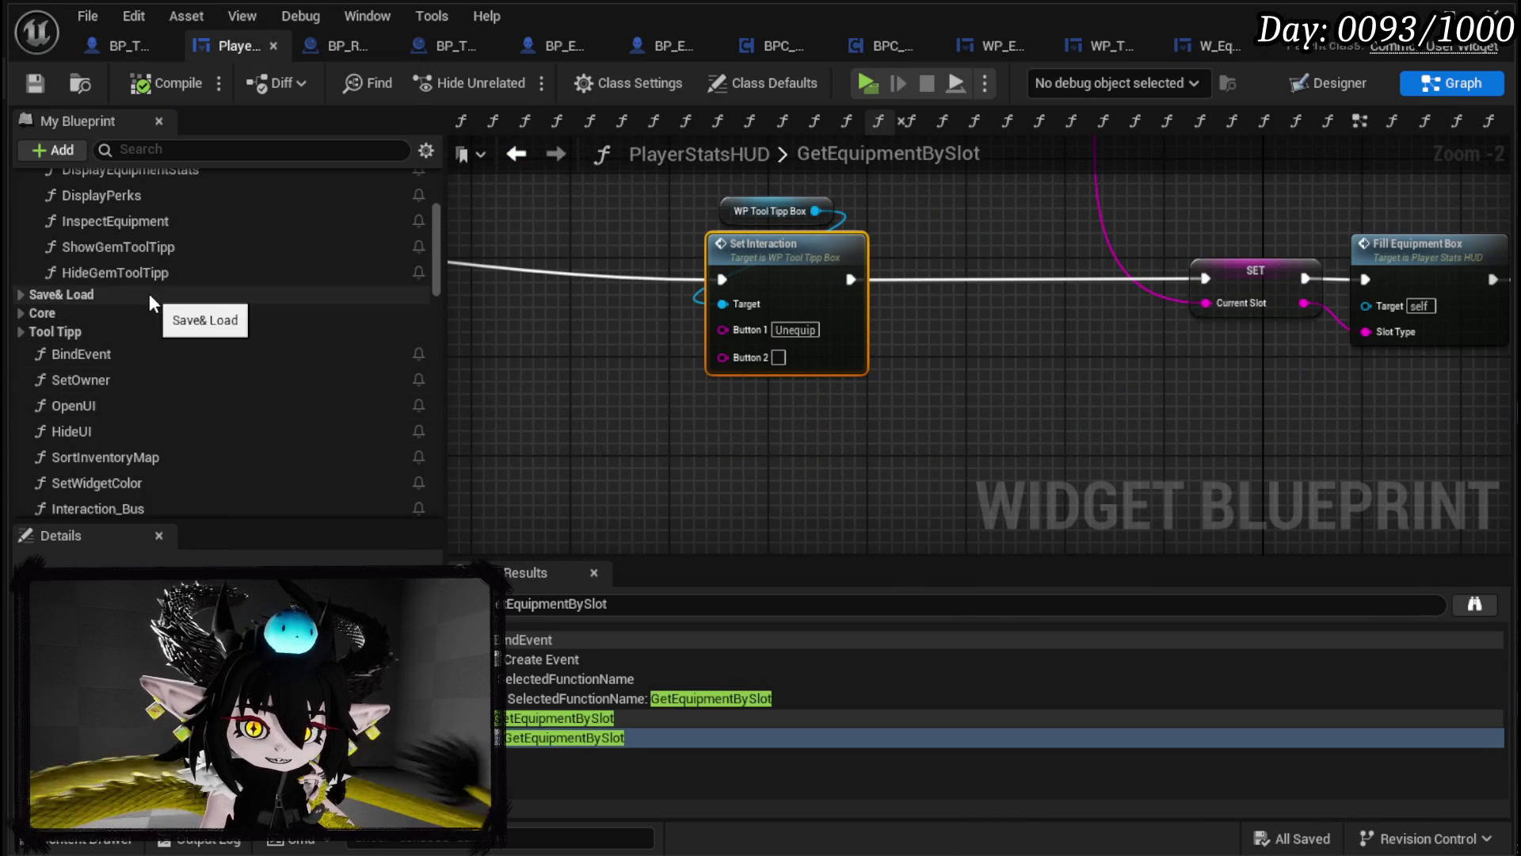
scroll(151, 316, down, 2)
scroll(153, 333, down, 2)
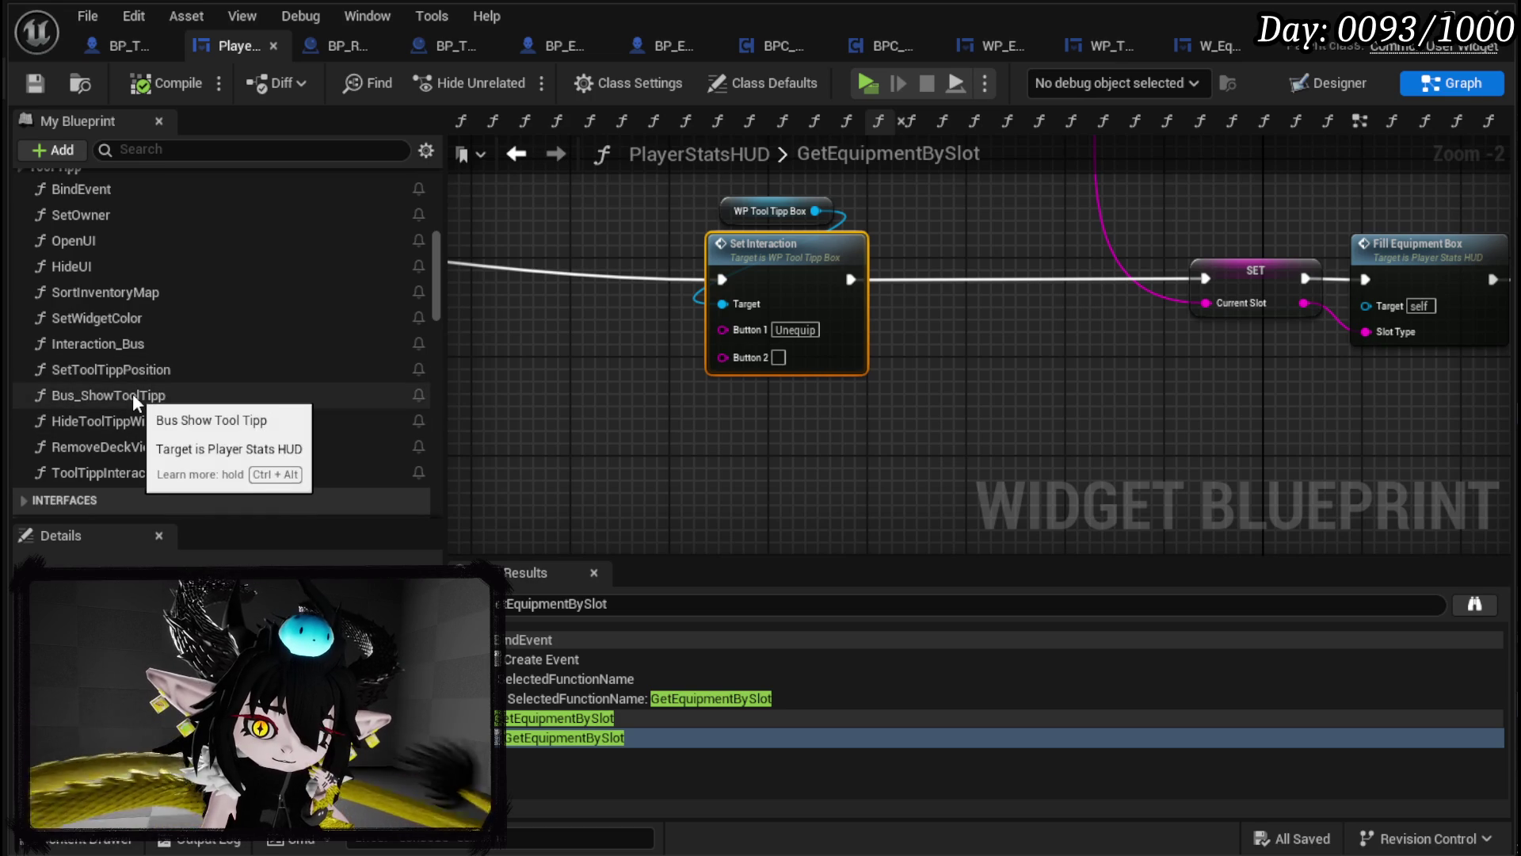
double_click(124, 343)
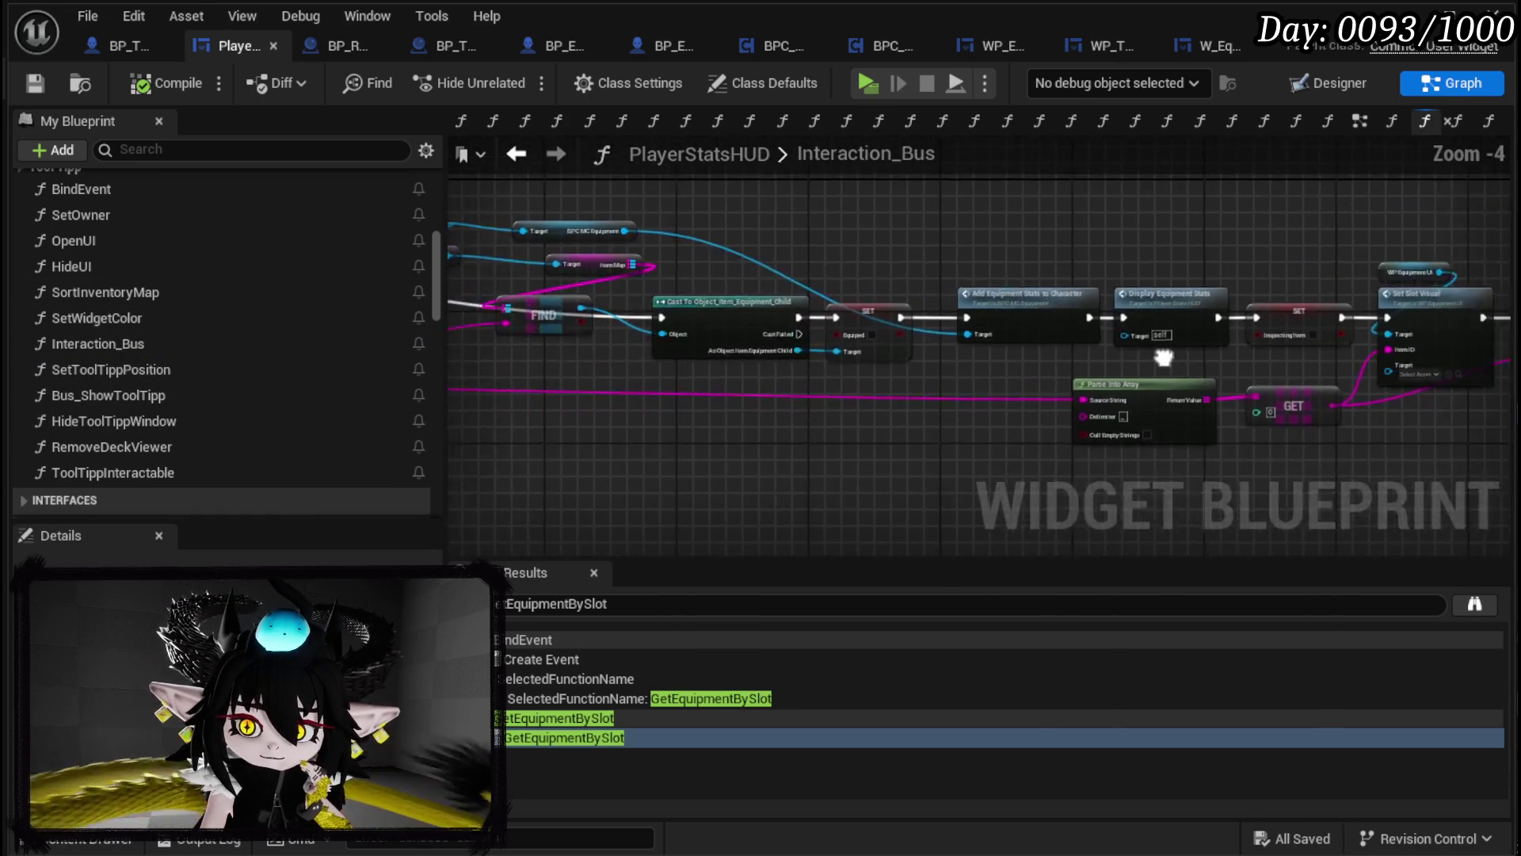
scroll(676, 339, down, 3)
scroll(555, 333, up, 3)
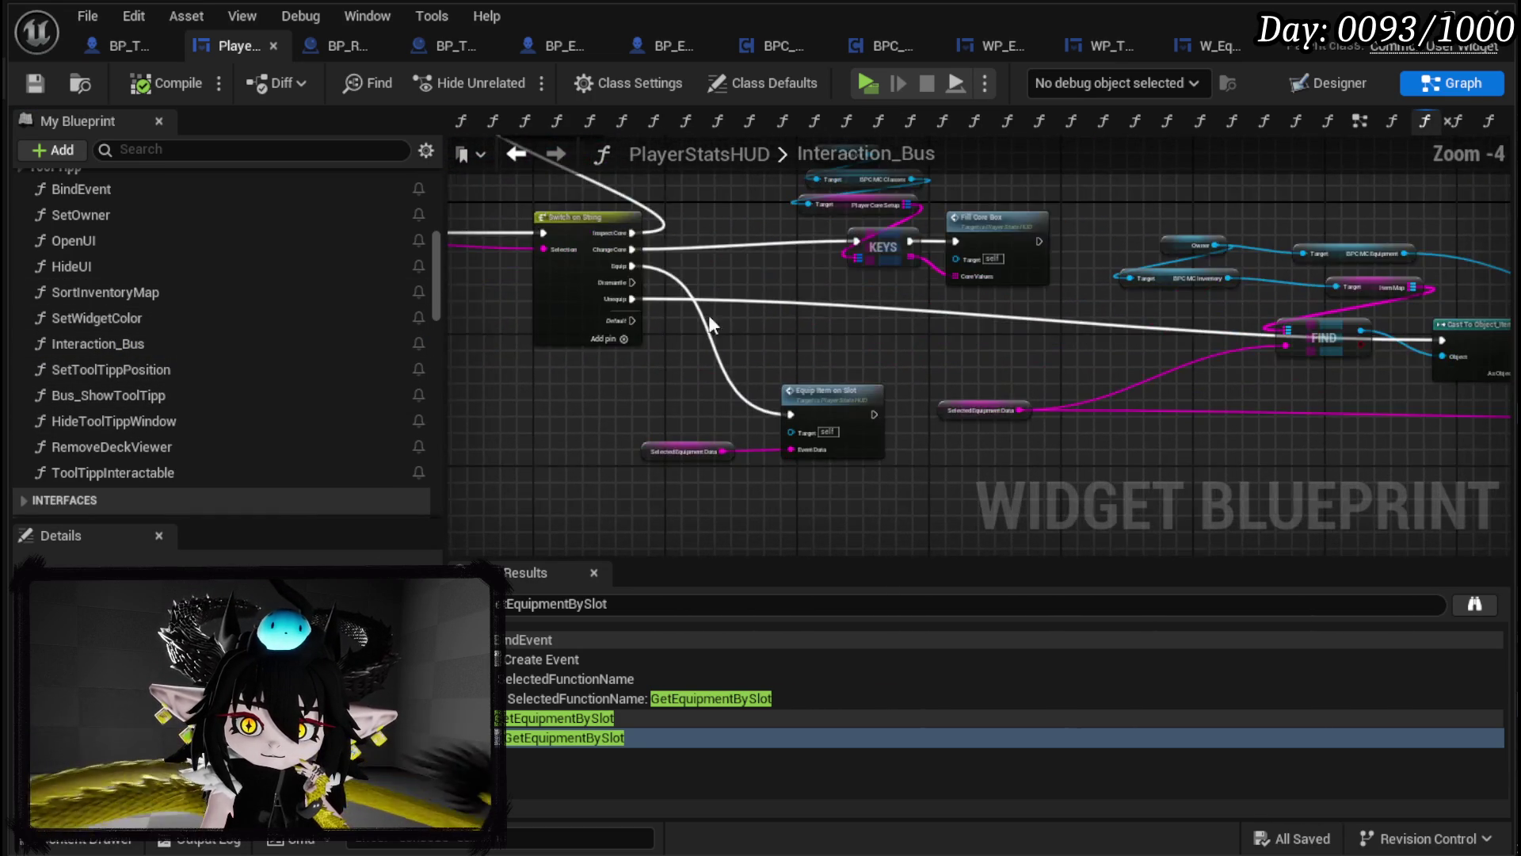
scroll(855, 352, up, 3)
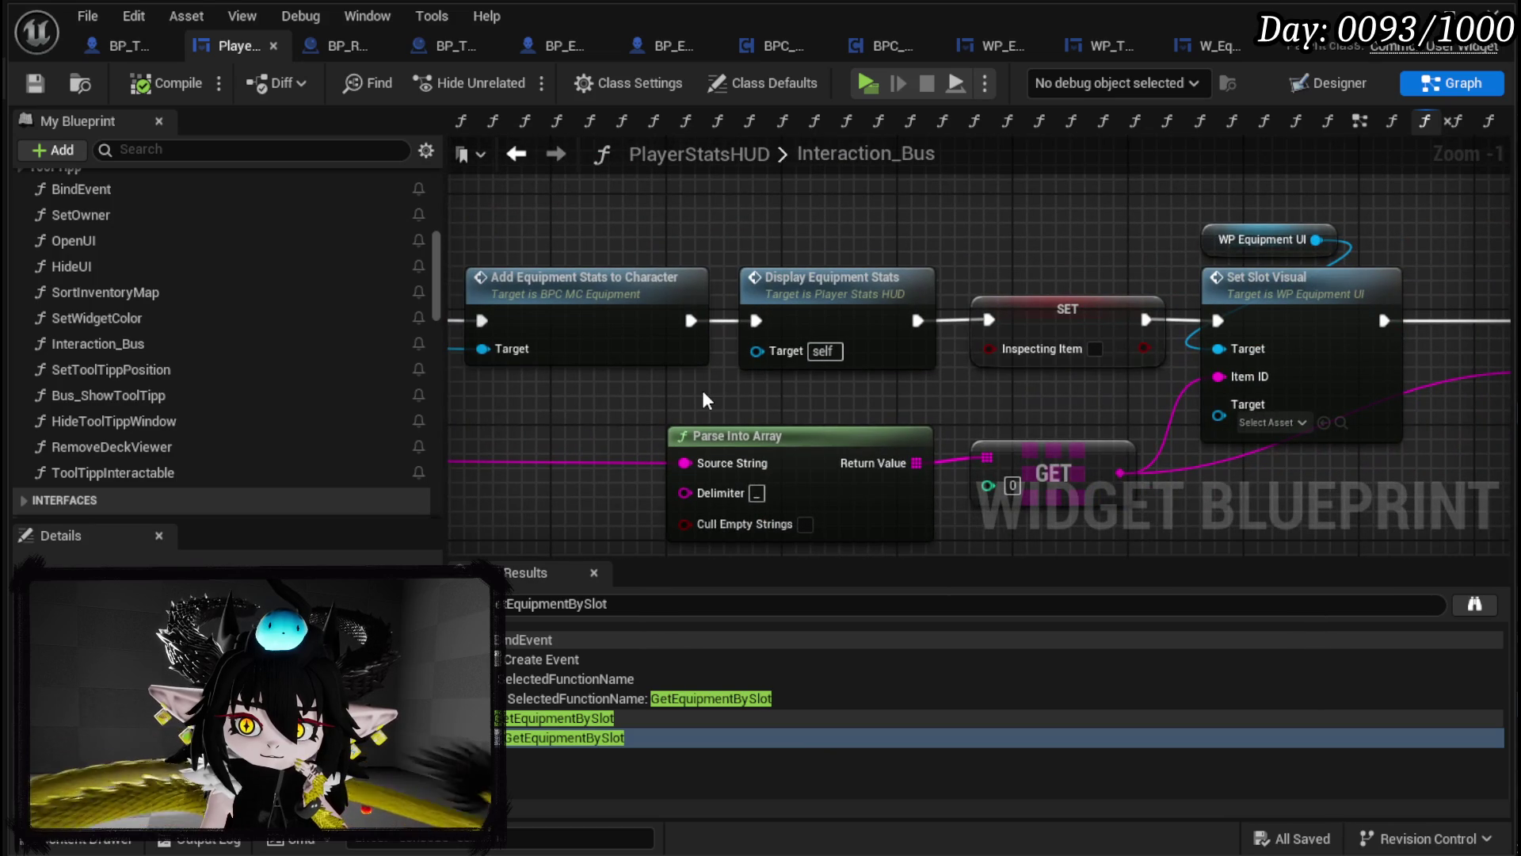
drag(703, 389, 361, 396)
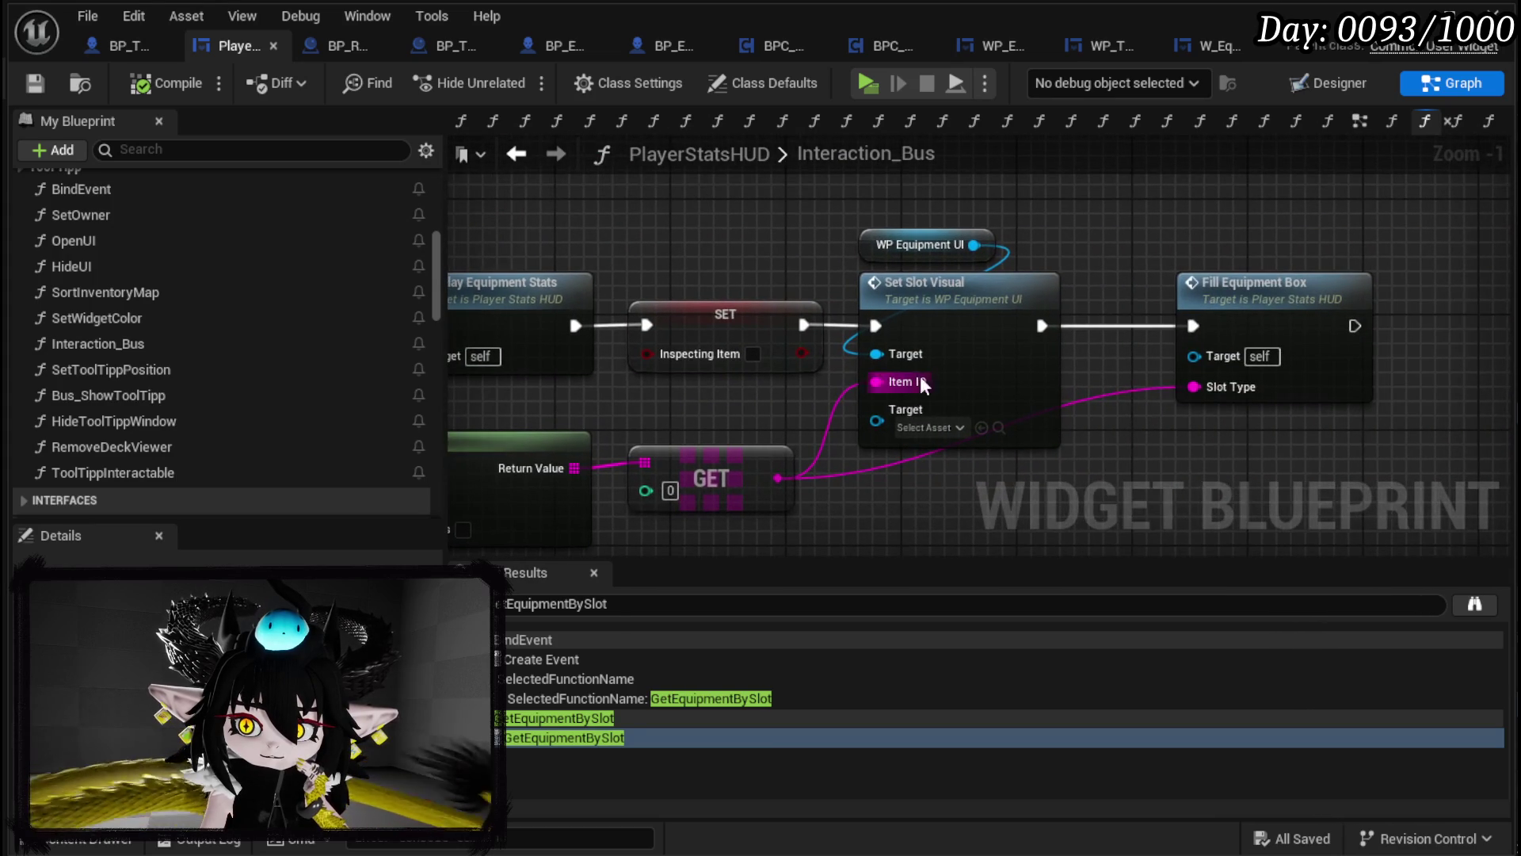
mouse_move(1142, 433)
mouse_down()
mouse_move(1188, 316)
mouse_move(1161, 405)
mouse_move(1082, 425)
mouse_up()
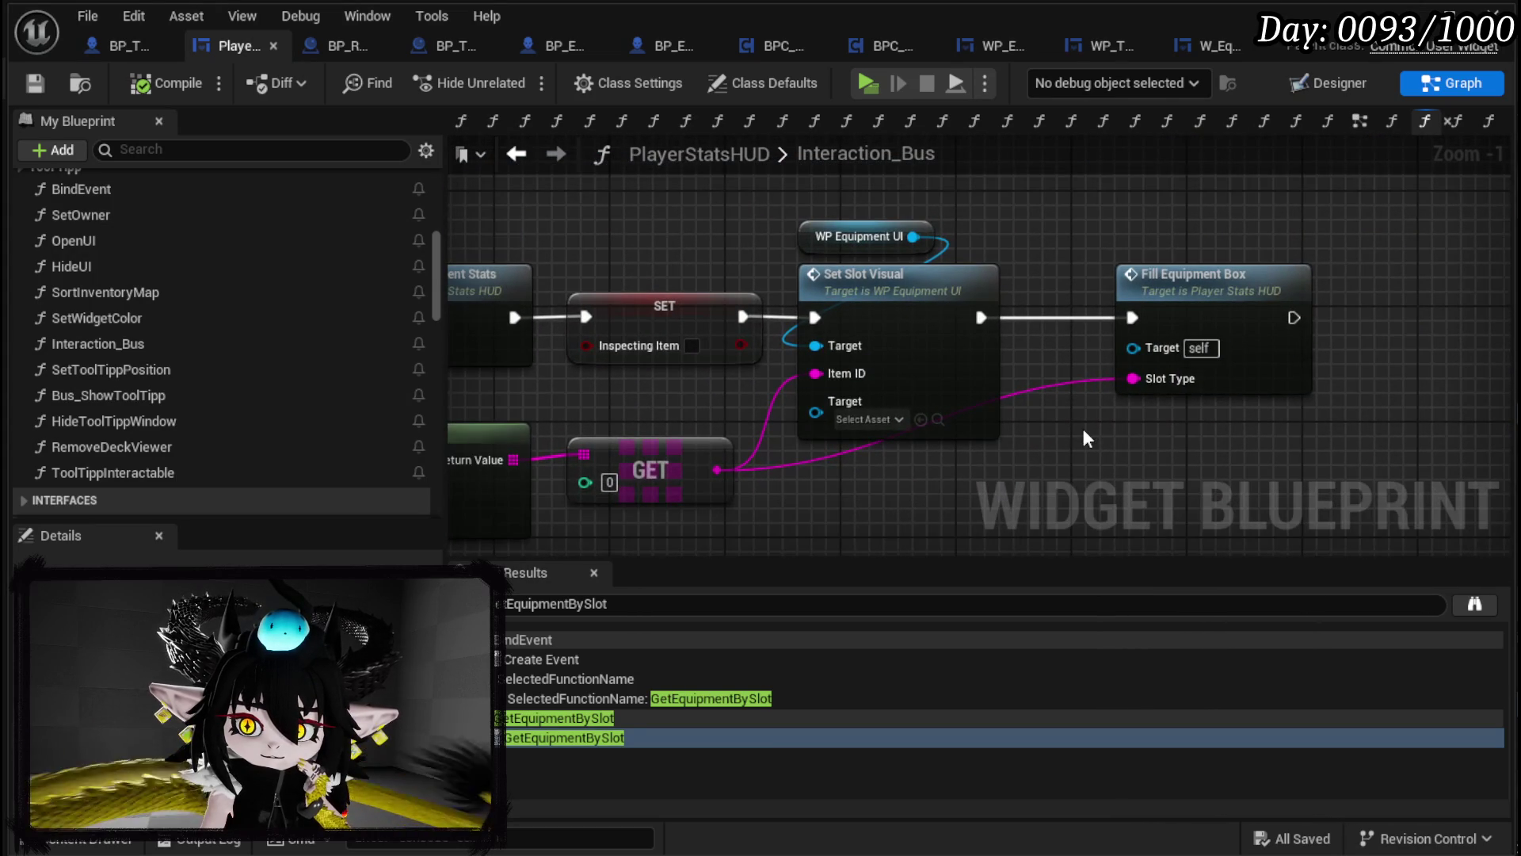
double_click(949, 331)
scroll(682, 339, down, 2)
scroll(850, 321, up, 4)
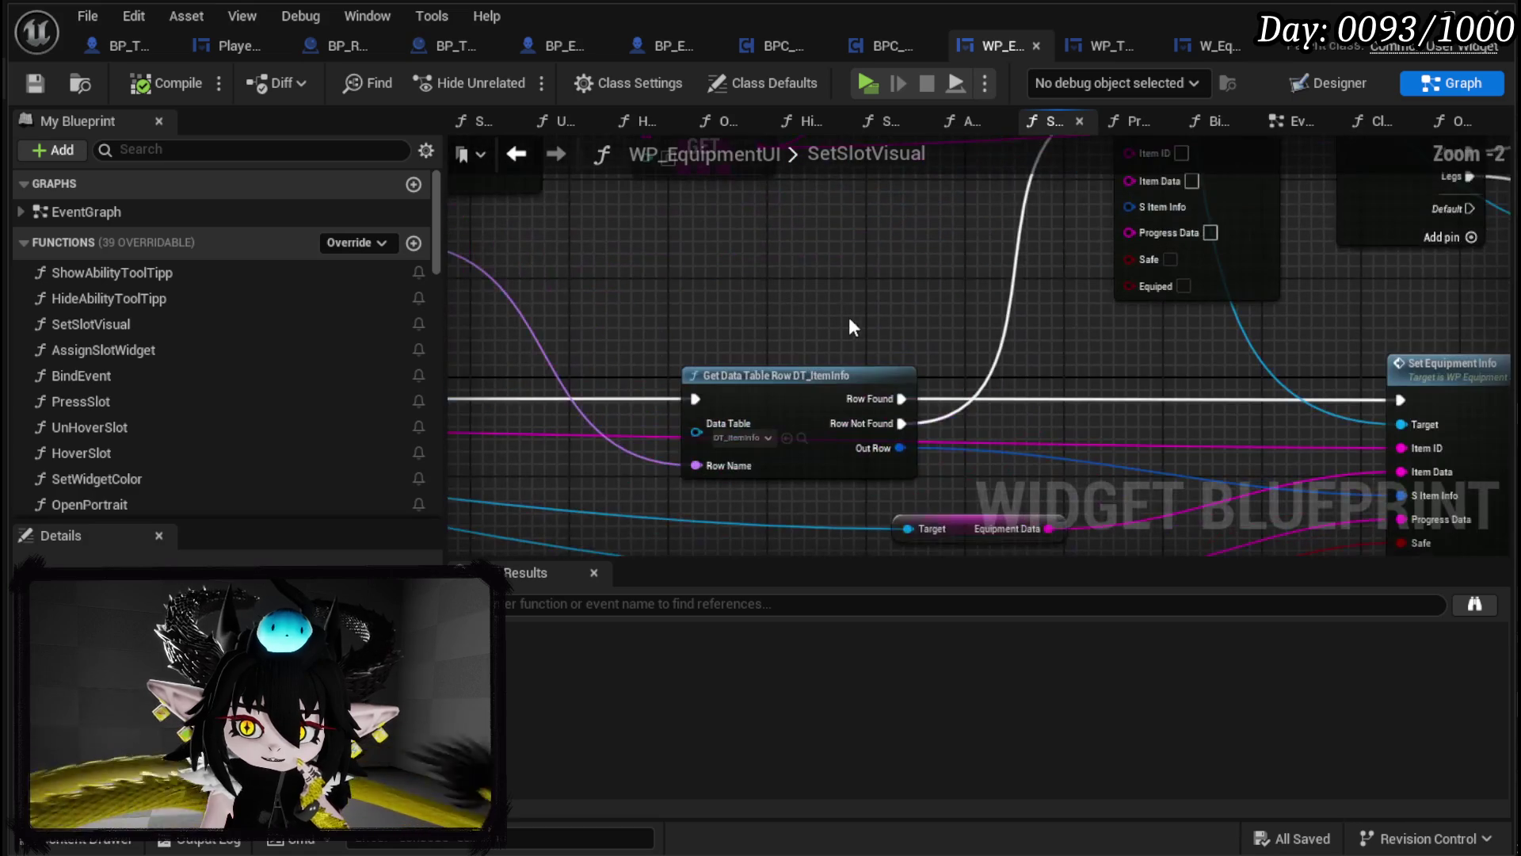
Step: Tidy the Get Data Table Row and string-to-name nodes in SetSlotVisual and save WP_EquipmentUI
mouse_move(819, 383)
mouse_down()
mouse_move(763, 389)
mouse_move(1274, 313)
mouse_up()
scroll(1133, 328, down, 2)
scroll(1002, 383, up, 2)
mouse_move(1001, 383)
mouse_down()
mouse_move(509, 380)
mouse_move(926, 523)
mouse_move(985, 575)
mouse_move(970, 471)
mouse_up()
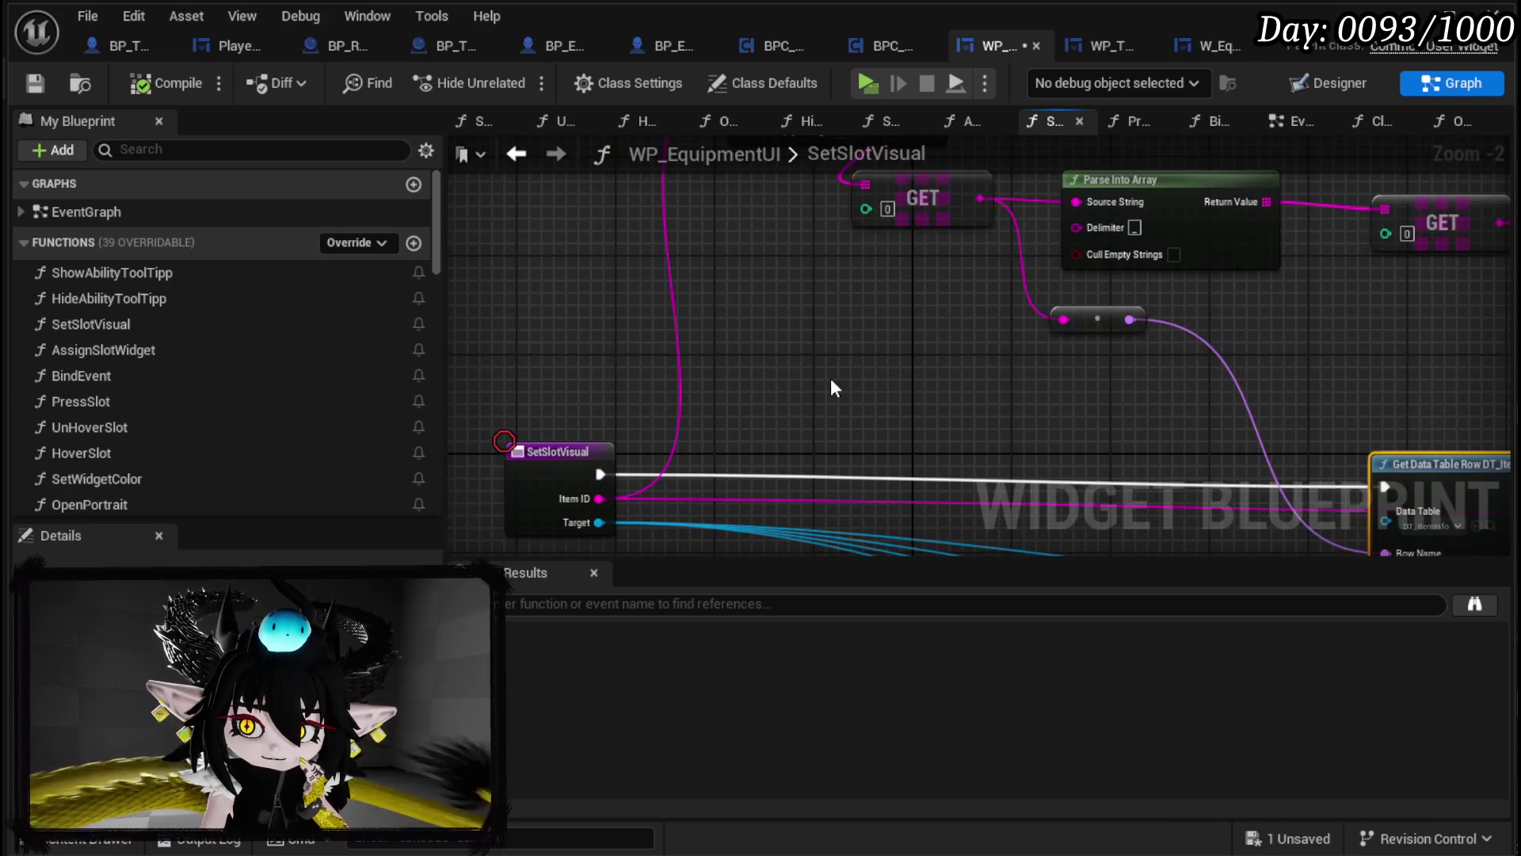
drag(1084, 325, 896, 277)
mouse_move(810, 298)
mouse_down()
mouse_move(772, 455)
mouse_move(808, 212)
mouse_move(818, 487)
mouse_move(813, 212)
mouse_up()
click(34, 82)
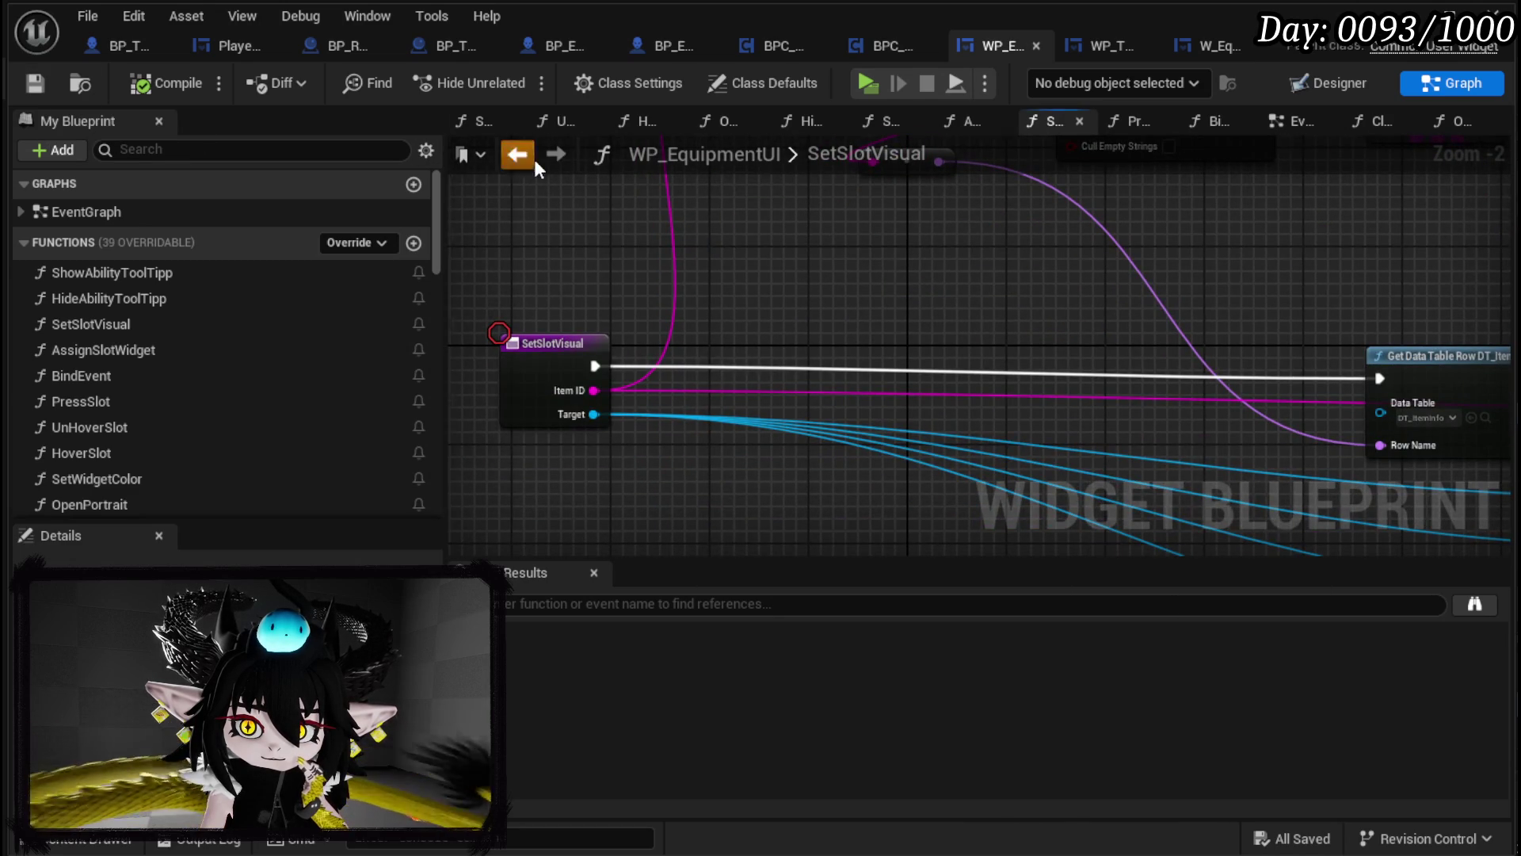
Step: Revisit the Print String graph, return to SetSlotVisual, nudge Set Equipment Info down, and save again
click(516, 154)
drag(765, 309, 351, 288)
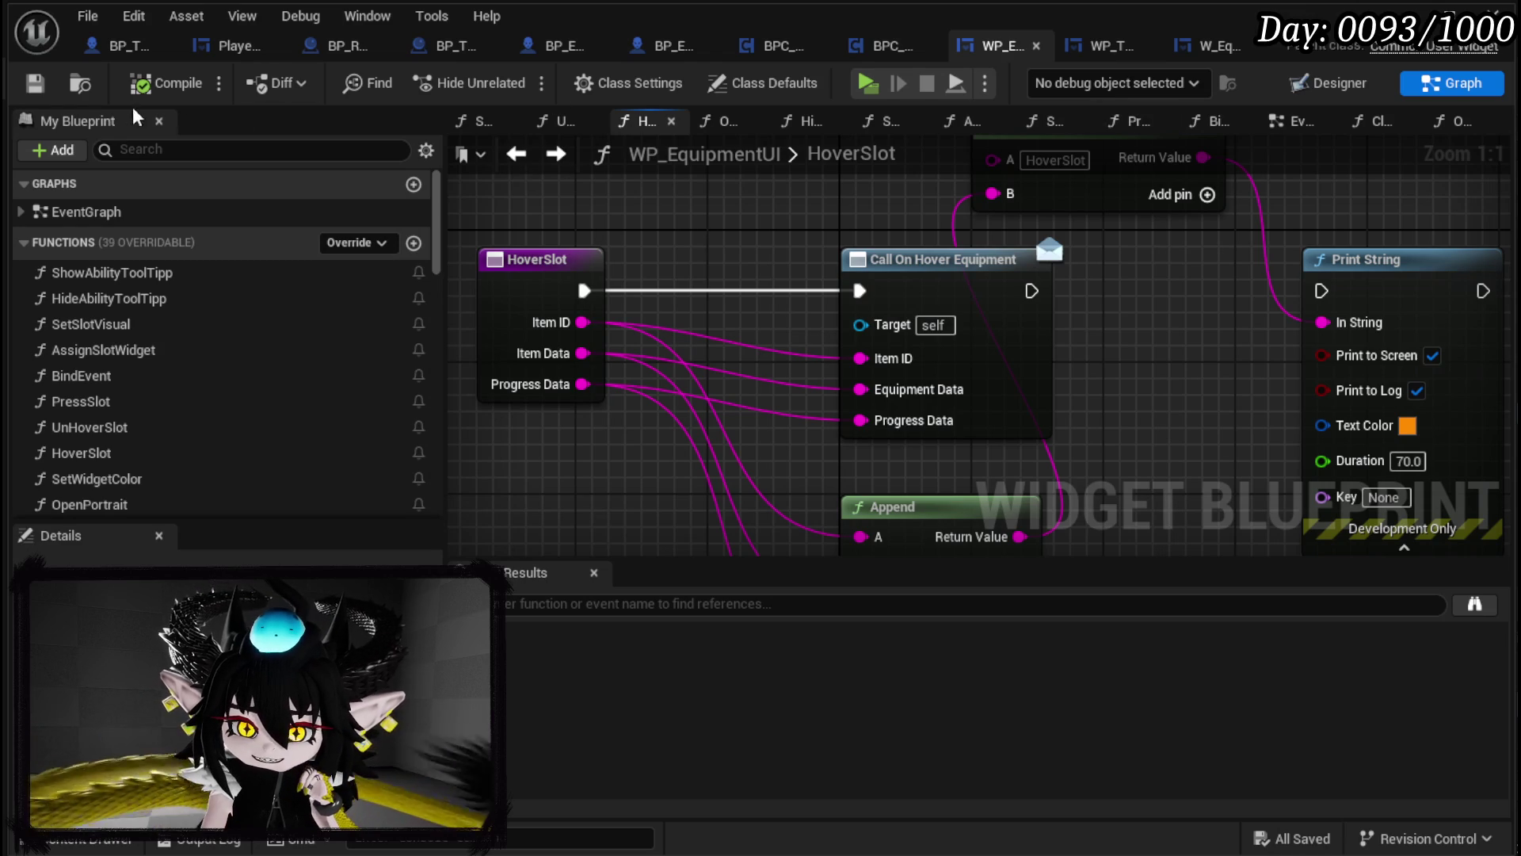
click(517, 156)
click(516, 156)
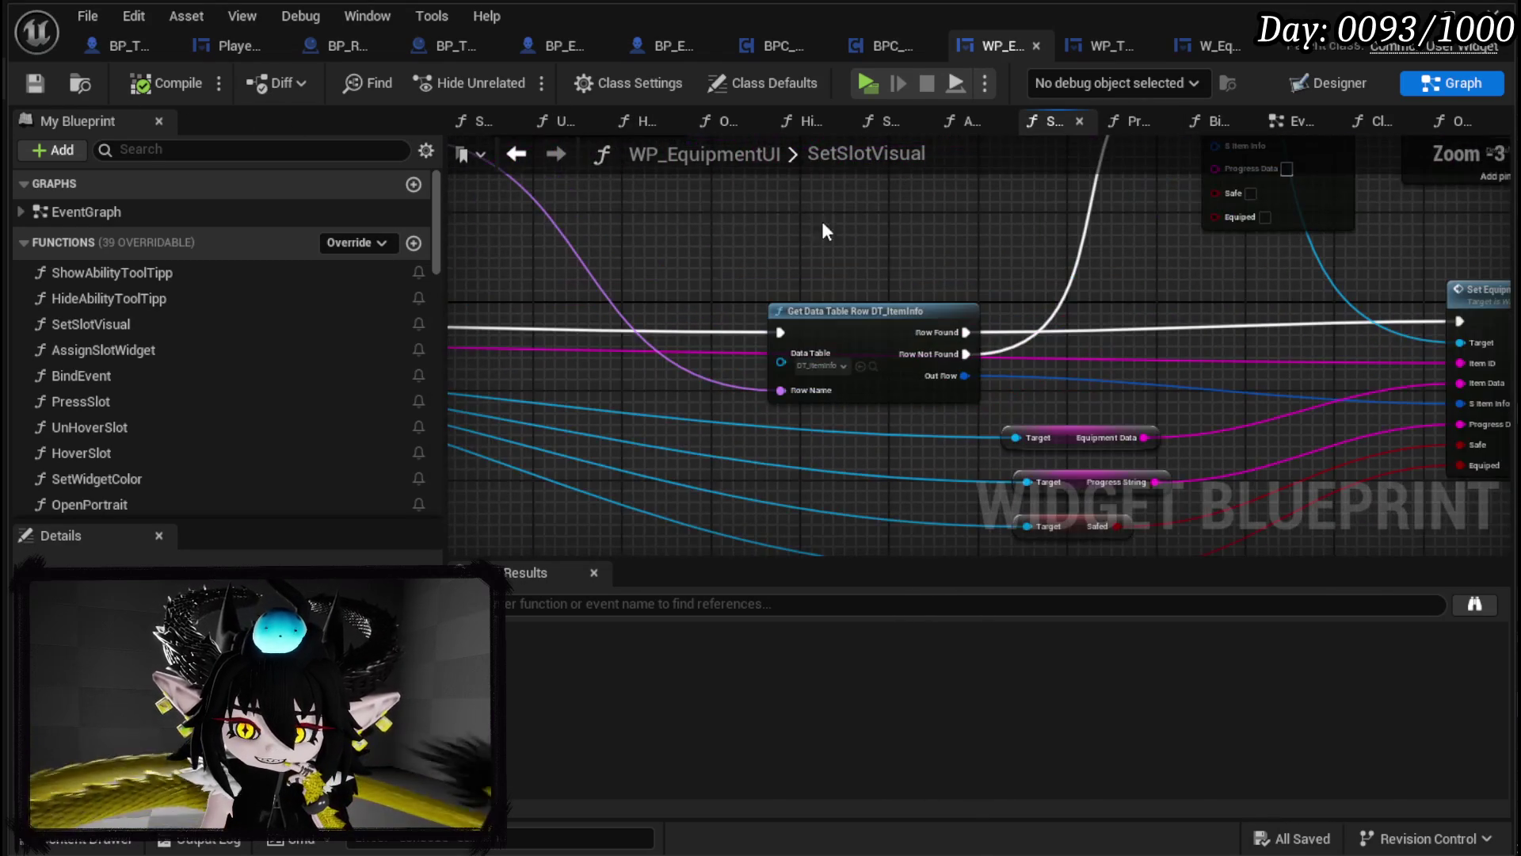
drag(854, 221, 605, 206)
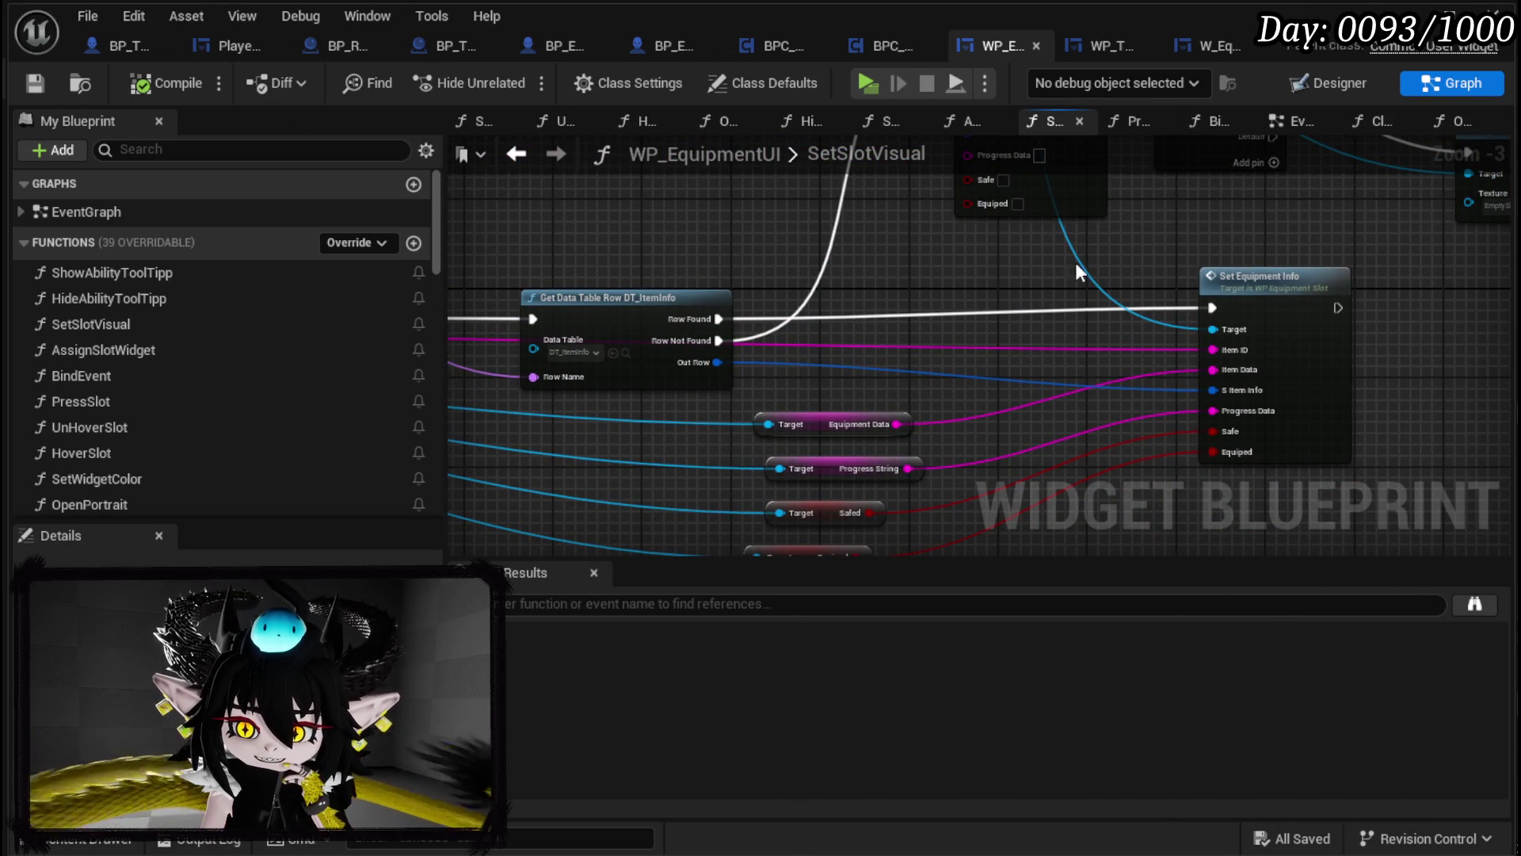
drag(1267, 277, 1268, 287)
mouse_move(938, 279)
mouse_down()
mouse_move(942, 219)
mouse_move(904, 435)
mouse_move(530, 473)
mouse_move(597, 475)
mouse_move(672, 385)
mouse_move(717, 282)
mouse_move(847, 224)
mouse_move(852, 486)
mouse_move(877, 482)
mouse_up()
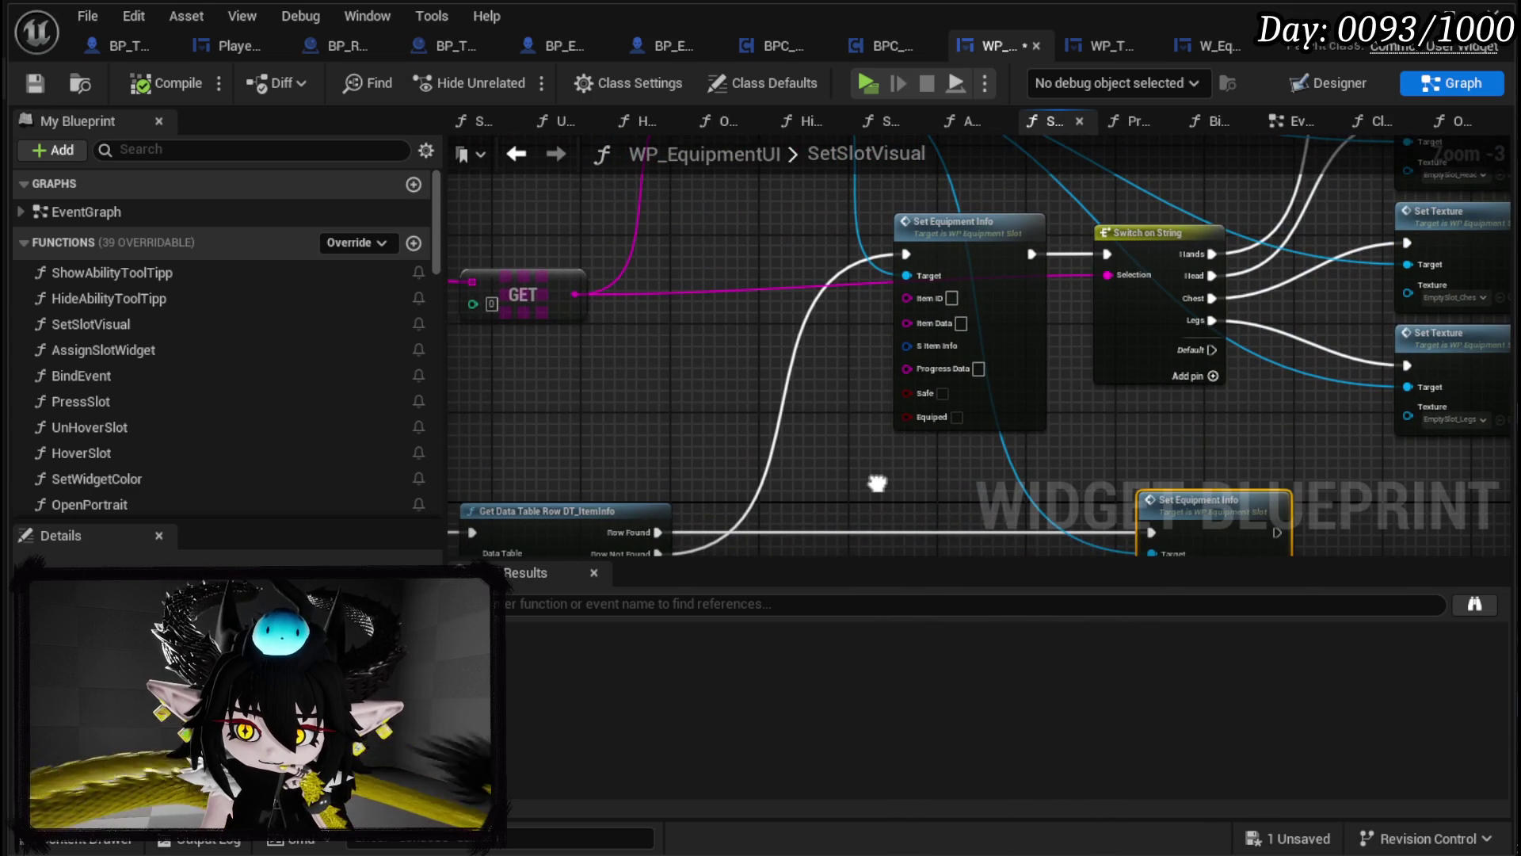
mouse_move(787, 306)
mouse_down()
mouse_move(669, 471)
mouse_move(432, 439)
mouse_move(828, 407)
mouse_move(816, 484)
mouse_move(825, 317)
mouse_up()
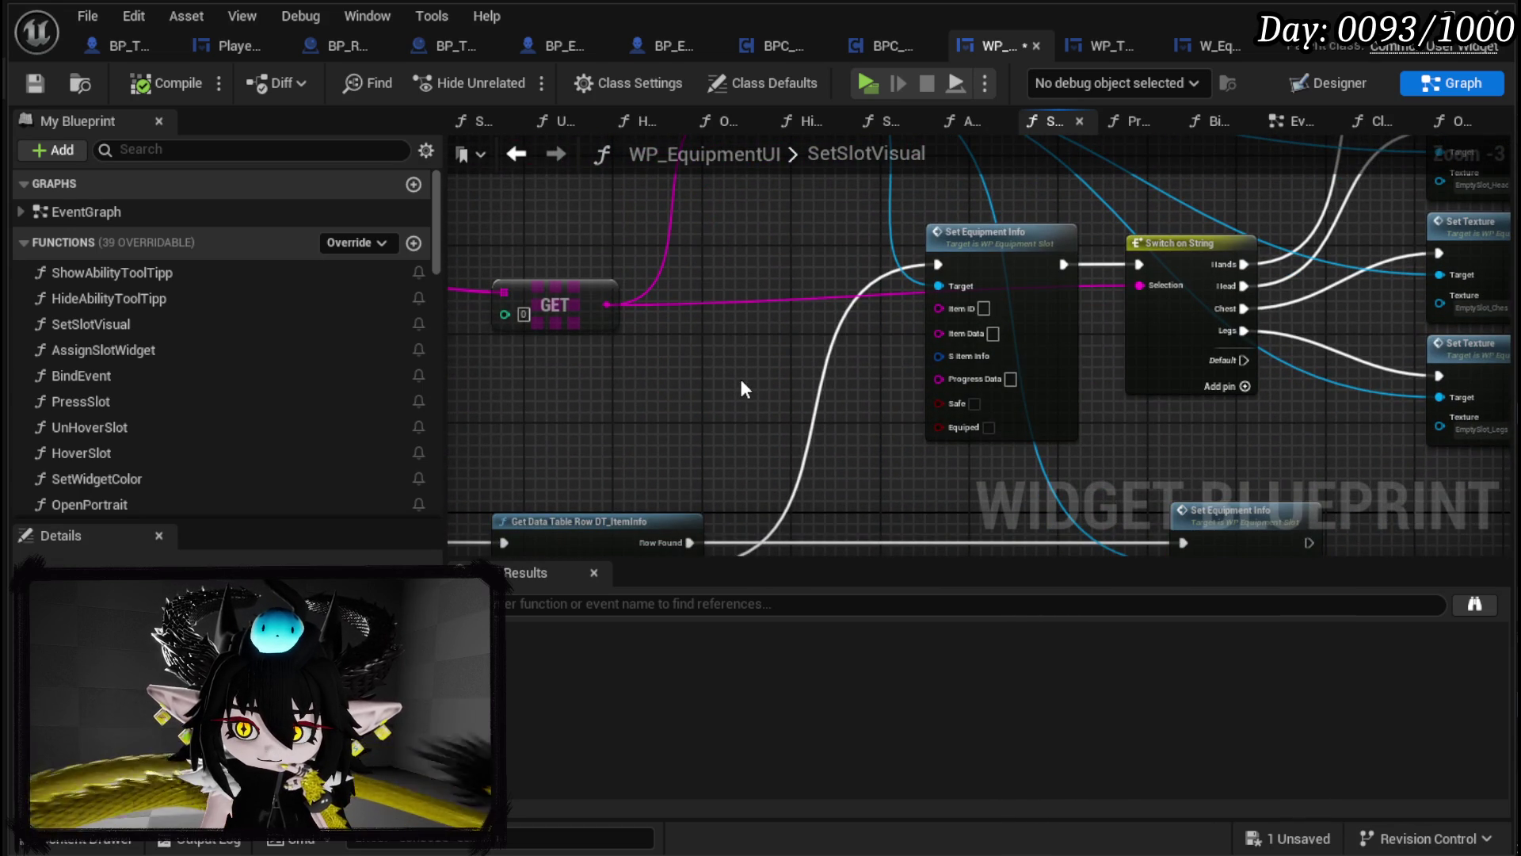
drag(740, 381, 875, 265)
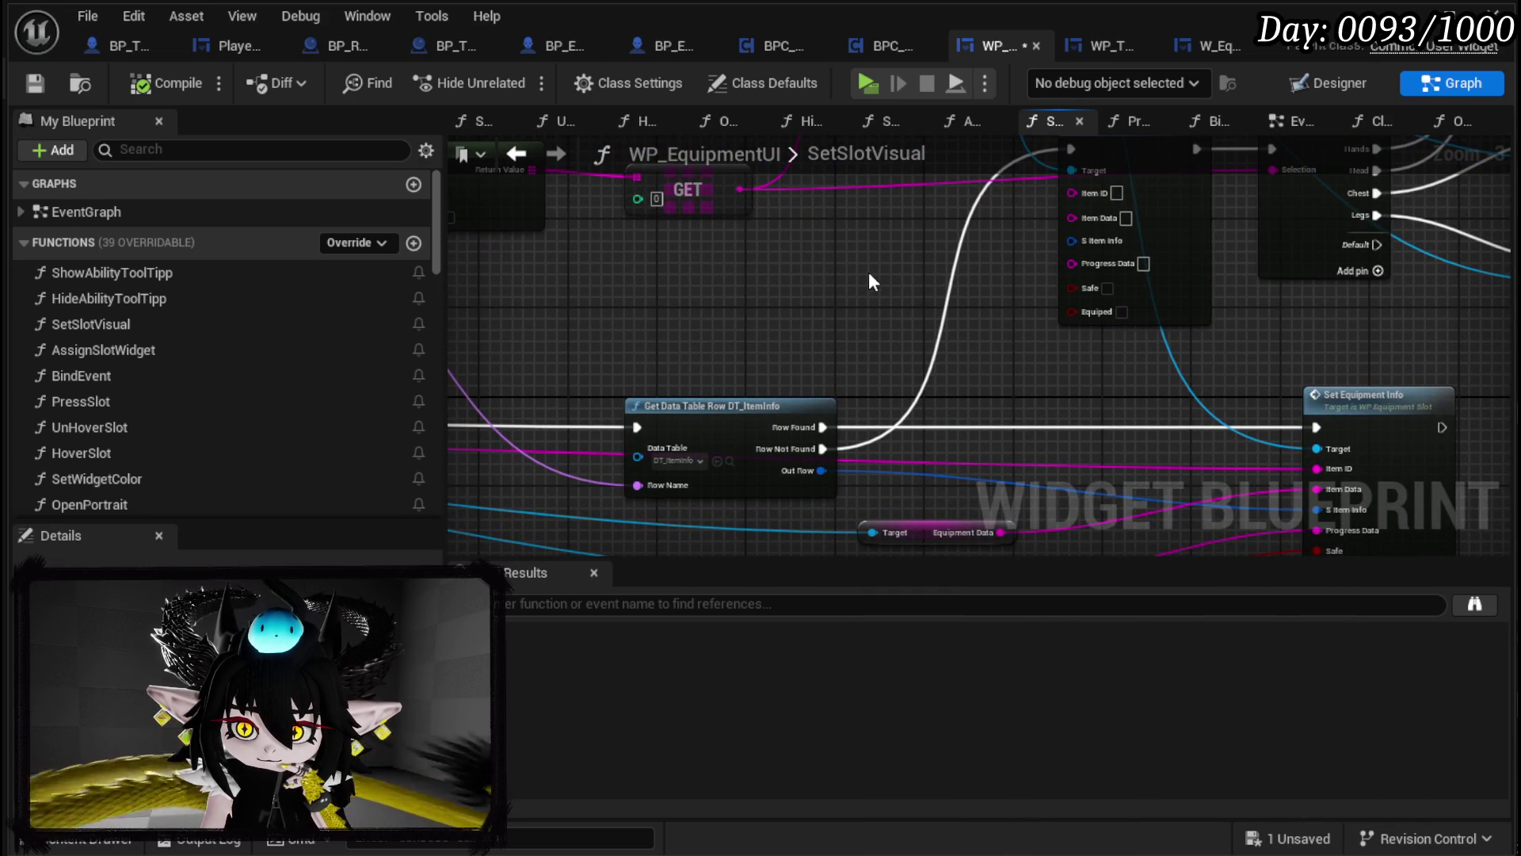
click(34, 84)
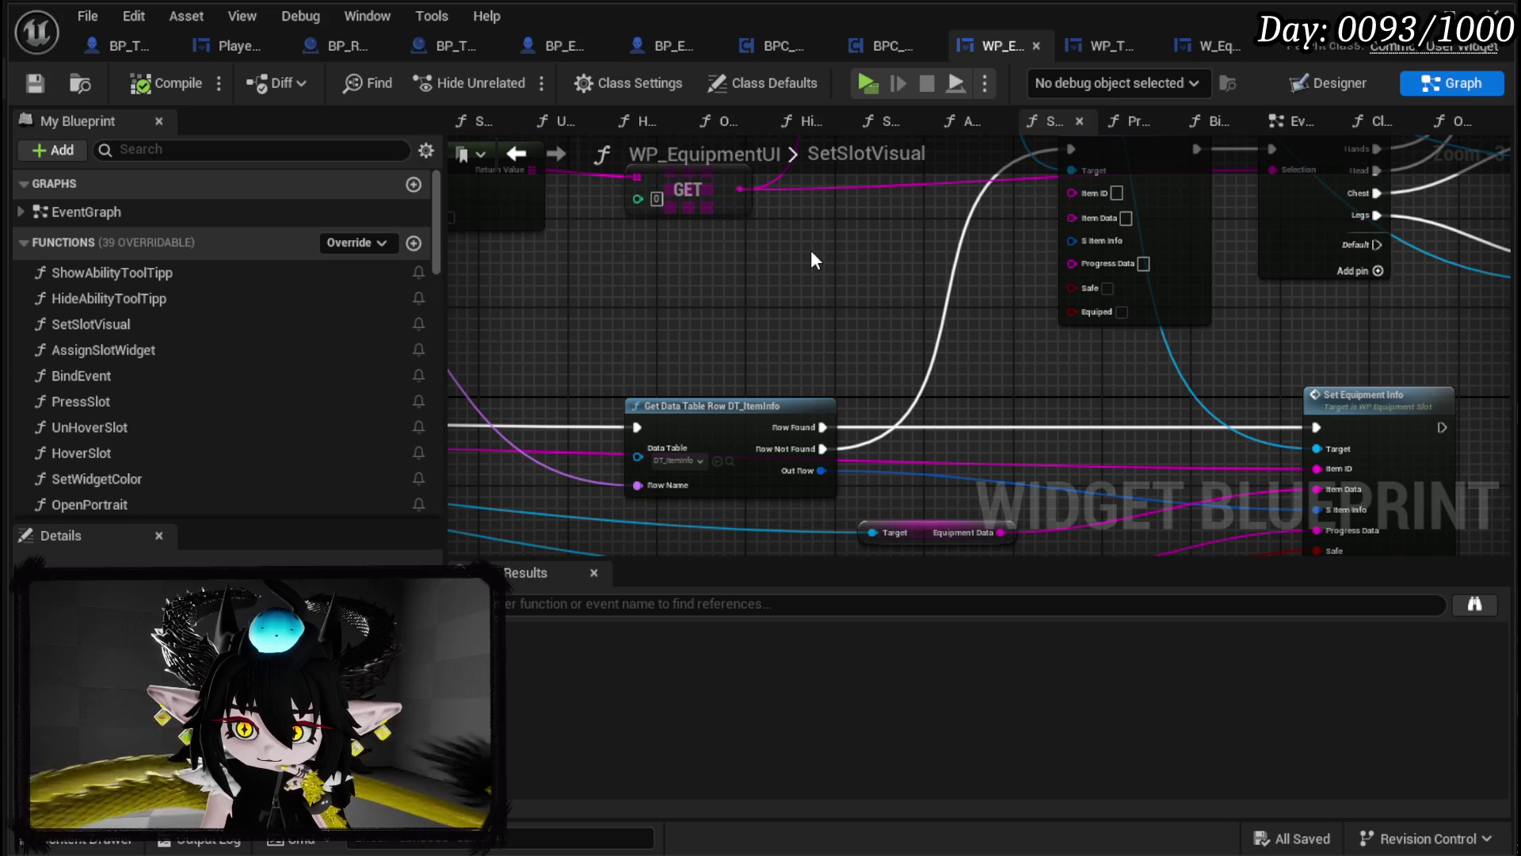
Step: Inspect Get Data Table Row and its getter nodes, ending on Set Equipment Info's node menu
scroll(810, 250, down, 2)
drag(811, 249, 1166, 246)
scroll(1166, 246, up, 2)
mouse_move(765, 293)
mouse_down()
mouse_move(1020, 272)
mouse_move(589, 347)
mouse_up()
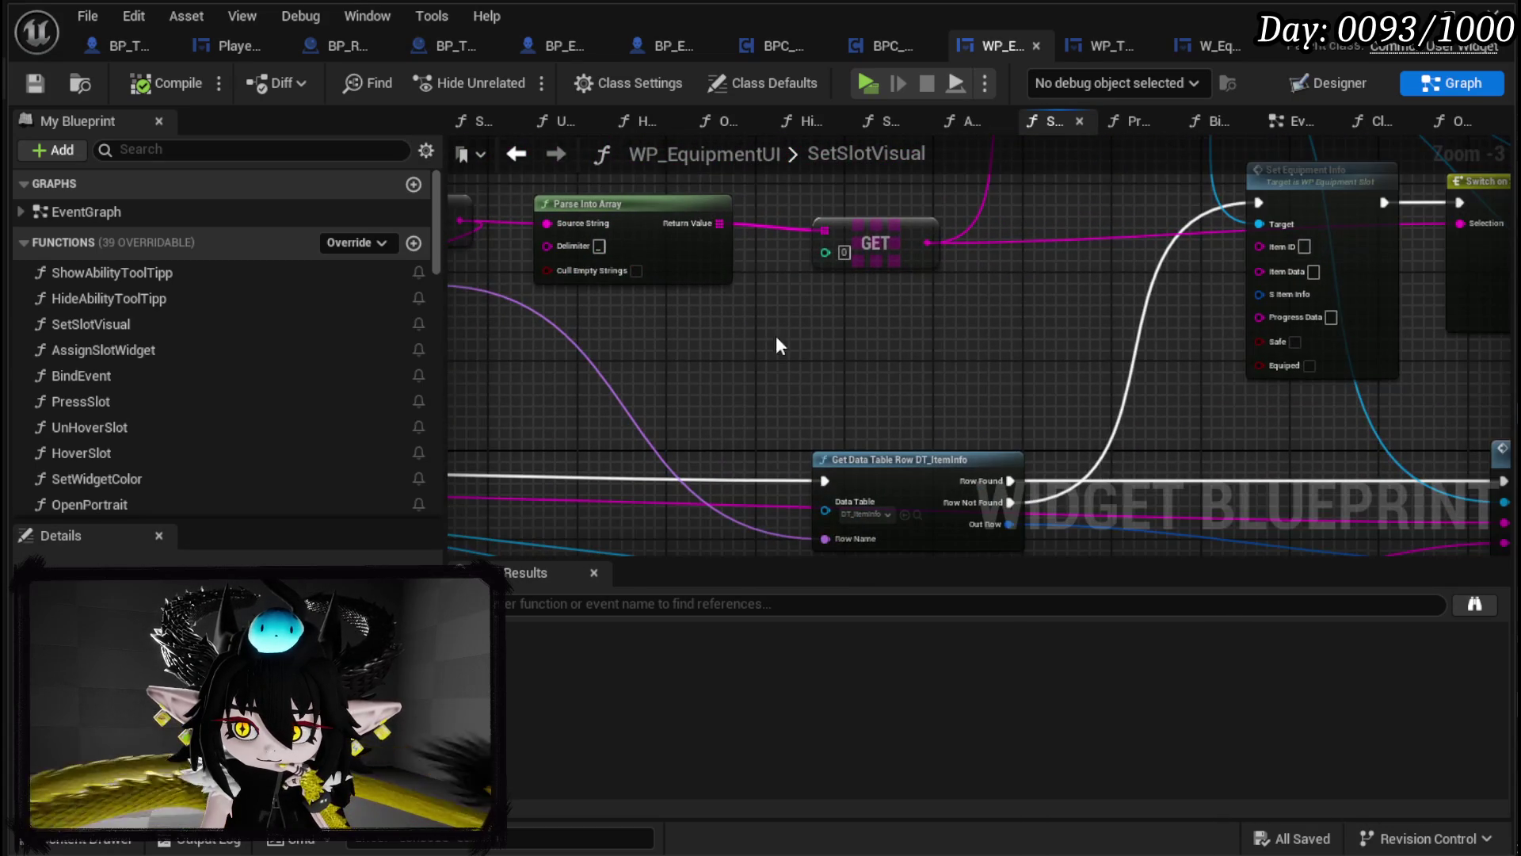
drag(919, 467, 799, 342)
drag(898, 249, 710, 402)
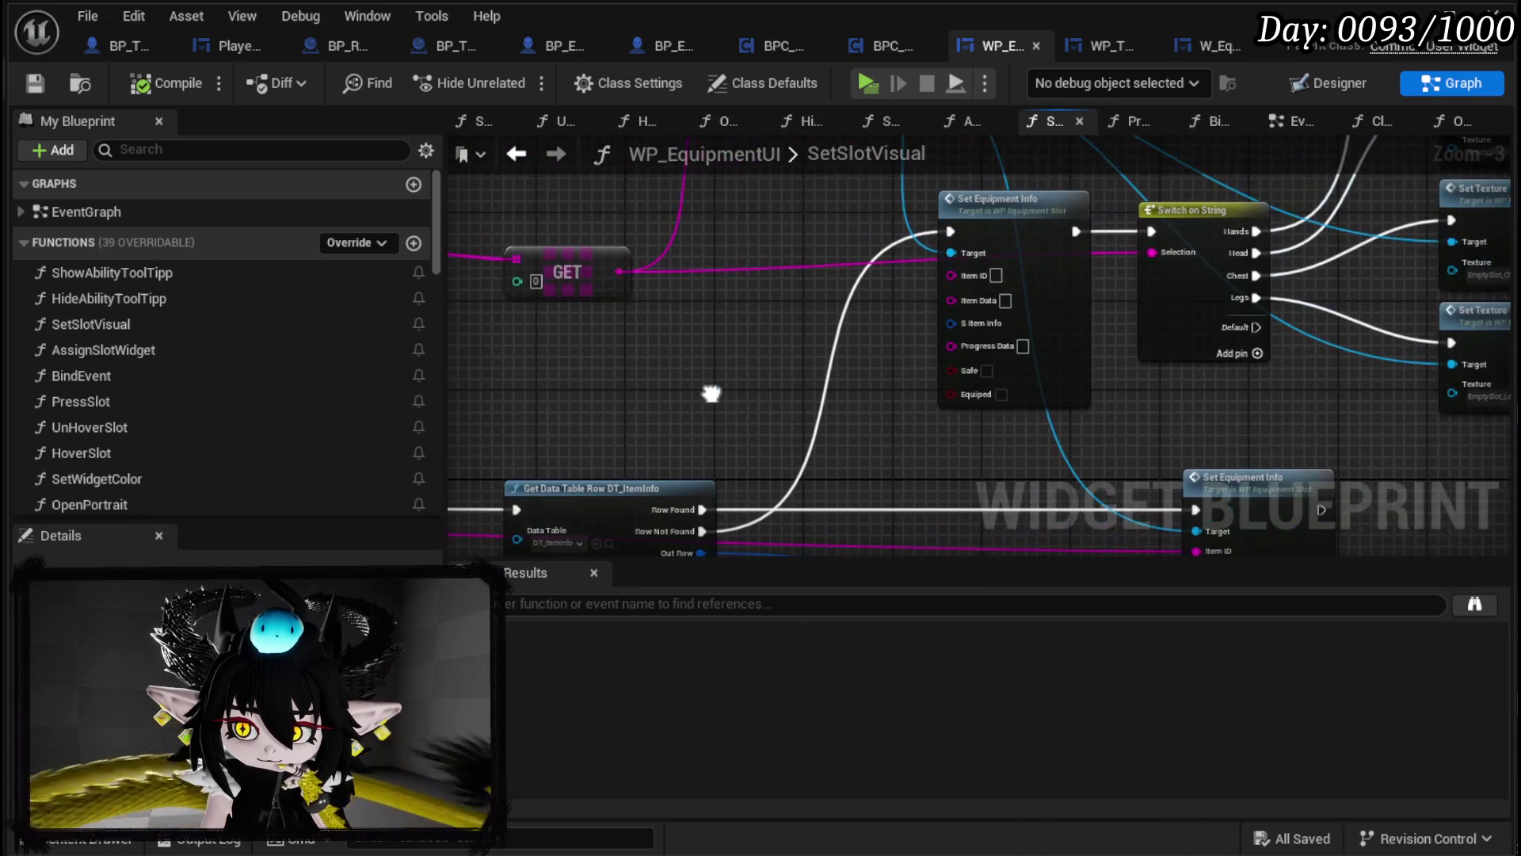
right_click(1014, 209)
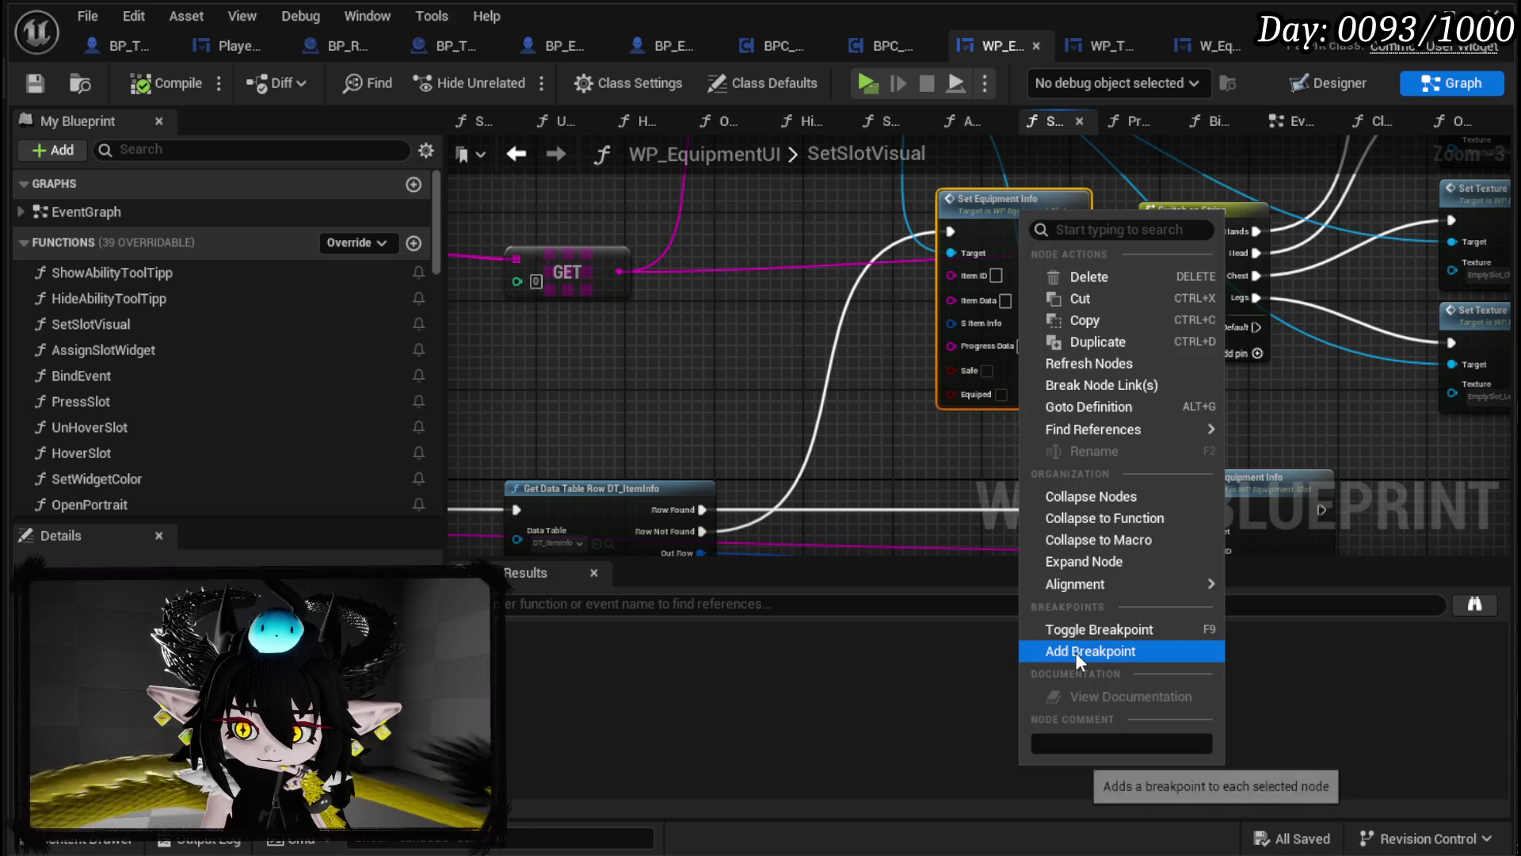
Step: Breakpoint Set Equipment Info, play the game, check FIND/GET pin values, and step to Switch on String
click(1054, 651)
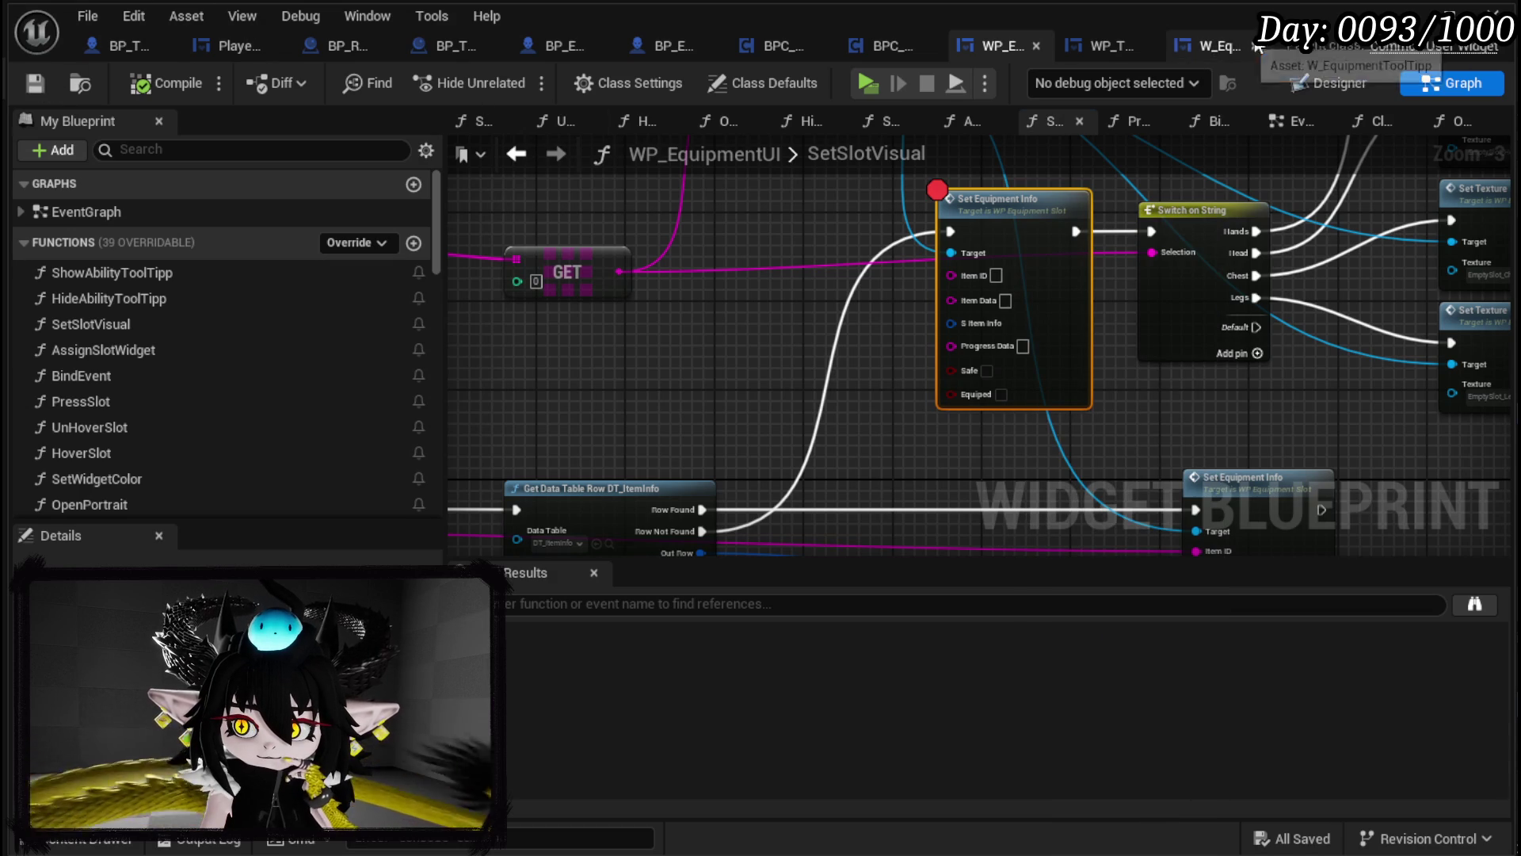
click(1405, 17)
click(514, 78)
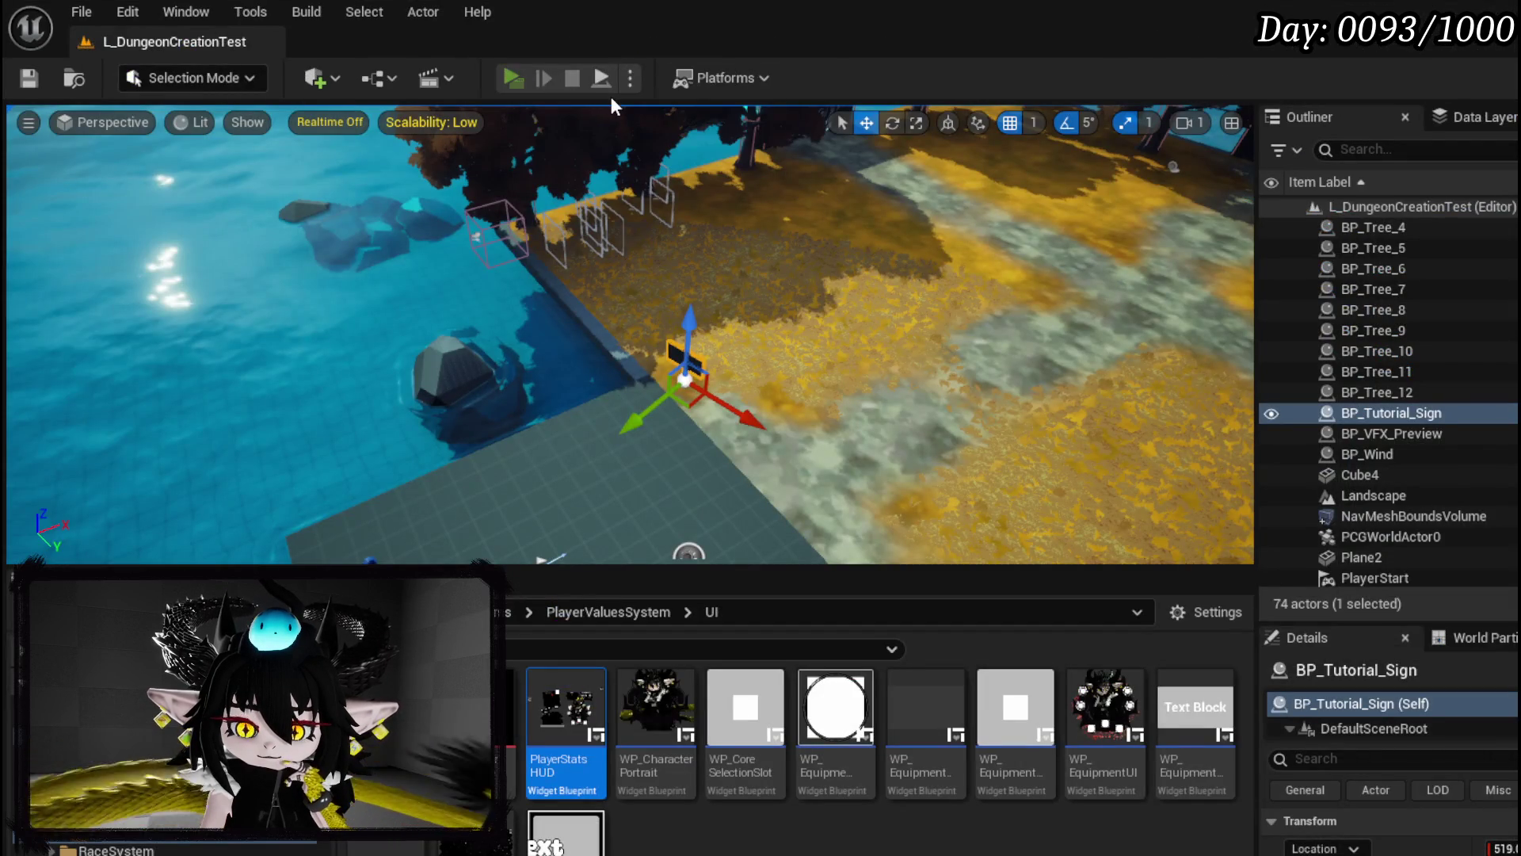
mouse_move(747, 251)
mouse_down()
mouse_move(940, 391)
mouse_move(980, 369)
mouse_up()
mouse_move(866, 205)
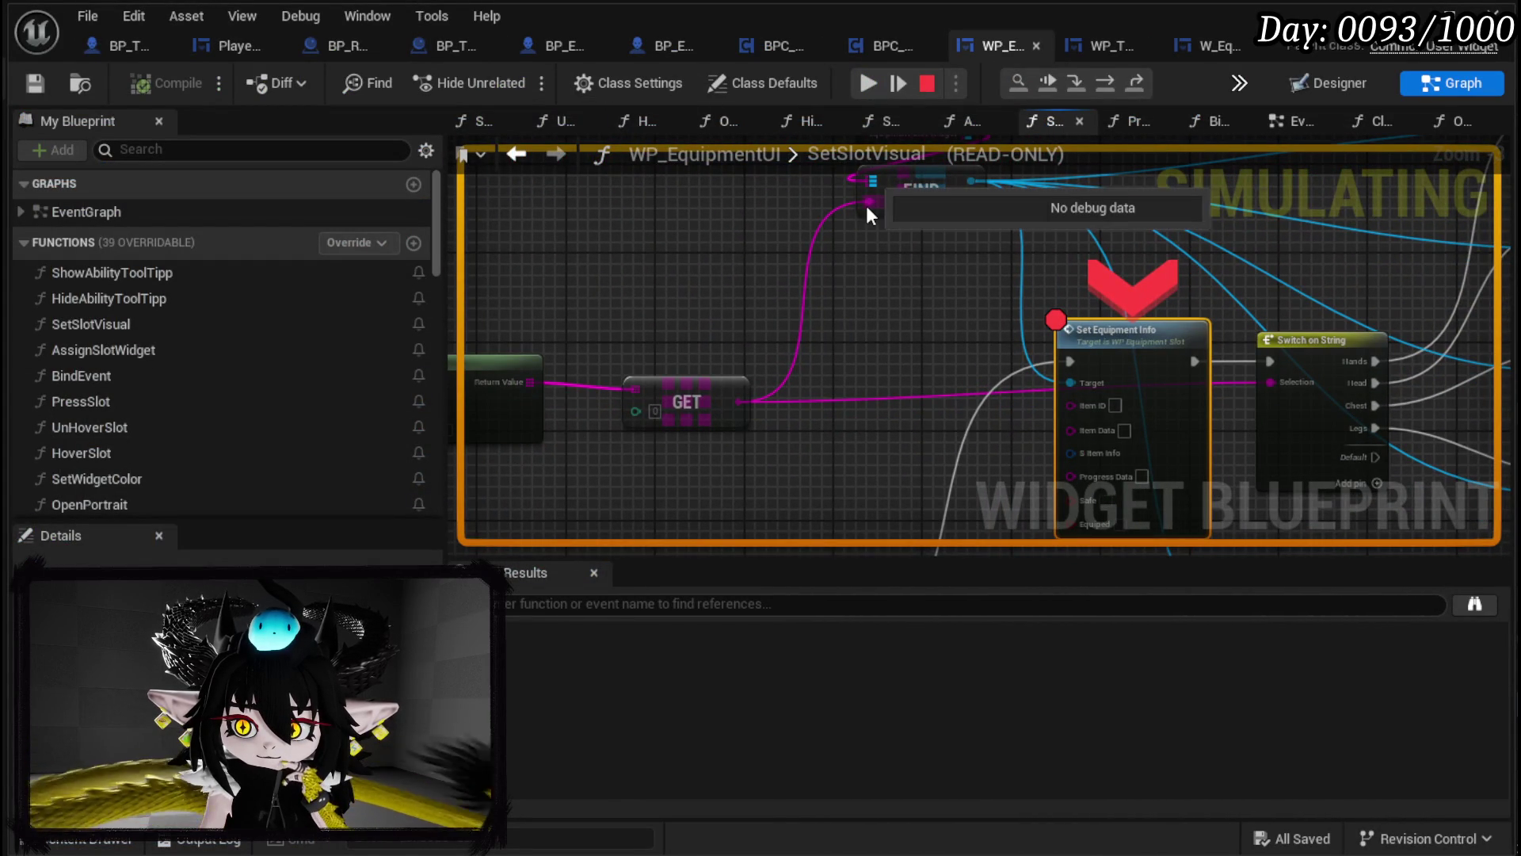
mouse_move(867, 201)
mouse_down()
mouse_move(1080, 152)
mouse_move(763, 230)
mouse_move(752, 158)
mouse_move(638, 300)
mouse_move(712, 282)
mouse_up()
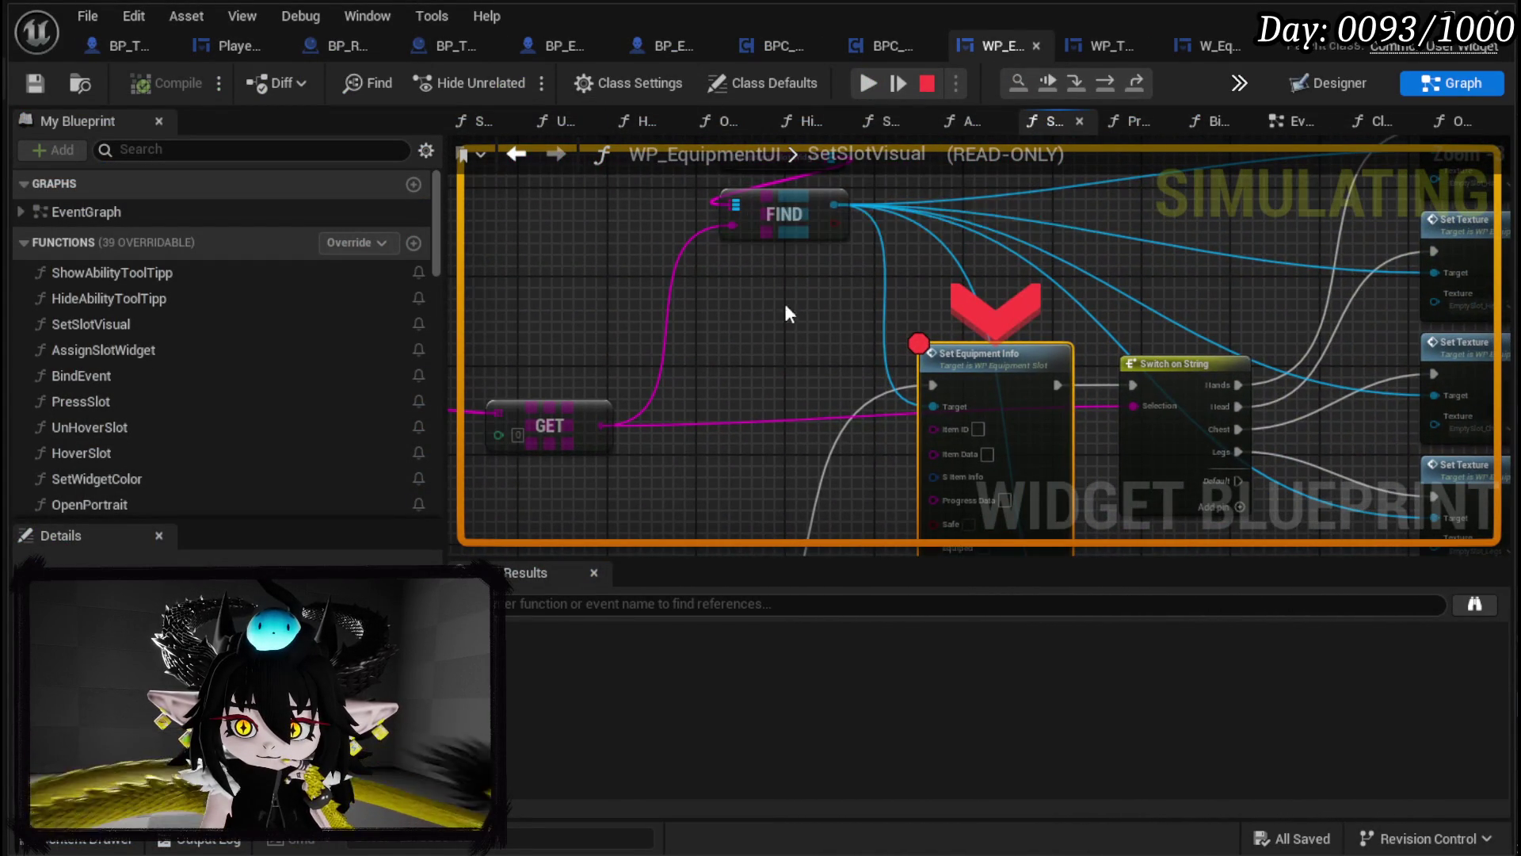
mouse_move(948, 410)
mouse_down()
mouse_move(742, 360)
mouse_move(753, 247)
mouse_move(737, 305)
mouse_up()
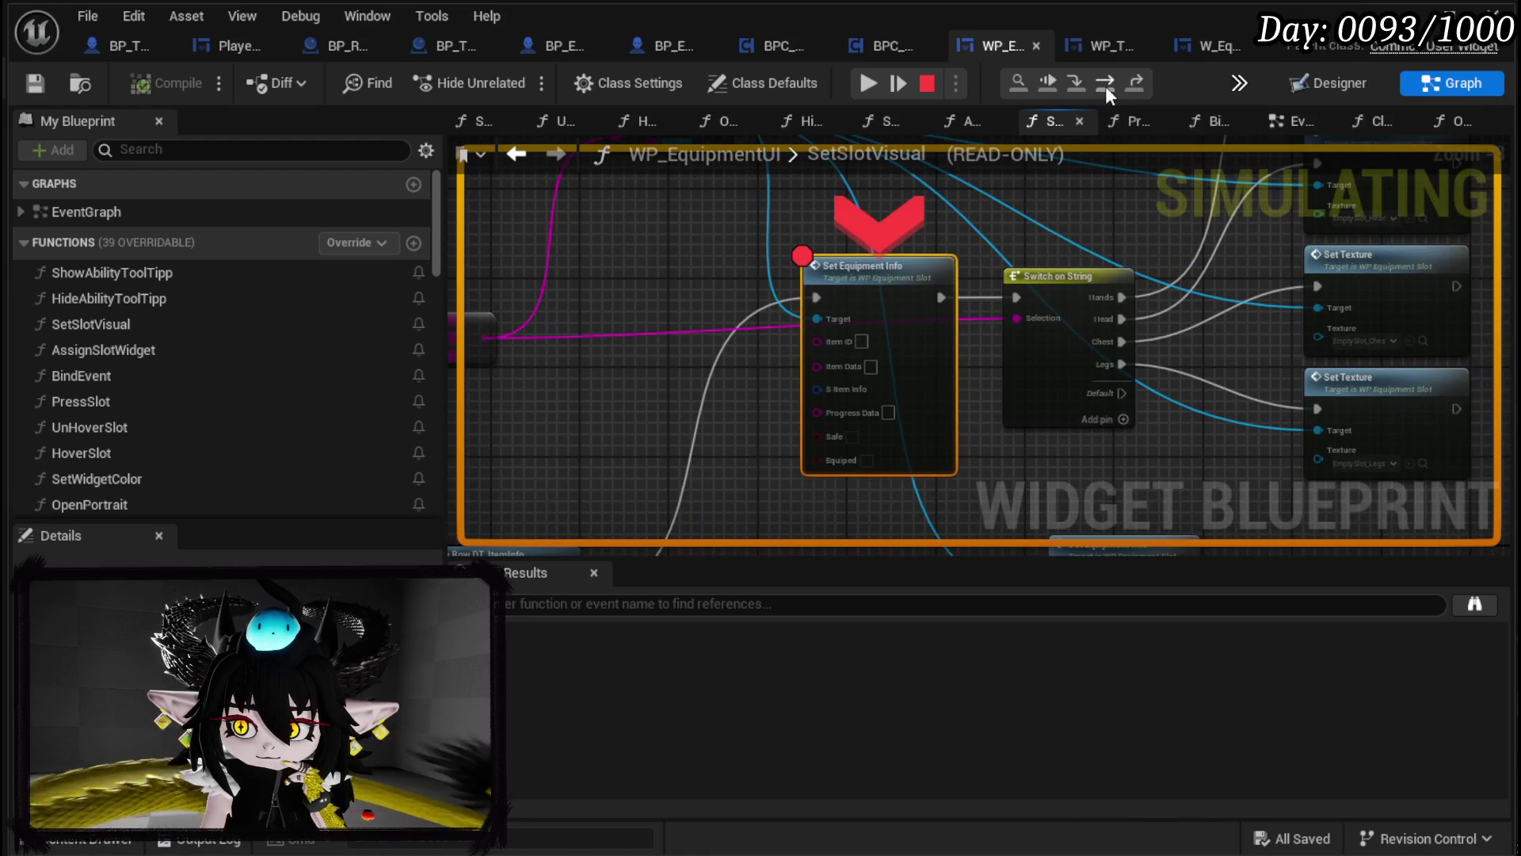
click(1105, 84)
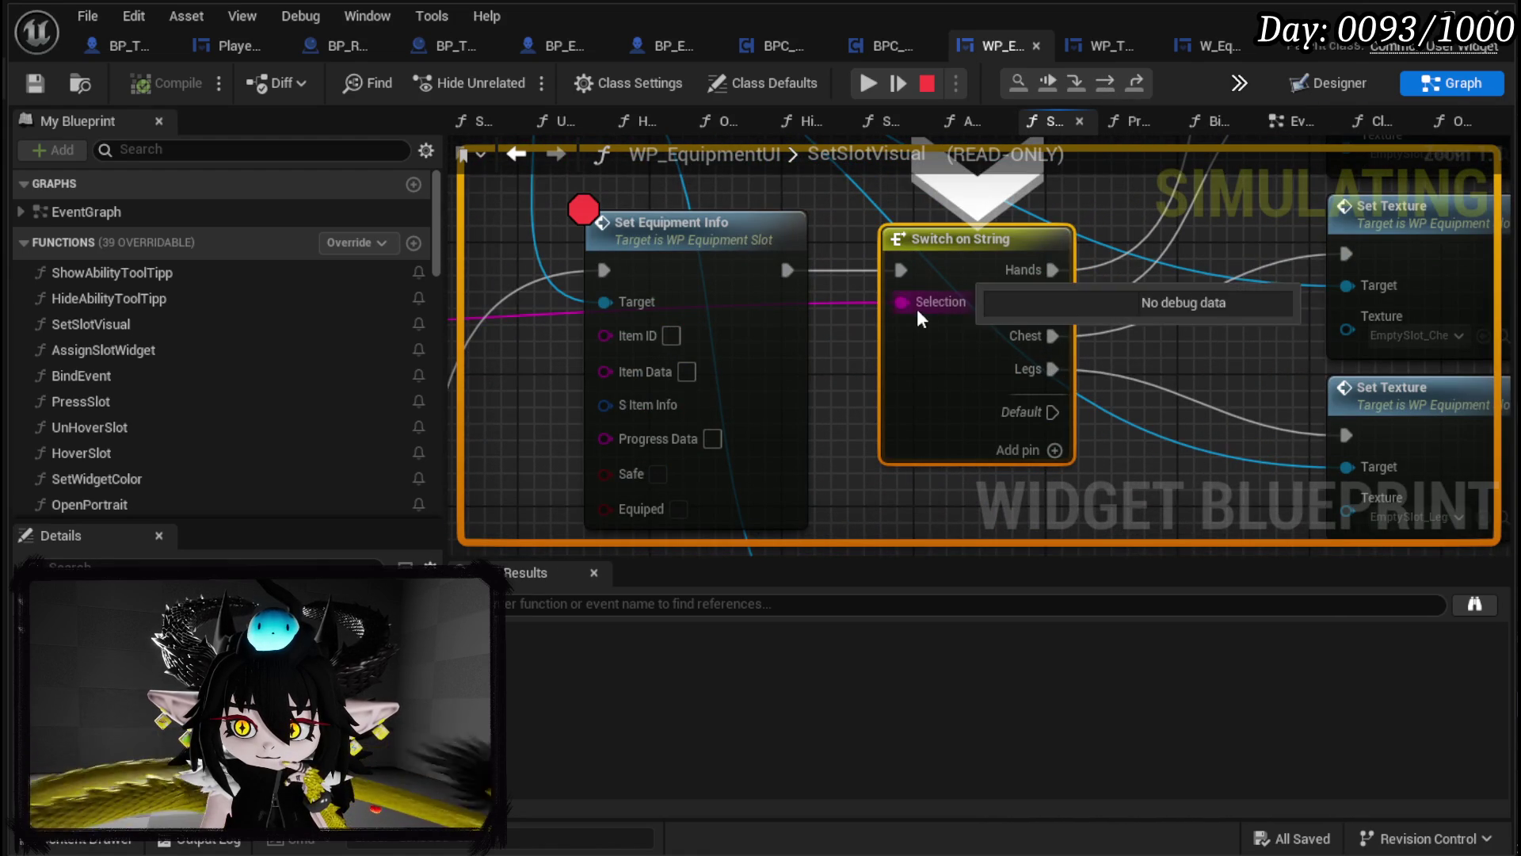
click(1114, 81)
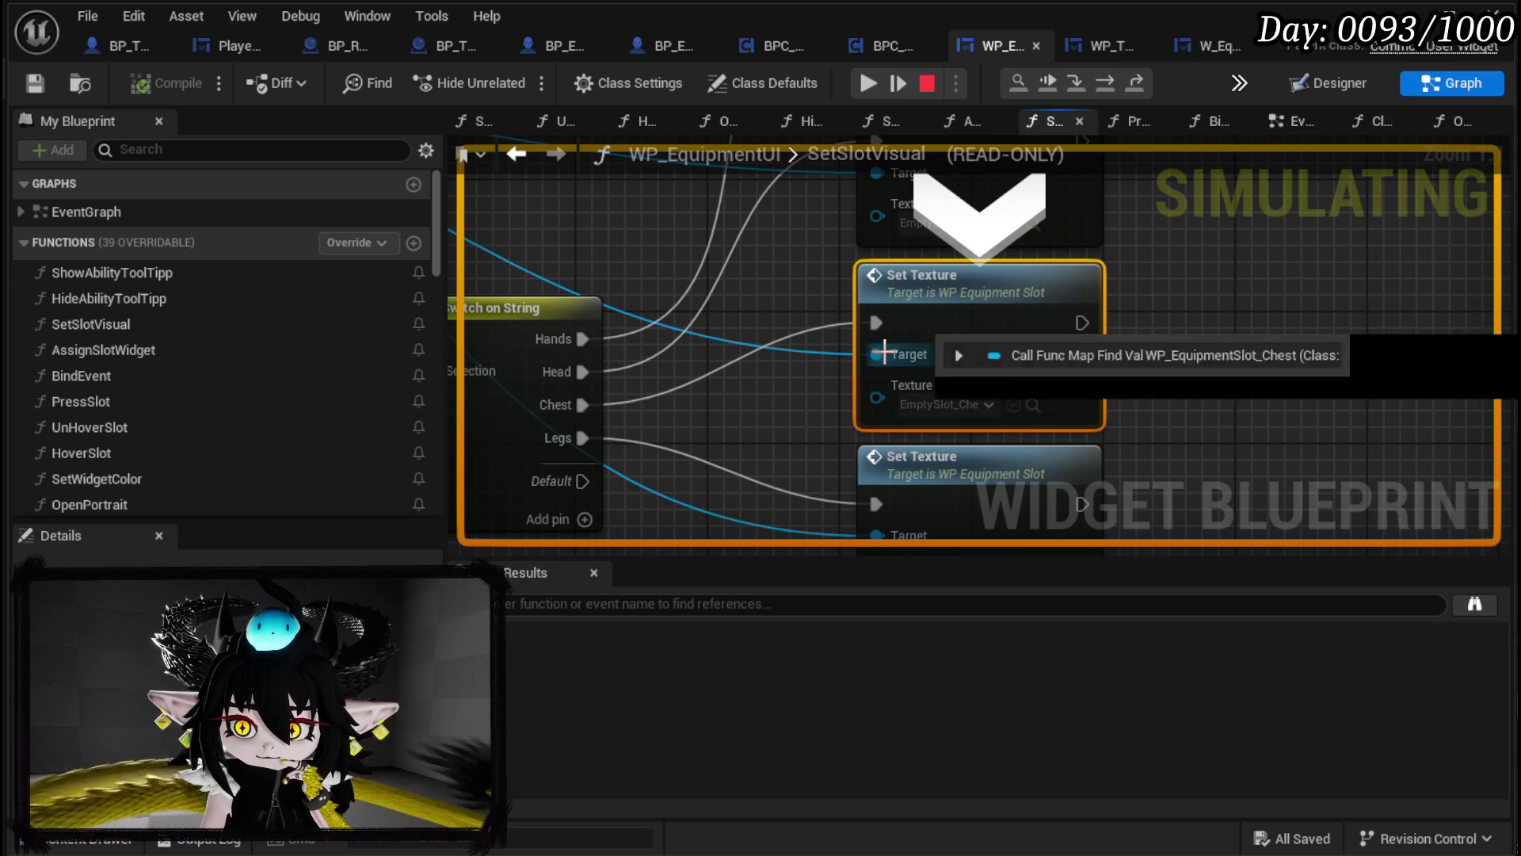
Step: Check the Set Texture nodes, stop the playtest, and select Get Data Table Row beside GET and Parse Into Array
scroll(876, 350, down, 3)
drag(921, 275, 1004, 181)
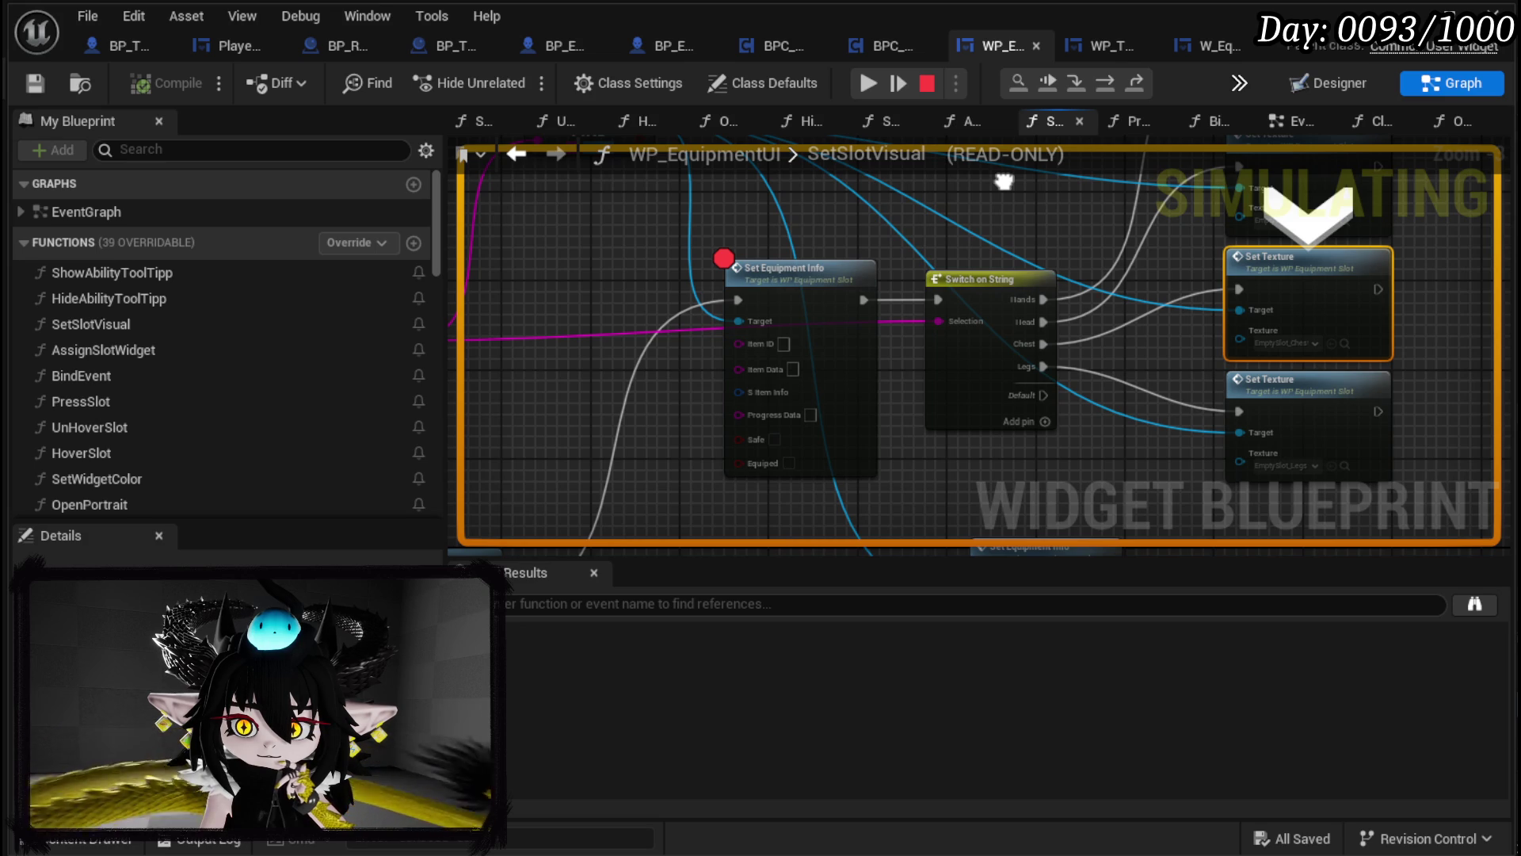
mouse_move(689, 400)
mouse_down()
mouse_move(815, 214)
mouse_move(877, 154)
mouse_up()
click(927, 84)
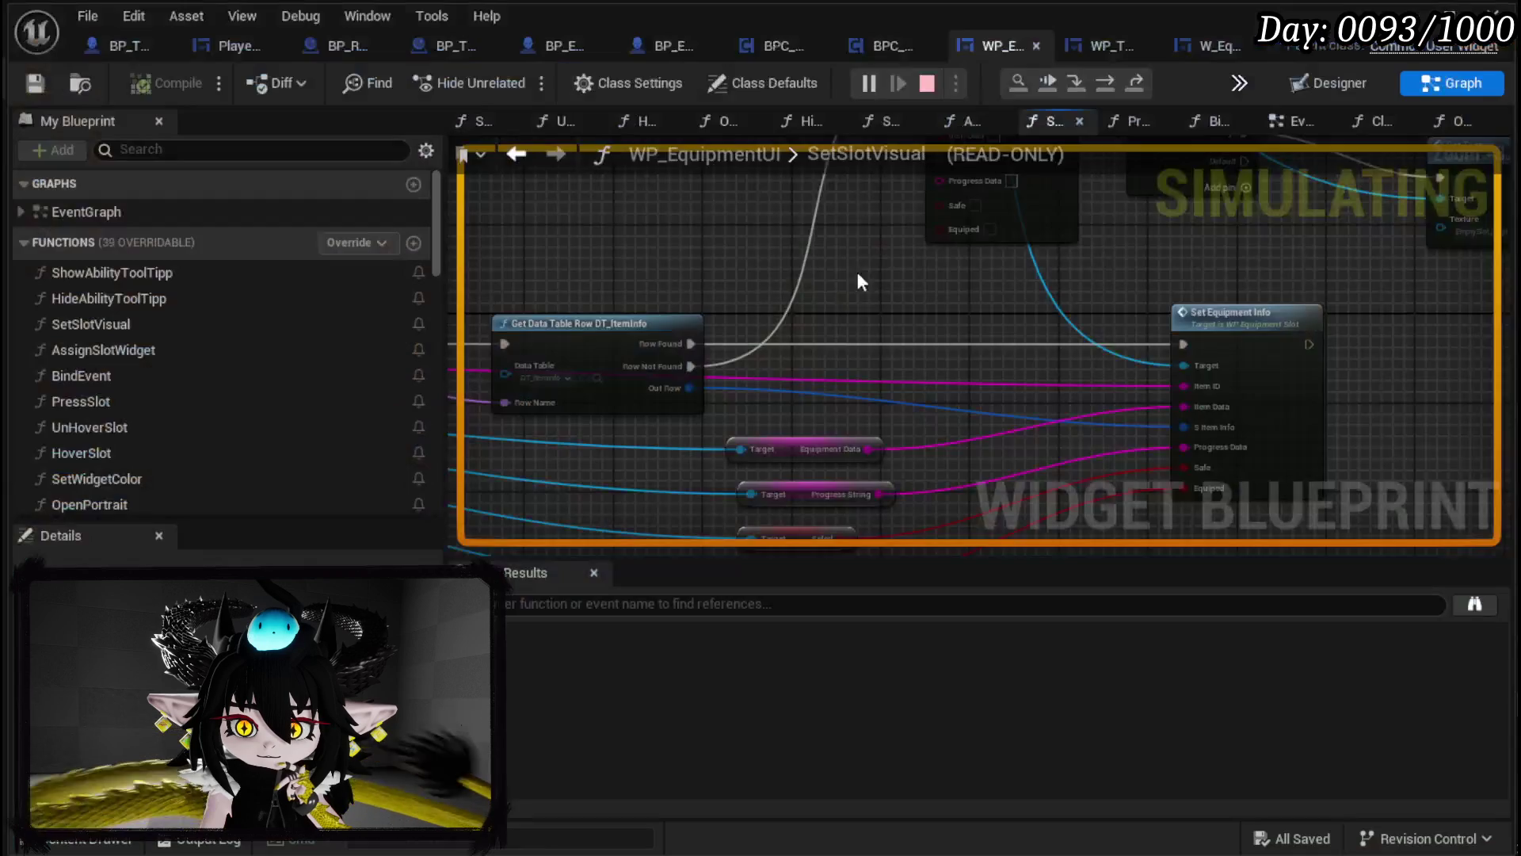
mouse_move(820, 317)
mouse_down()
mouse_move(814, 381)
mouse_move(863, 405)
mouse_move(1128, 357)
mouse_move(1424, 418)
mouse_move(1513, 467)
mouse_up()
click(591, 412)
drag(1343, 484, 1091, 431)
mouse_move(1062, 482)
mouse_down()
mouse_move(1101, 346)
mouse_move(1090, 360)
mouse_move(933, 312)
mouse_move(1188, 442)
mouse_move(946, 357)
mouse_up()
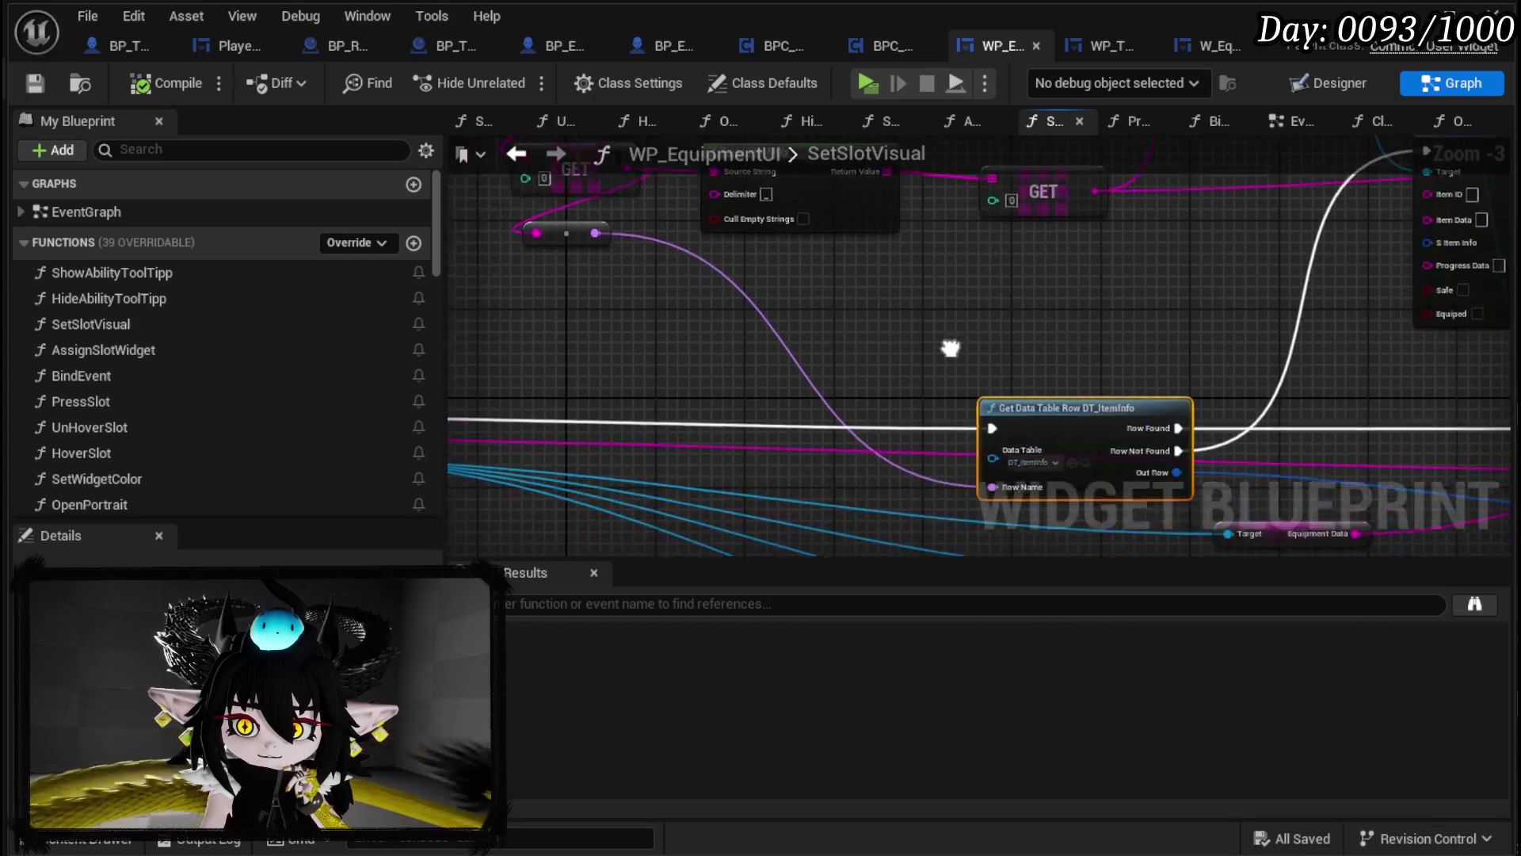
Step: Put a breakpoint on Get Data Table Row DT_ItemInfo and start the game
right_click(1080, 432)
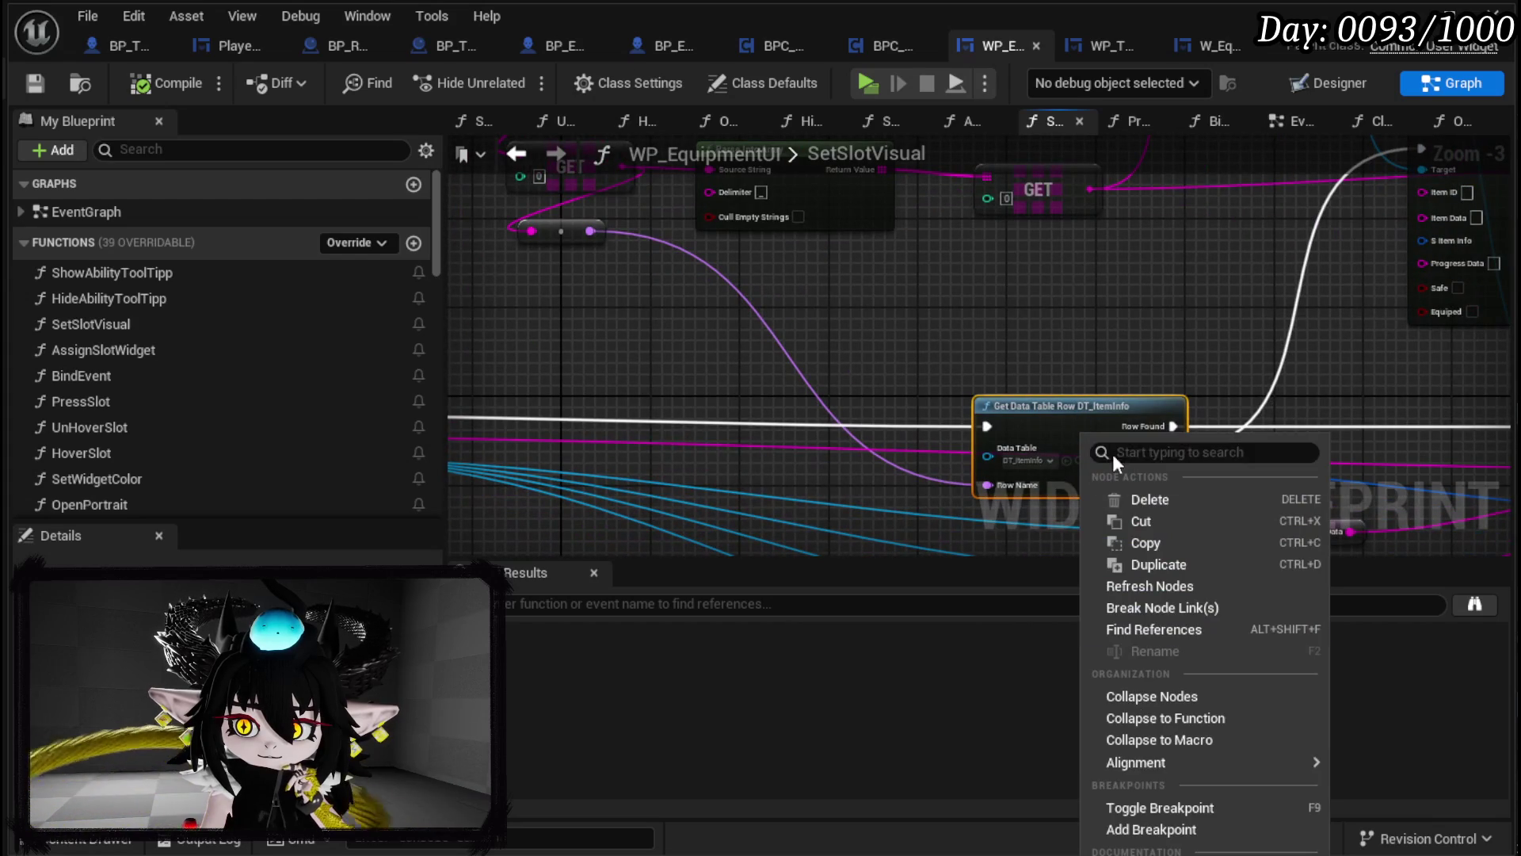
click(1148, 829)
mouse_move(867, 555)
mouse_down()
mouse_move(938, 498)
mouse_move(891, 479)
mouse_move(993, 394)
mouse_up()
drag(979, 295, 1000, 396)
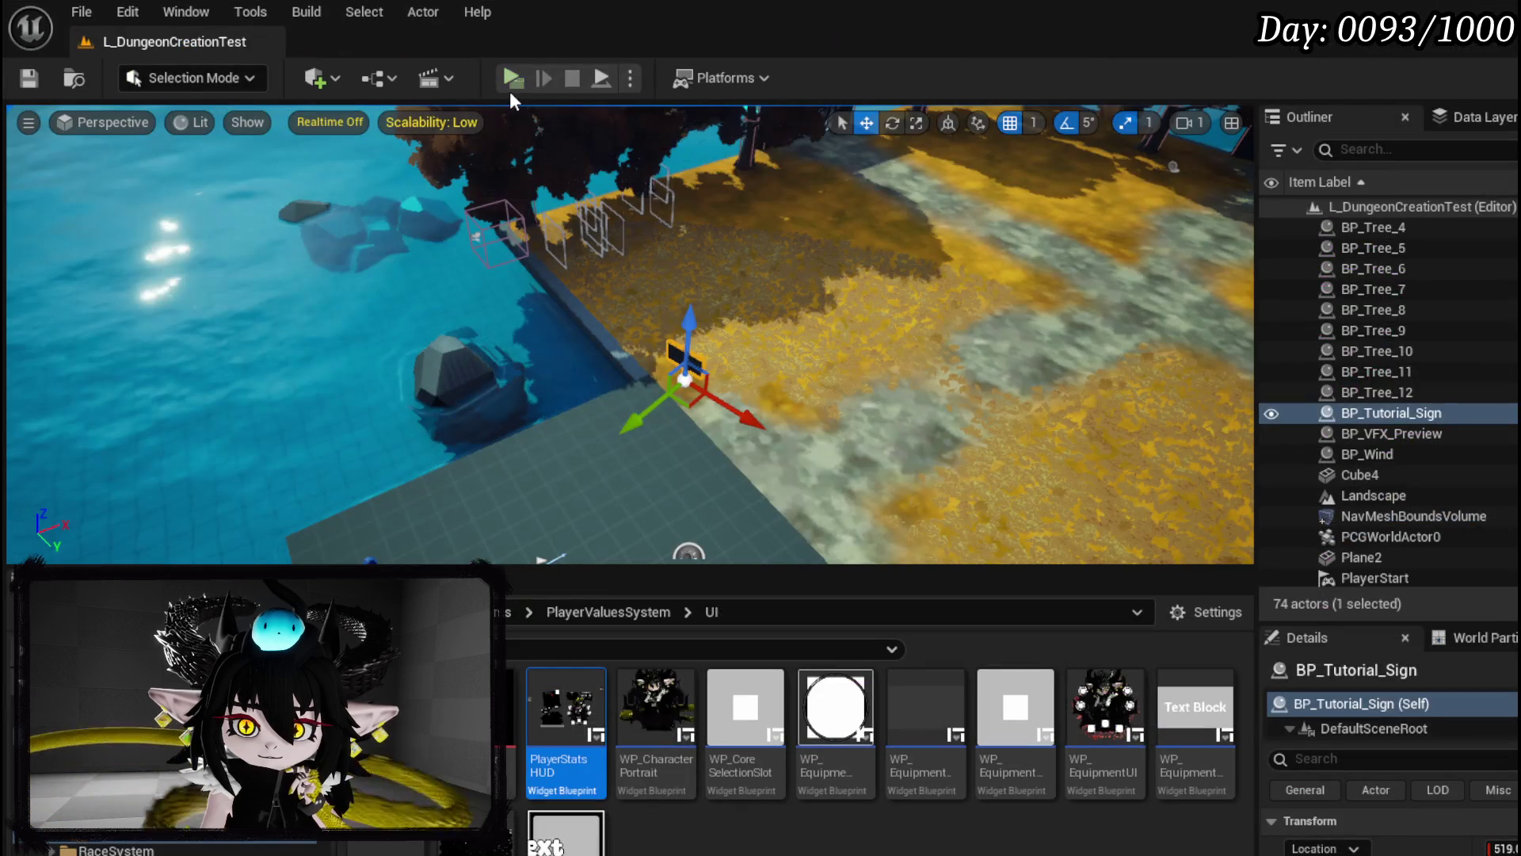
click(513, 79)
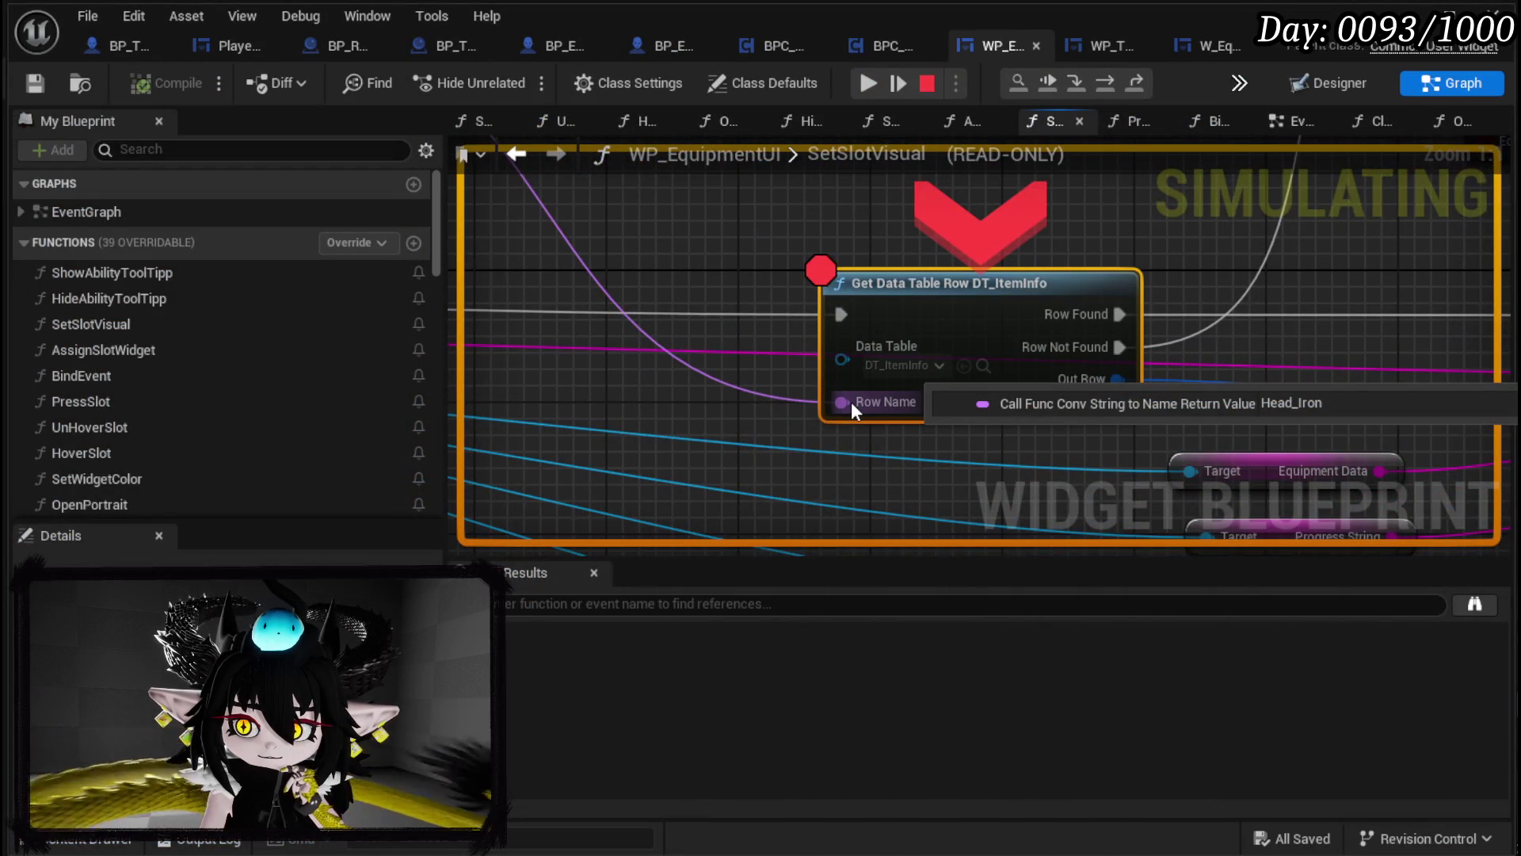
Step: Step and resume through the lookup hits, reading Row Name values like Head_Iron and Chest
click(1101, 79)
click(865, 87)
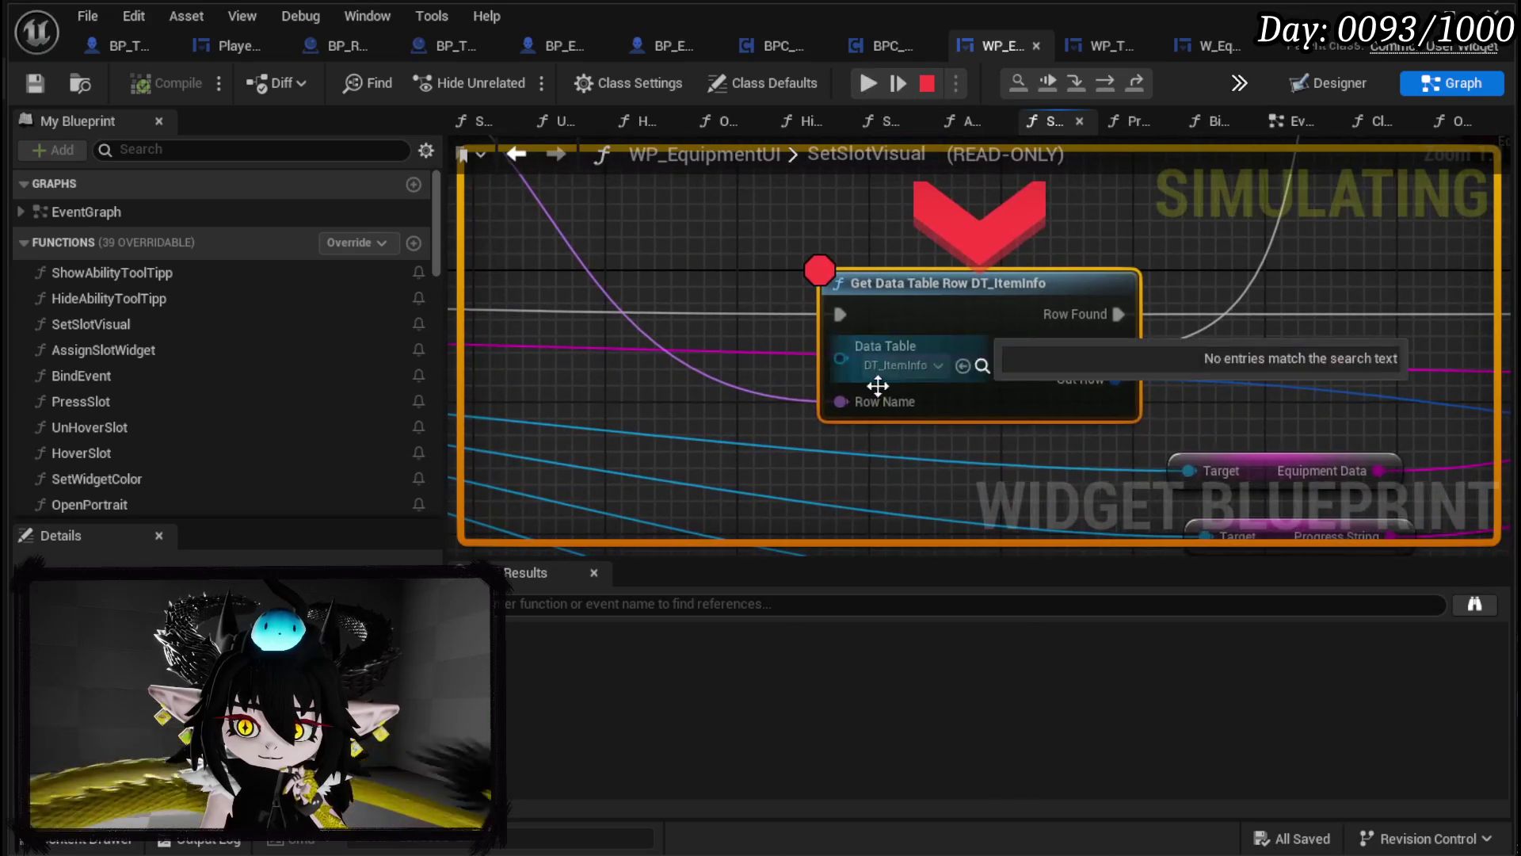
mouse_move(852, 409)
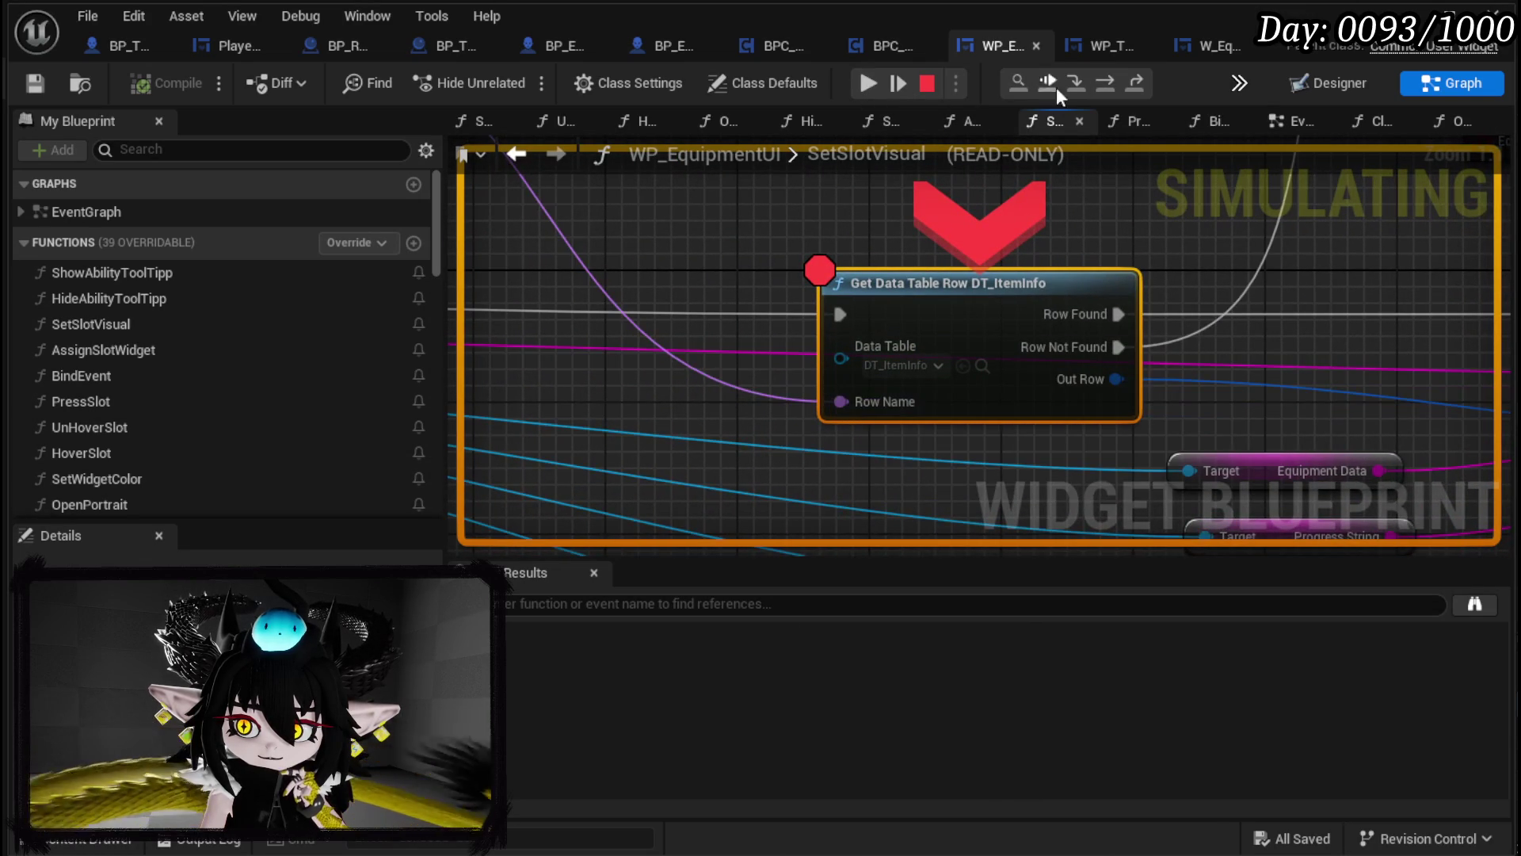
click(1106, 84)
click(863, 87)
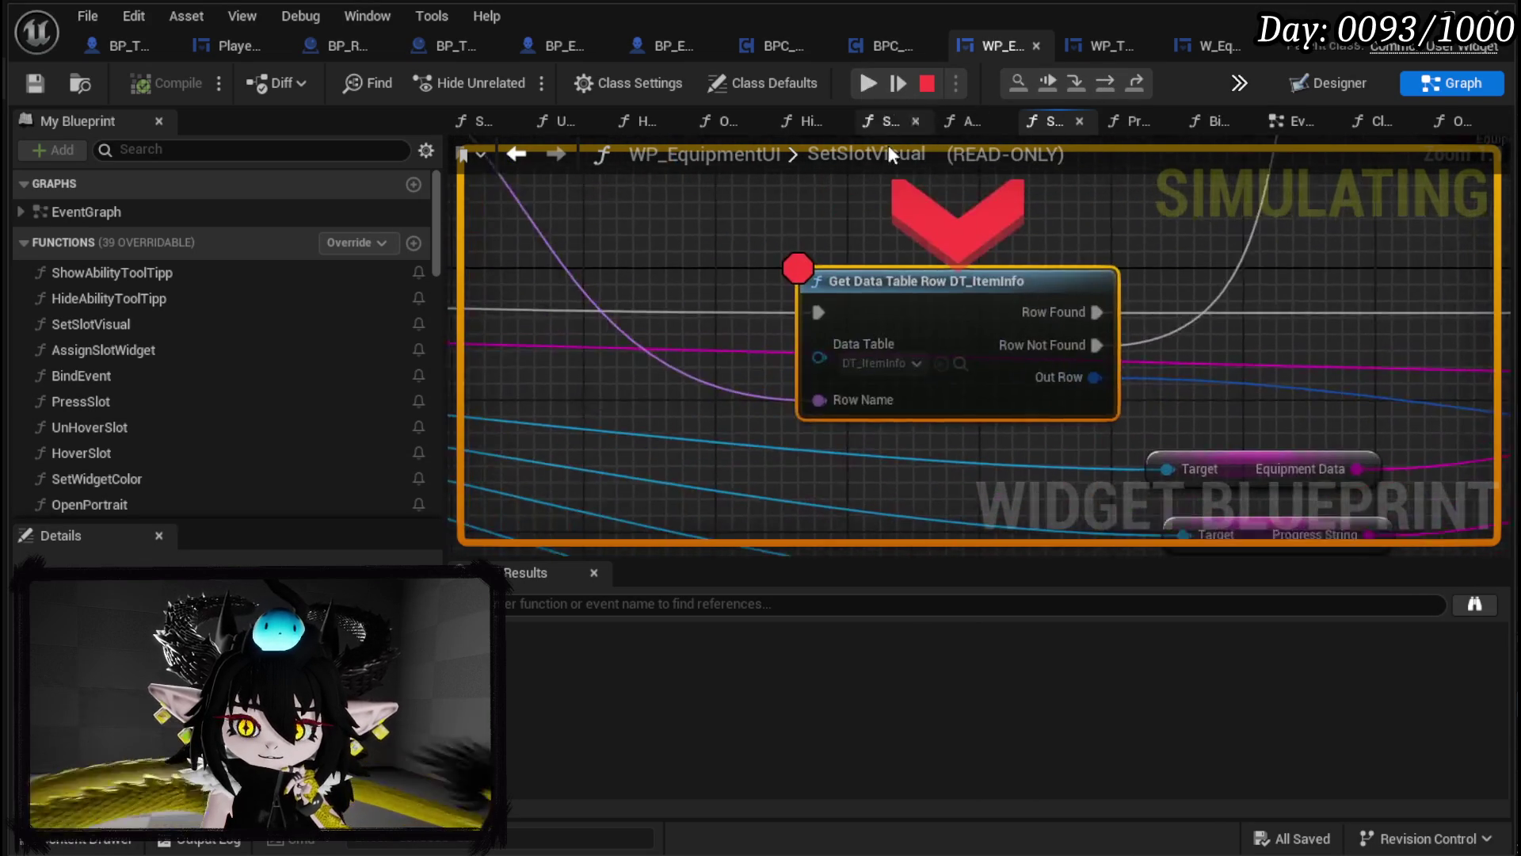
mouse_move(856, 401)
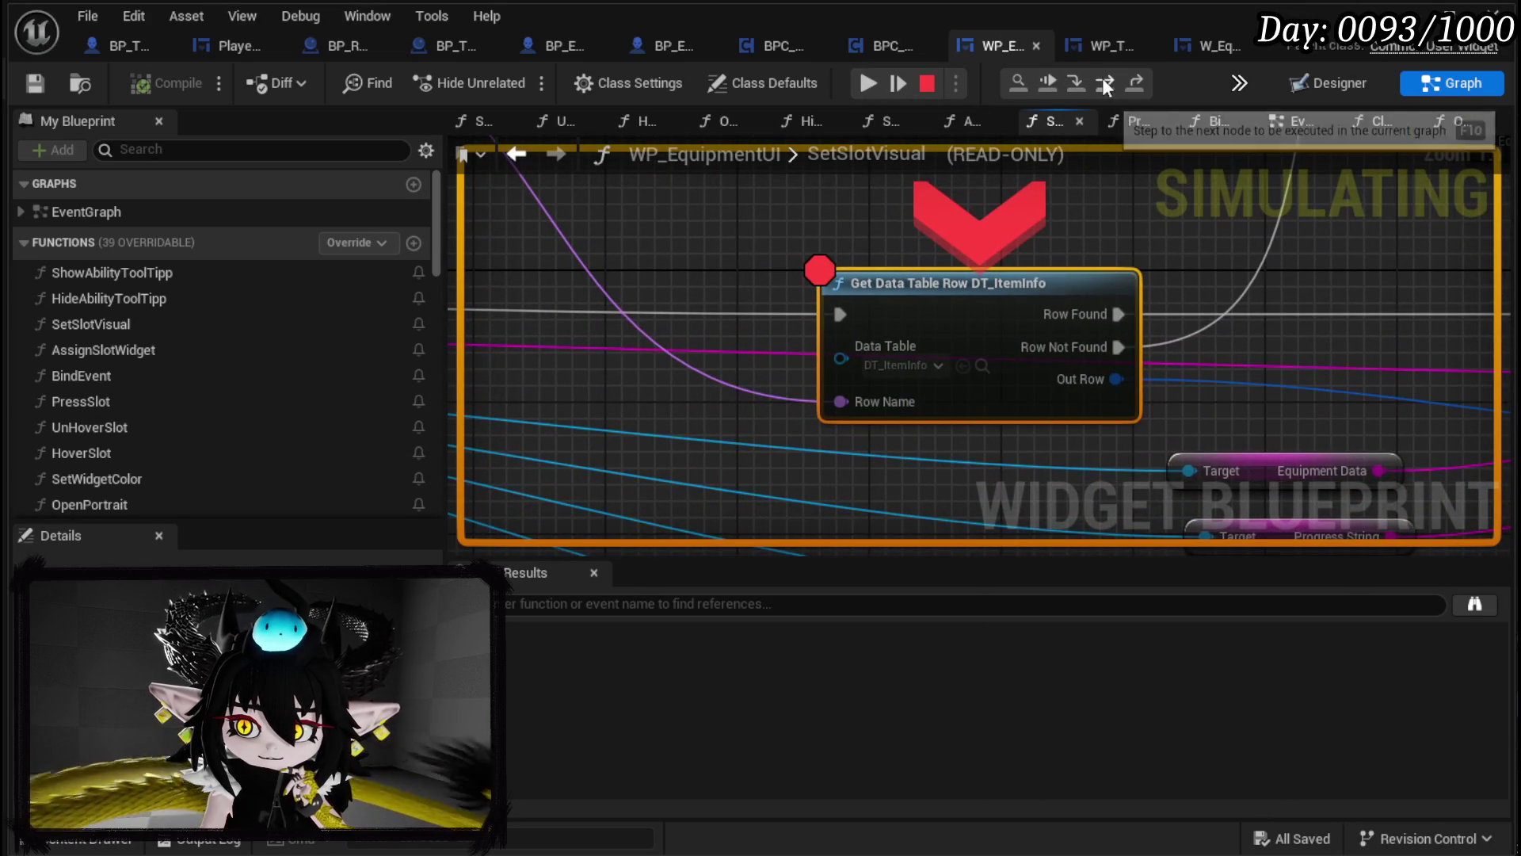
click(1068, 82)
click(868, 83)
mouse_move(857, 396)
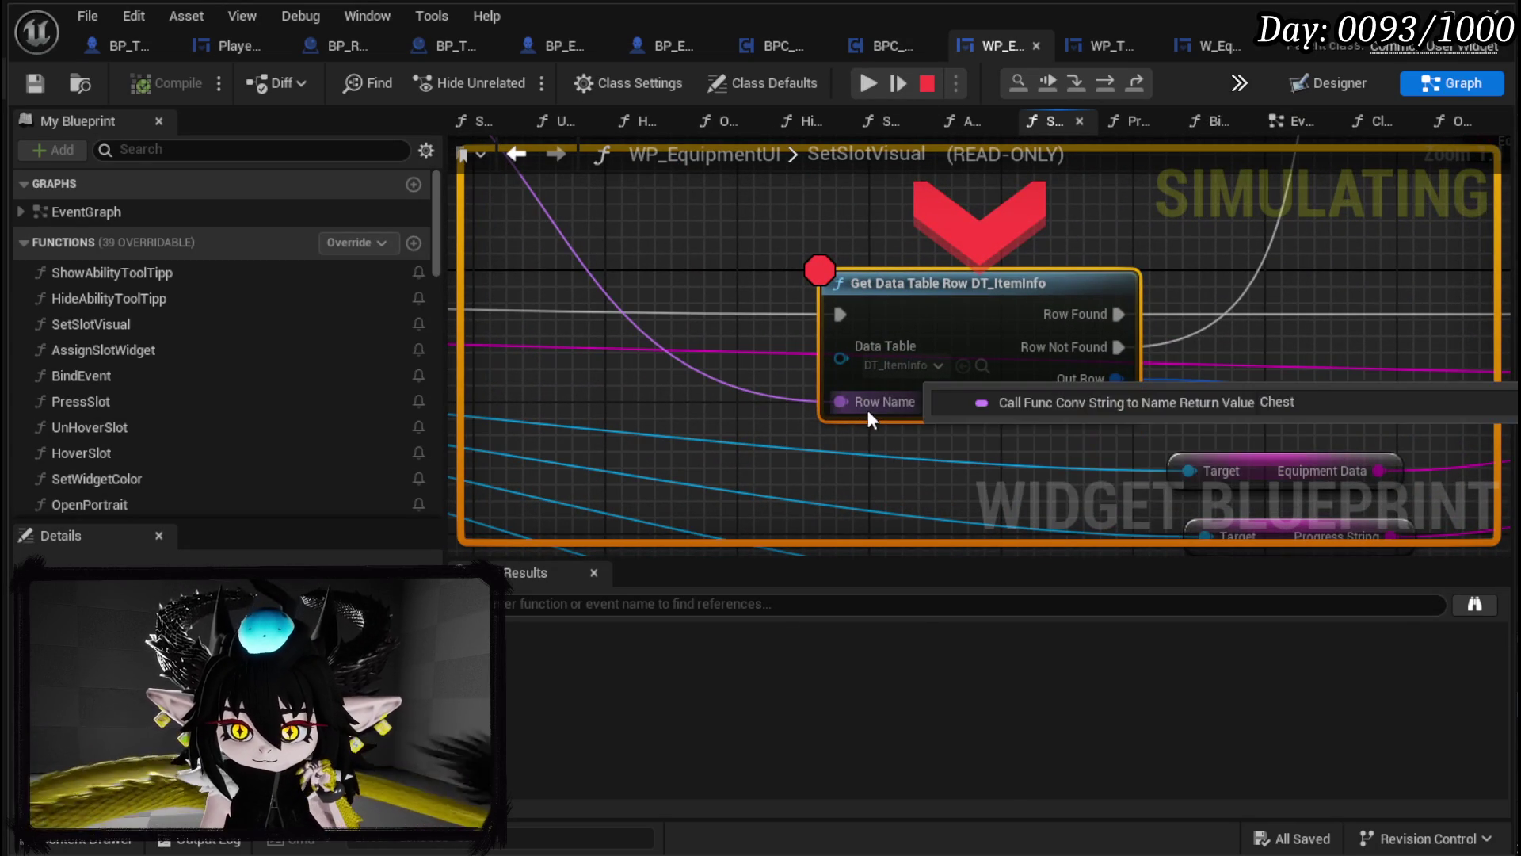
click(868, 83)
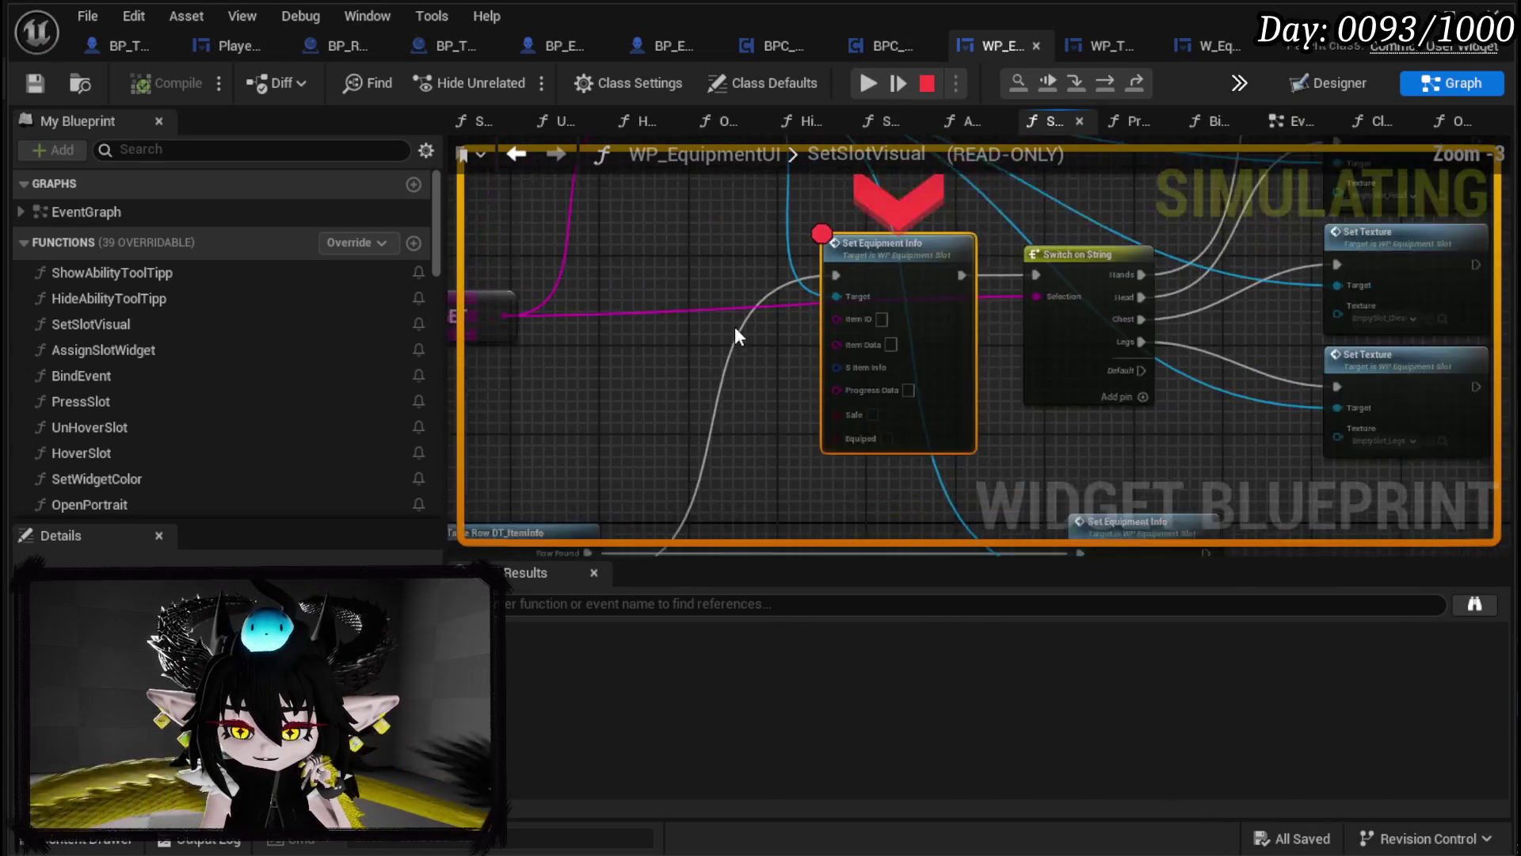
drag(762, 339, 857, 58)
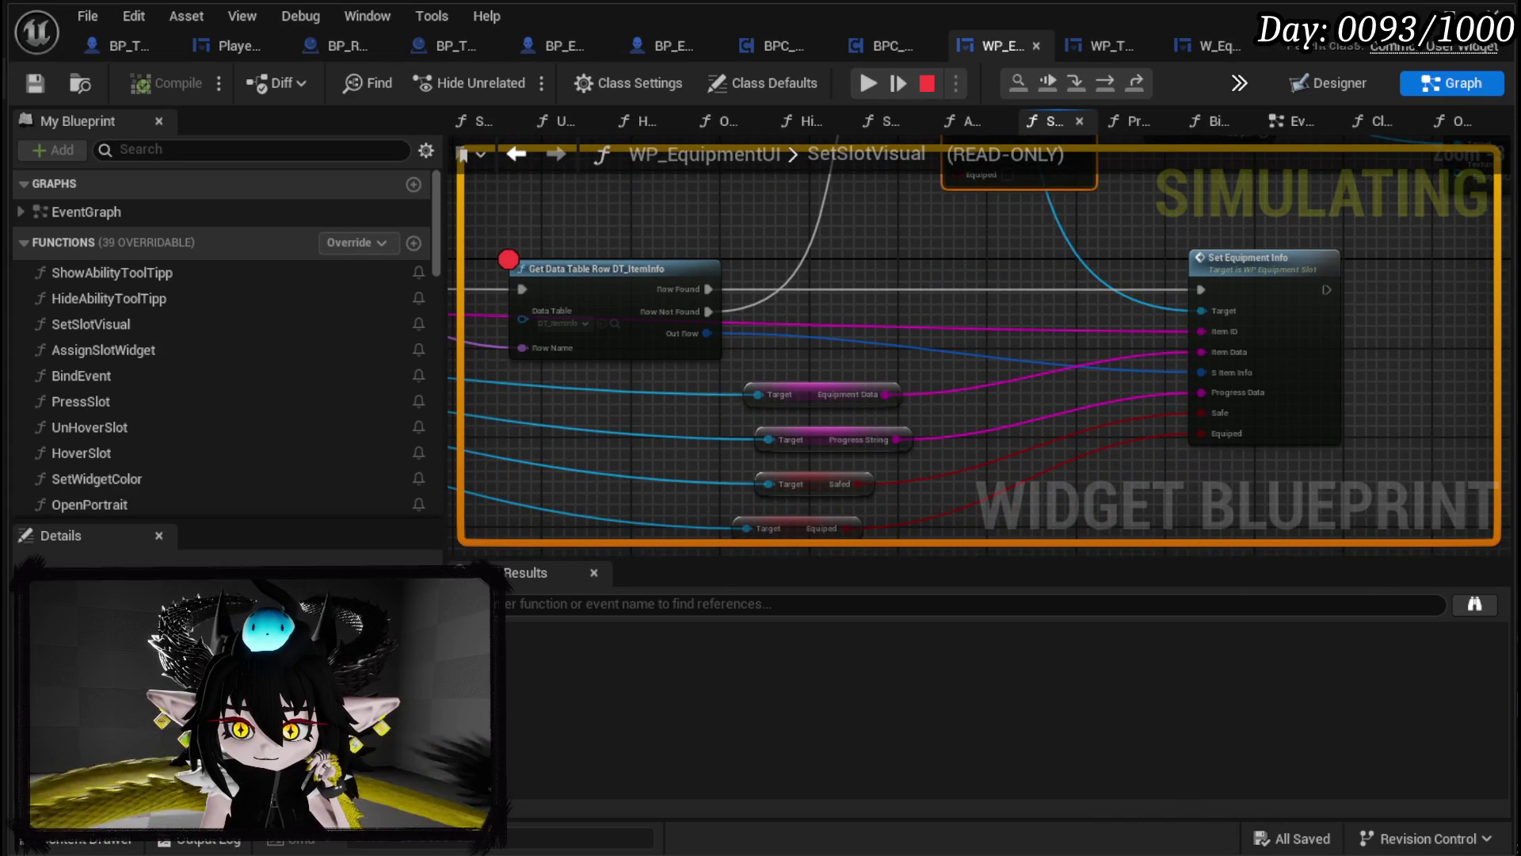
Step: Inspect WP_EquipmentSlot's SetEquipmentInfo (Is Empty branch, Break S Item Info, SET chain), then stop the game
click(1315, 289)
scroll(1020, 305, down, 2)
mouse_move(1494, 384)
mouse_down()
mouse_move(1423, 298)
mouse_move(928, 344)
mouse_move(1311, 167)
mouse_move(1069, 257)
mouse_move(694, 271)
mouse_up()
mouse_move(828, 269)
mouse_down()
mouse_move(740, 272)
mouse_move(1347, 253)
mouse_move(1443, 198)
mouse_move(1324, 164)
mouse_move(983, 235)
mouse_move(767, 246)
mouse_up()
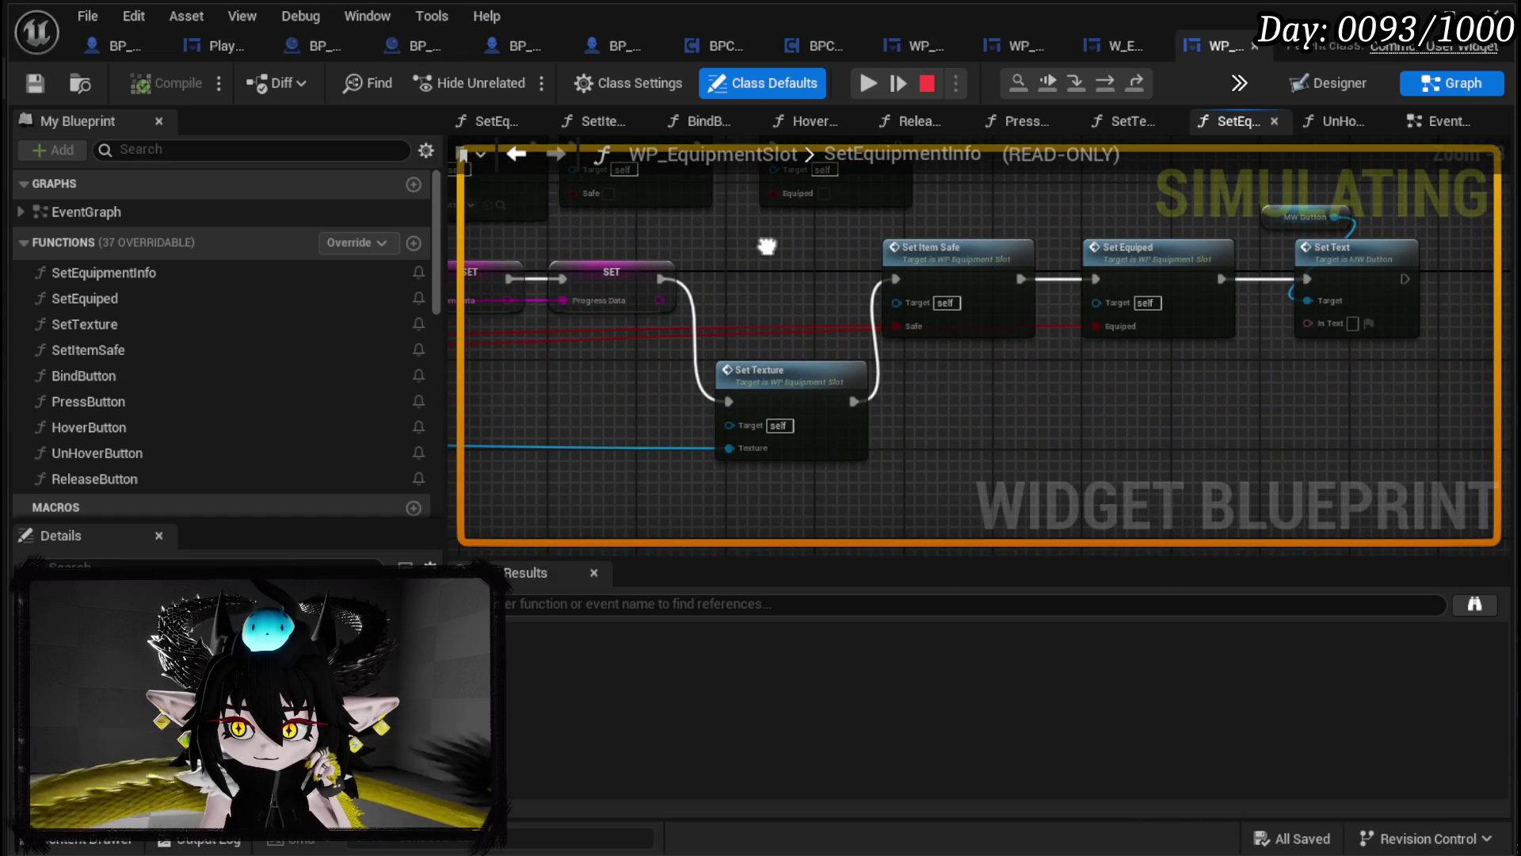
scroll(1117, 210, down, 2)
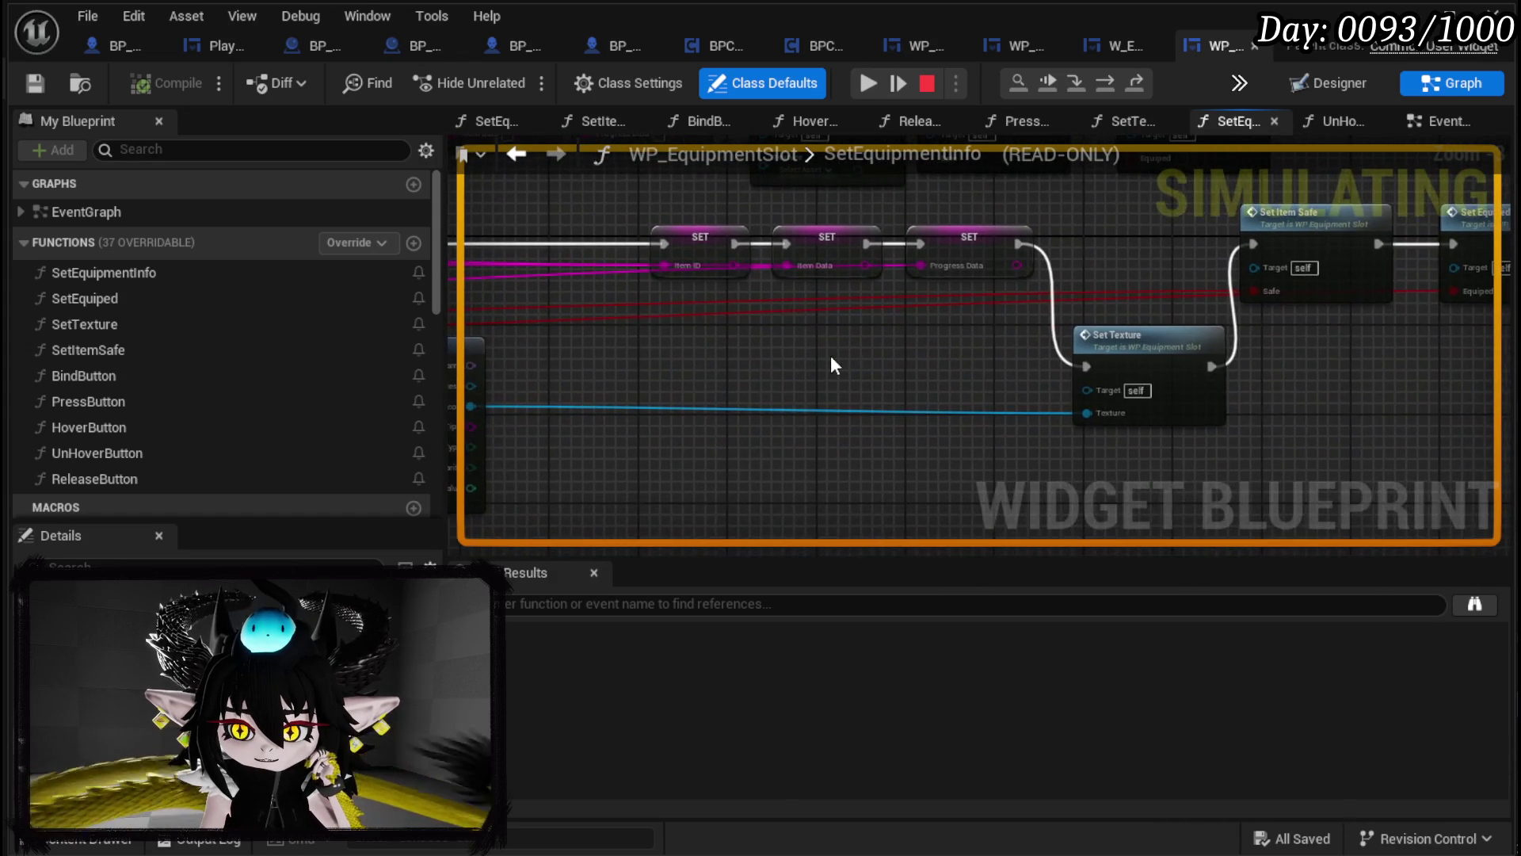
drag(830, 355, 1006, 331)
mouse_move(728, 372)
mouse_down()
mouse_move(1154, 356)
mouse_move(1199, 377)
mouse_up()
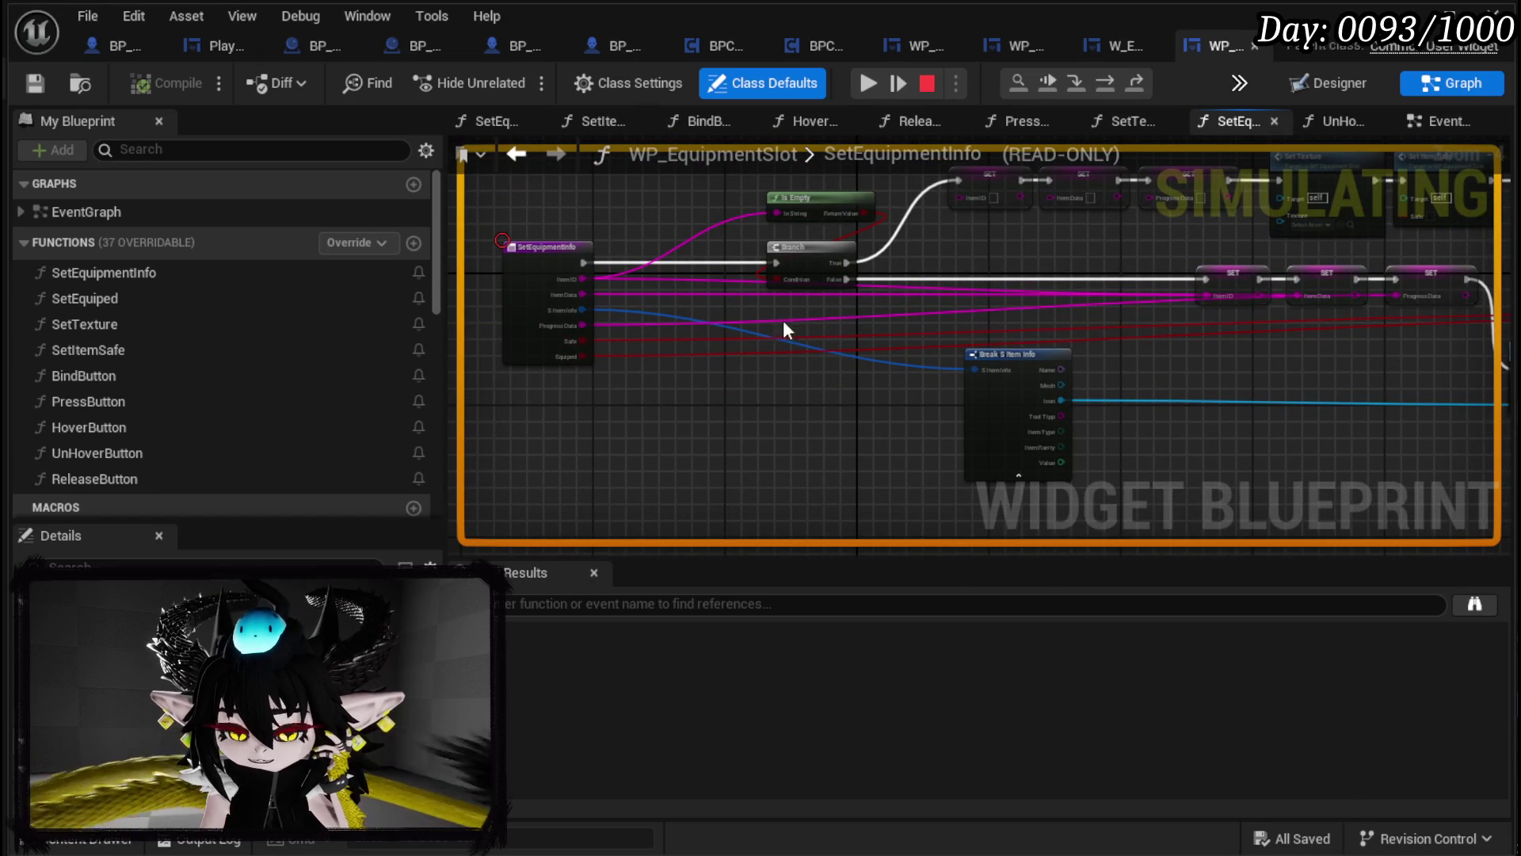
click(929, 84)
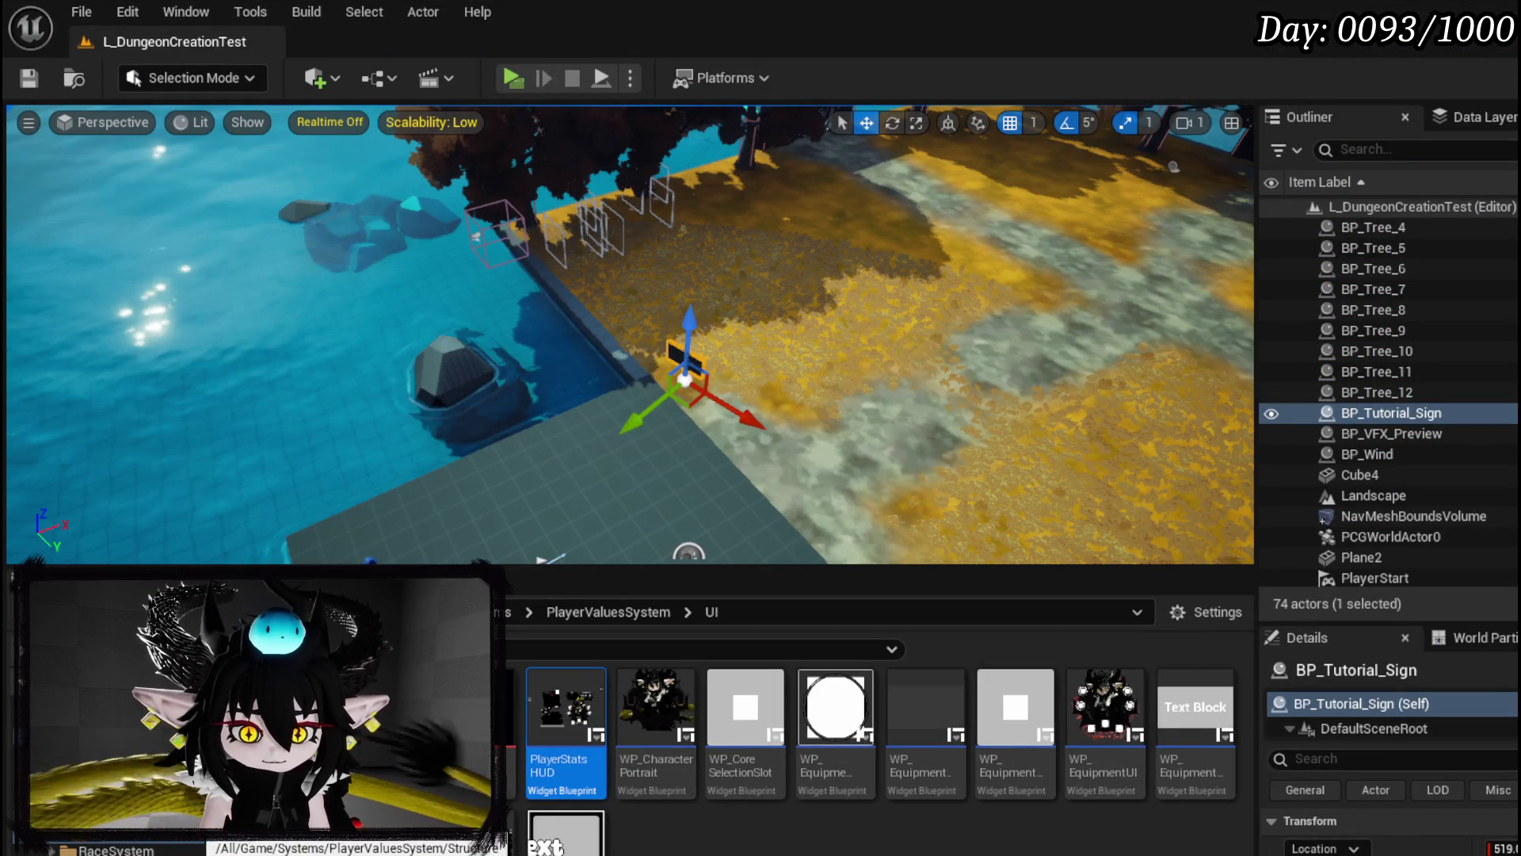
Step: Browse the Content Browser to InventorySystem > Database and open DT_ItemInfo
click(87, 751)
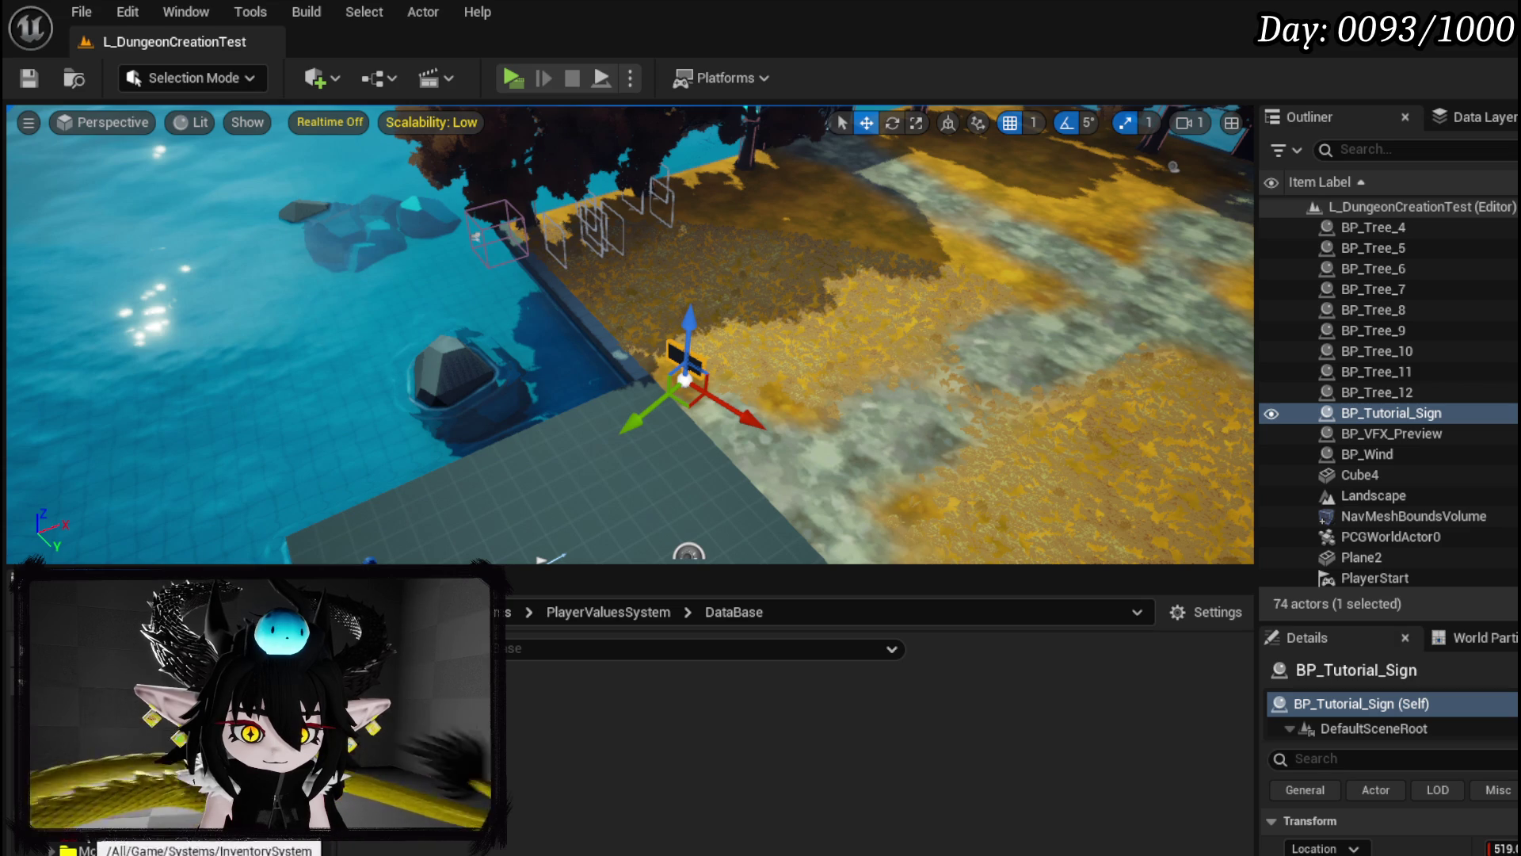
click(111, 829)
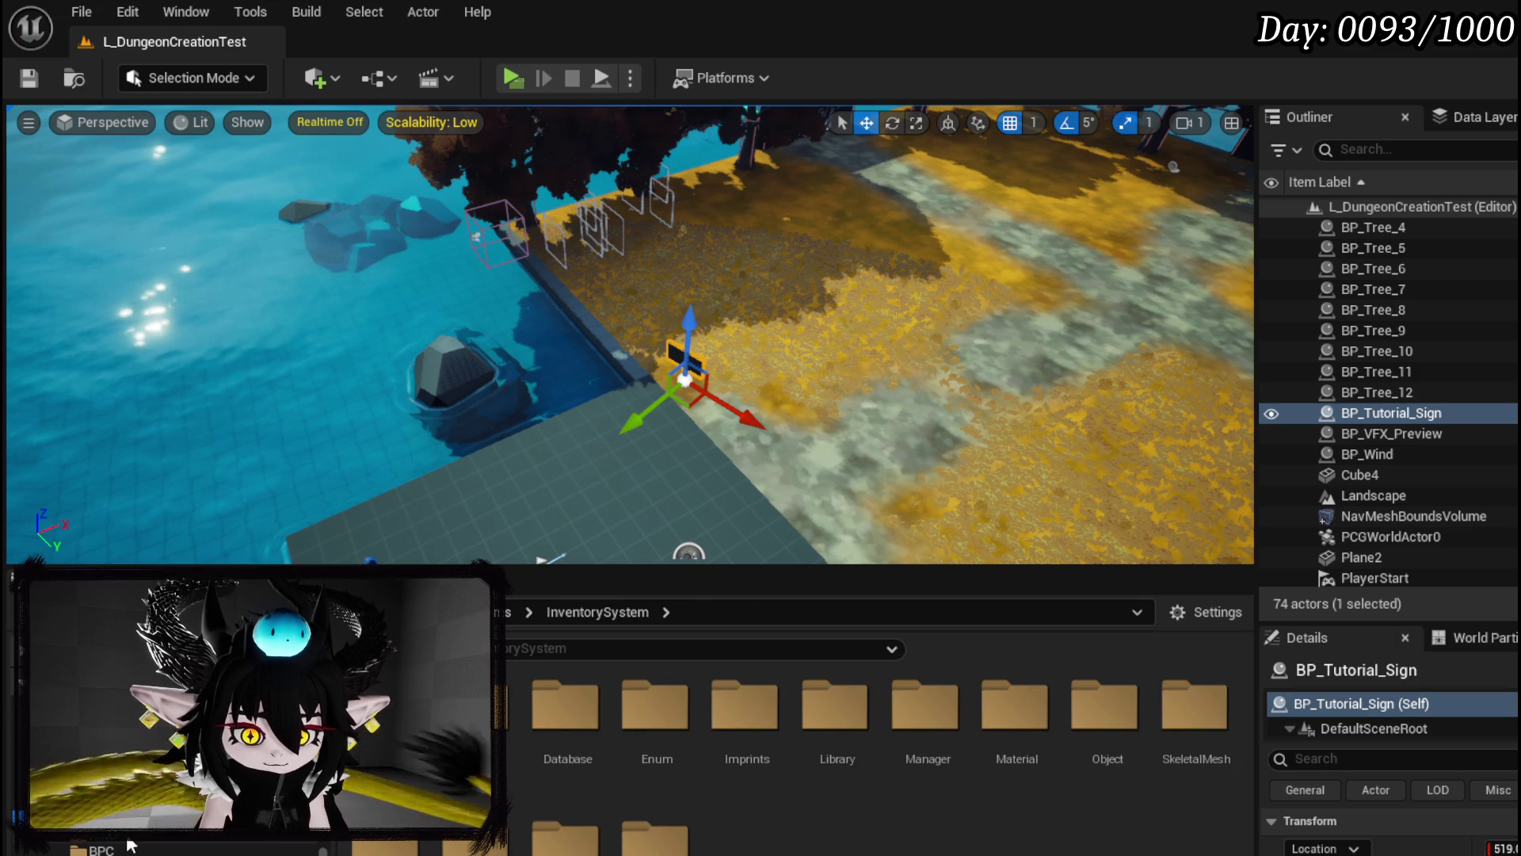
click(99, 828)
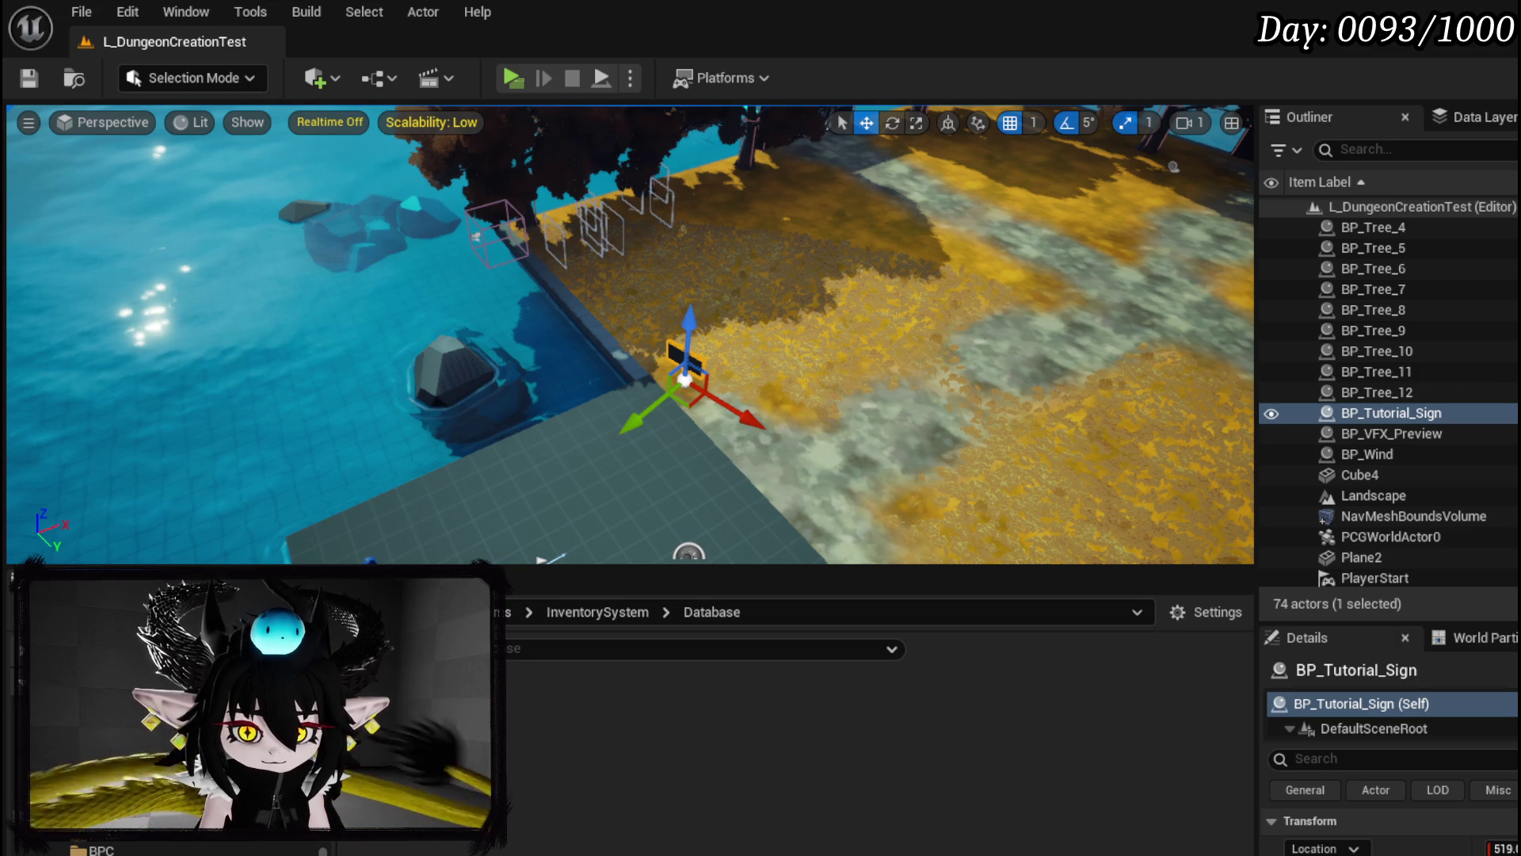
double_click(468, 713)
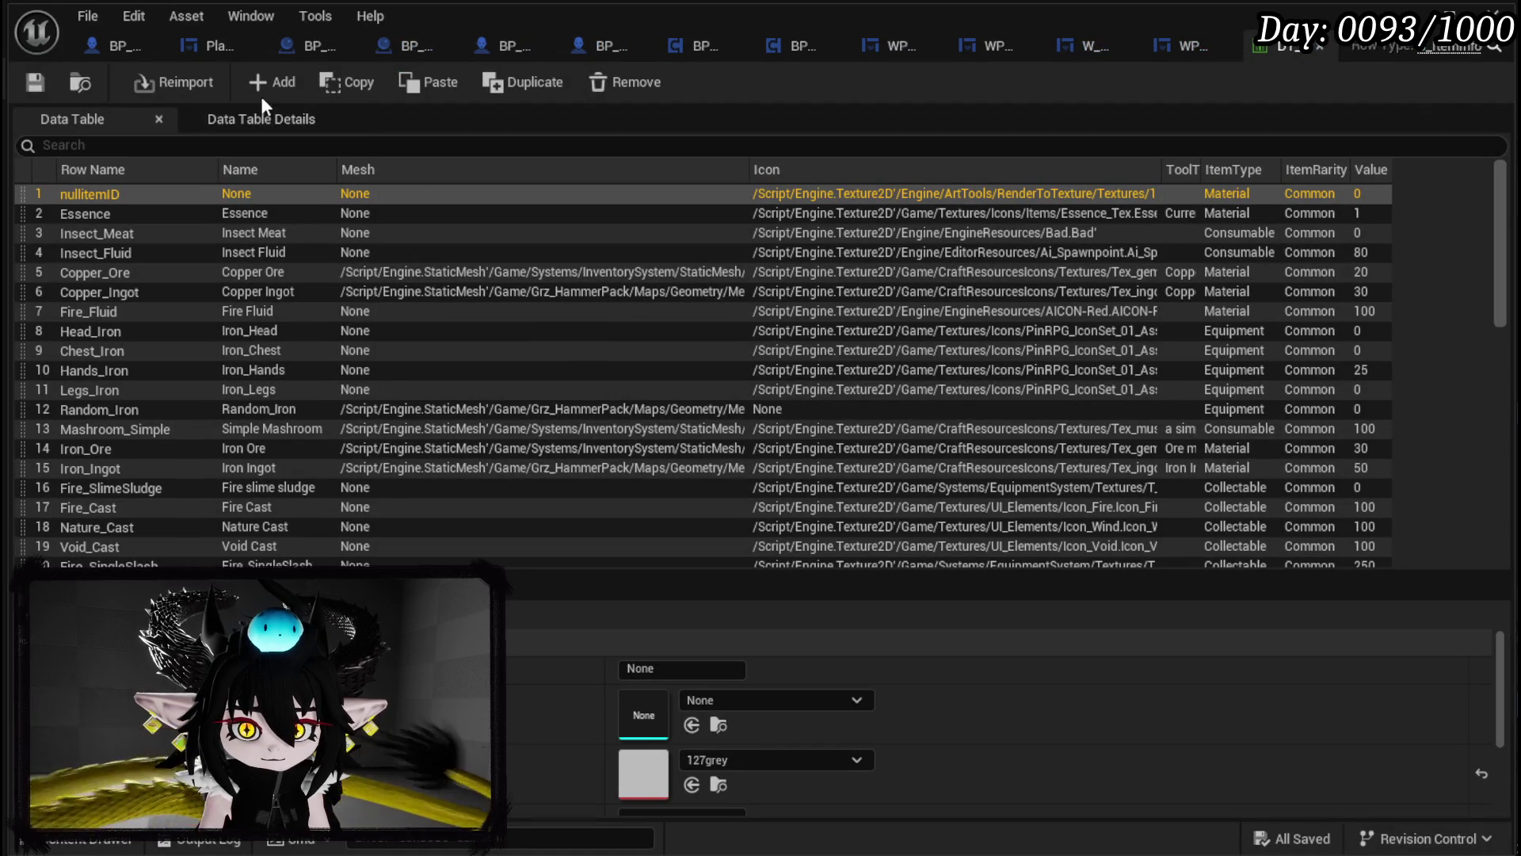
Step: Add a new DT_ItemInfo row named Chest with the EmptySlot_Chest icon
click(263, 87)
double_click(112, 553)
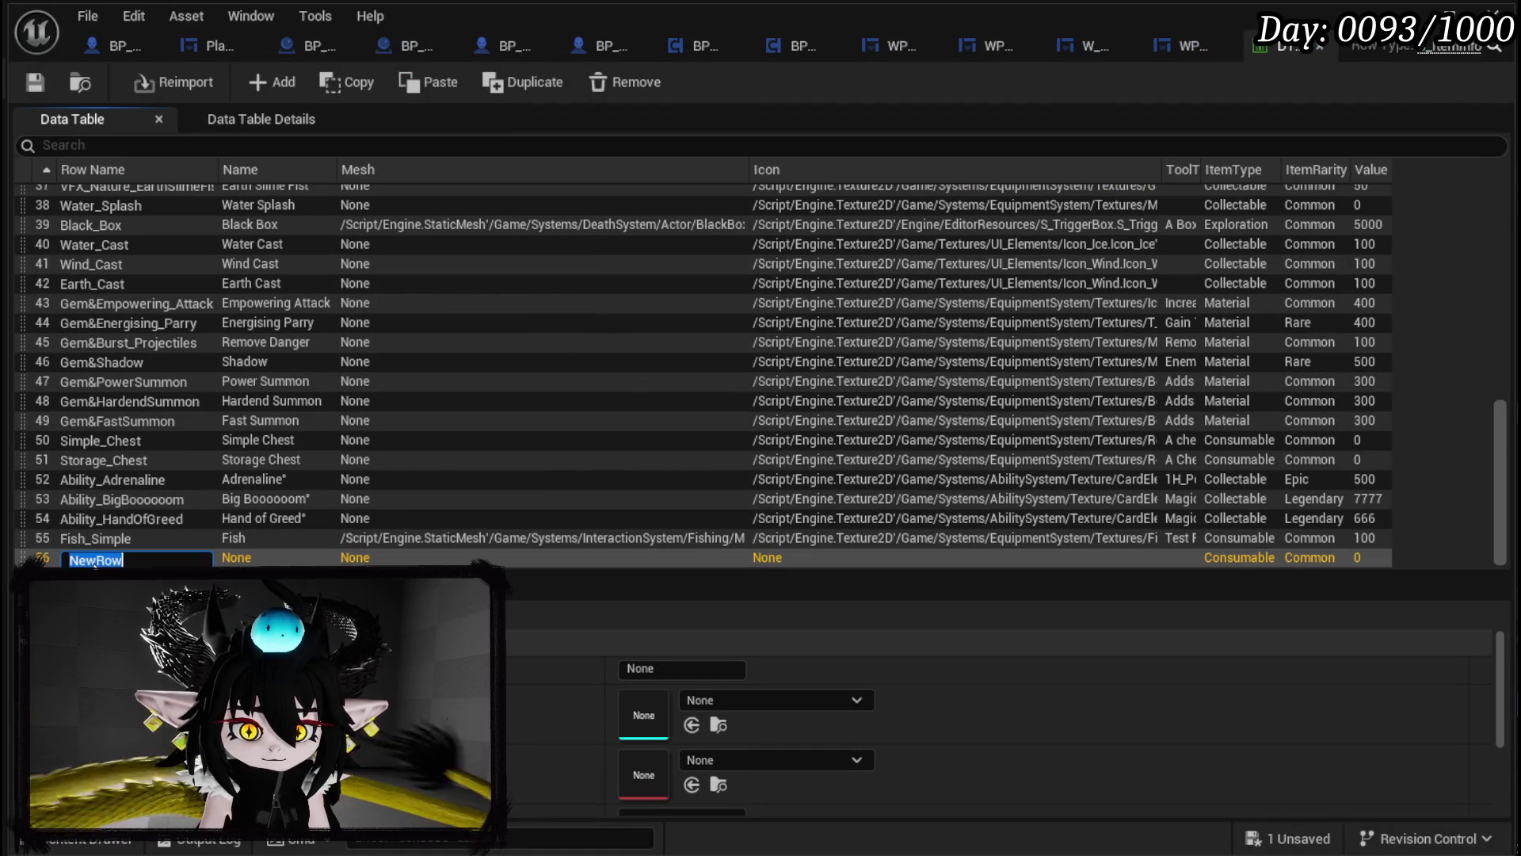
text(Chest)
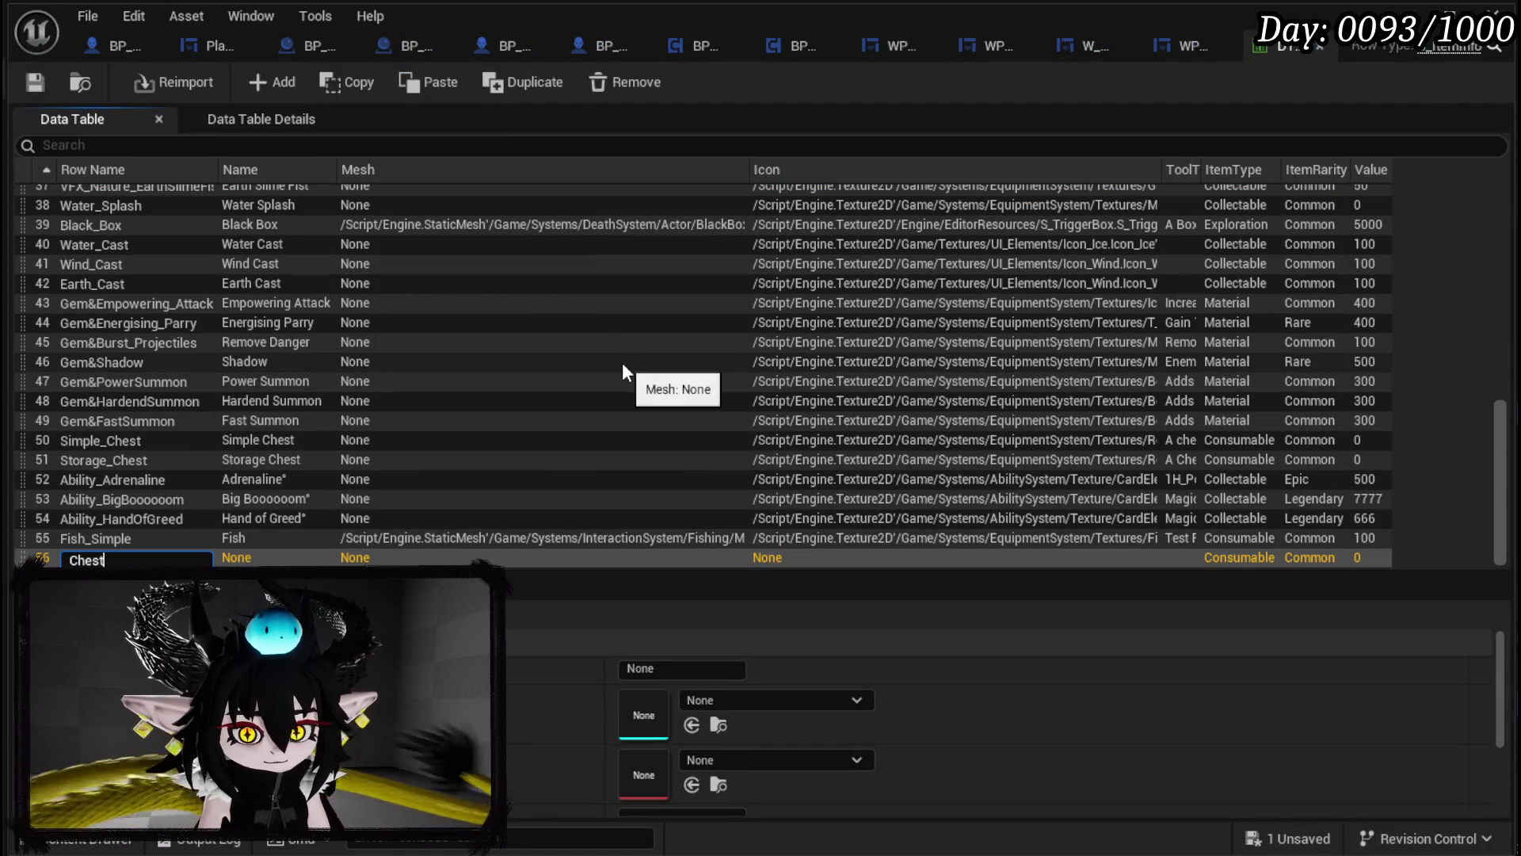
key(Return)
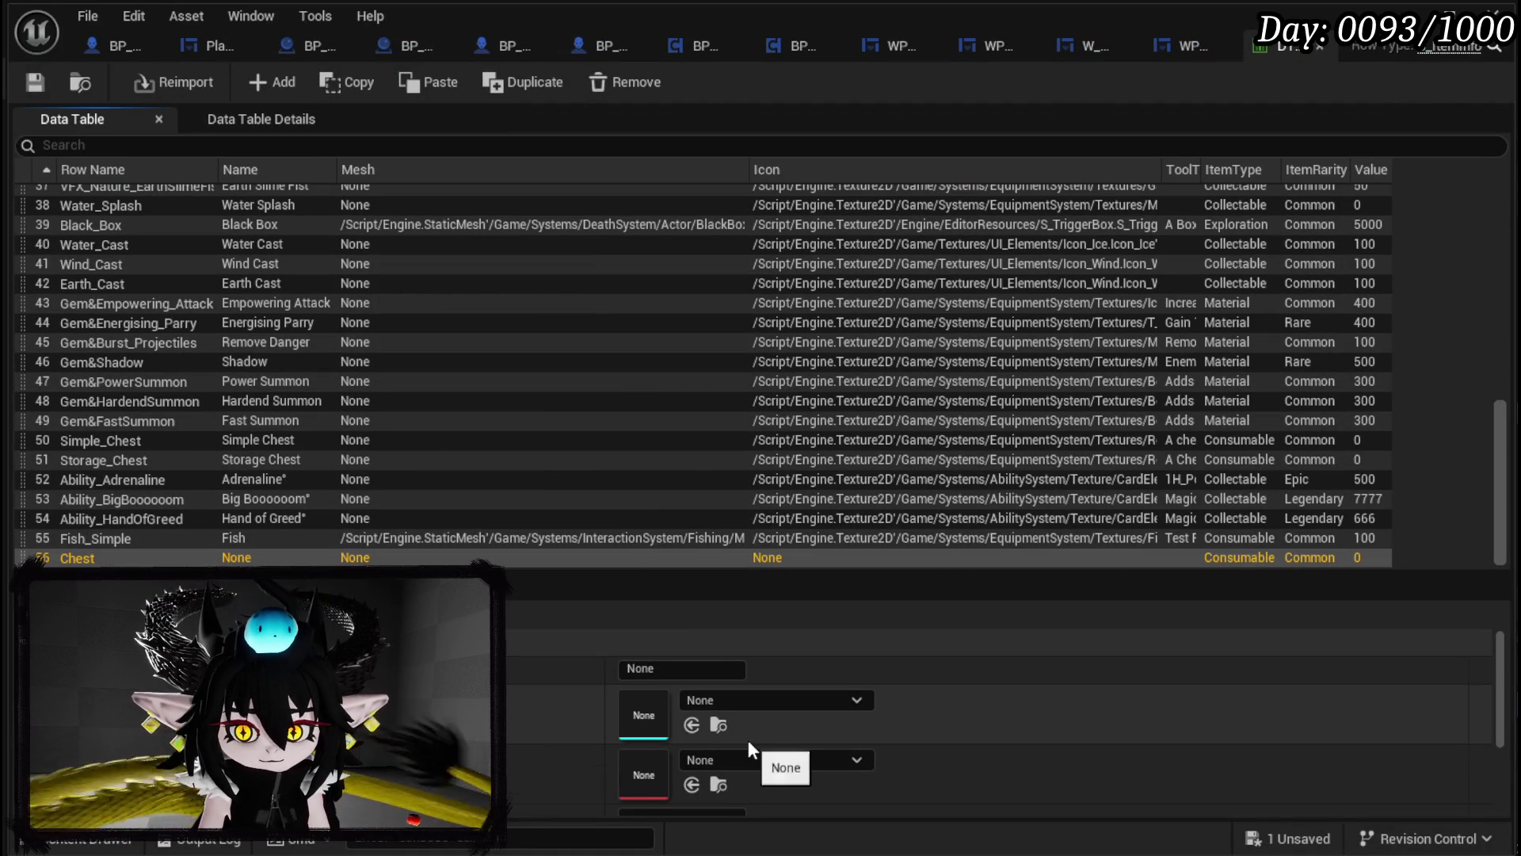
scroll(748, 740, down, 2)
click(778, 697)
text(Chest)
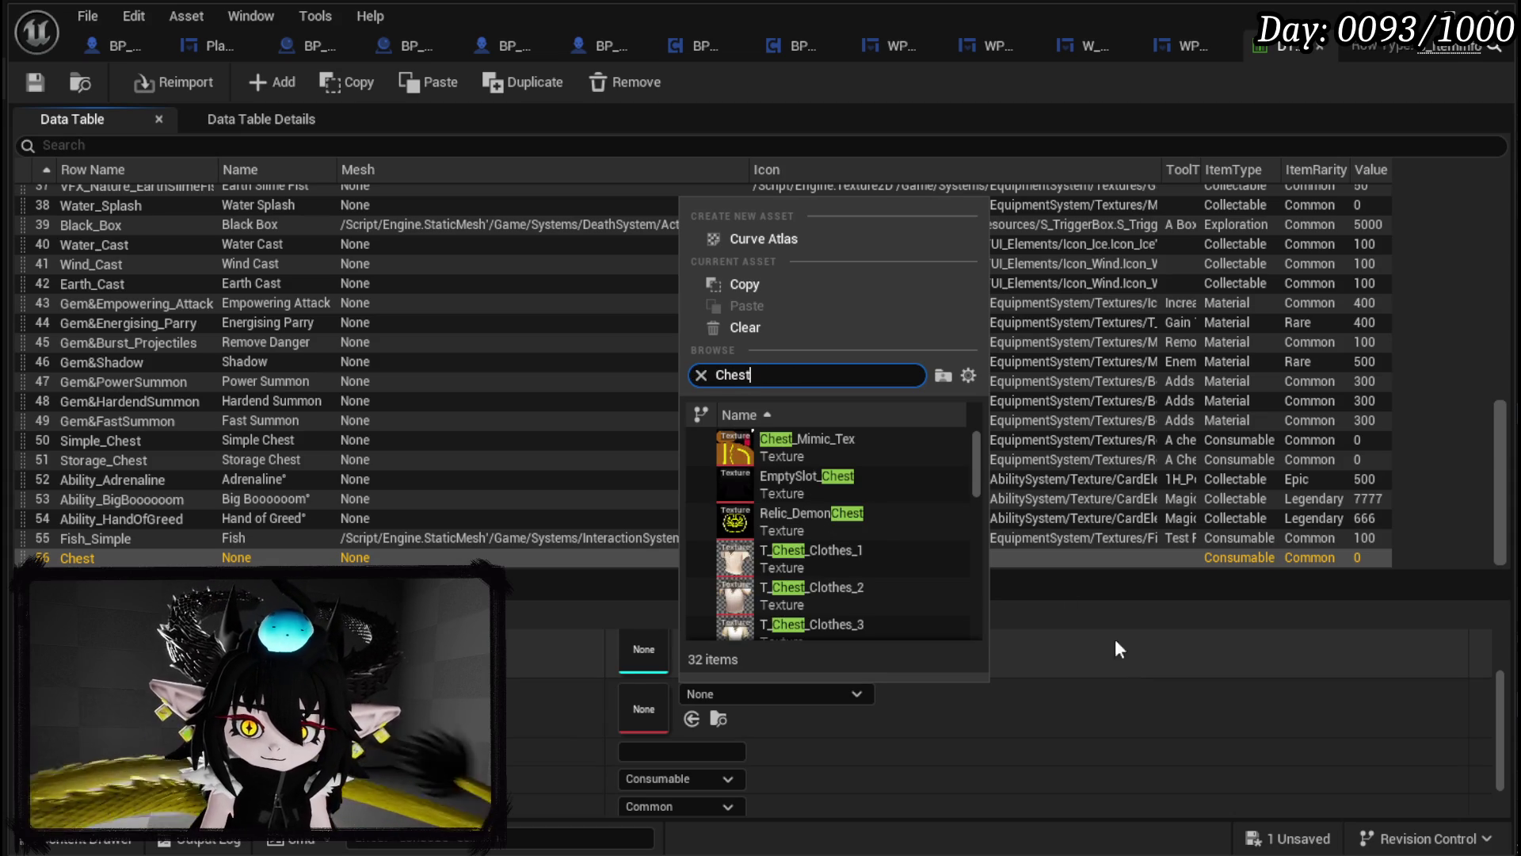
click(919, 495)
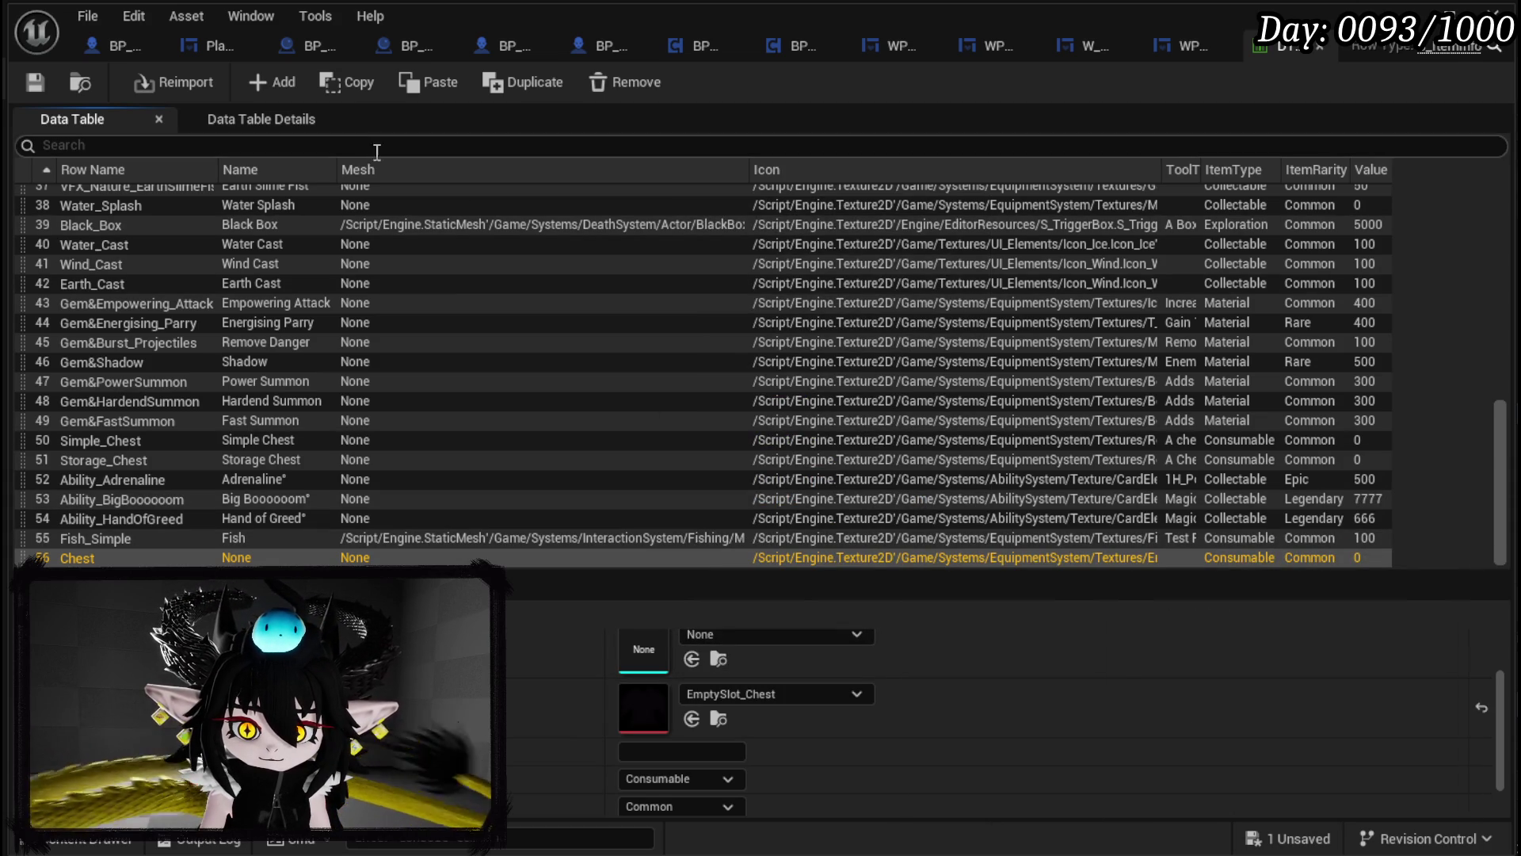
Step: Set the Chest row's ItemType to Equipment and its tooltip and name to Empty
click(659, 784)
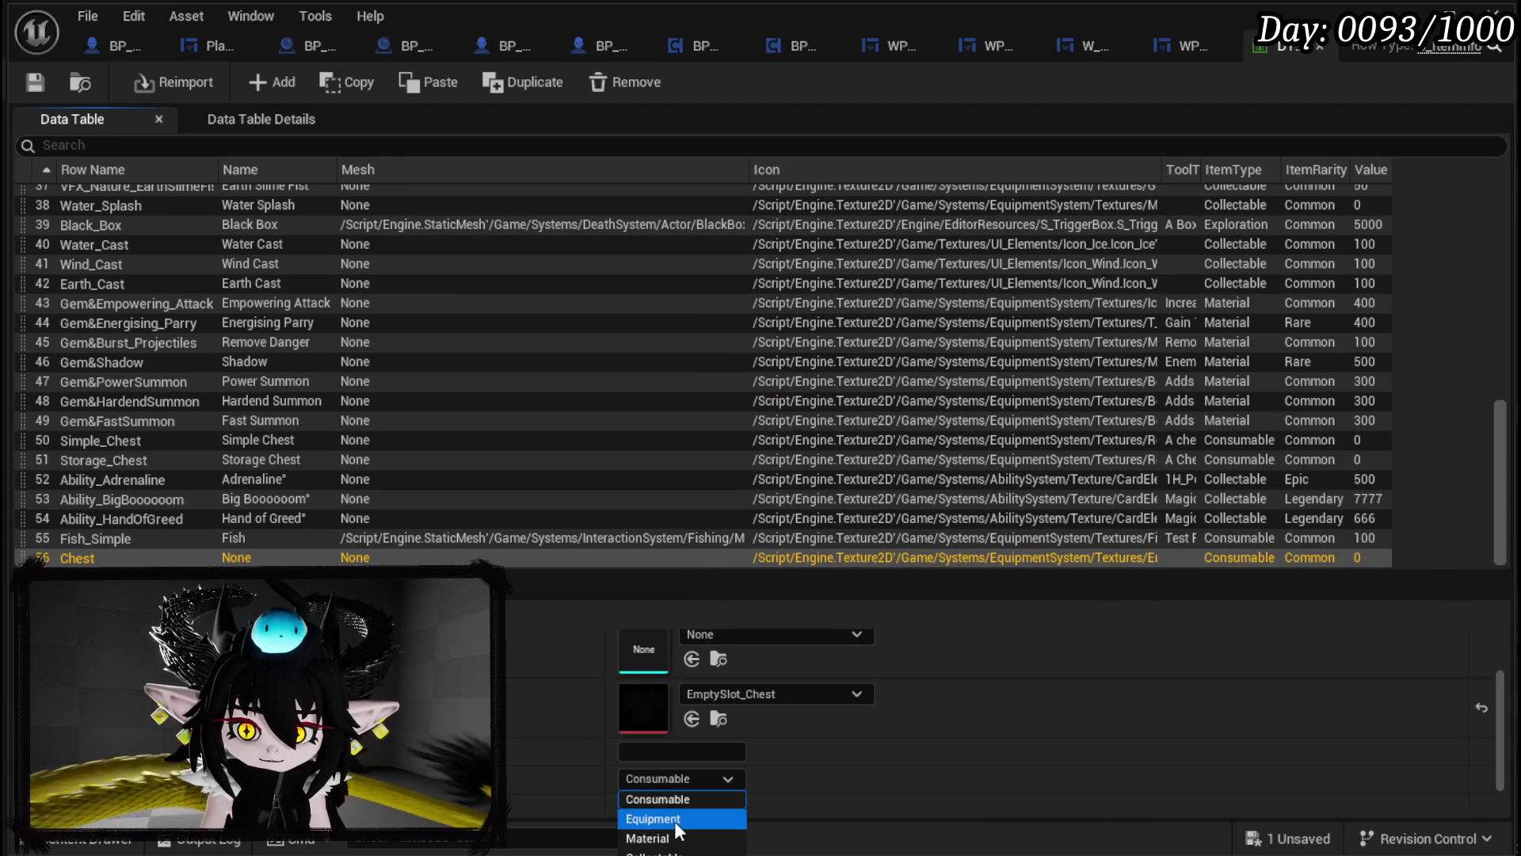
click(674, 819)
click(643, 754)
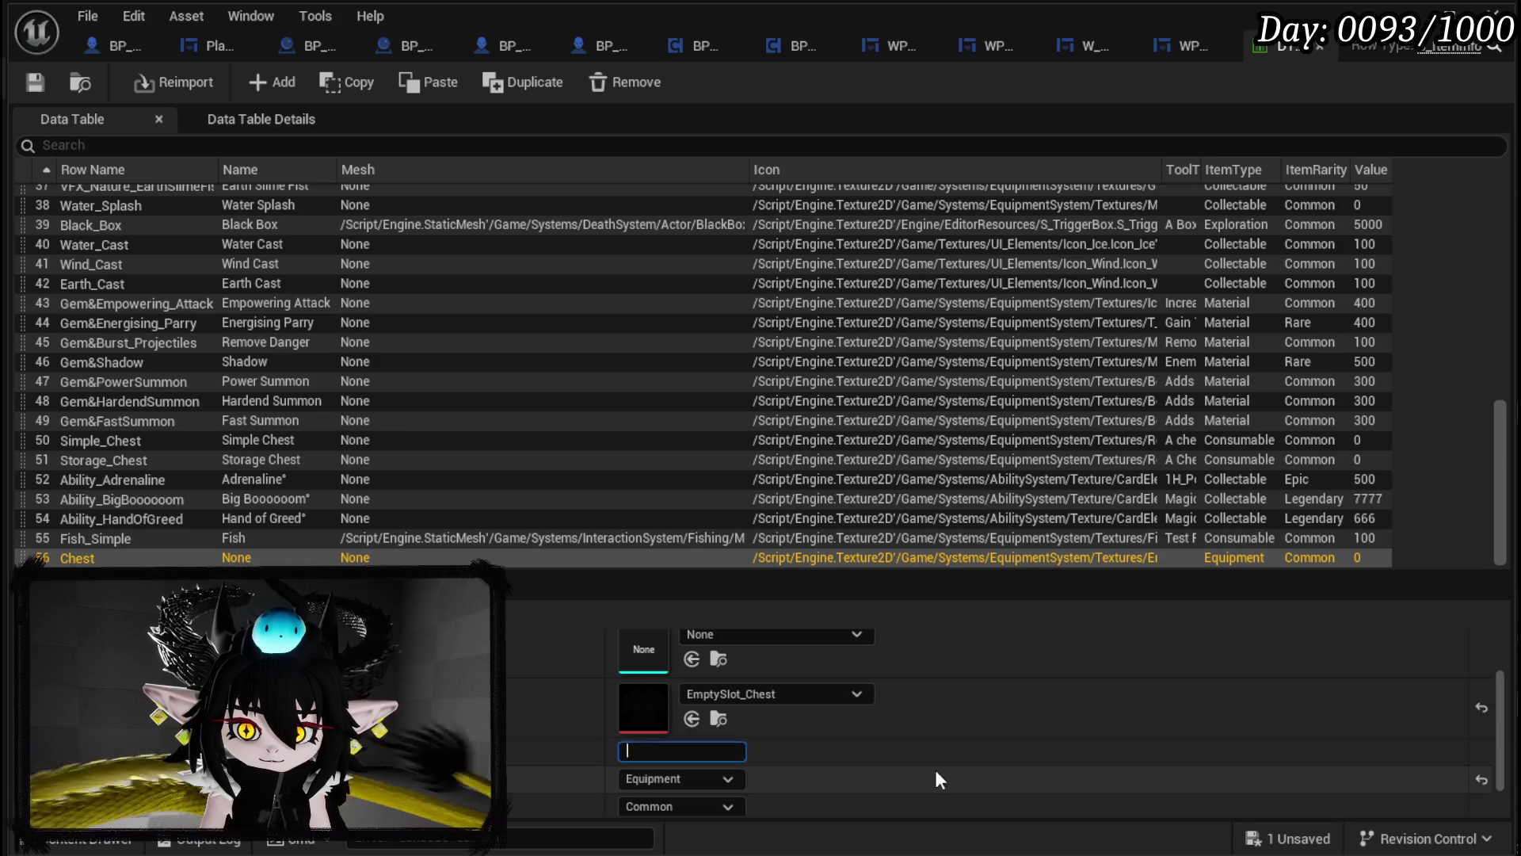
text(Empty)
key(Return)
scroll(1043, 758, up, 1)
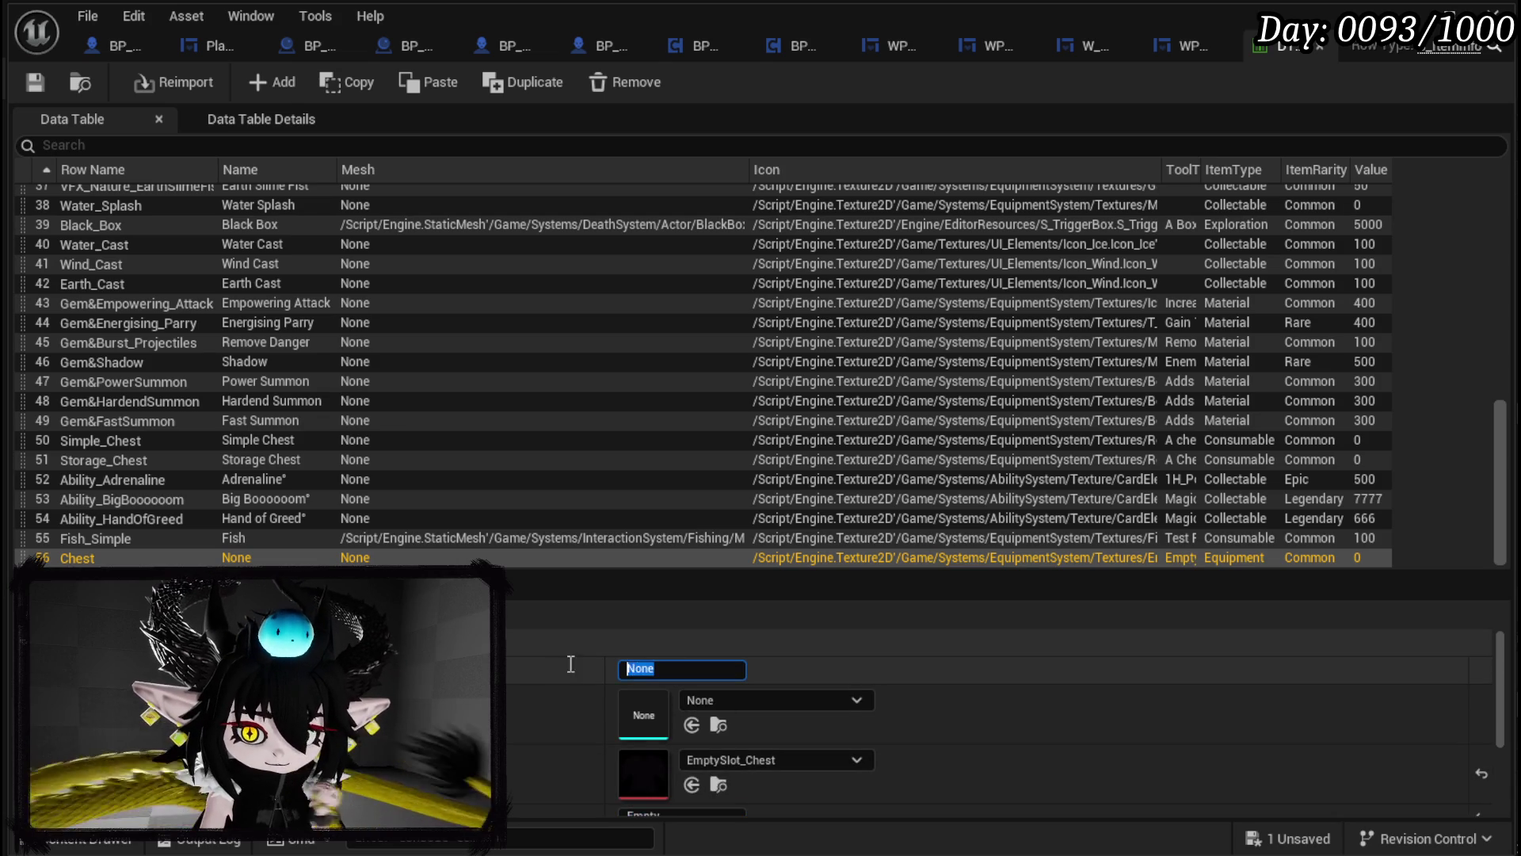
text(Empty)
key(Return)
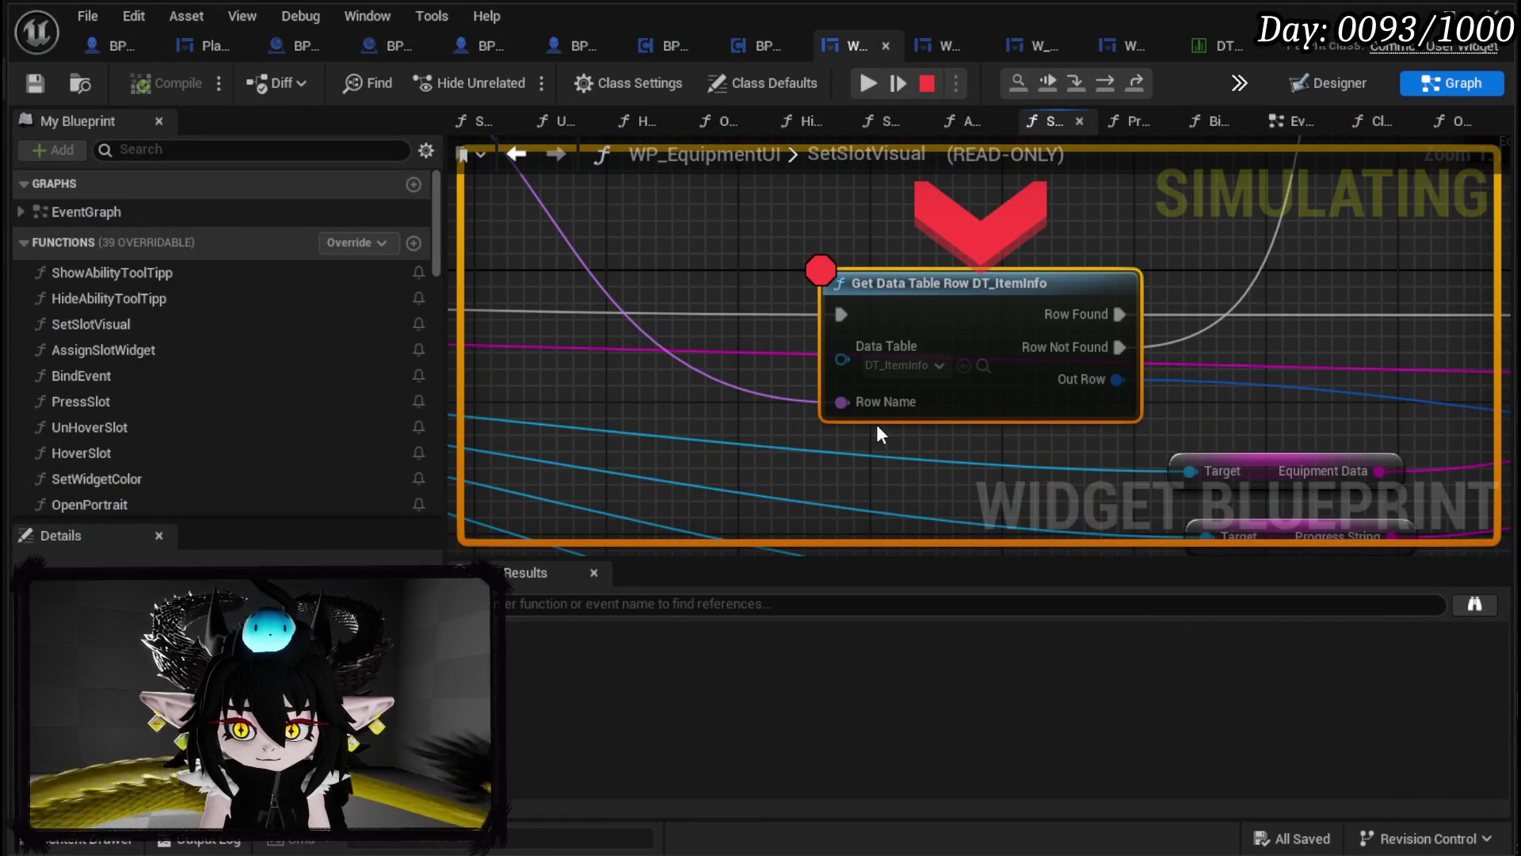
Step: Step over the Get Data Table Row lookups checking Row Name, then resume to the equipment menu
click(1104, 82)
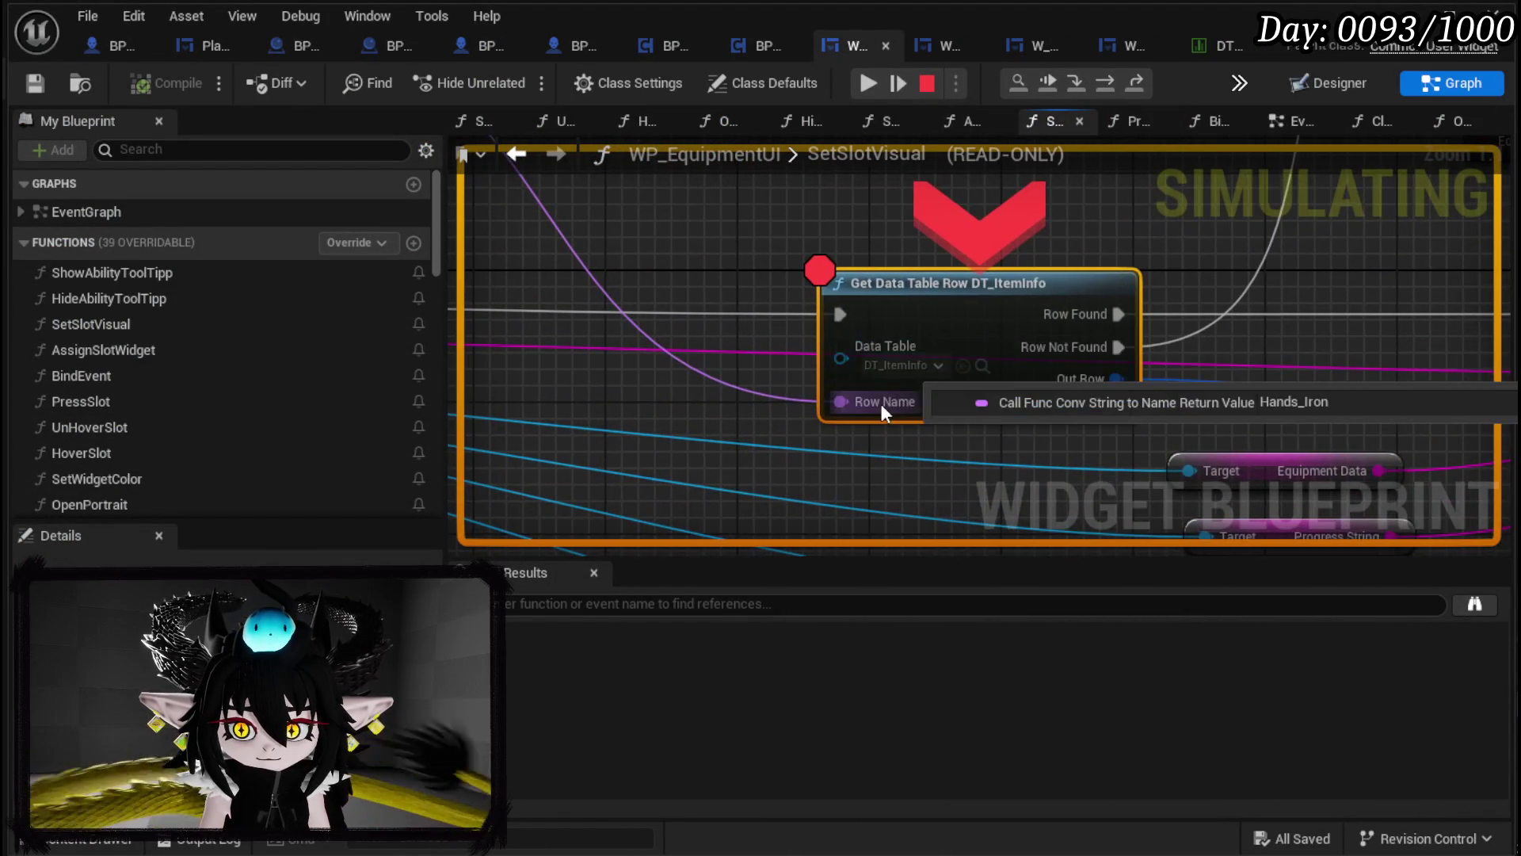
click(1116, 82)
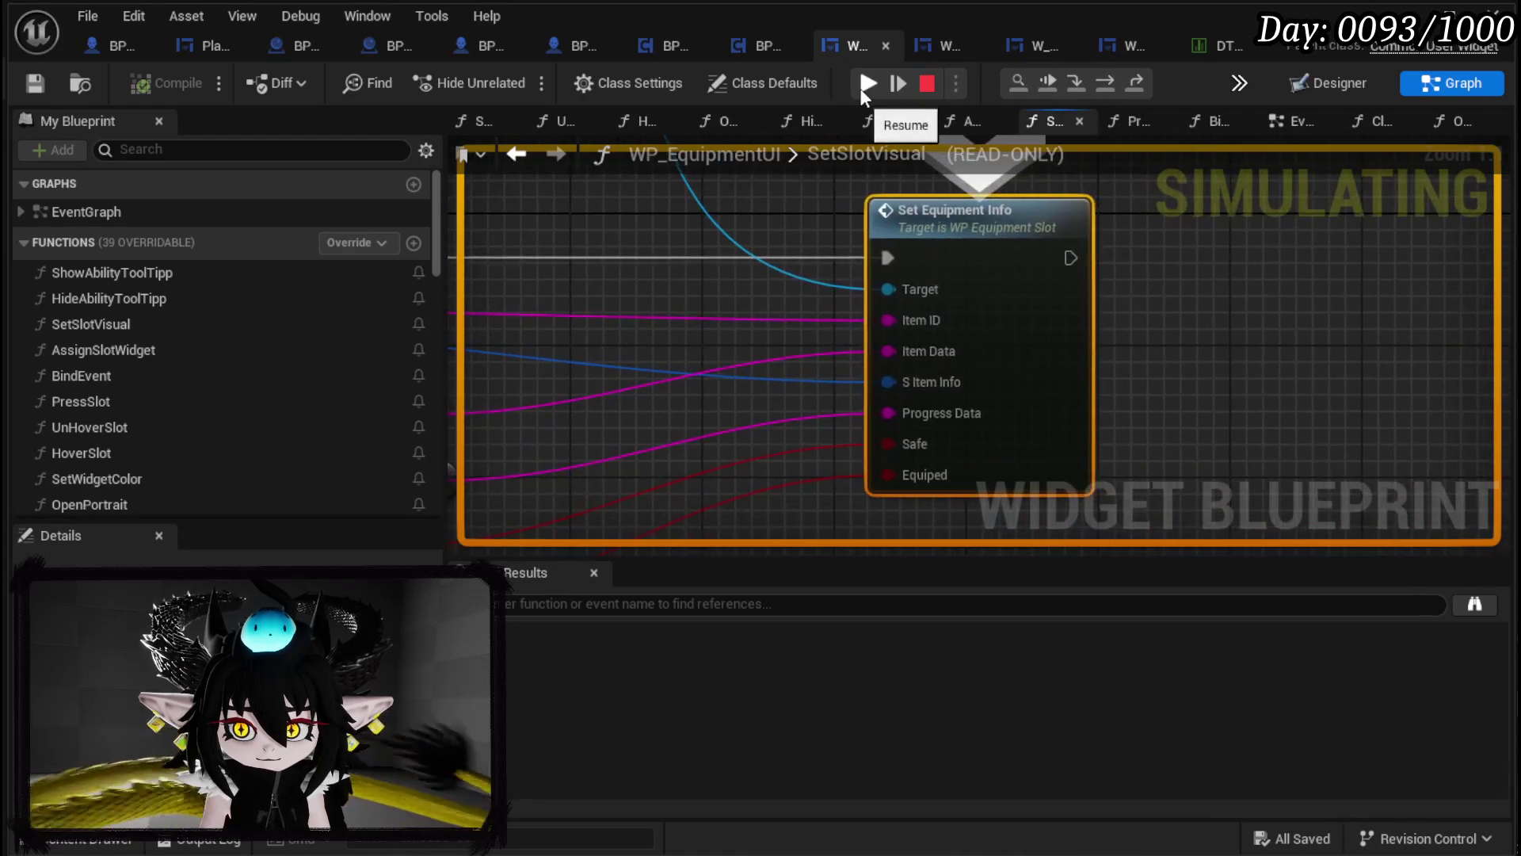
mouse_move(878, 402)
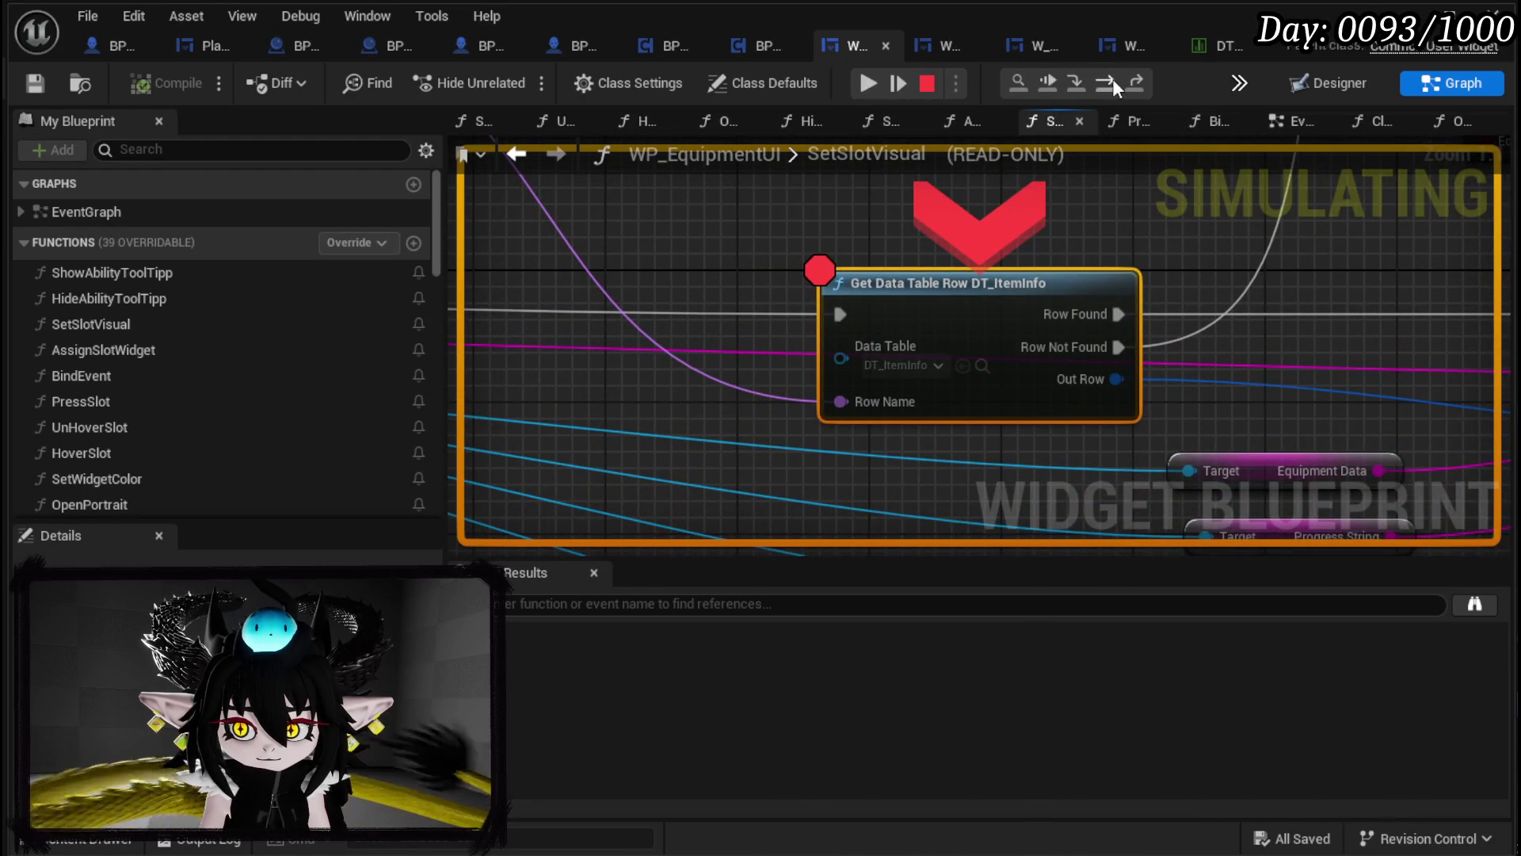
click(1112, 83)
click(868, 82)
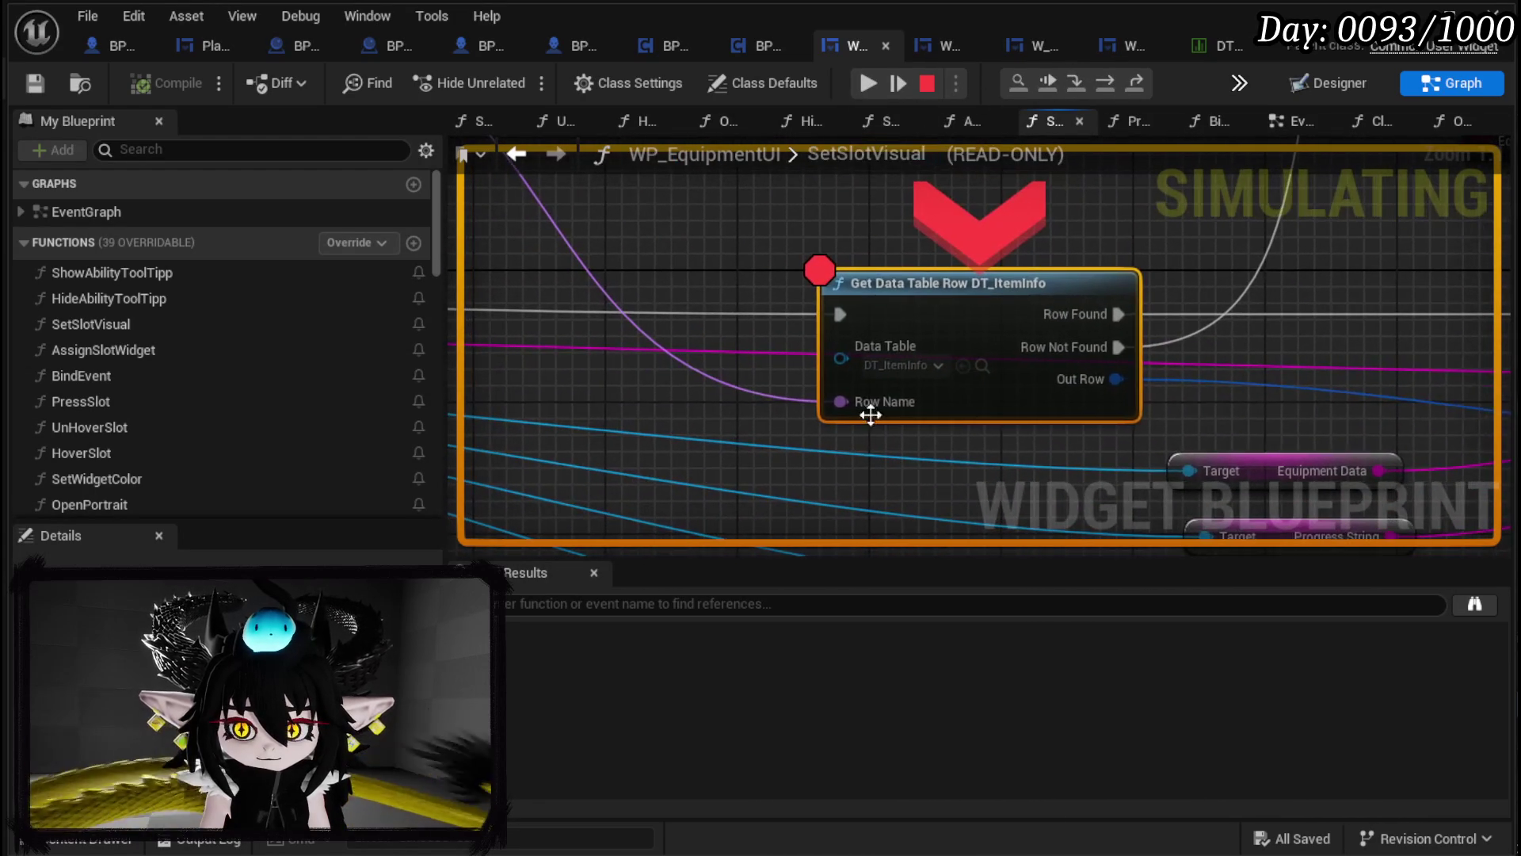
click(1109, 85)
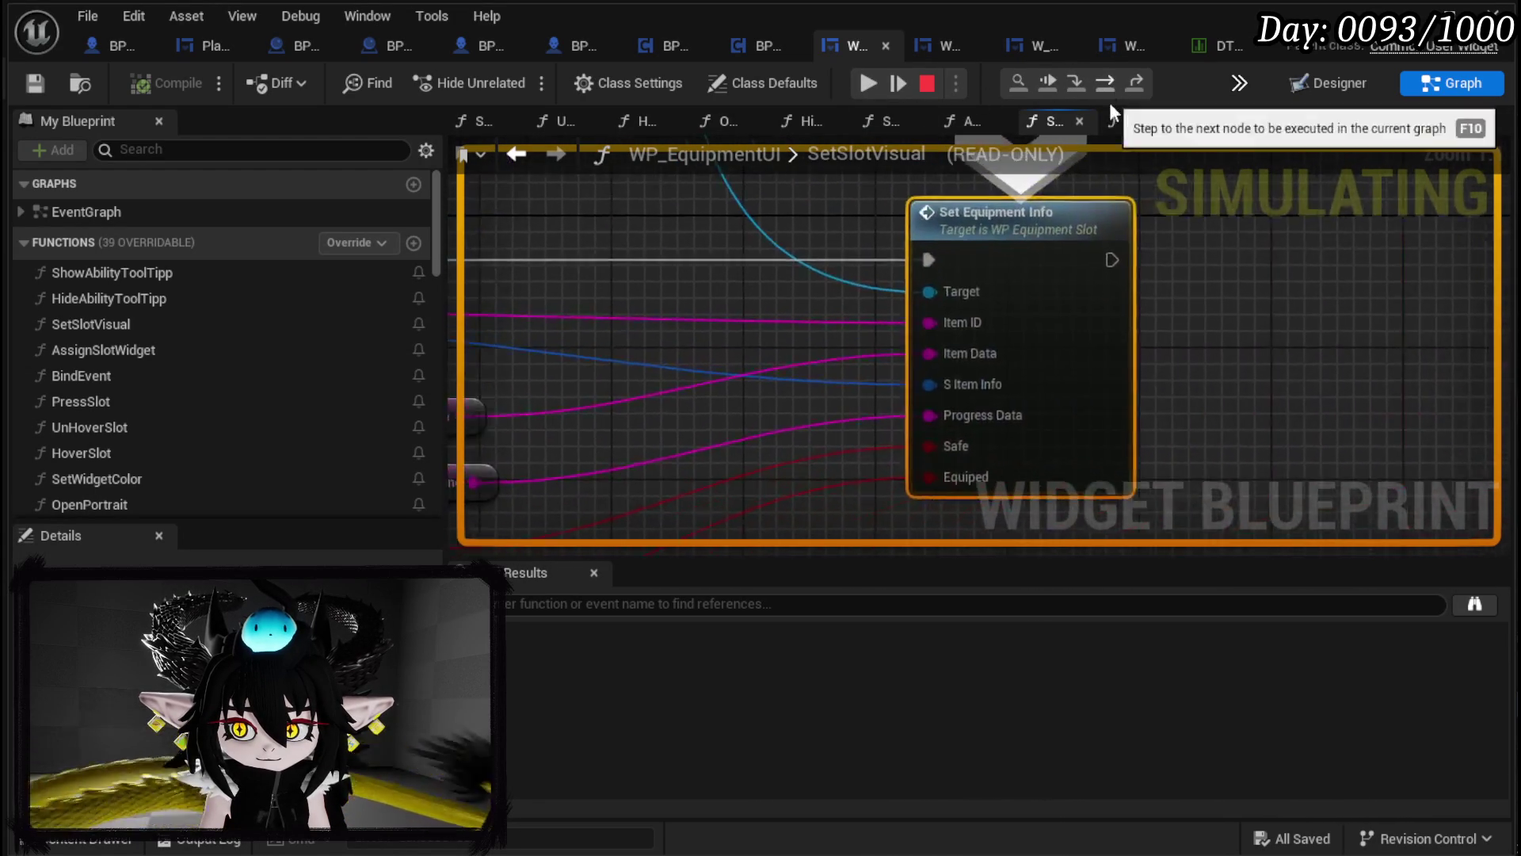
click(856, 83)
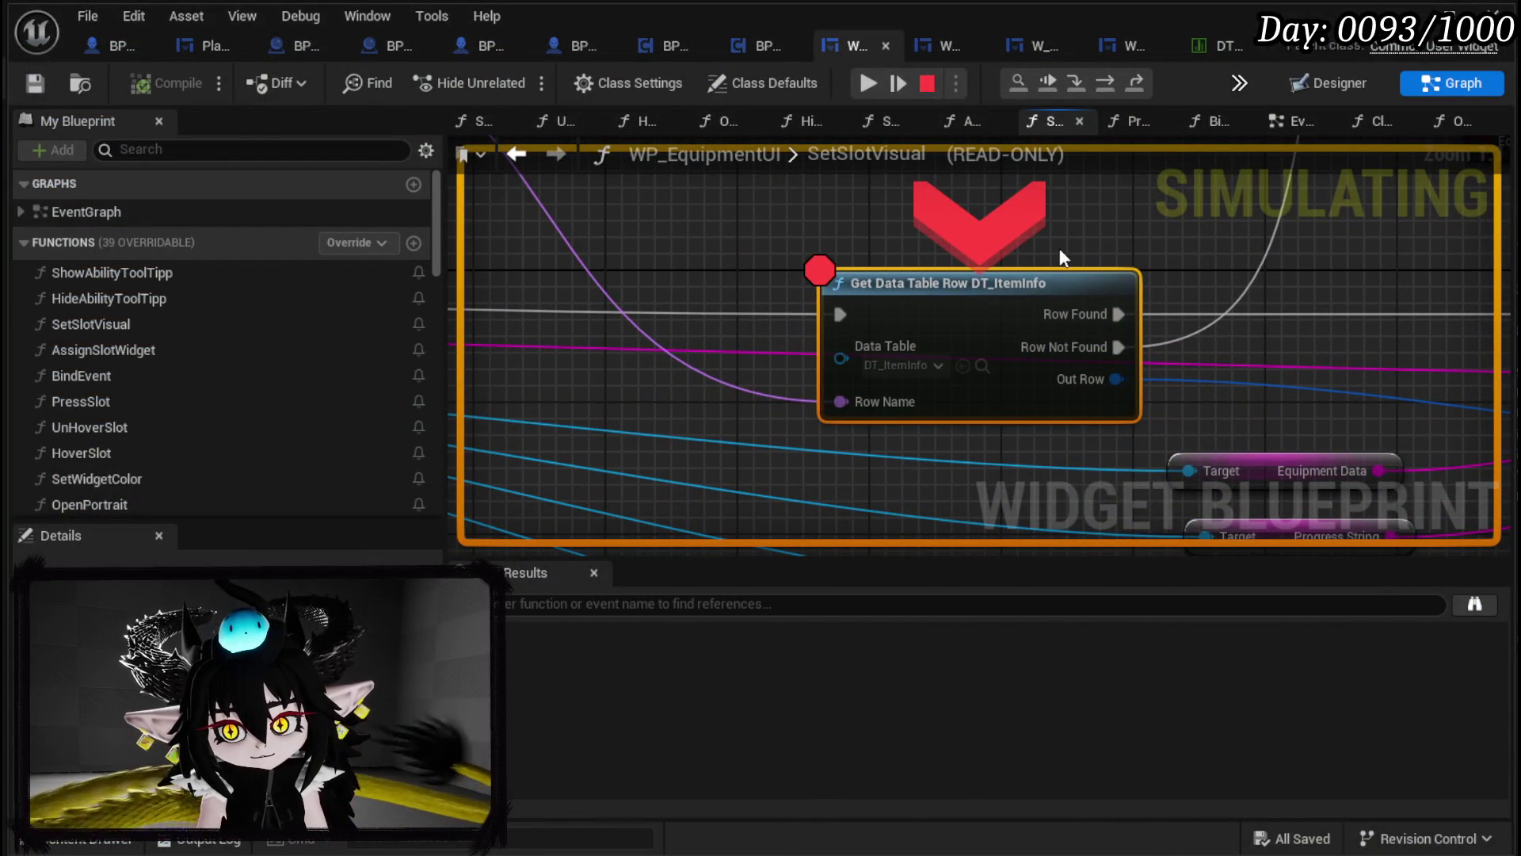
click(864, 83)
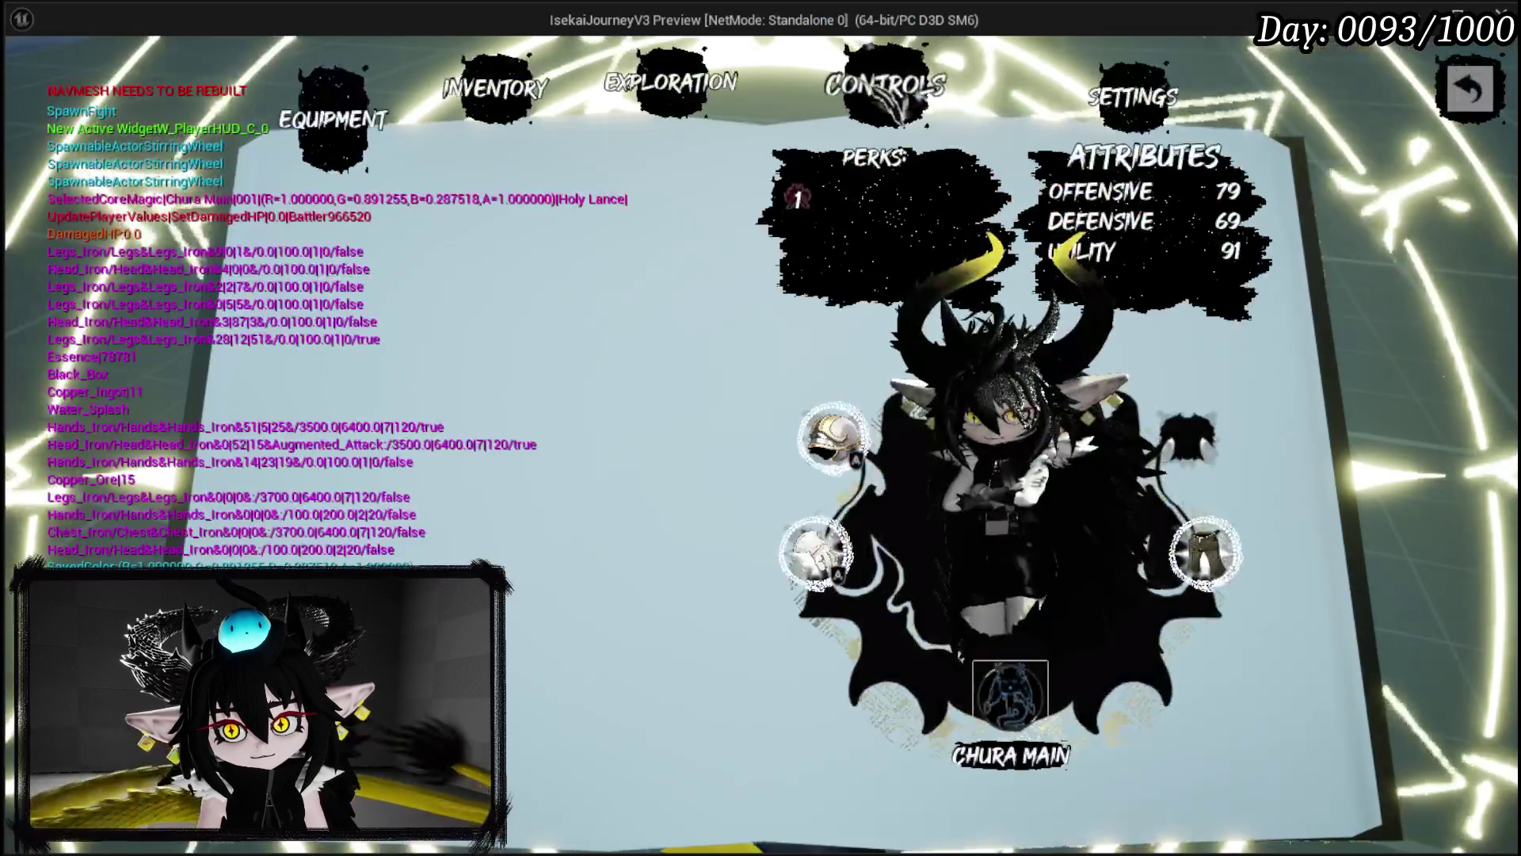
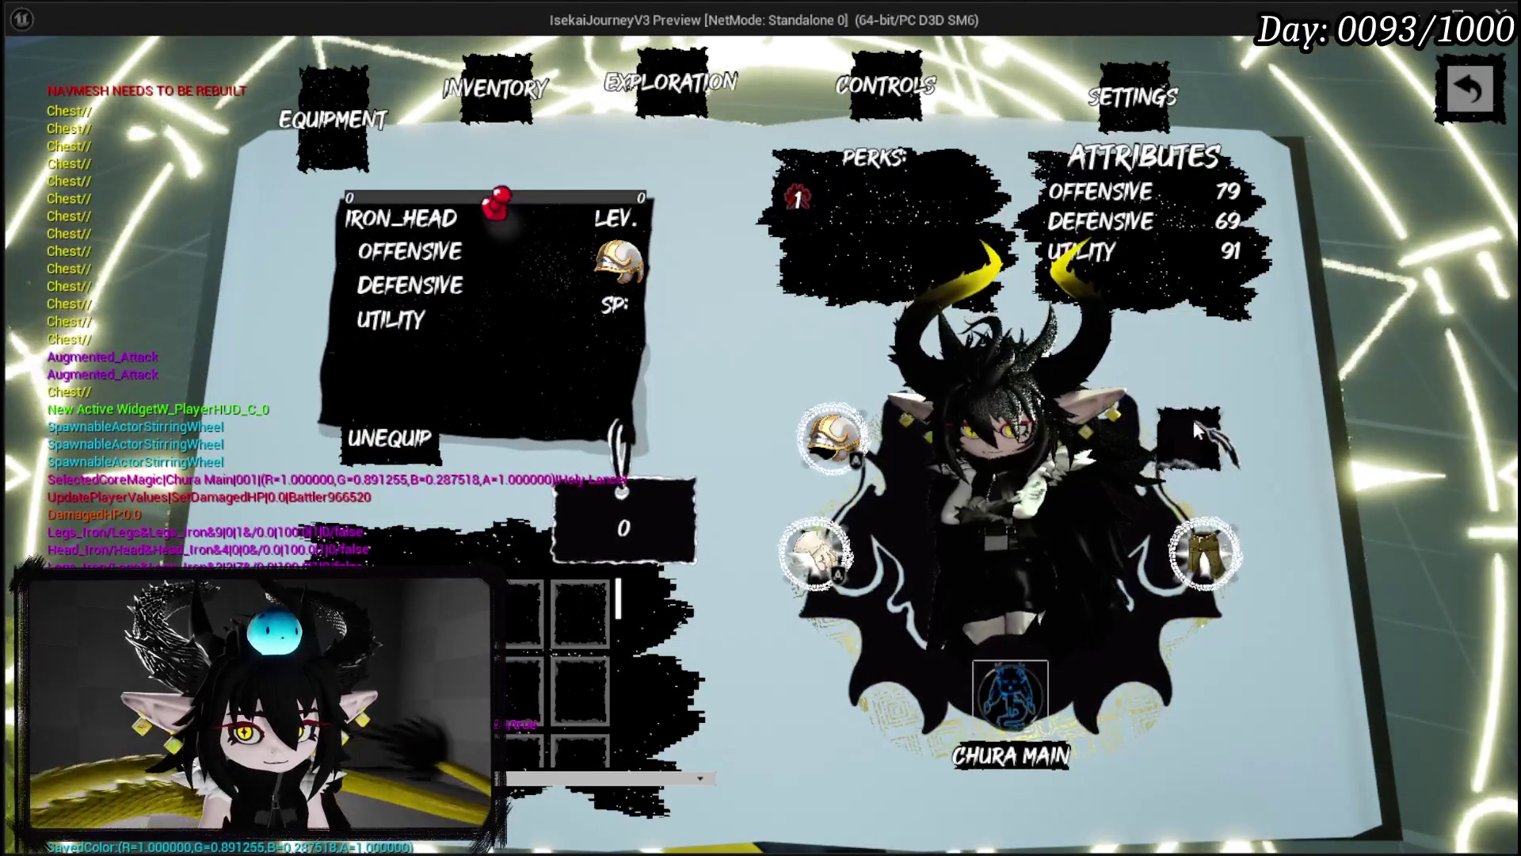
Step: End the game preview, inspect the Get Data Table Row node in SetSlotVisual, and open DT_ItemInfo
key(Escape)
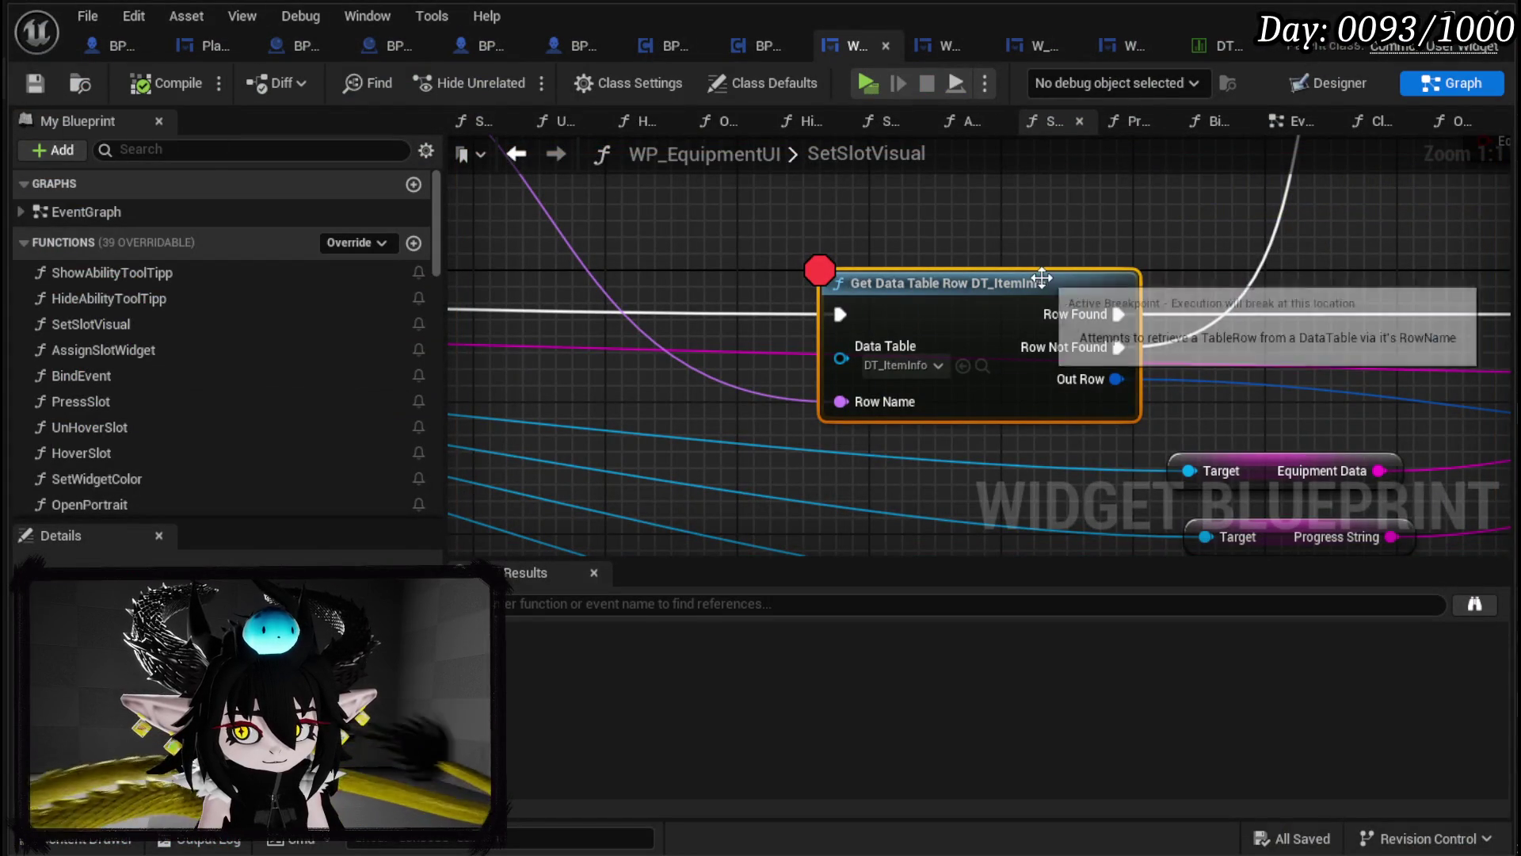
scroll(575, 328, down, 4)
drag(800, 305, 745, 344)
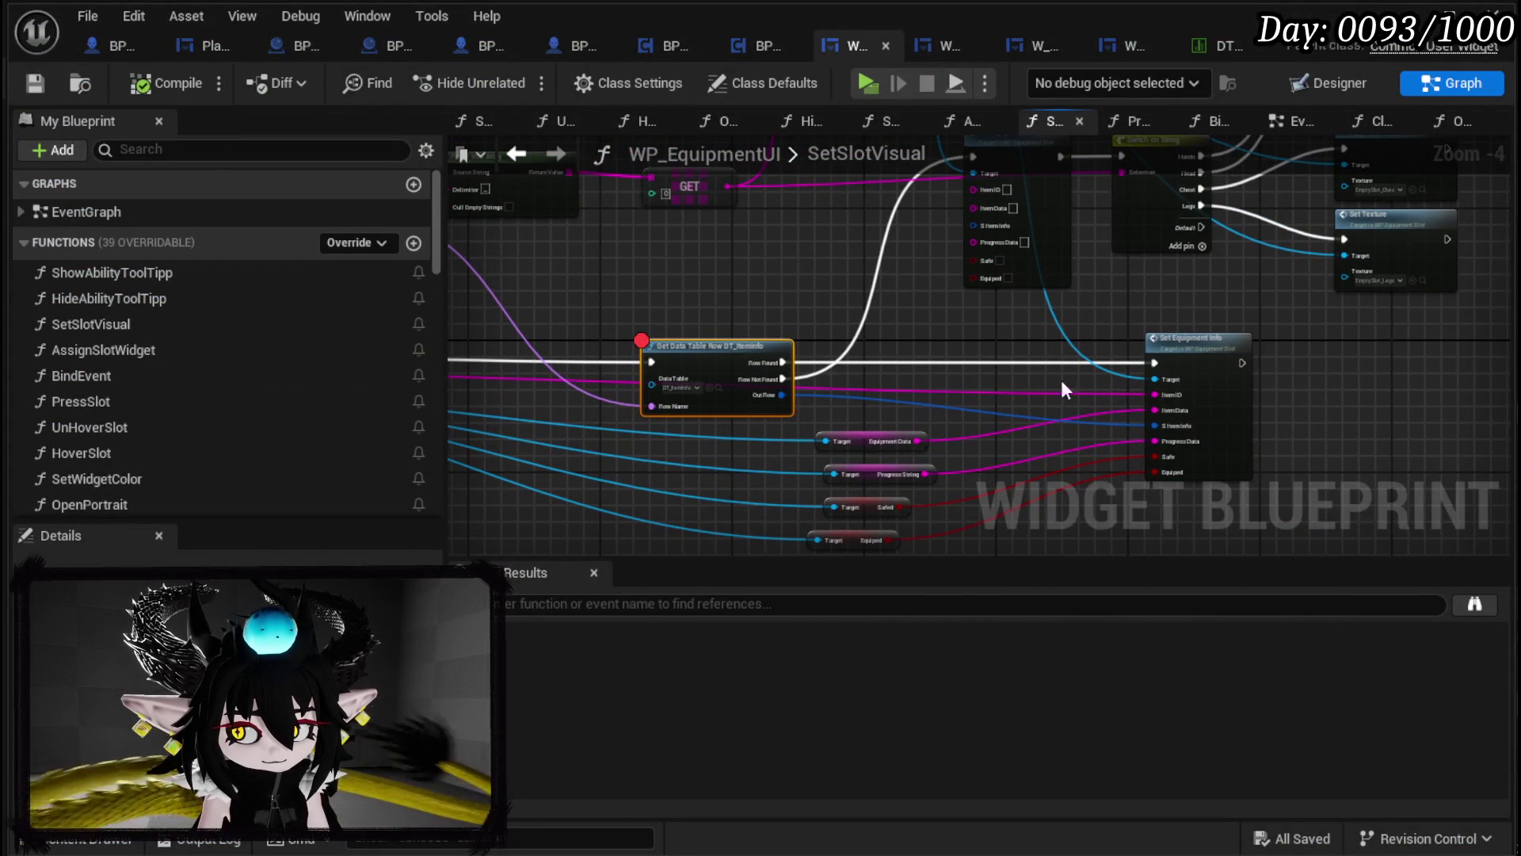
mouse_move(901, 360)
mouse_down()
mouse_move(757, 527)
mouse_move(759, 456)
mouse_move(872, 316)
mouse_move(873, 336)
mouse_move(924, 343)
mouse_move(856, 431)
mouse_move(840, 347)
mouse_up()
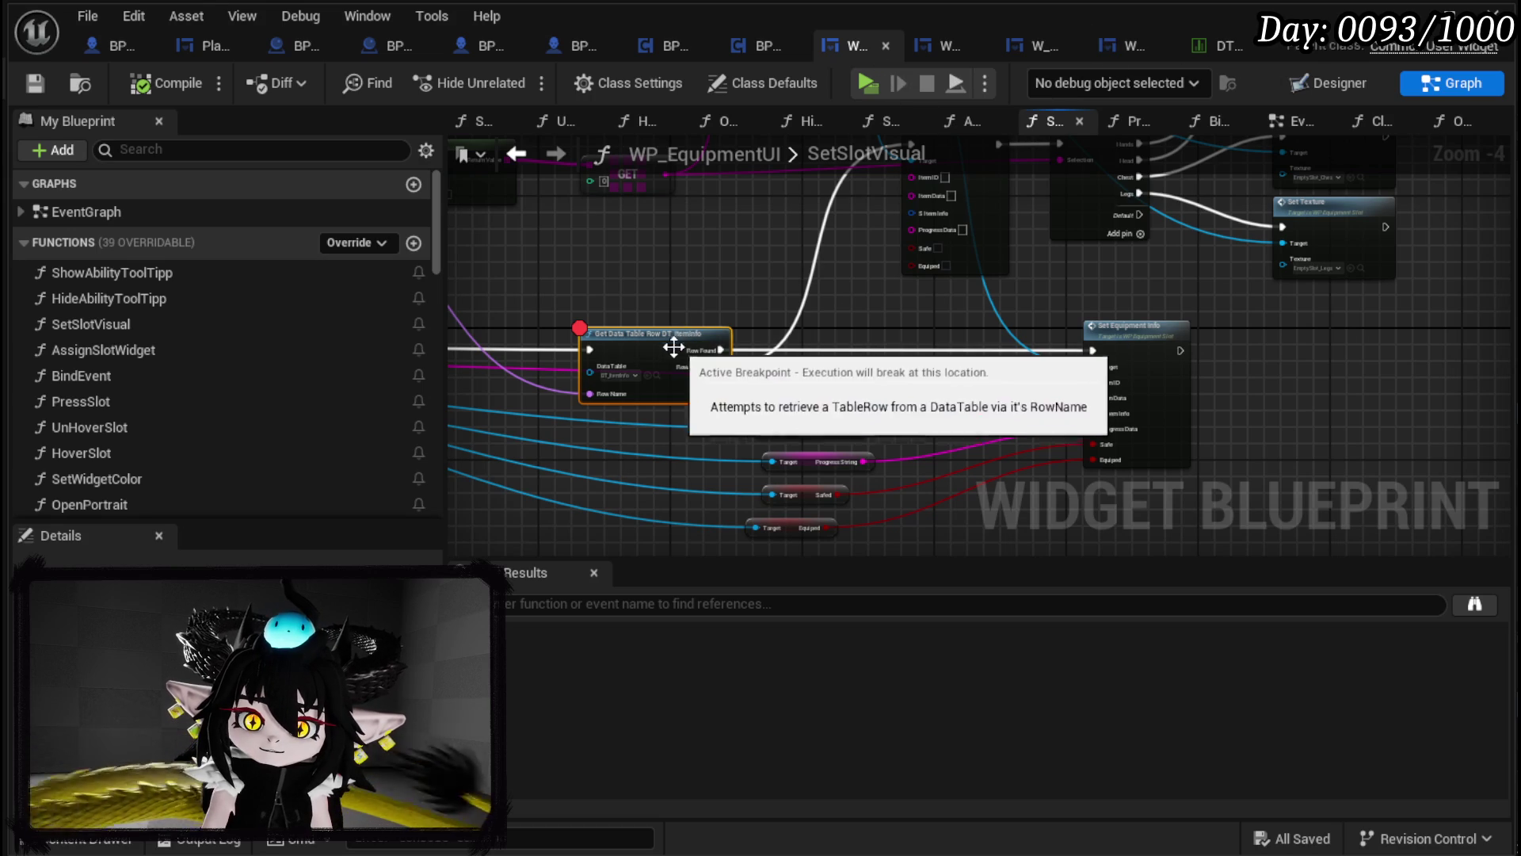
click(1224, 46)
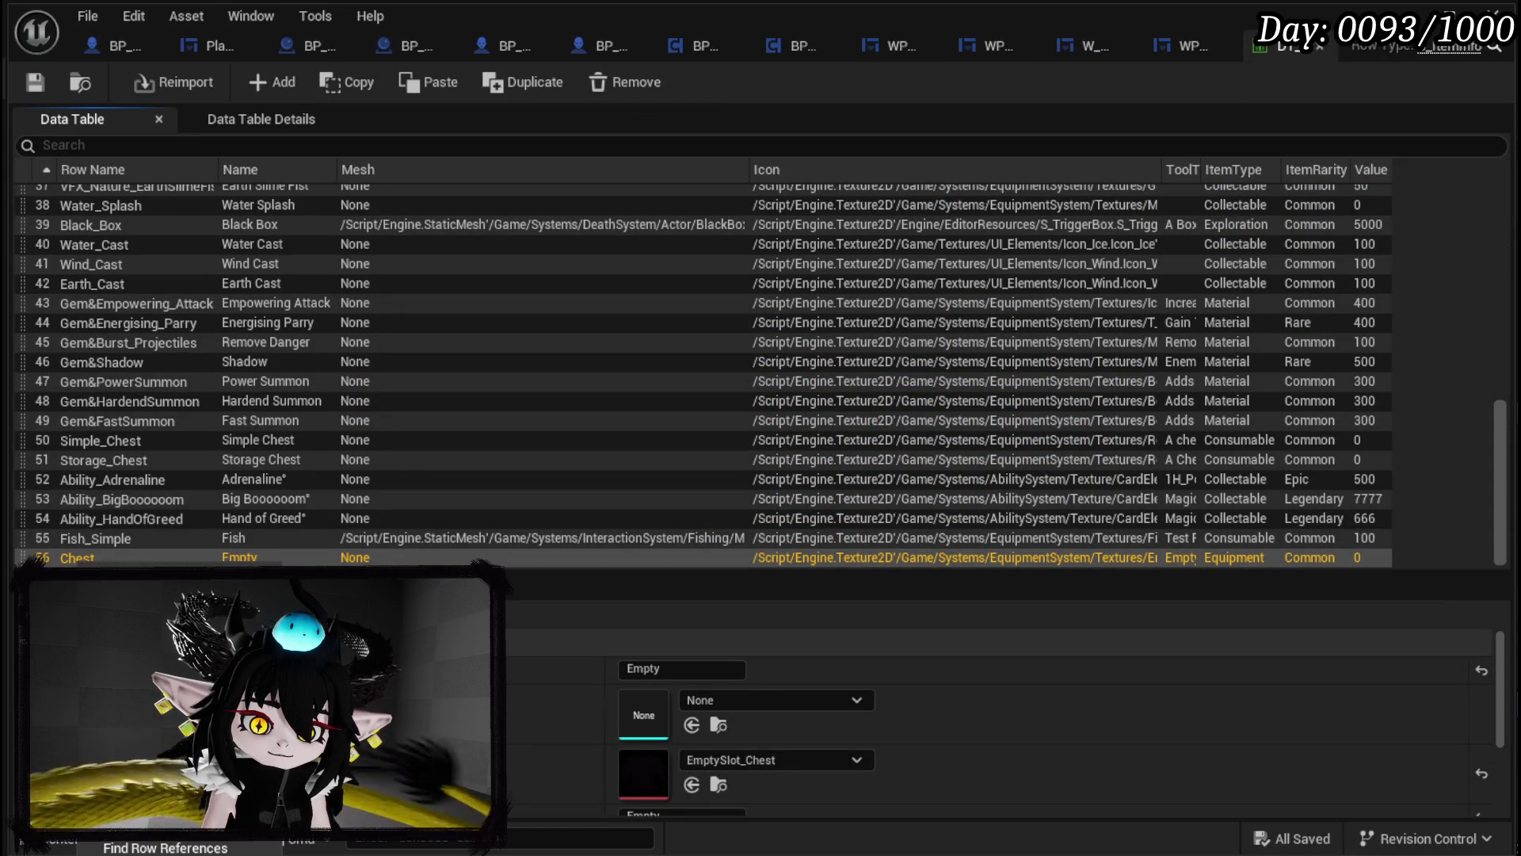
Step: Delete row 56 'Chest' (Empty) from DT_ItemInfo and return to PlayerStatsHUD
key(Delete)
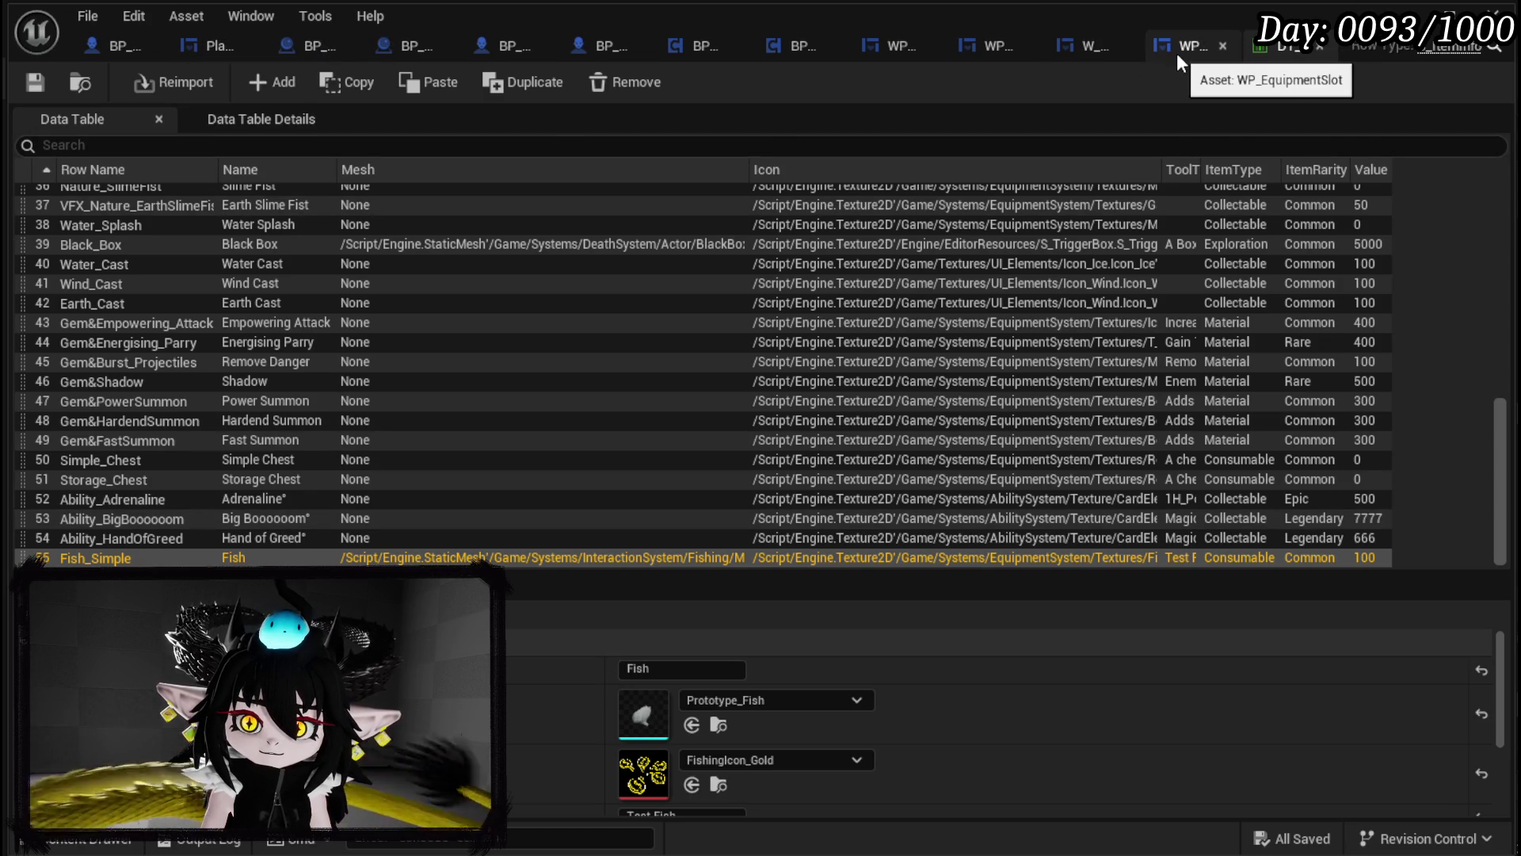
click(220, 44)
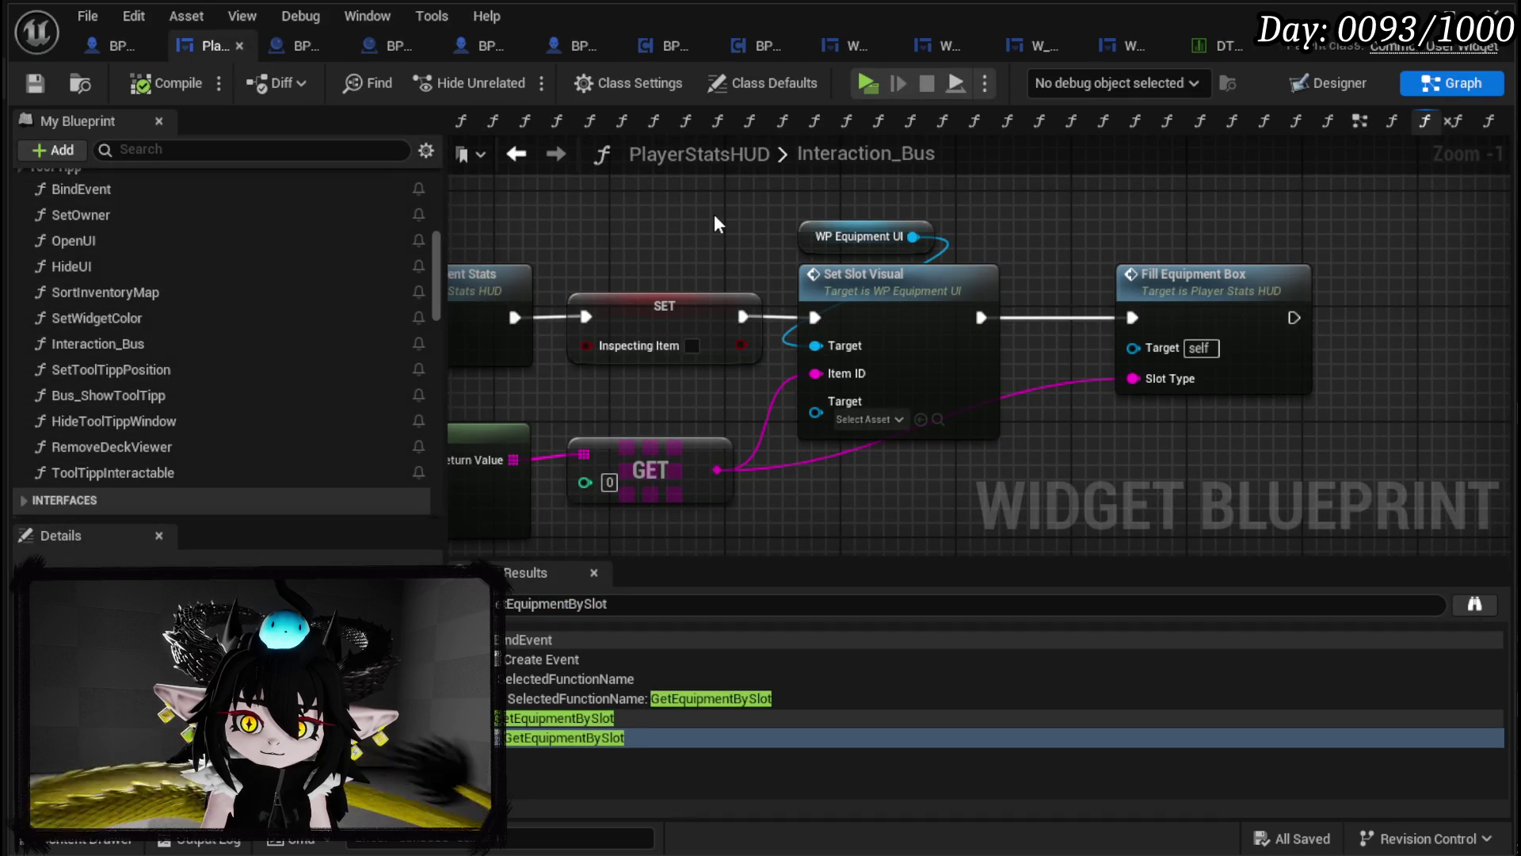
Step: Bring the Inspect Core branch into view and move the Inspect Core node to the right
scroll(1161, 217, down, 2)
mouse_move(1076, 236)
mouse_down()
mouse_move(1188, 237)
mouse_move(1146, 303)
mouse_move(730, 293)
mouse_up()
scroll(1156, 278, down, 1)
scroll(742, 265, up, 1)
scroll(852, 253, up, 1)
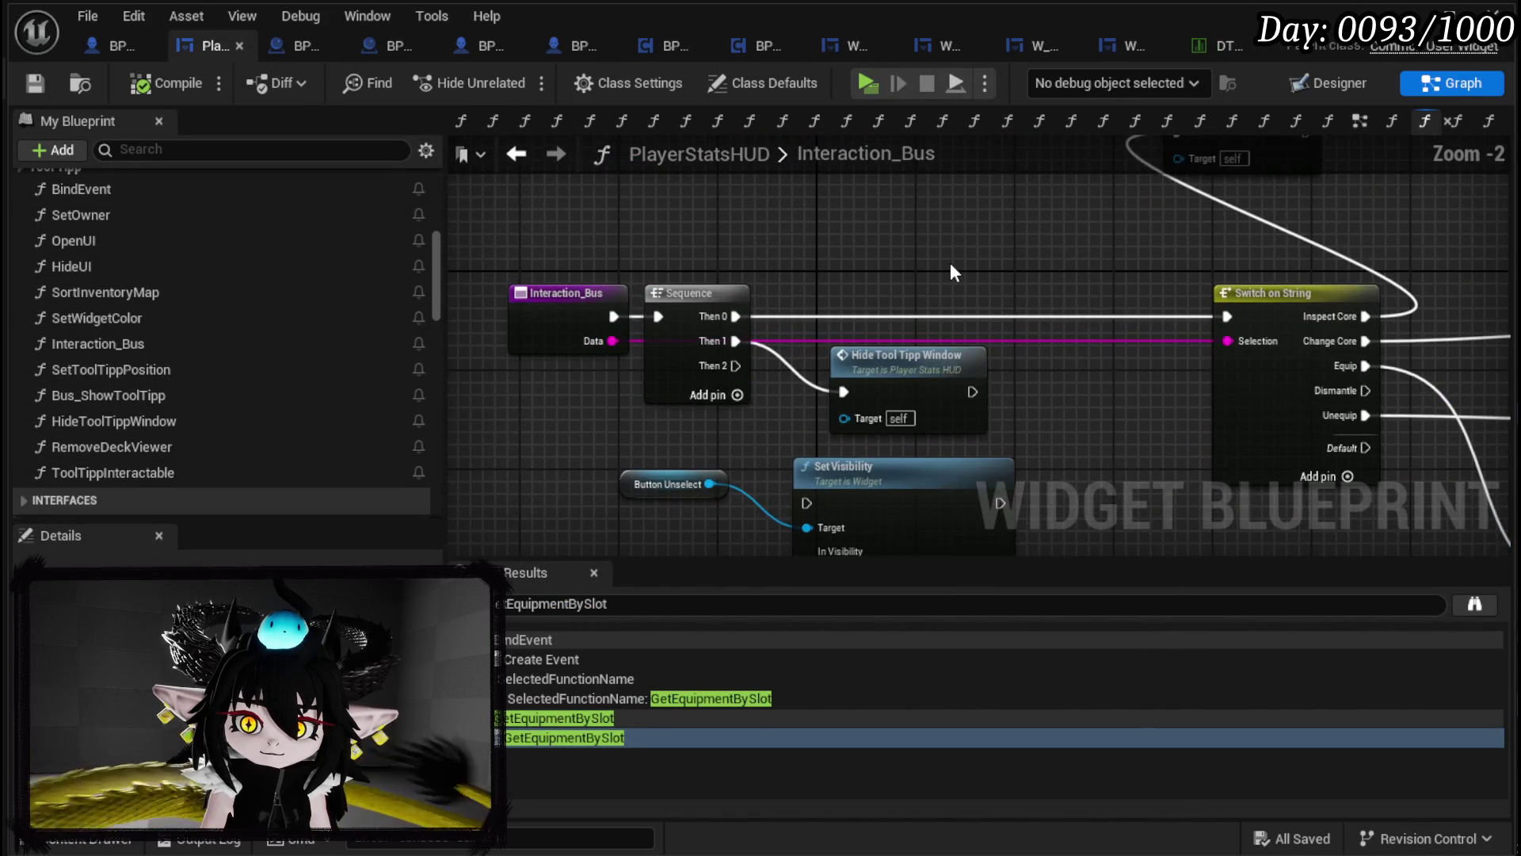
mouse_move(949, 270)
mouse_down()
mouse_move(863, 182)
mouse_move(702, 483)
mouse_up()
drag(1063, 307, 1214, 309)
mouse_move(1268, 546)
mouse_down()
mouse_move(848, 427)
mouse_move(817, 392)
mouse_move(958, 420)
mouse_up()
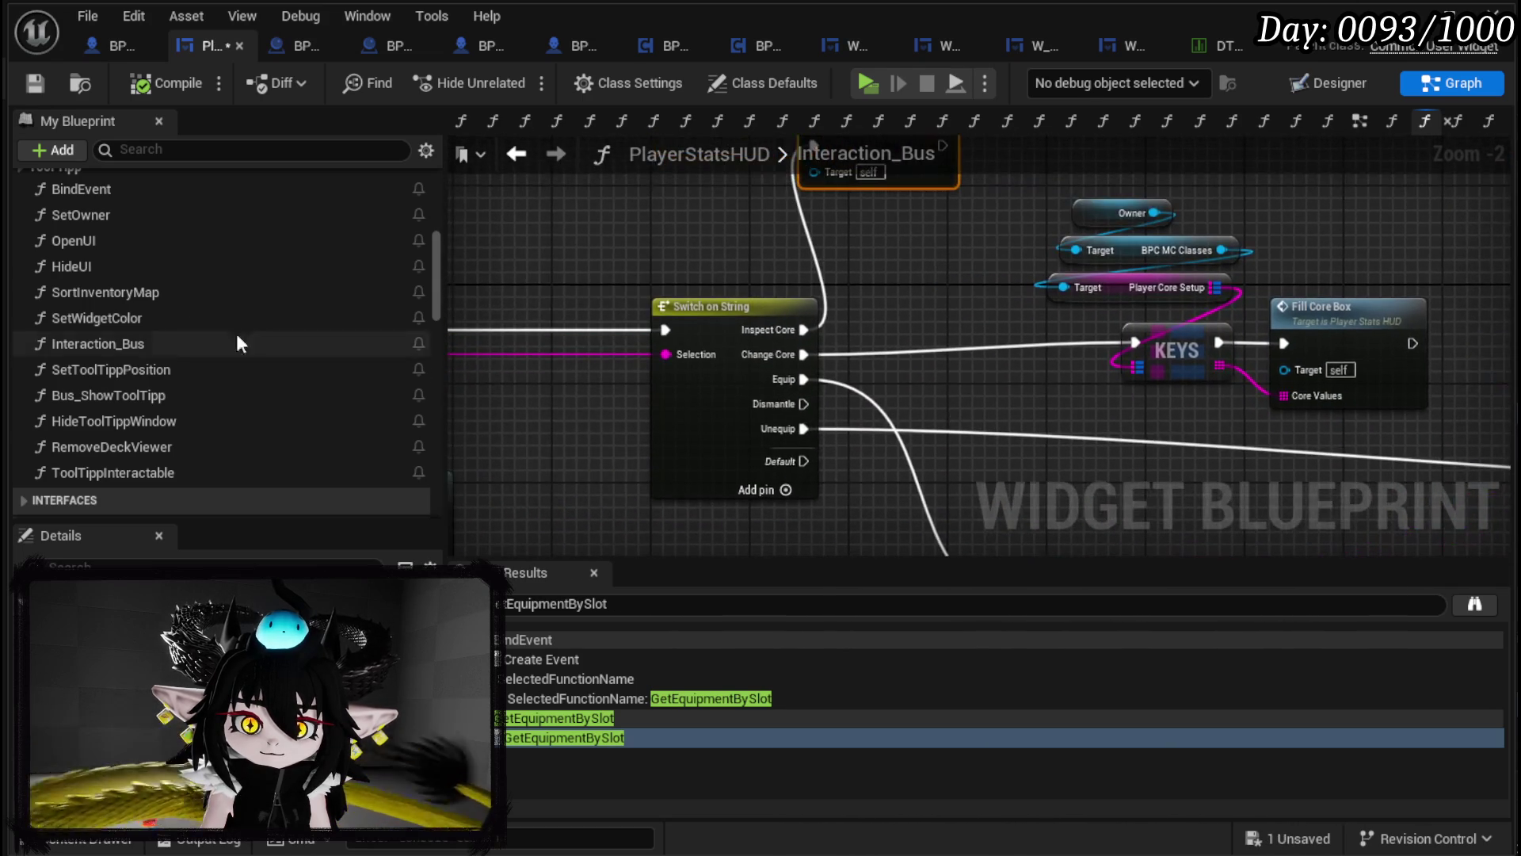
scroll(181, 290, up, 5)
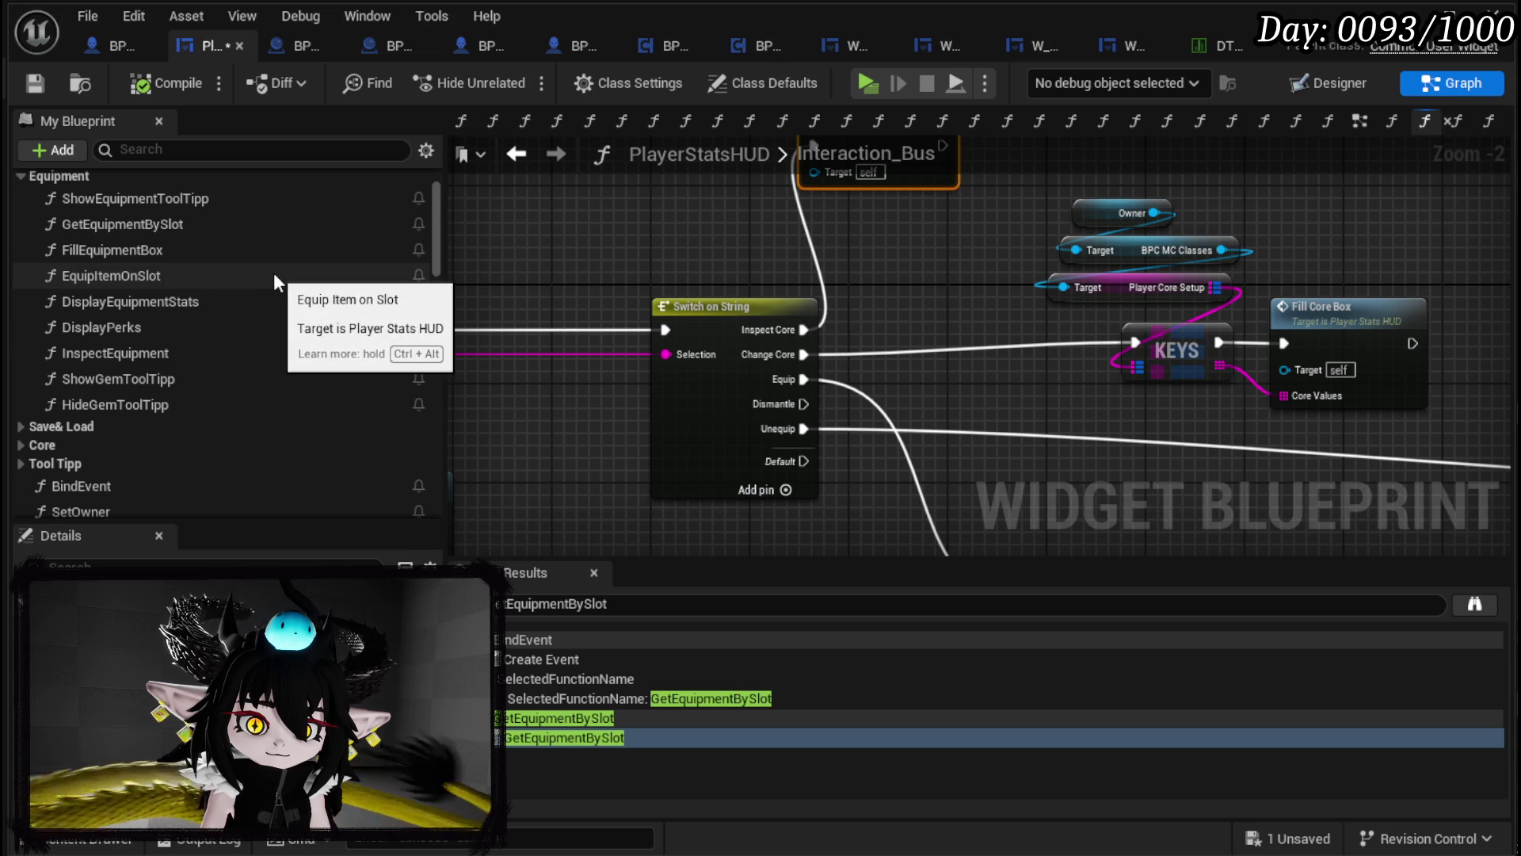
Step: Add a breakpoint on the InspectEquipment function's entry node and start Play-in-Editor
click(218, 353)
double_click(217, 354)
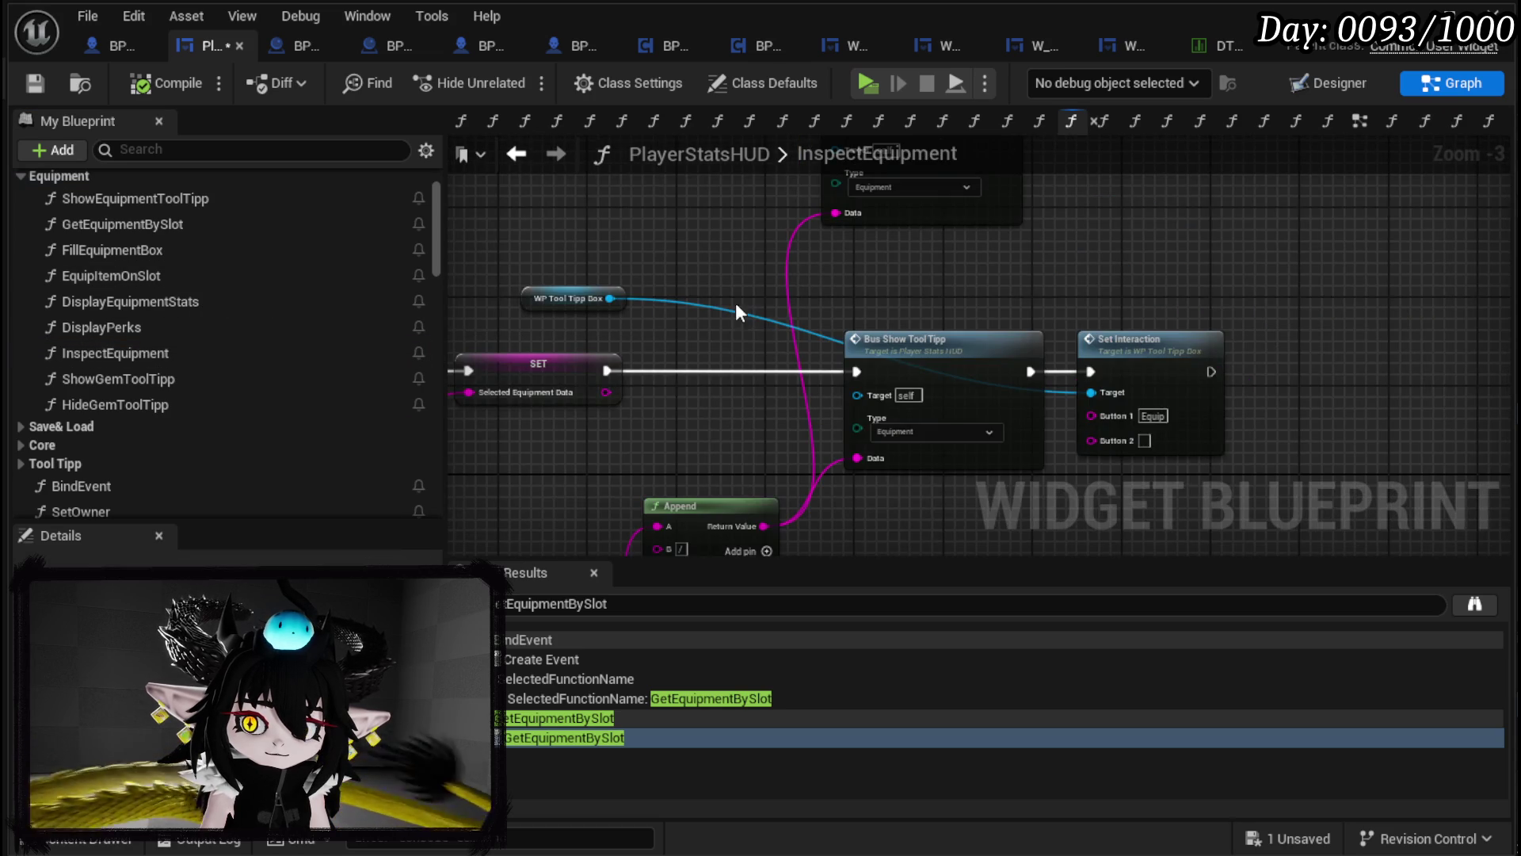
mouse_move(761, 244)
mouse_down()
mouse_move(737, 244)
mouse_move(1184, 242)
mouse_up()
drag(950, 225, 1281, 236)
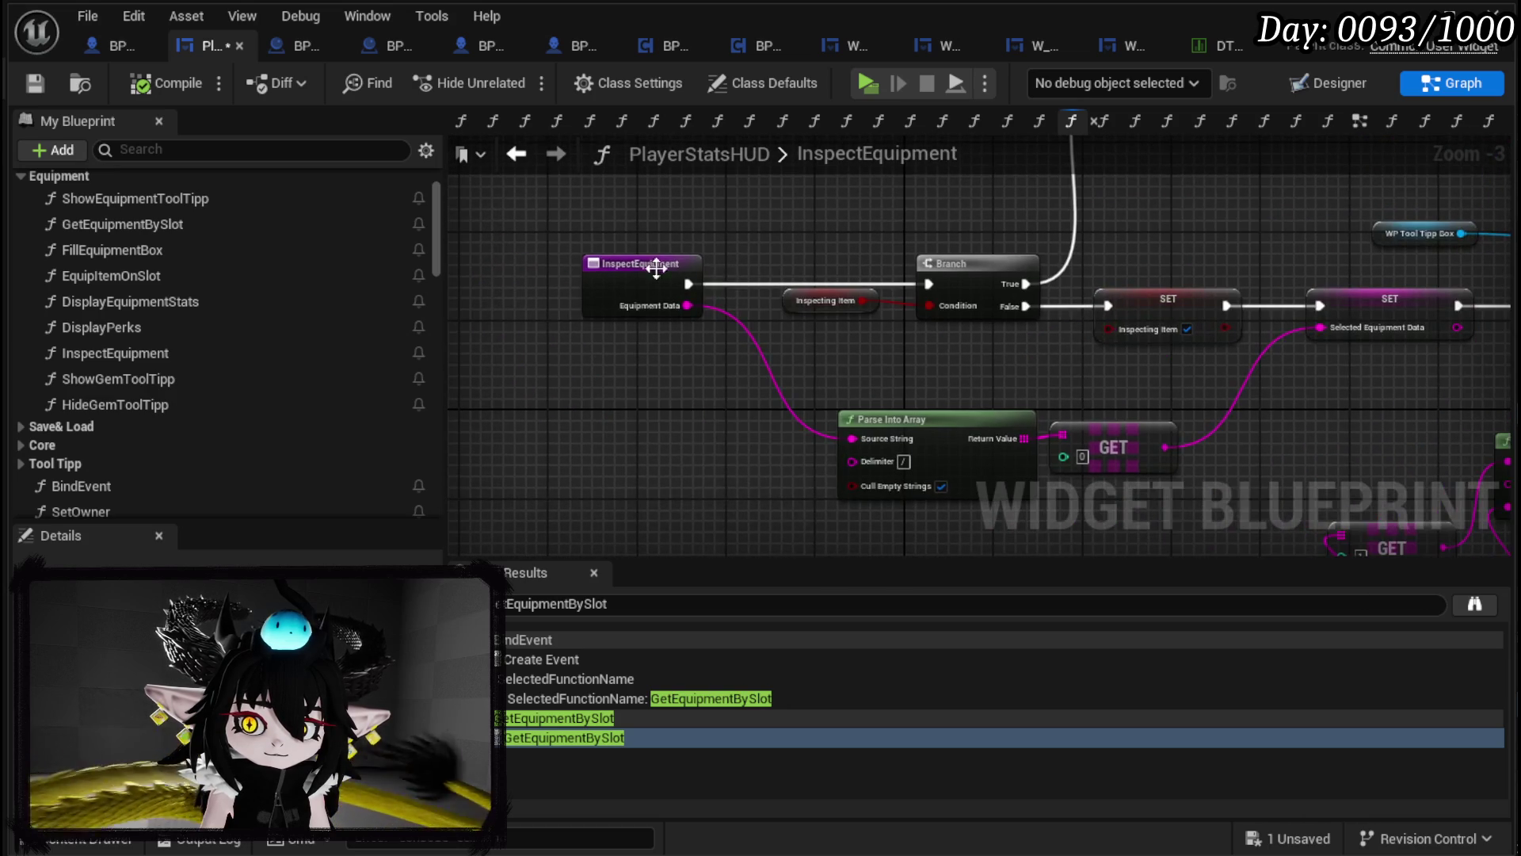
right_click(644, 273)
click(728, 711)
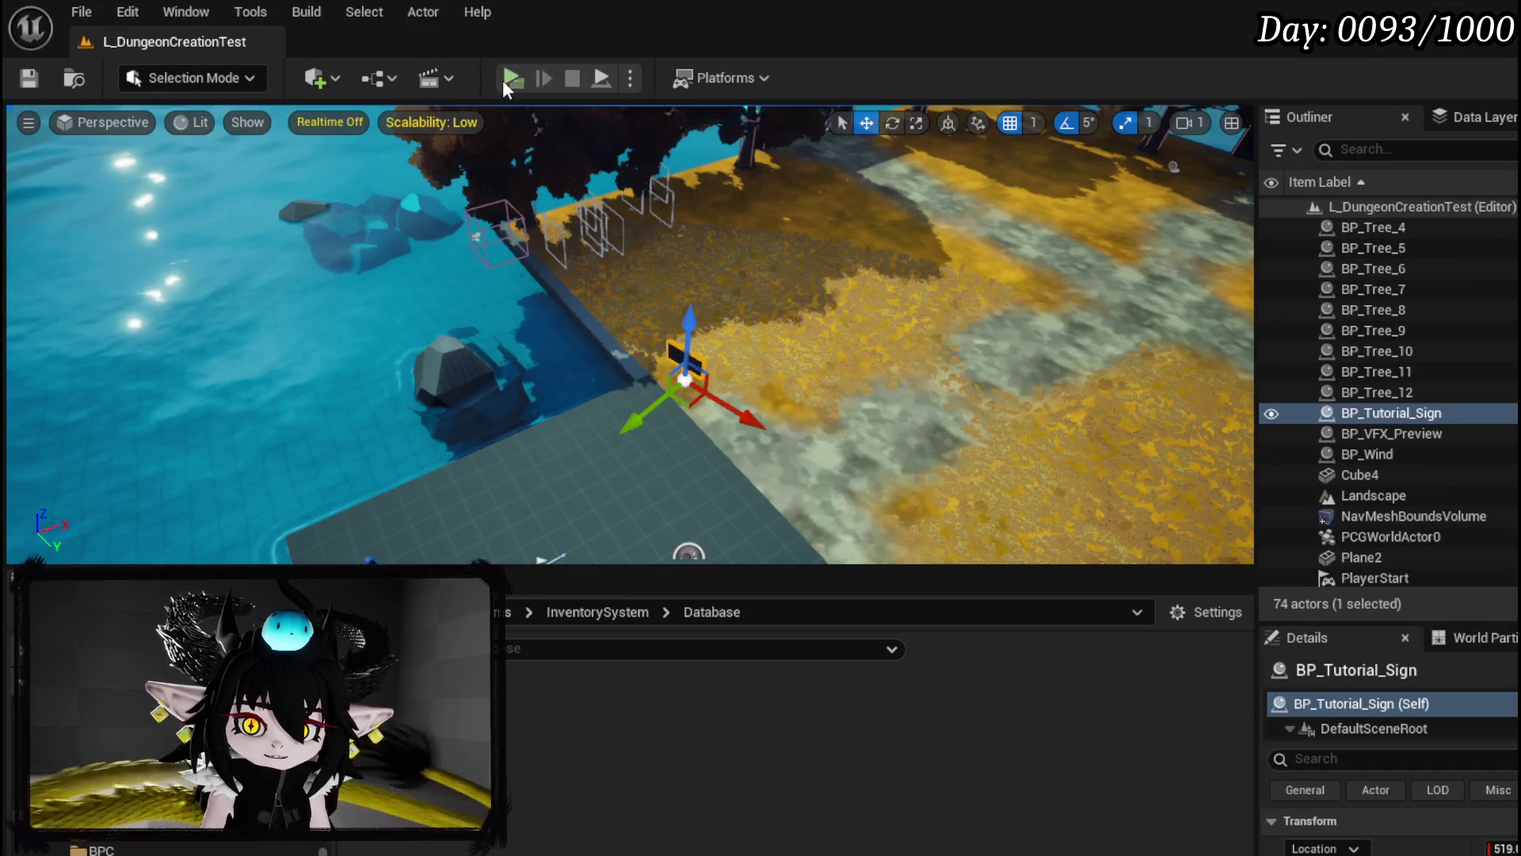
click(508, 79)
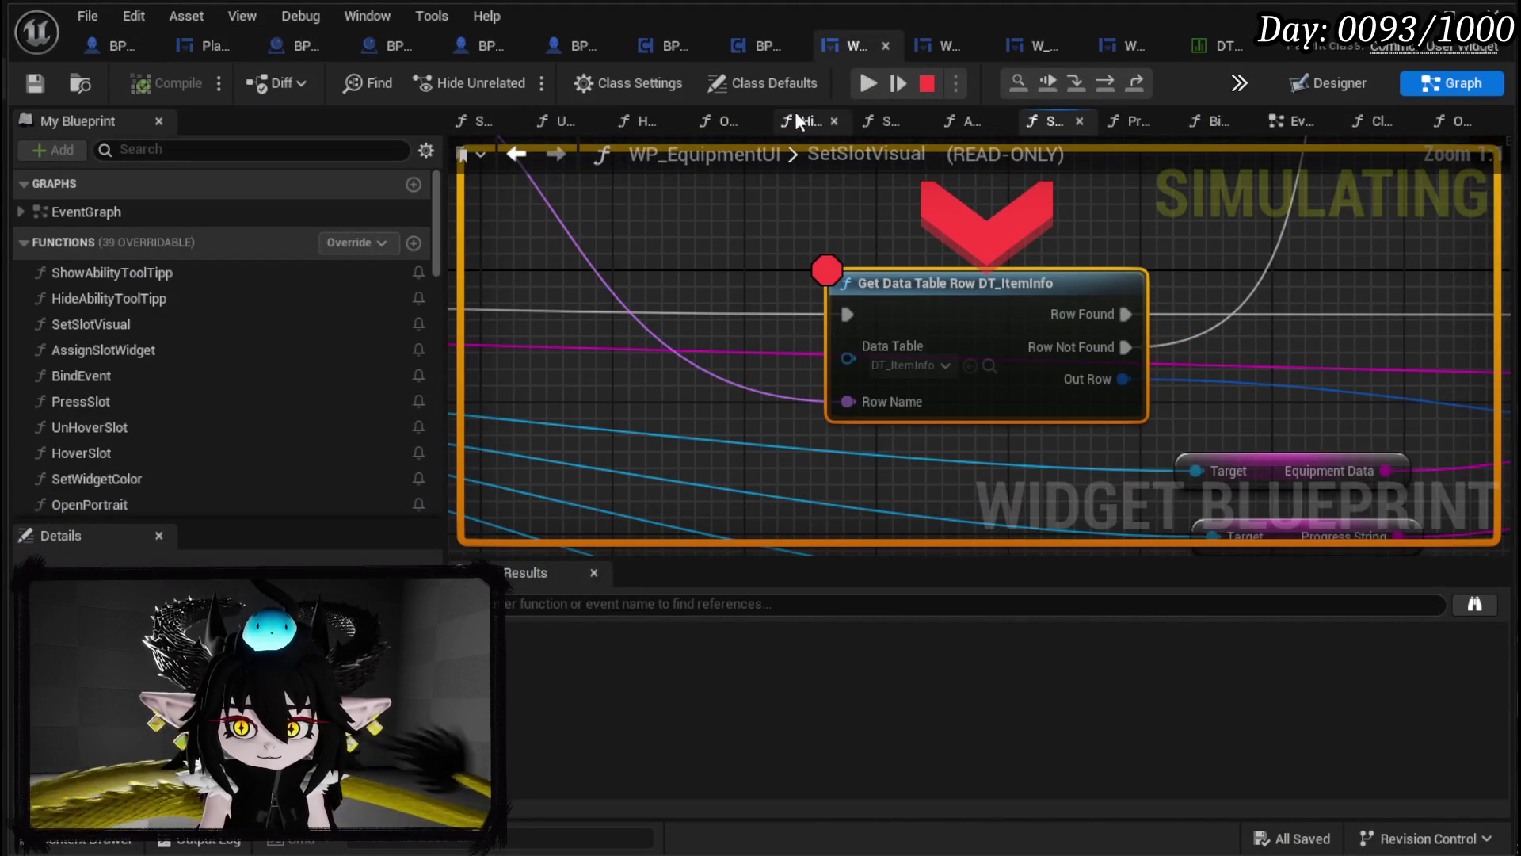
Step: Remove the breakpoint from Get Data Table Row and resume the game
right_click(956, 291)
click(1009, 401)
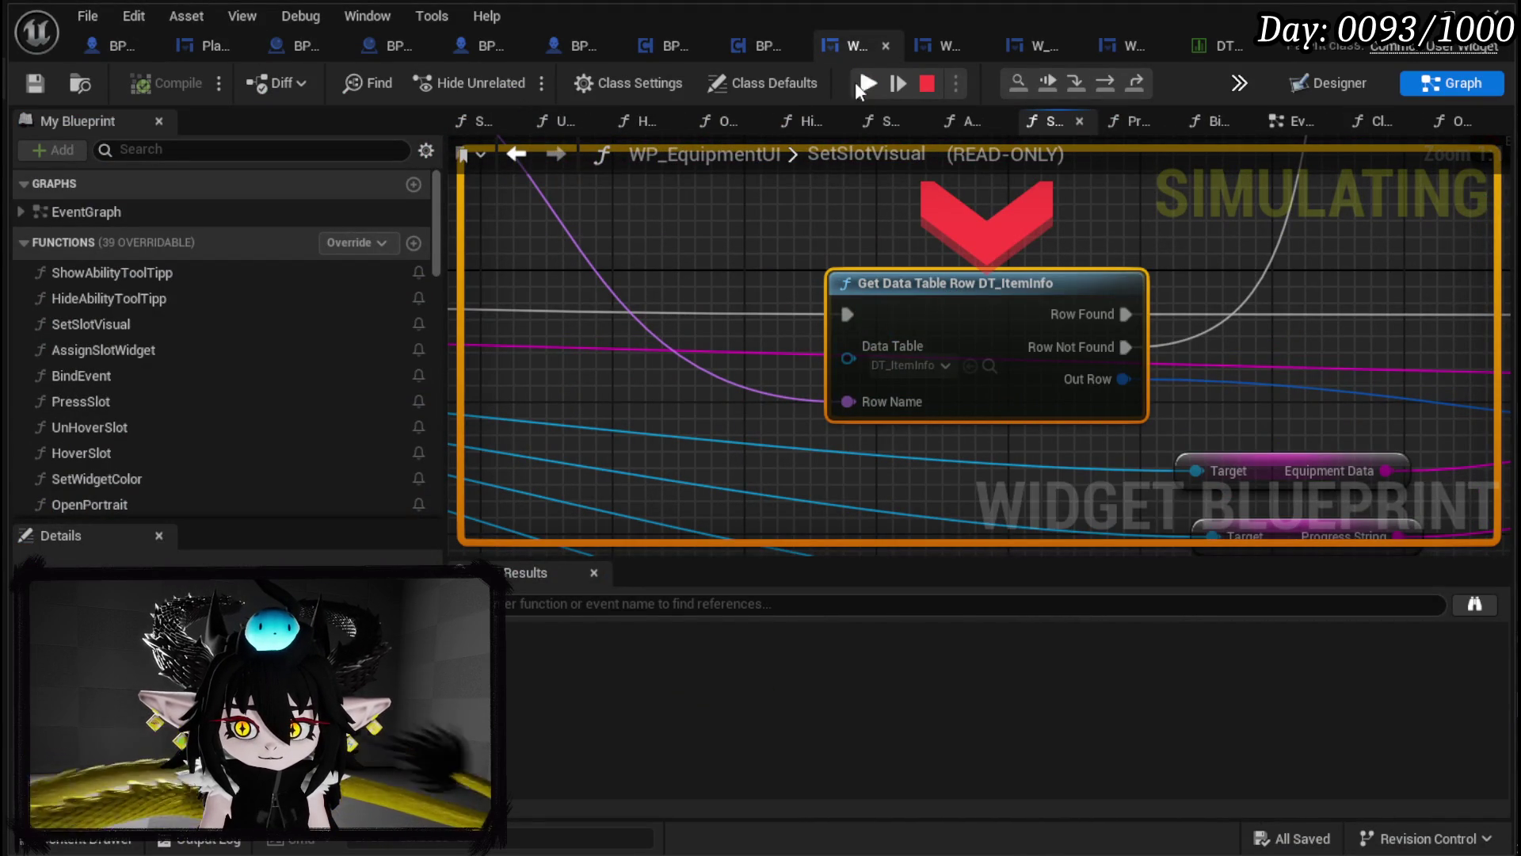
click(853, 77)
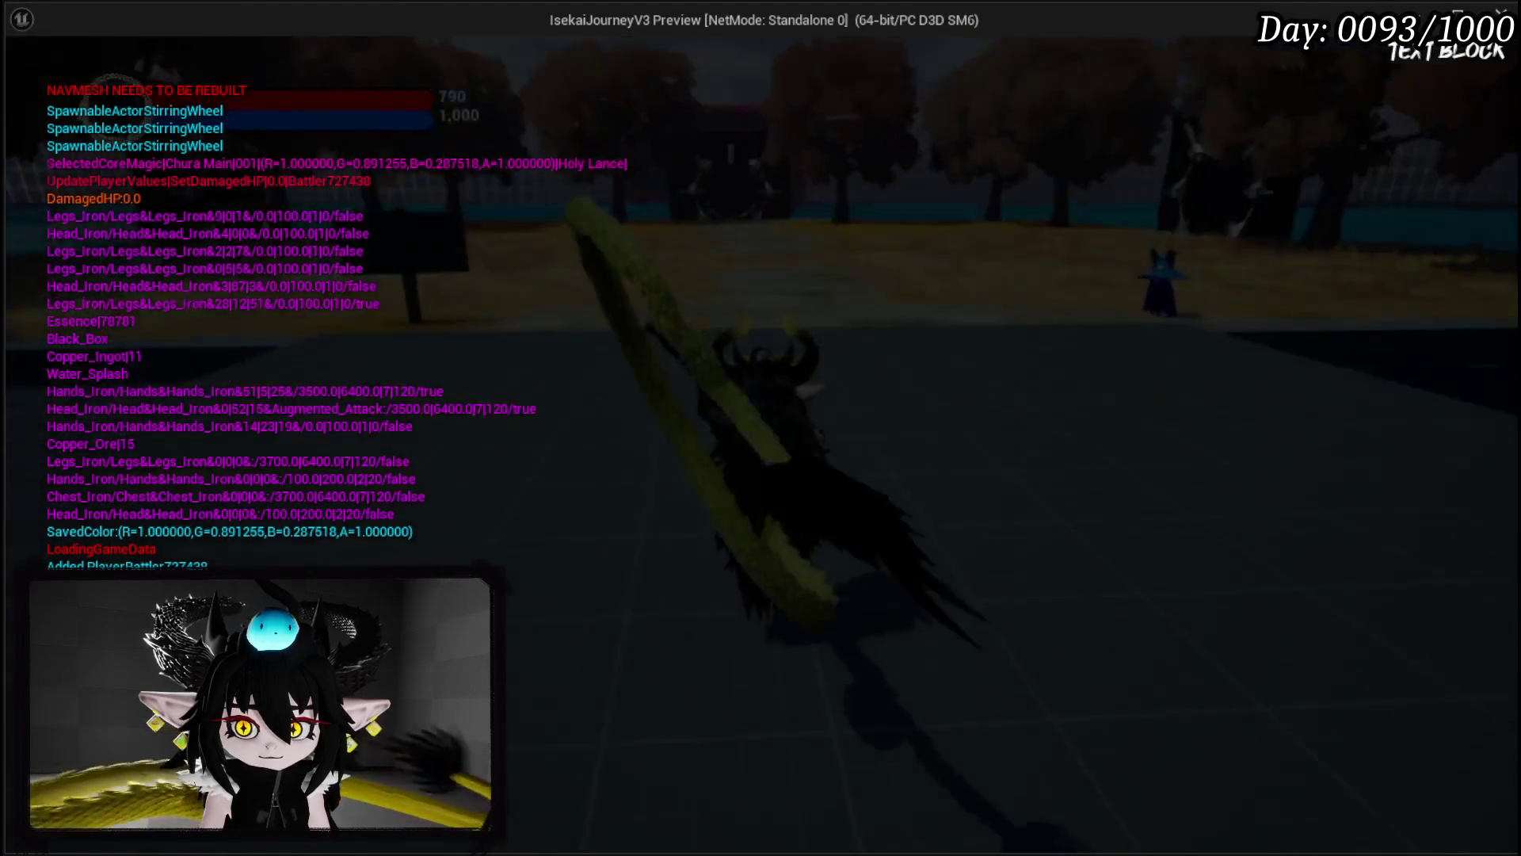
Step: Open the equipment menu with I, resume past the pause, and remove the Set Equipment Info breakpoint
key(i)
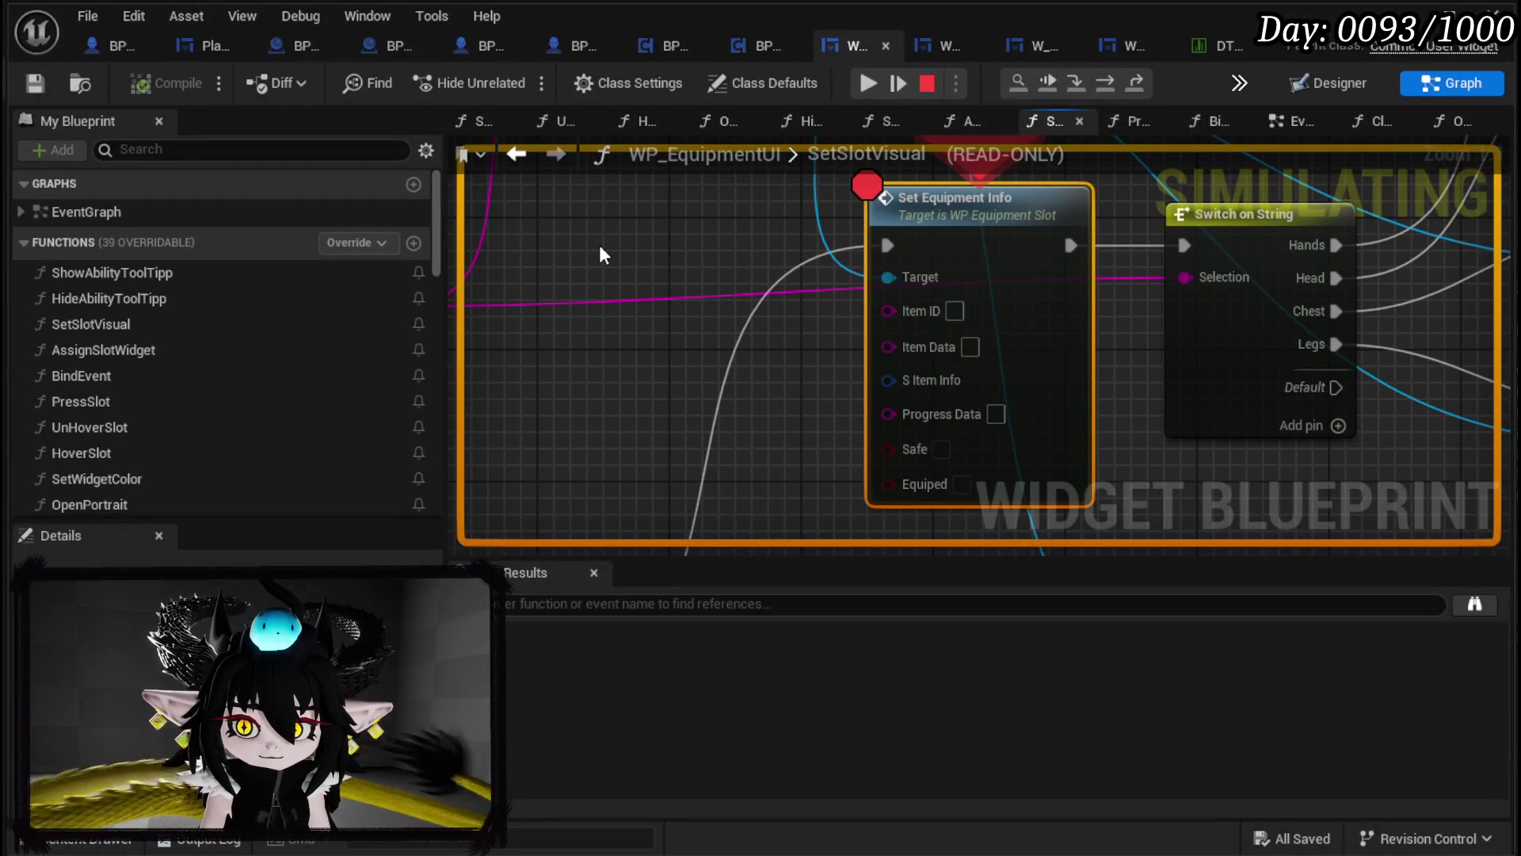
click(866, 83)
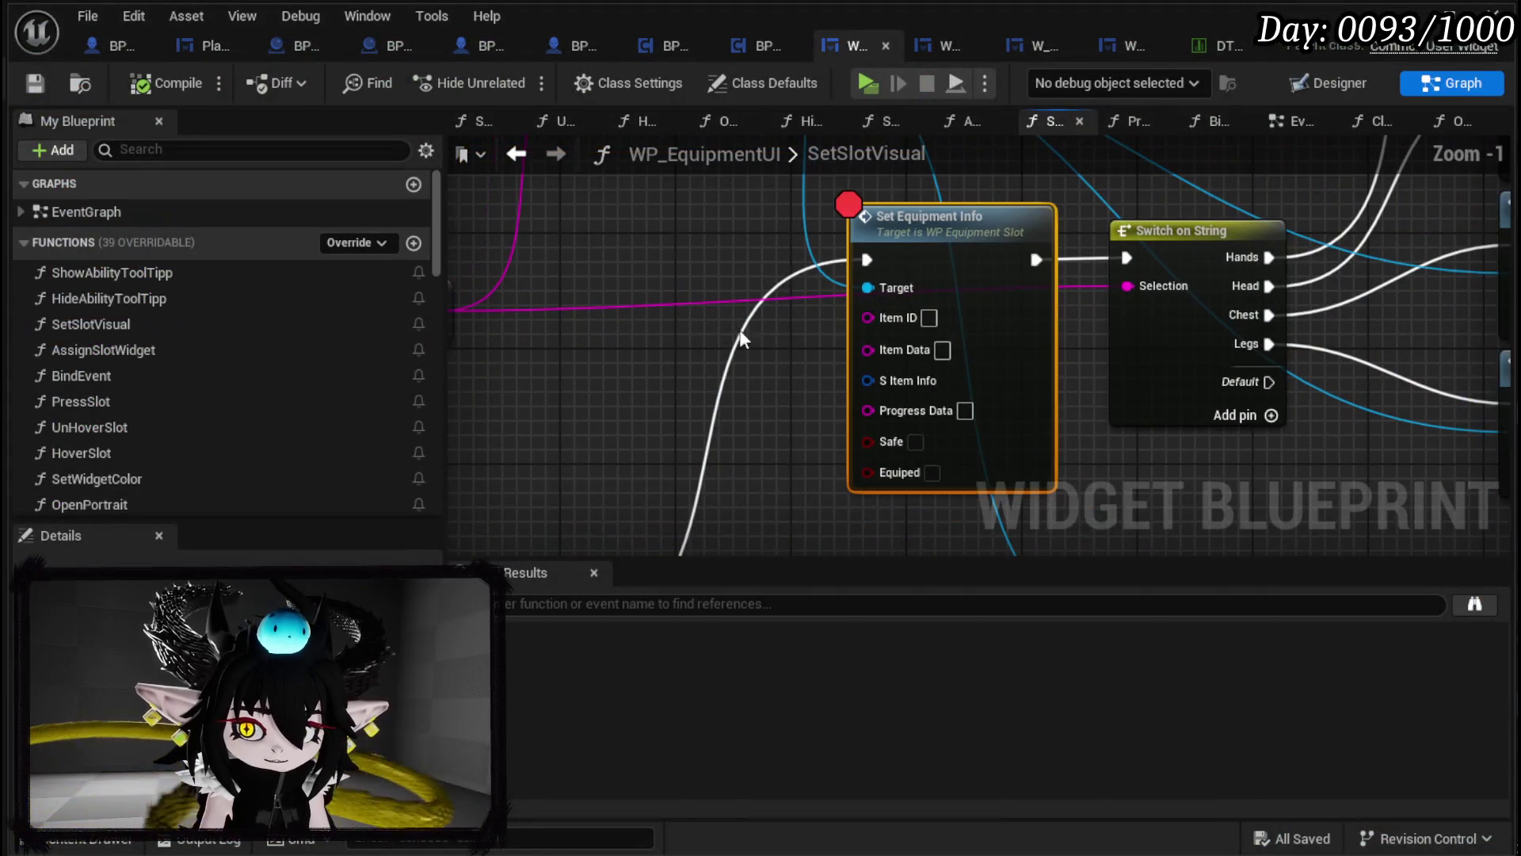
right_click(899, 283)
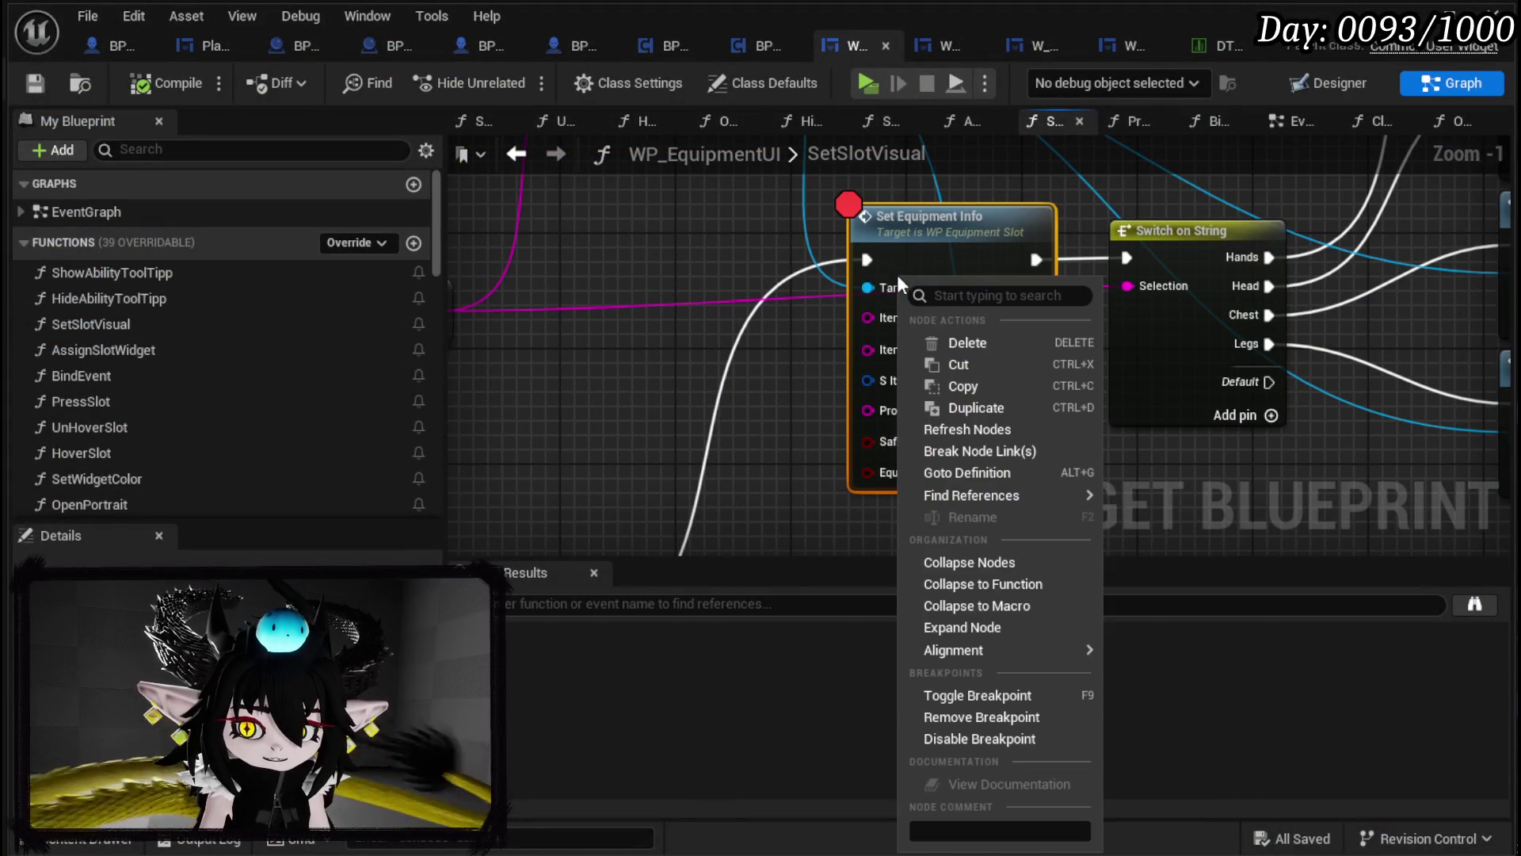
click(976, 707)
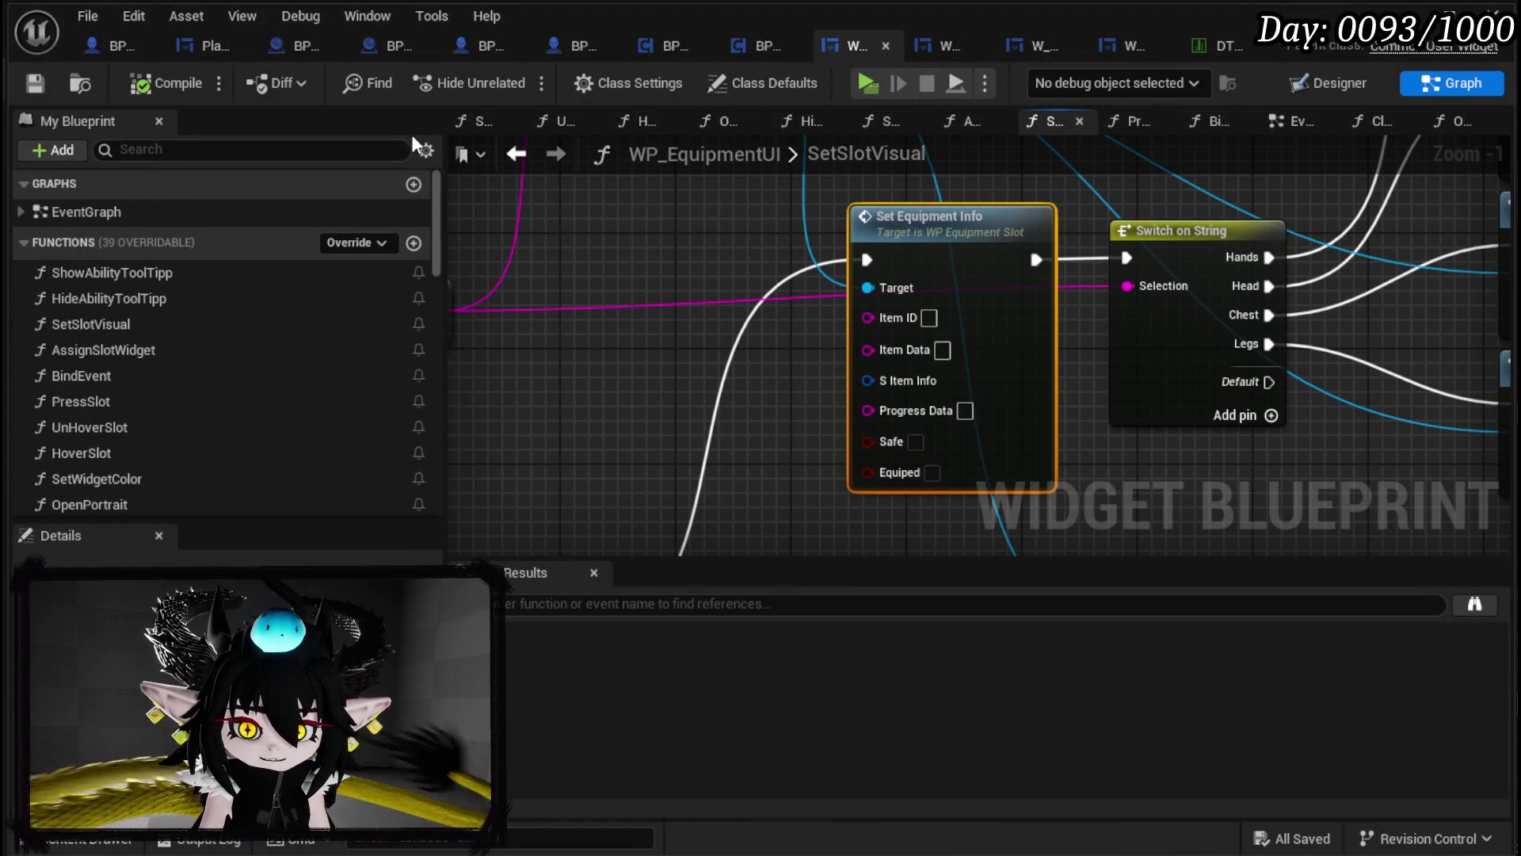